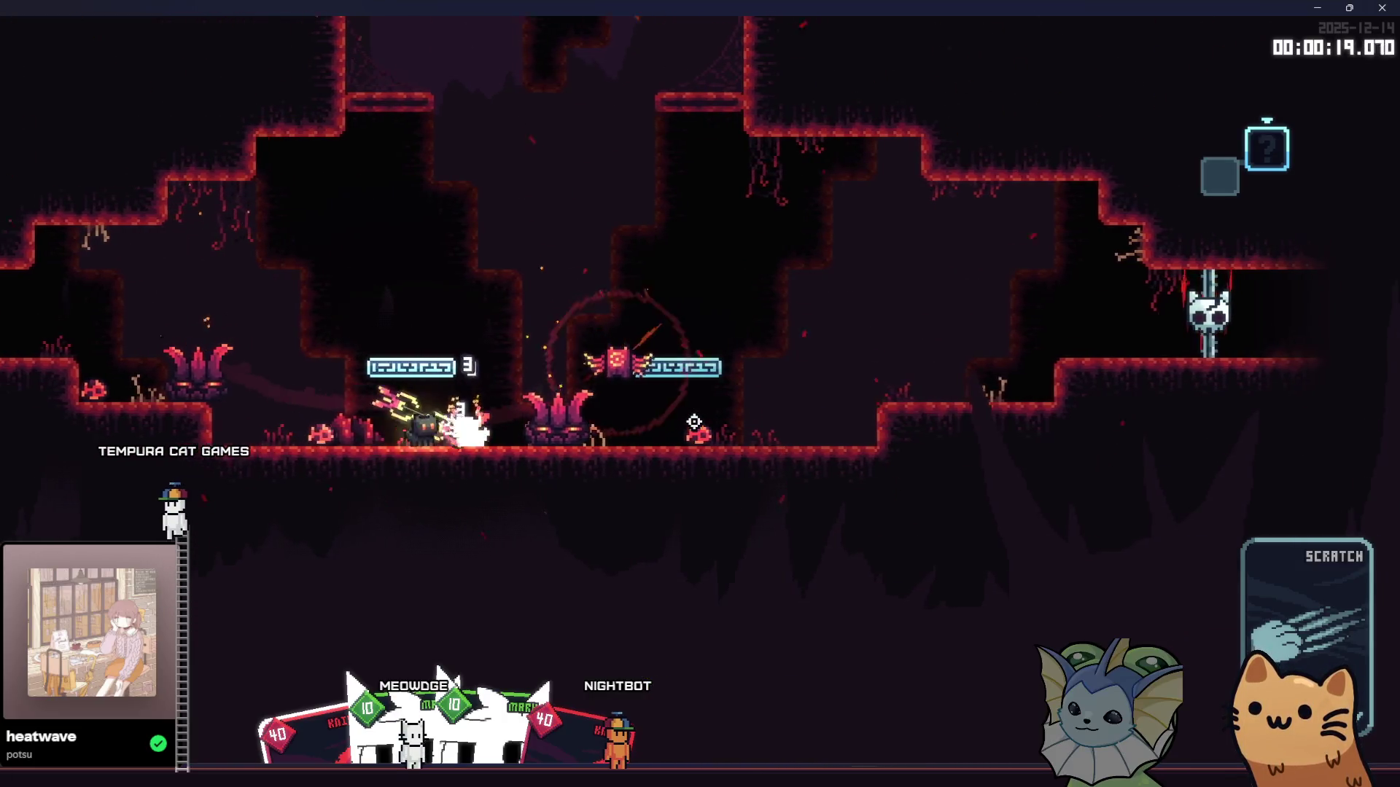
# Step: Pause Dantes 9 on the Collection tab, then switch back to enemy_mark.gd in Godot
pyautogui.press('Escape')
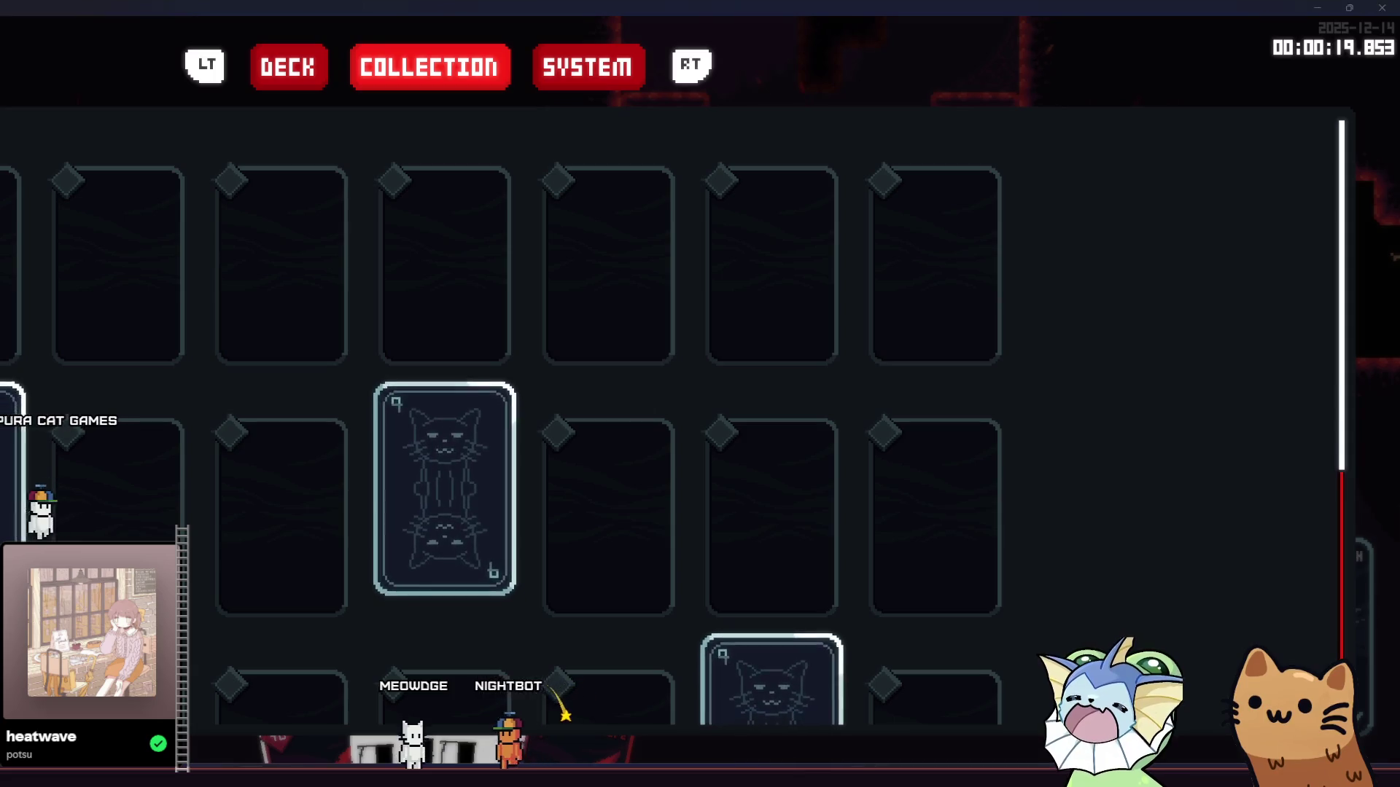
pyautogui.hotkey('alt', 'Tab')
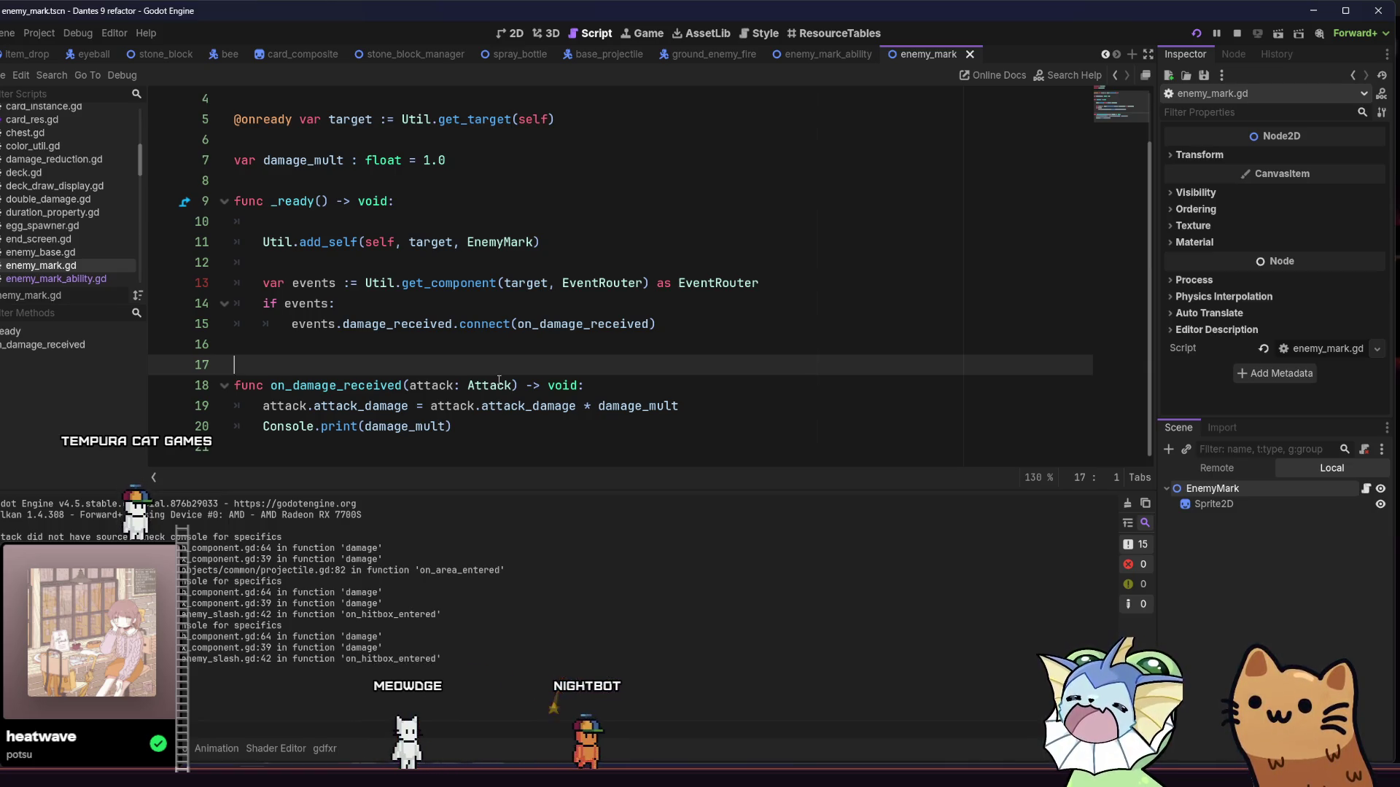
# Step: Look through enemy_mark.gd, then bring up the ground_enemy_fire scene
pyautogui.scroll(1, 498, 380)
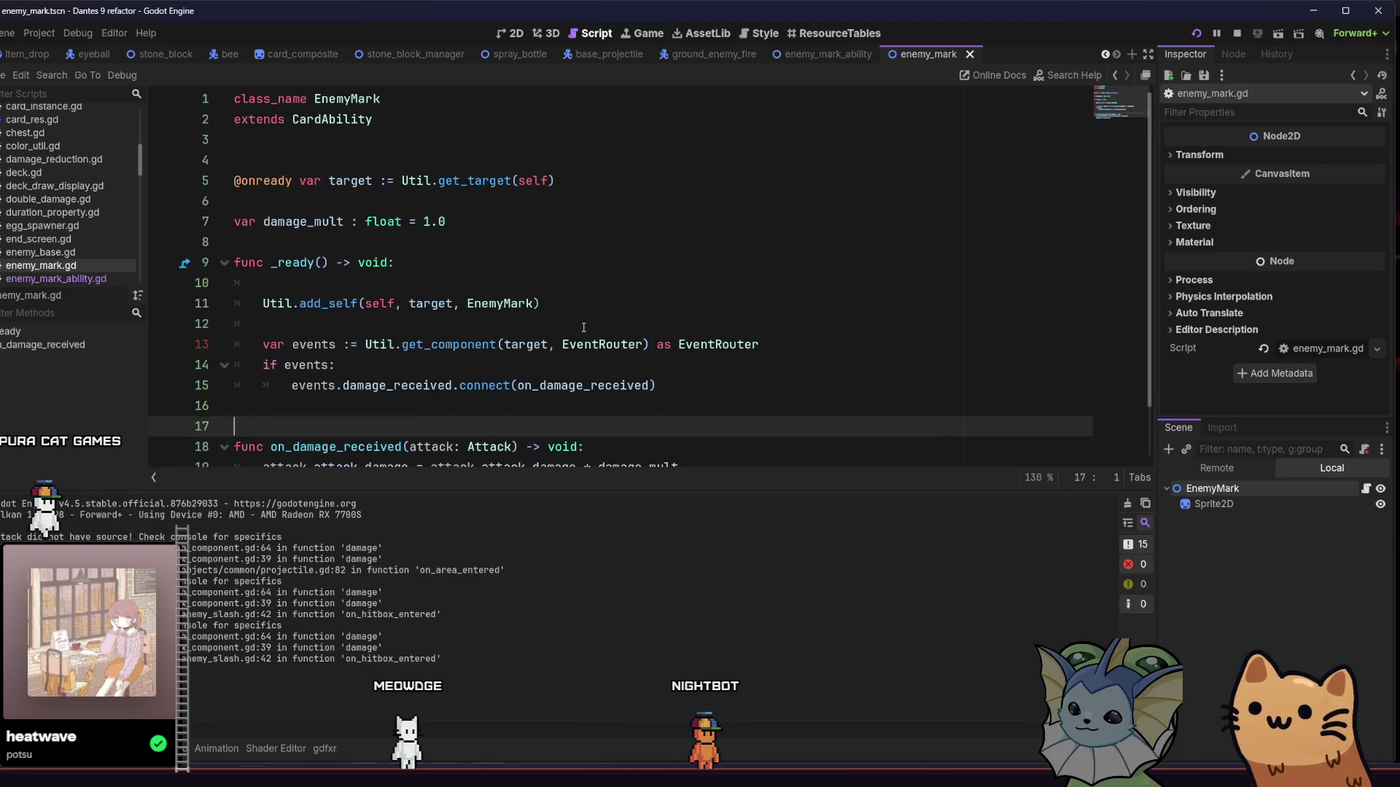
pyautogui.scroll(-1, 583, 328)
pyautogui.scroll(1, 584, 327)
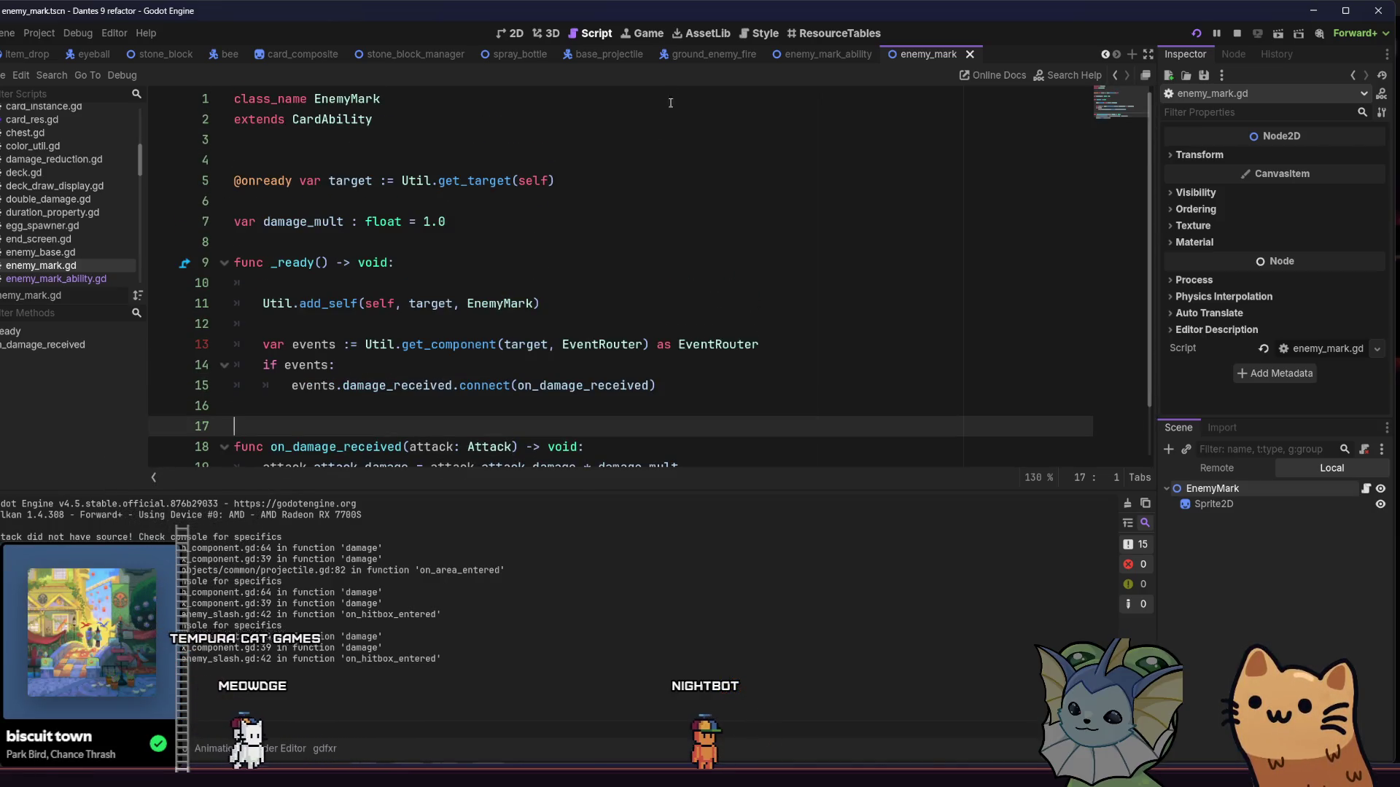
pyautogui.click(694, 61)
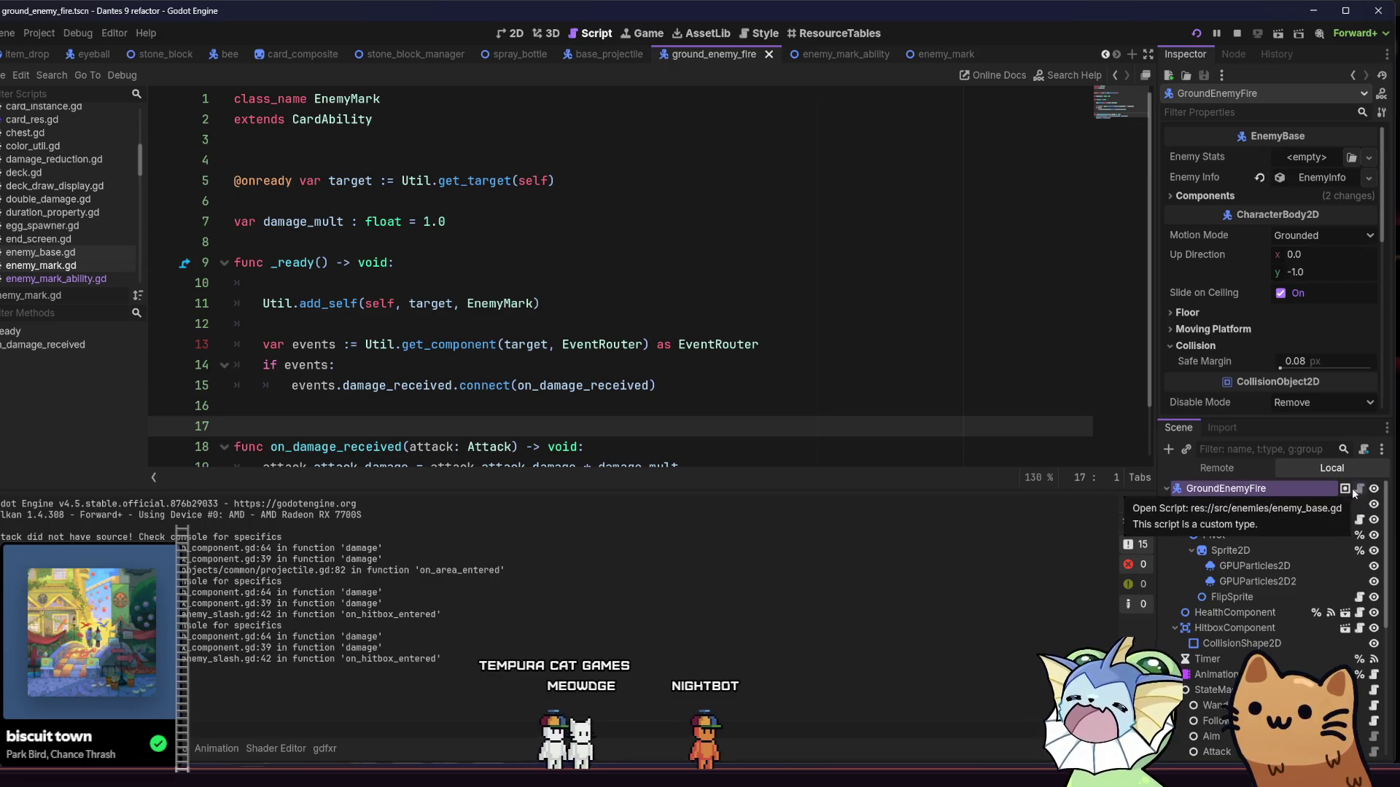
# Step: Add an EventRouter node to the GroundEnemyFire scene and select it
pyautogui.click(1167, 449)
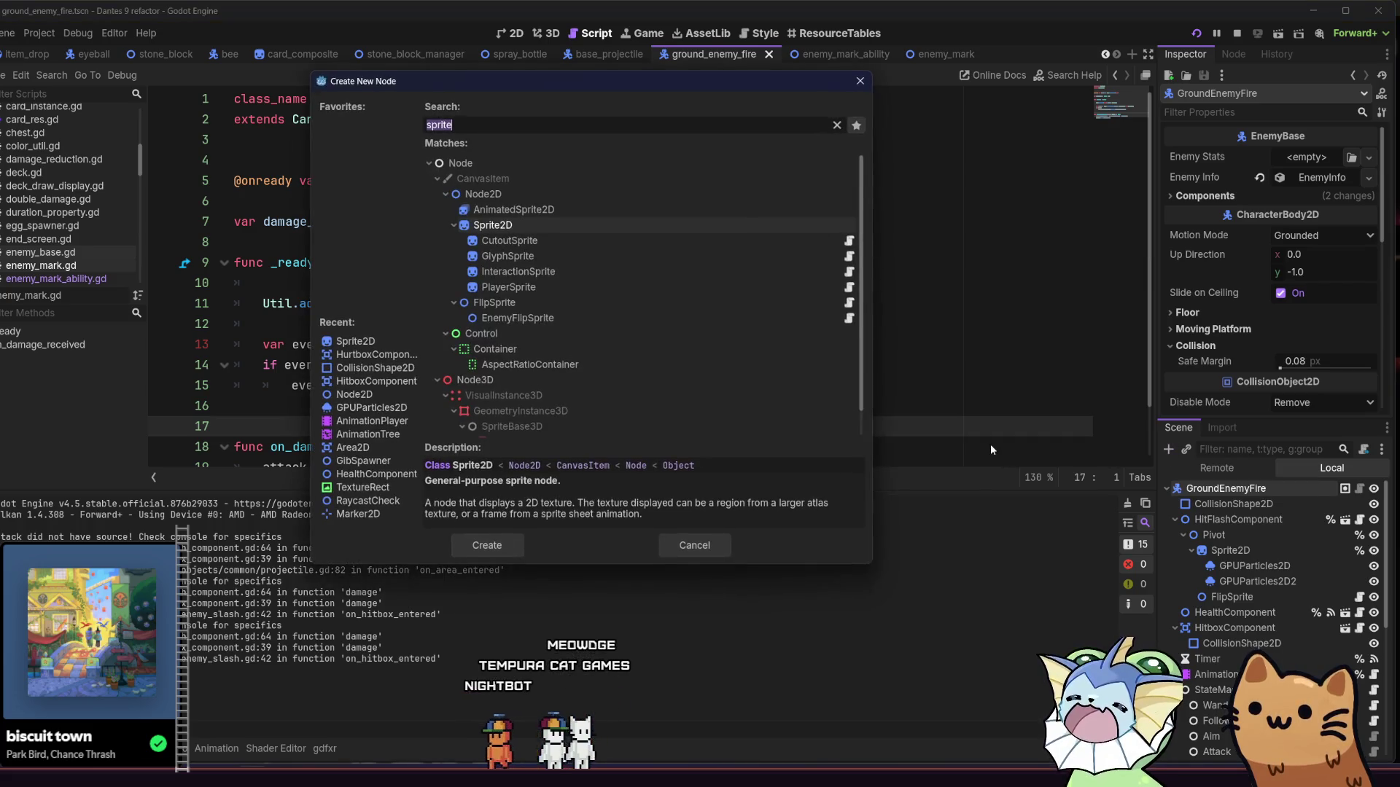
pyautogui.write('eve')
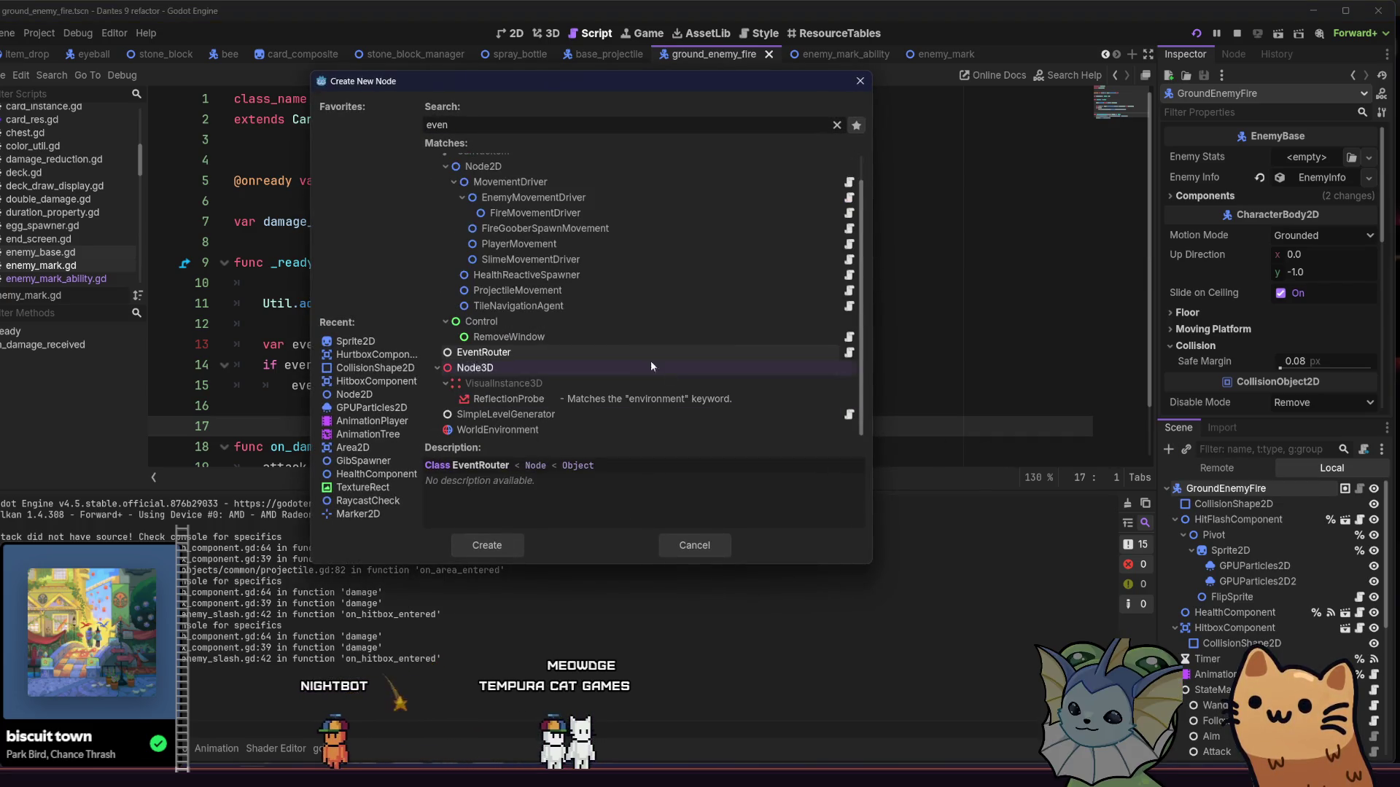
pyautogui.write('n')
pyautogui.doubleClick(627, 355)
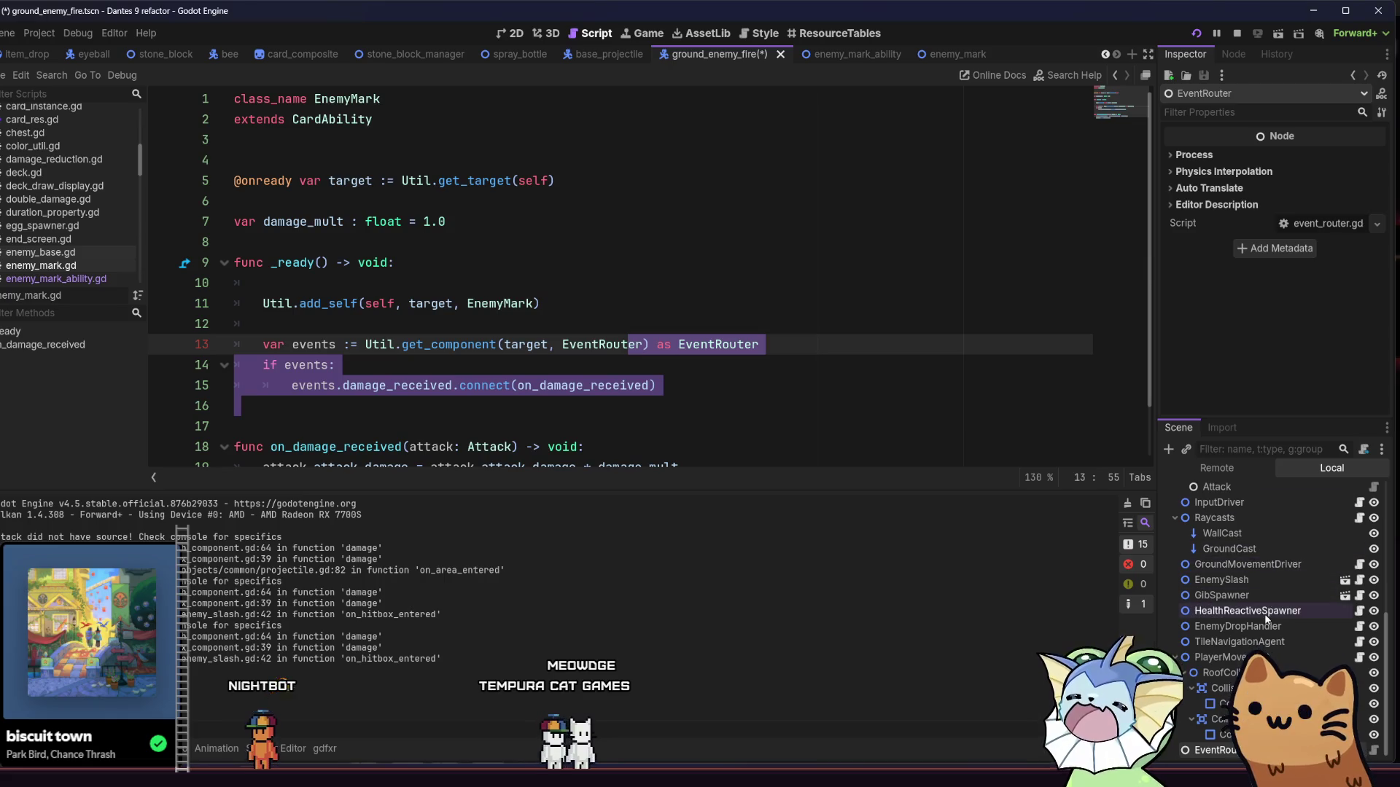
pyautogui.click(1216, 751)
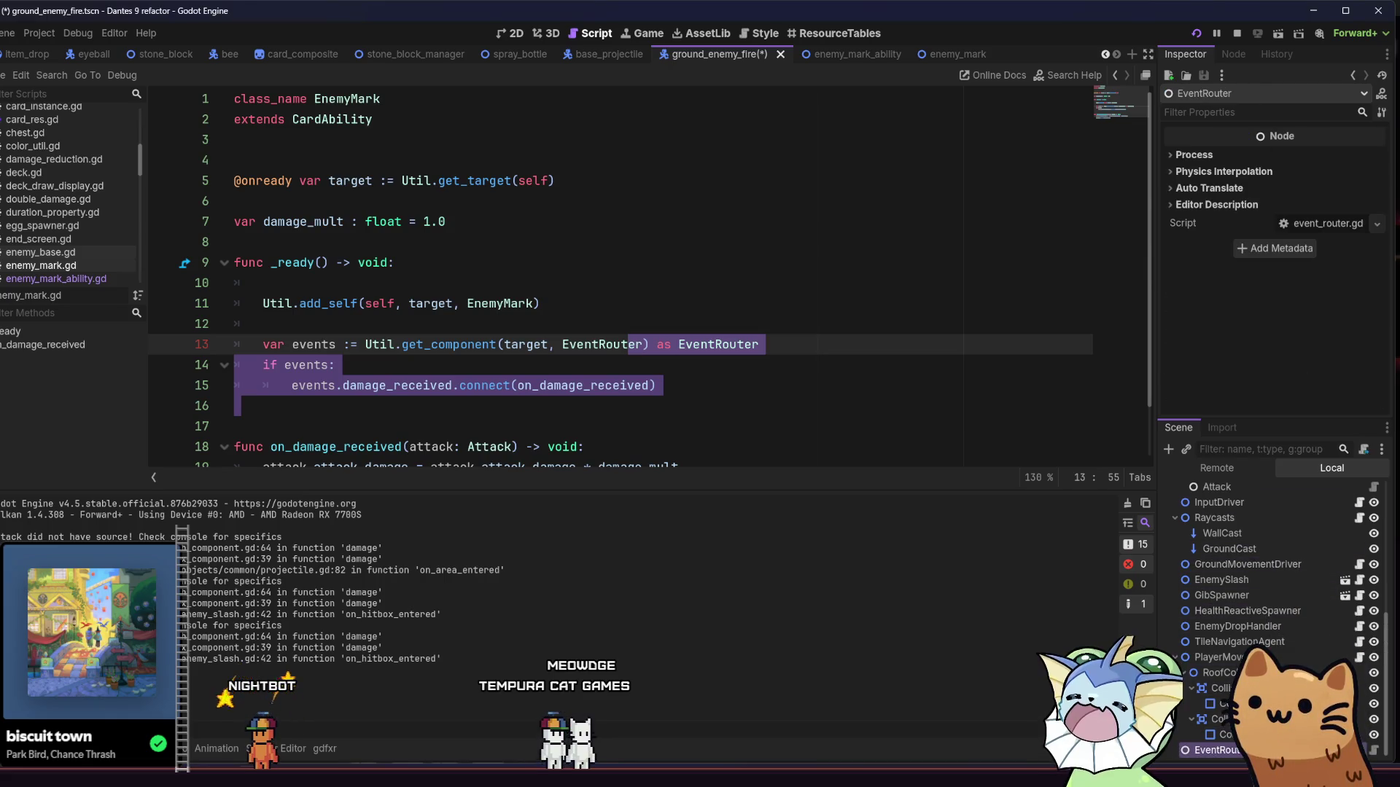
pyautogui.scroll(4, 1272, 537)
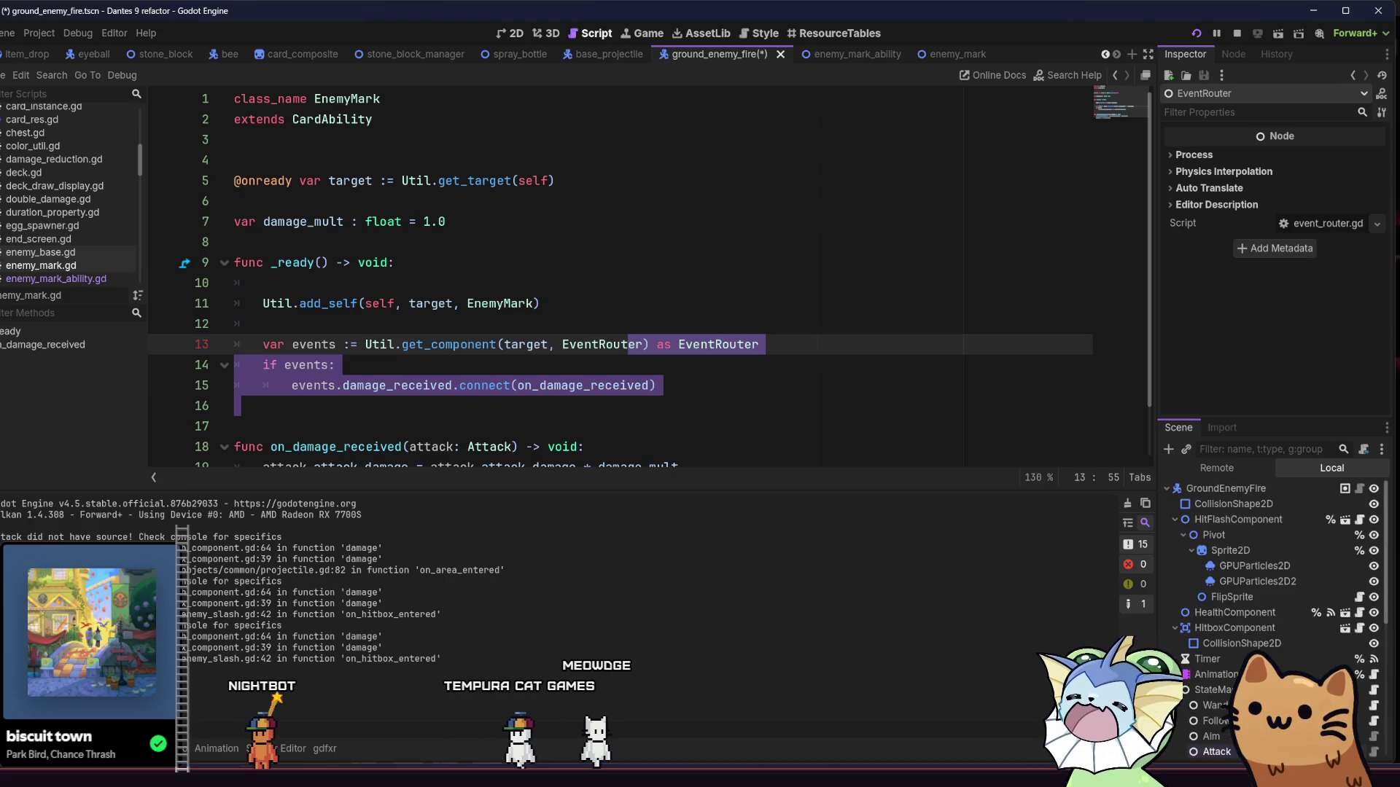
pyautogui.scroll(-4, 1272, 540)
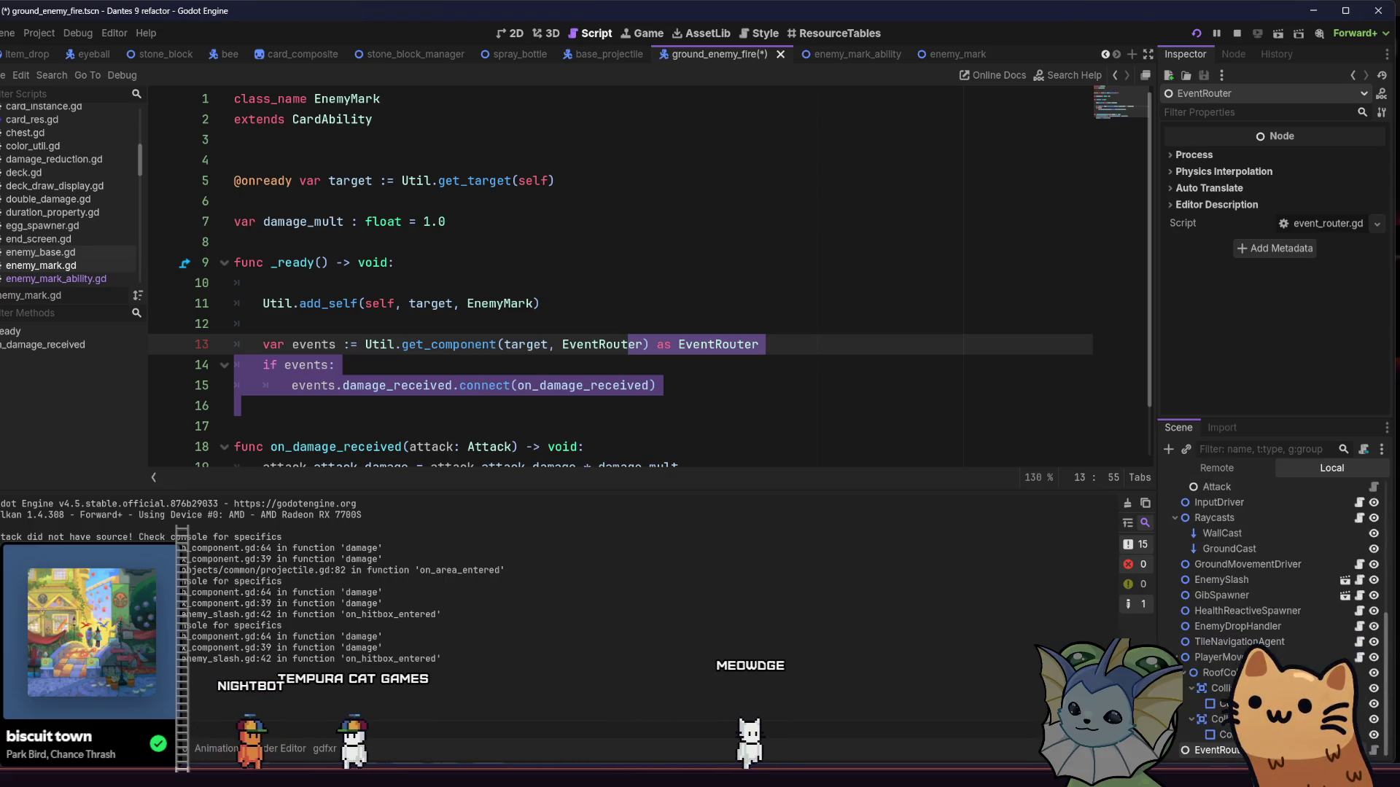
# Step: Save the ground_enemy_fire scene and bring up the FileSystem panel
pyautogui.rightClick(1196, 747)
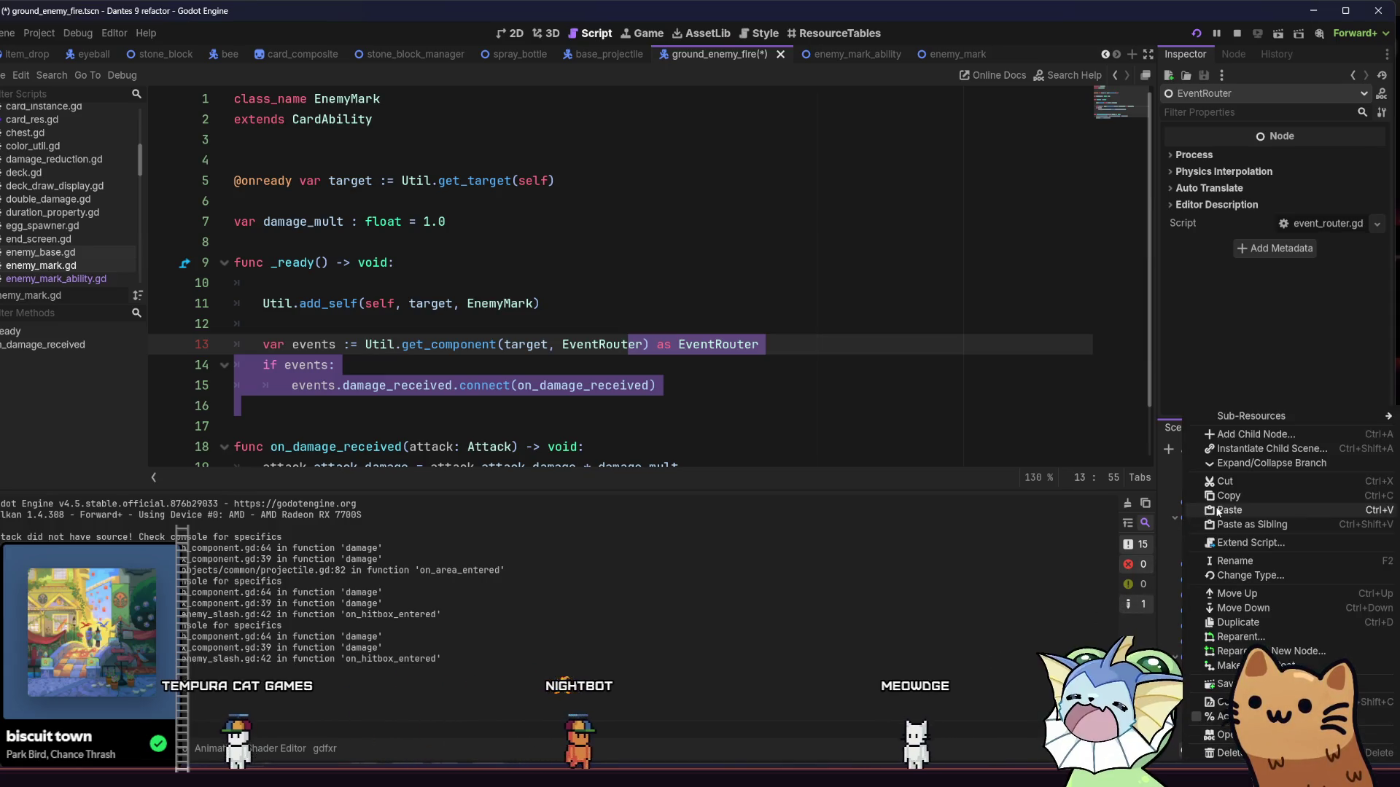
pyautogui.press('Escape')
pyautogui.scroll(5, 1229, 651)
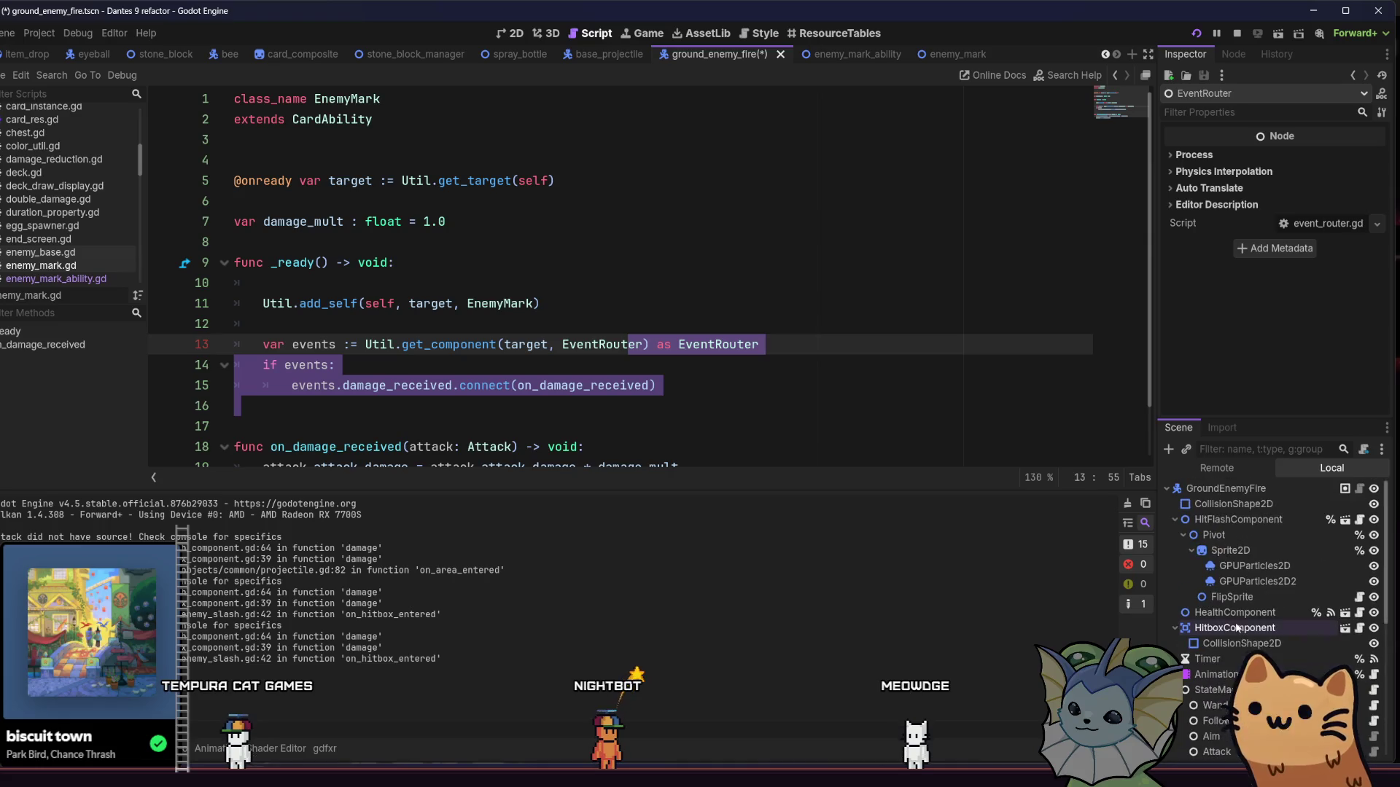
pyautogui.hotkey('ctrl', 's')
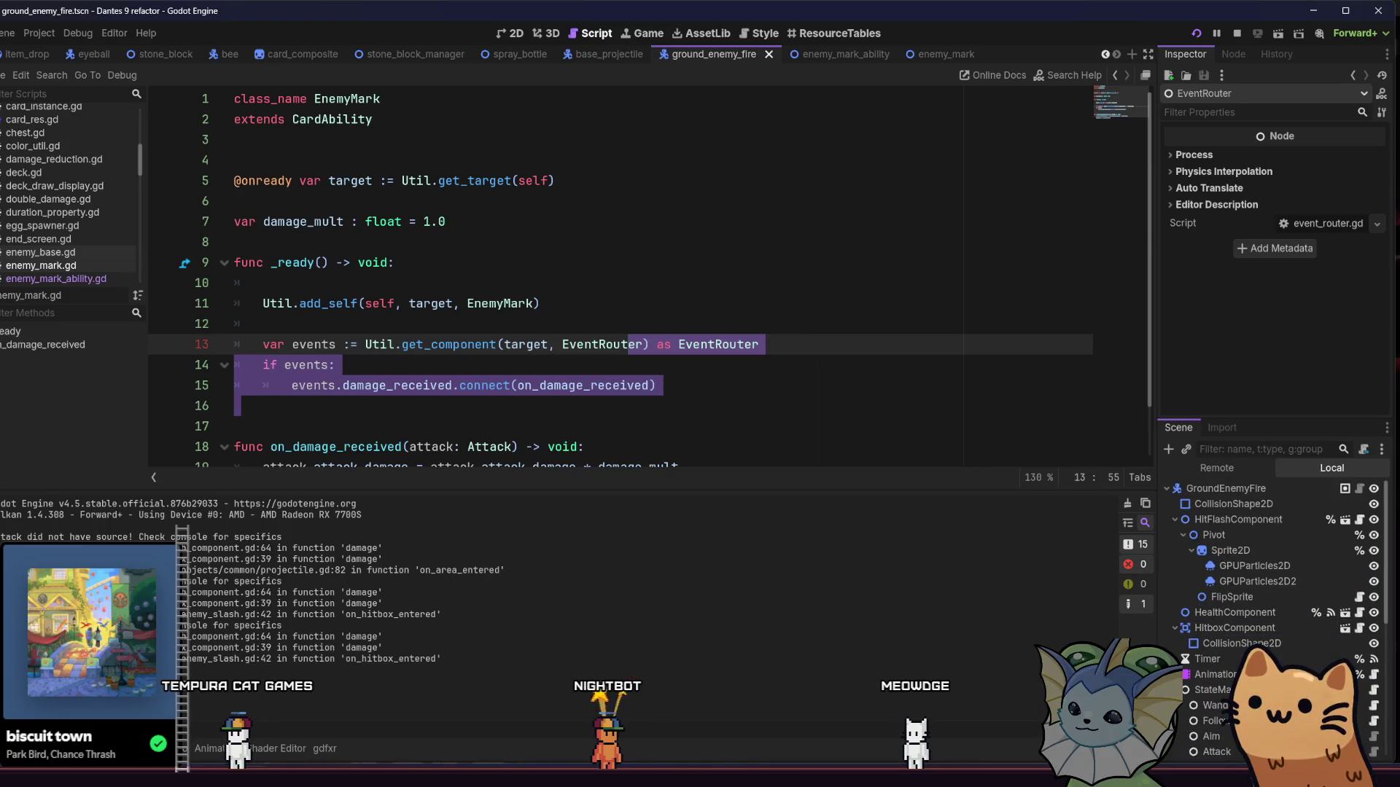
pyautogui.hotkey('alt', 'f')
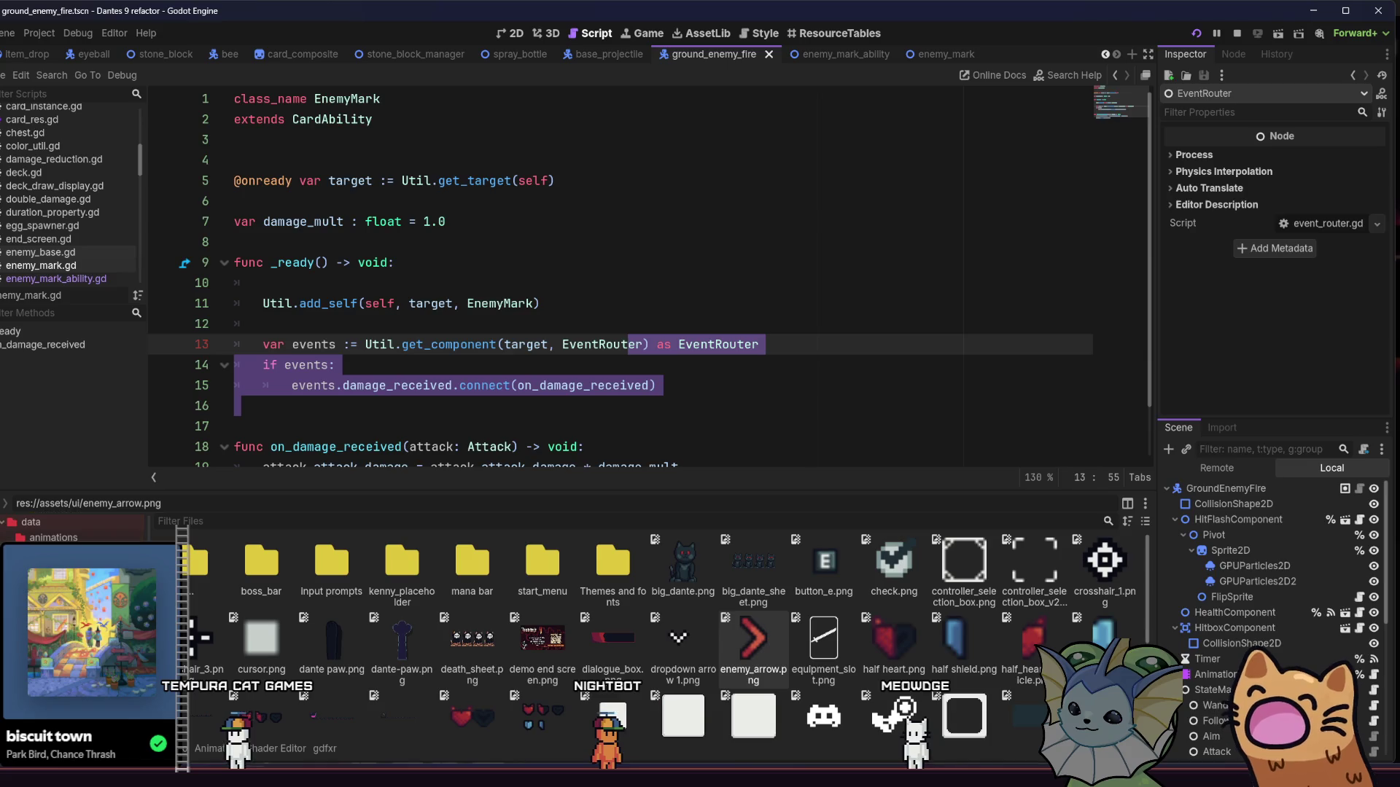
# Step: Browse data/enemies/enemy_stats and the src/enemies boss and worm folders
pyautogui.click(44, 583)
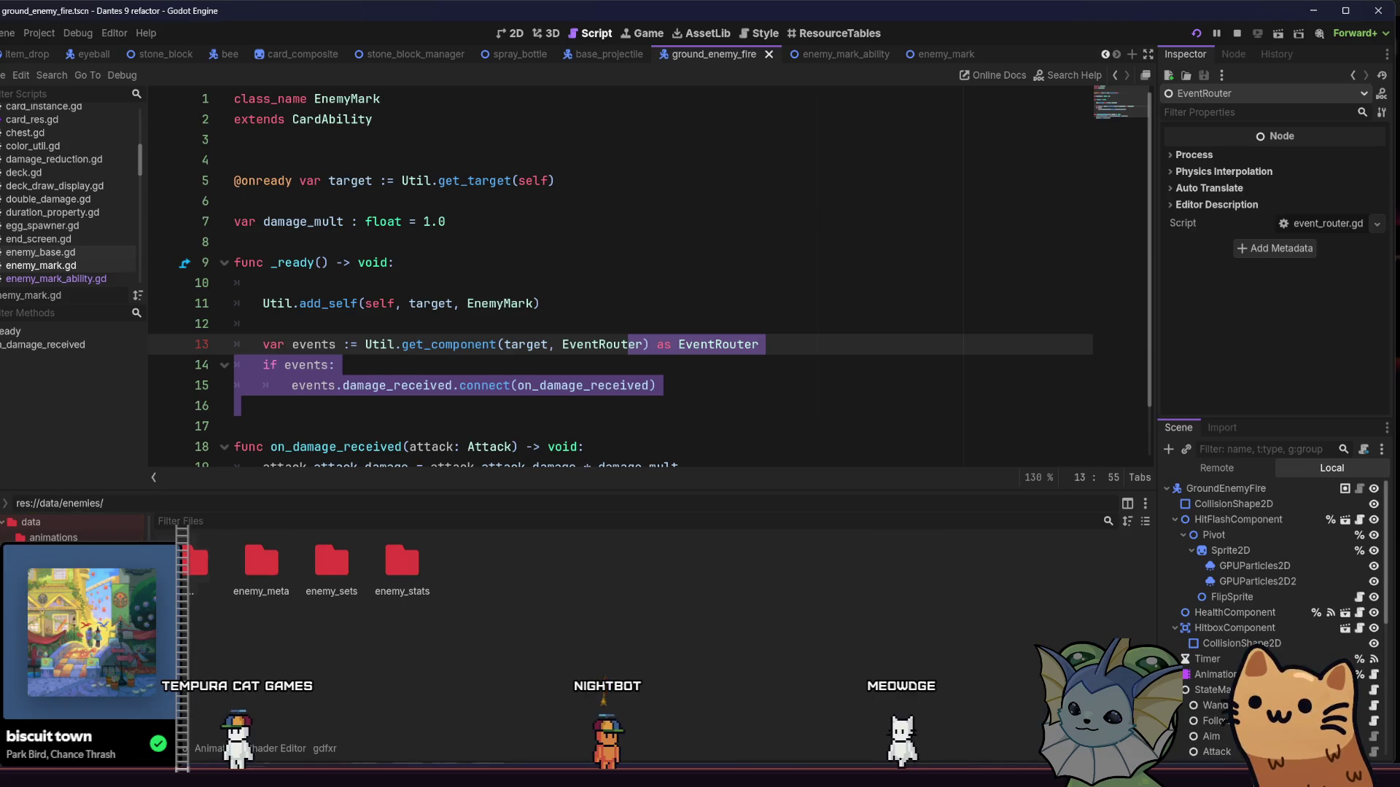
pyautogui.doubleClick(402, 561)
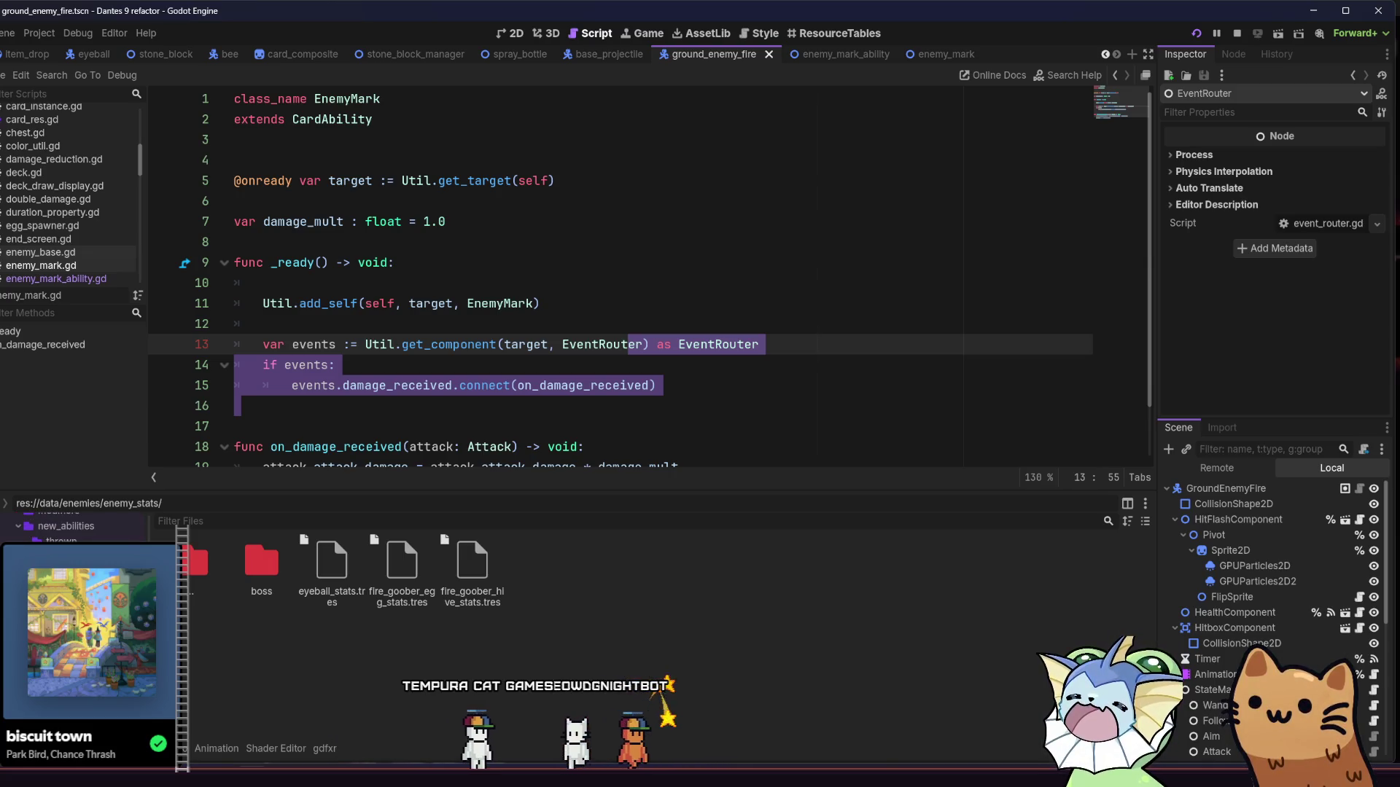
pyautogui.click(87, 583)
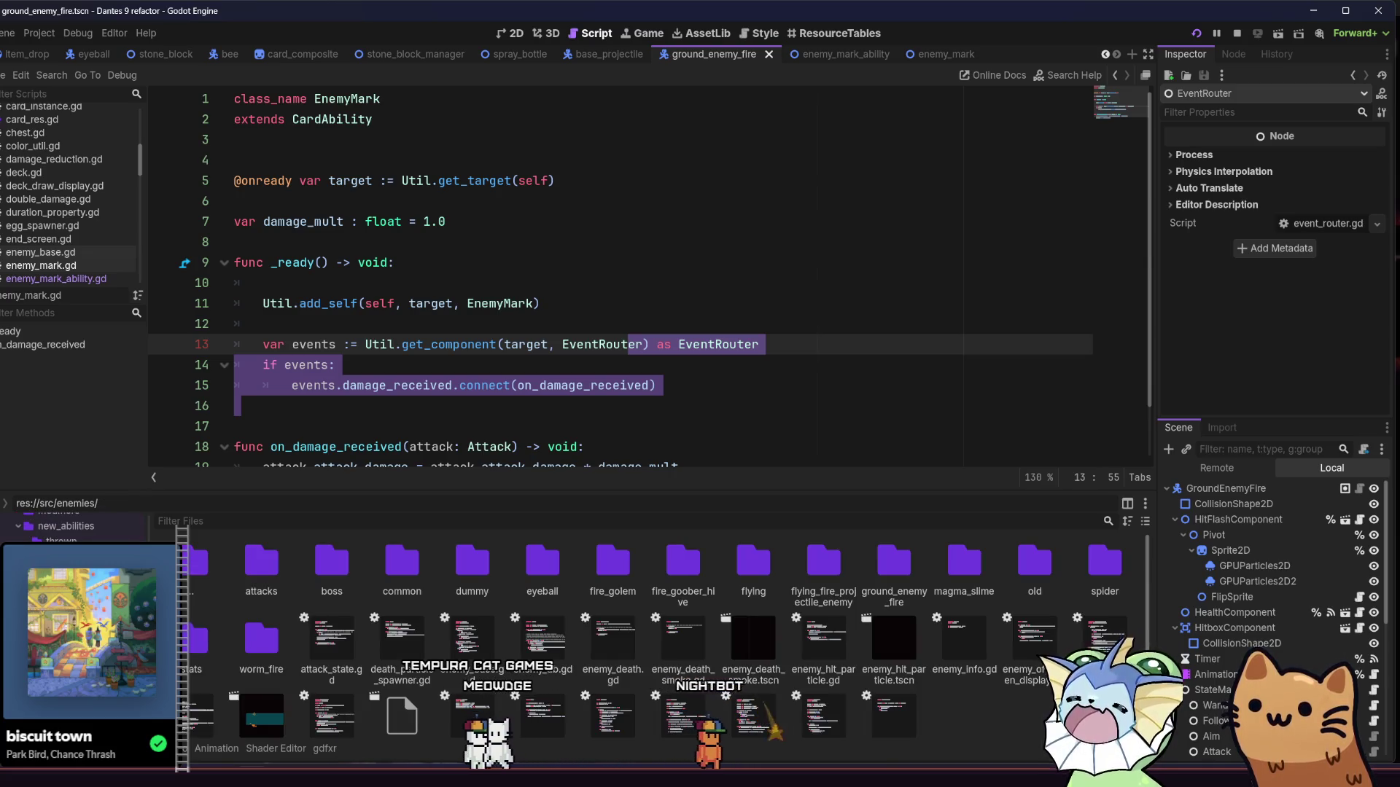
pyautogui.click(329, 589)
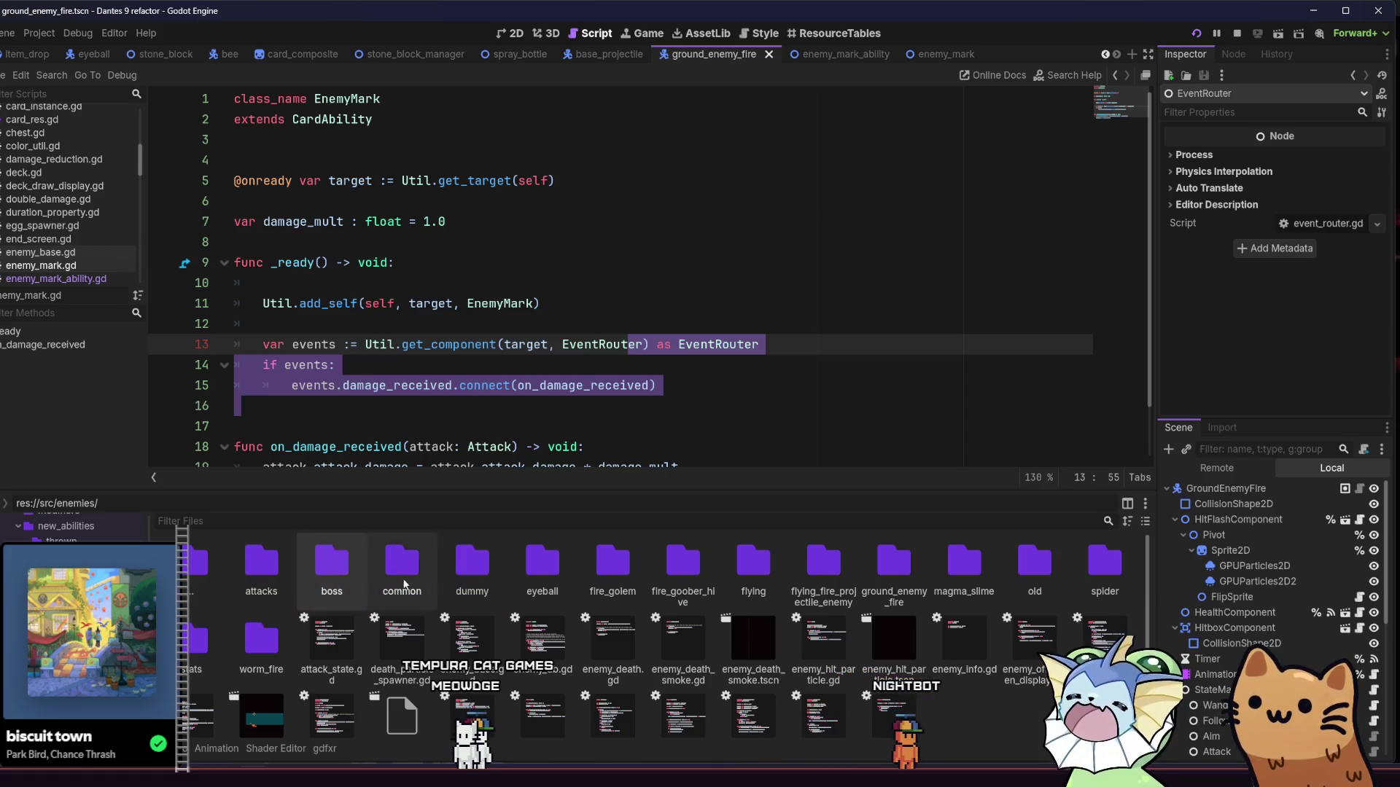
pyautogui.doubleClick(333, 586)
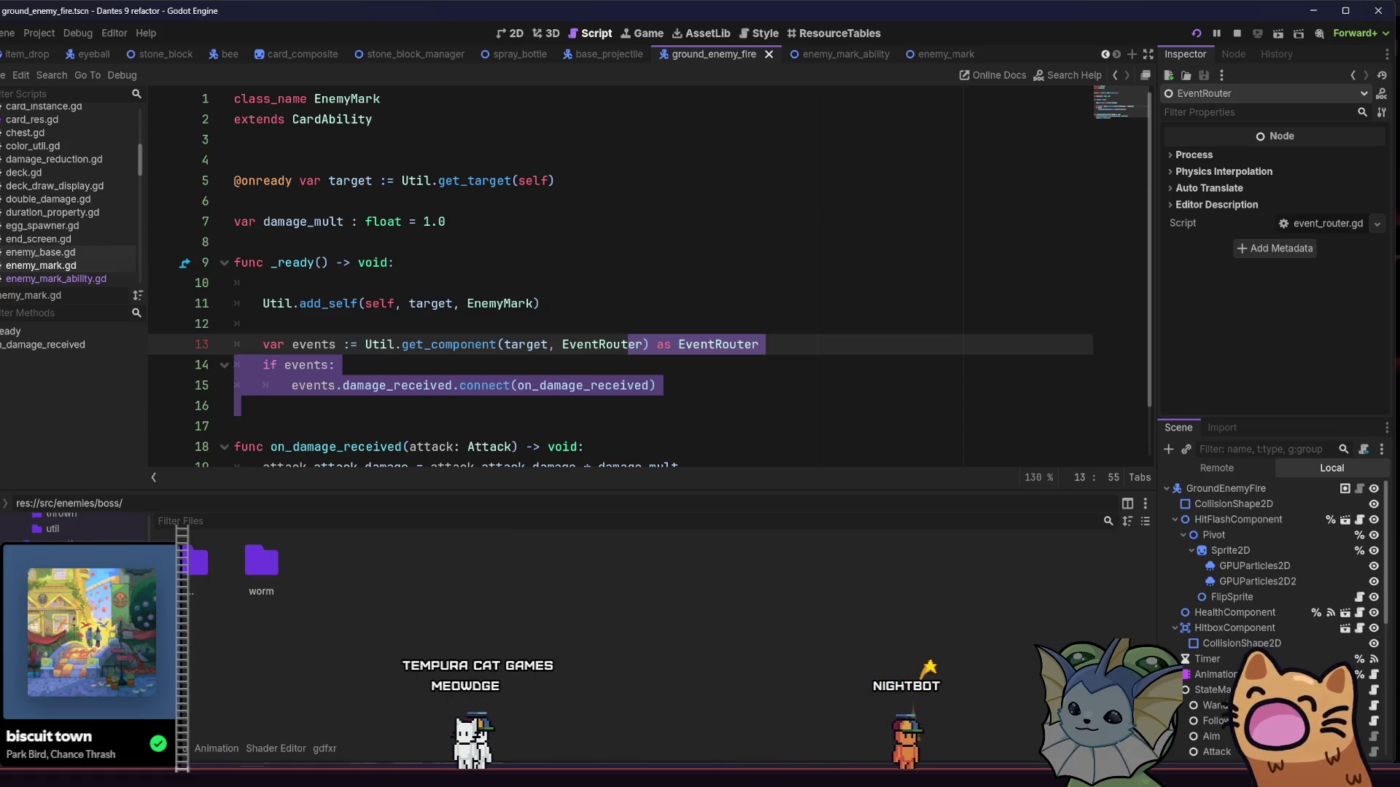
pyautogui.doubleClick(261, 561)
pyautogui.doubleClick(261, 561)
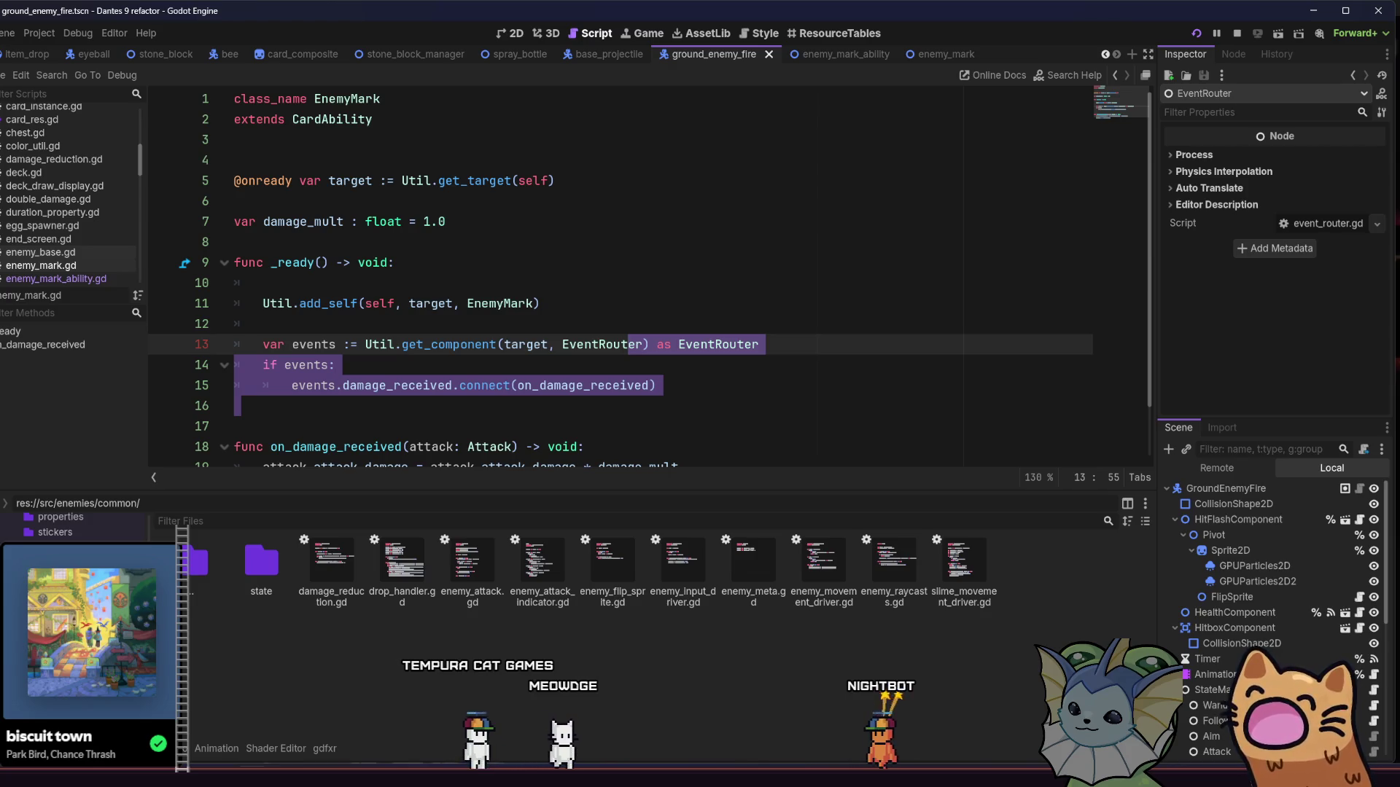
# Step: Go to the dummy enemy folder and open dummy.tscn
pyautogui.click(72, 554)
pyautogui.click(73, 547)
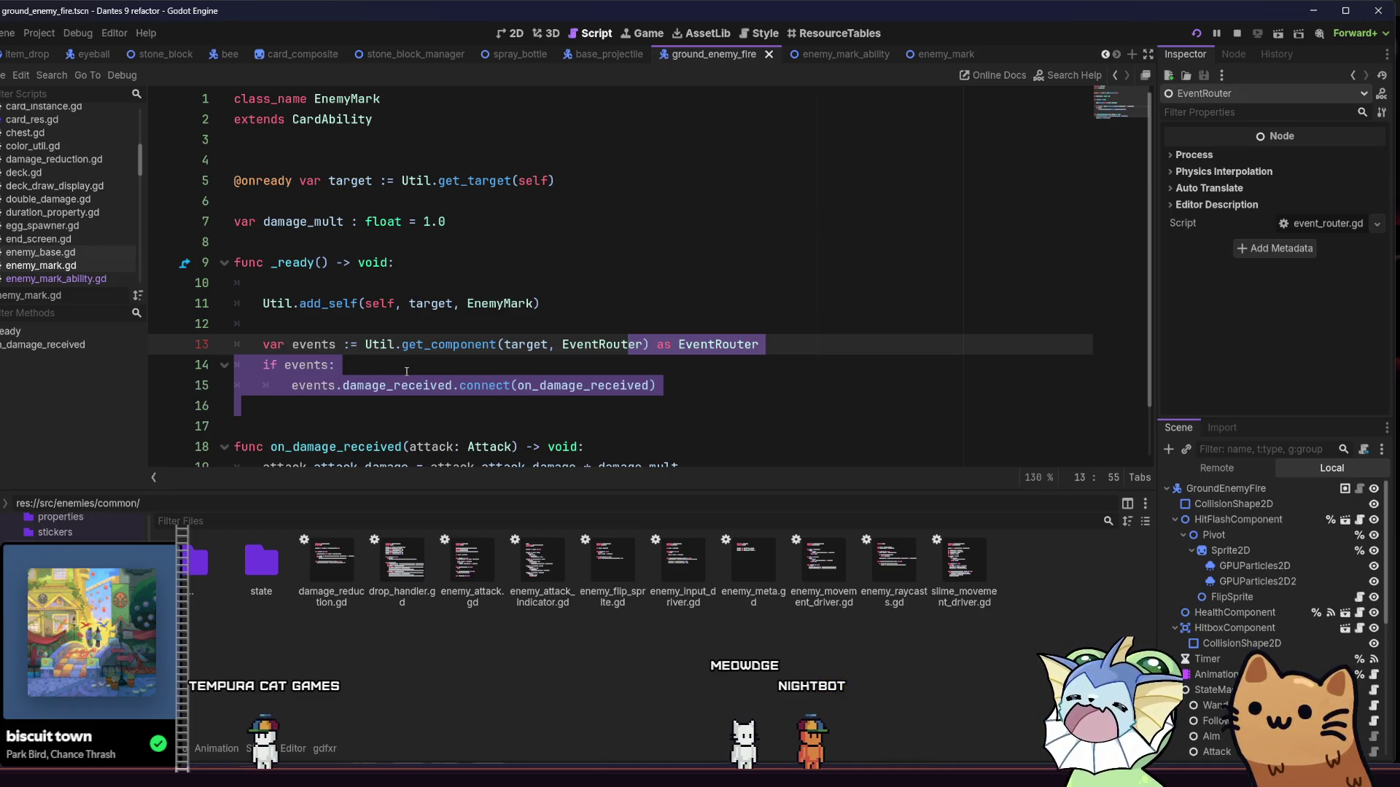
pyautogui.click(470, 426)
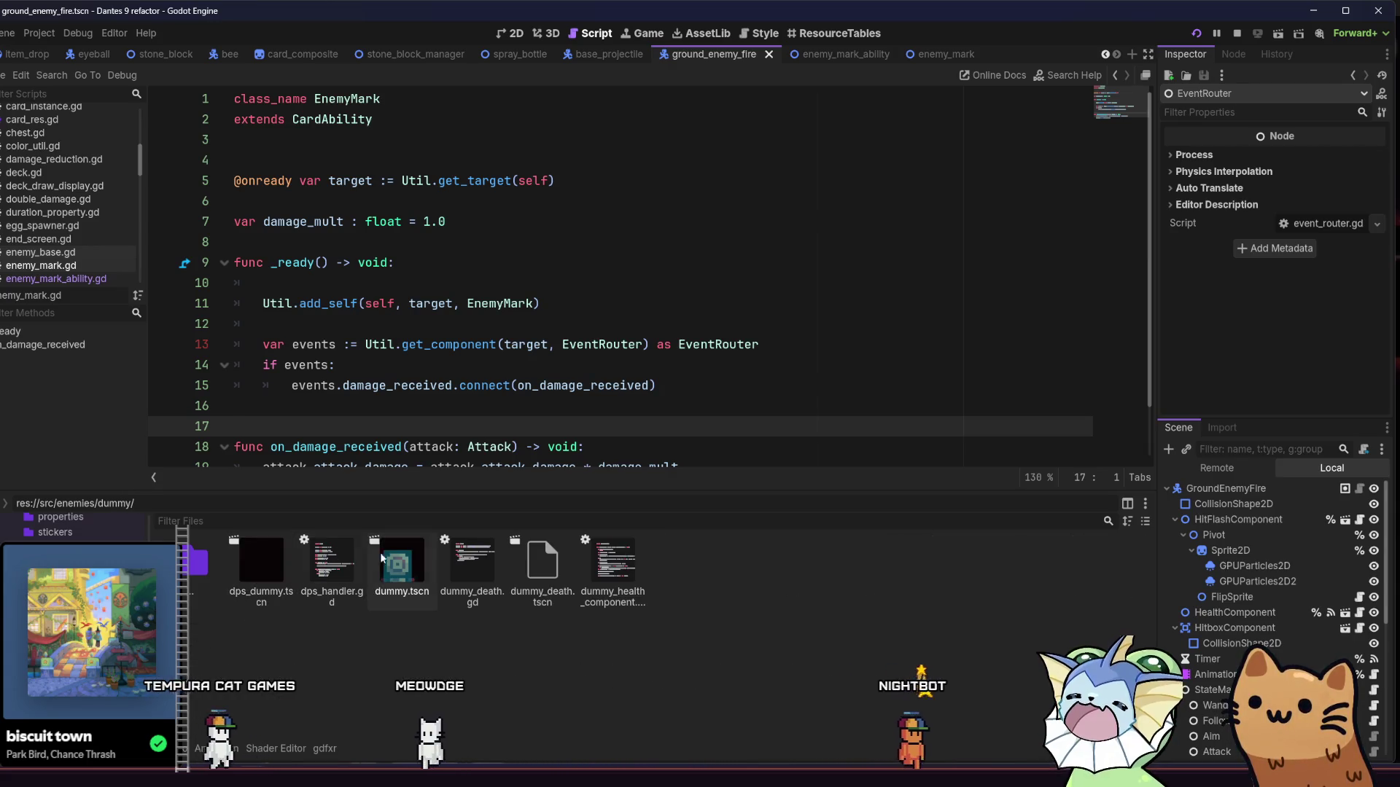
pyautogui.doubleClick(399, 561)
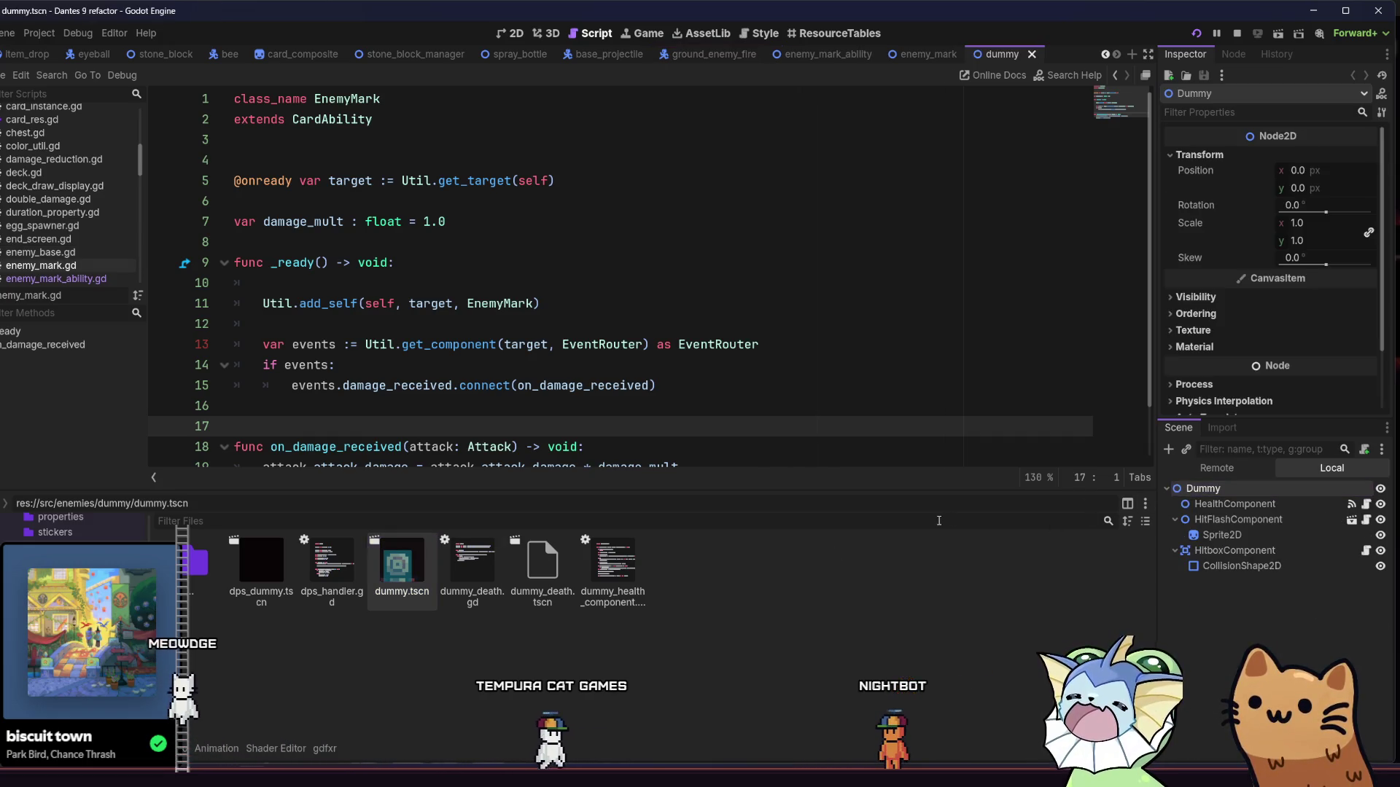
# Step: Add an EventRouter node under the Dummy root
pyautogui.hotkey('ctrl', 'v')
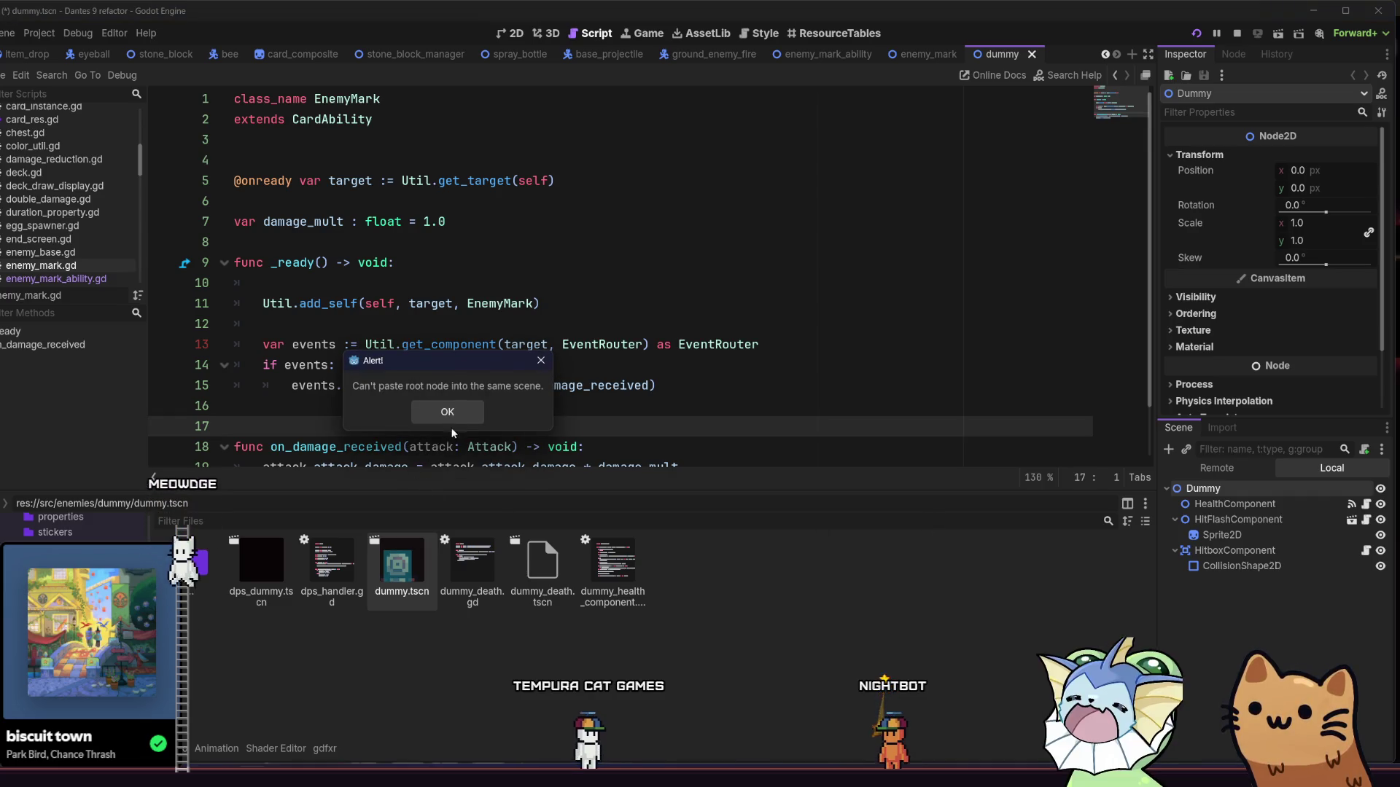
pyautogui.click(453, 415)
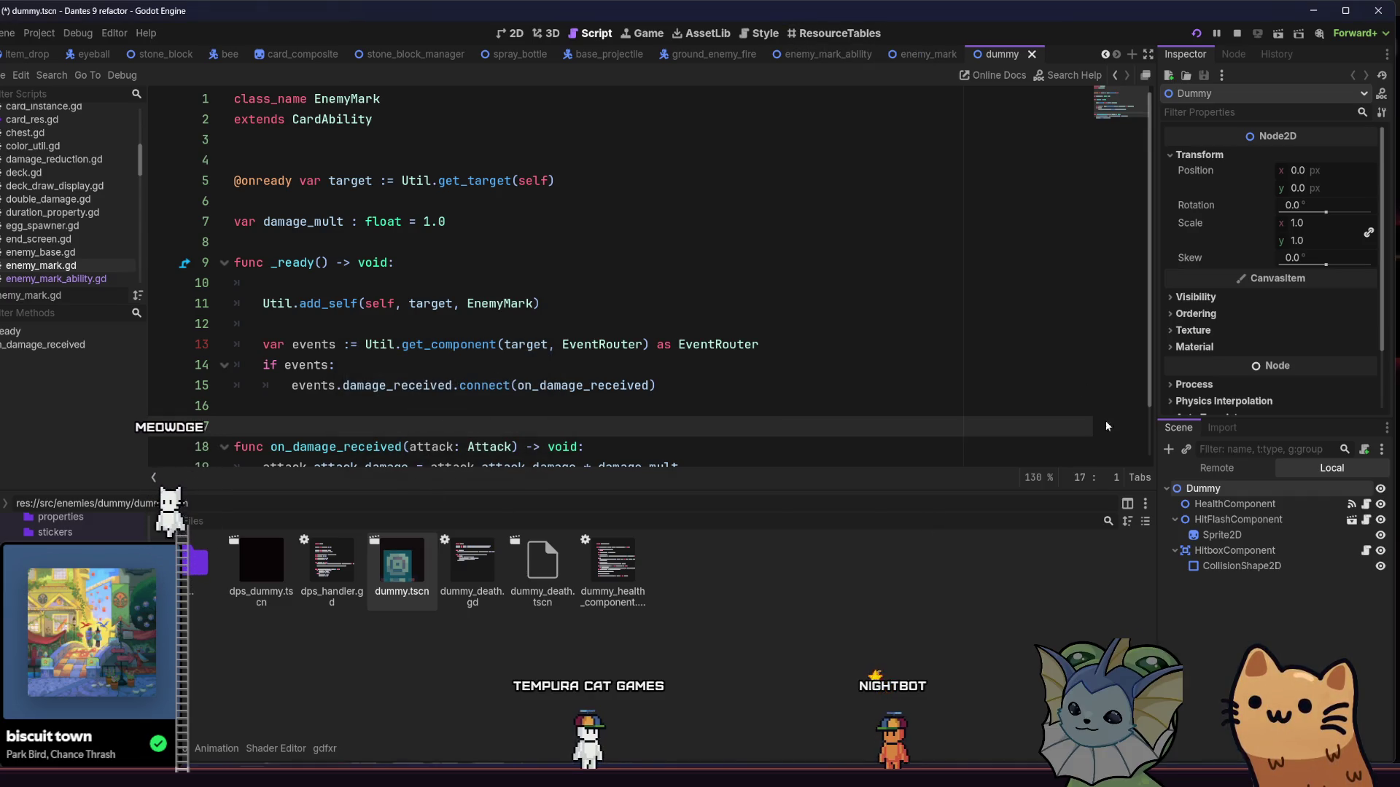
pyautogui.hotkey('ctrl', 'a')
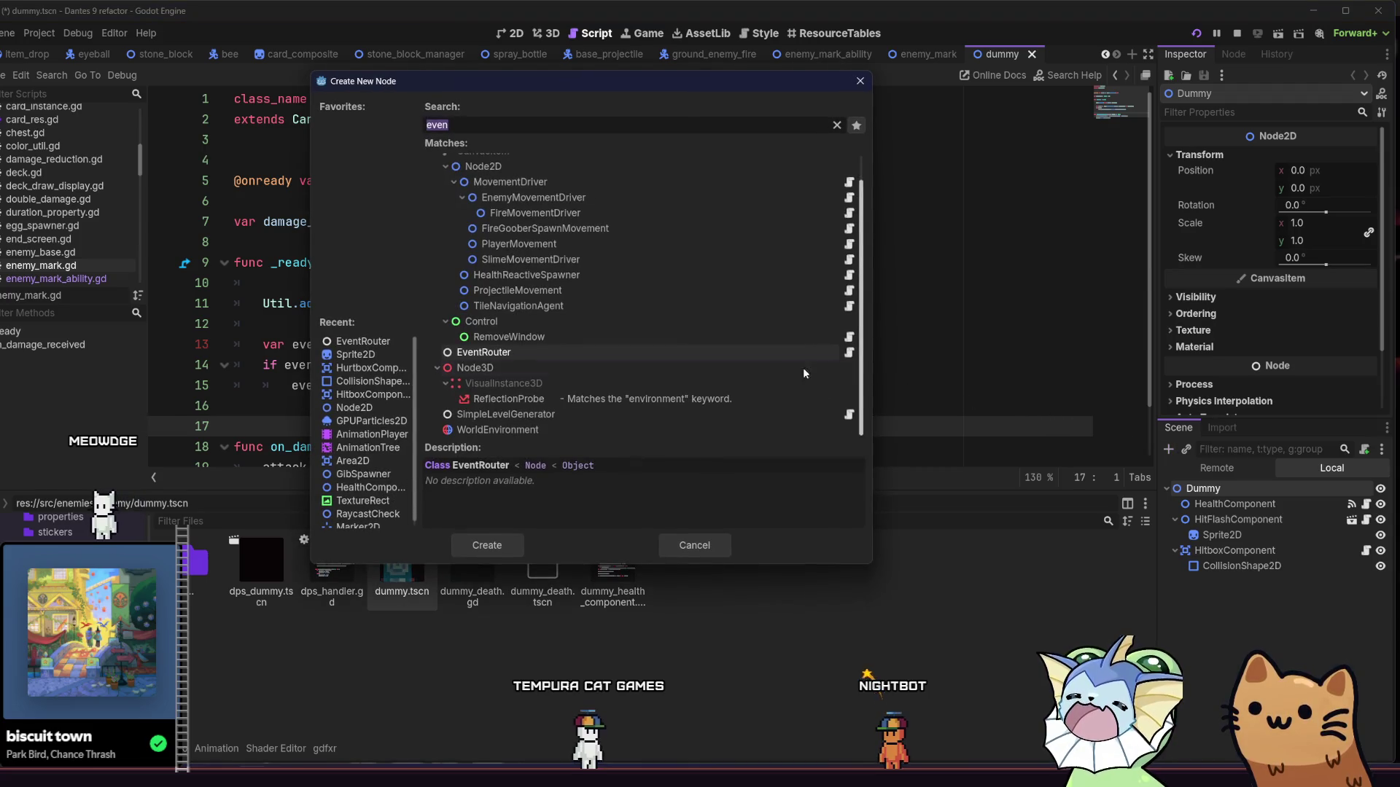
pyautogui.doubleClick(575, 350)
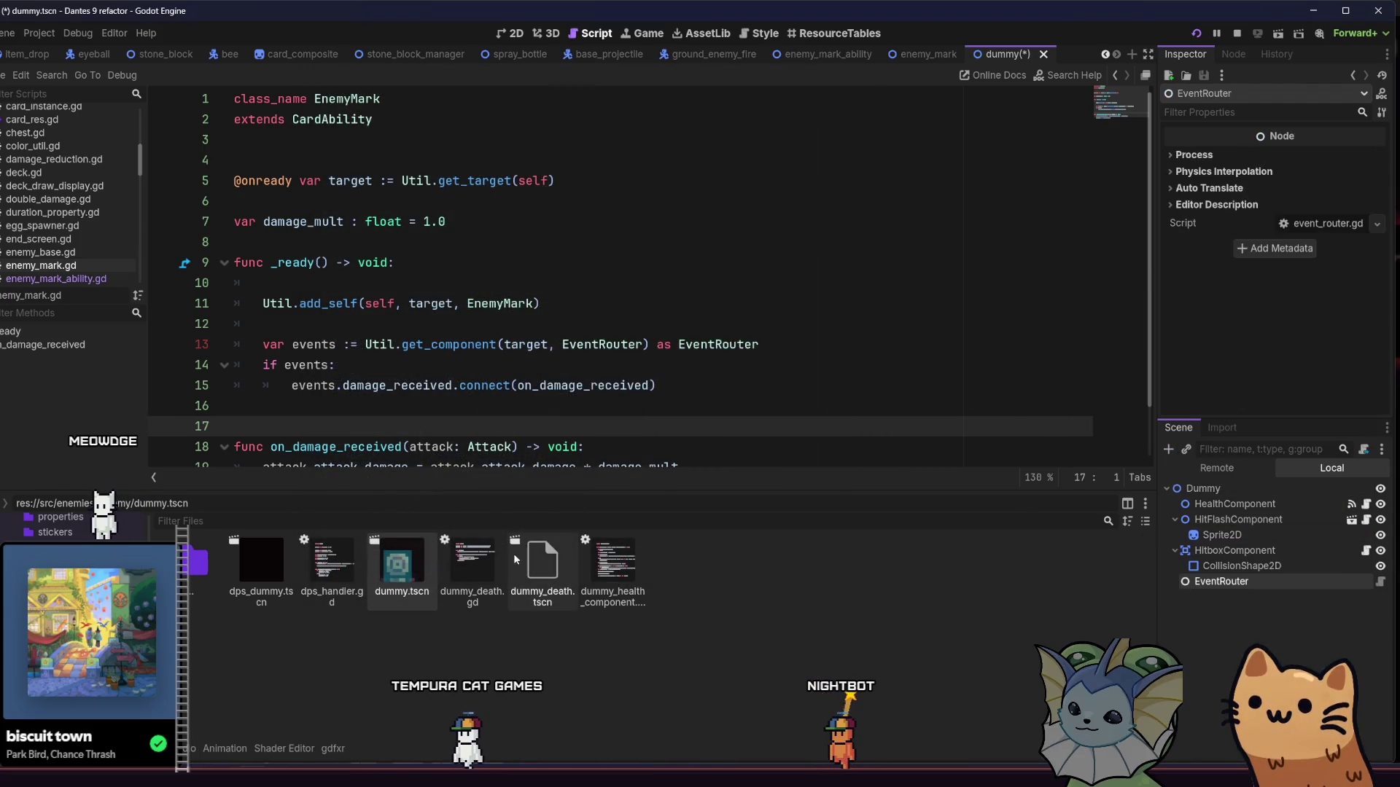
# Step: Paste an EventRouter under DPSDummy in dps_dummy, save, and collapse its Transform group
pyautogui.doubleClick(255, 575)
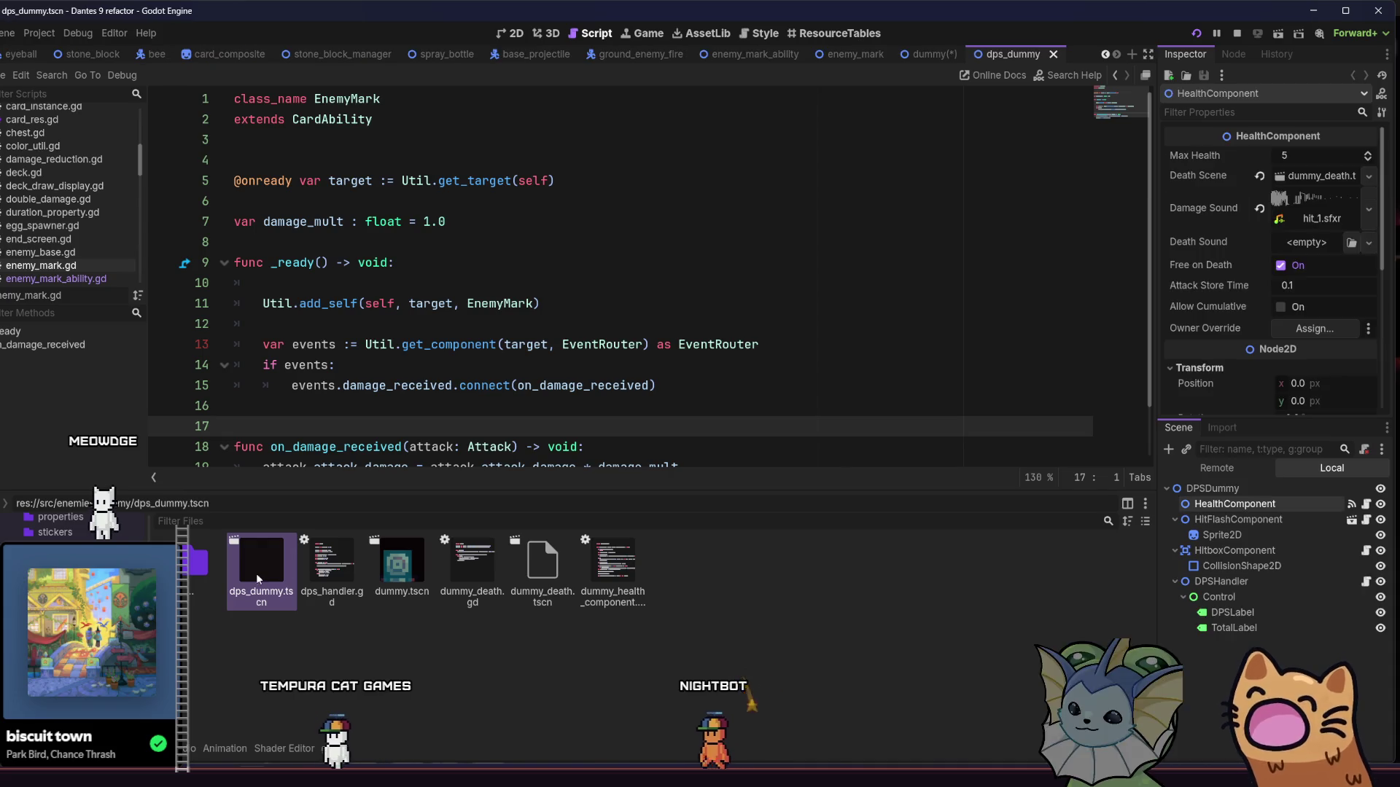
pyautogui.click(1279, 487)
pyautogui.hotkey('ctrl', 'v')
pyautogui.hotkey('ctrl', 's')
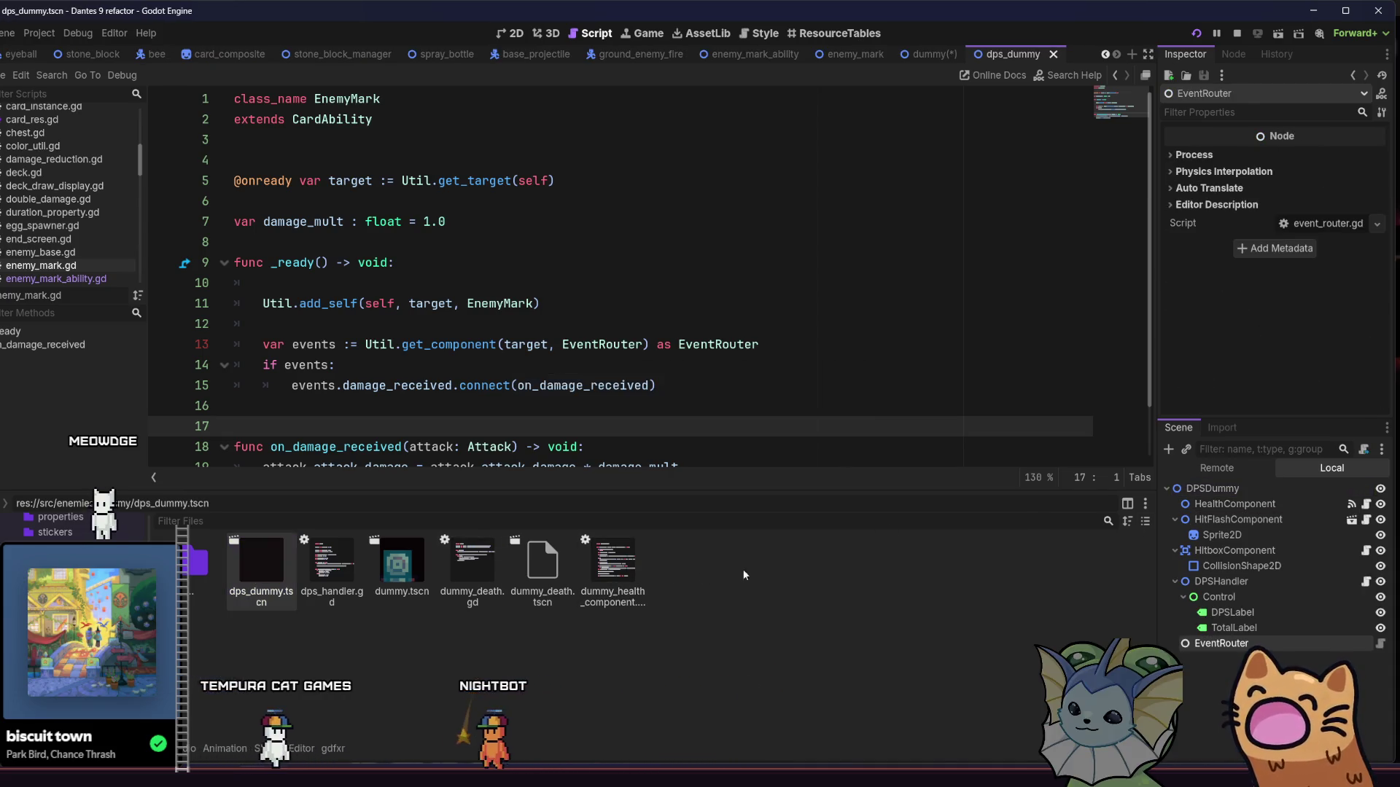
pyautogui.click(1212, 488)
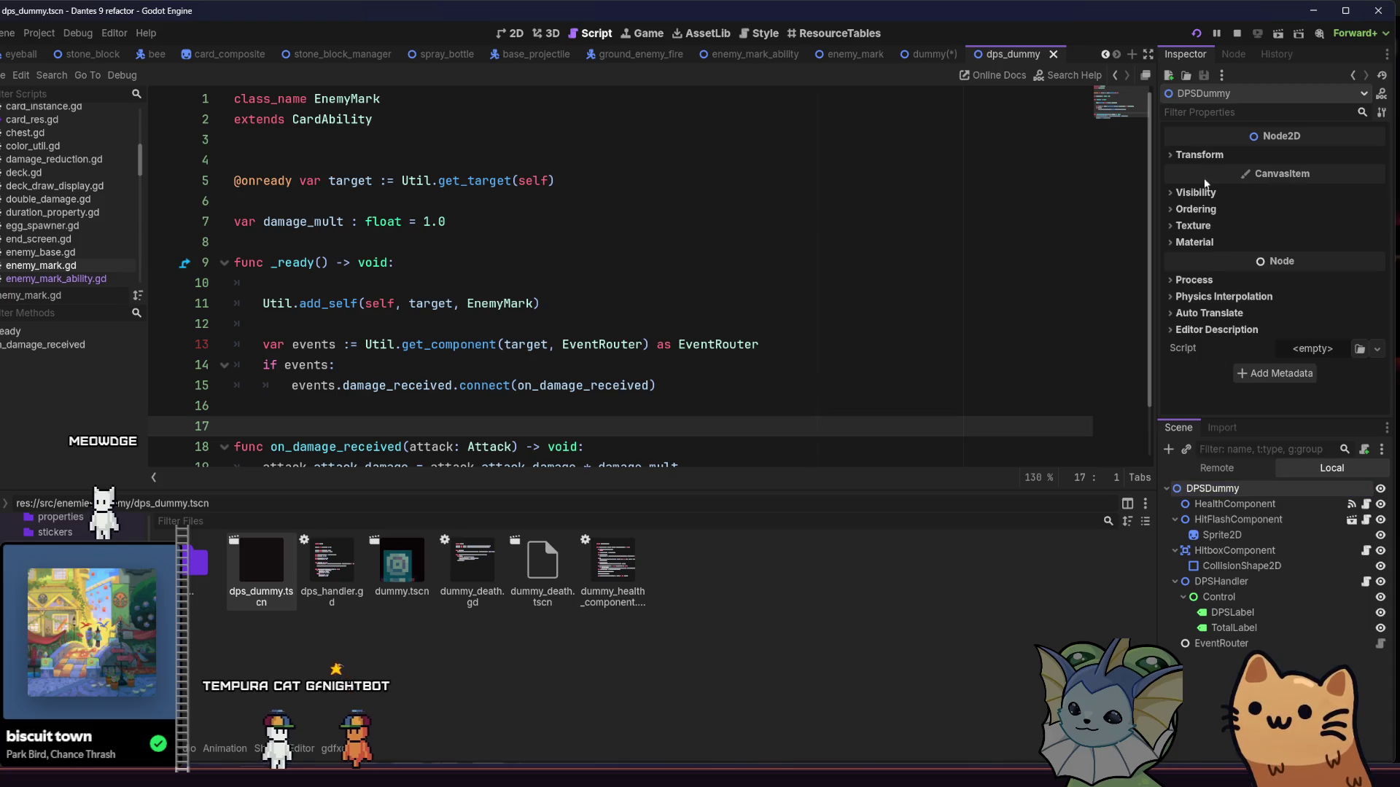
pyautogui.click(1206, 156)
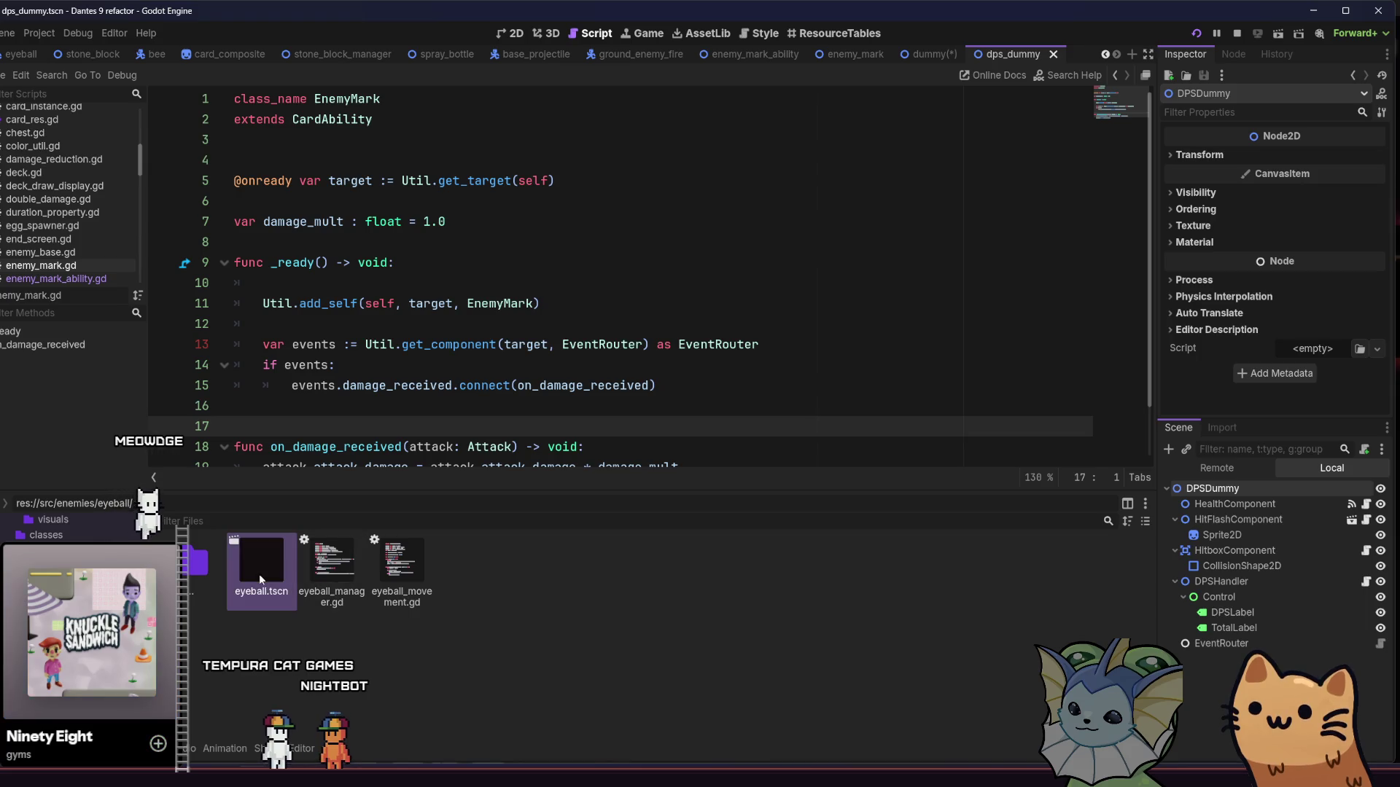
# Step: Open the eyeball, fire_golem and fire_goober egg, hive and spawn scenes, saving spawn and hive
pyautogui.doubleClick(259, 574)
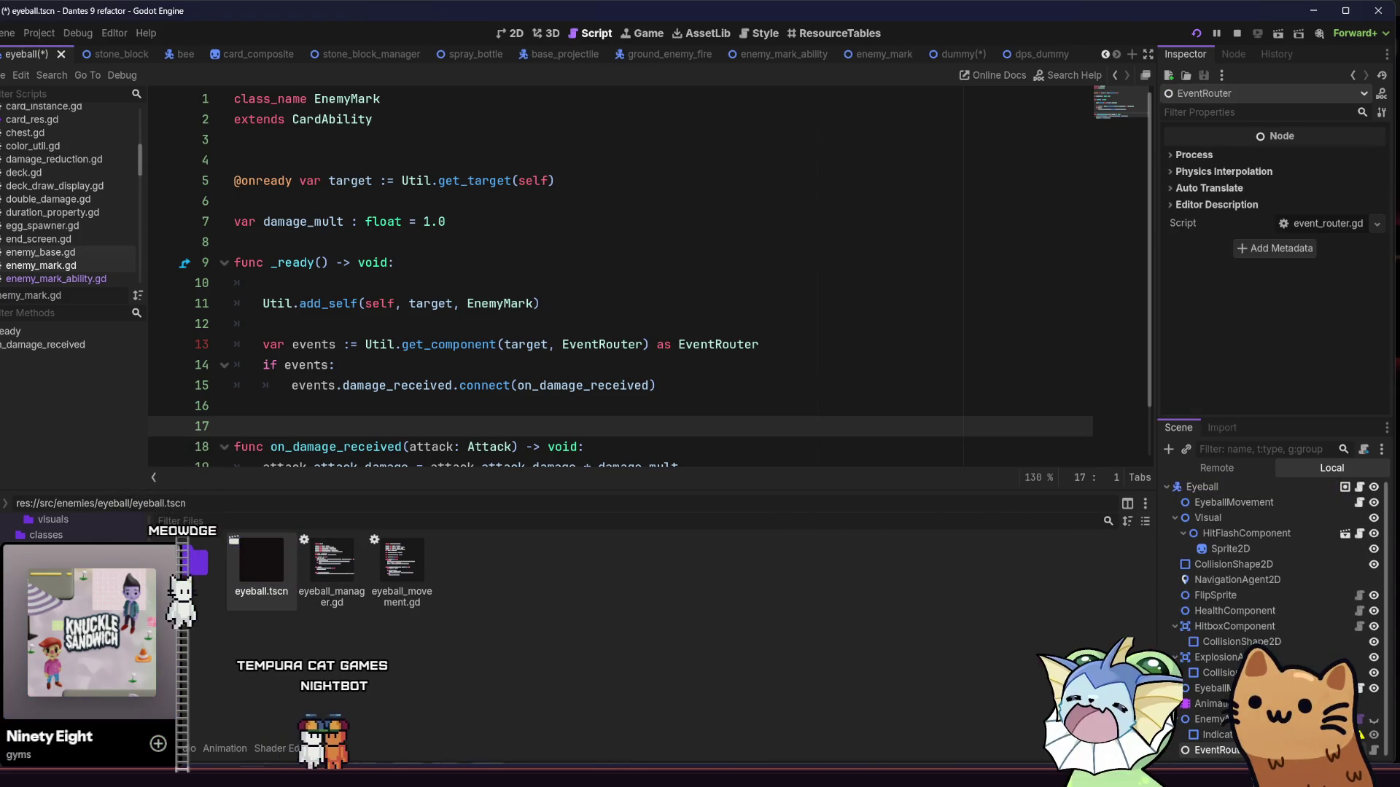
pyautogui.doubleClick(225, 609)
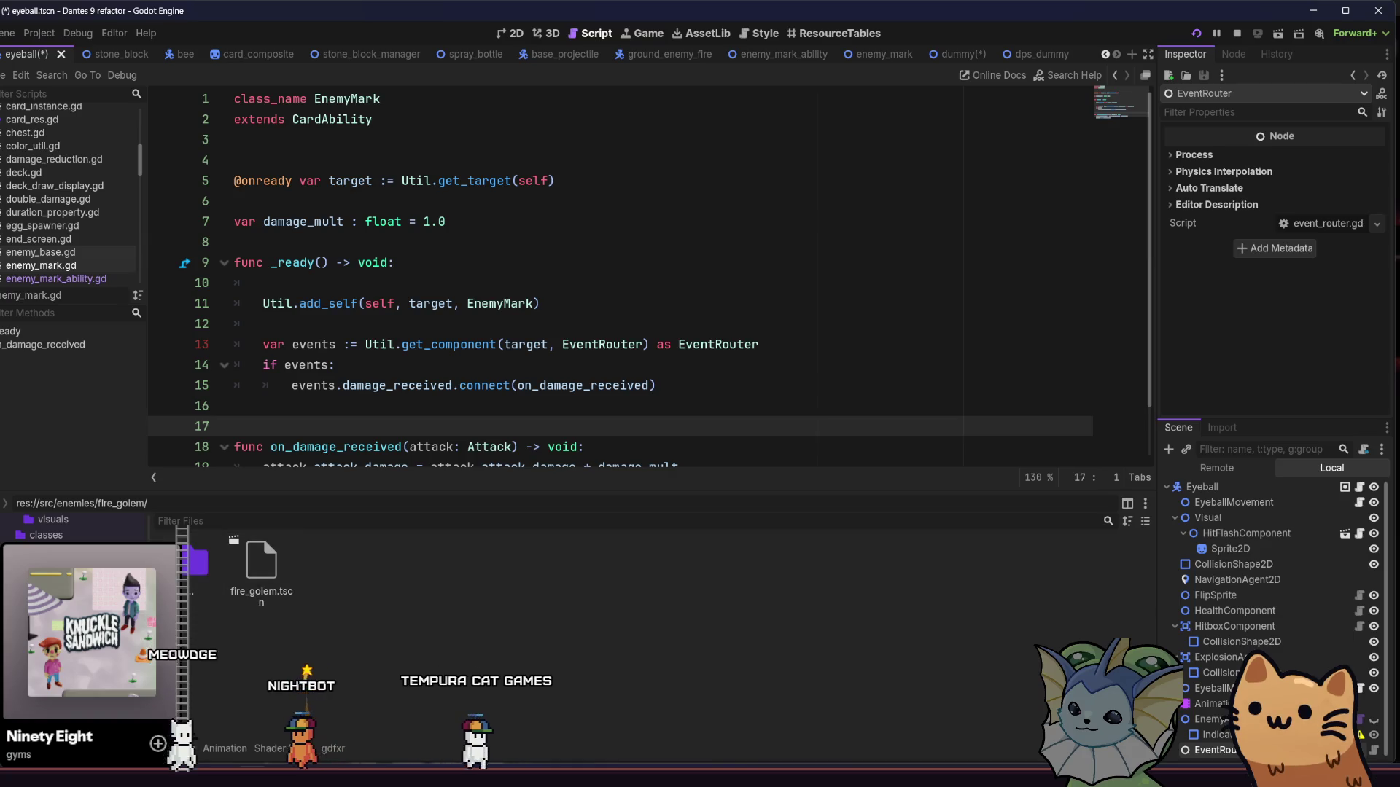
pyautogui.doubleClick(193, 565)
pyautogui.doubleClick(332, 565)
pyautogui.doubleClick(391, 592)
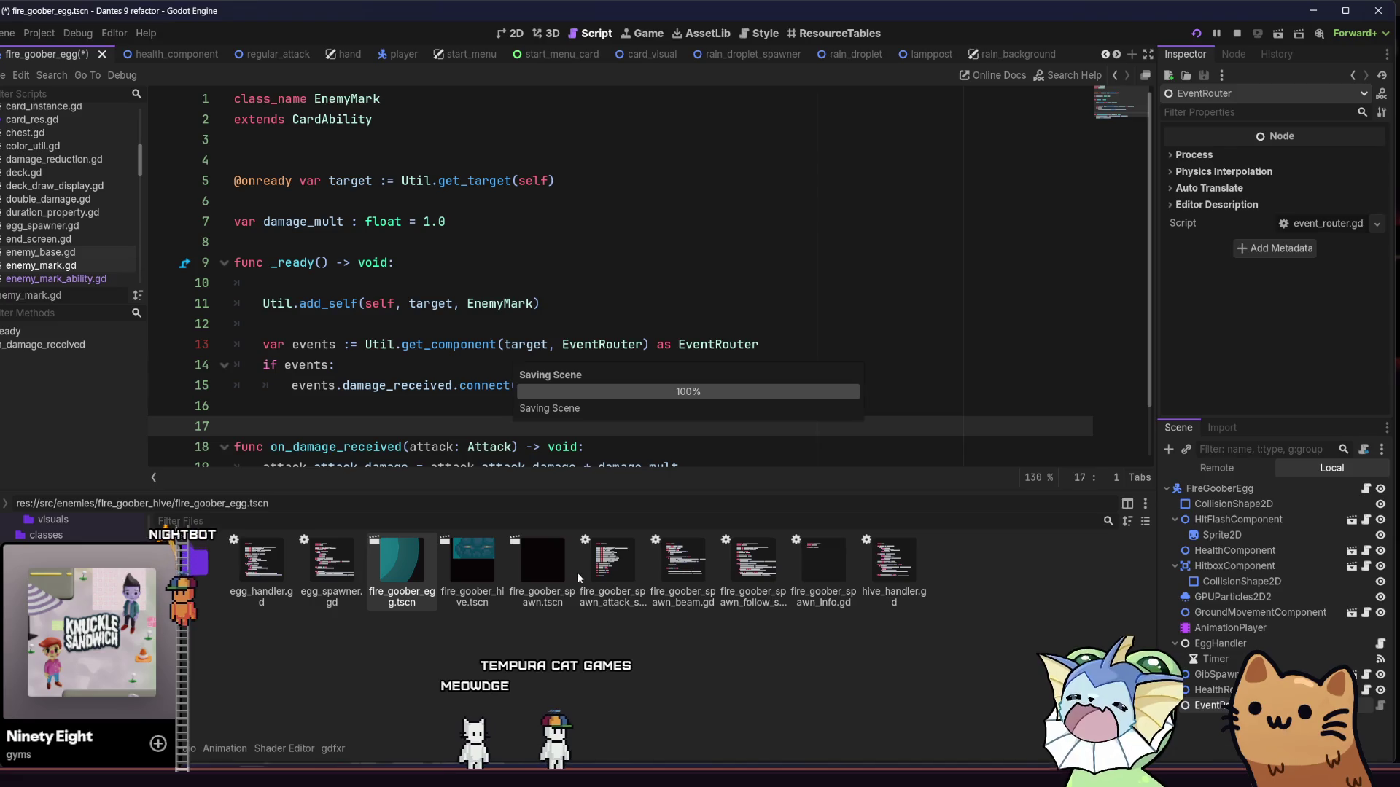
pyautogui.doubleClick(503, 575)
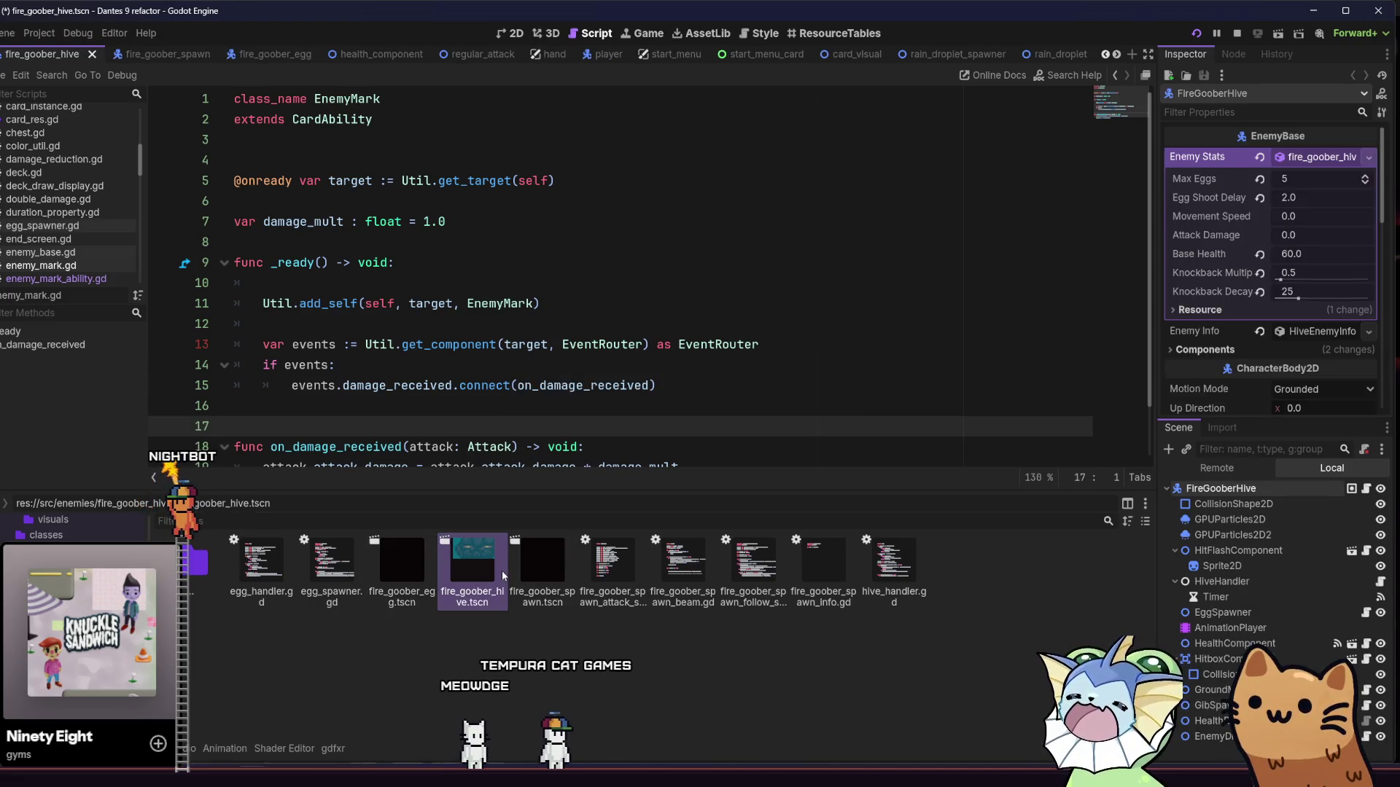
pyautogui.doubleClick(549, 572)
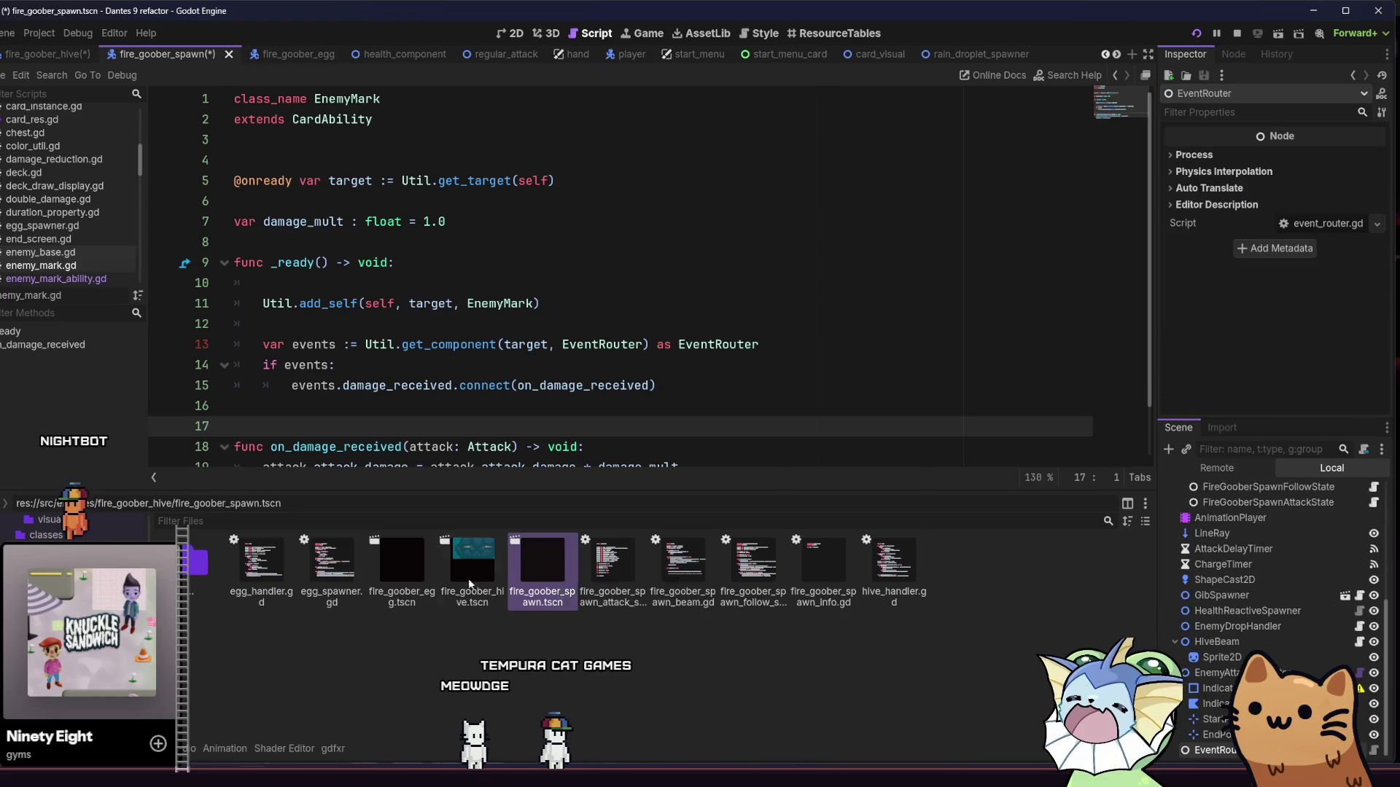
pyautogui.hotkey('ctrl', 's')
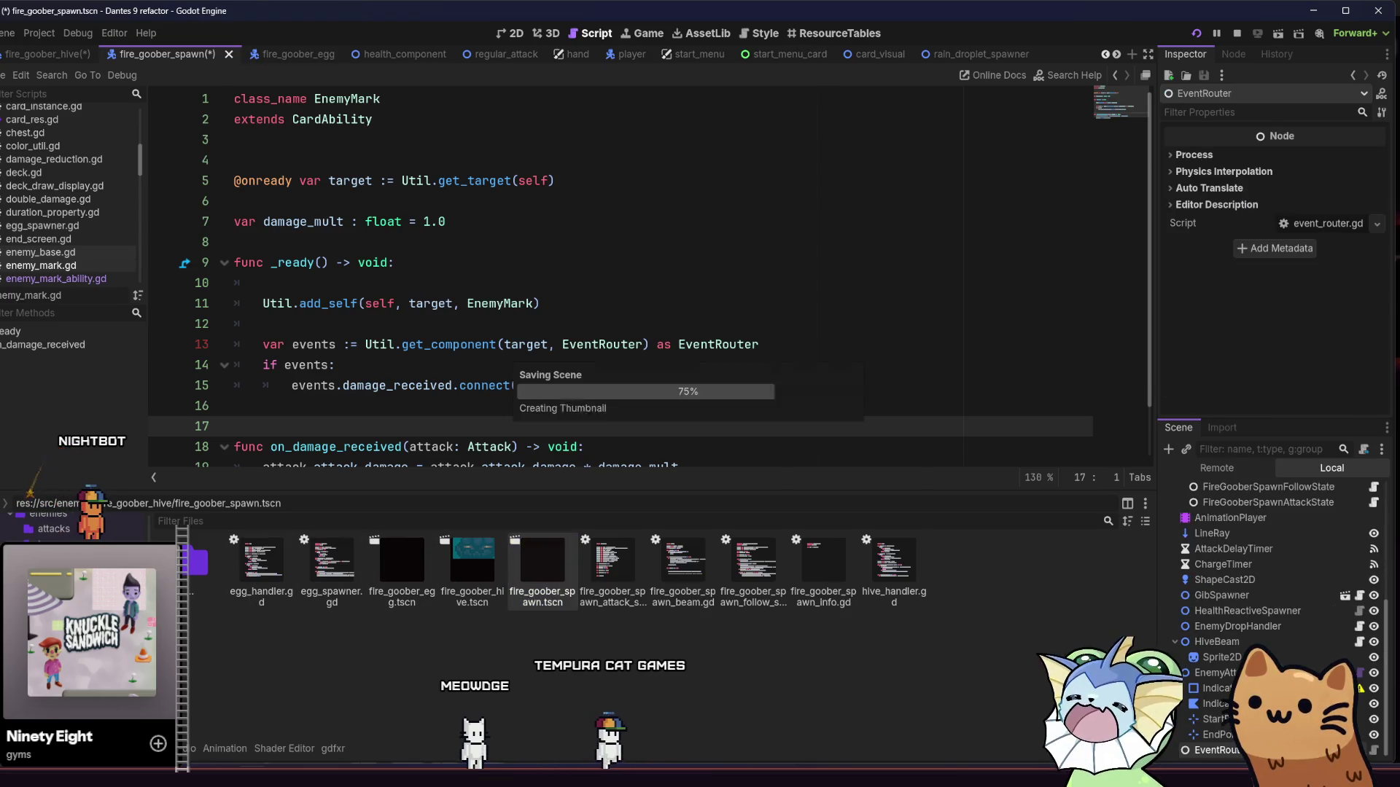
pyautogui.click(73, 55)
pyautogui.hotkey('ctrl', 's')
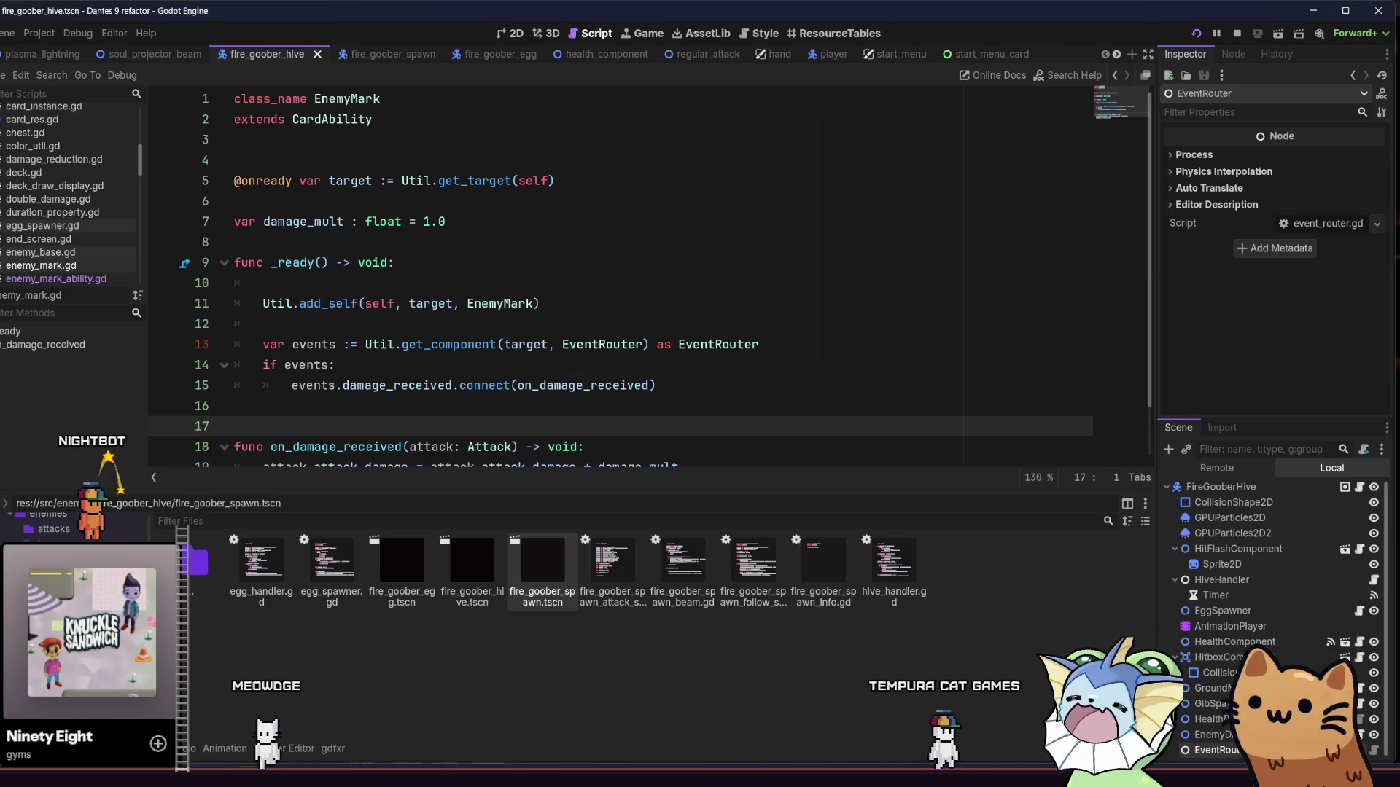
# Step: Open flying_fire_projectile_enemy and select its EventRouter node
pyautogui.click(51, 560)
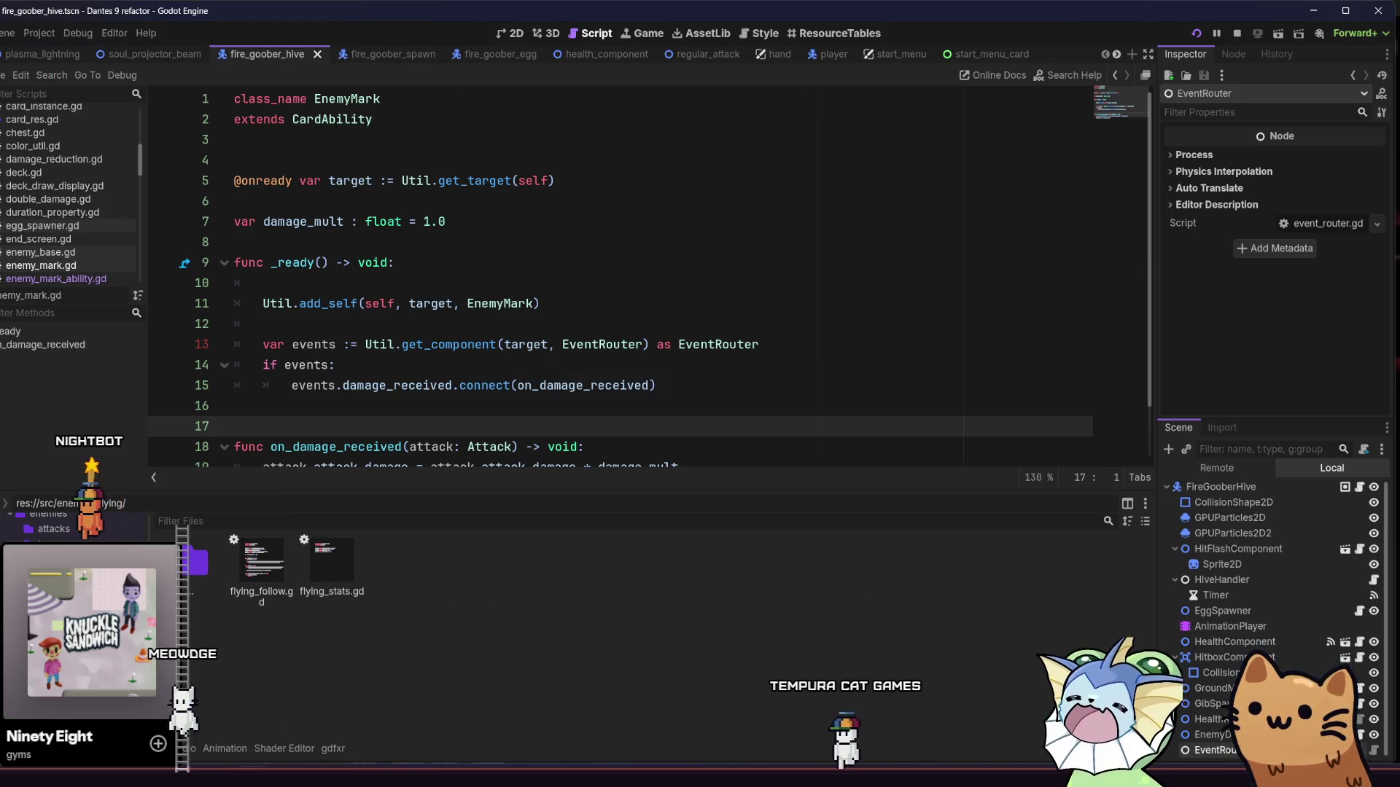
pyautogui.doubleClick(196, 565)
pyautogui.doubleClick(446, 594)
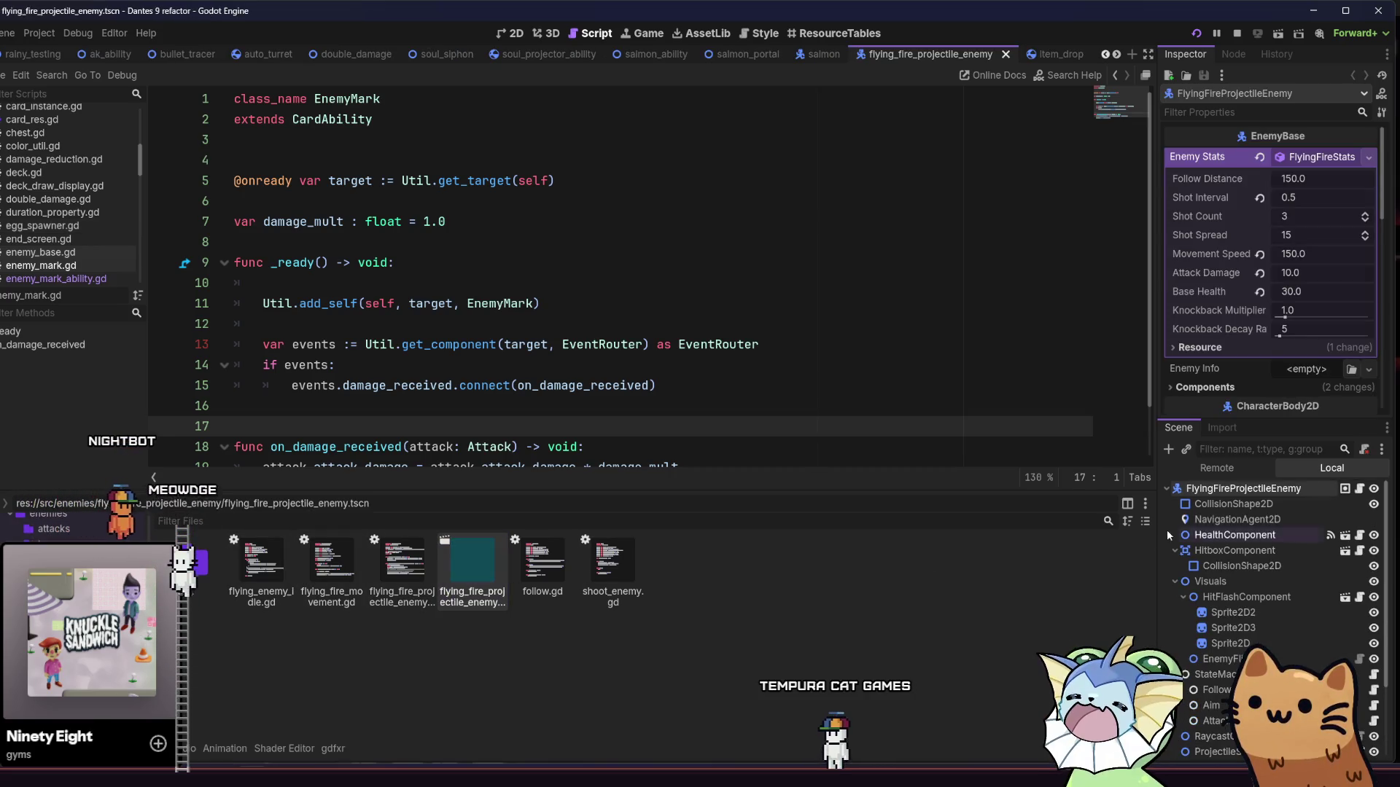
pyautogui.scroll(-1, 1266, 595)
pyautogui.scroll(-3, 1266, 592)
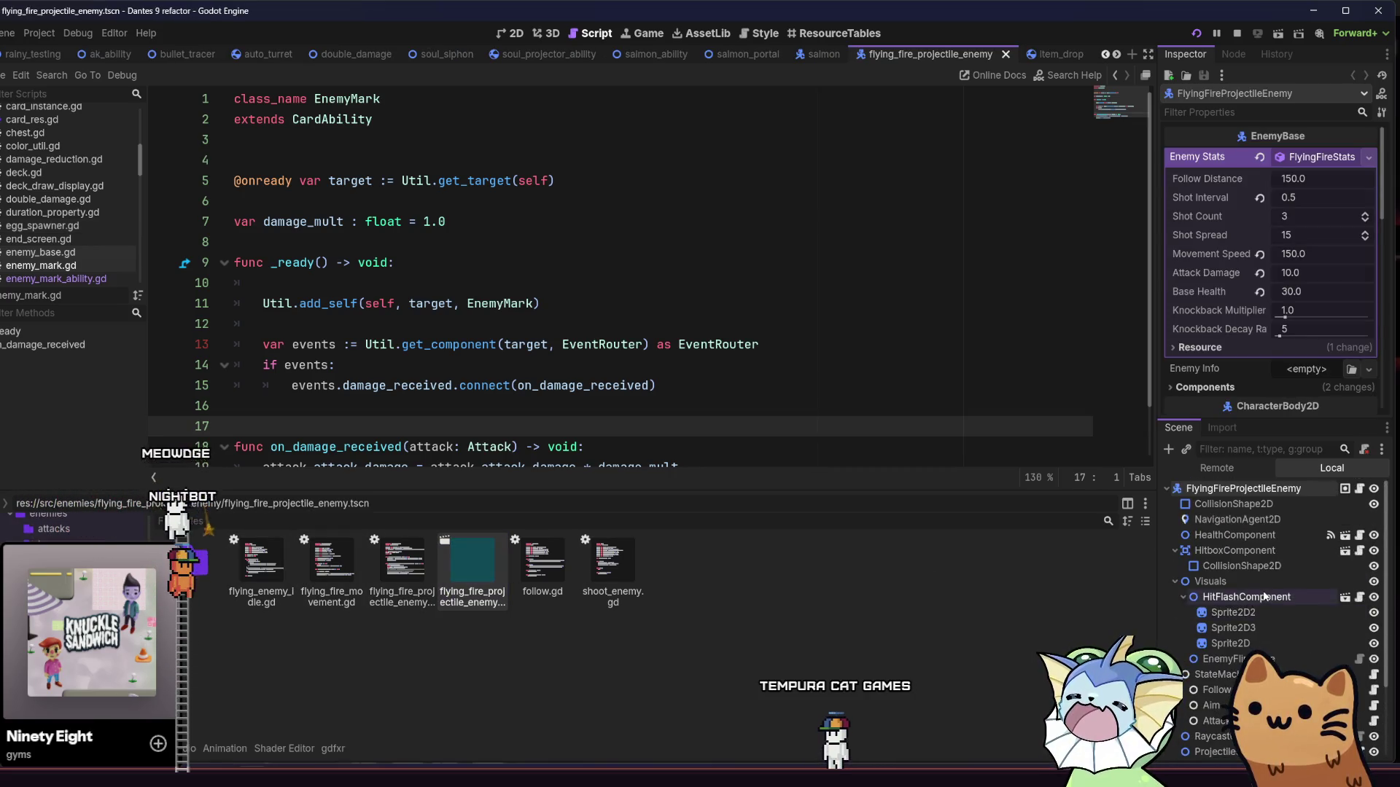
pyautogui.click(1216, 750)
# Step: Open ground_enemy_fire and magma_slime_enemy, then switch to GitHub Desktop's pending changes
pyautogui.doubleClick(195, 565)
pyautogui.doubleClick(332, 572)
pyautogui.doubleClick(332, 572)
pyautogui.doubleClick(196, 565)
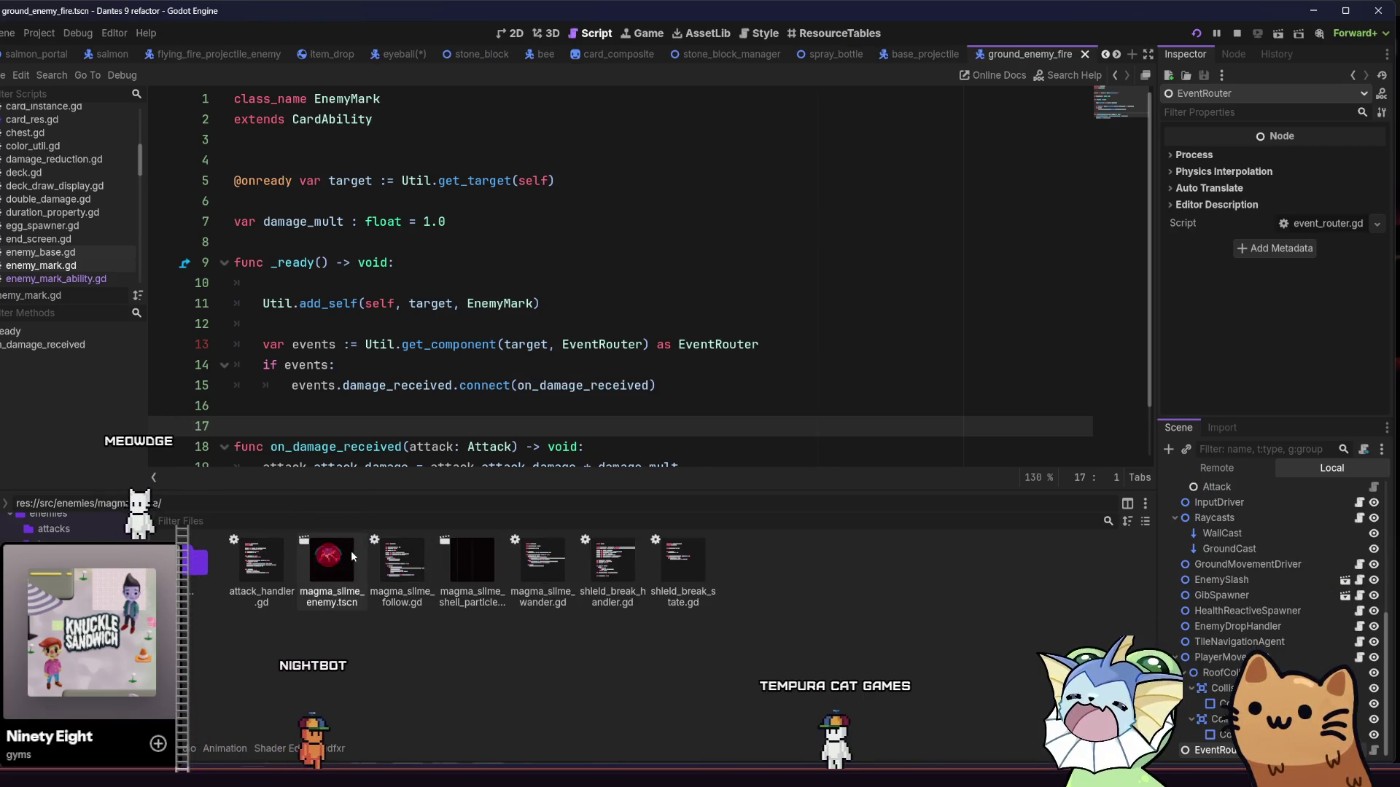
pyautogui.doubleClick(334, 565)
pyautogui.scroll(-3, 1276, 620)
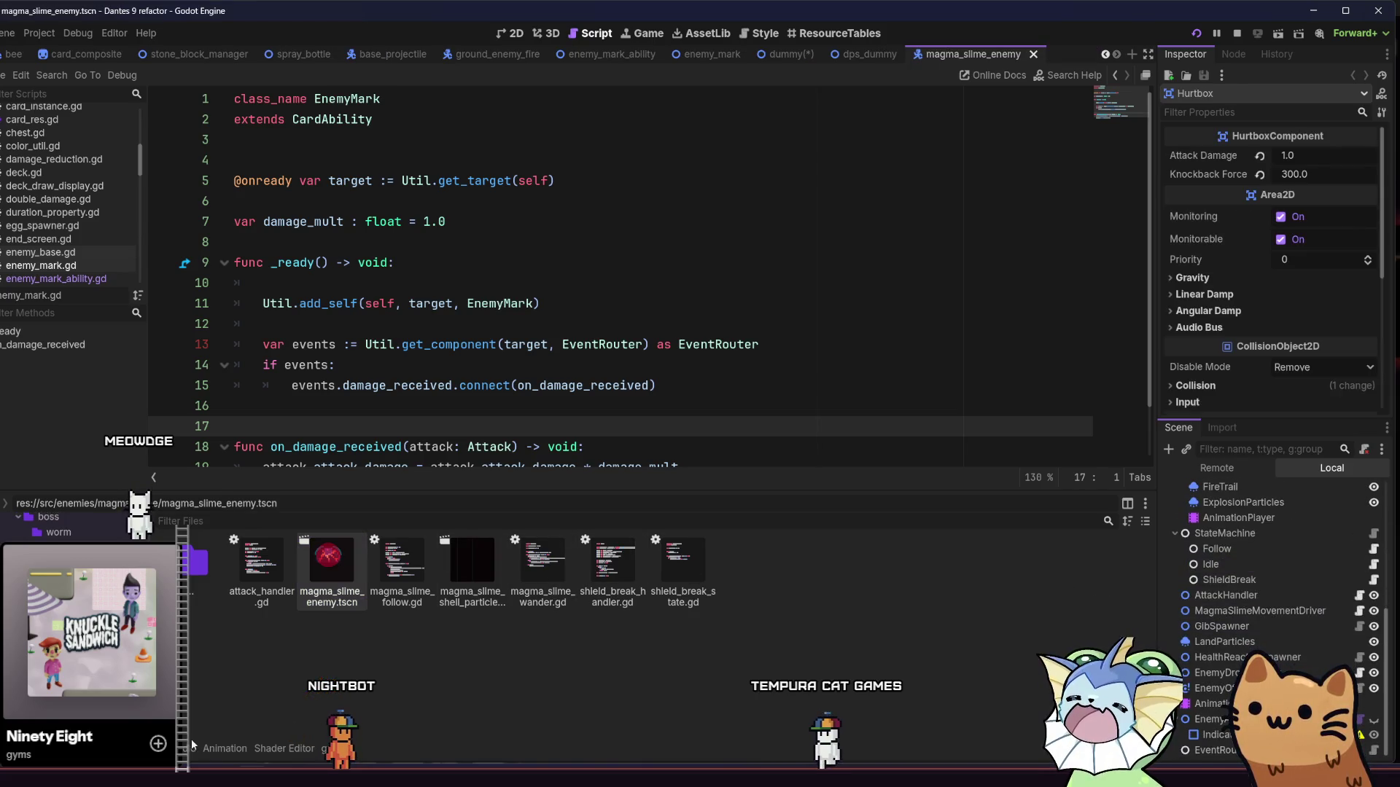
pyautogui.hotkey('alt', 'Tab')
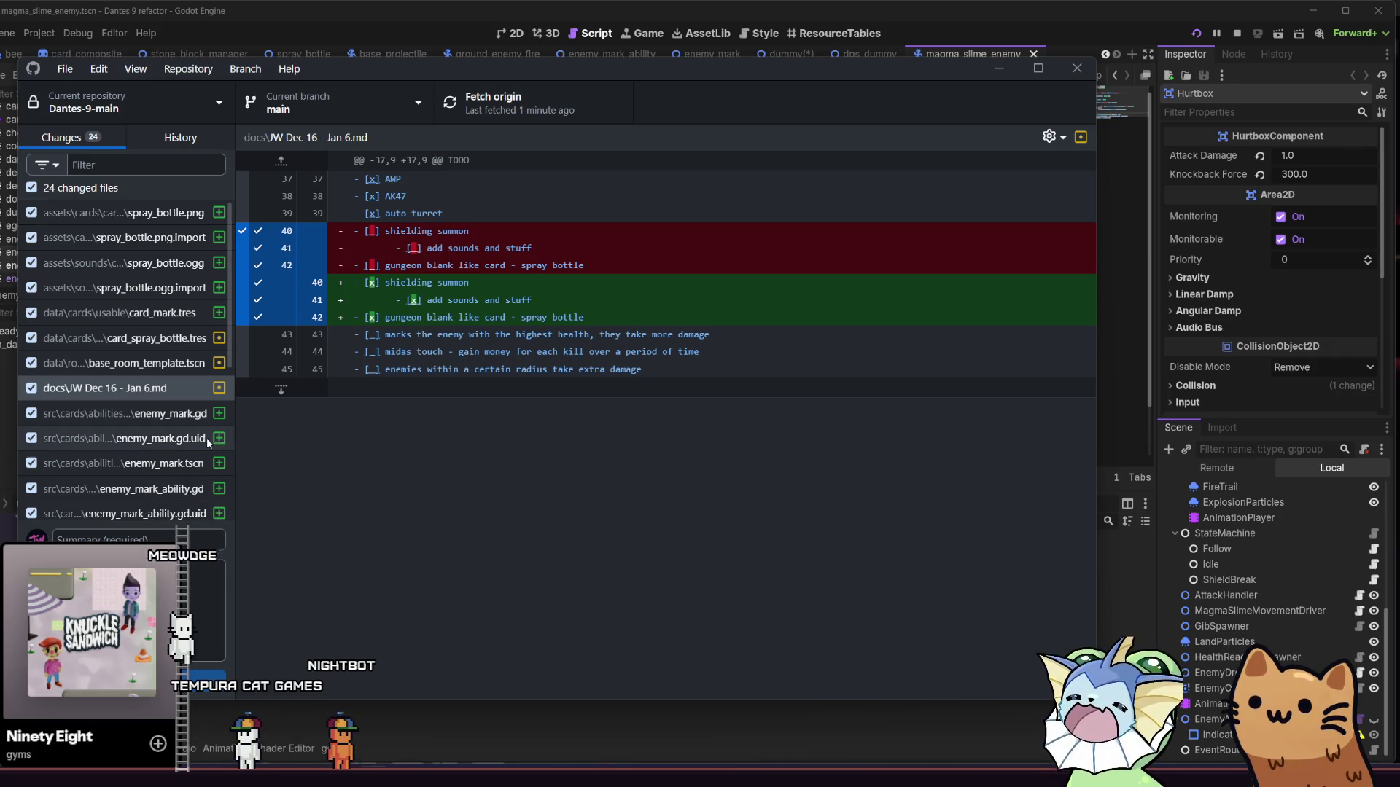
# Step: Scroll the 24 changed files, type and delete a test summary, and go back to Godot
pyautogui.scroll(-5, 207, 438)
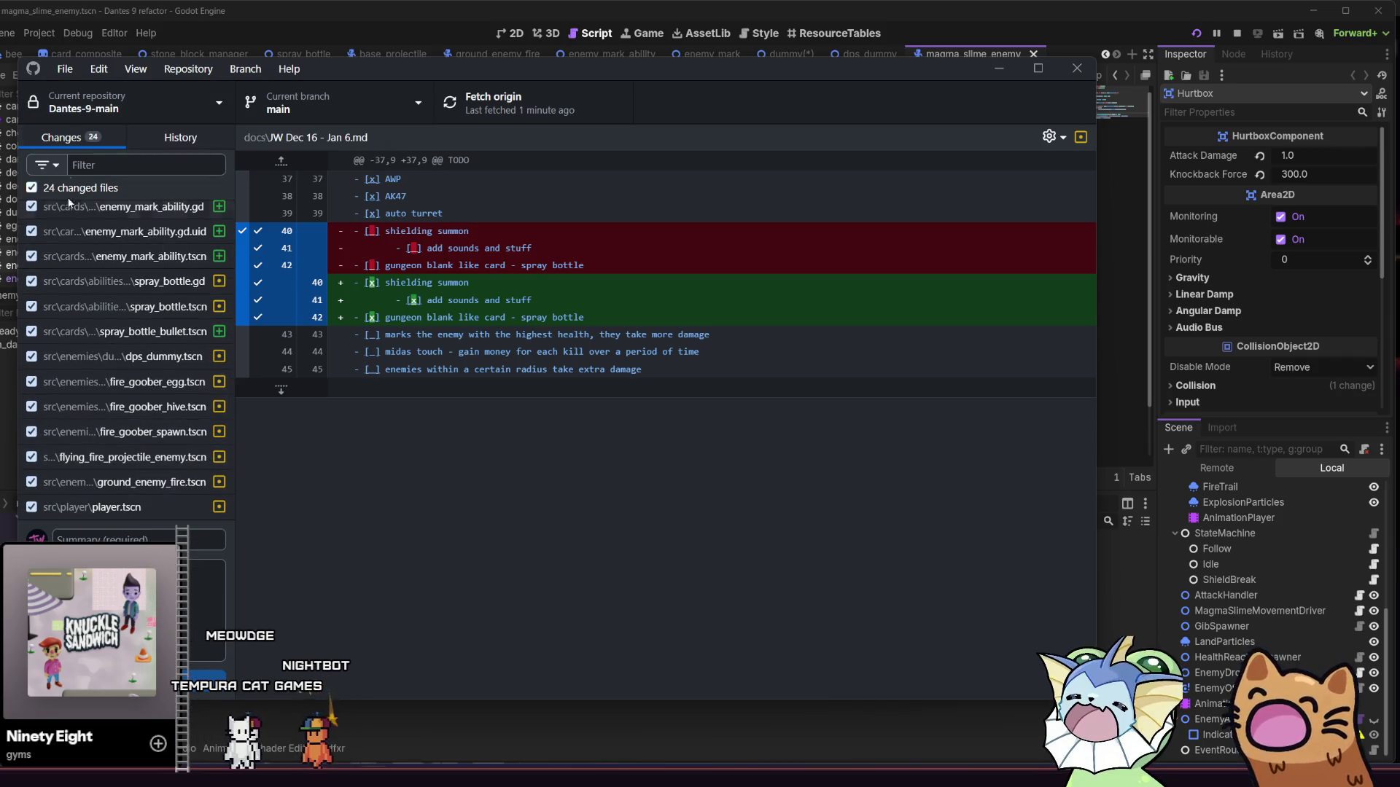
pyautogui.click(135, 538)
pyautogui.write('iiodfiiooidcol')
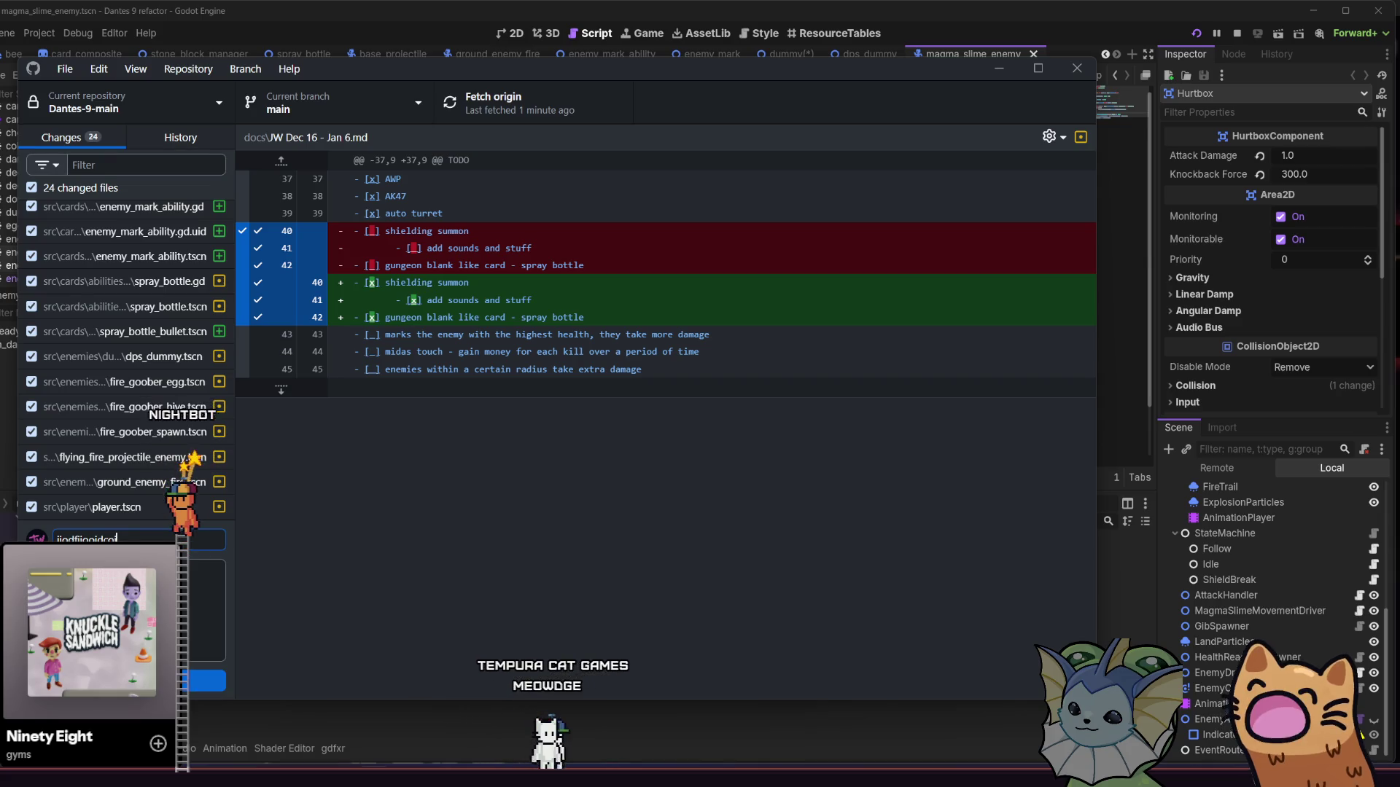
pyautogui.press('BackSpace')
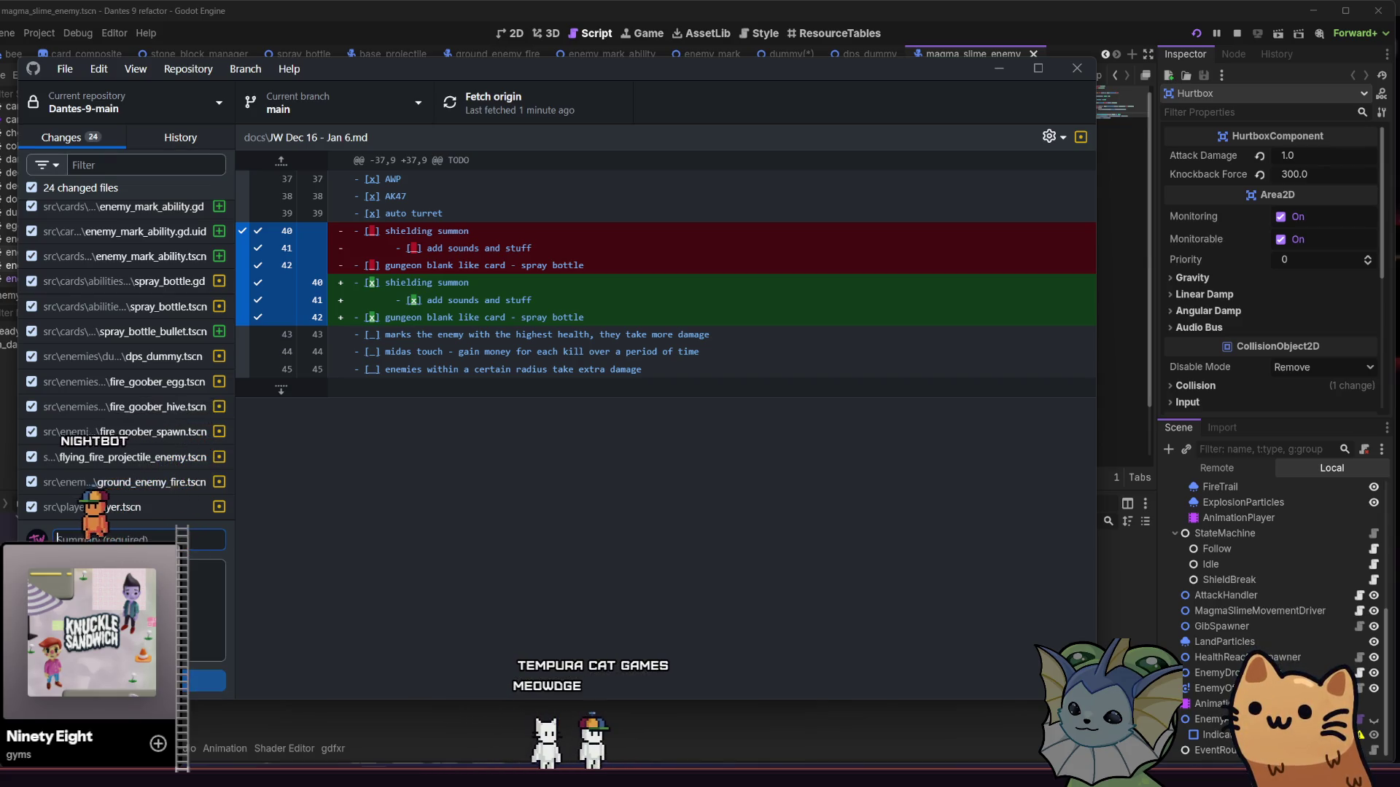
pyautogui.click(282, 423)
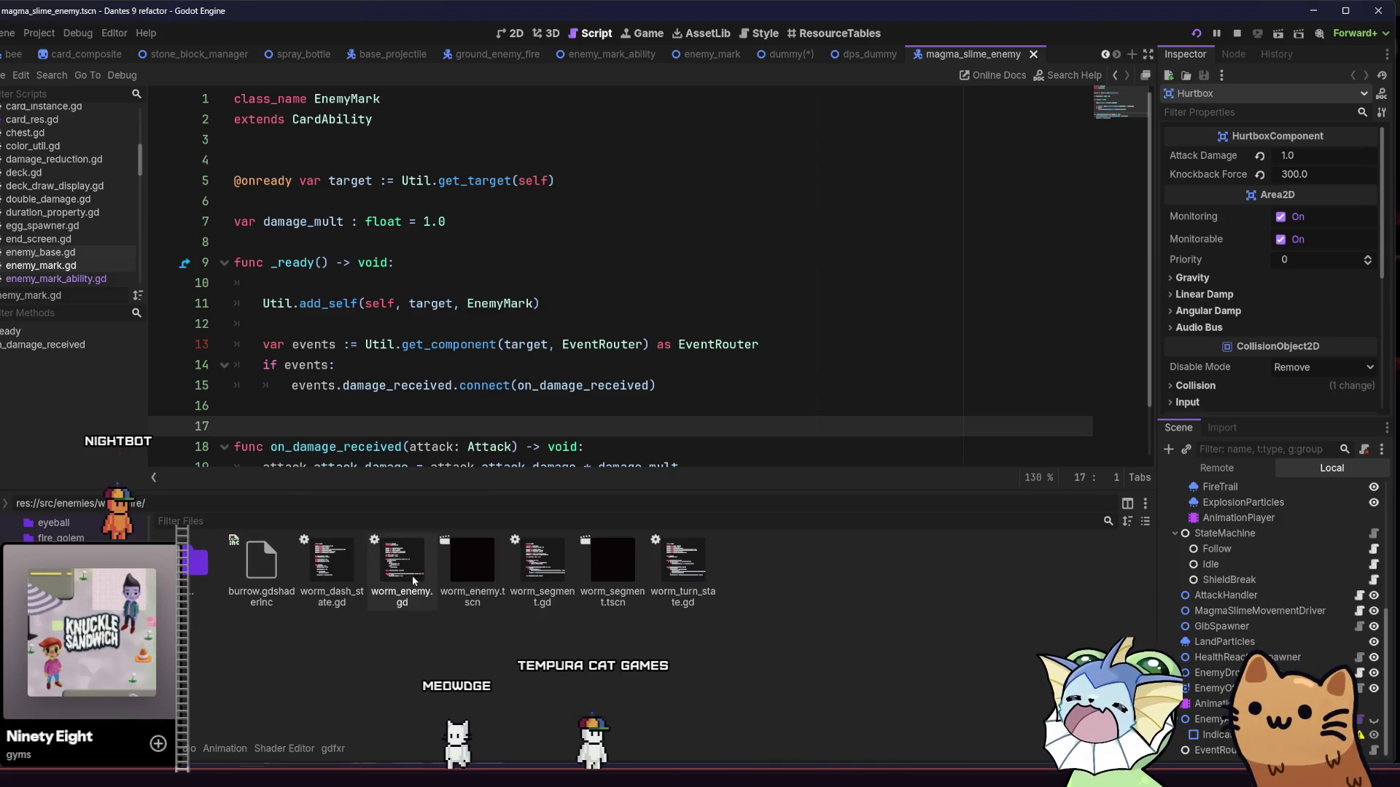
# Step: Paste an EventRouter under WormEnemy in worm_enemy.tscn, save, and close that scene
pyautogui.doubleClick(471, 568)
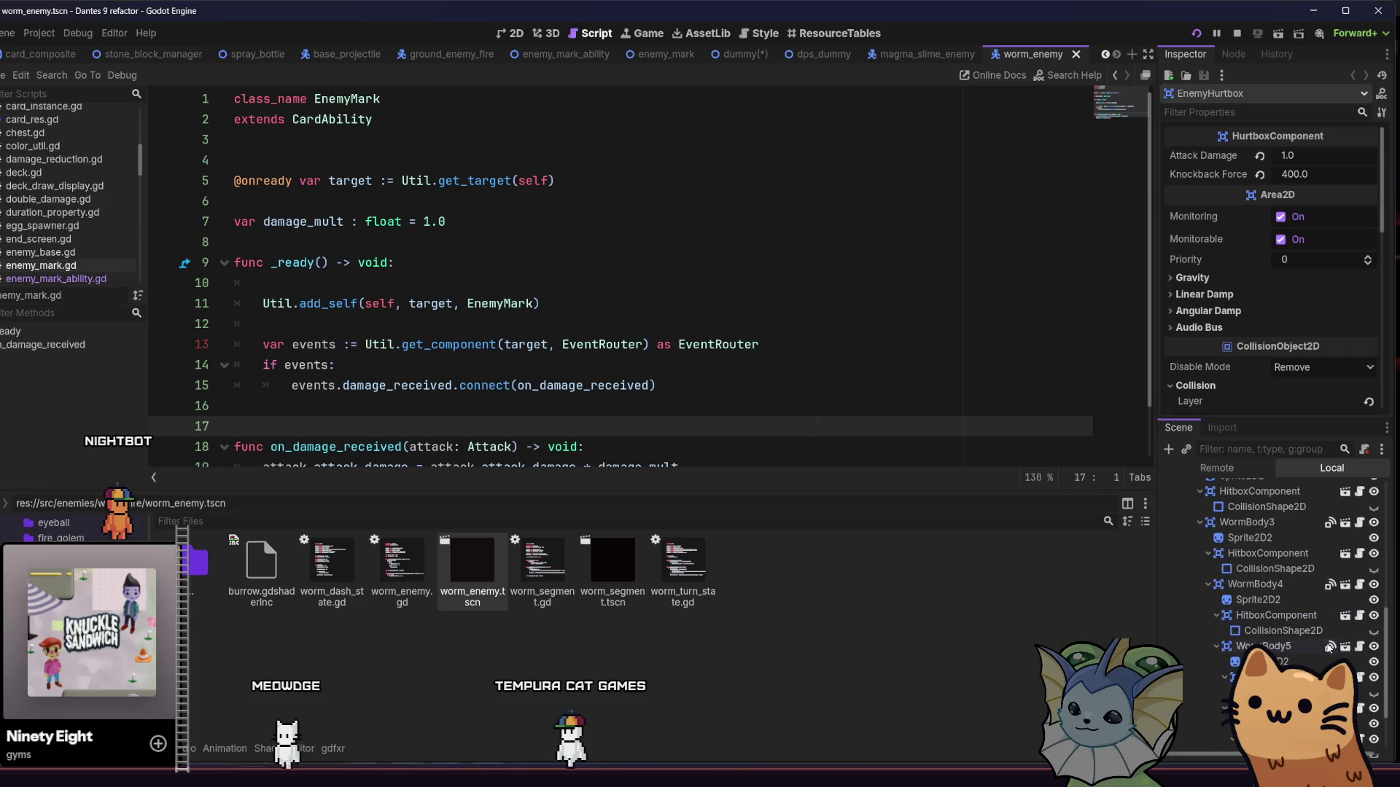
pyautogui.scroll(5, 1295, 653)
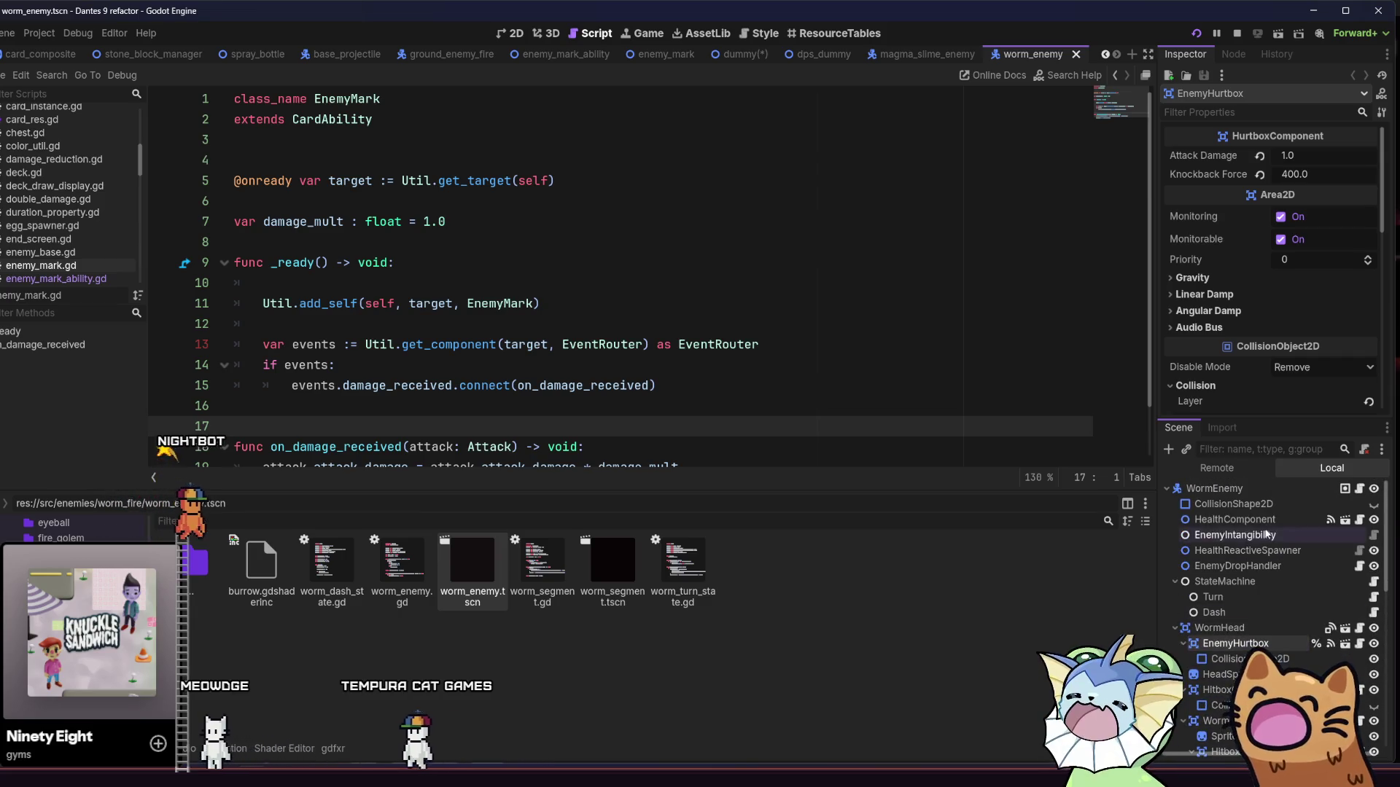
pyautogui.click(1214, 489)
pyautogui.hotkey('ctrl', 'v')
pyautogui.hotkey('ctrl', 's')
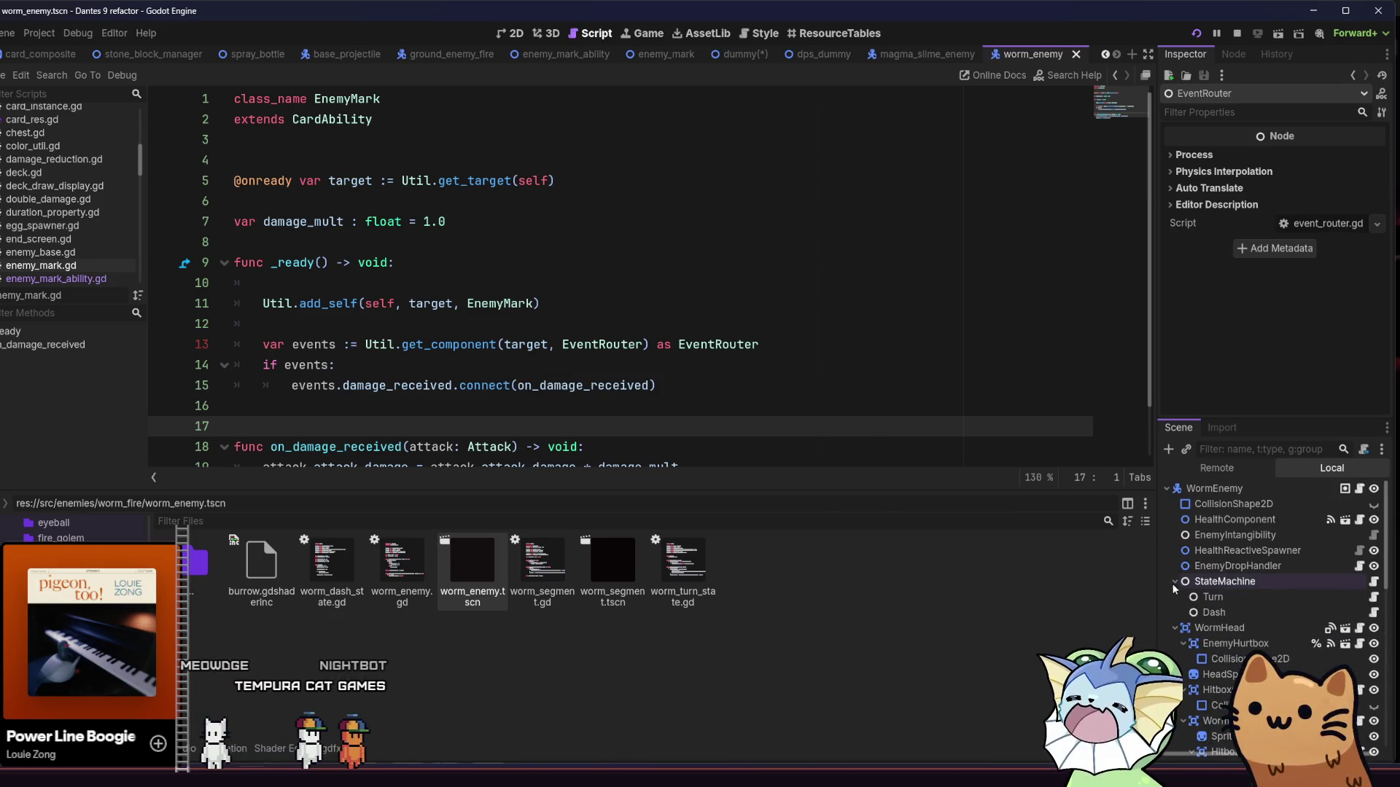
pyautogui.hotkey('ctrl', 's')
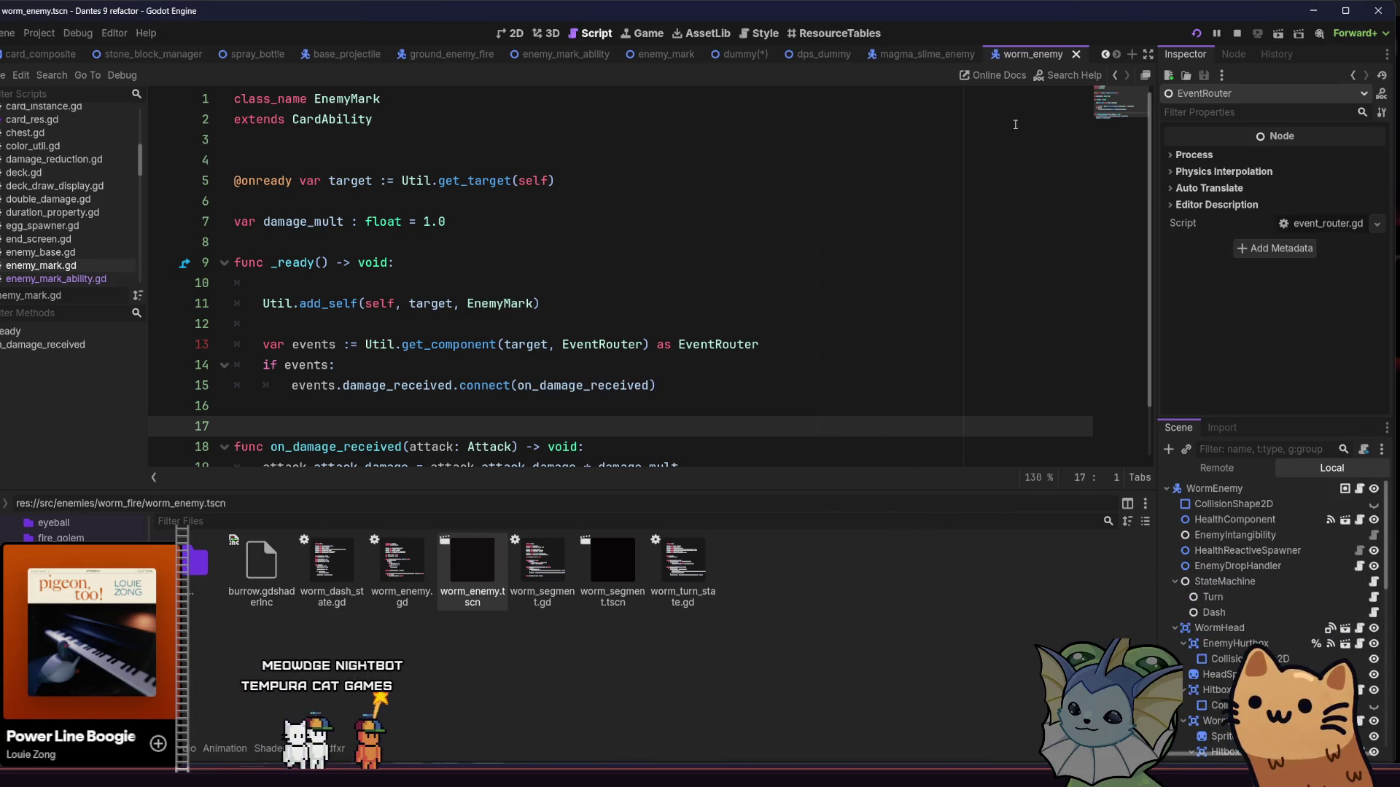
pyautogui.click(1075, 55)
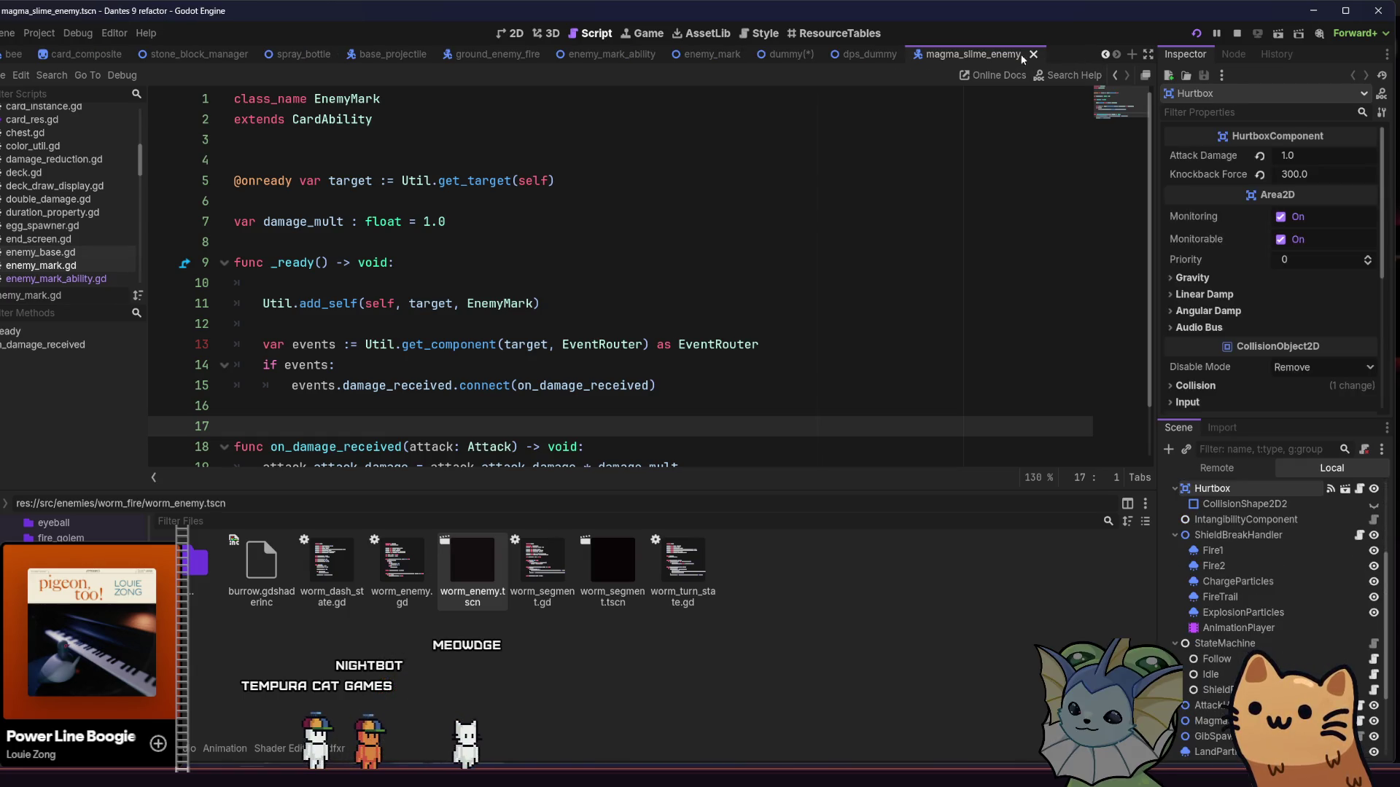
# Step: Close the magma_slime_enemy, dps_dummy, dummy (after saving) and enemy_mark scene tabs
pyautogui.click(1027, 56)
pyautogui.click(1063, 54)
pyautogui.hotkey('ctrl', 's')
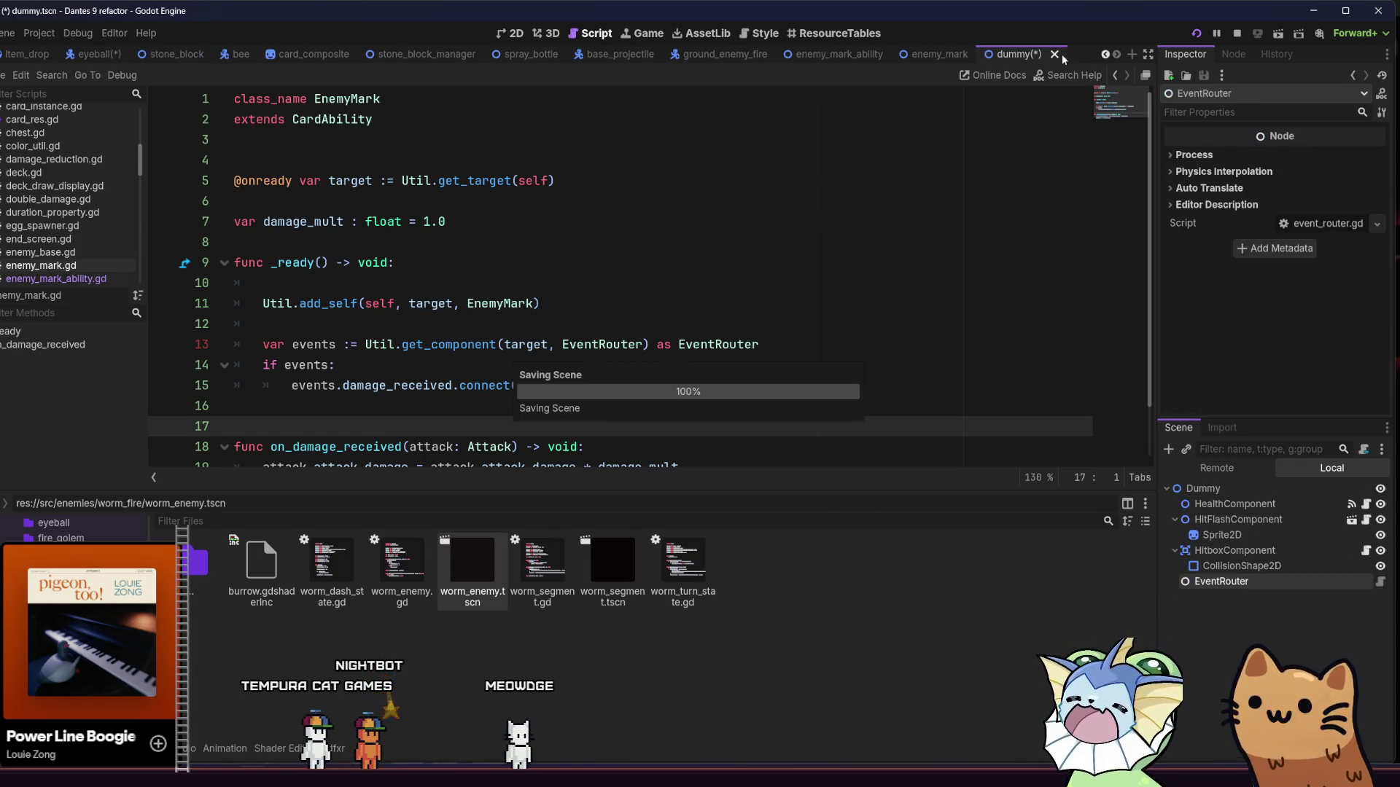
pyautogui.click(1043, 54)
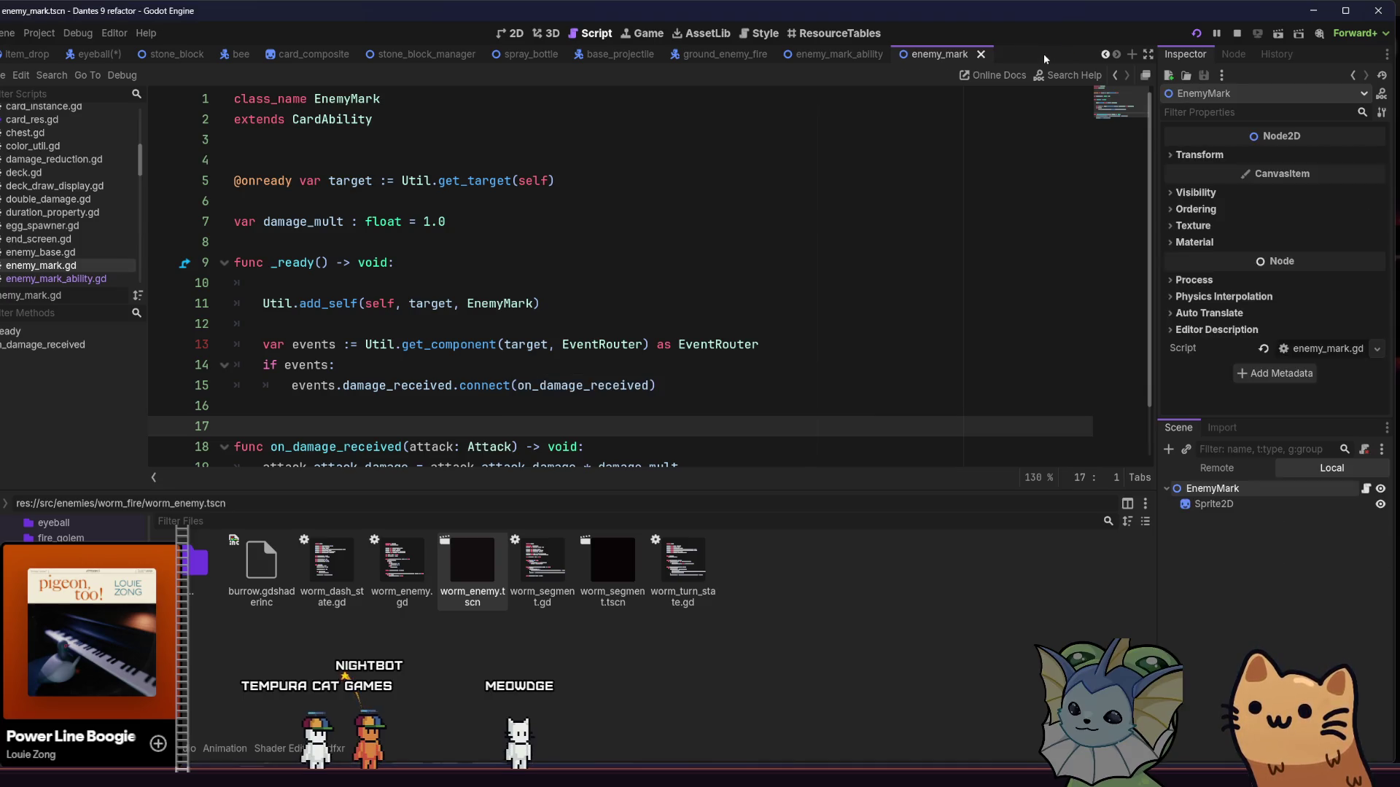
pyautogui.click(981, 56)
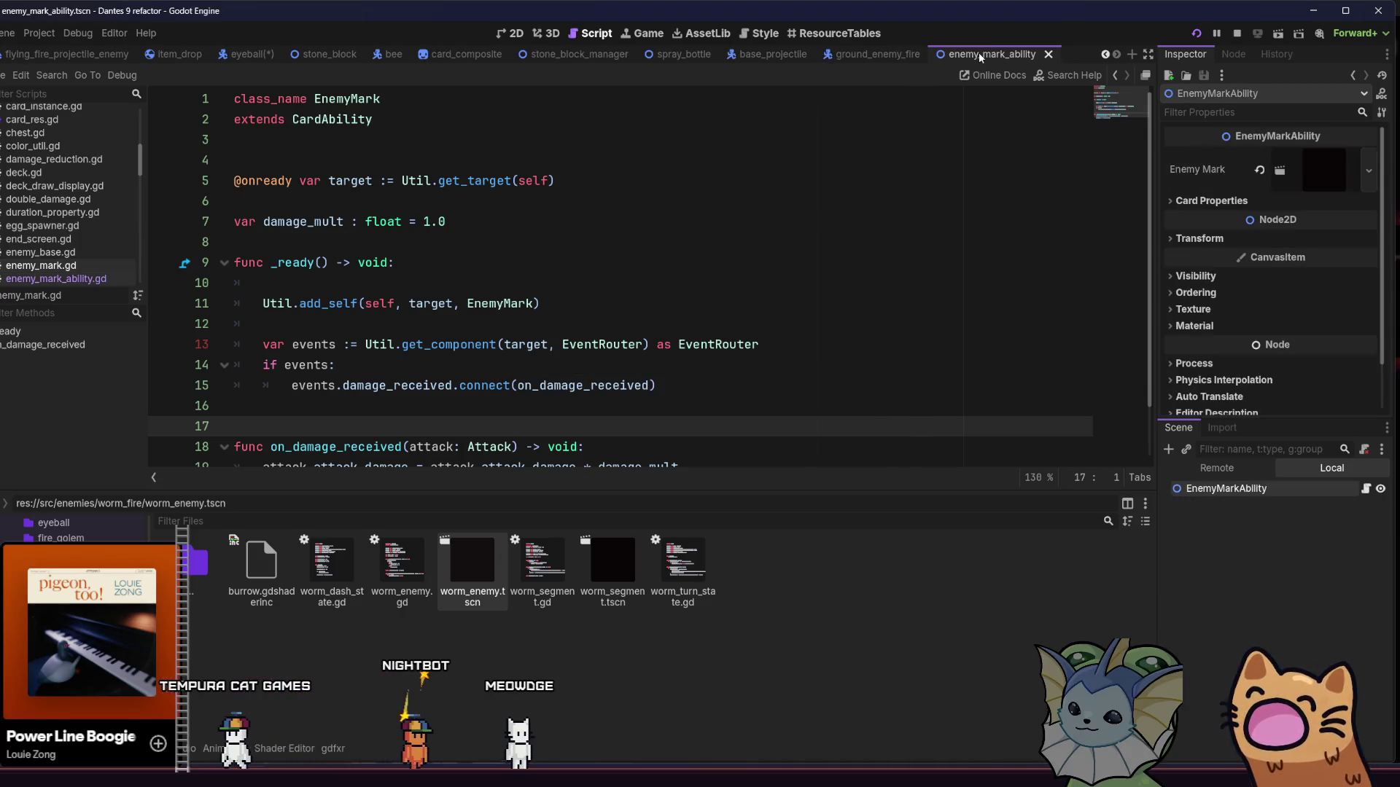
pyautogui.rightClick(1017, 55)
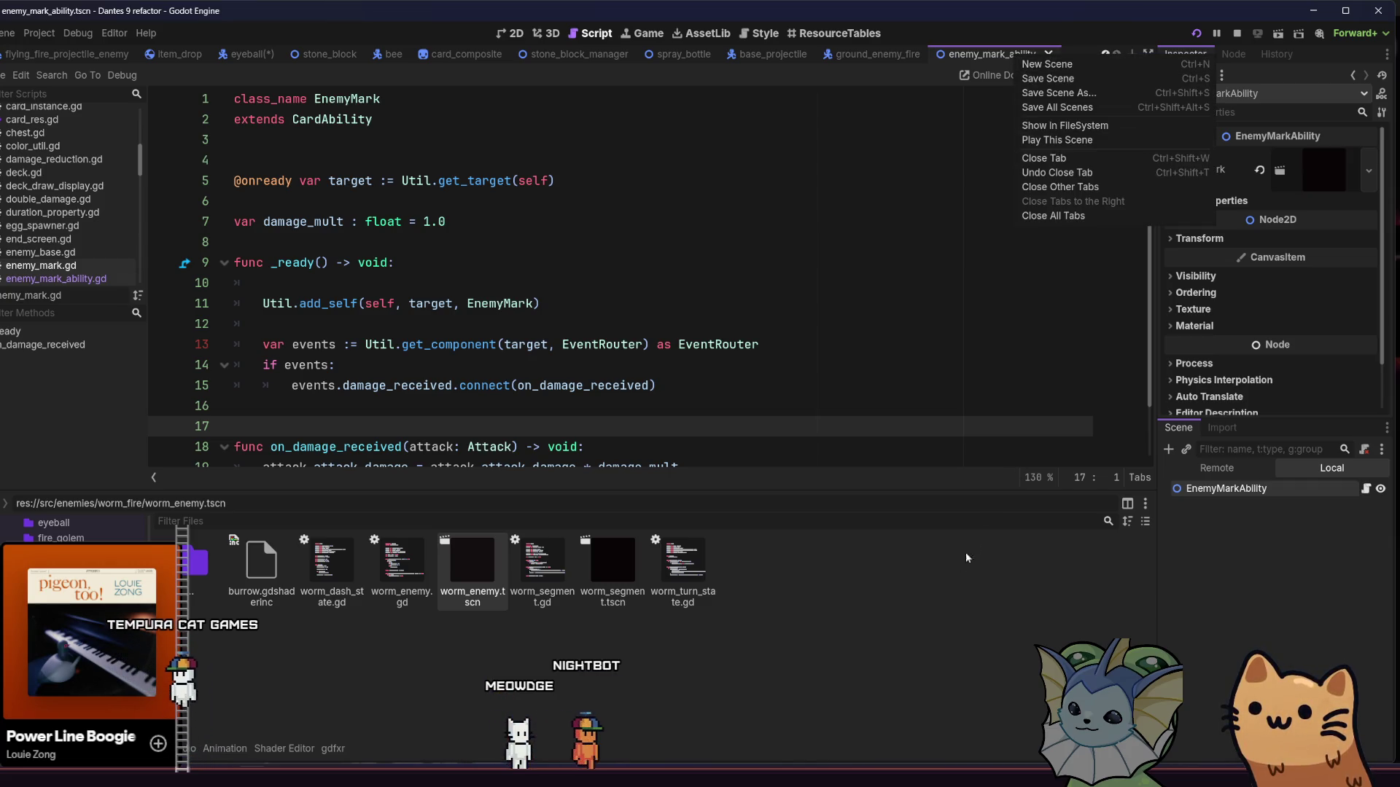
pyautogui.click(920, 607)
# Step: Find 'enemy_ma' with quick search, open enemy_mark.tscn, and stop the running game
pyautogui.hotkey('ctrl', 'o')
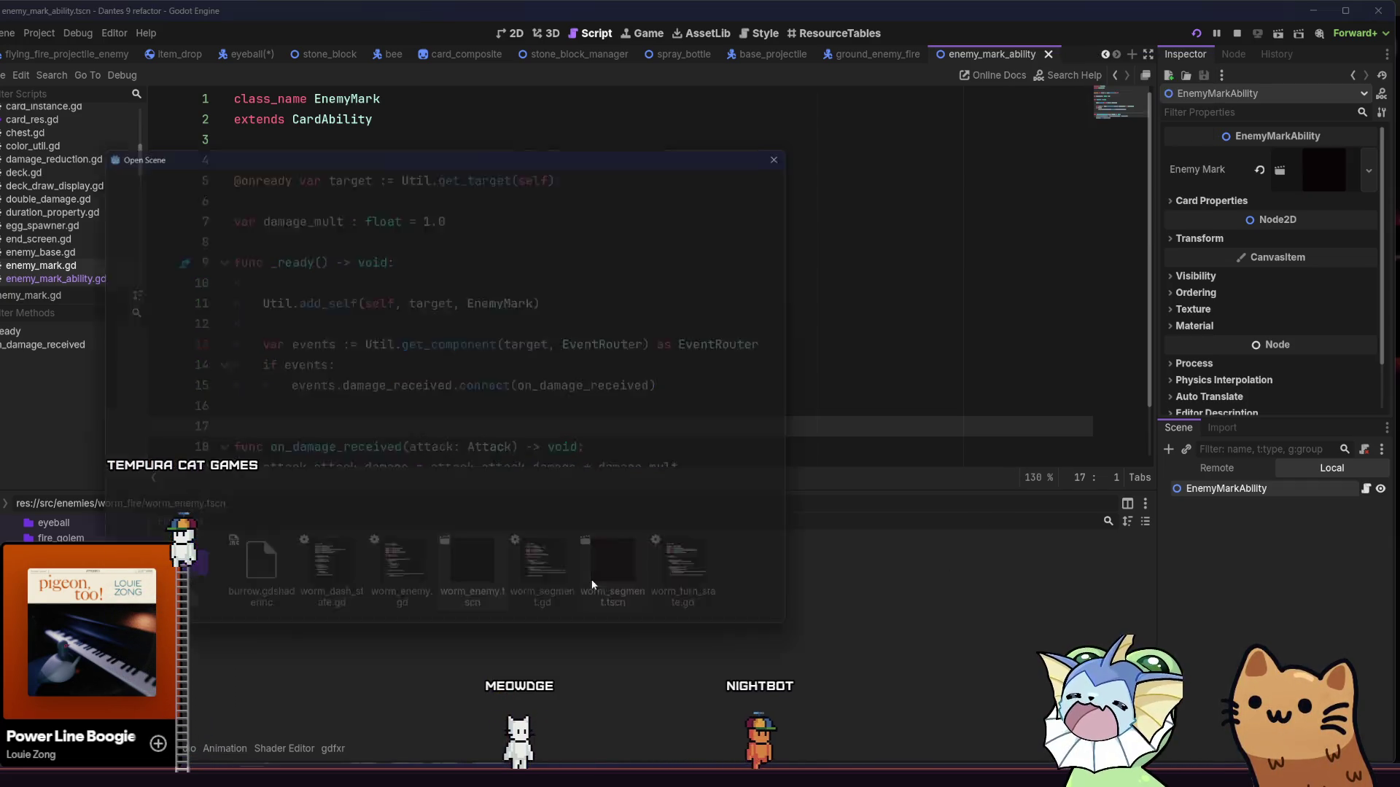
pyautogui.press('Escape')
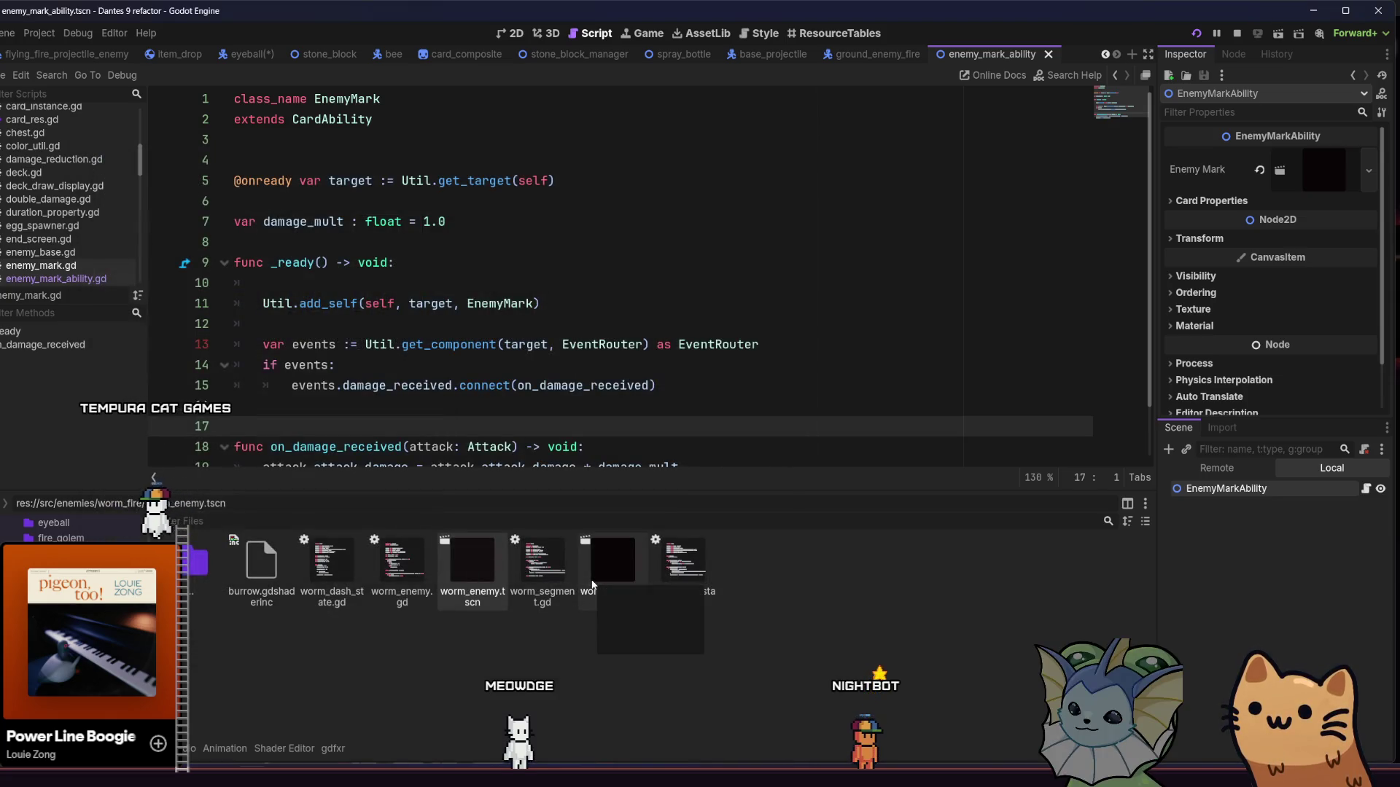
pyautogui.hotkey('alt', 'shift', 'o')
pyautogui.write('enemy_ma')
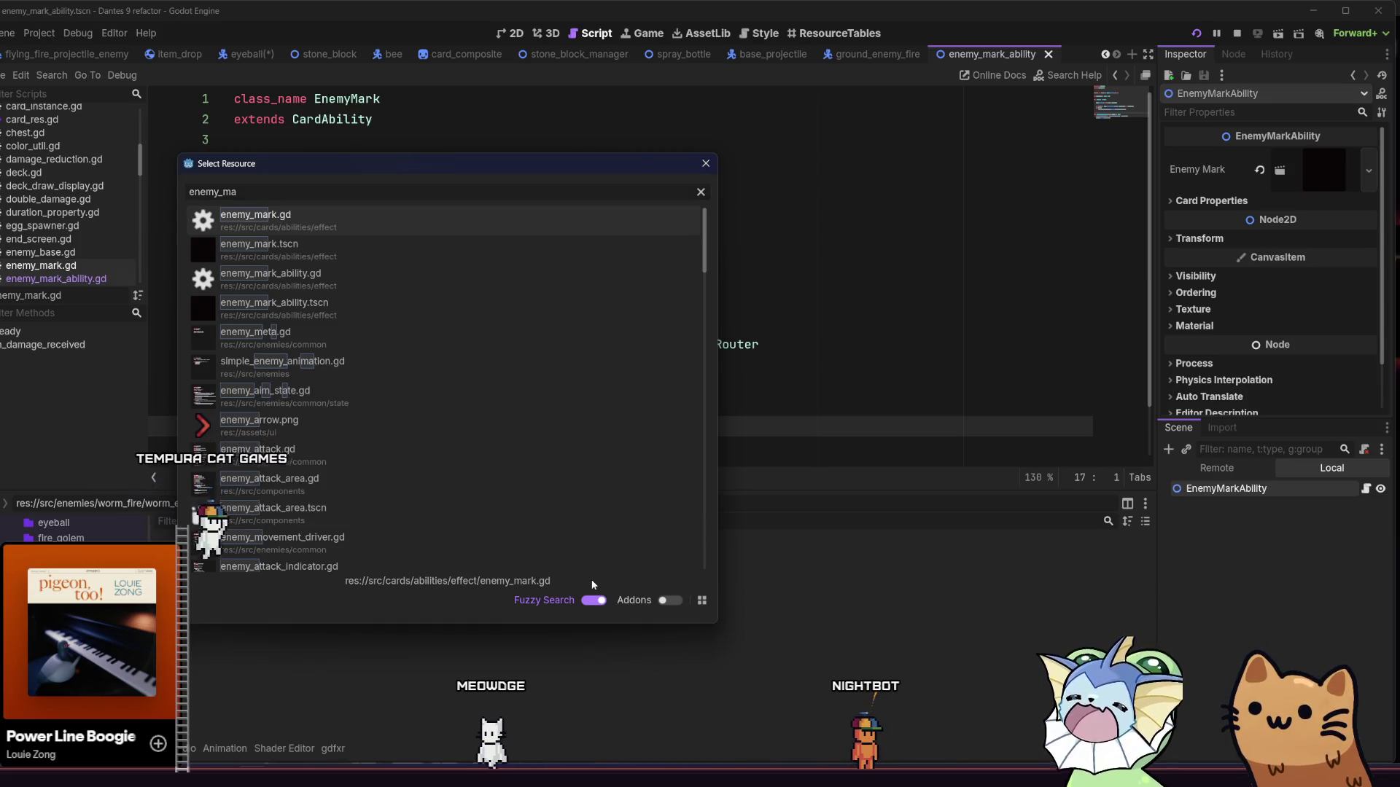
pyautogui.doubleClick(289, 247)
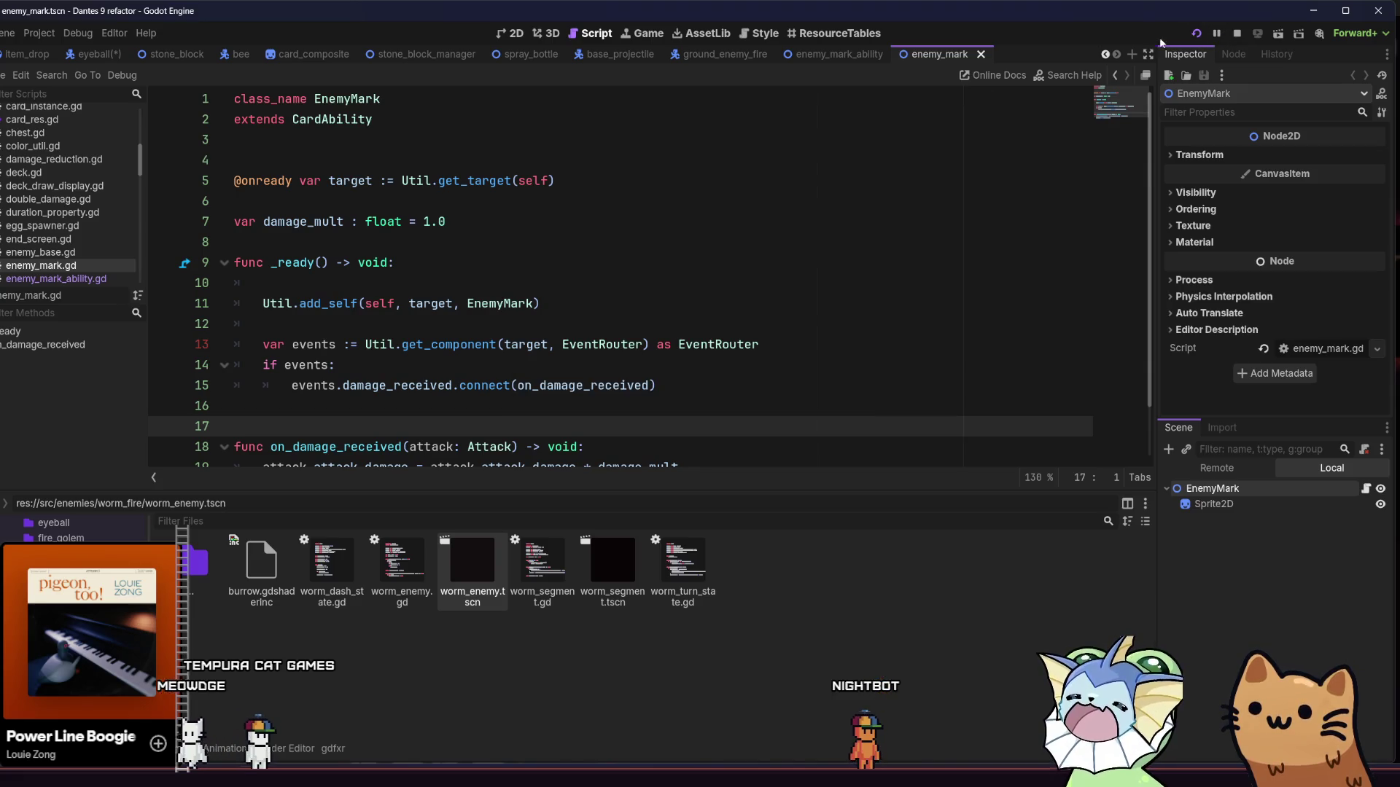
pyautogui.press('F8')
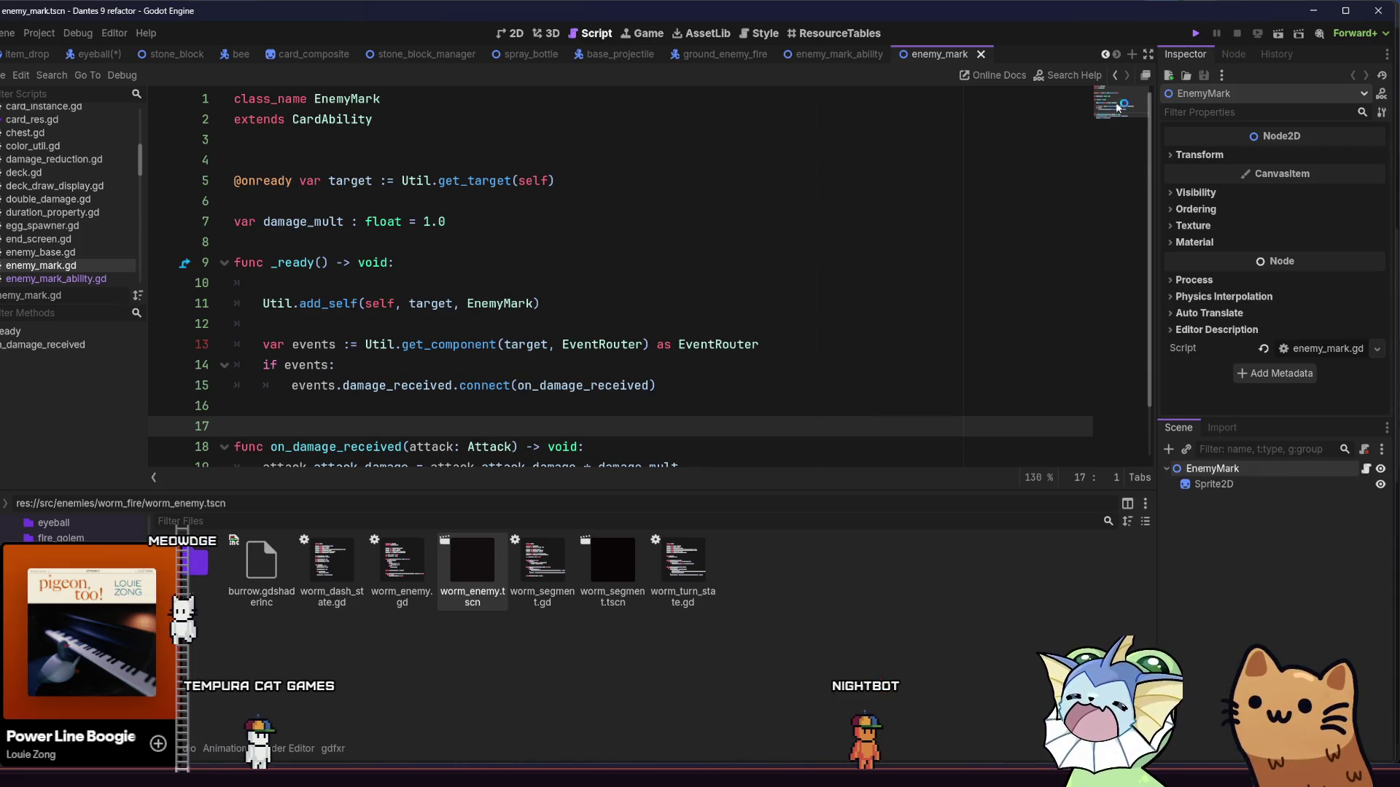
# Step: Relaunch the game, start a new run, and add MARK cards to the hand from the F1 debug menu
pyautogui.press('F5')
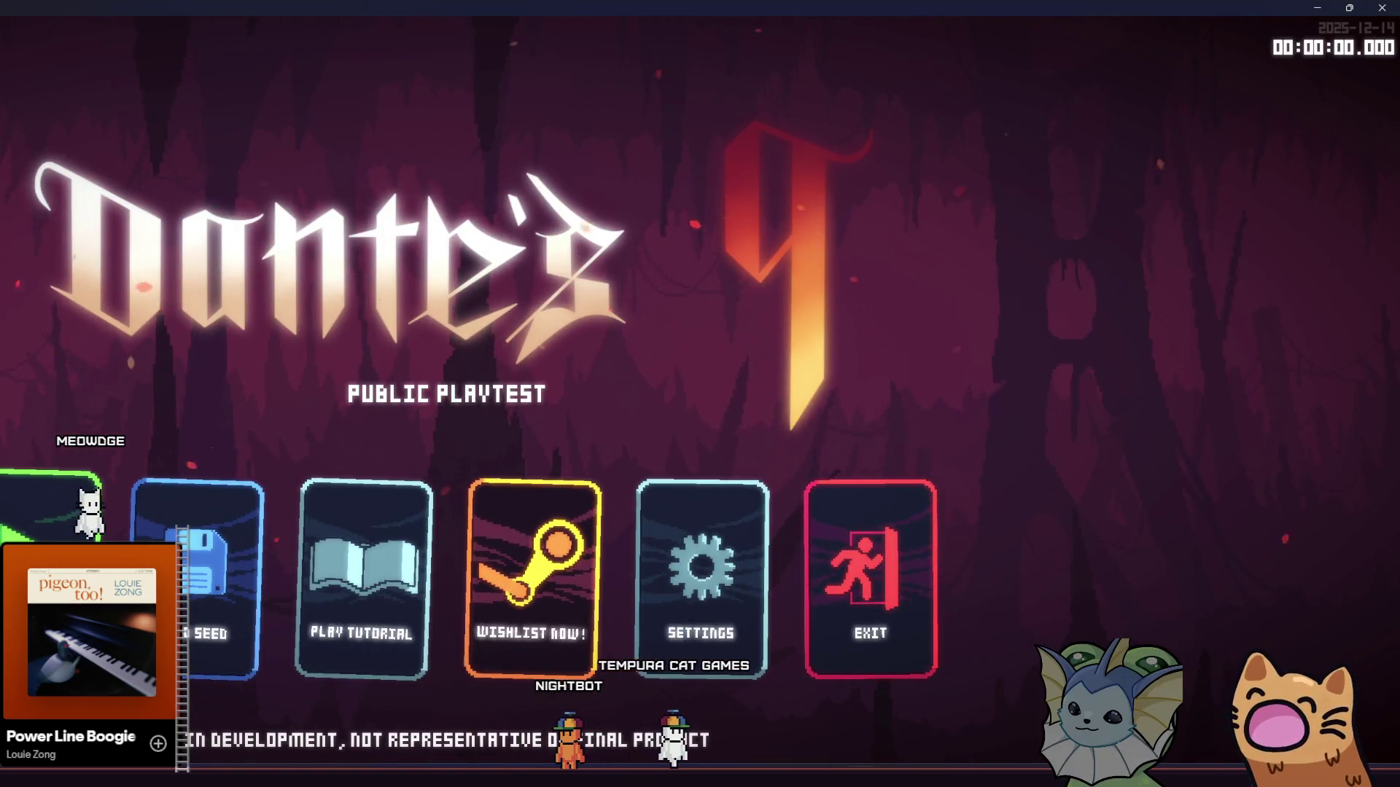
pyautogui.click(27, 503)
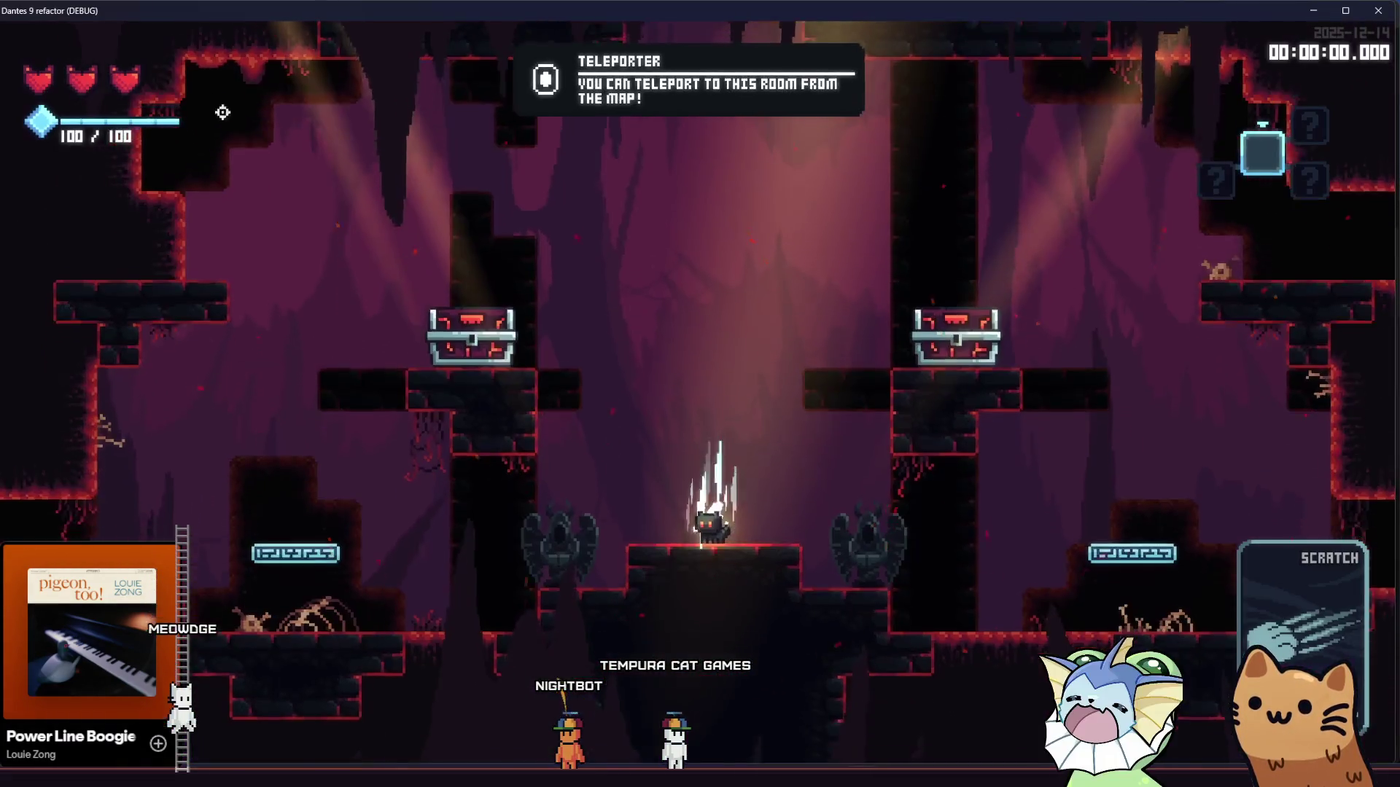
pyautogui.press('F1')
pyautogui.click(169, 195)
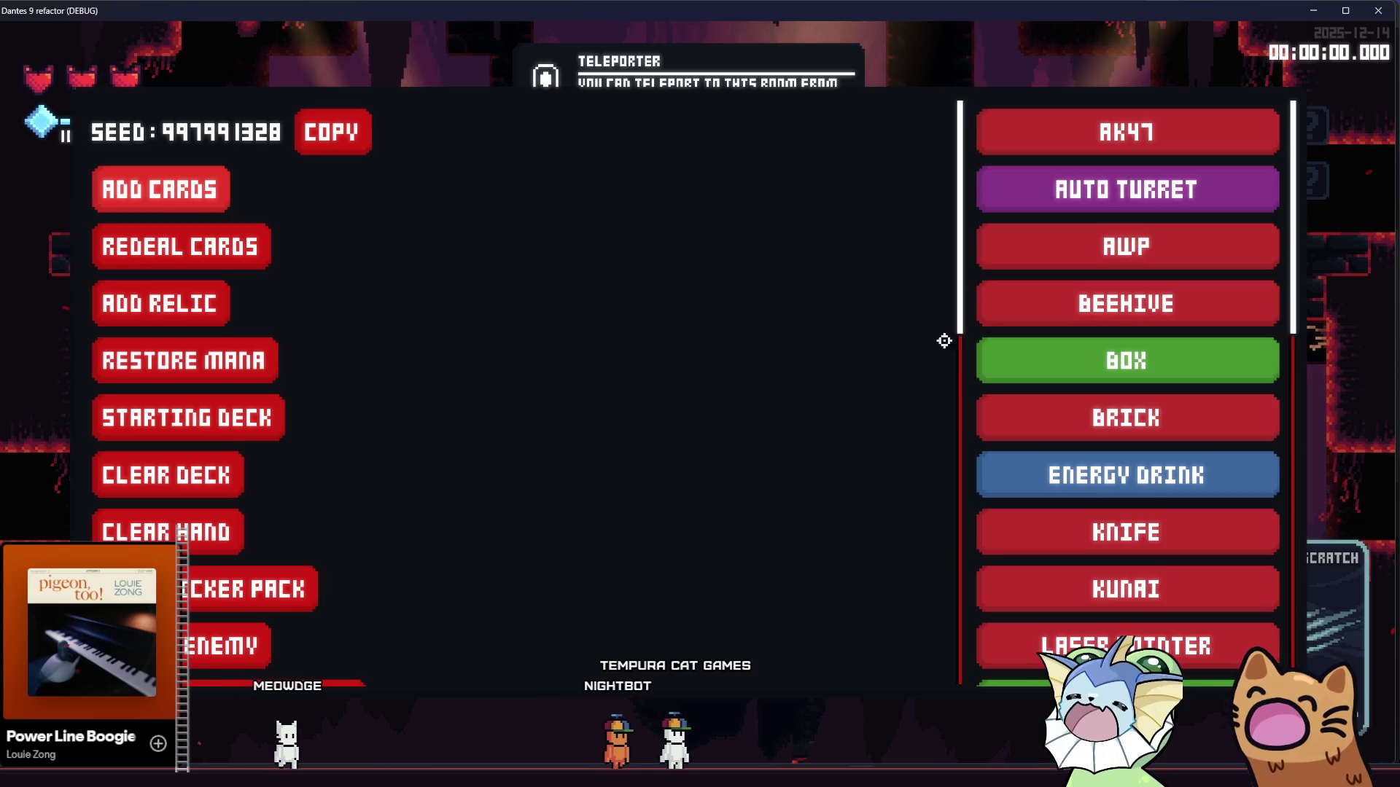
pyautogui.scroll(-5, 1034, 368)
pyautogui.scroll(-5, 1035, 369)
pyautogui.scroll(3, 1043, 343)
pyautogui.click(1077, 184)
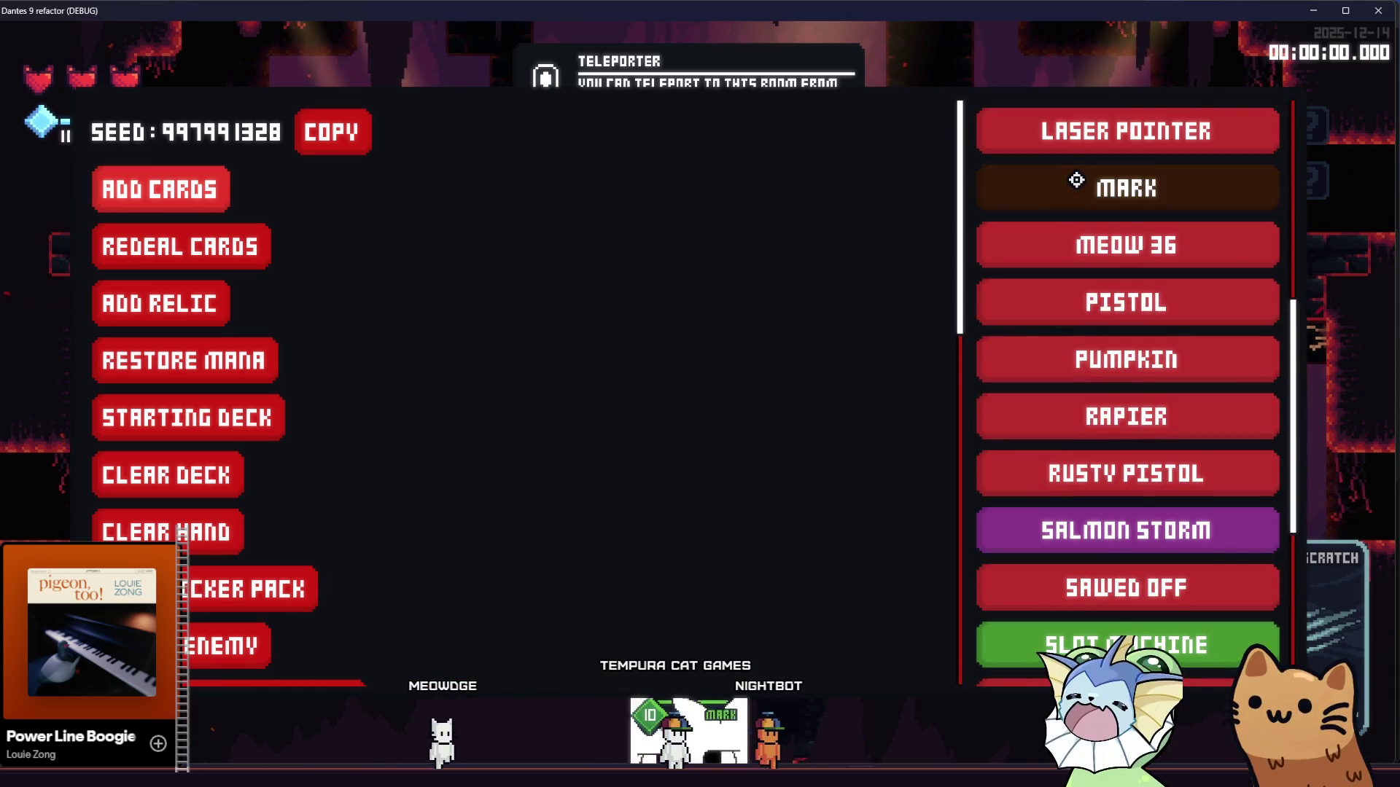
pyautogui.press('F1')
# Step: Run the cat left off the ledge into the next room, then right along the cave floor
pyautogui.press('a')
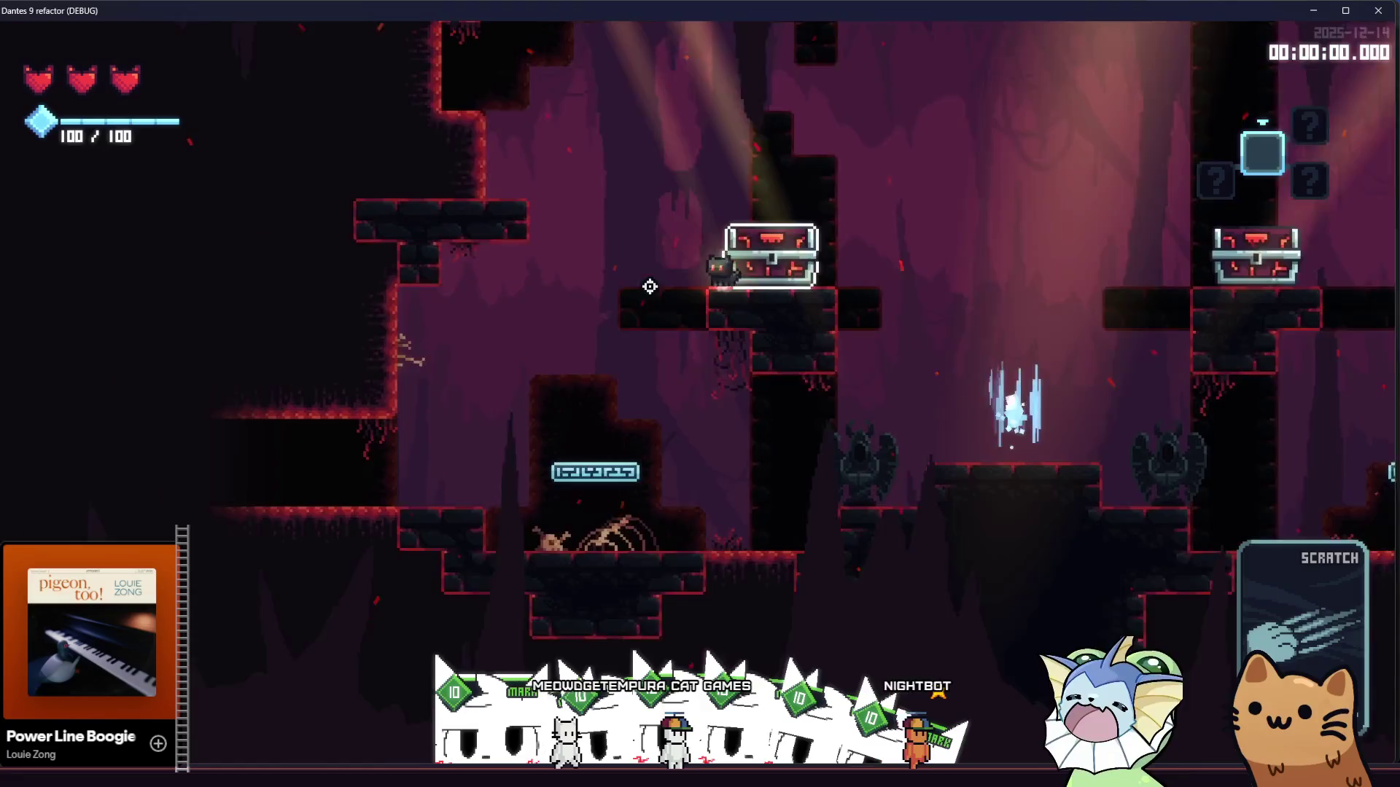
pyautogui.press('a')
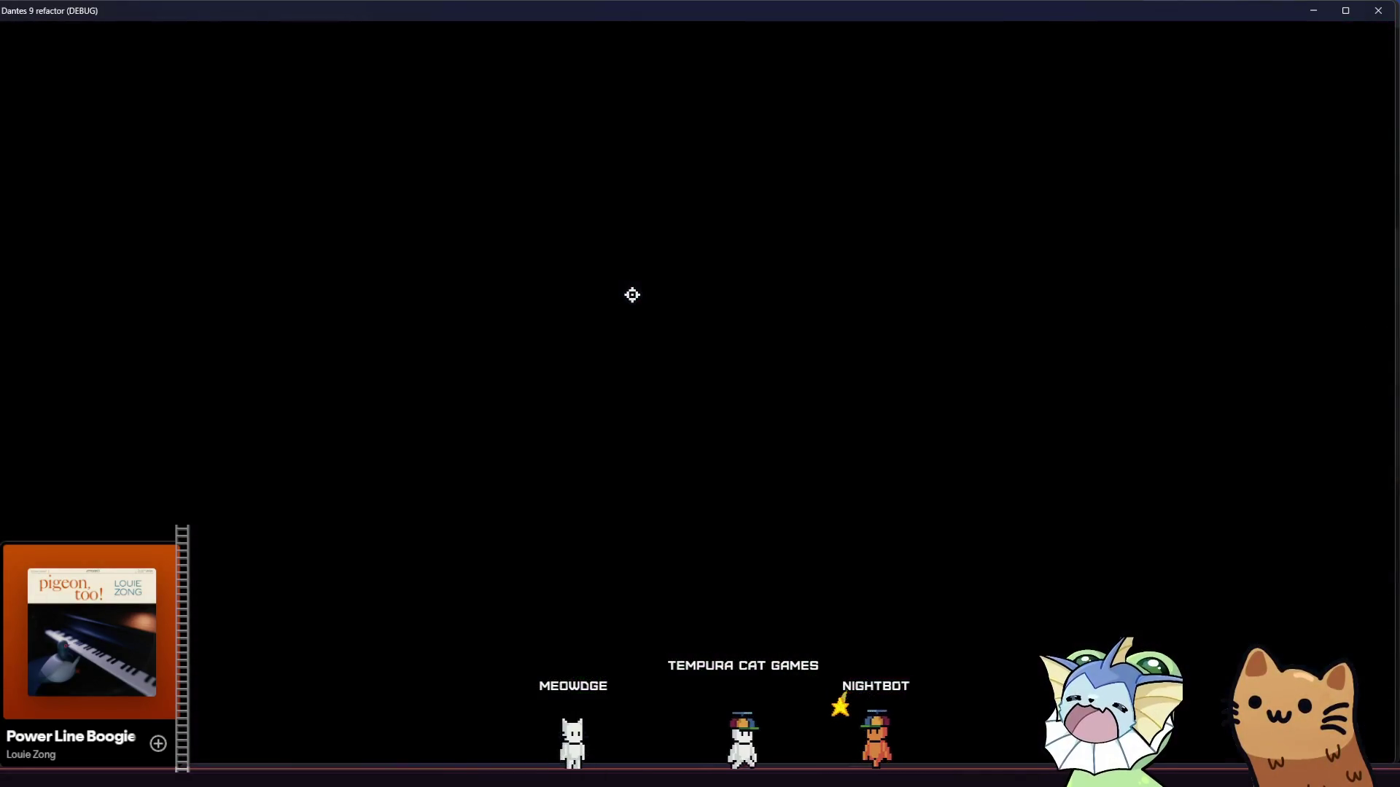
pyautogui.press('a')
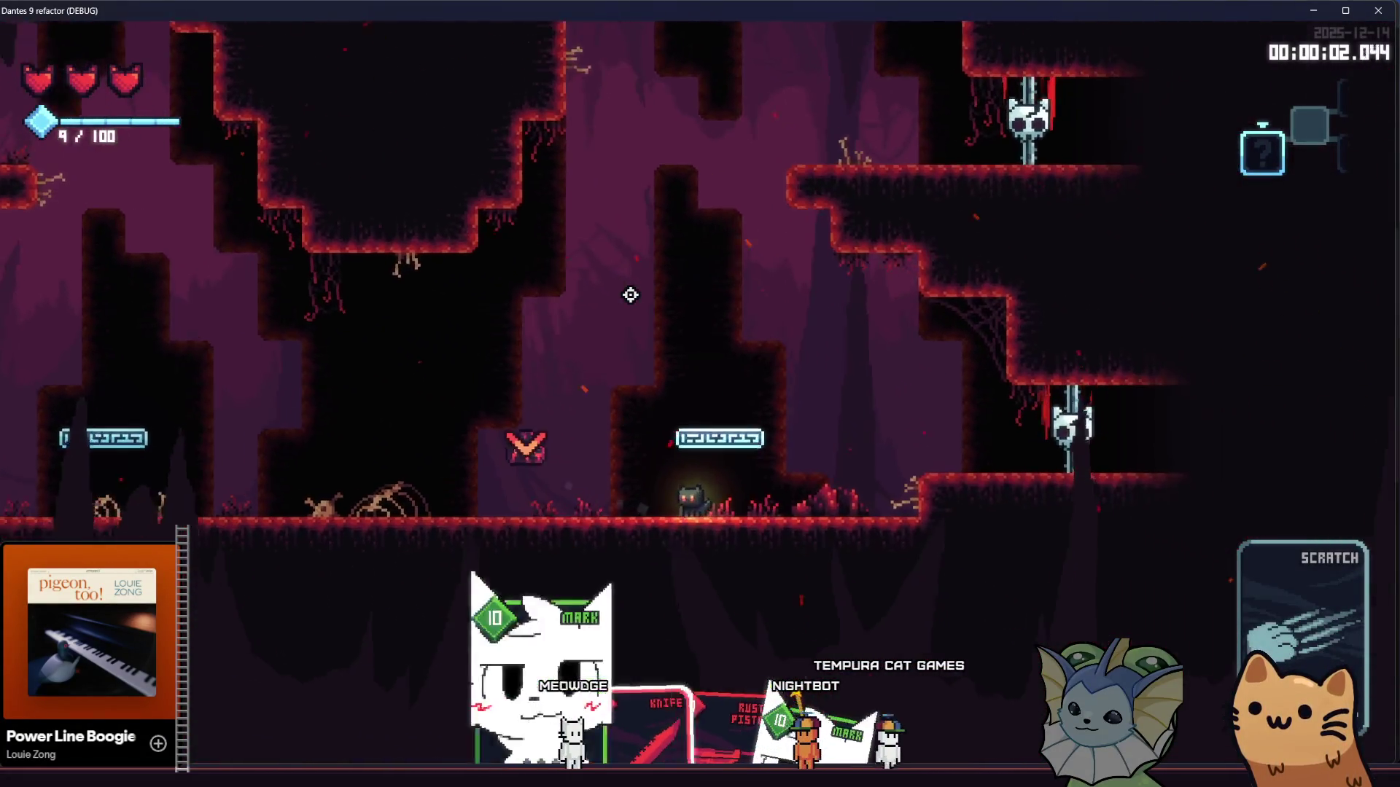
pyautogui.press('d')
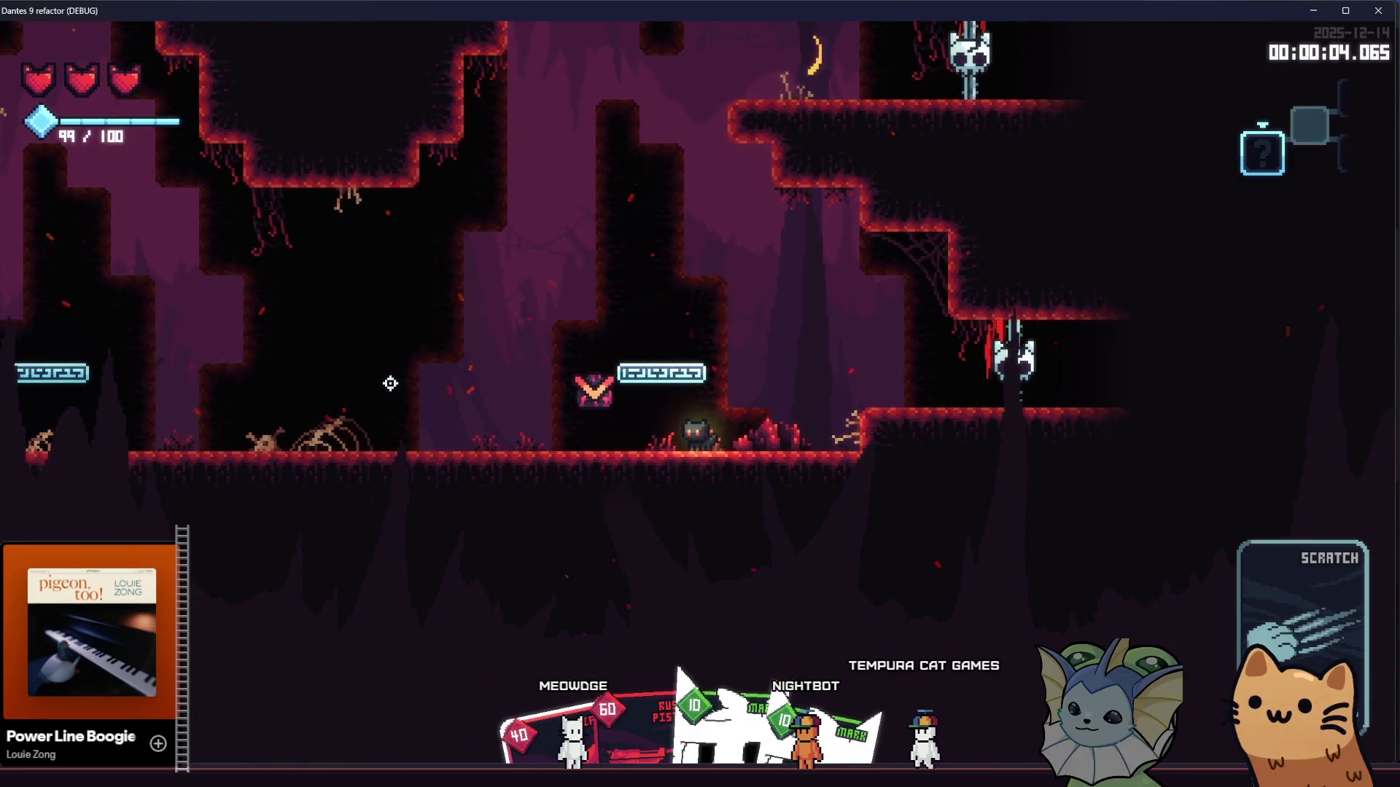
# Step: Attack the box and flying enemies with Mark cards while jumping and running through the cave
pyautogui.click(392, 380)
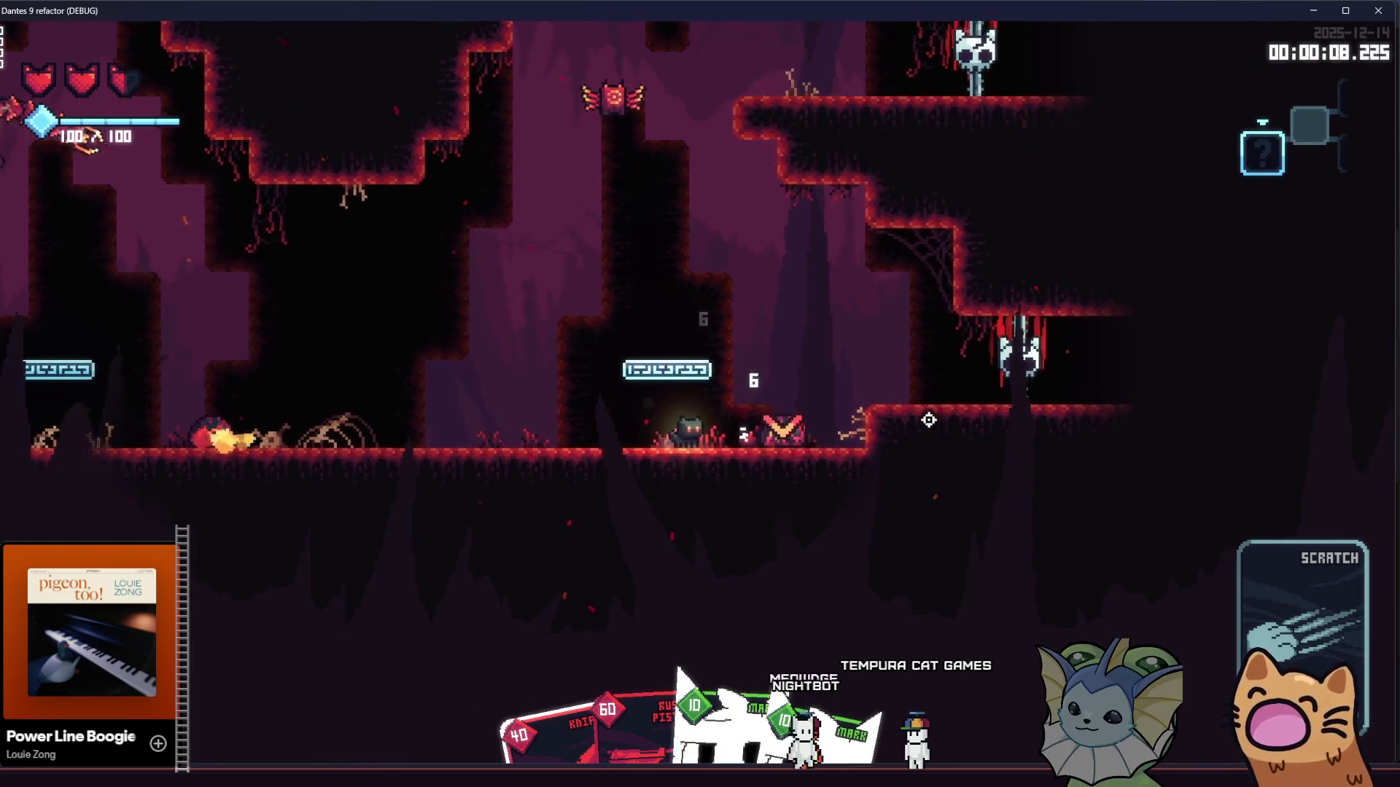
pyautogui.click(703, 250)
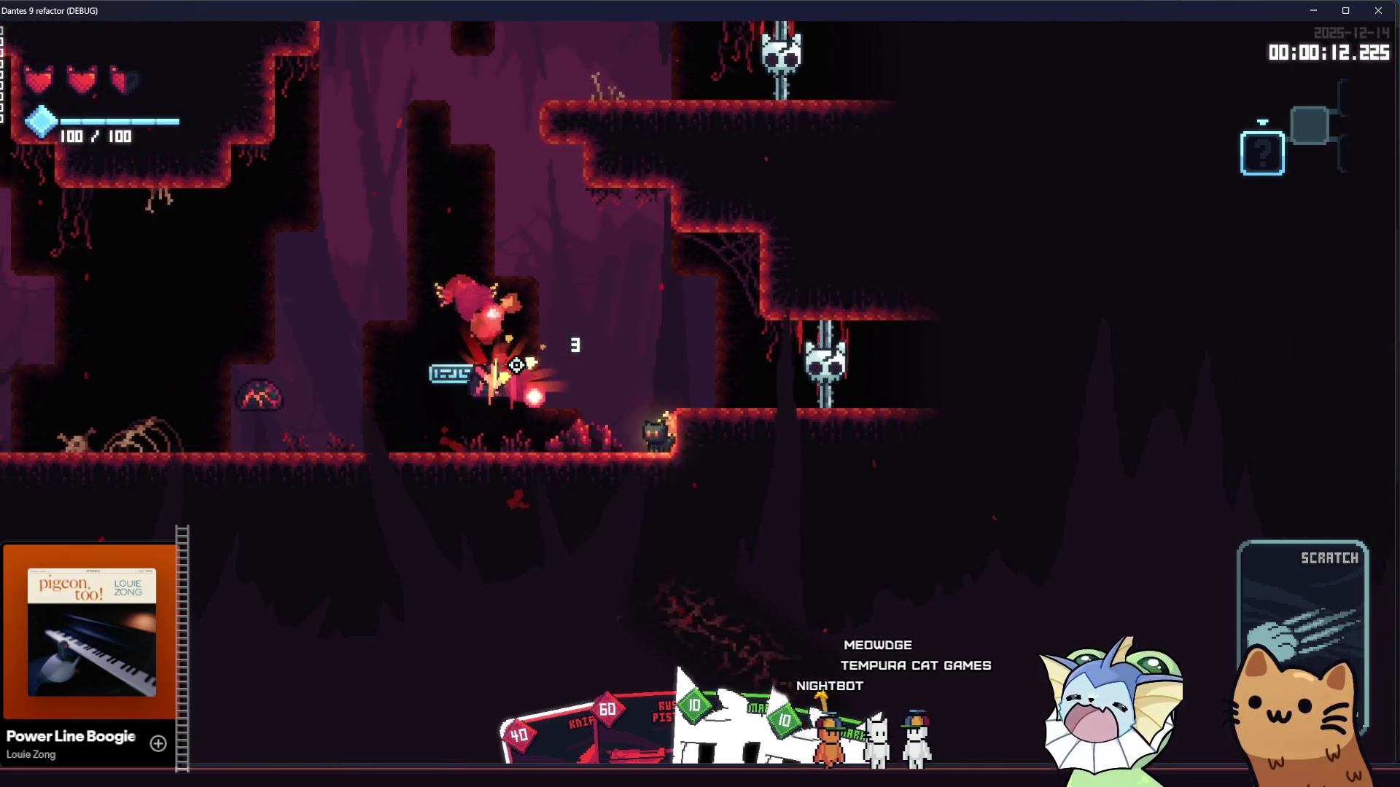
pyautogui.press('space')
pyautogui.click(516, 365)
pyautogui.press('d')
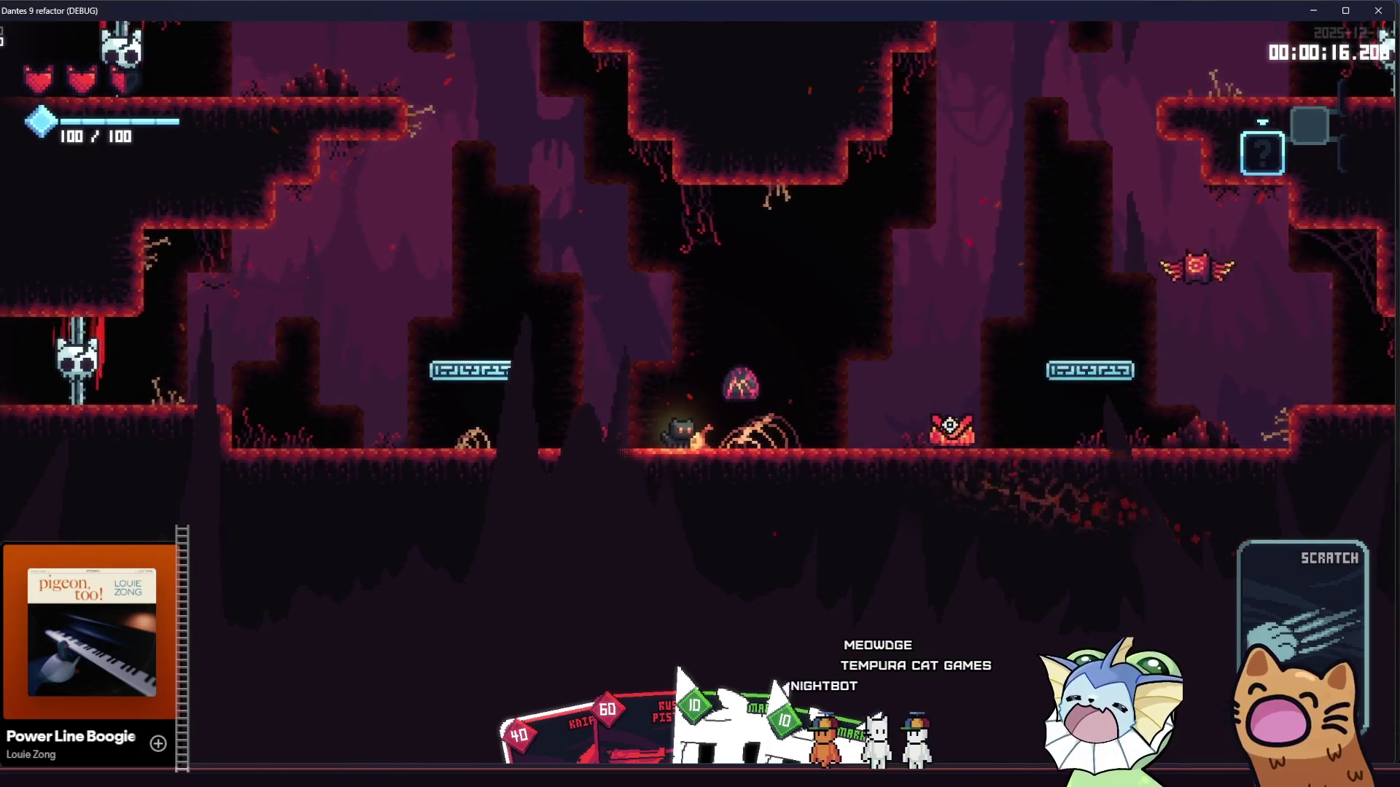
pyautogui.press('d')
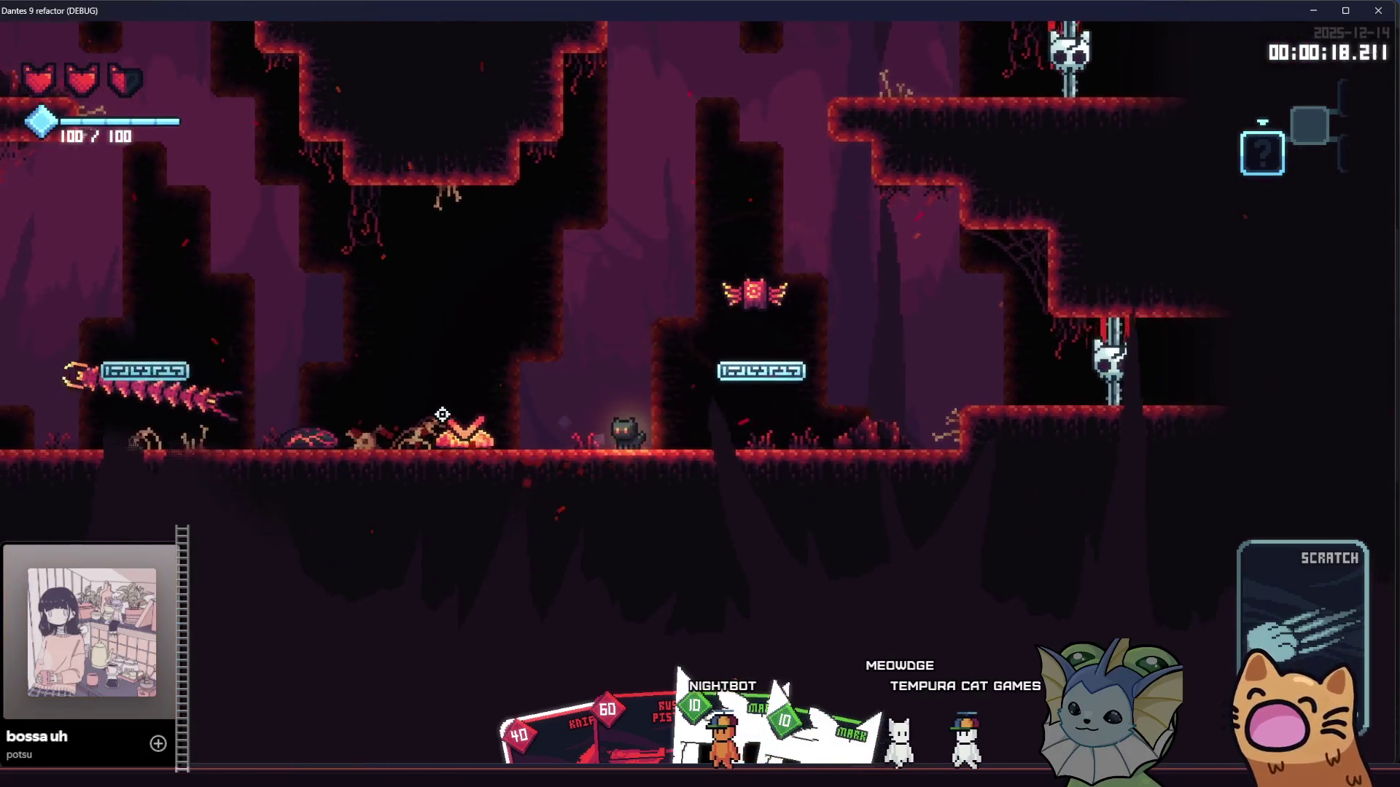
pyautogui.press('a')
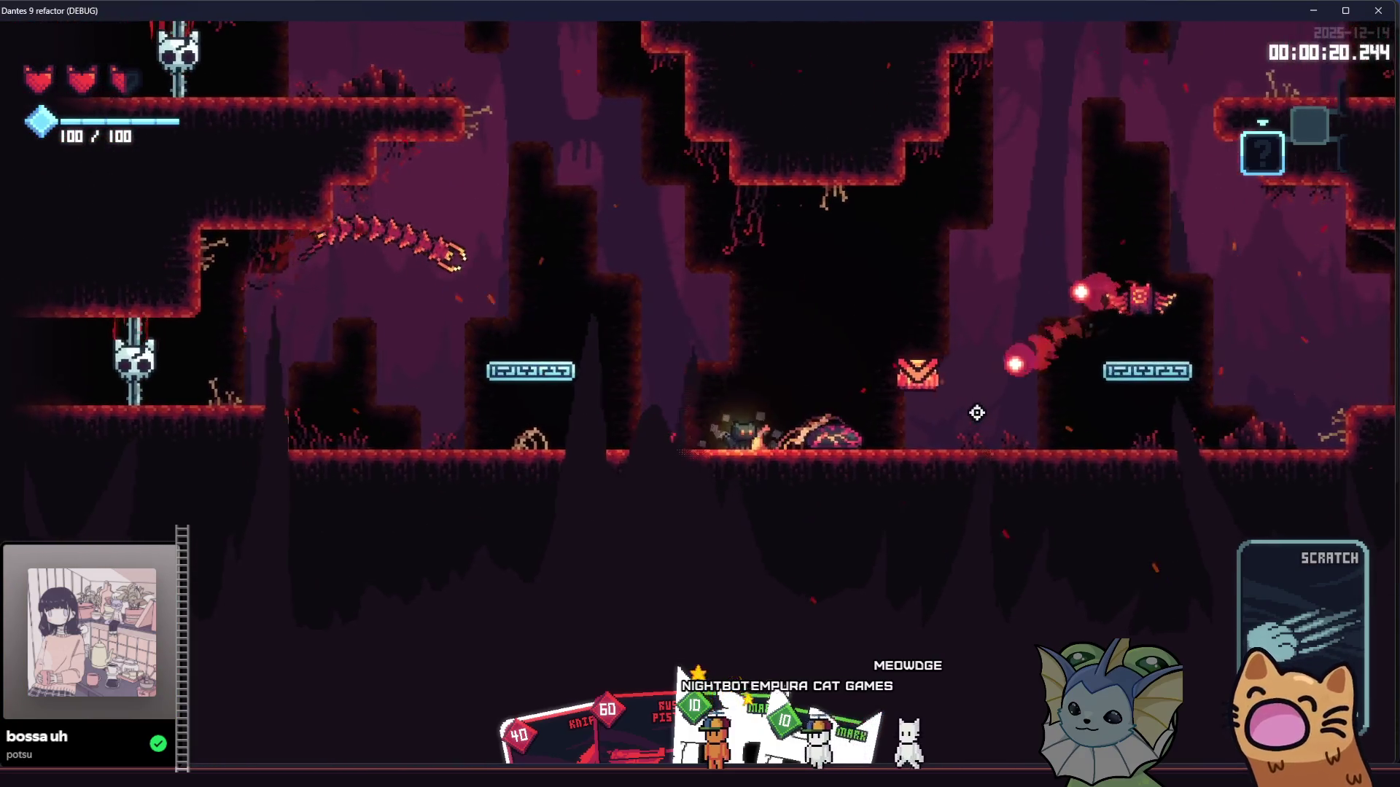
pyautogui.press('a')
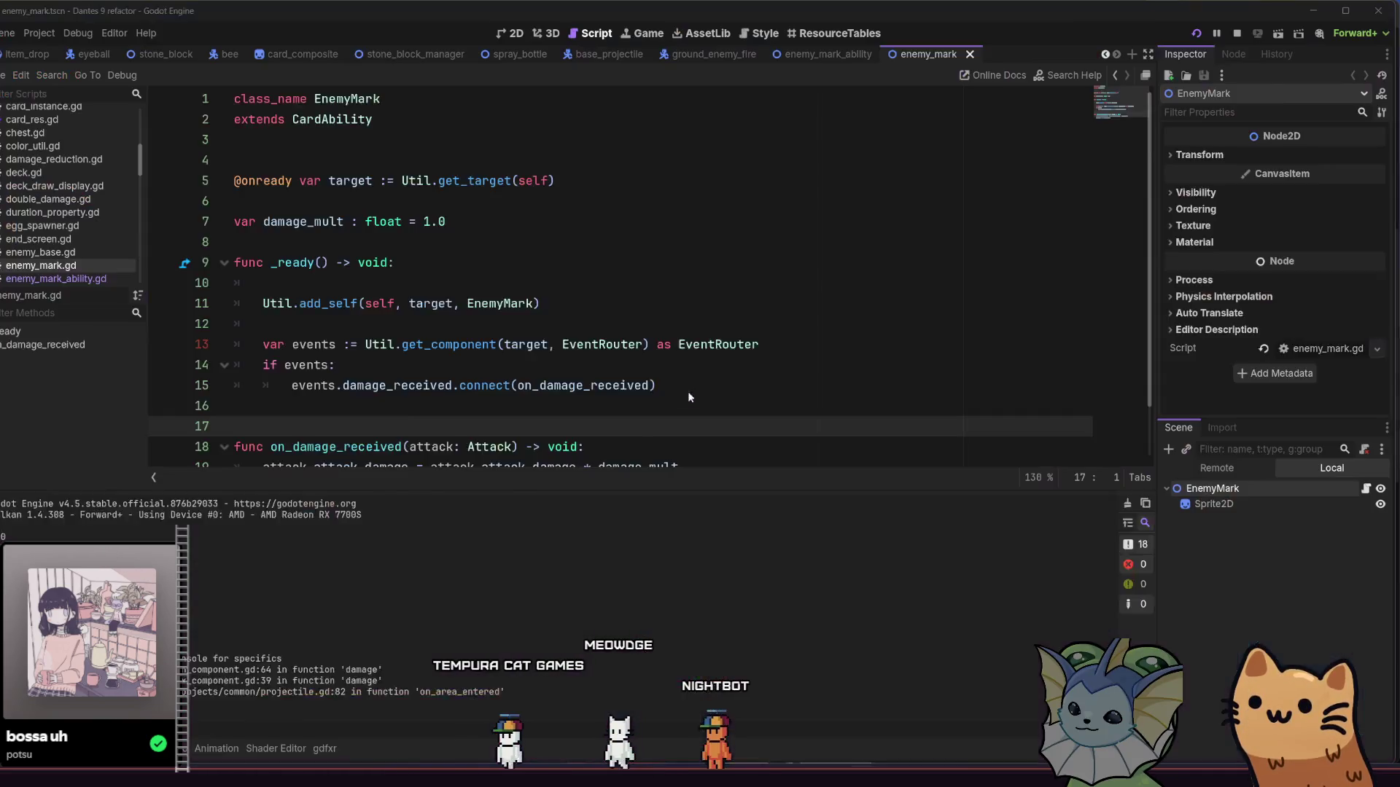
# Step: Delete the EnemyBase type from the line 11 enemy loop and save enemy_mark_ability.gd
pyautogui.click(651, 375)
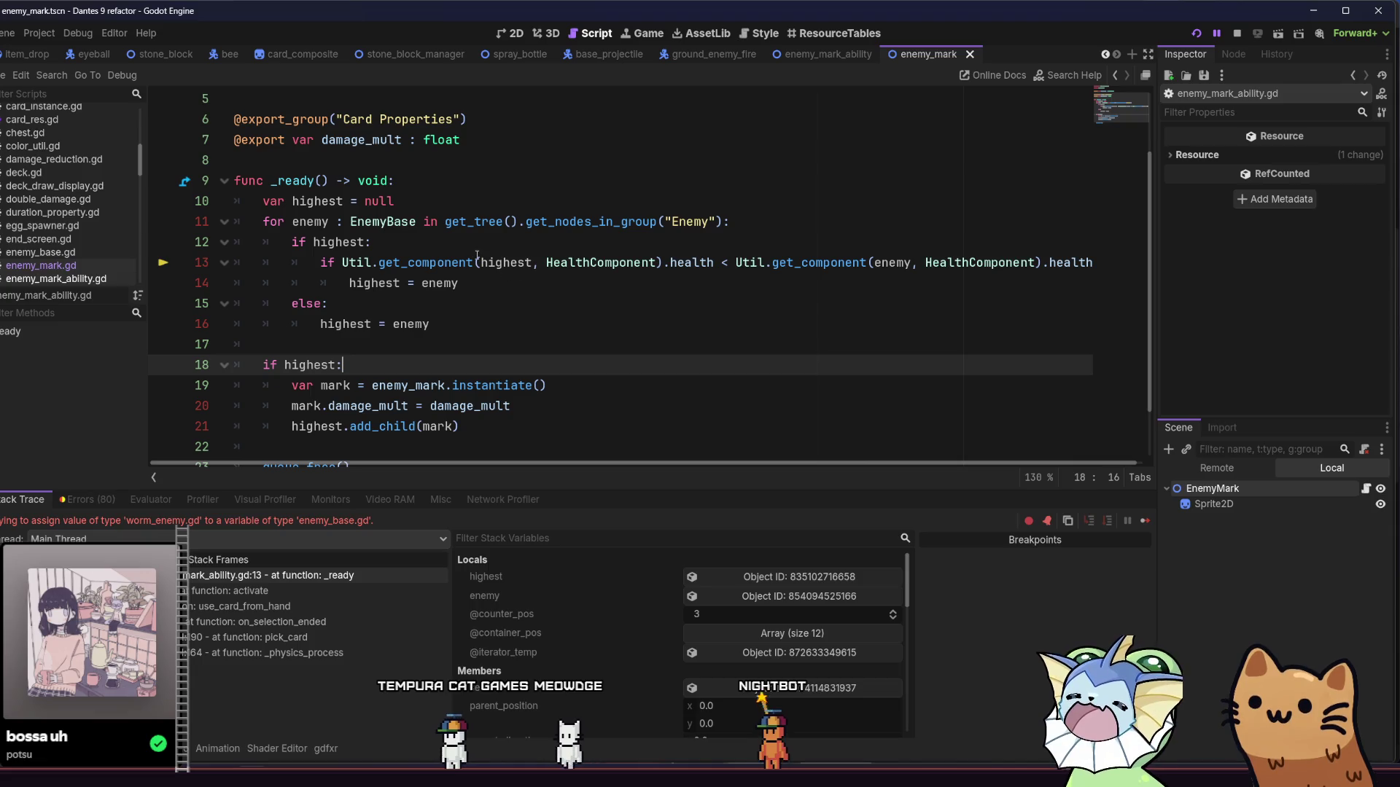
pyautogui.doubleClick(383, 222)
pyautogui.press('BackSpace')
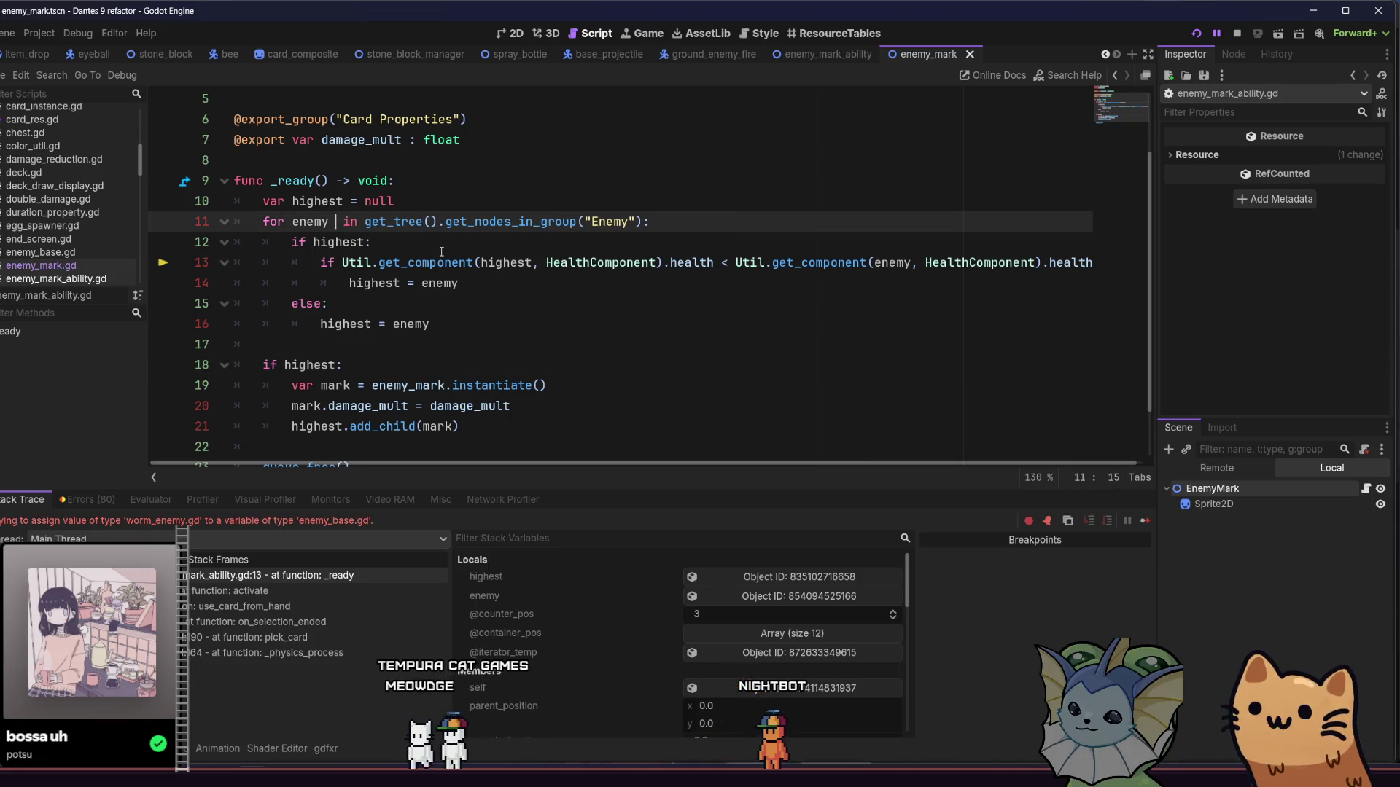
pyautogui.hotkey('ctrl', 's')
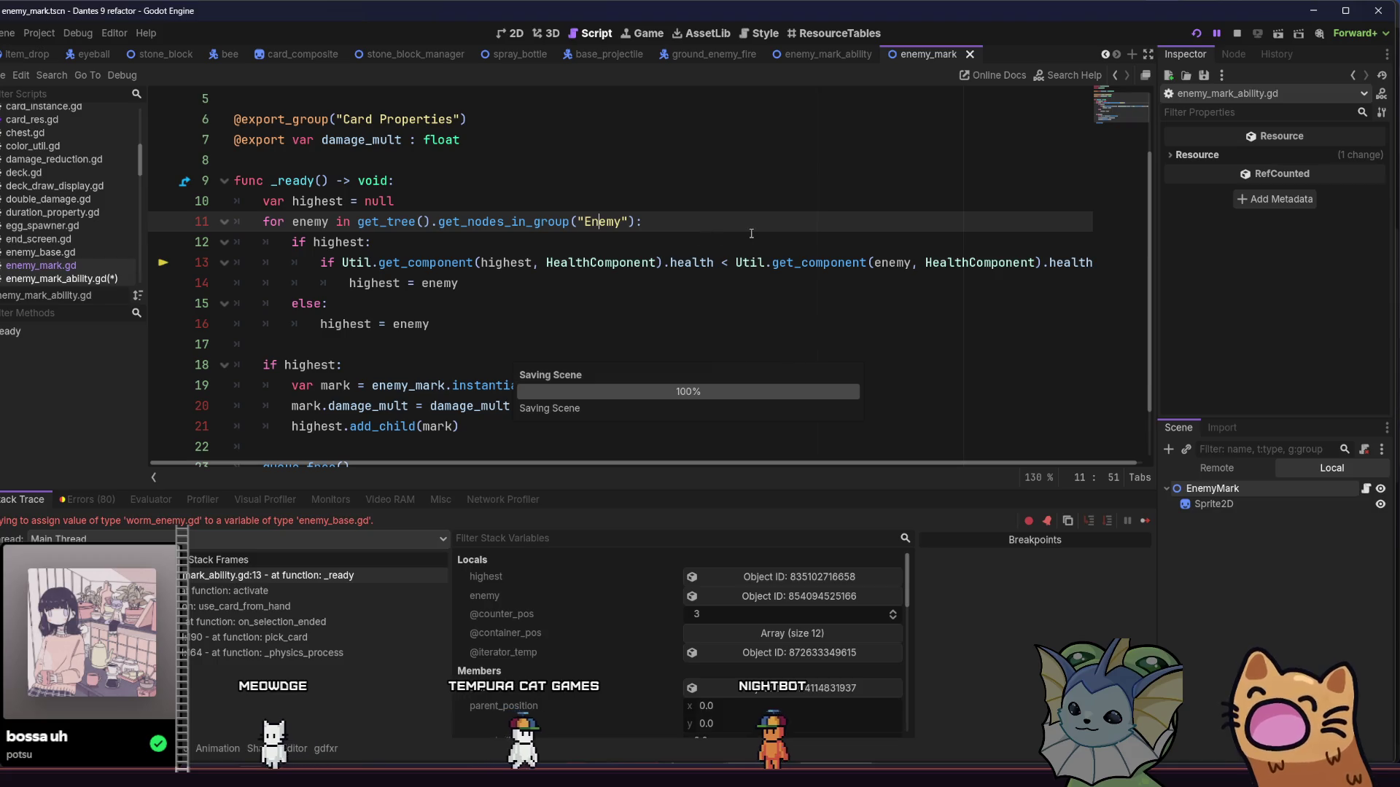
# Step: Restart the game and add Mark cards to the hand from the F1 debug menu
pyautogui.click(1195, 32)
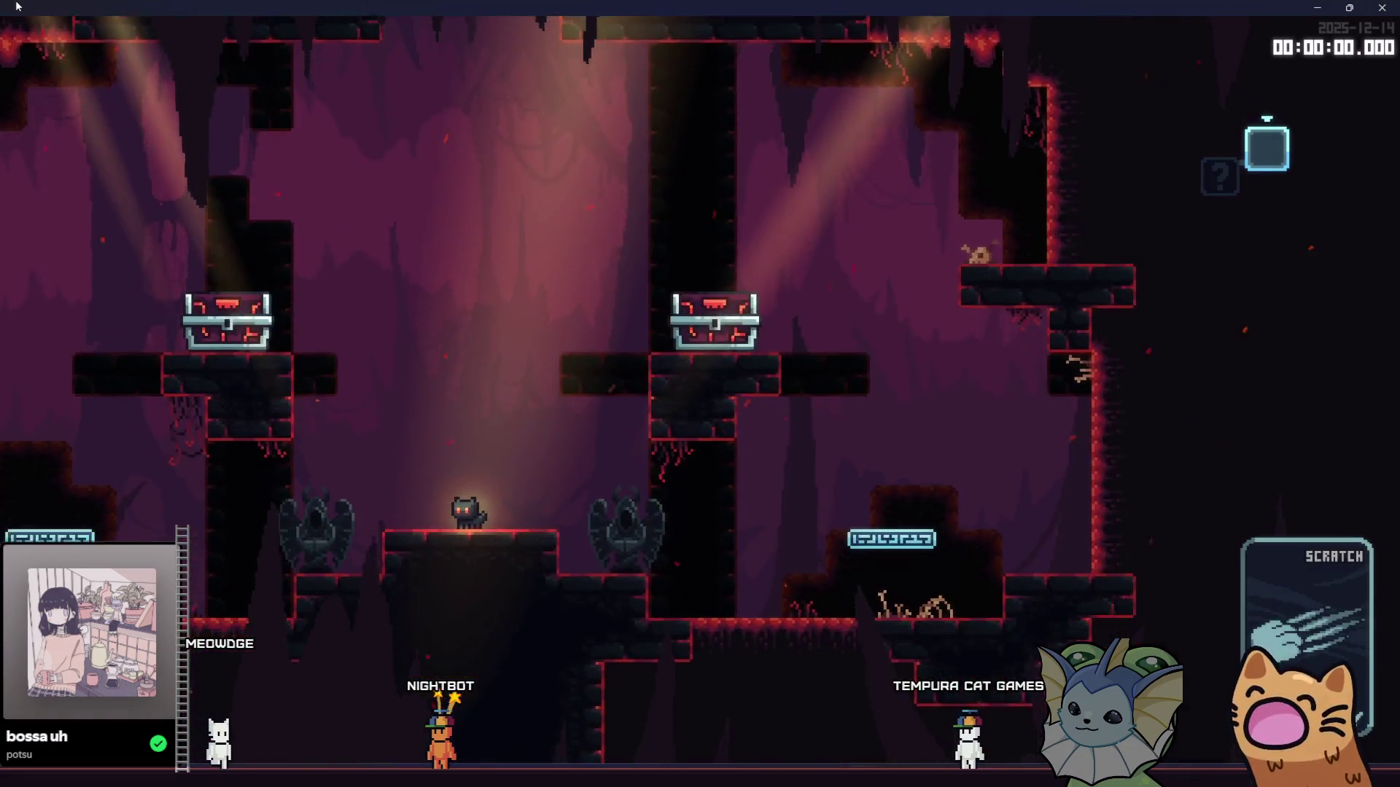
pyautogui.press('F1')
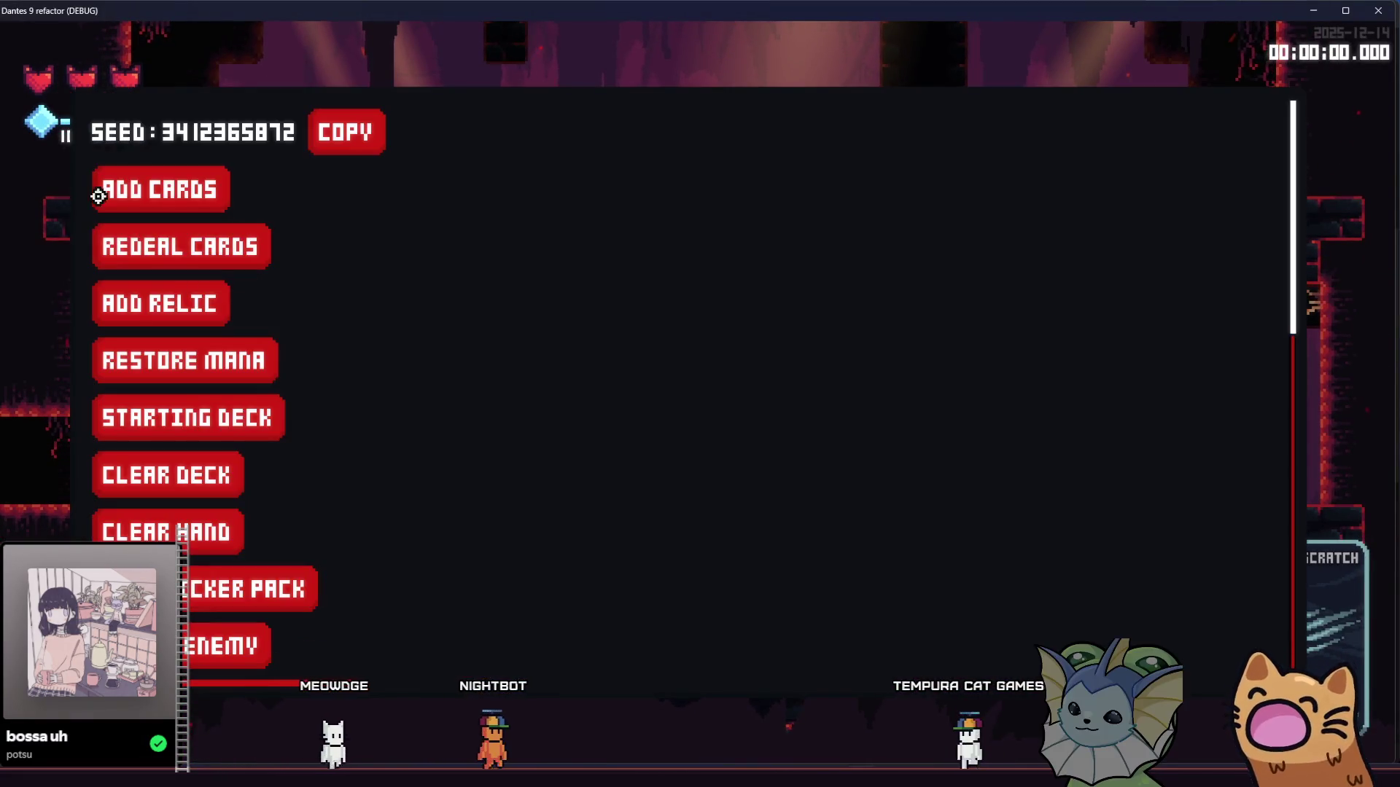
pyautogui.click(96, 192)
pyautogui.scroll(-3, 1039, 441)
pyautogui.scroll(-4, 1039, 441)
pyautogui.scroll(2, 1056, 366)
pyautogui.click(1079, 280)
pyautogui.press('F1')
# Step: Climb the cat into the room above, attack the winged enemy, and drop below the platform
pyautogui.press('Left')
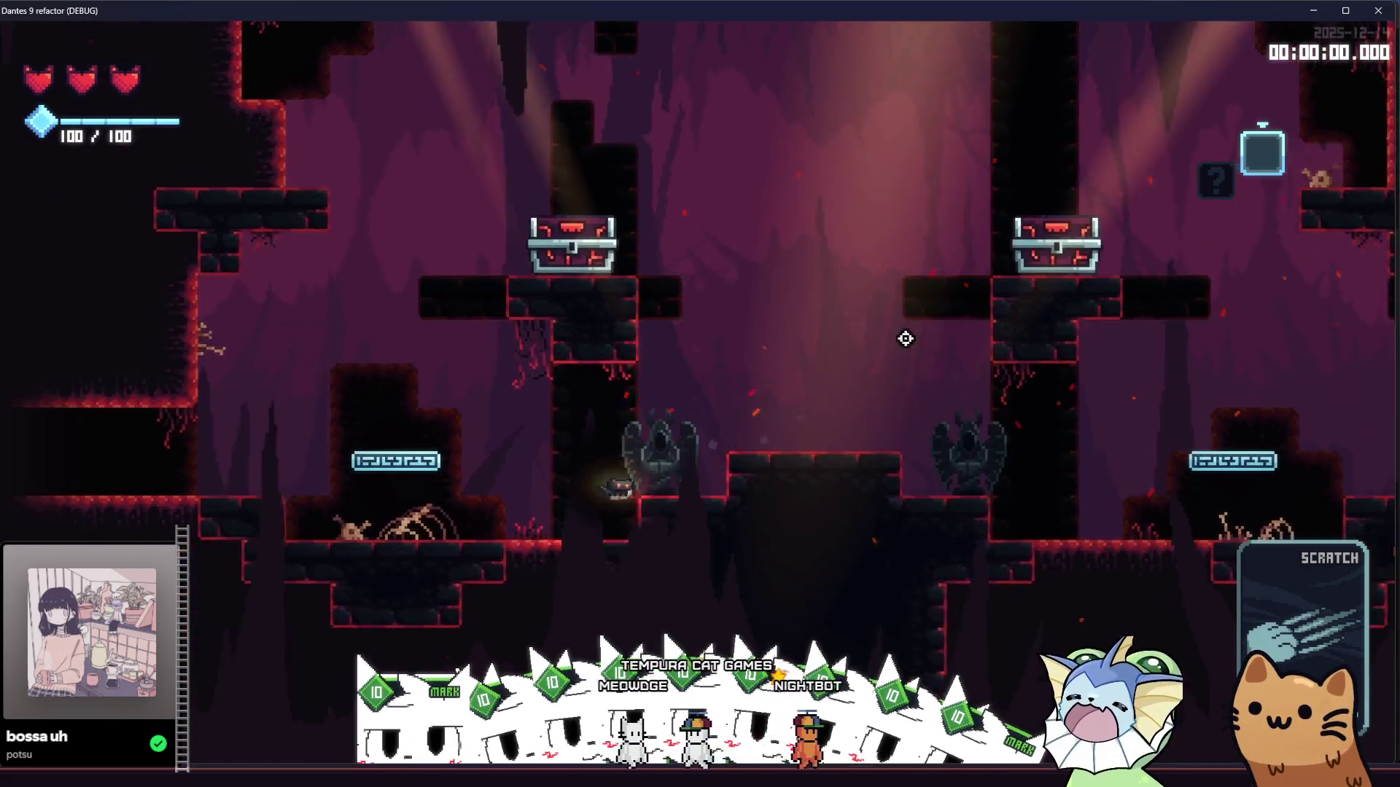
pyautogui.press('Left')
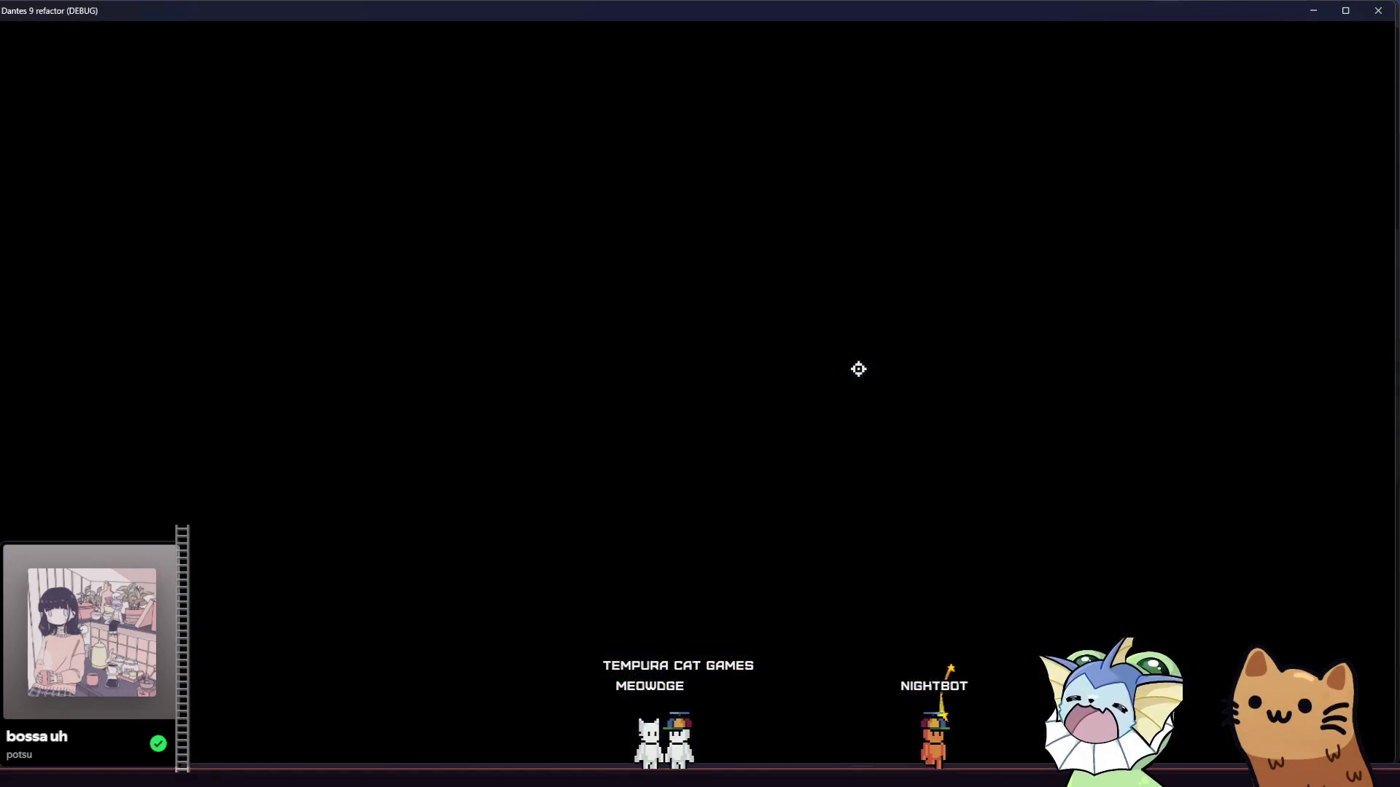
pyautogui.press('space')
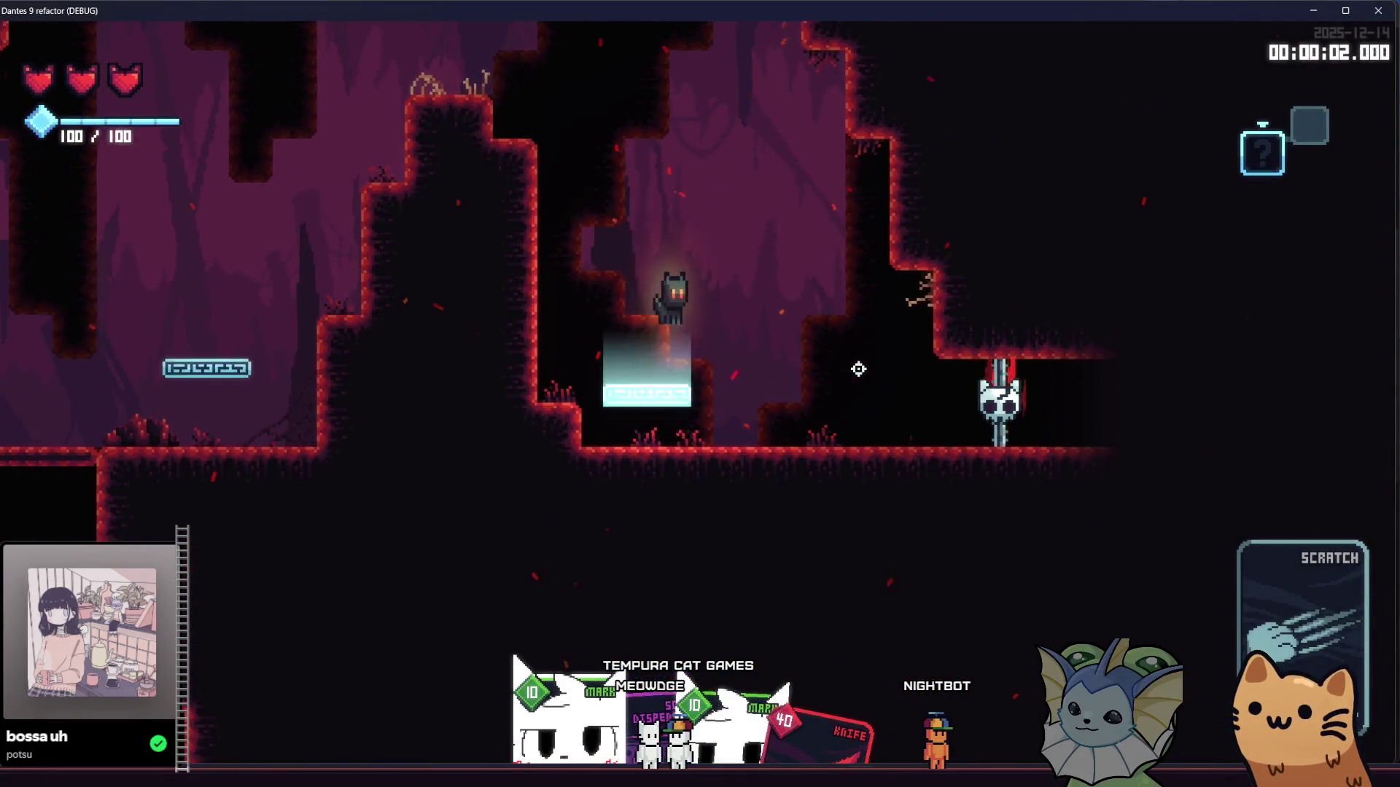
pyautogui.press('space')
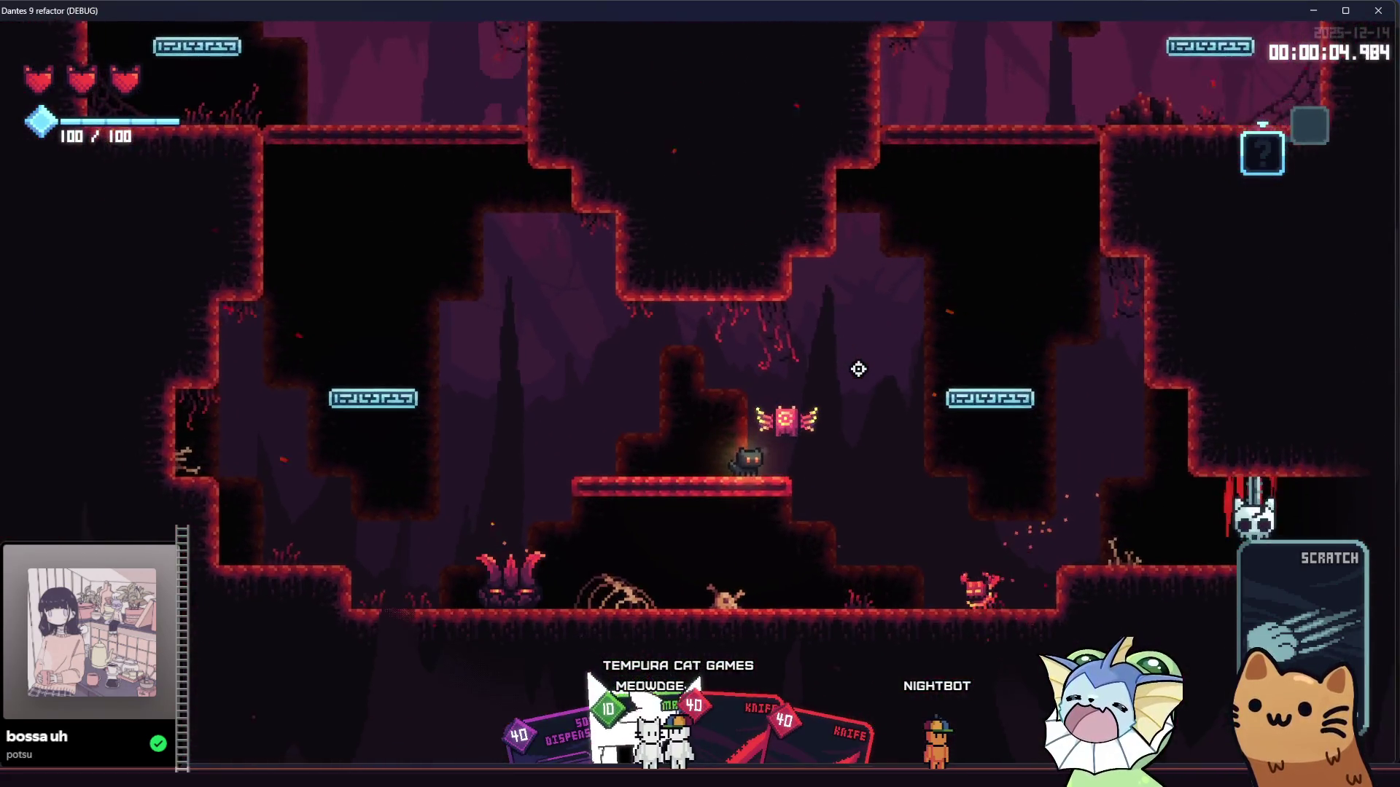
pyautogui.click(858, 368)
pyautogui.press('s')
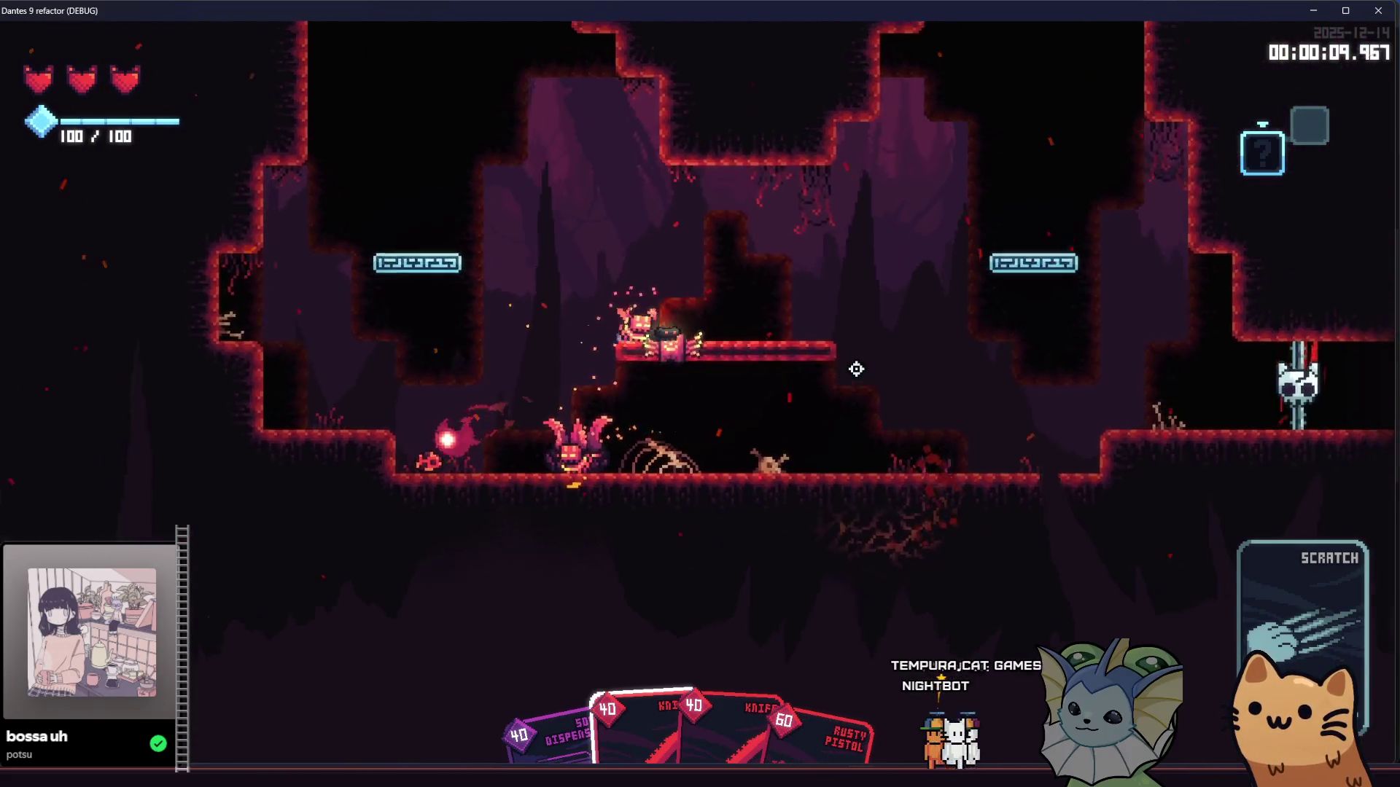
# Step: Fight the enemies in the next cave sections with Mark and knife card attacks
pyautogui.click(846, 375)
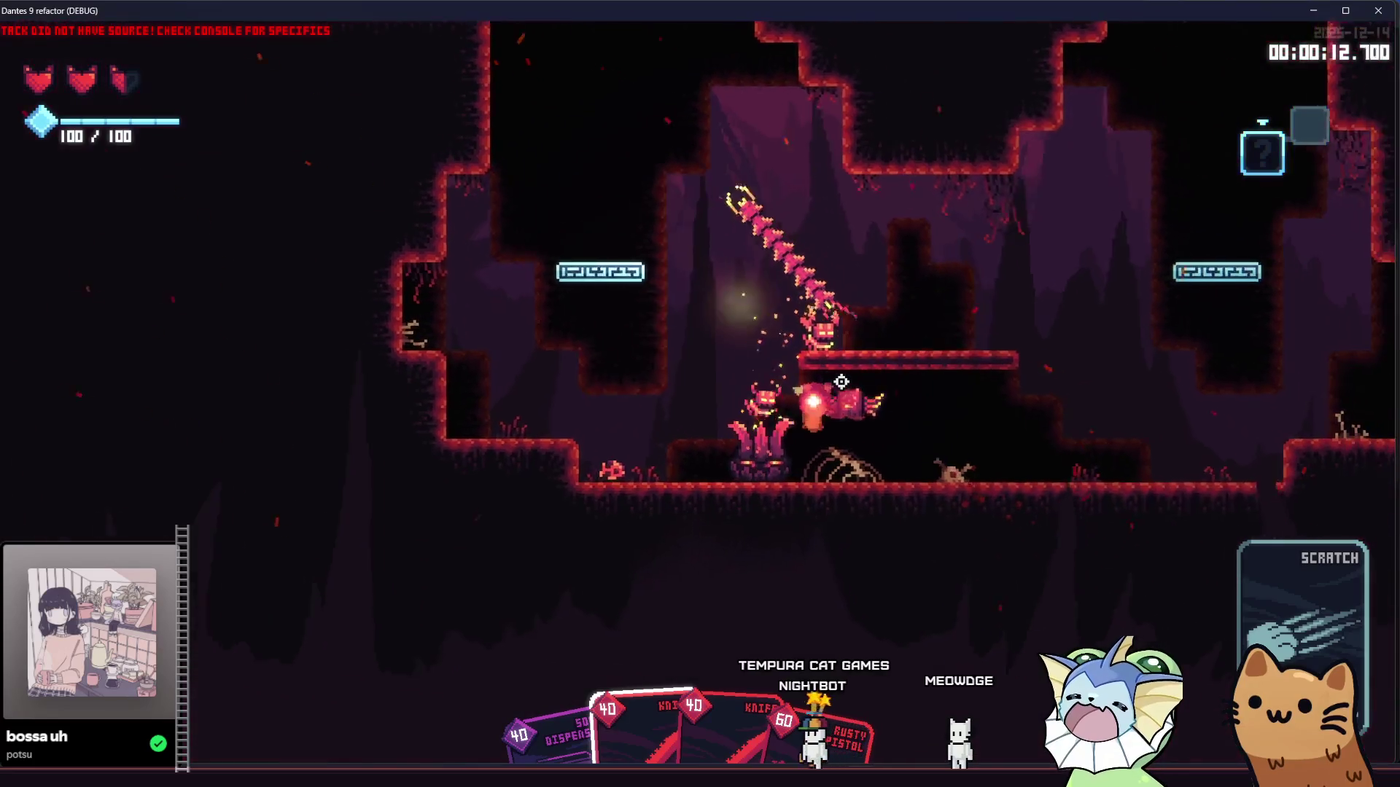
pyautogui.press('d')
pyautogui.click(841, 382)
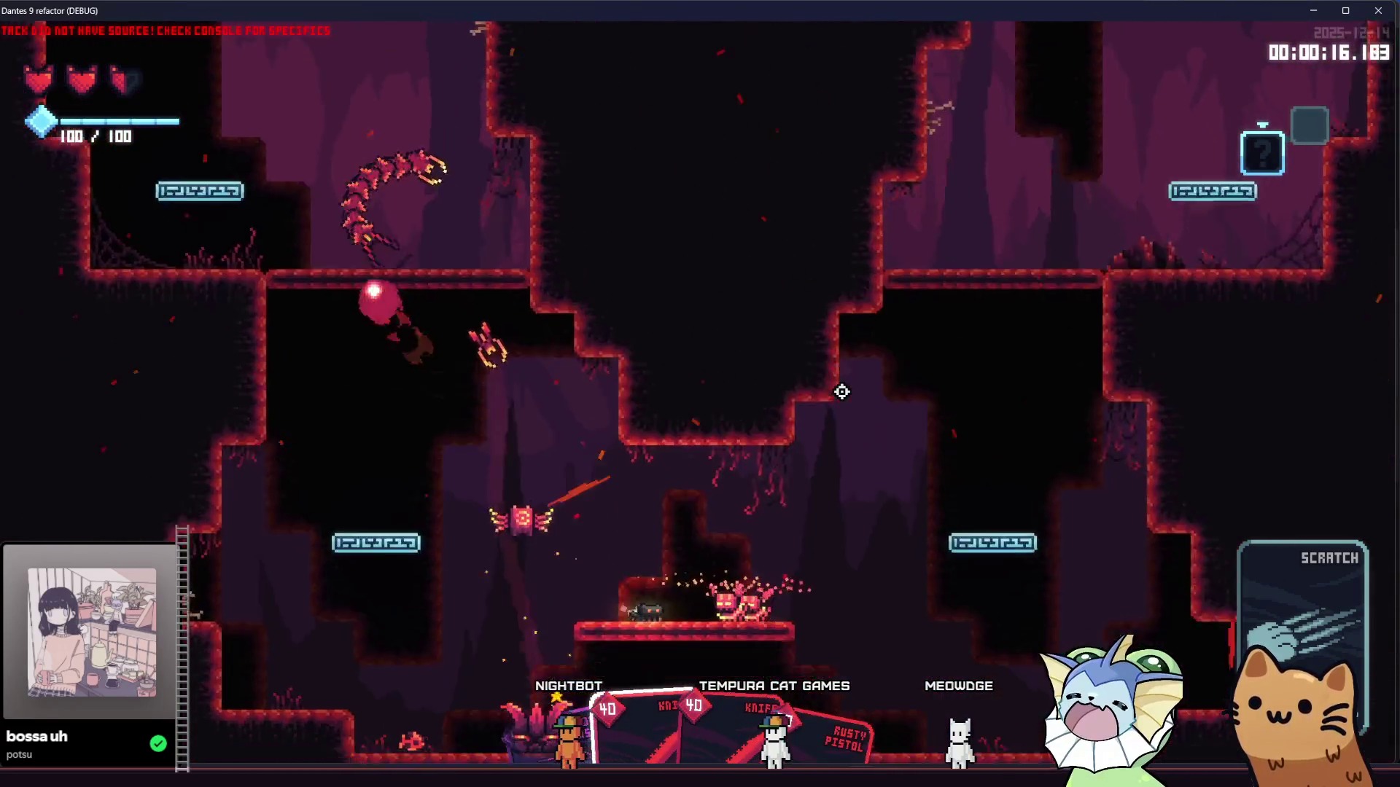
pyautogui.click(842, 391)
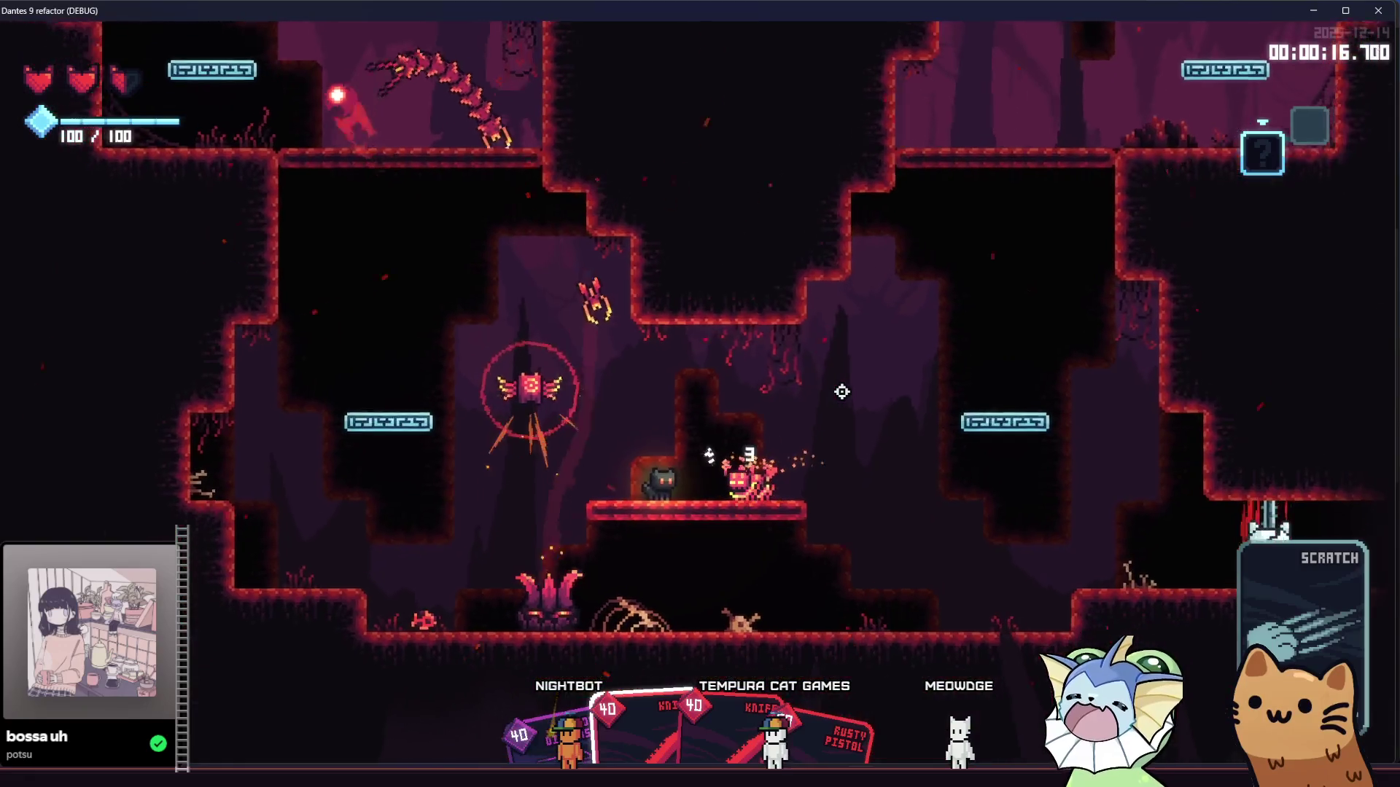
pyautogui.click(838, 393)
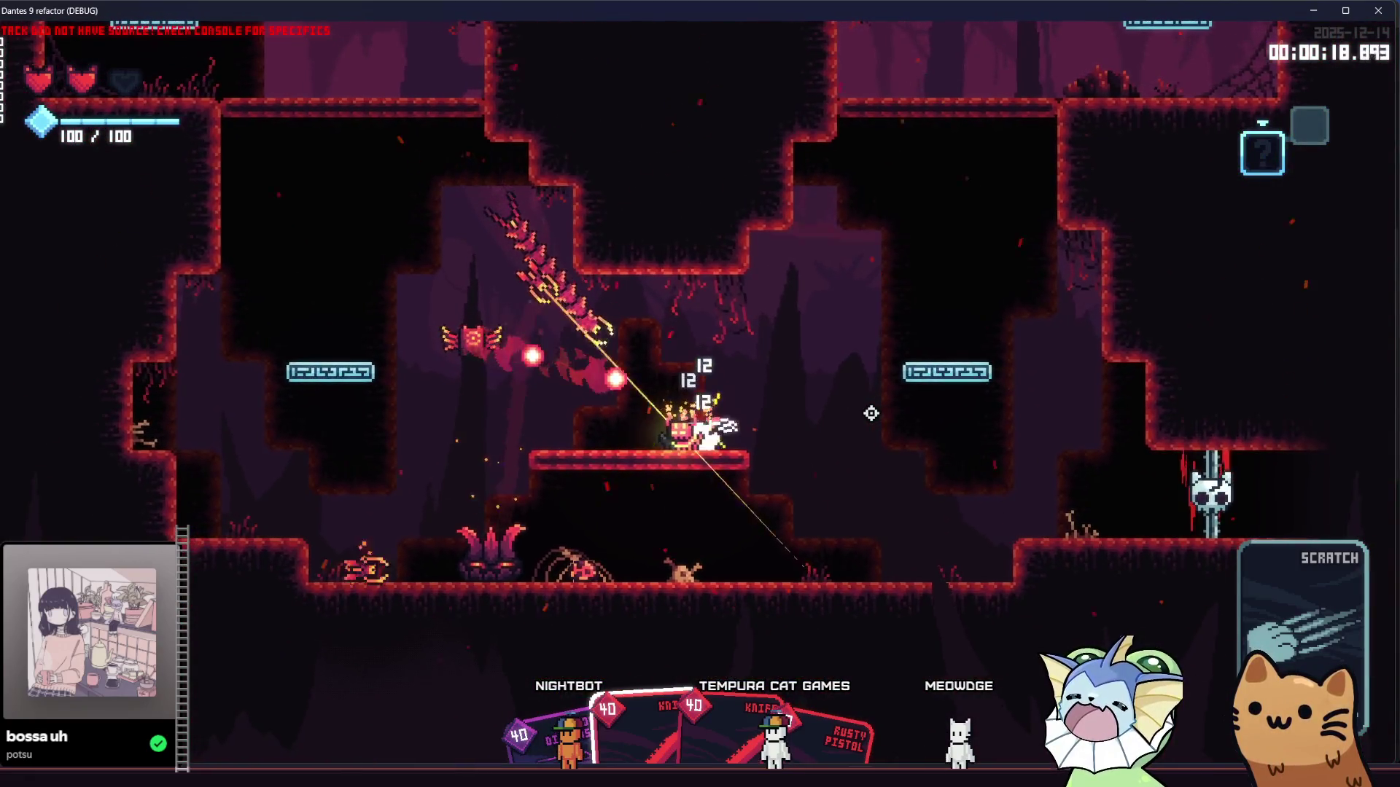
pyautogui.click(871, 414)
pyautogui.press('a')
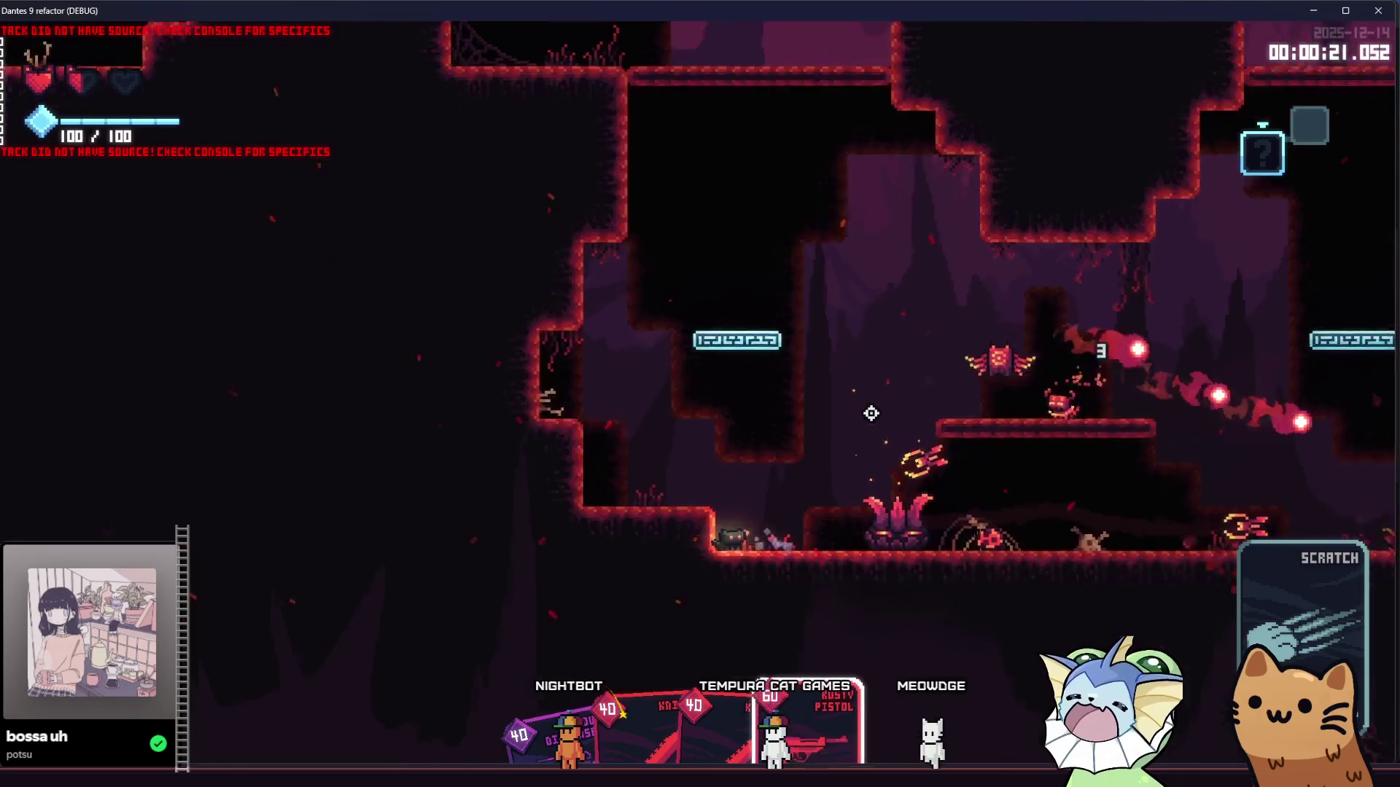
pyautogui.press('d')
pyautogui.click(871, 413)
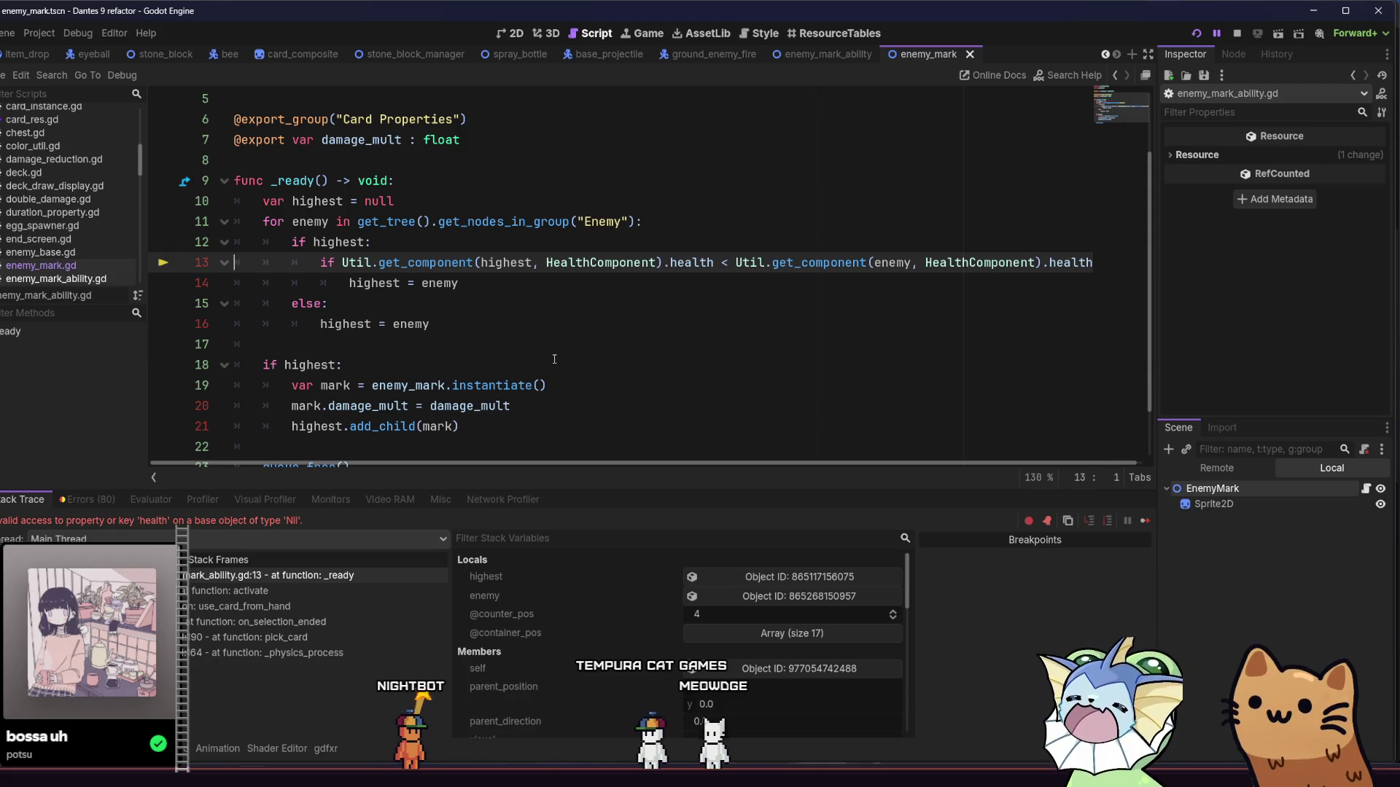
# Step: Inspect the value of highest and the _ready stack frame where the null health error occurred
pyautogui.click(335, 241)
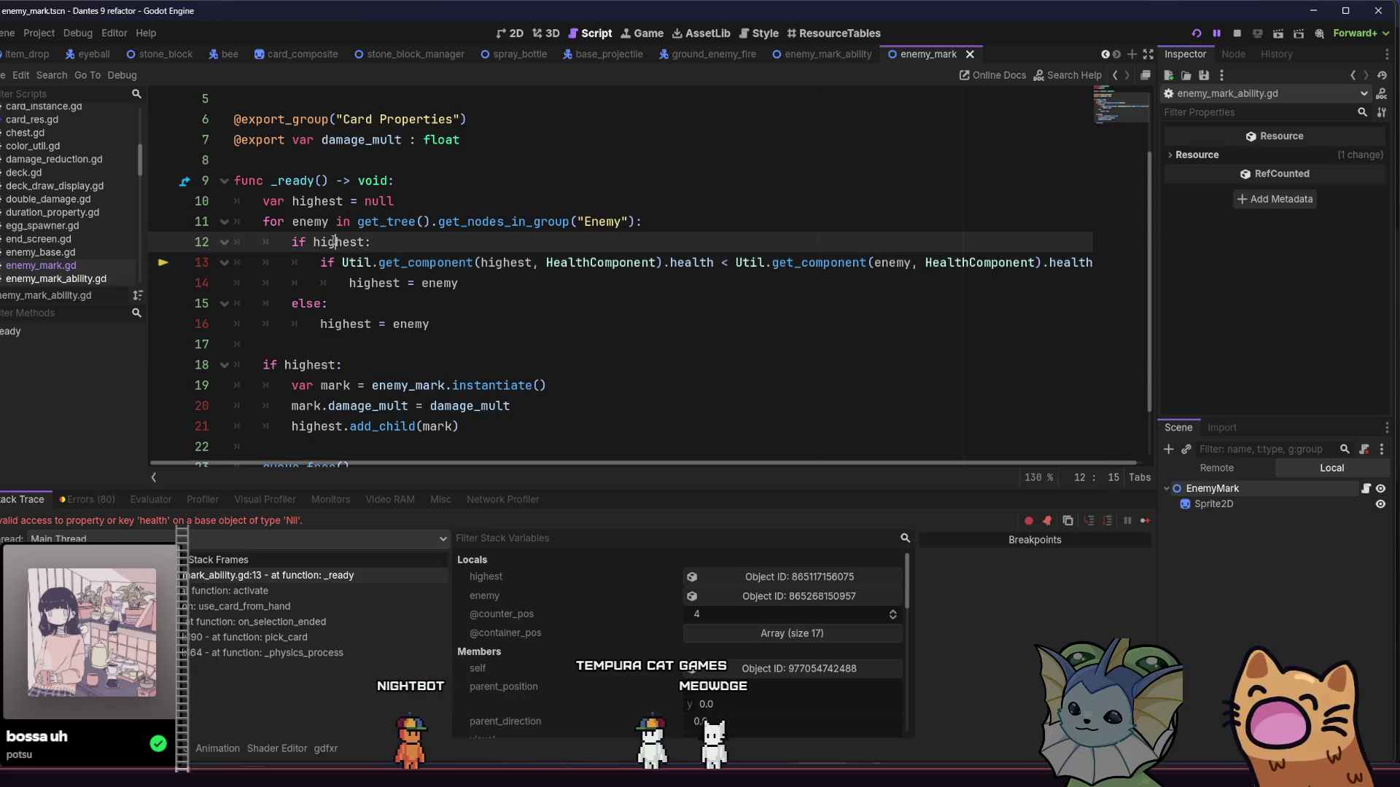
pyautogui.moveTo(337, 243)
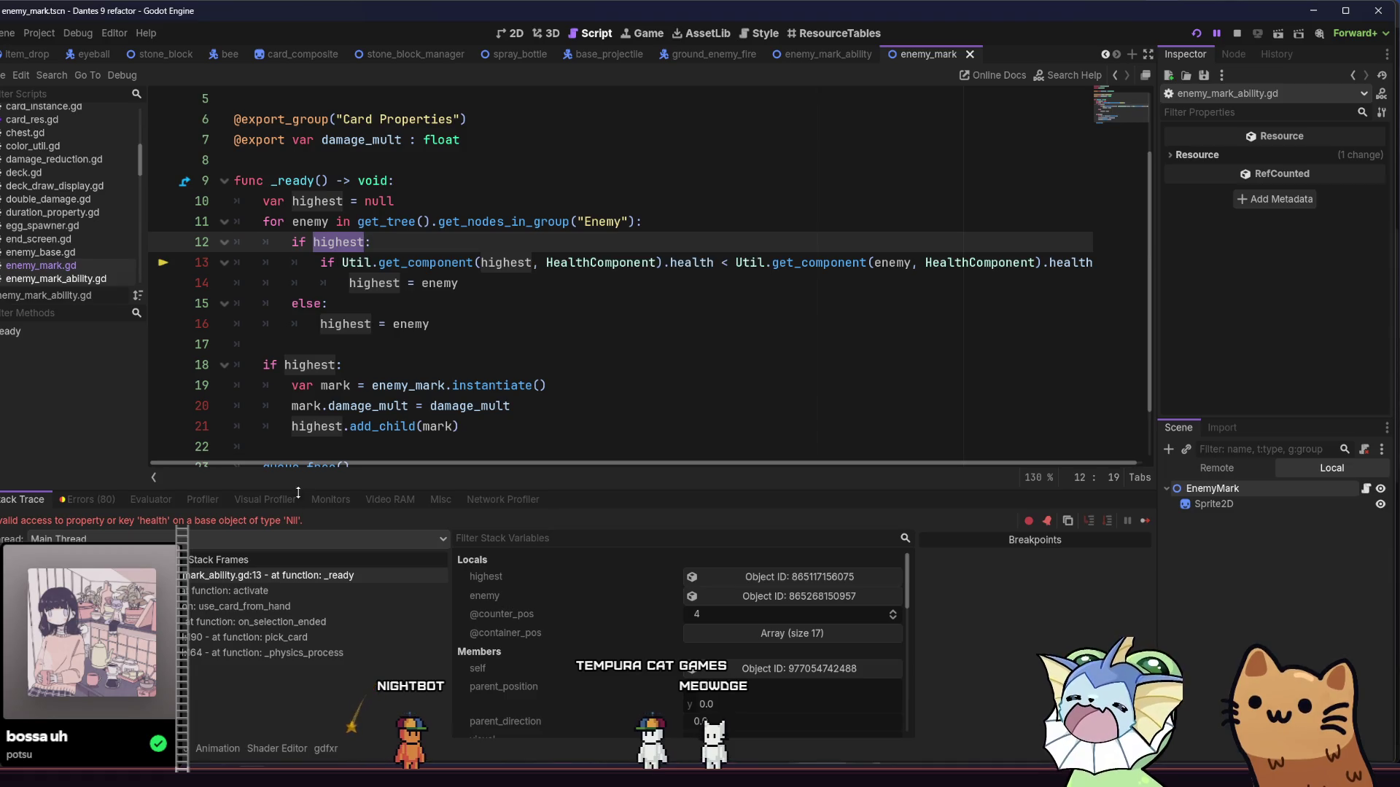
pyautogui.click(308, 576)
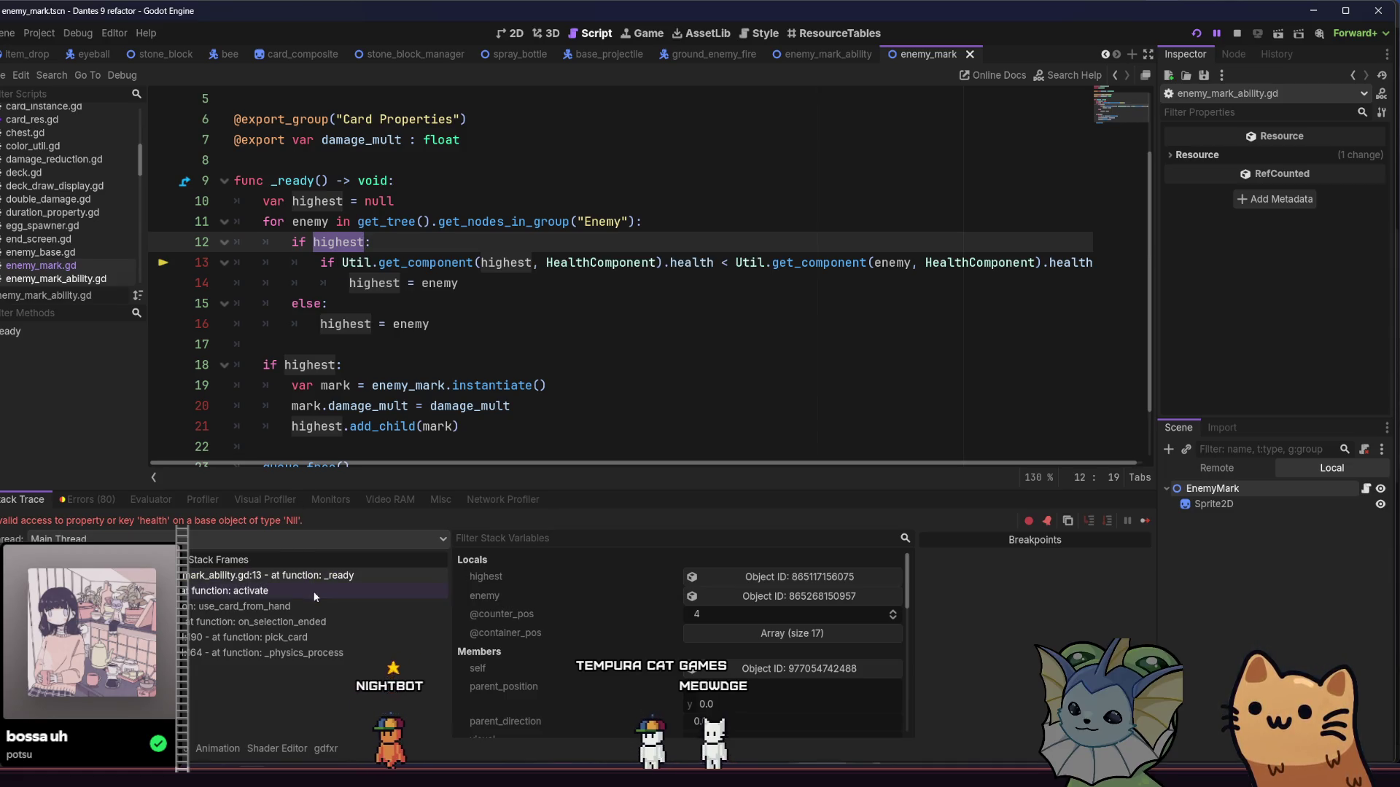
# Step: Start a new 'var highest_health =' line under the if highest check
pyautogui.click(474, 284)
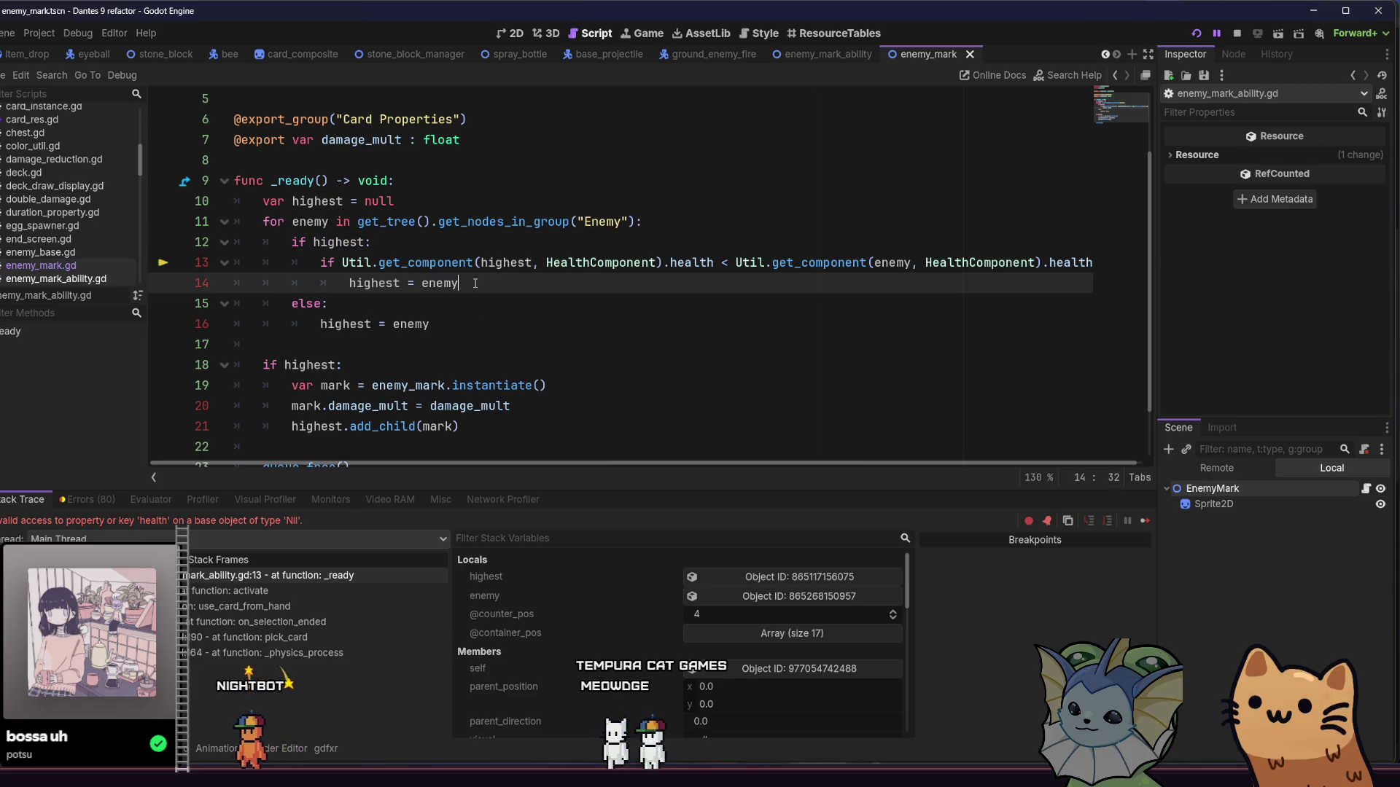
pyautogui.click(677, 213)
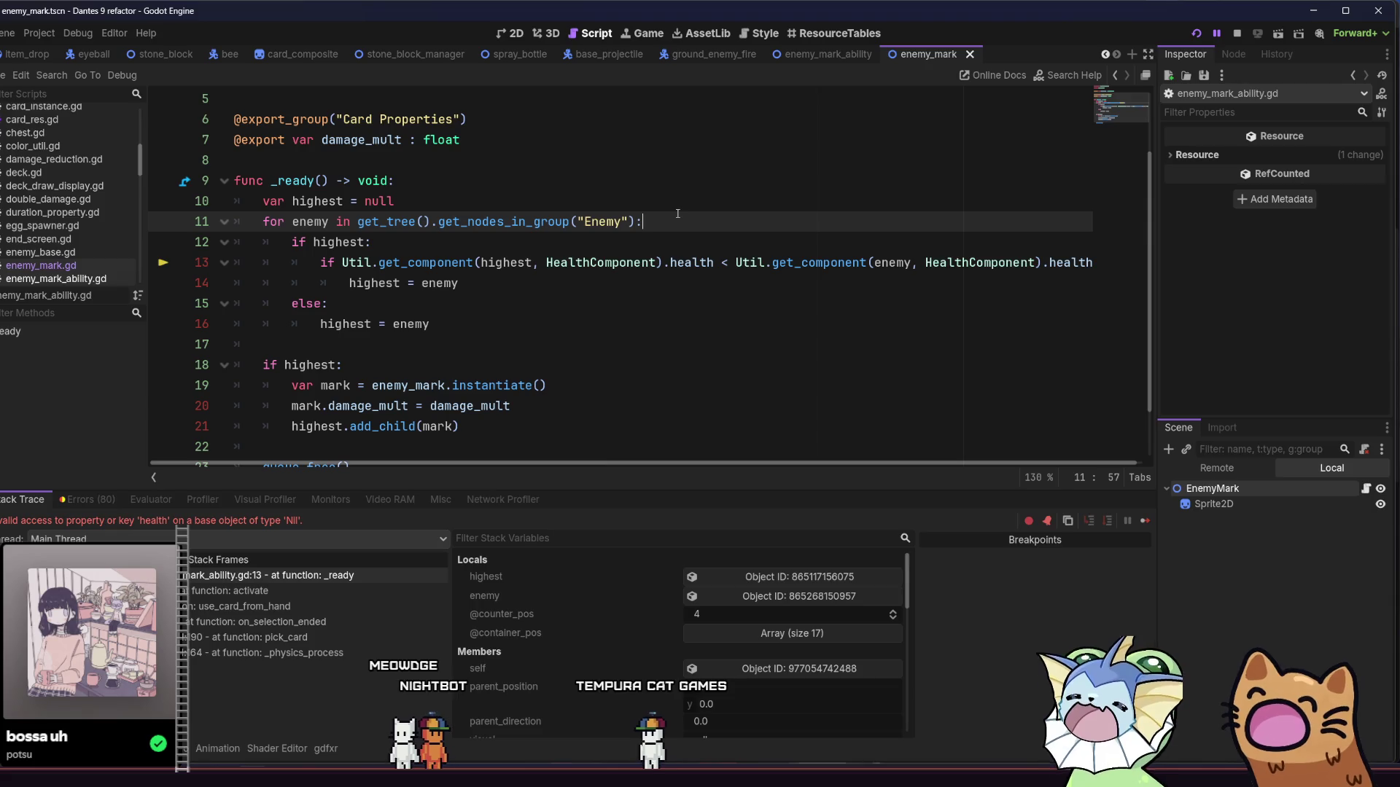
pyautogui.click(369, 244)
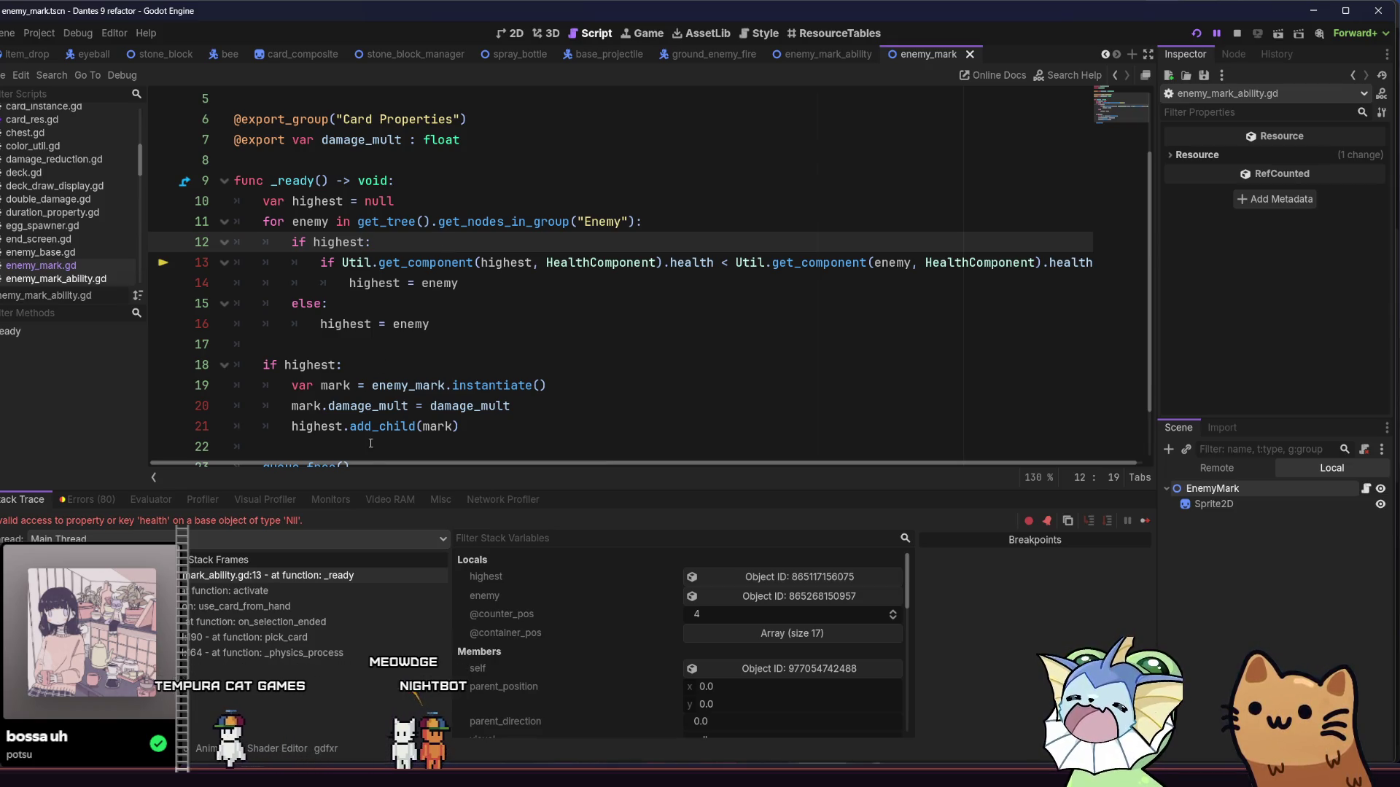
pyautogui.hscroll(1, 375, 458)
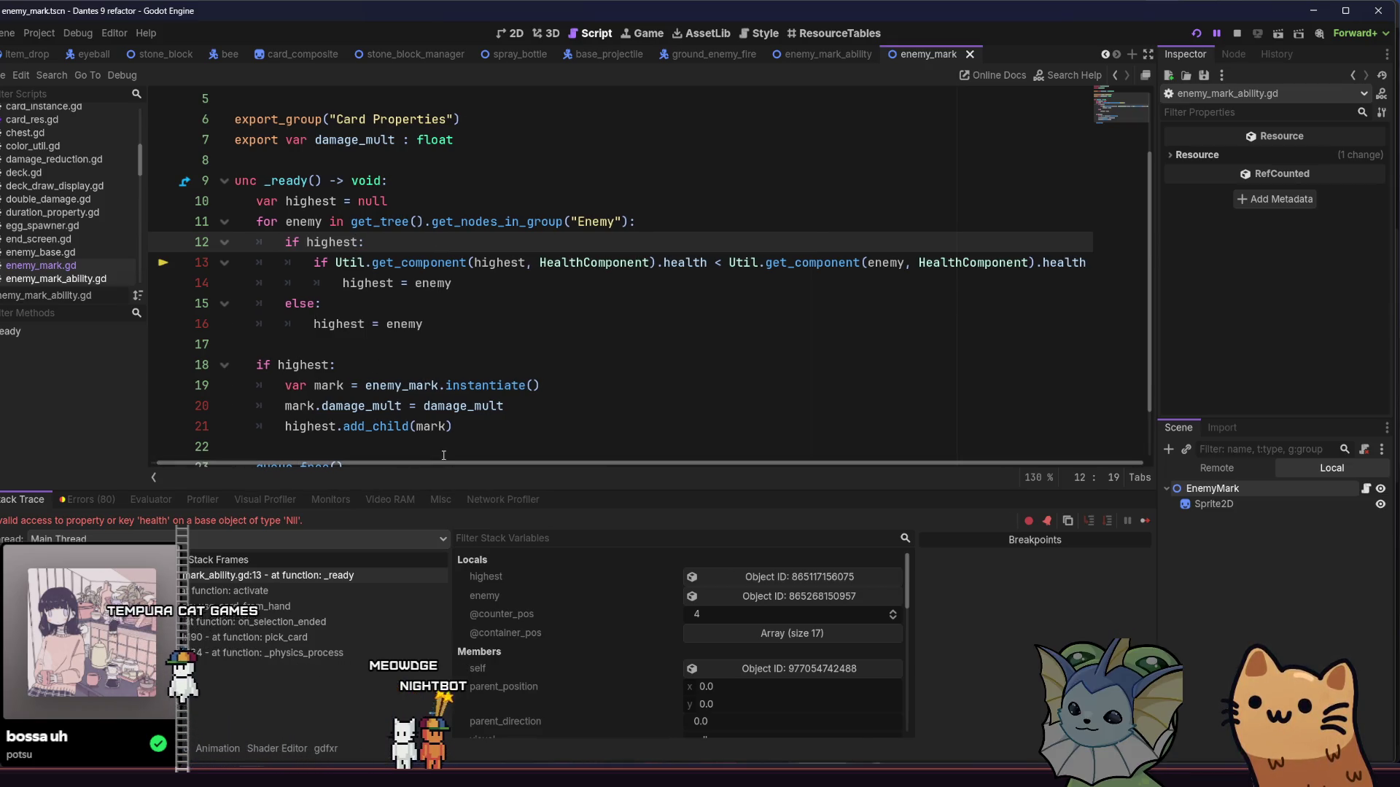
pyautogui.click(489, 248)
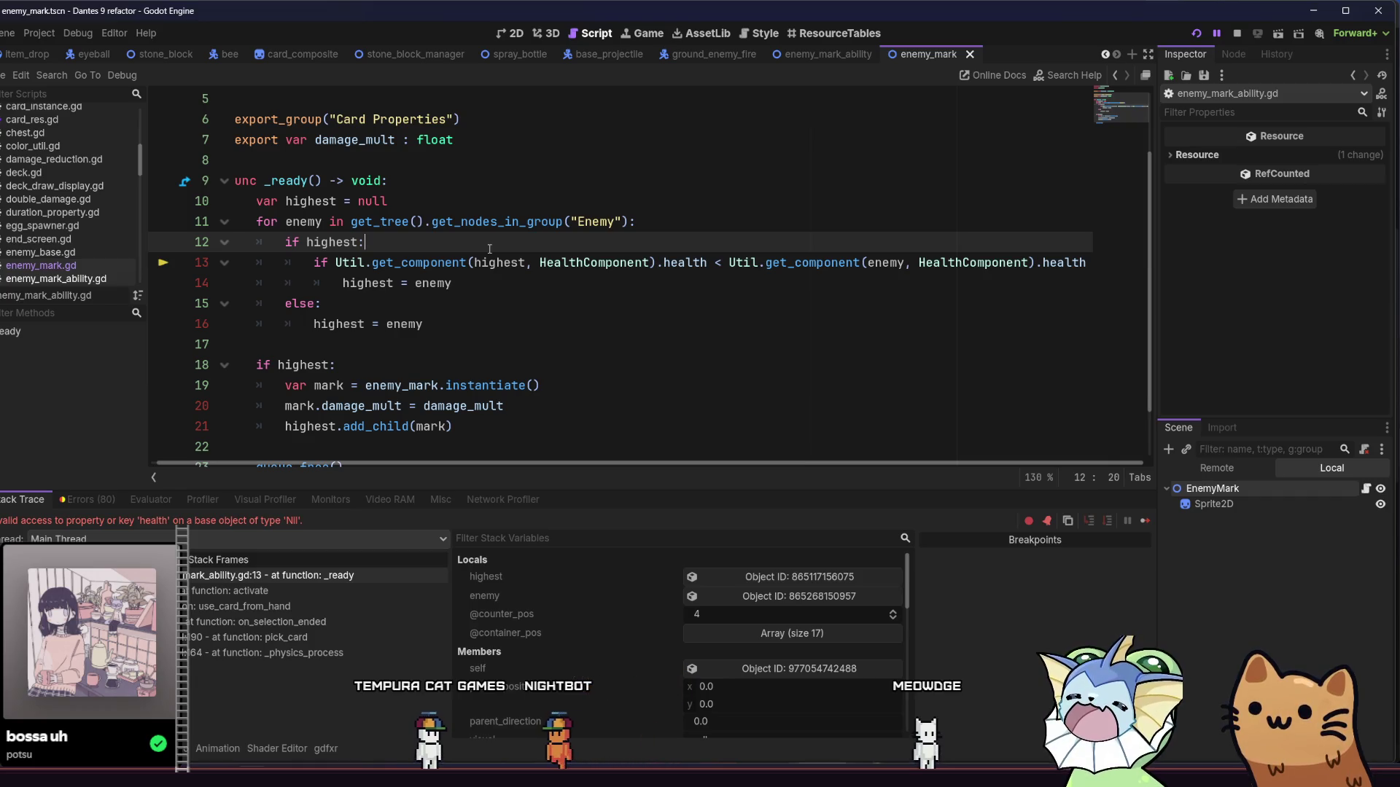
pyautogui.write('var ')
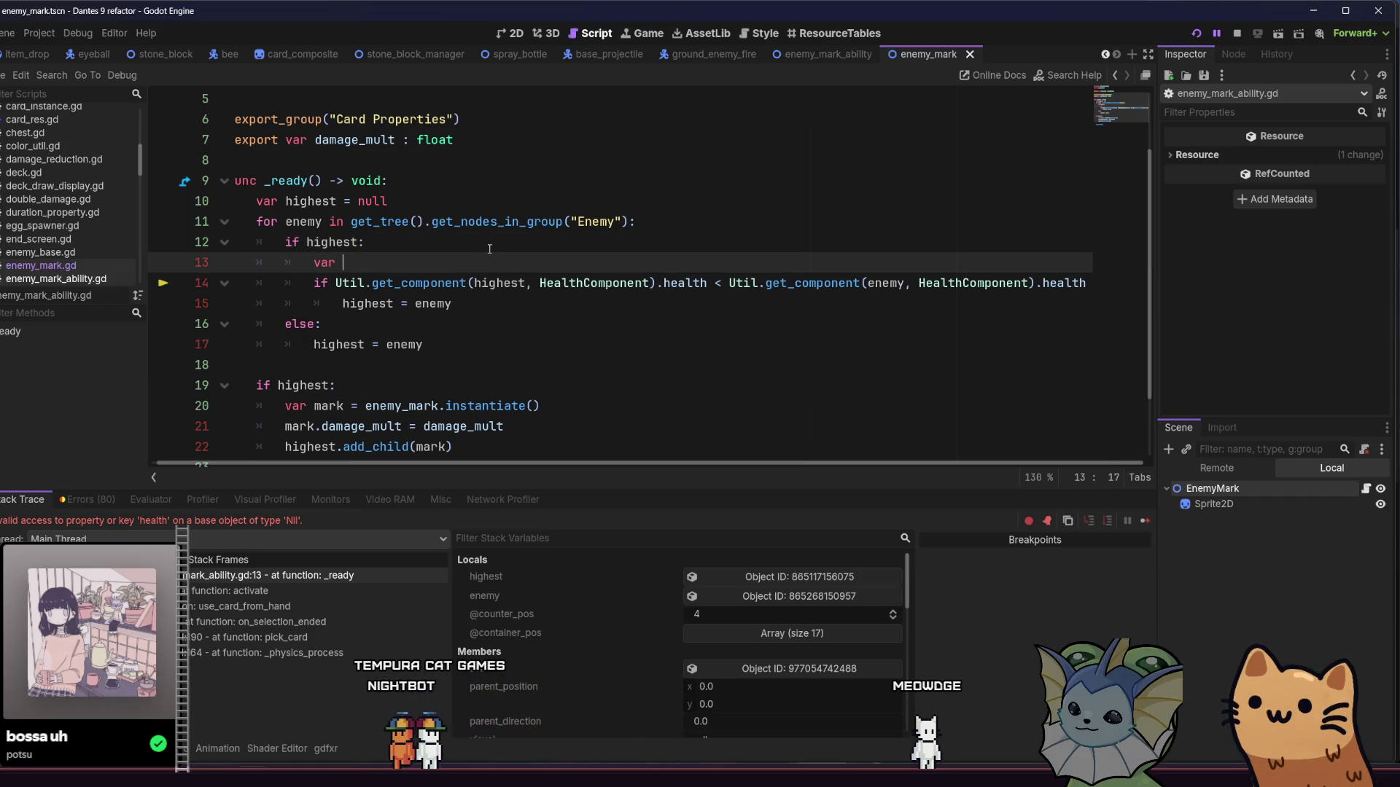
pyautogui.write('hi')
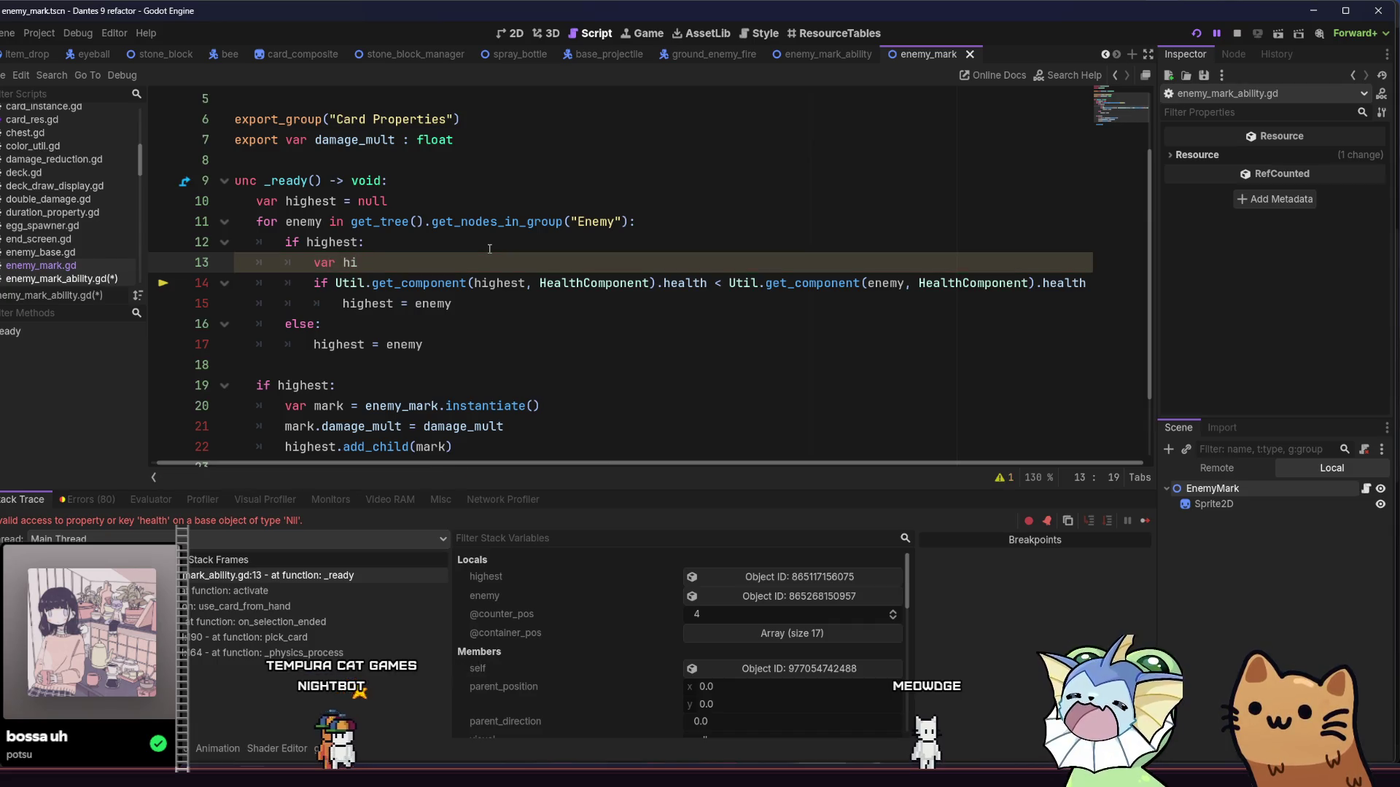
pyautogui.write('ghest_health ')
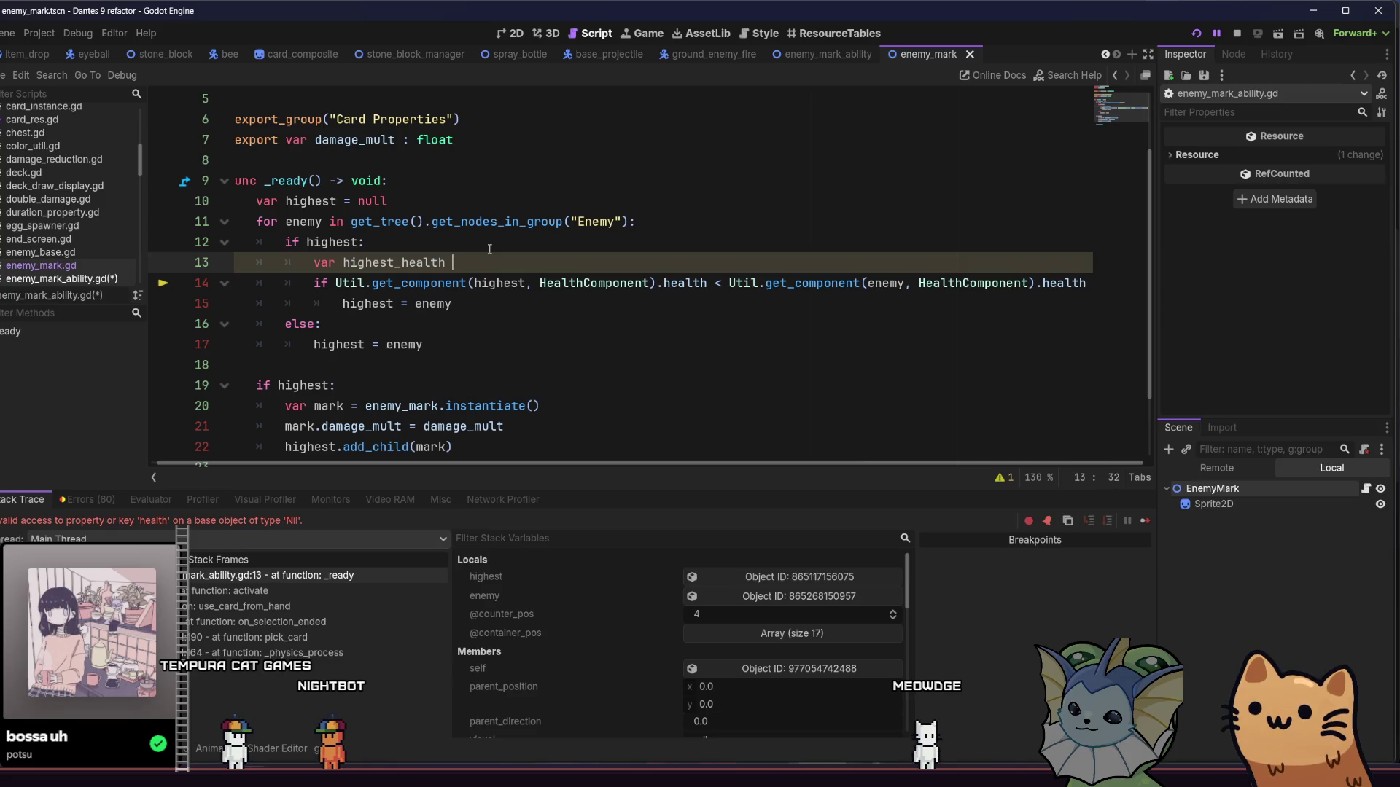
pyautogui.write('=')
# Step: Copy the highest enemy's health lookup and add a 'var enemy_health =' line below highest_health
pyautogui.click(366, 283)
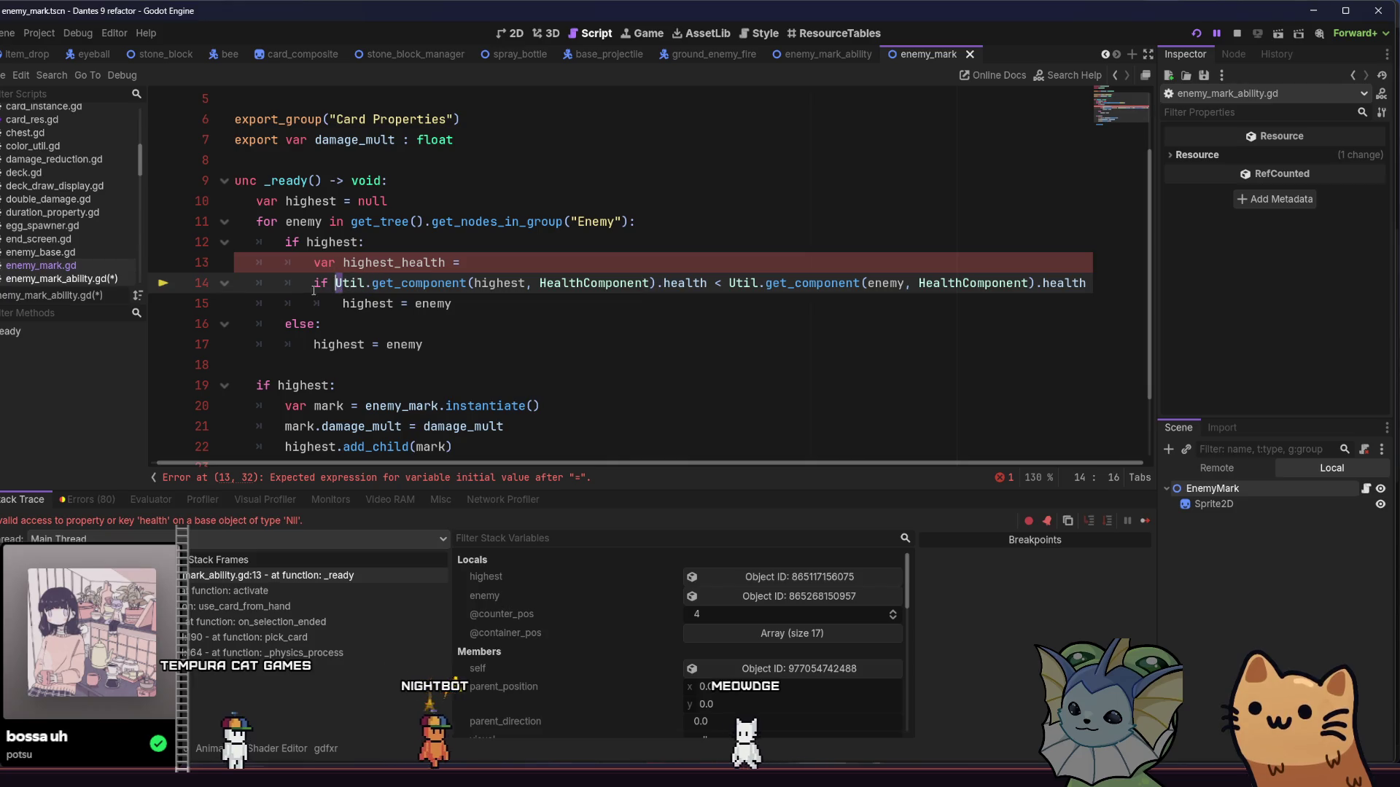
pyautogui.moveTo(335, 283); pyautogui.dragTo(708, 283)
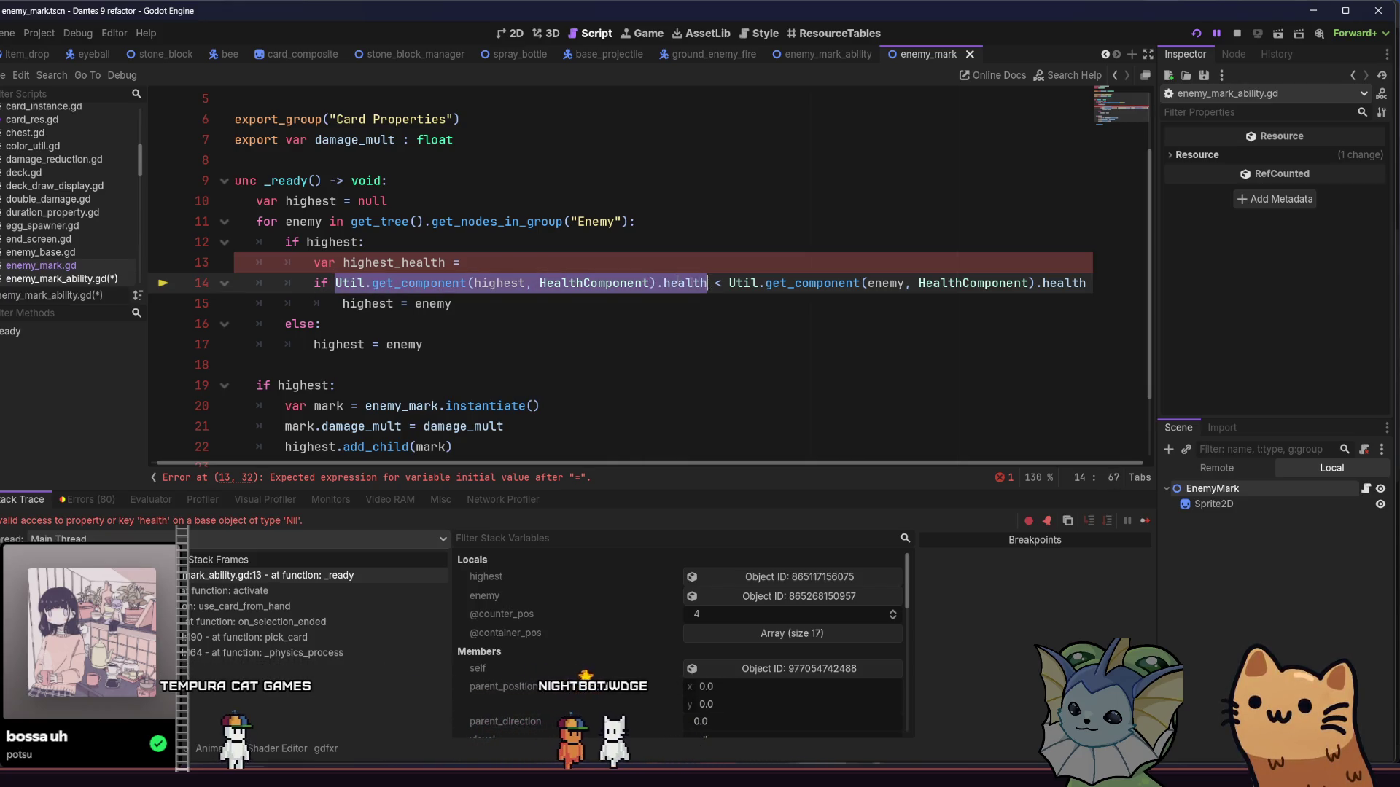
pyautogui.click(581, 267)
pyautogui.press('Return')
pyautogui.write('var enemy')
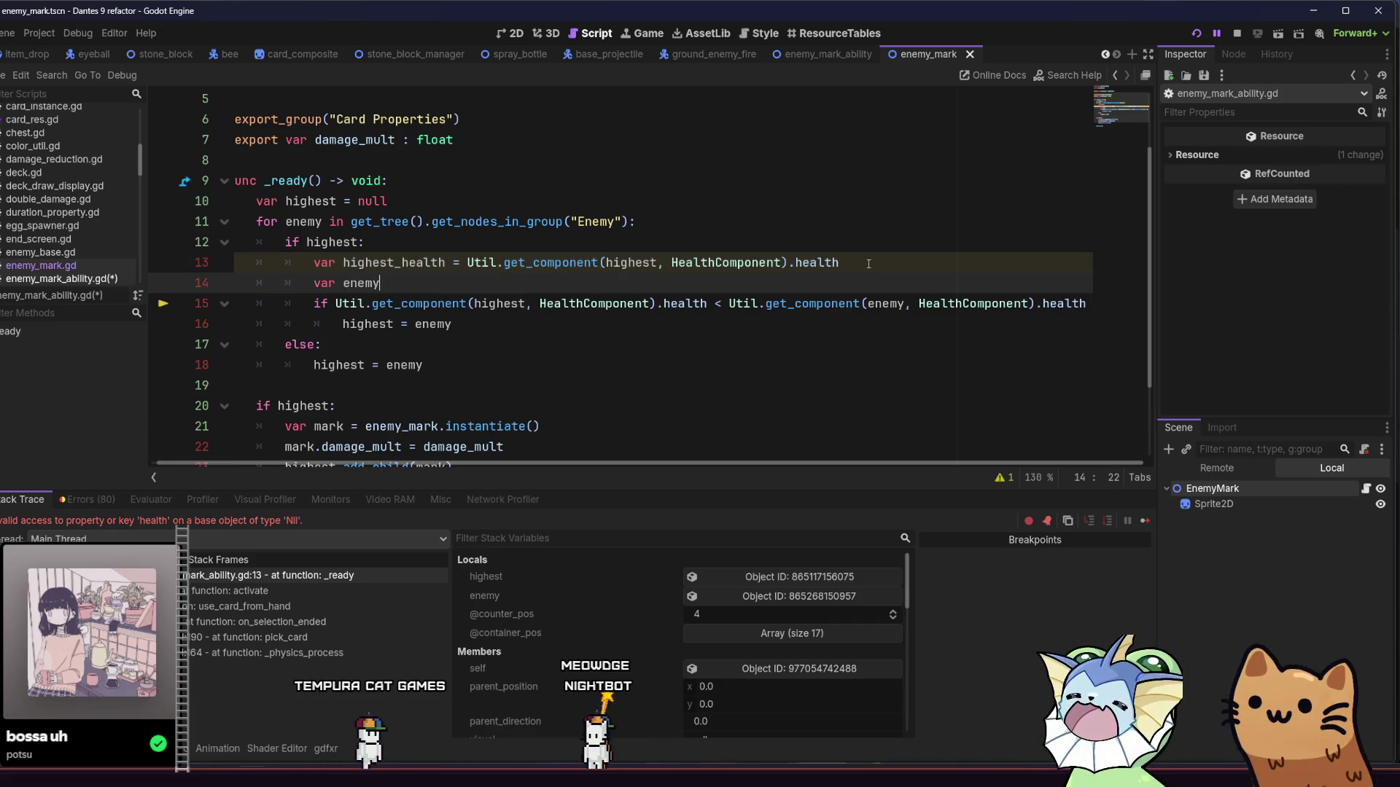
pyautogui.write('_')
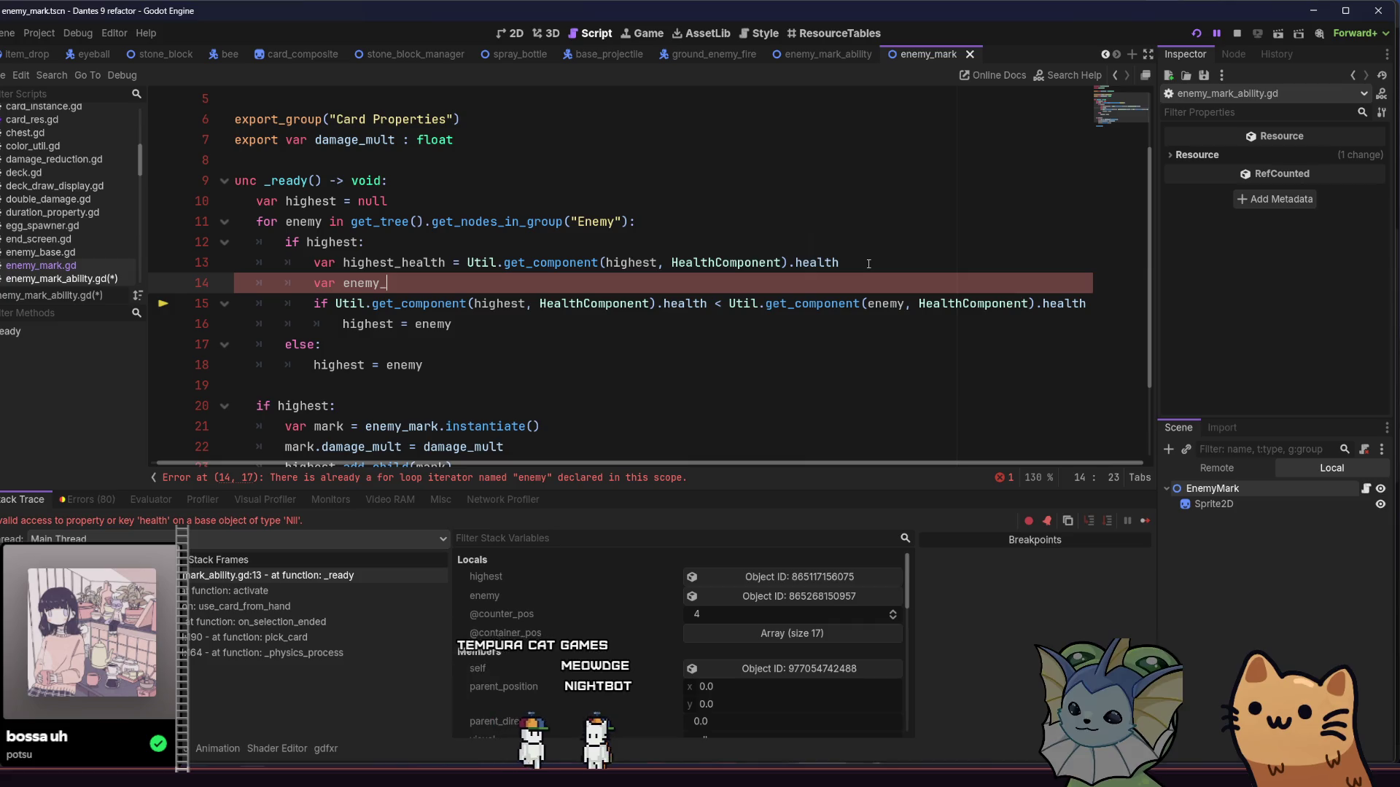
pyautogui.write('health =')
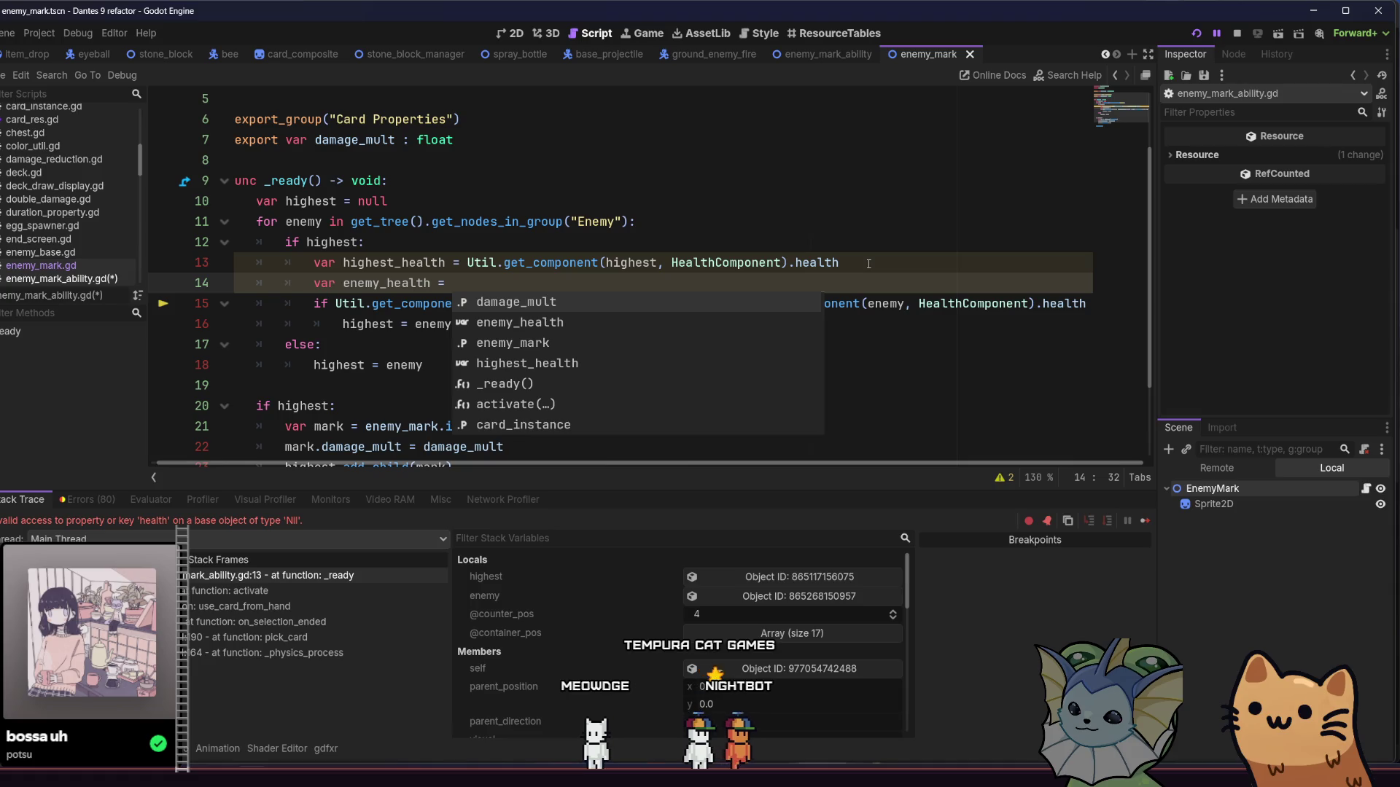
# Step: Fill highest_health and enemy_health with the Util.get_component health lookups
pyautogui.click(868, 263)
pyautogui.moveTo(728, 303); pyautogui.dragTo(1109, 306)
pyautogui.hotkey('shift', 'Left')
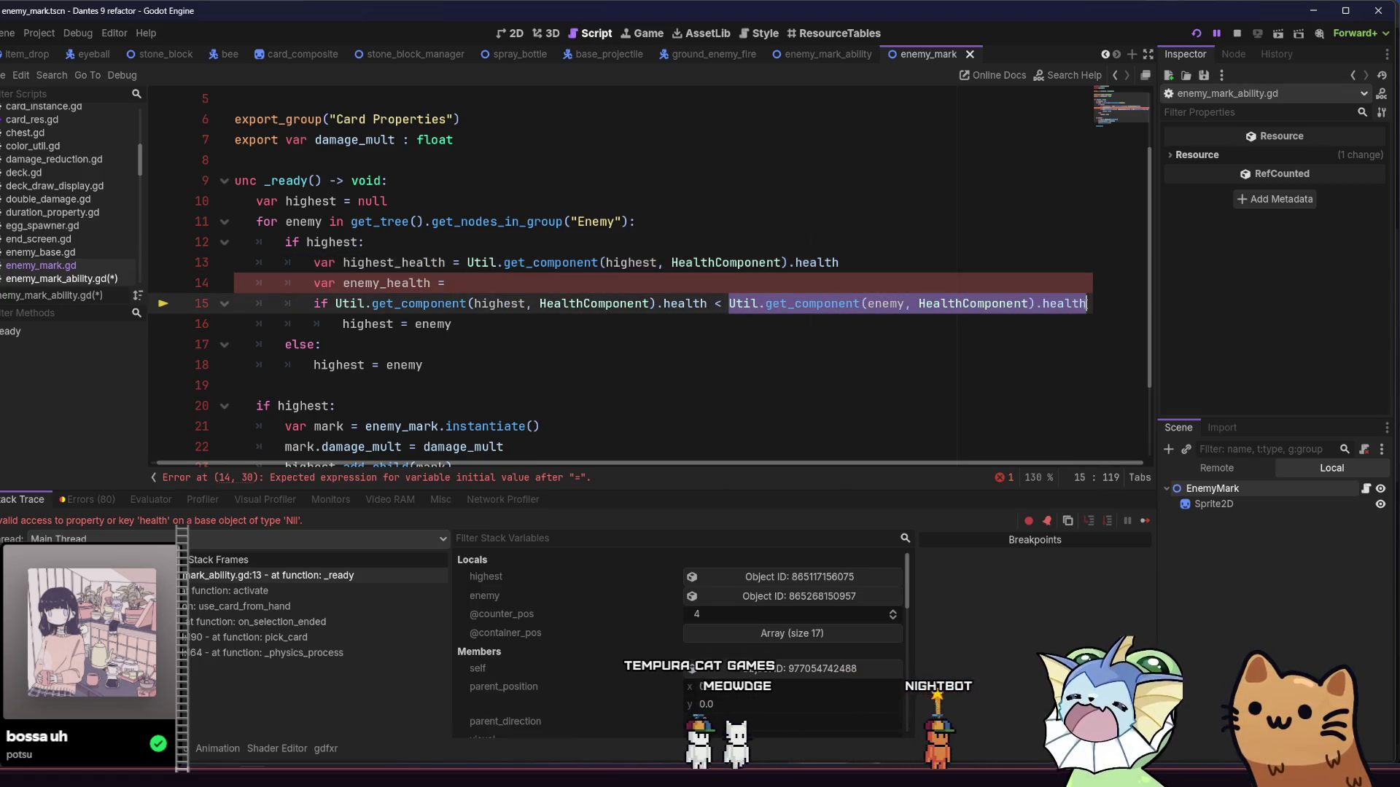
pyautogui.click(877, 284)
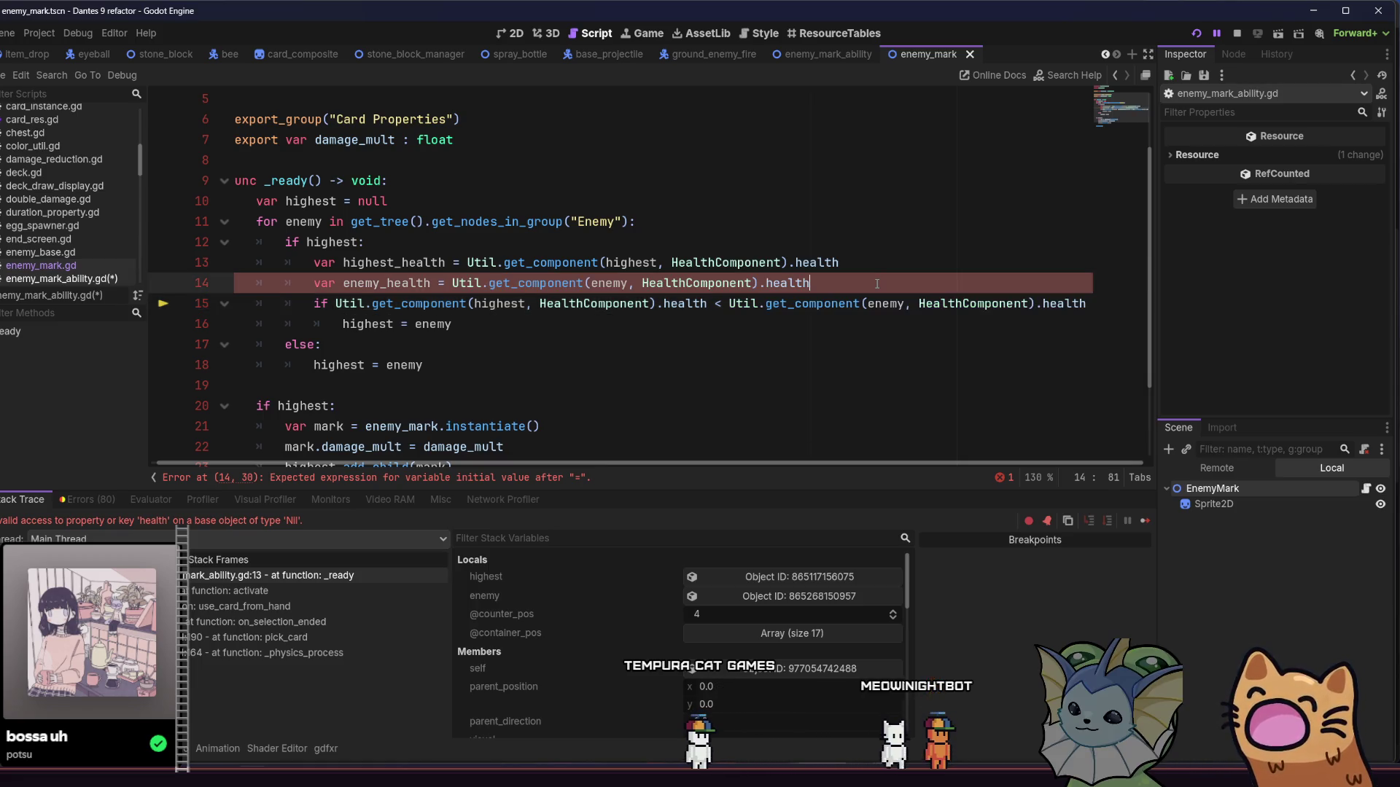
# Step: Delete the old health comparison from line 15
pyautogui.click(672, 303)
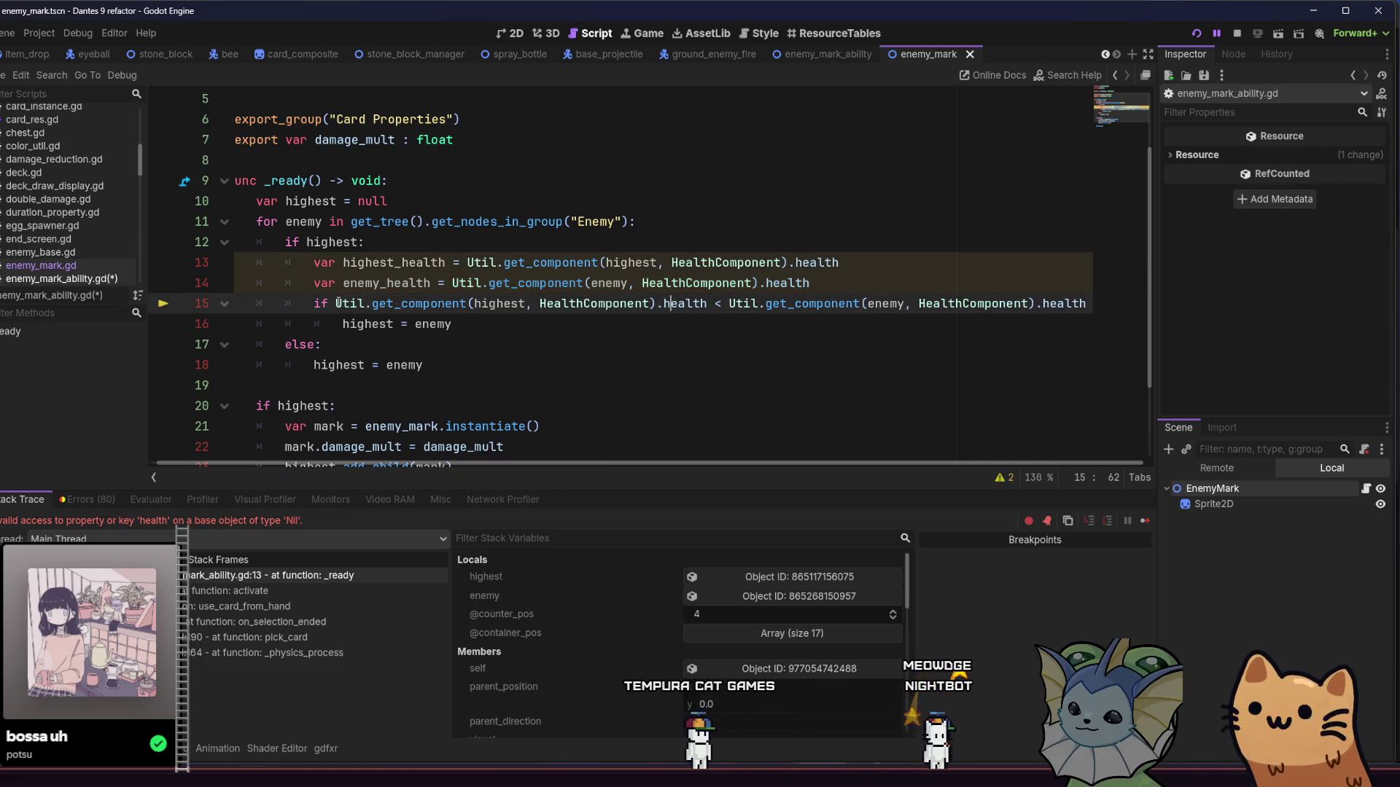
pyautogui.moveTo(501, 303); pyautogui.dragTo(1095, 309)
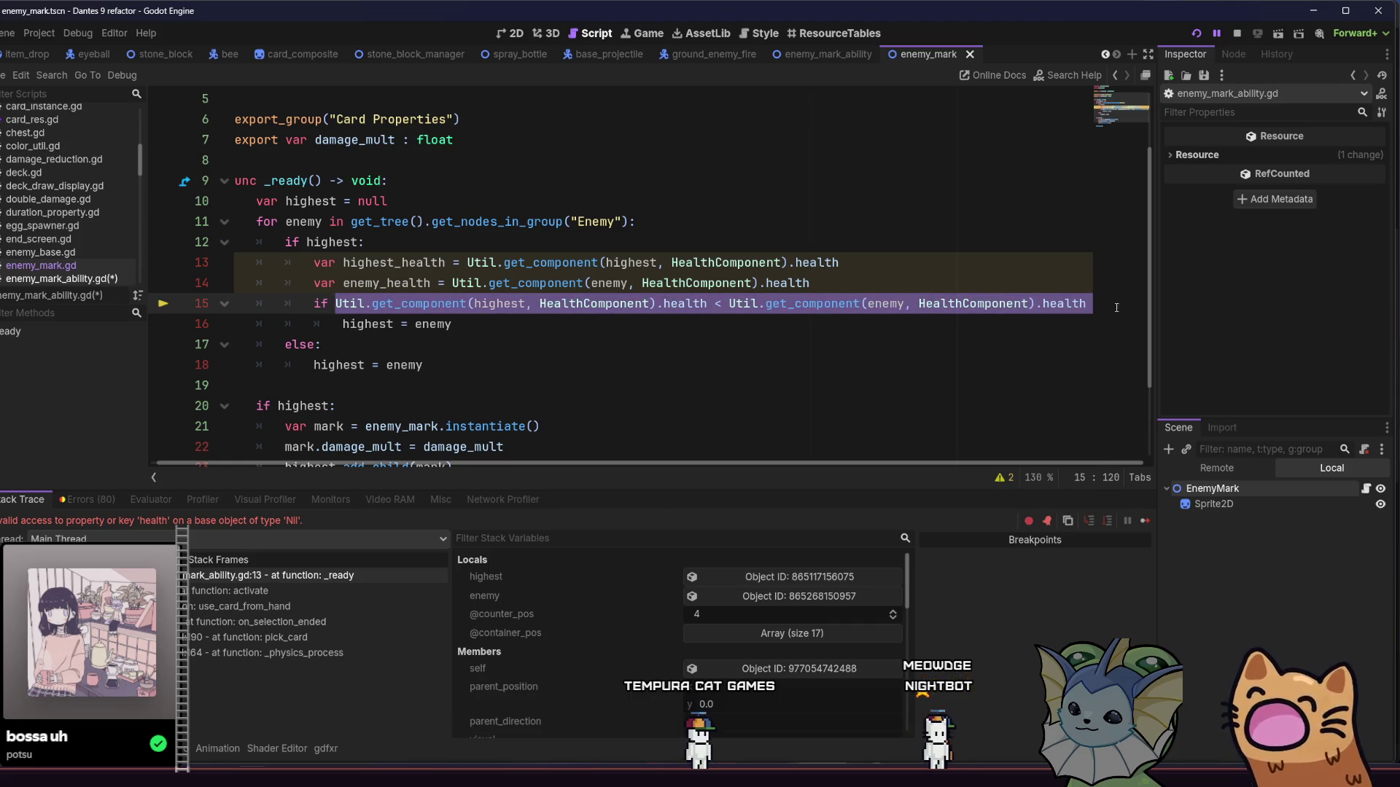
pyautogui.press('BackSpace')
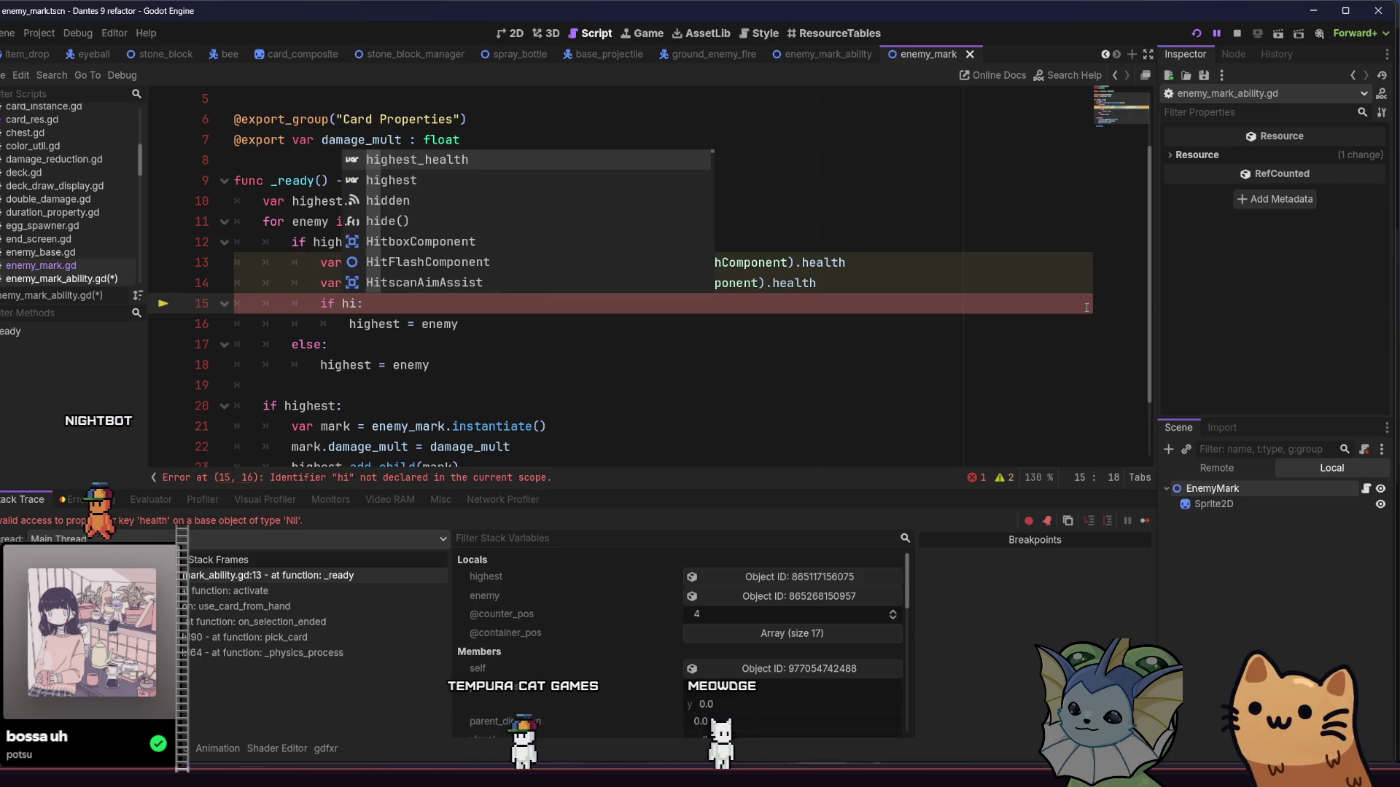
# Step: Rewrite line 16 as 'if enemy_health.health > highest_health.health:'
pyautogui.press('Return')
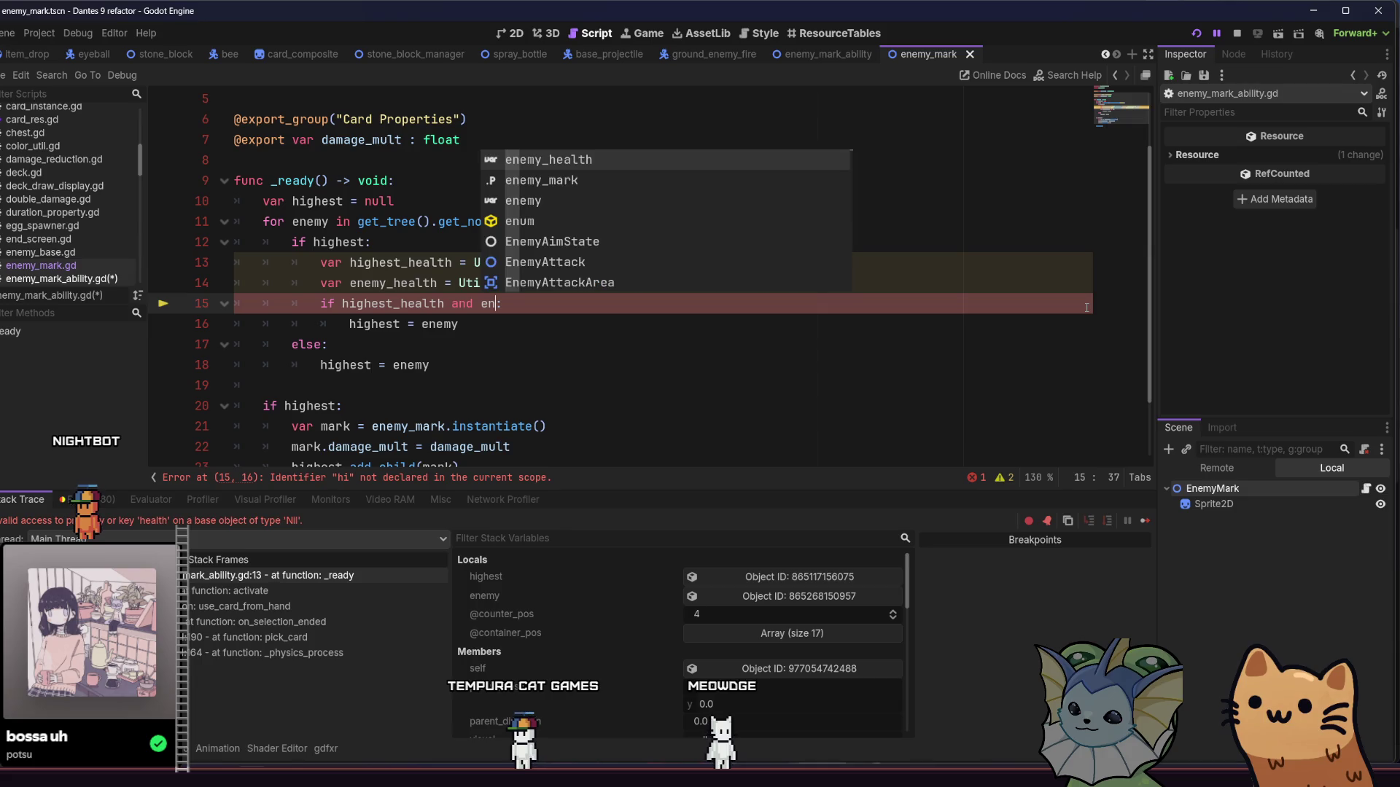
pyautogui.press('Return')
pyautogui.press('End')
pyautogui.press('Return')
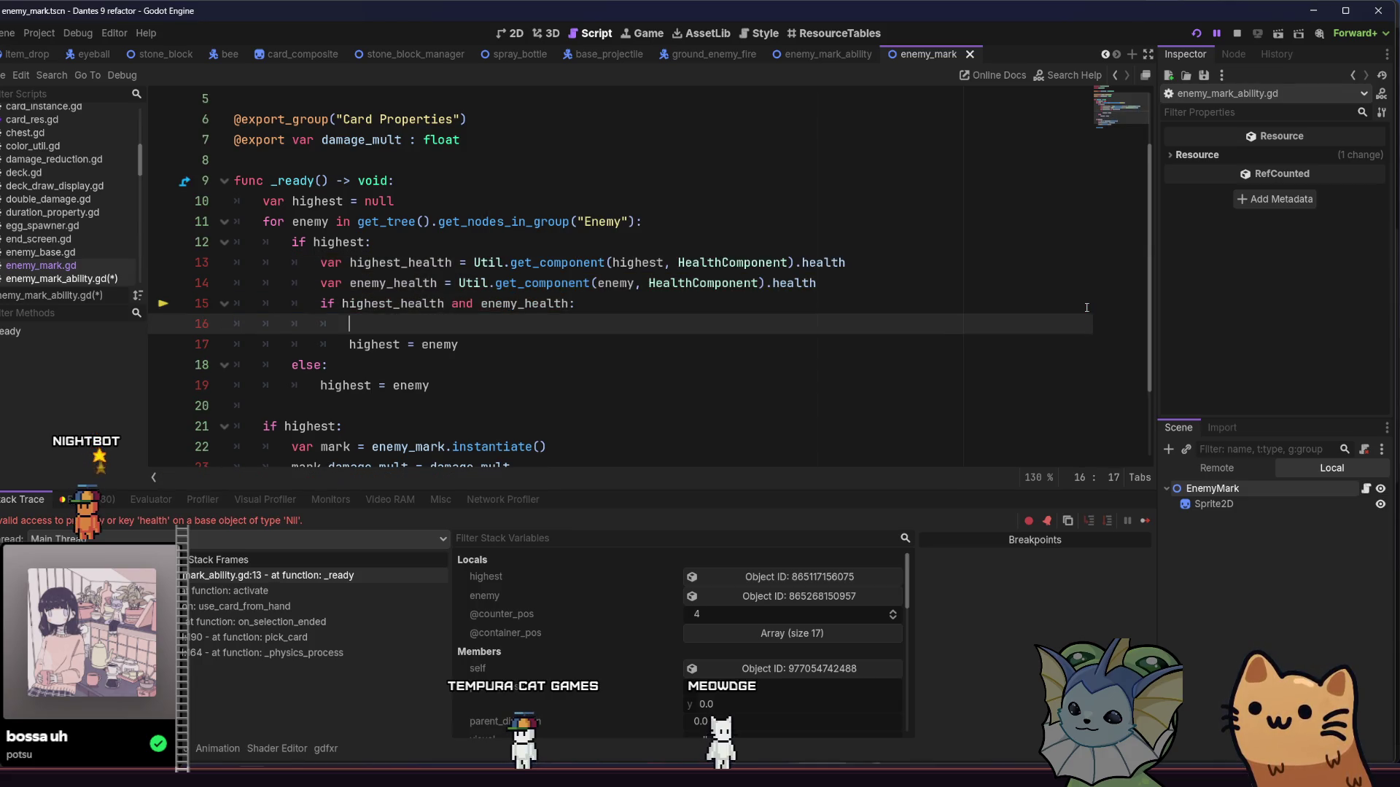
pyautogui.write('if hi')
pyautogui.press('Return')
pyautogui.write('.healtjh')
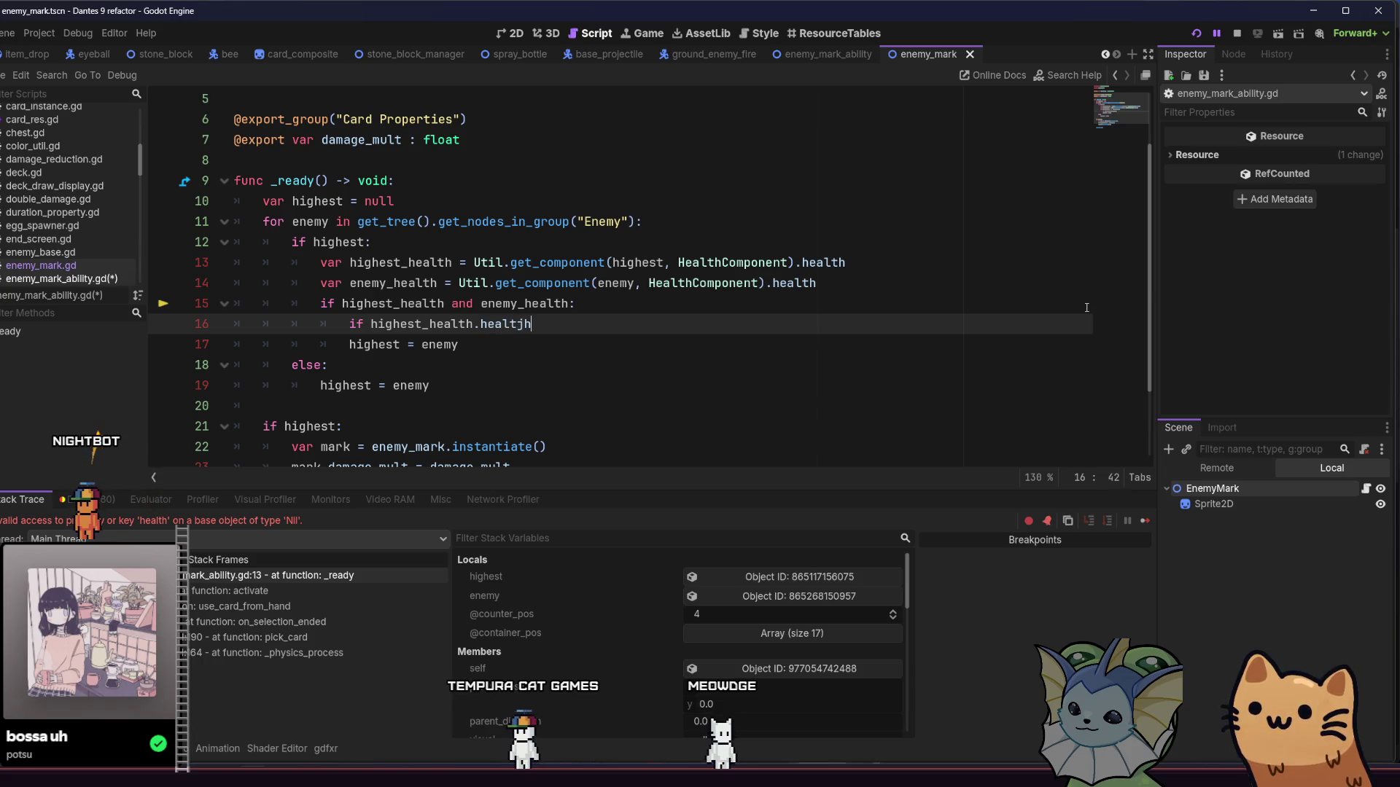
pyautogui.press('BackSpace')
pyautogui.press('BackSpace')
pyautogui.press('BackSpace')
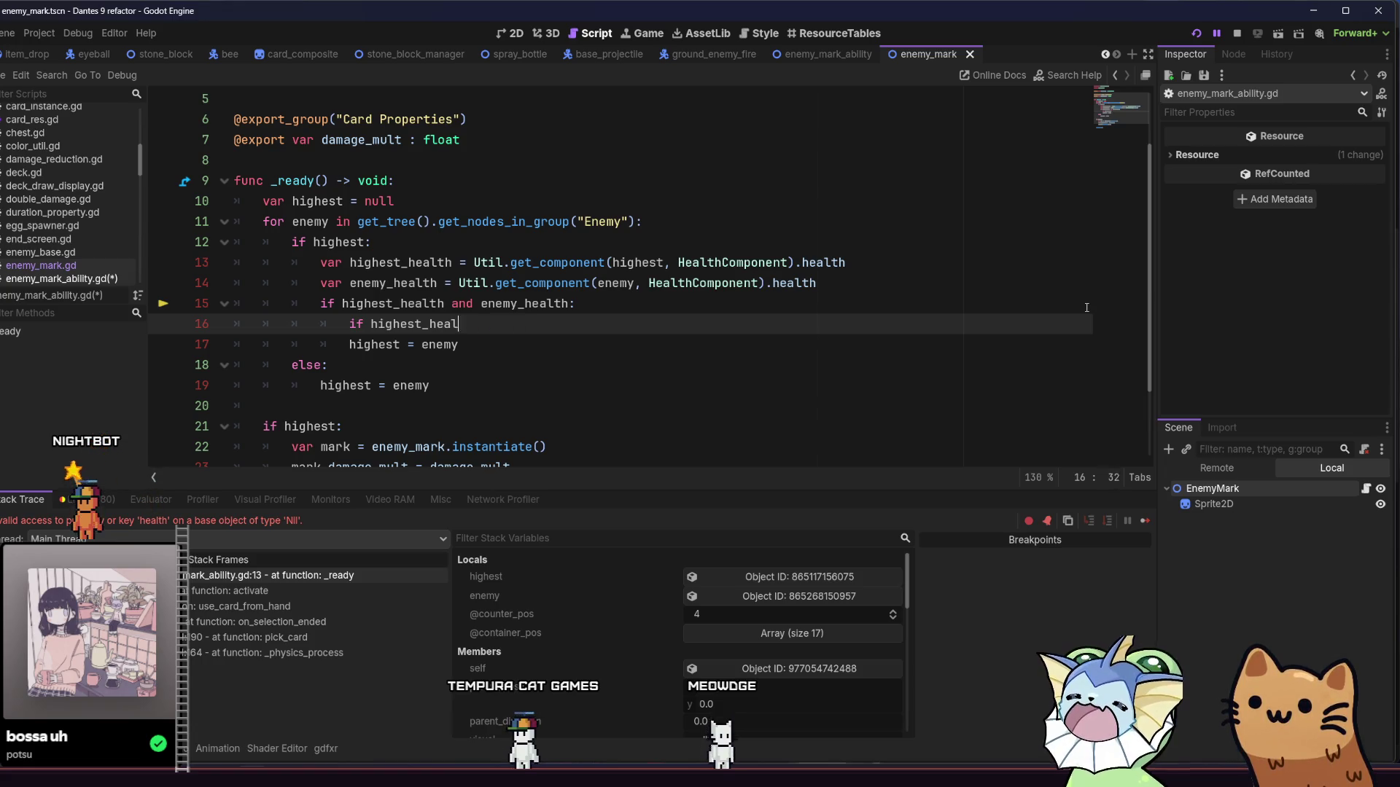
pyautogui.press('BackSpace')
pyautogui.write('enemy')
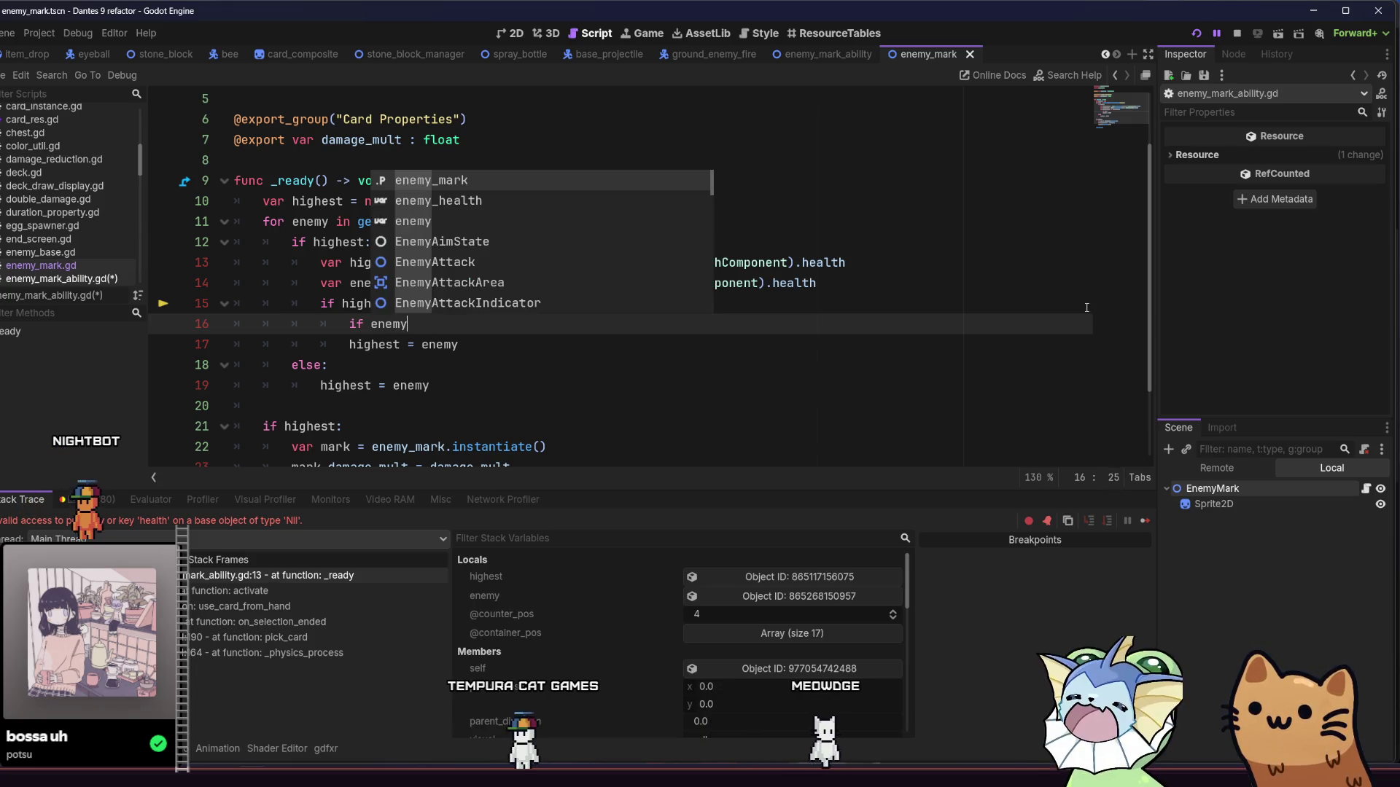
pyautogui.write('_health')
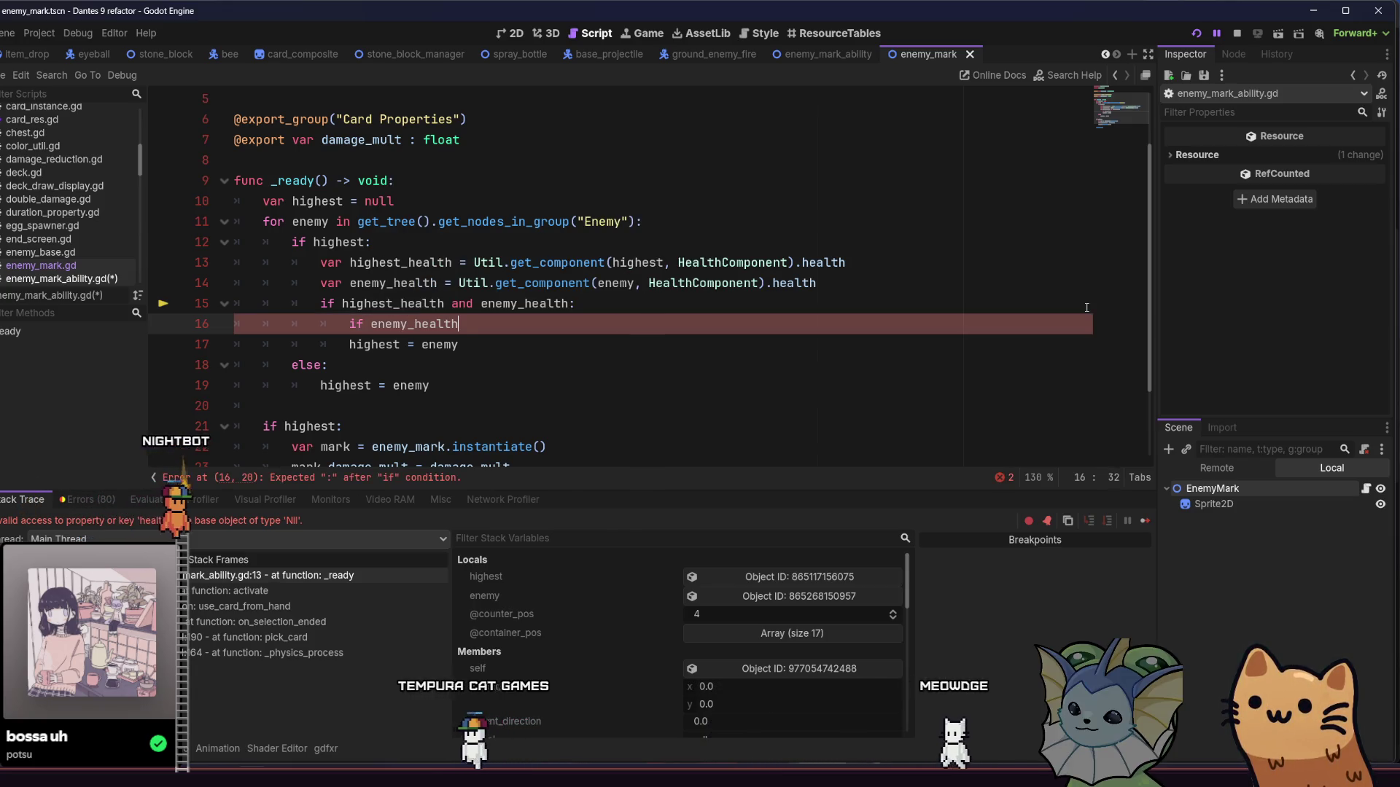
pyautogui.write('.health ')
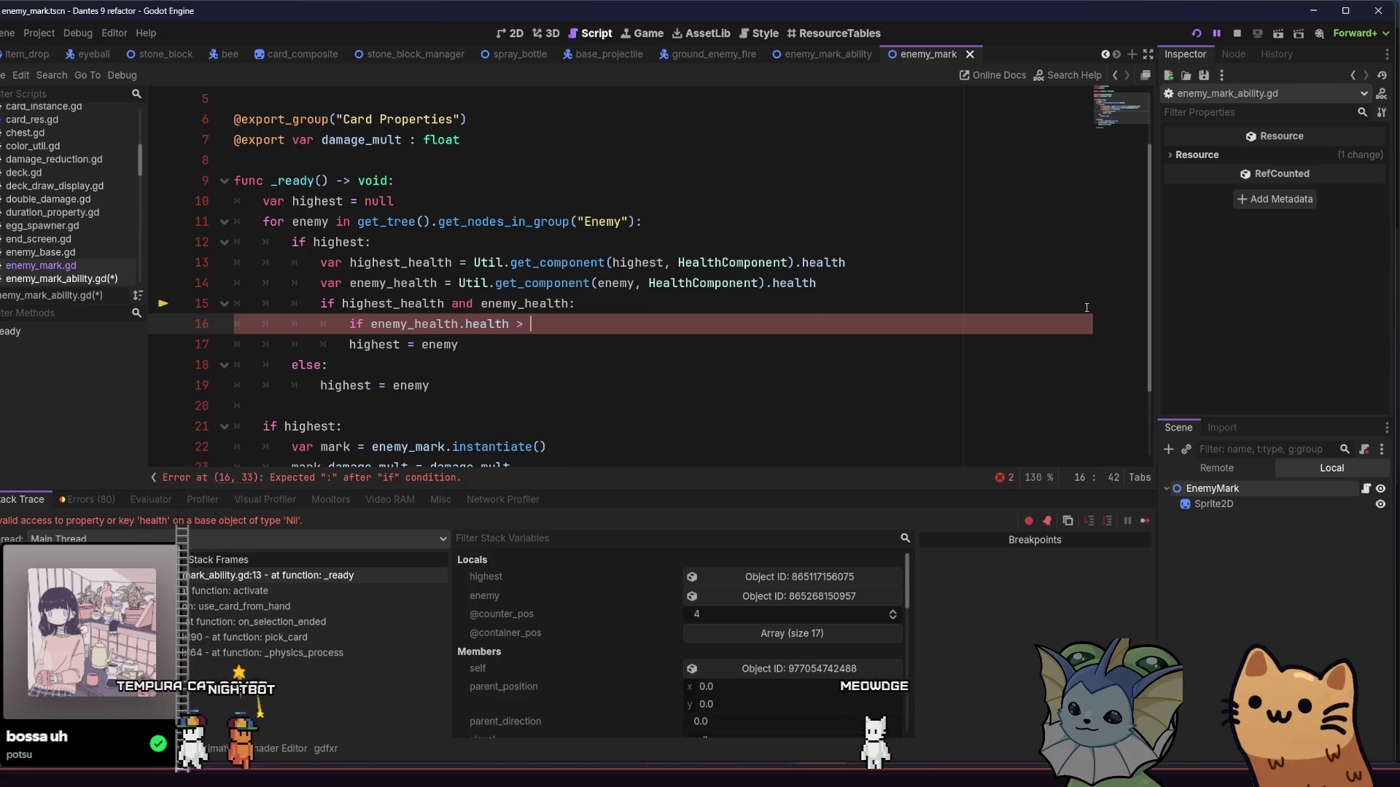
pyautogui.write('> highest_health')
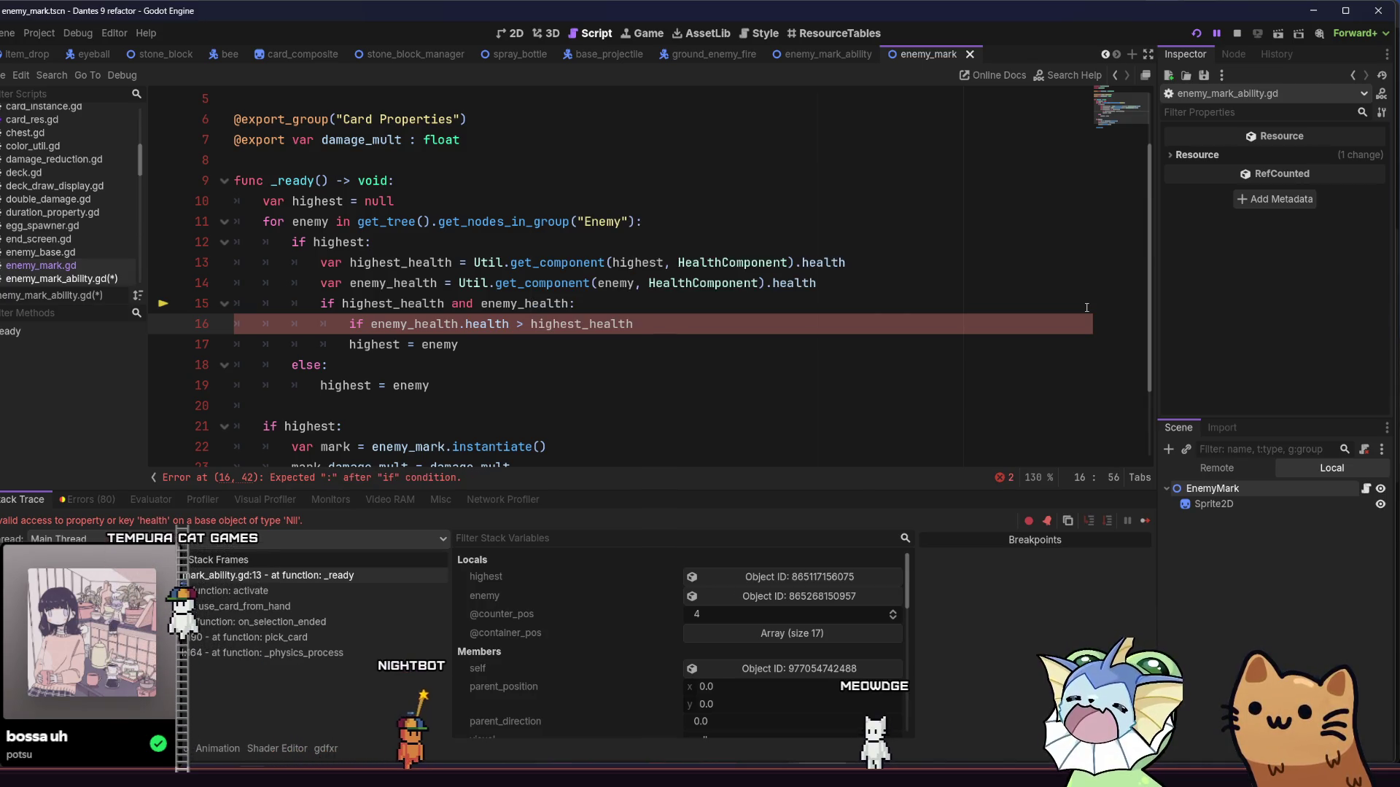
pyautogui.write('.health:')
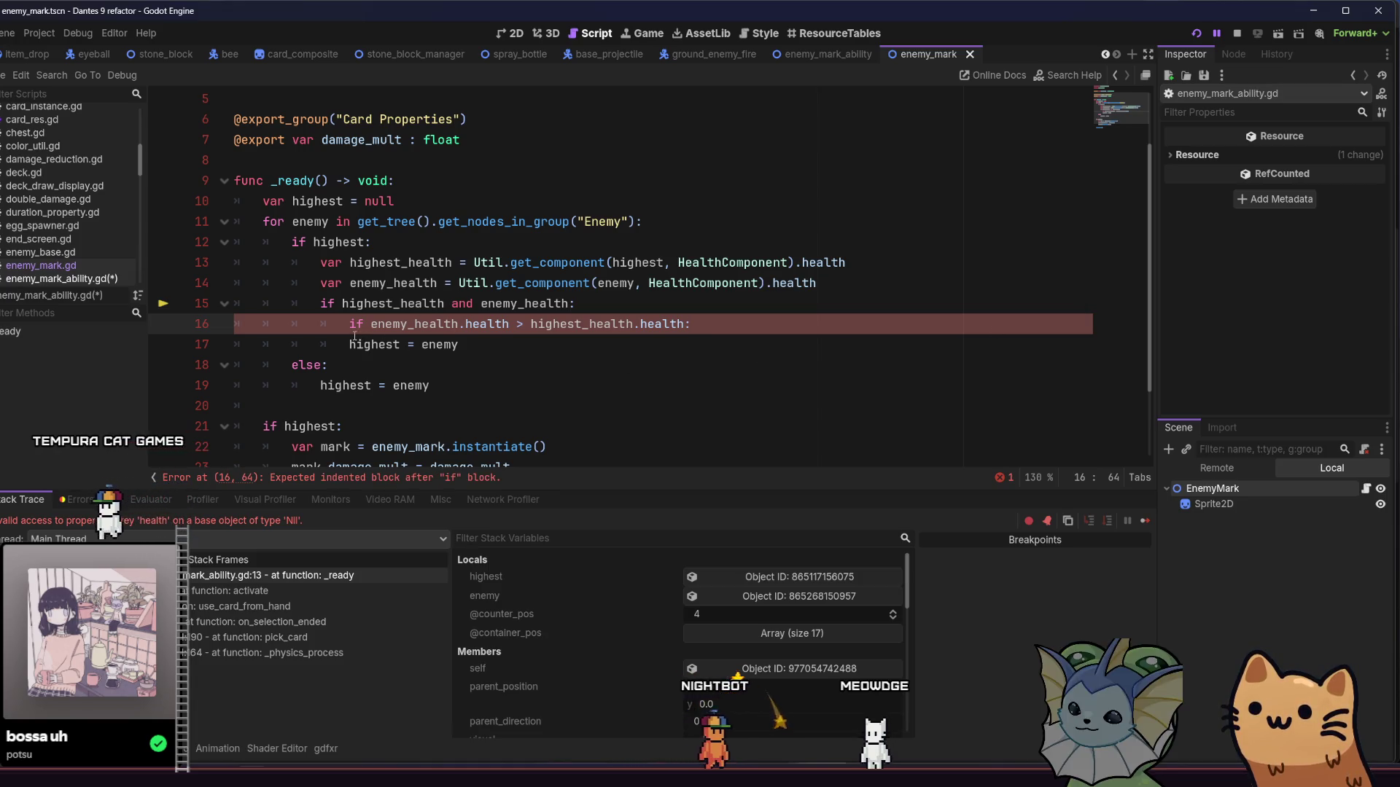
# Step: Indent line 17 under the new condition, save the script, and switch to Aseprite
pyautogui.click(574, 343)
pyautogui.press('Home')
pyautogui.press('Tab')
pyautogui.press('End')
pyautogui.hotkey('ctrl', 's')
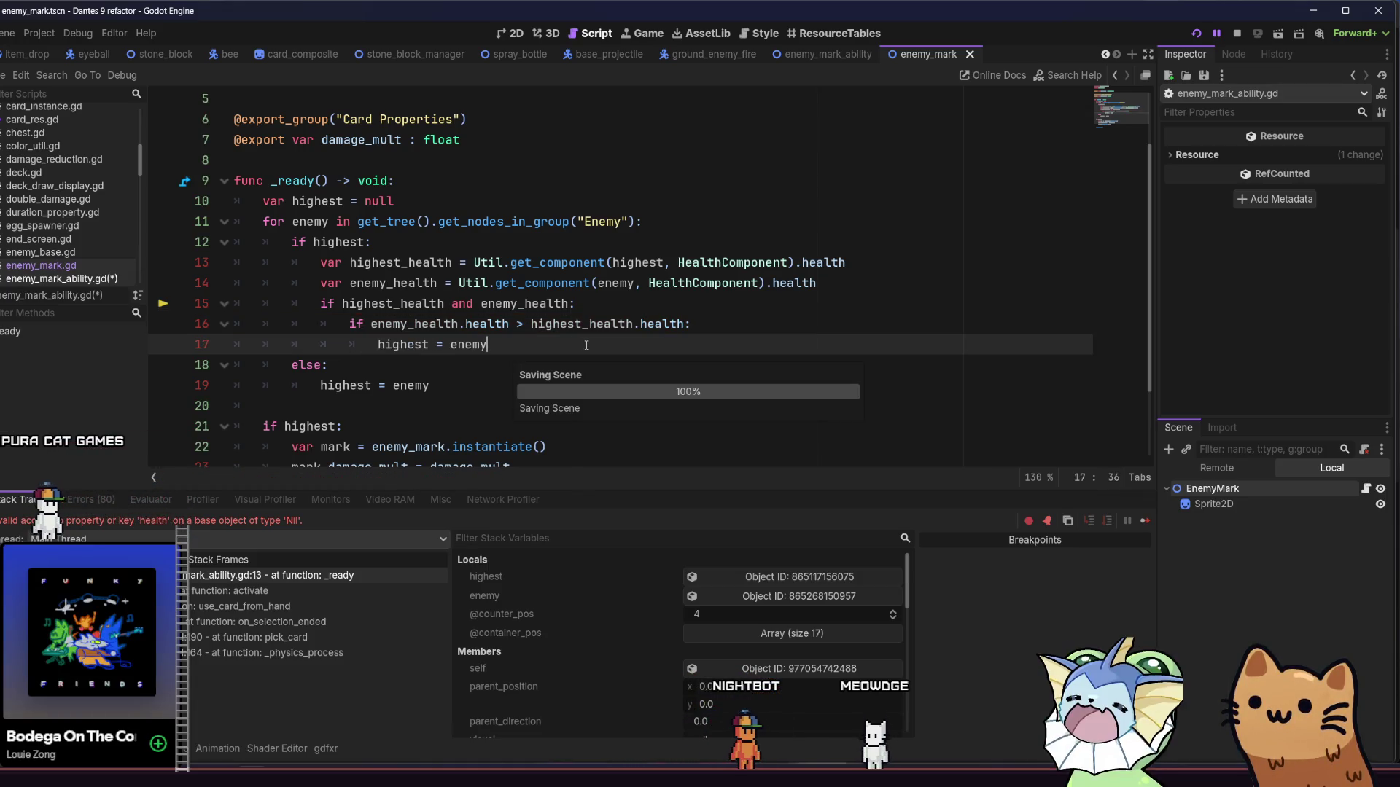
pyautogui.click(575, 371)
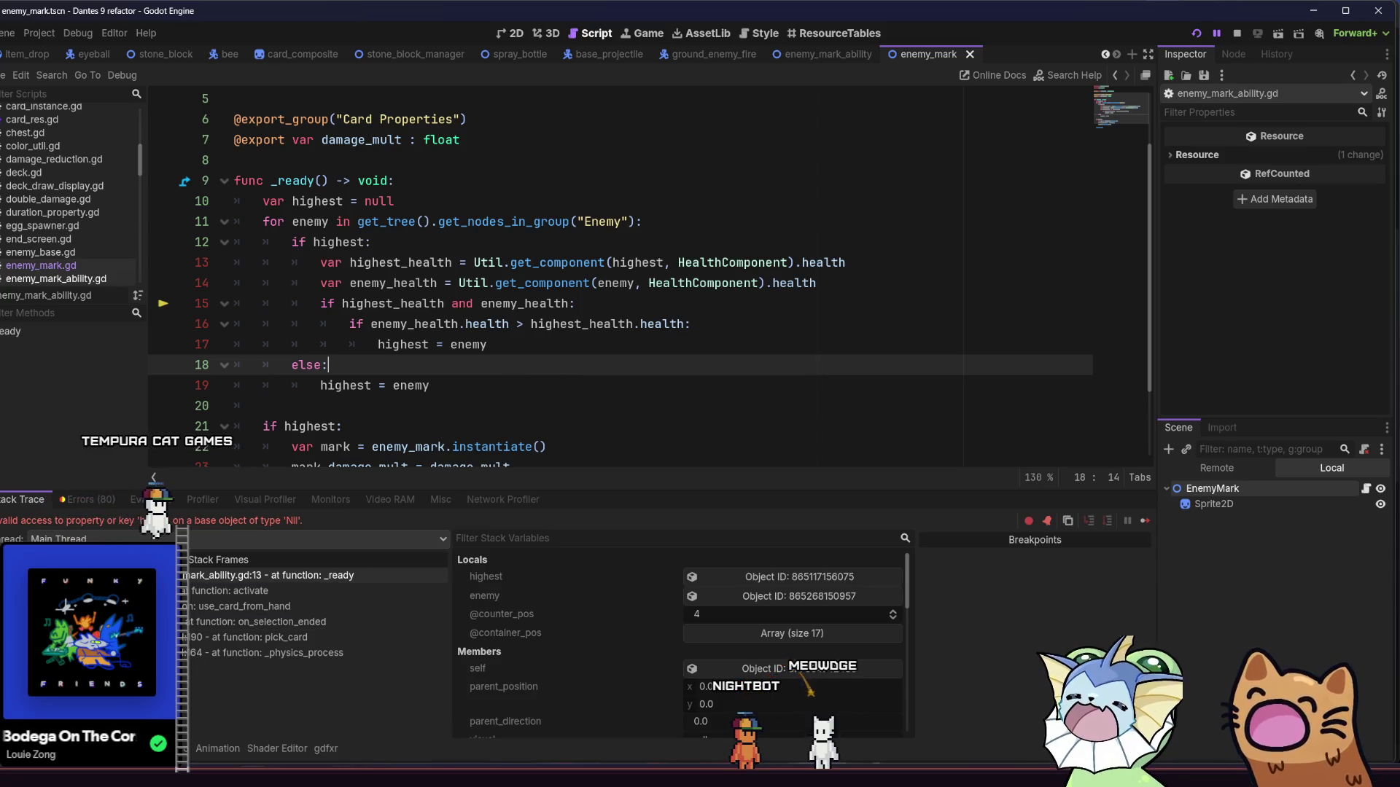
pyautogui.hotkey('alt', 'Tab')
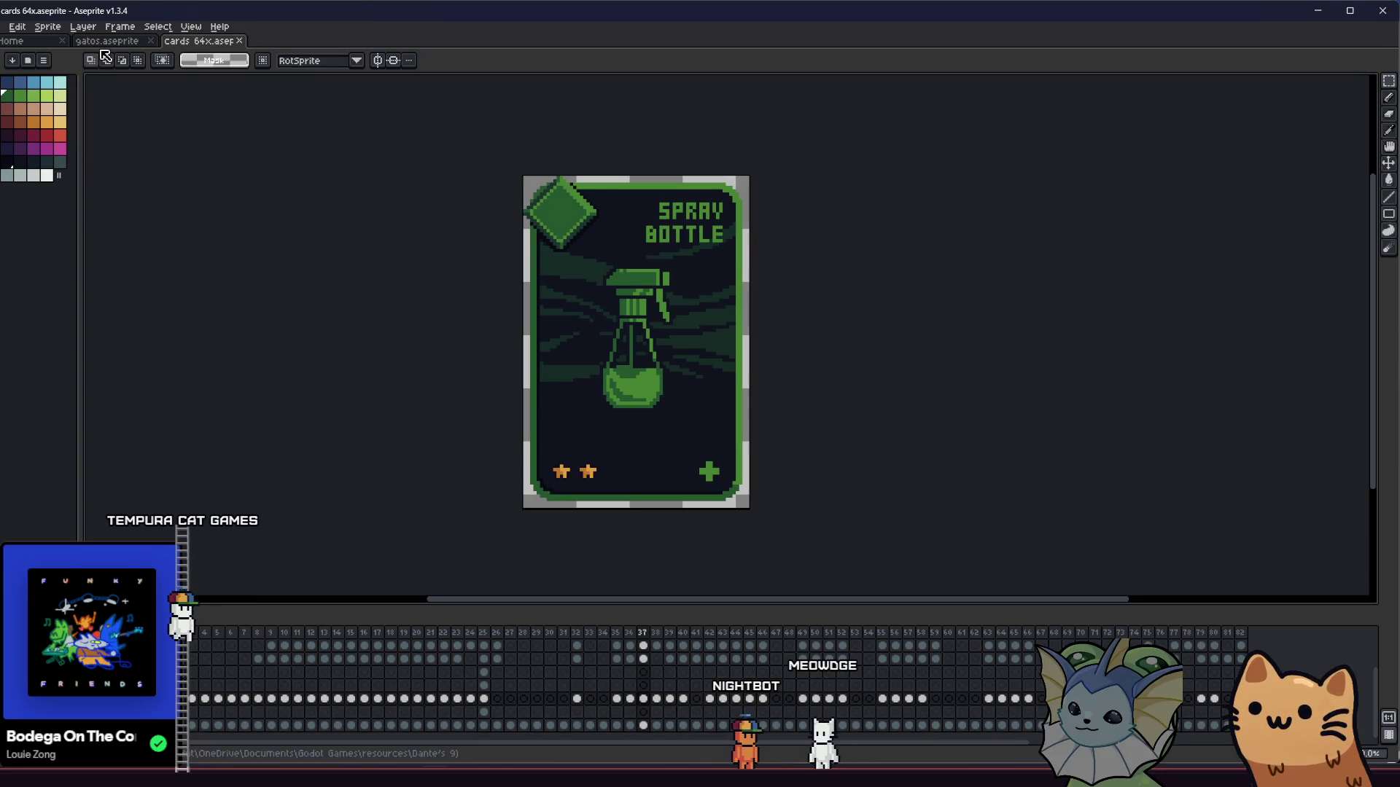
# Step: Zoom in on the red pushpin sprites in gatos.aseprite, select one, then return to Godot
pyautogui.hotkey('ctrl', 'shift', 'Tab')
pyautogui.scroll(3, 458, 465)
pyautogui.scroll(-1, 437, 423)
pyautogui.scroll(3, 428, 391)
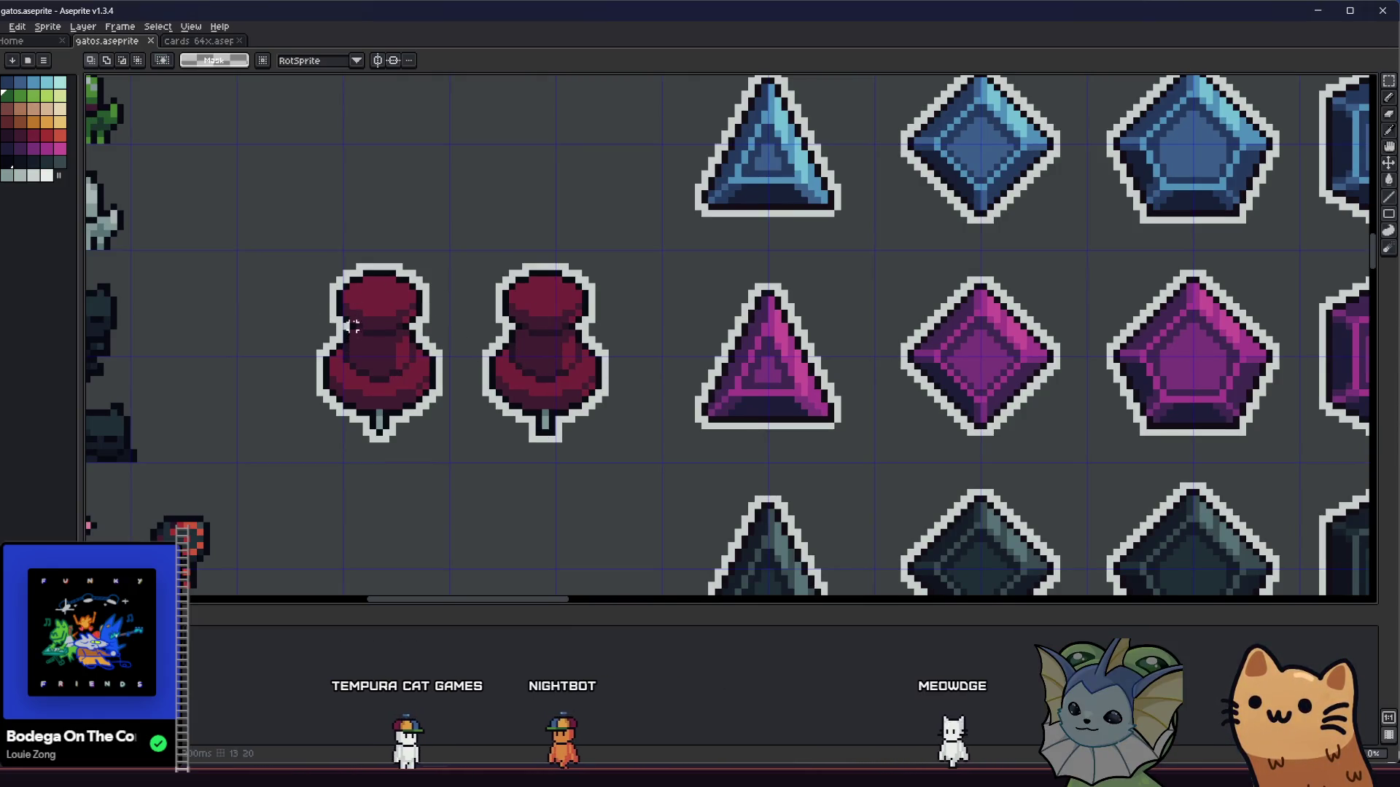
pyautogui.scroll(3, 334, 307)
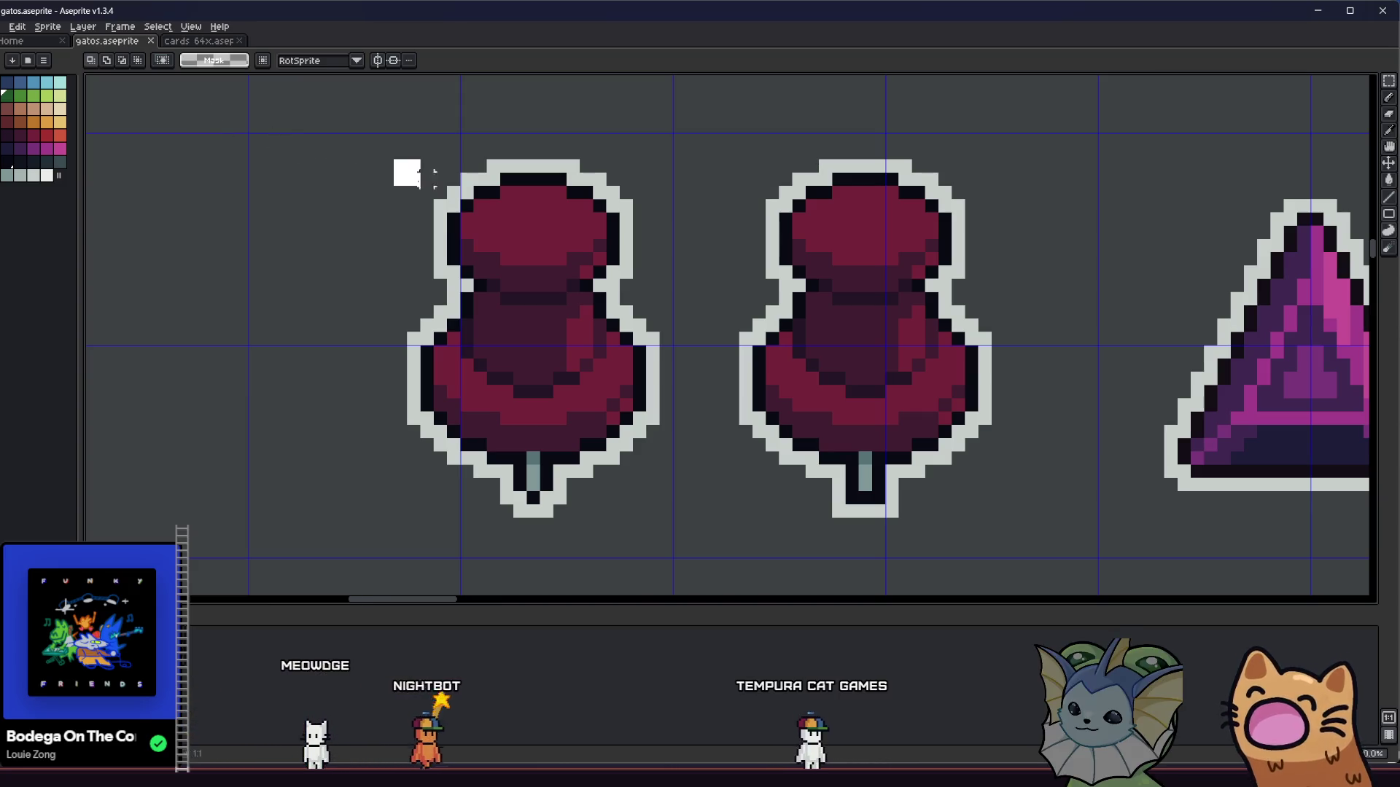
pyautogui.moveTo(409, 162)
pyautogui.mouseDown()
pyautogui.moveTo(550, 297)
pyautogui.moveTo(619, 474)
pyautogui.moveTo(640, 511)
pyautogui.moveTo(653, 508)
pyautogui.mouseUp()
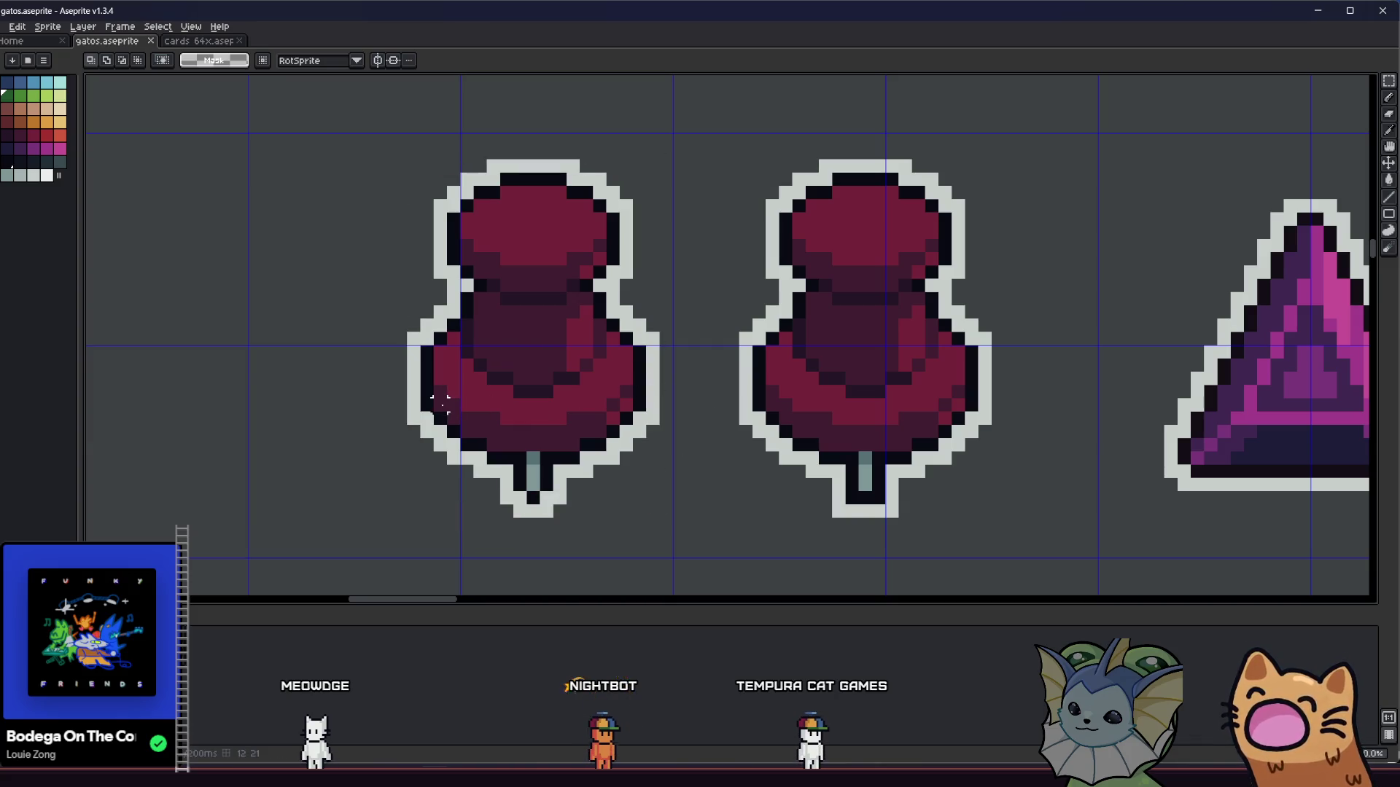
pyautogui.scroll(-3, 441, 401)
pyautogui.moveTo(390, 391); pyautogui.dragTo(291, 378)
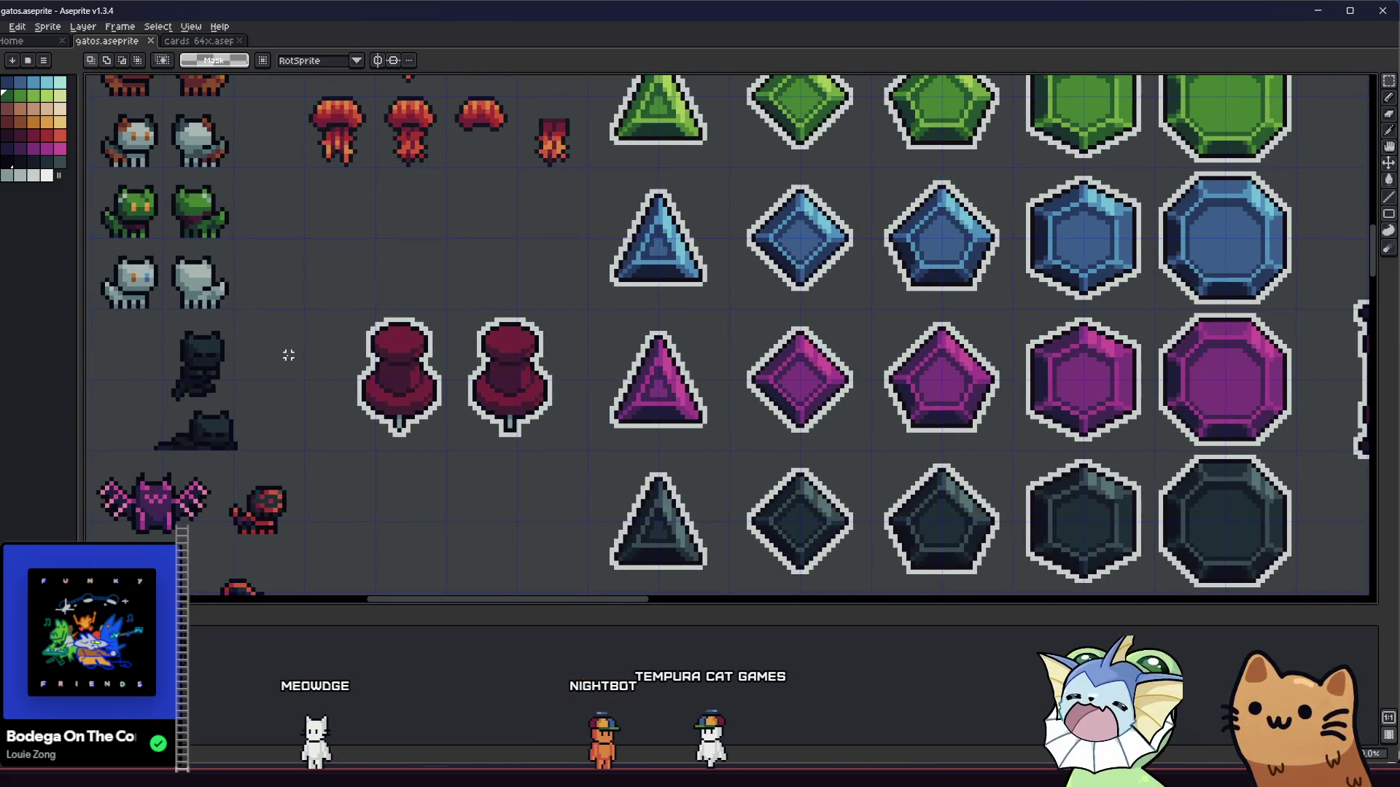
pyautogui.hotkey('alt', 'Tab')
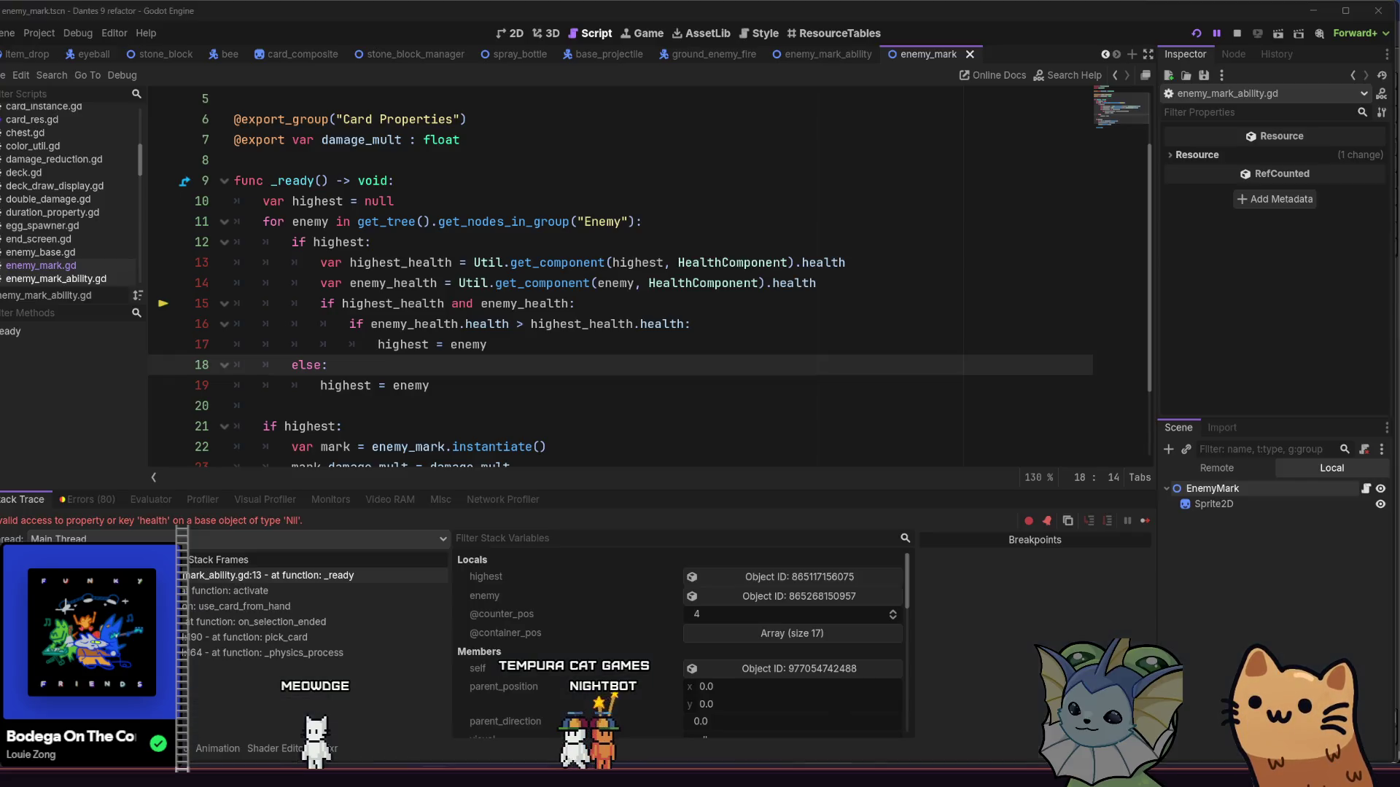
pyautogui.scroll(-2, 404, 411)
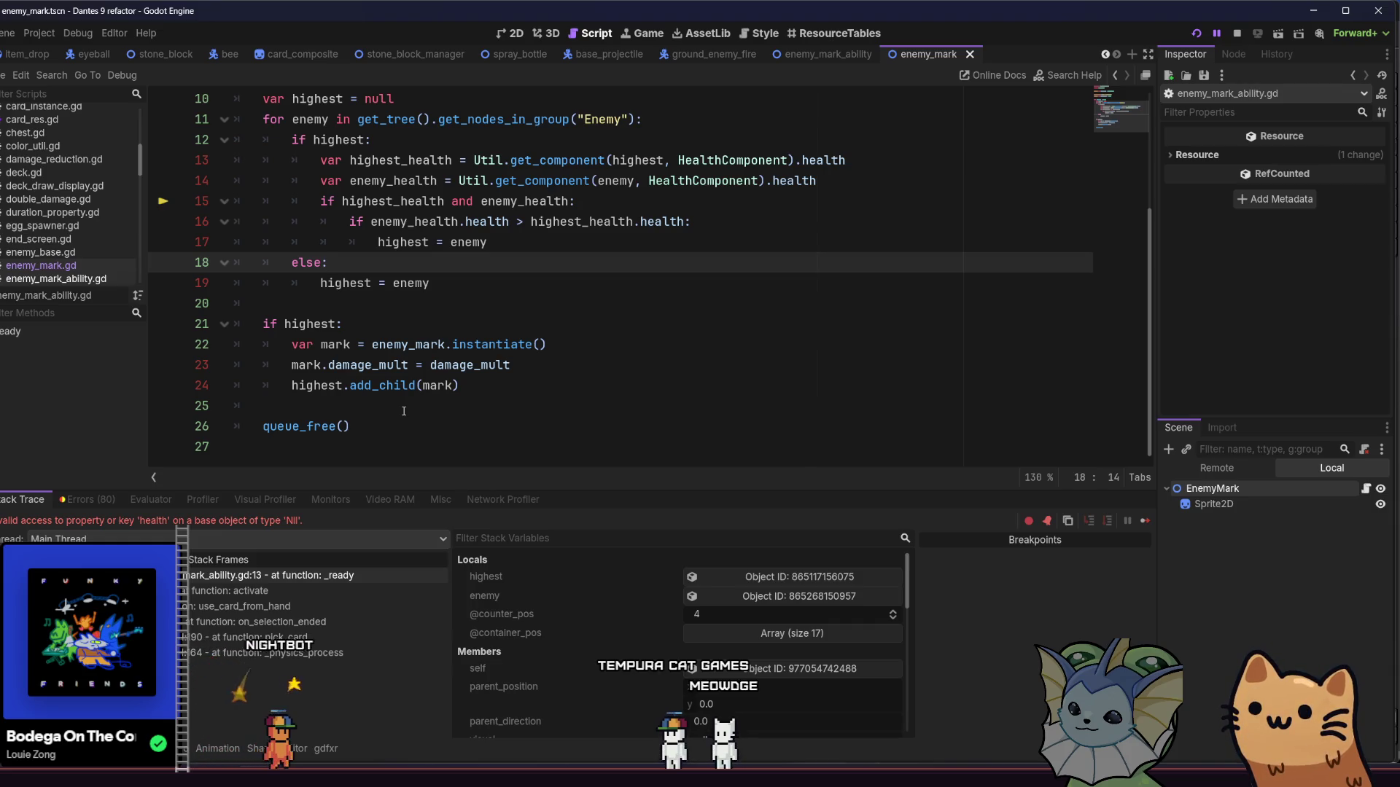
pyautogui.click(643, 291)
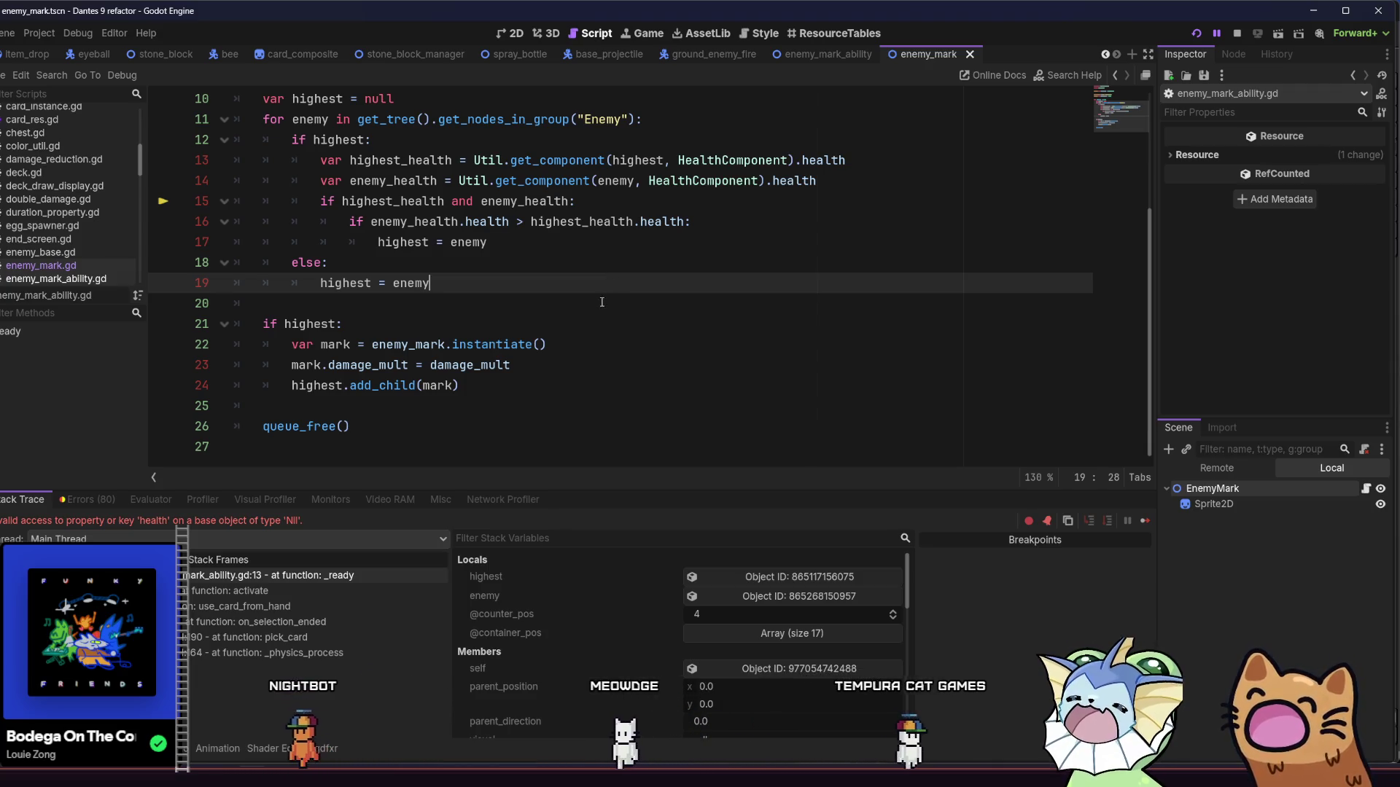
pyautogui.click(598, 307)
pyautogui.scroll(3, 597, 306)
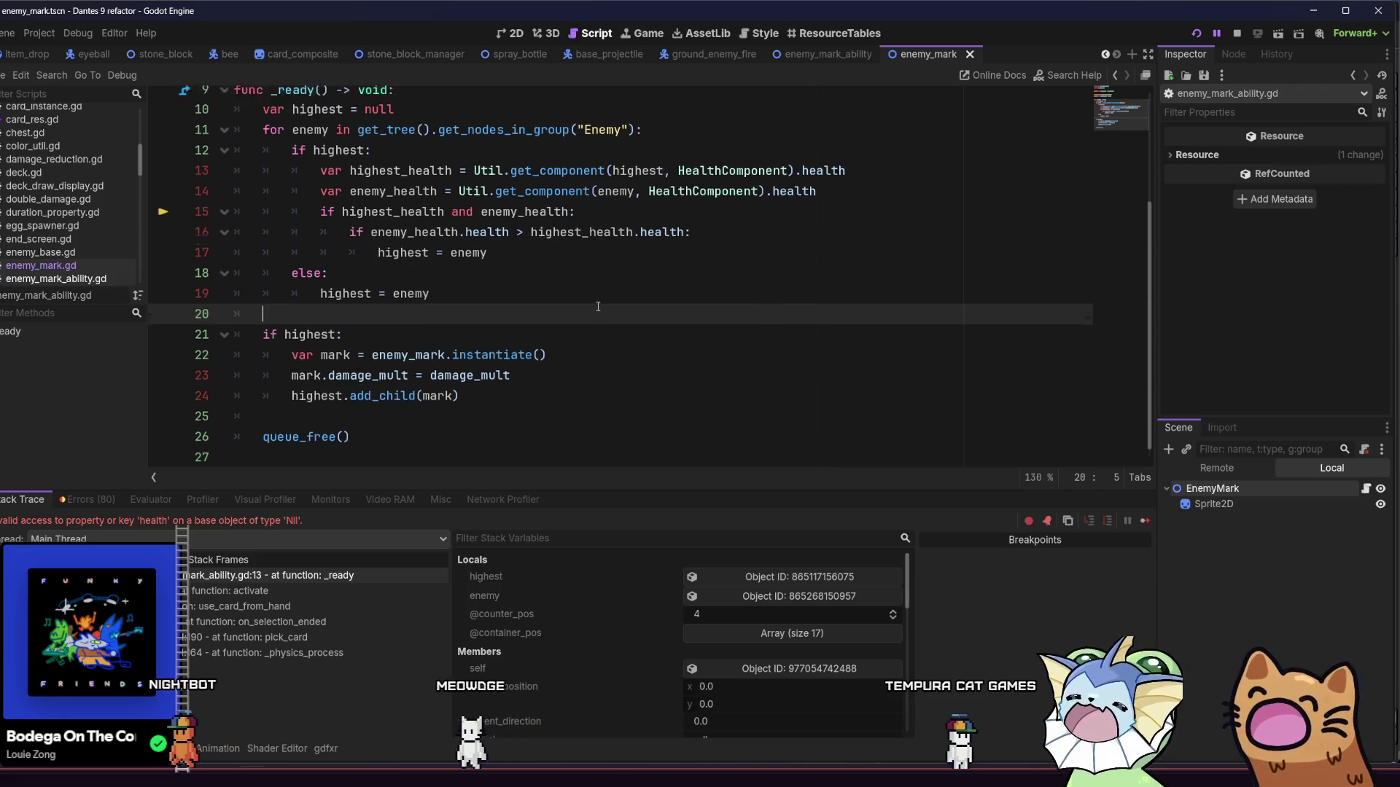
pyautogui.scroll(-3, 622, 326)
pyautogui.press('Down')
pyautogui.press('Down')
pyautogui.press('Down')
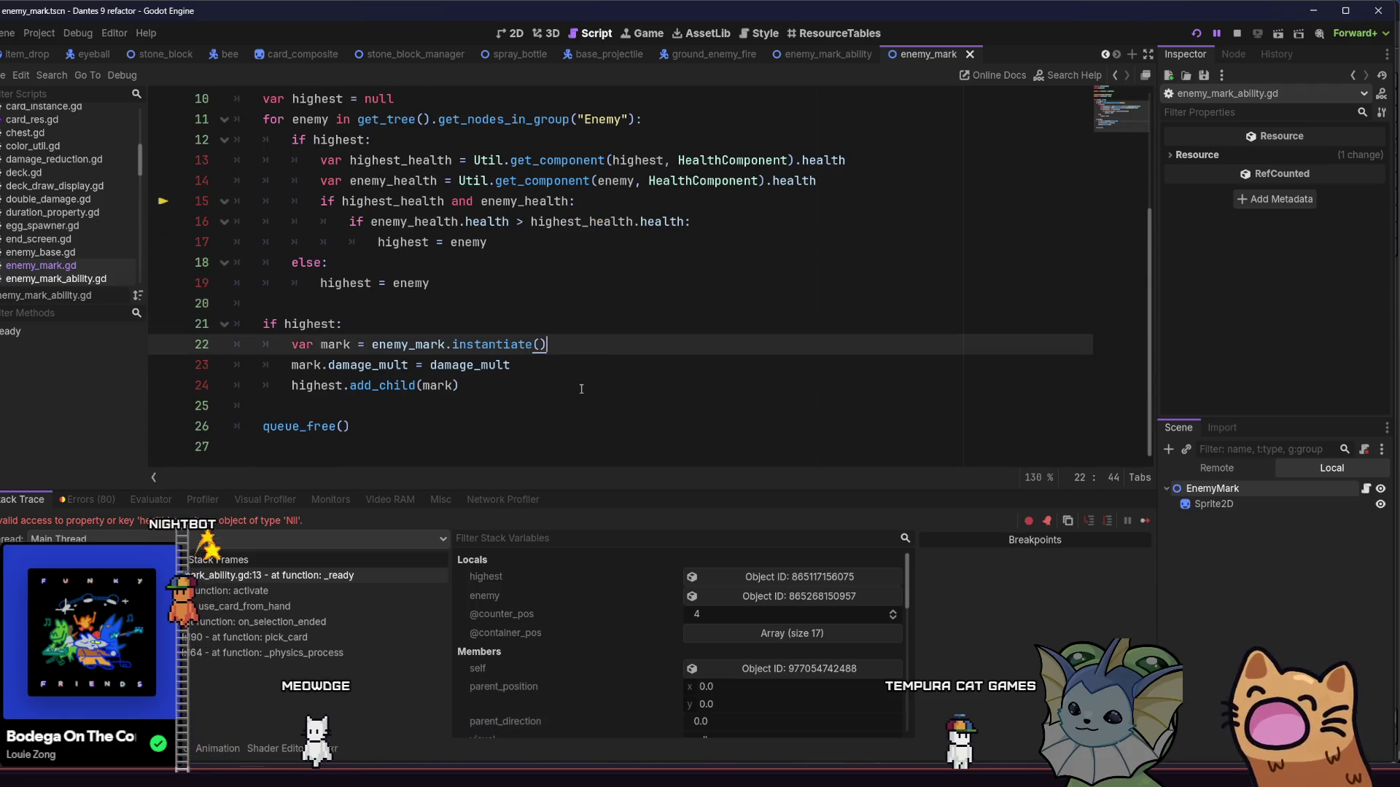
pyautogui.scroll(3, 572, 405)
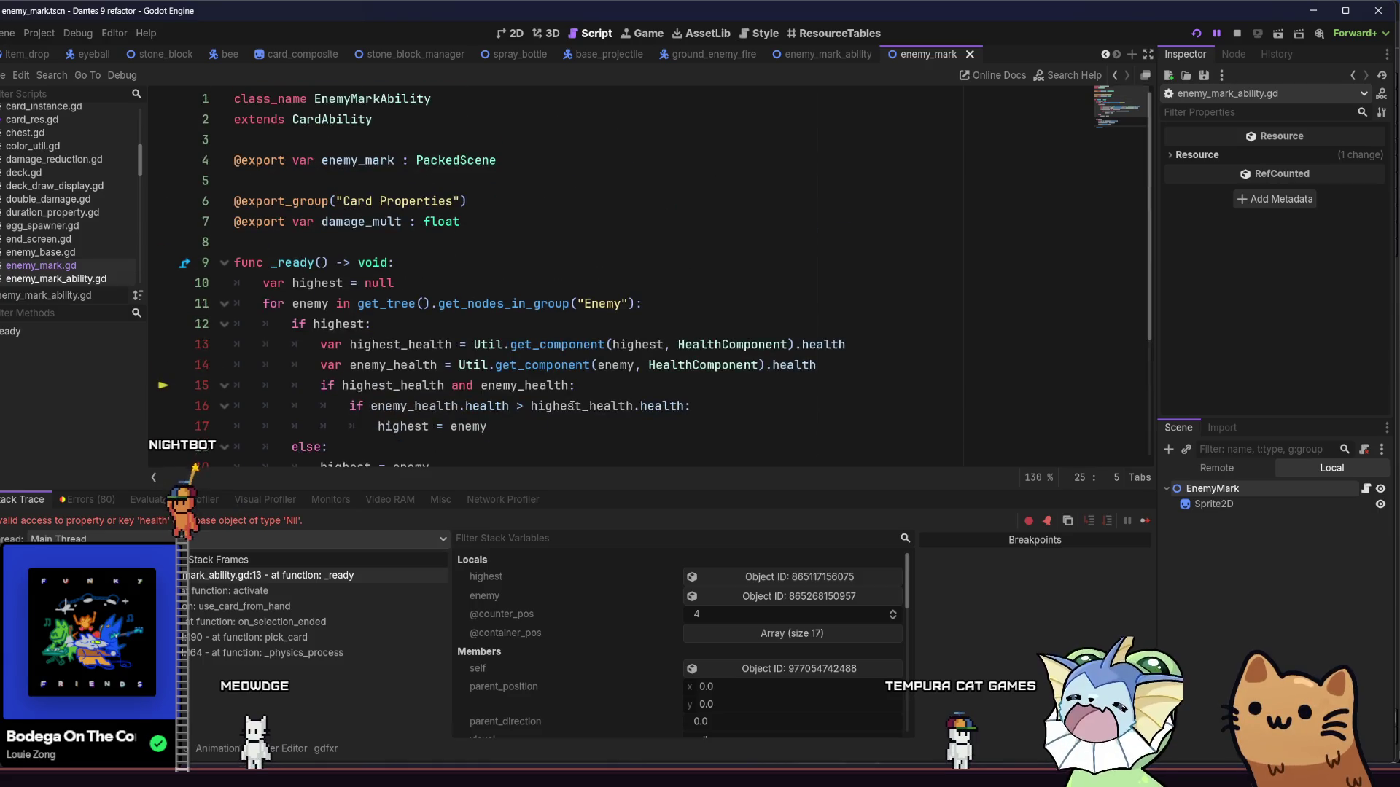
pyautogui.scroll(-3, 572, 405)
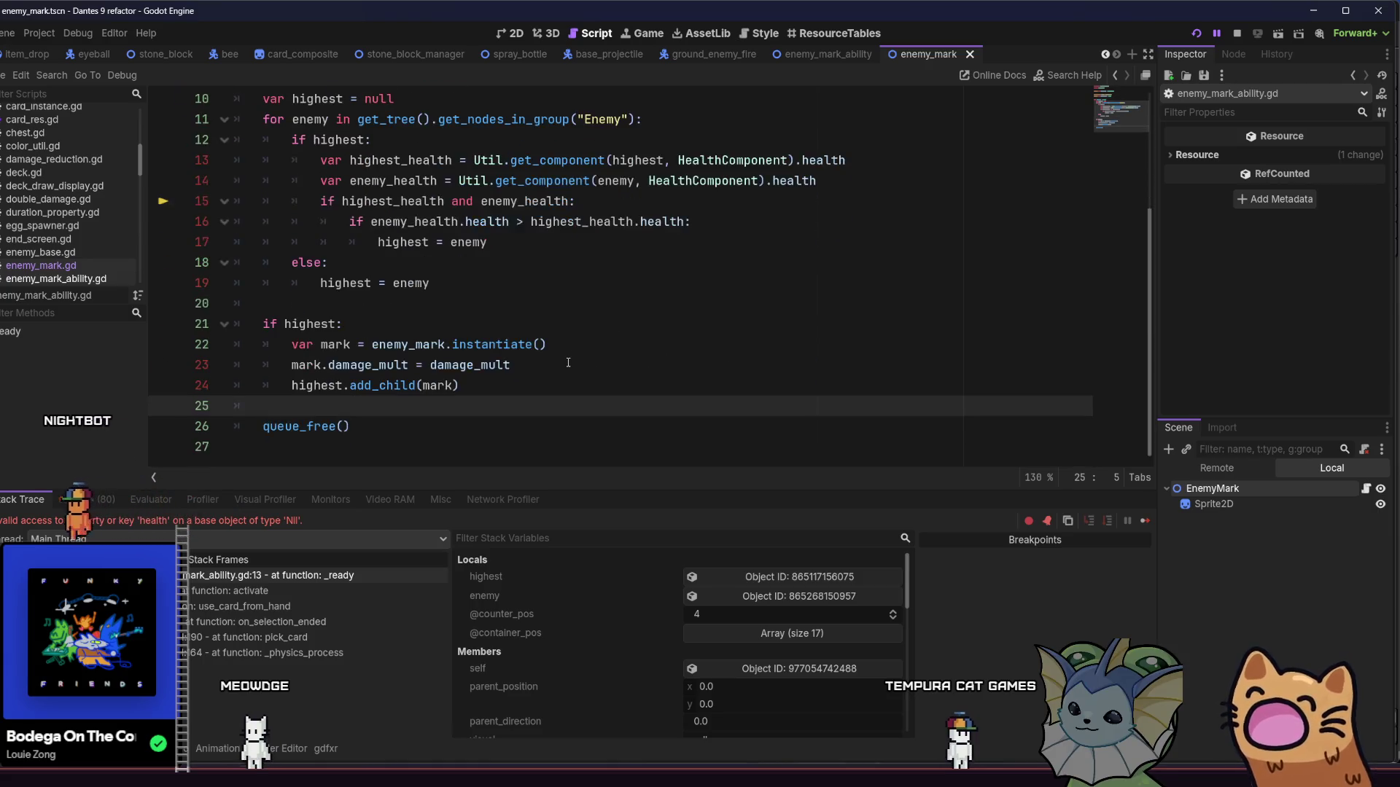
pyautogui.scroll(3, 568, 361)
pyautogui.click(425, 245)
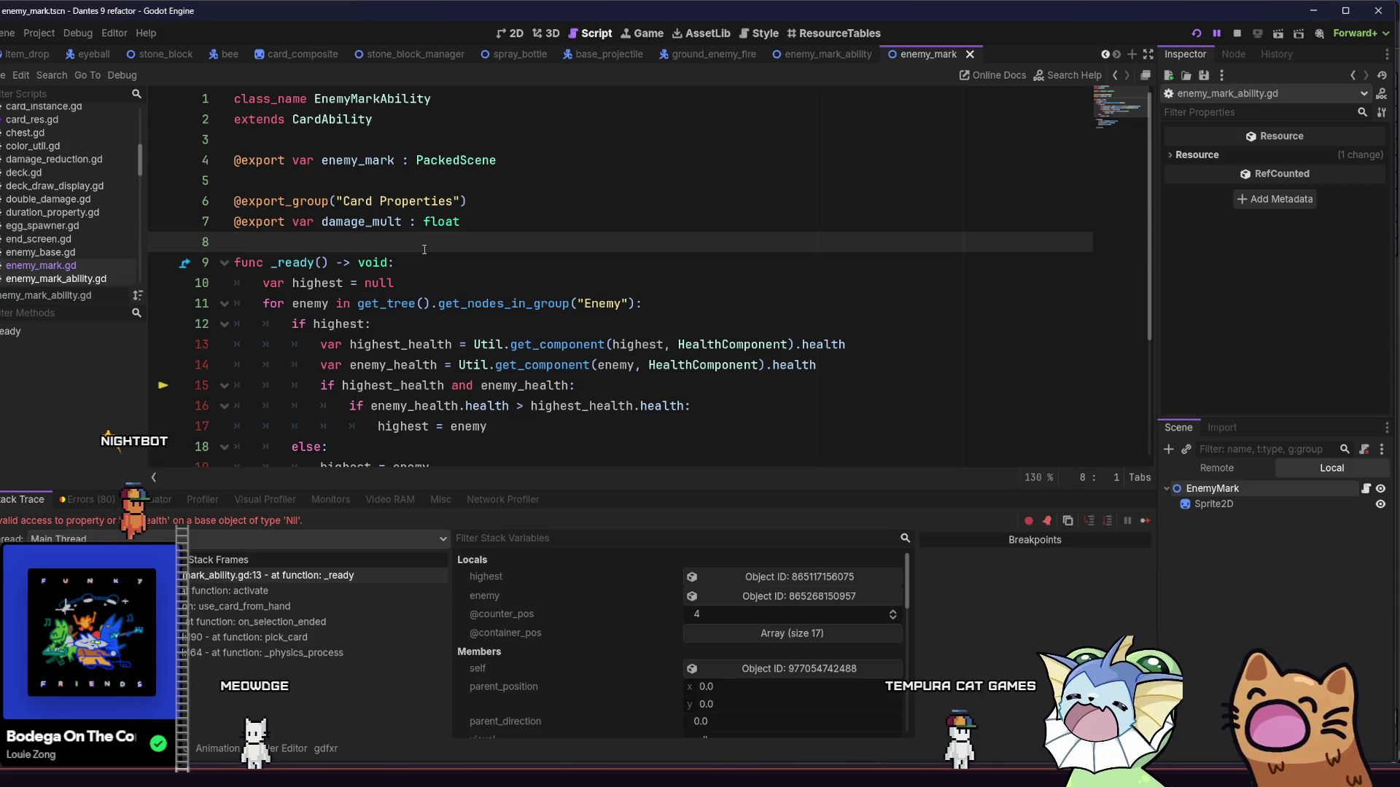
pyautogui.scroll(-3, 500, 318)
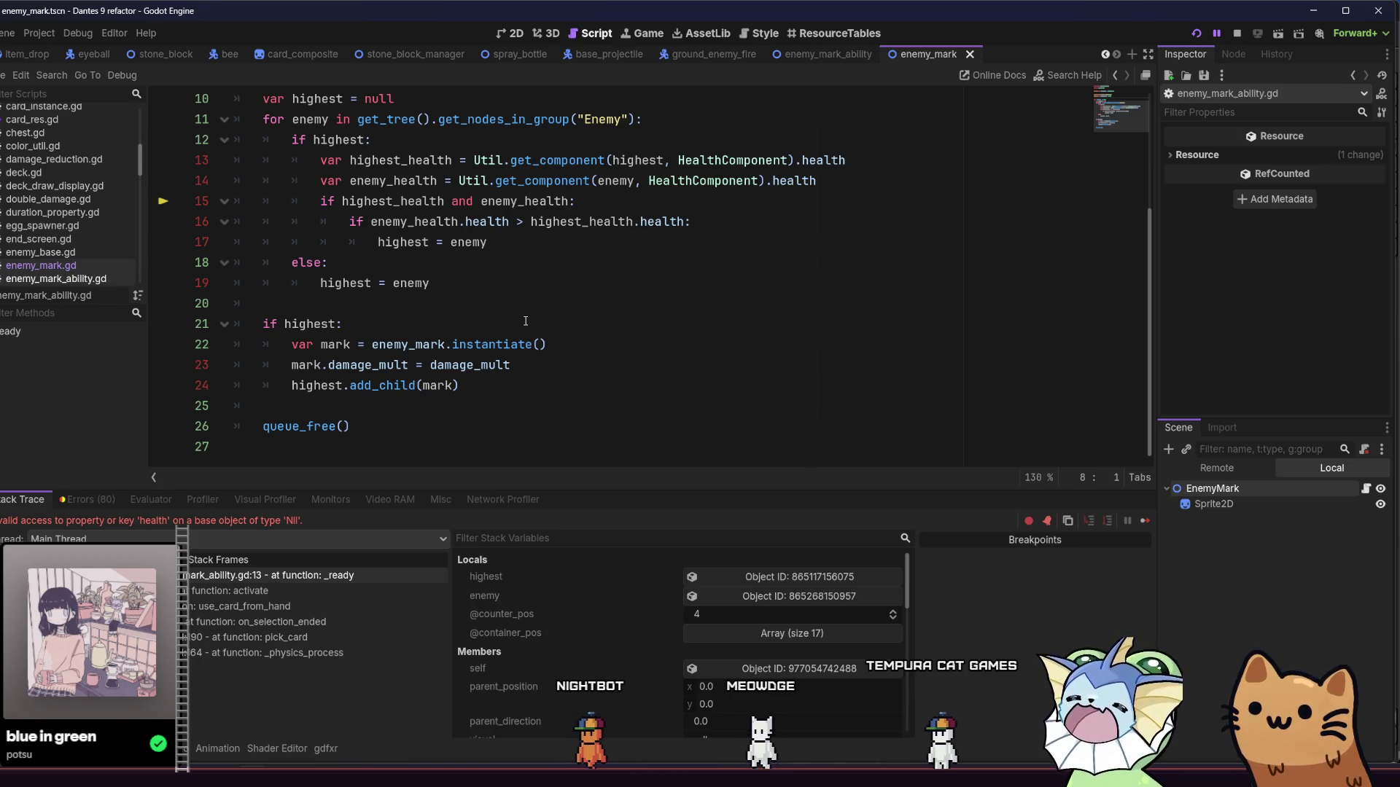
# Step: Stop the halted debug session from the toolbar's Stop button
pyautogui.click(525, 262)
pyautogui.click(1238, 33)
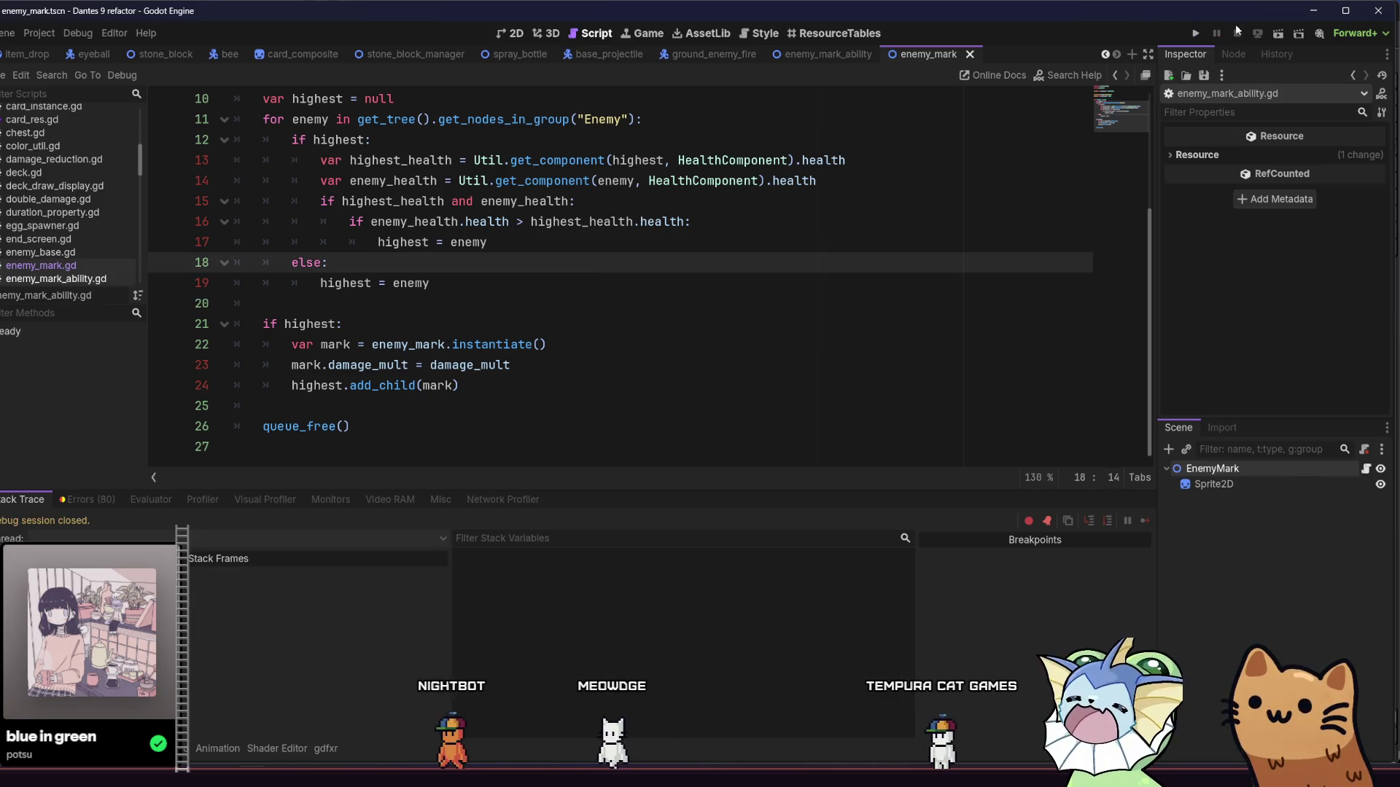
# Step: Launch the project, start a new game, and move the cat right off the ledge
pyautogui.click(1204, 34)
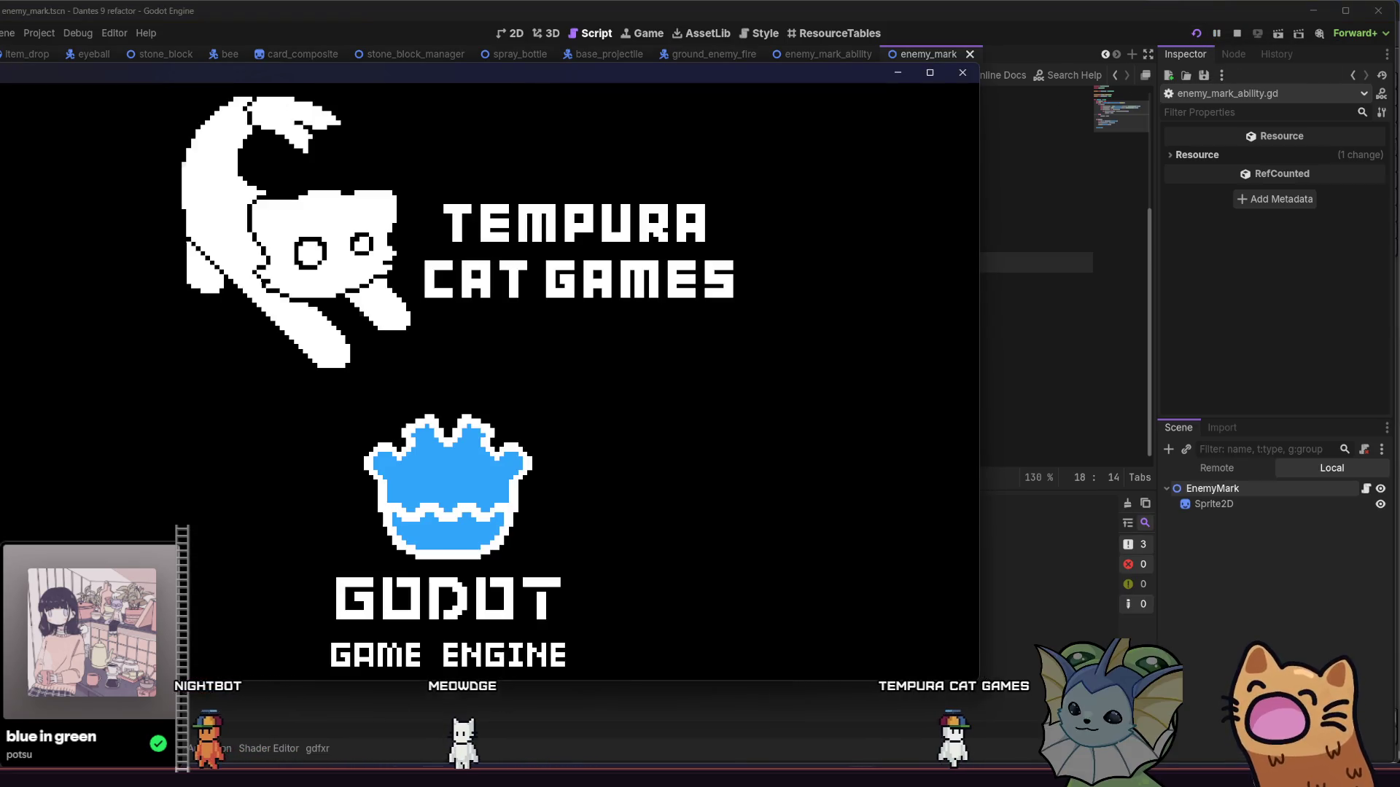
pyautogui.hotkey('alt', 'Tab')
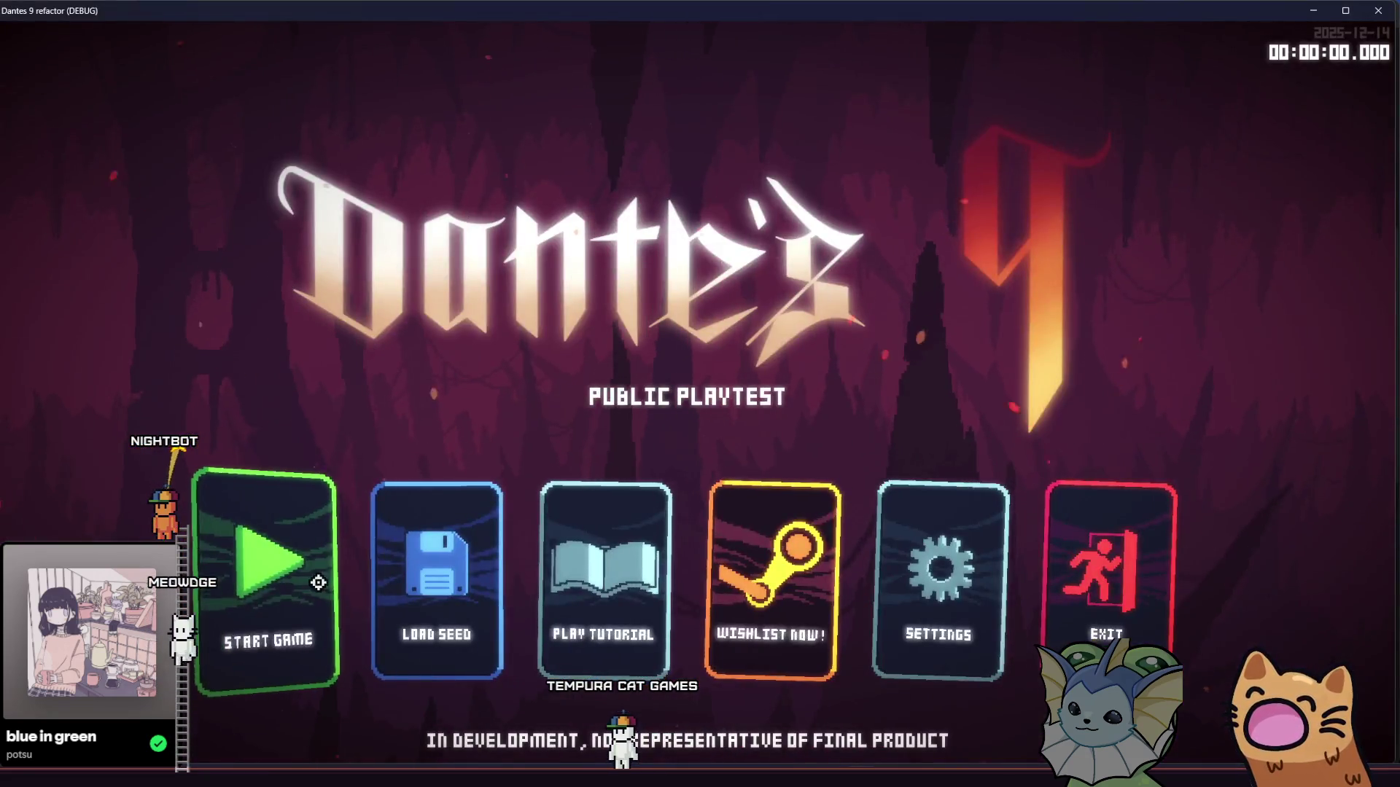
pyautogui.click(318, 582)
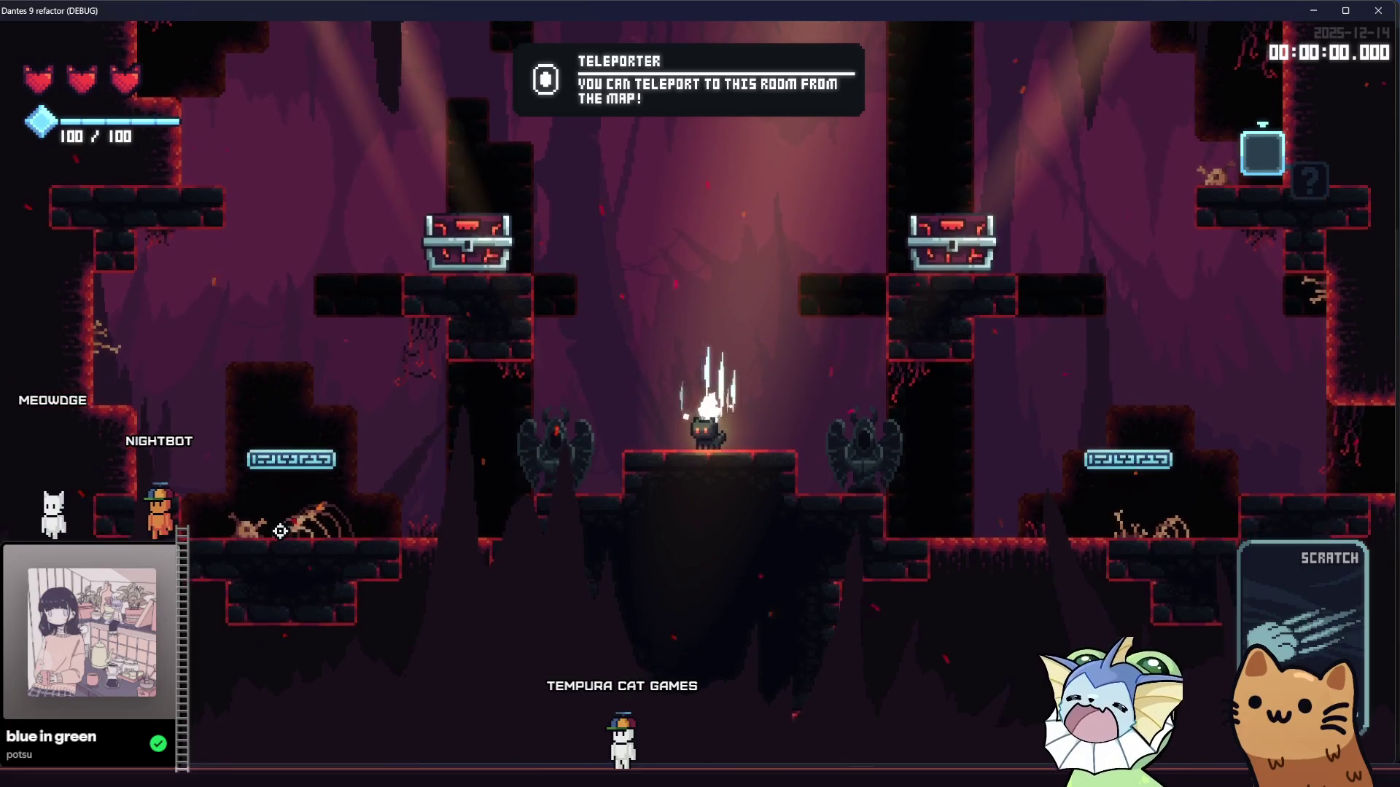
pyautogui.press('space')
pyautogui.press('Right')
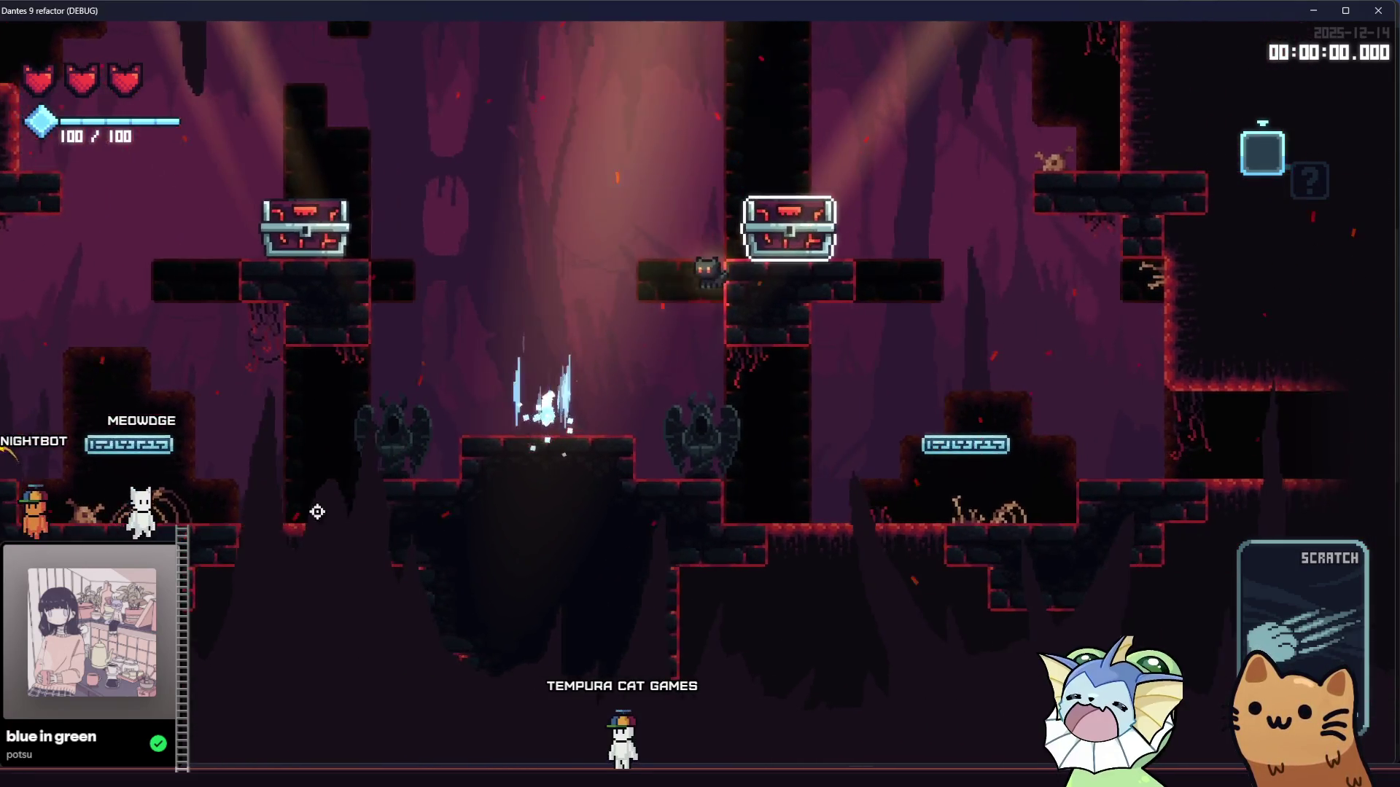
pyautogui.press('Right')
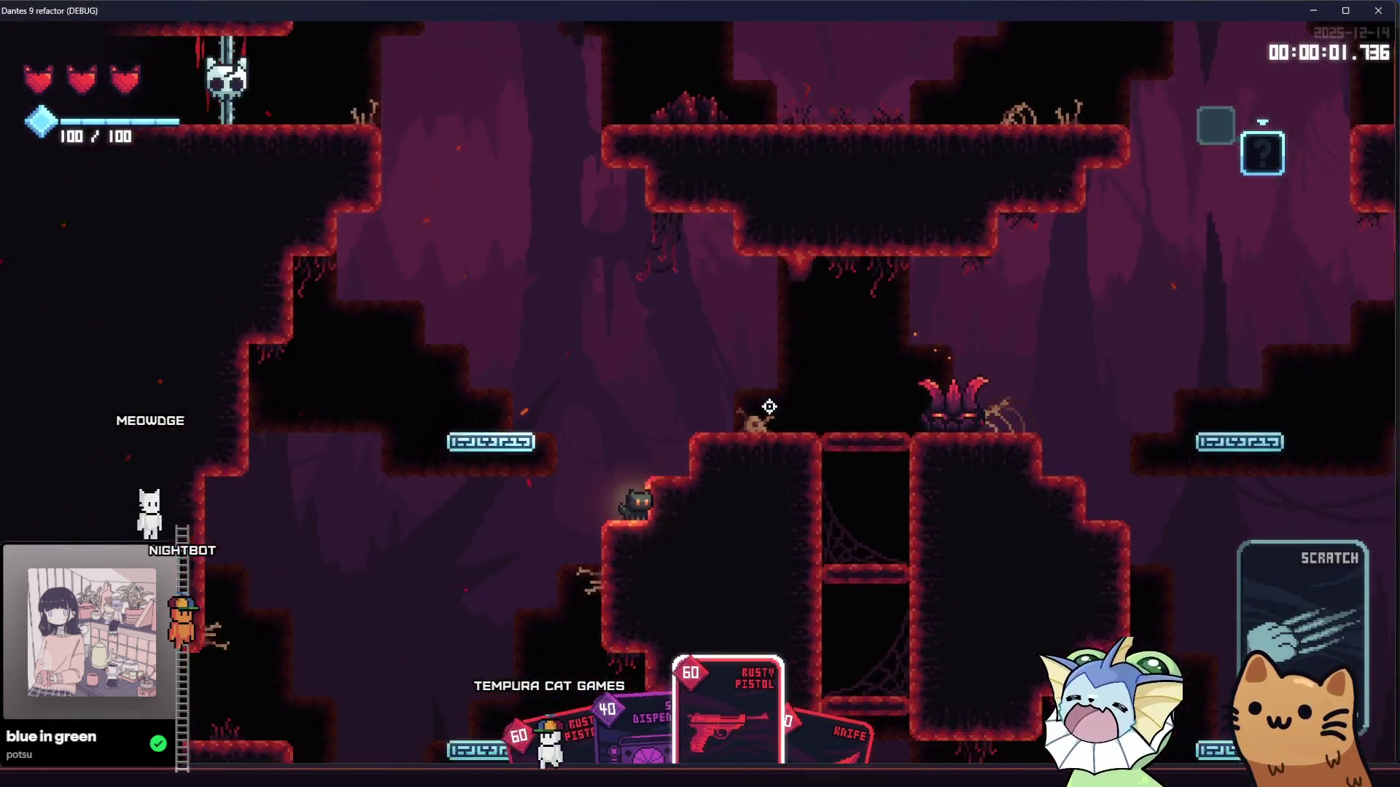
# Step: Add Mark cards to the hand through the debug menu
pyautogui.press('`')
pyautogui.click(182, 188)
pyautogui.scroll(-2, 977, 328)
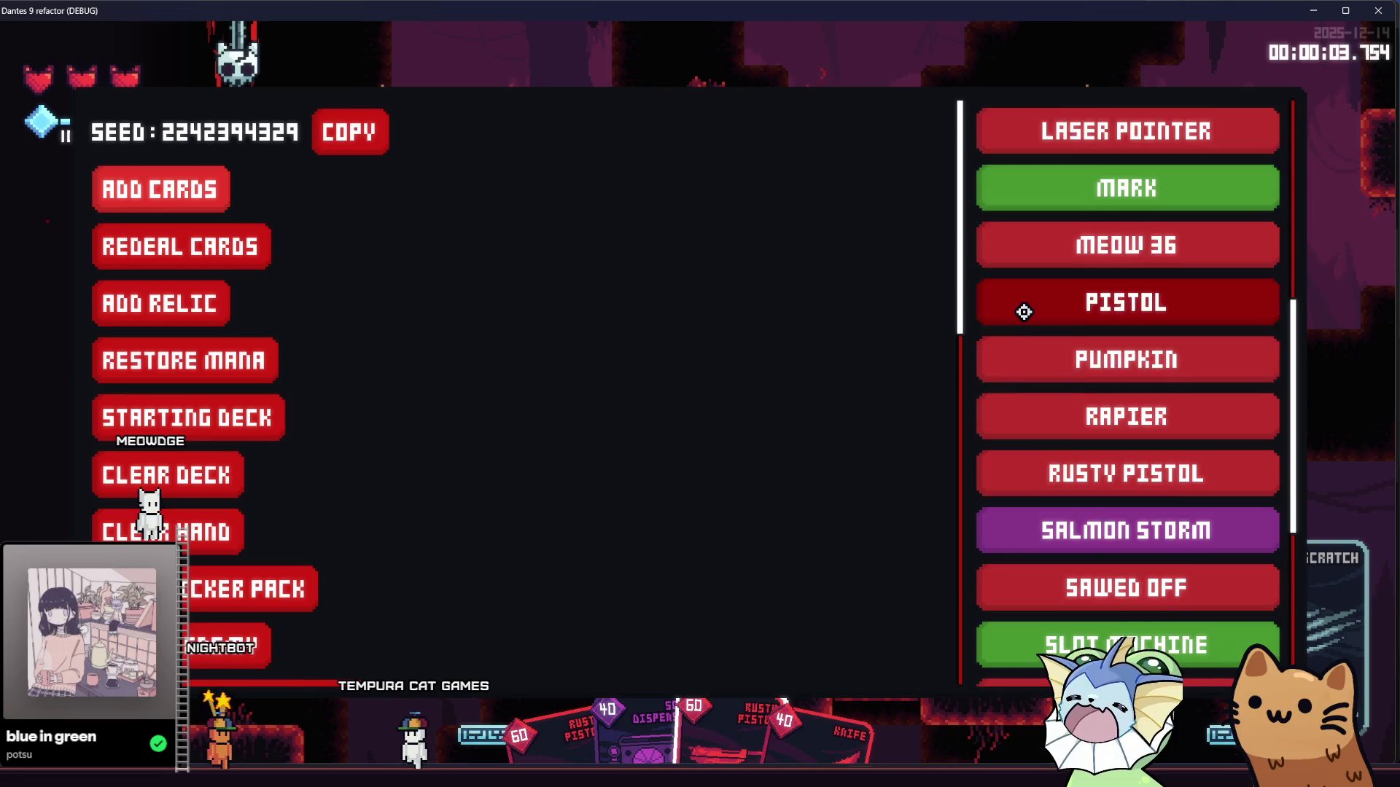
pyautogui.scroll(1, 1022, 319)
pyautogui.click(1040, 262)
pyautogui.press('`')
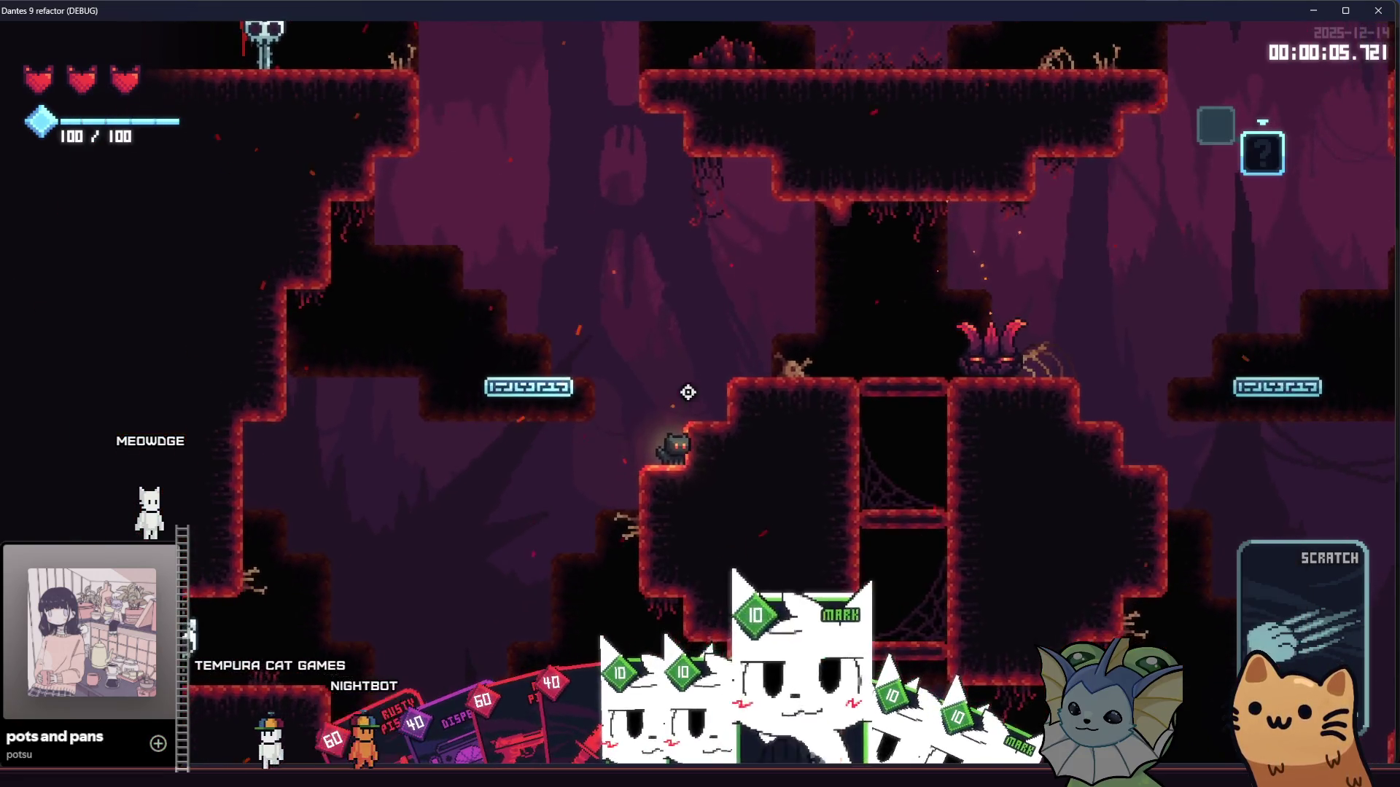
# Step: Jump onto the enemy's ledge and attack it with knife and Mark cards
pyautogui.press('d')
pyautogui.press('space')
pyautogui.click(898, 302)
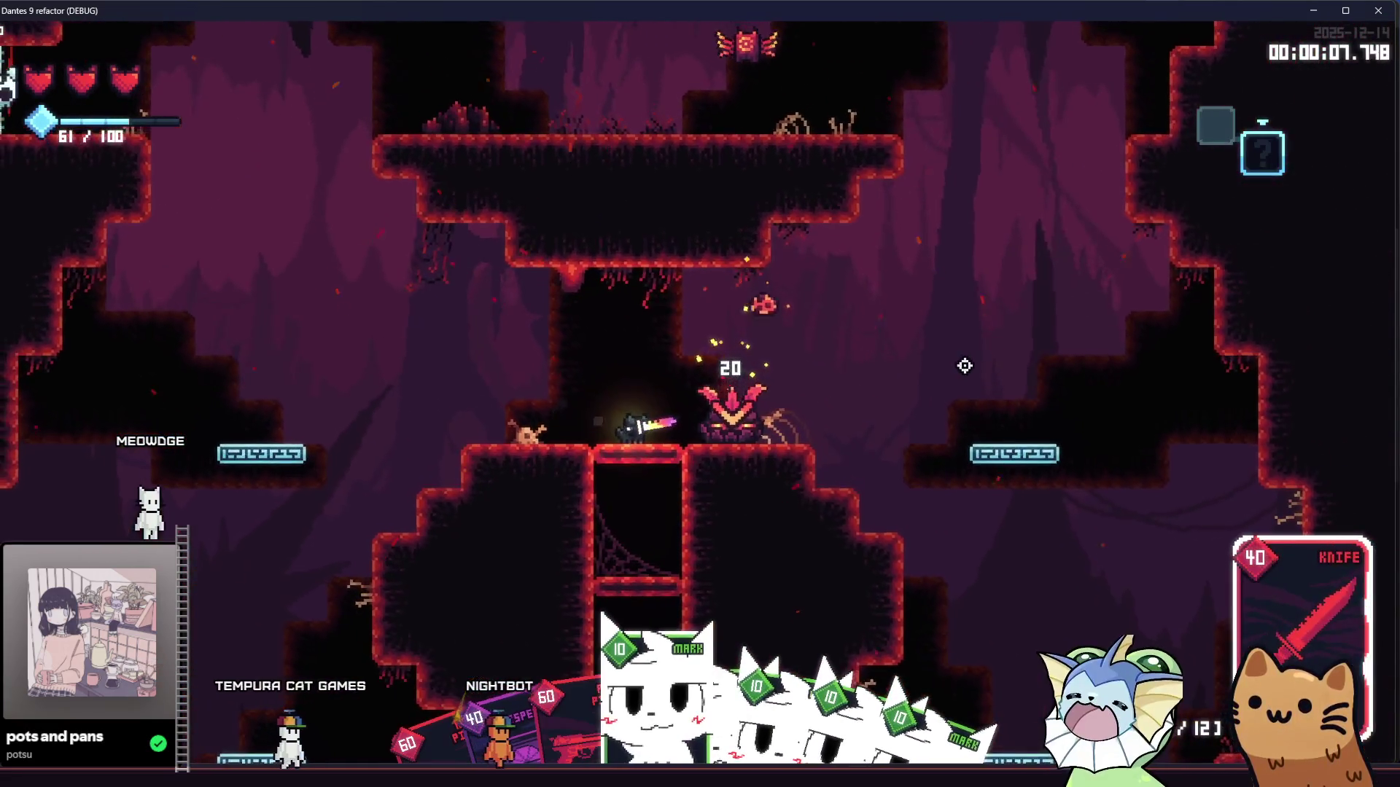
pyautogui.click(965, 365)
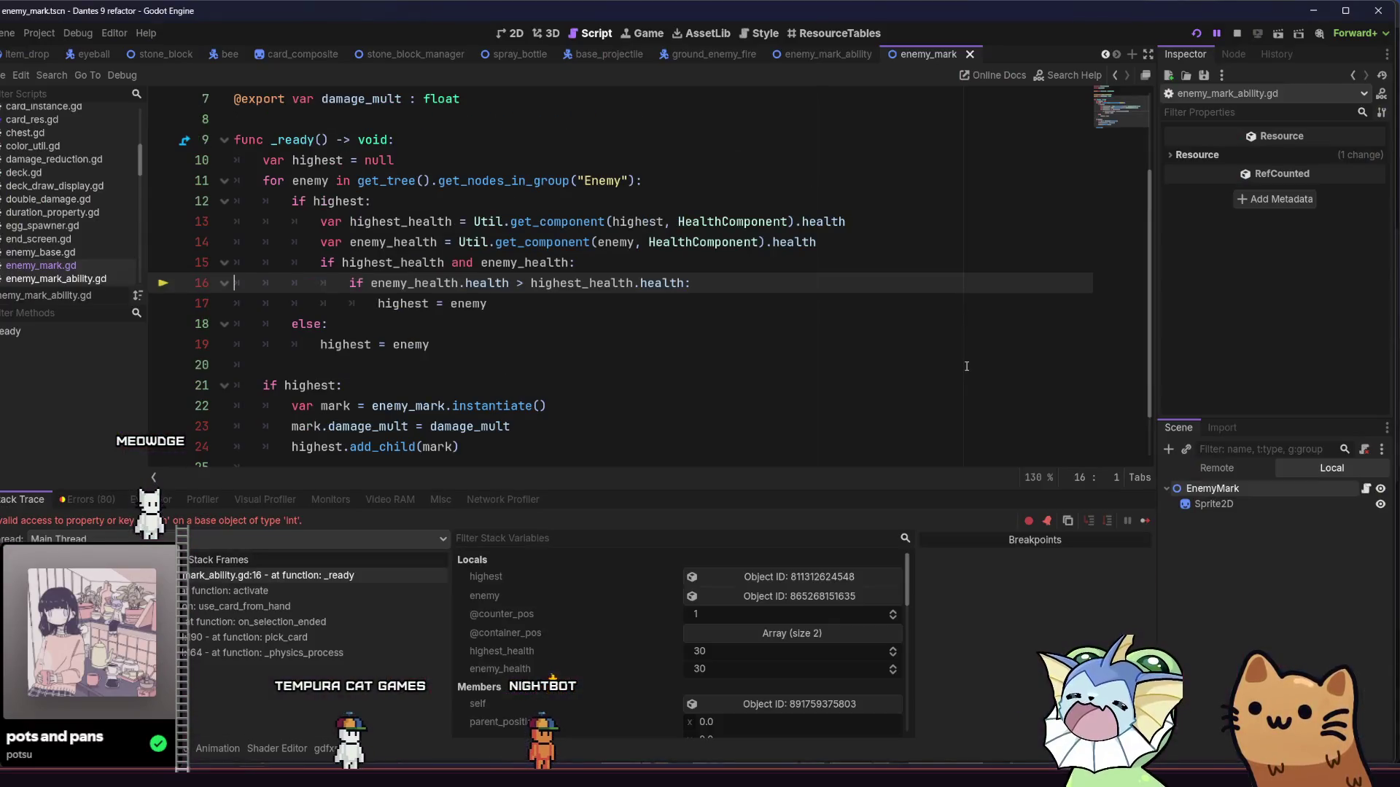
# Step: Remove the trailing .health from the get_component lookups on lines 14 and 13
pyautogui.click(808, 310)
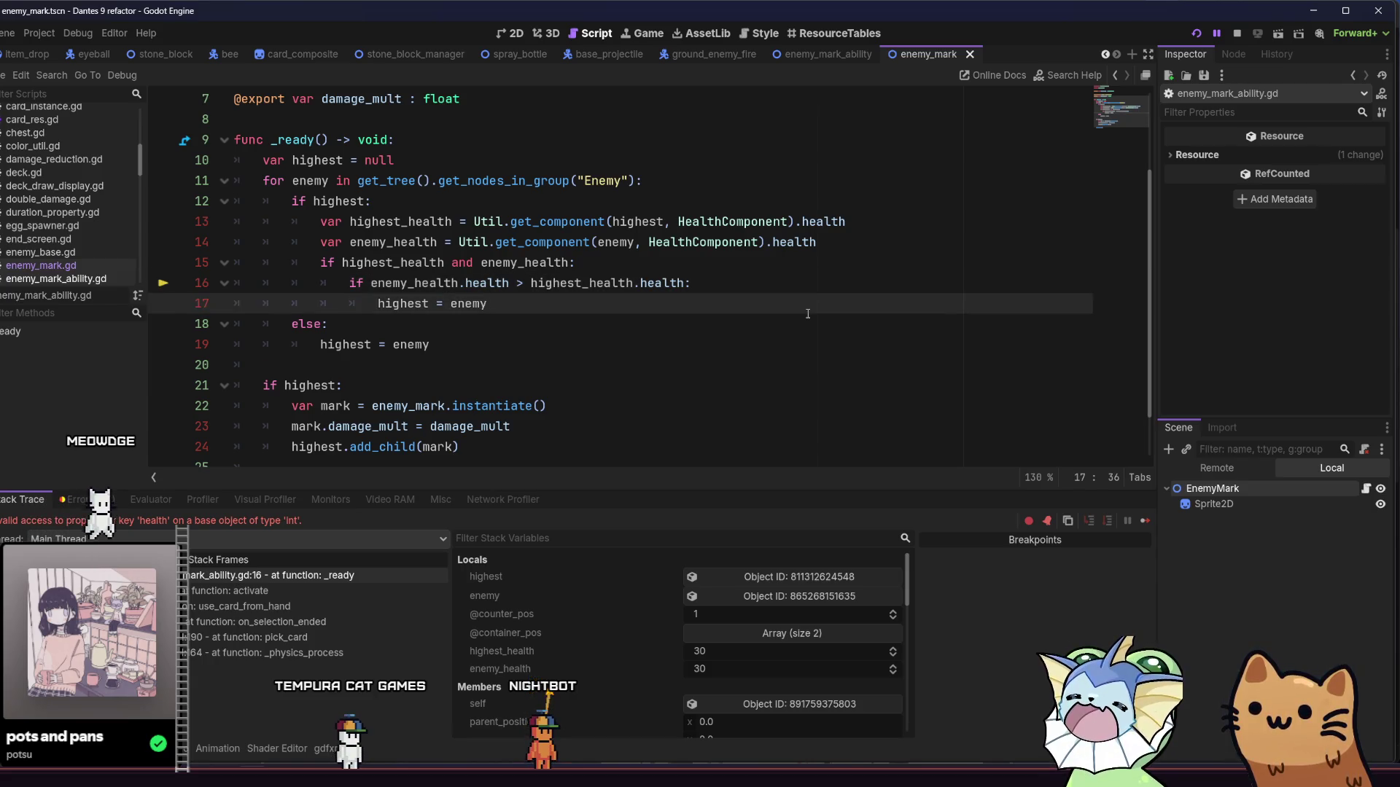
pyautogui.doubleClick(875, 240)
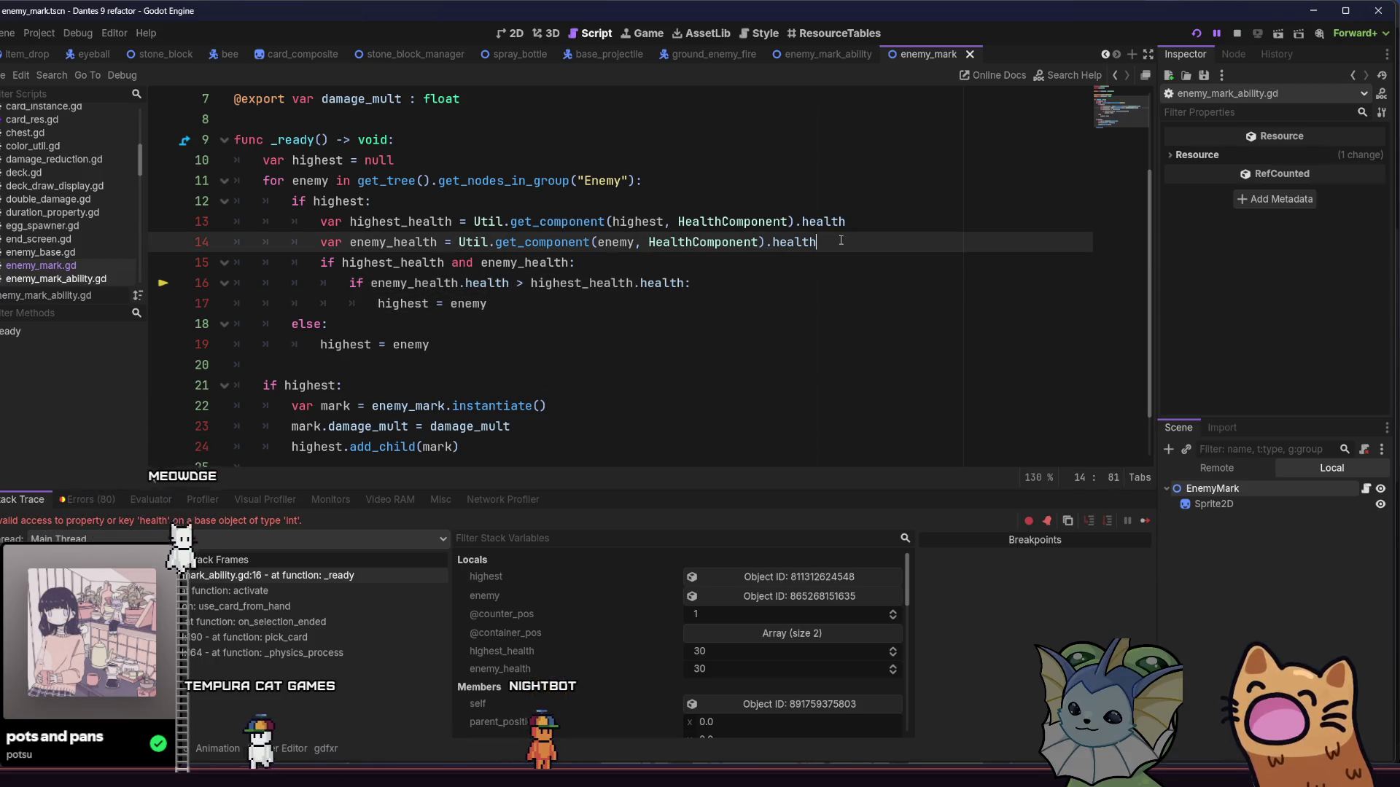
pyautogui.press('BackSpace')
pyautogui.press('BackSpace')
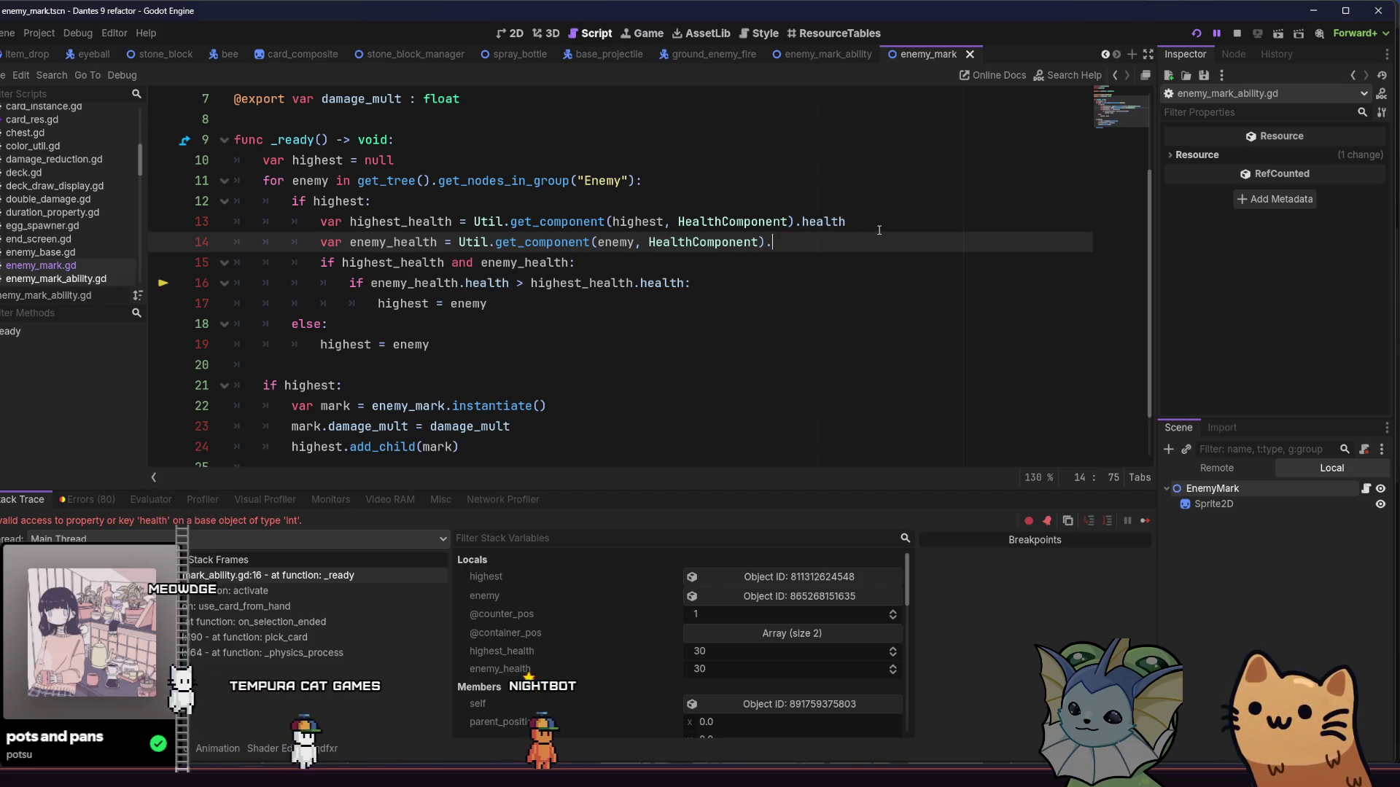
pyautogui.doubleClick(878, 219)
pyautogui.press('BackSpace')
pyautogui.press('BackSpace')
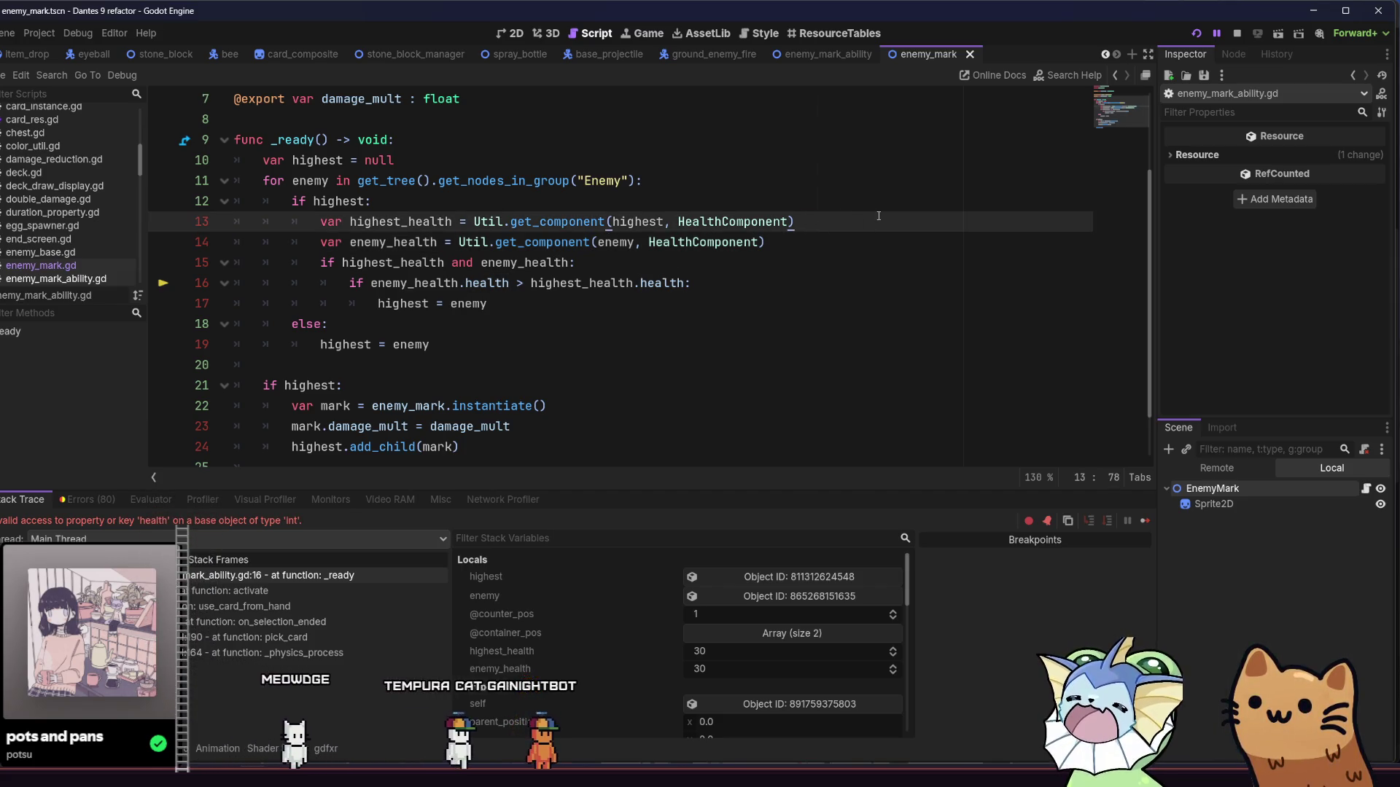
# Step: Save the script and relaunch the game in a maximized window
pyautogui.hotkey('ctrl', 's')
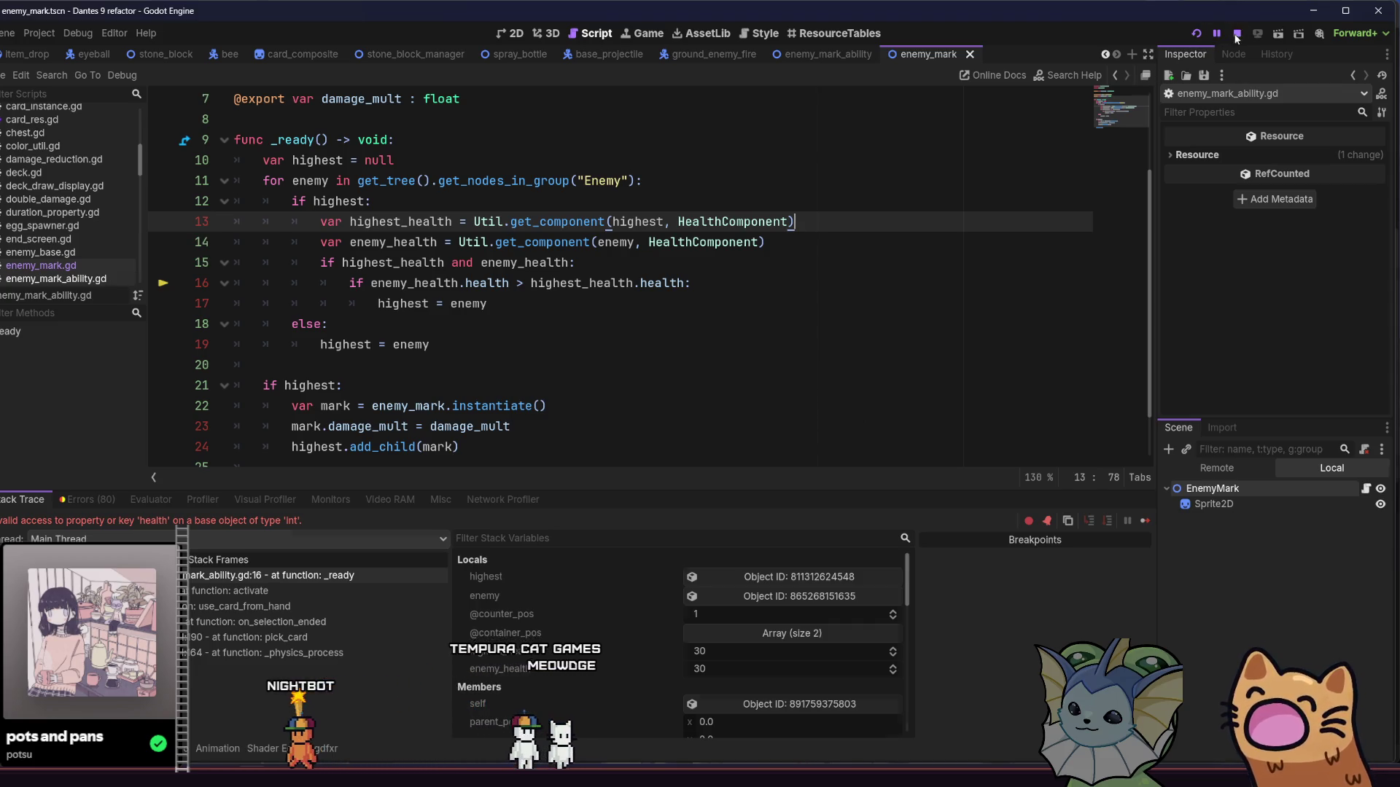
pyautogui.click(1191, 34)
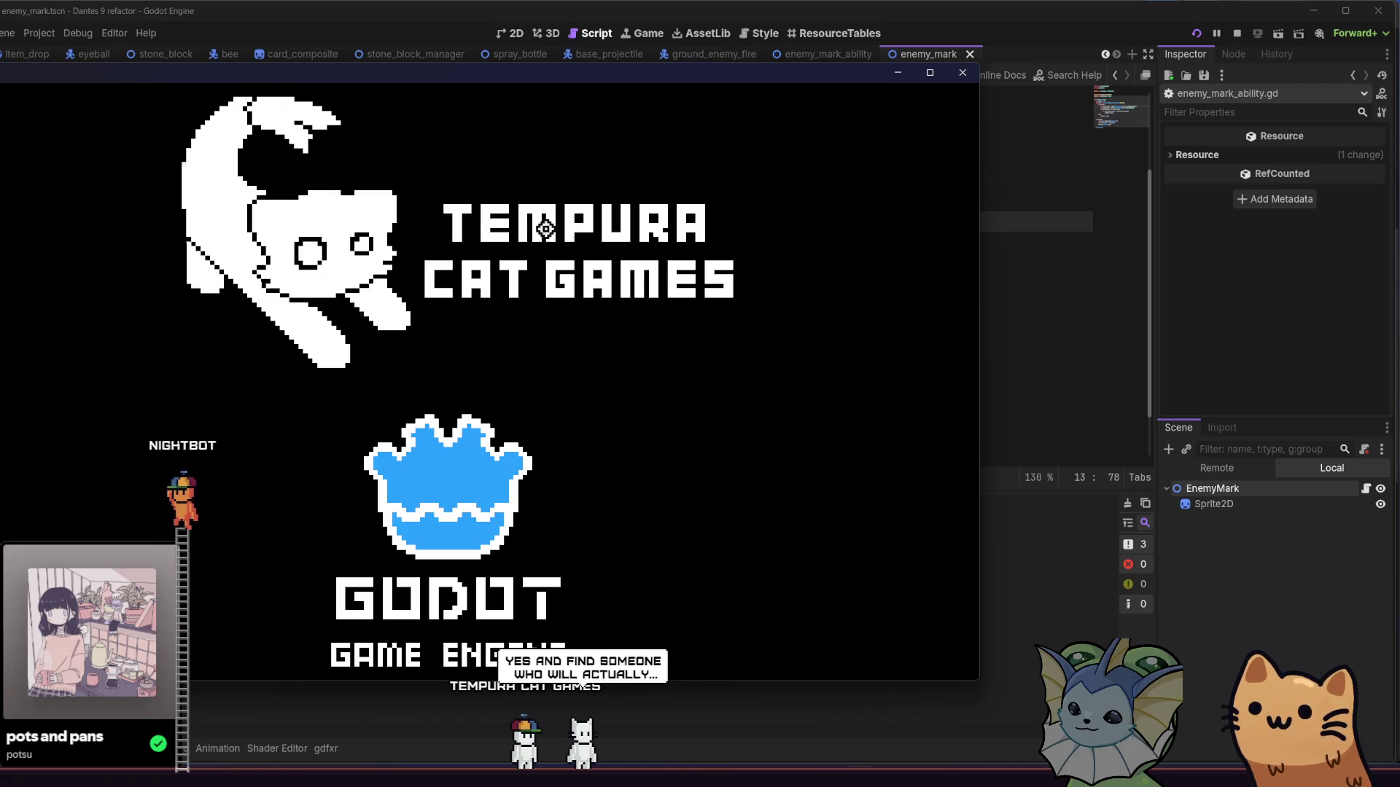
pyautogui.press('super+Up')
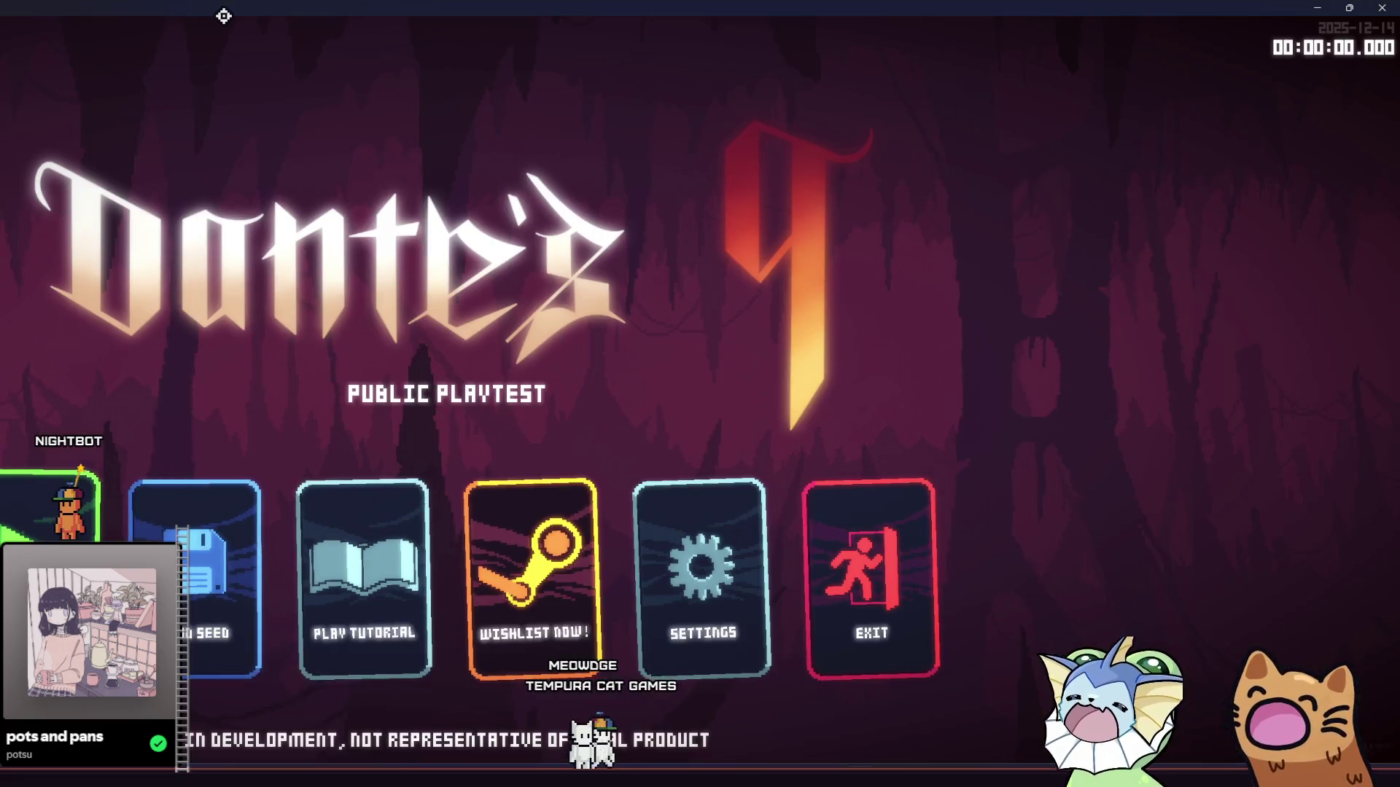
# Step: Maximize the game window and add Mark cards to the hand from the debug menu
pyautogui.doubleClick(235, 7)
pyautogui.press('super+Up')
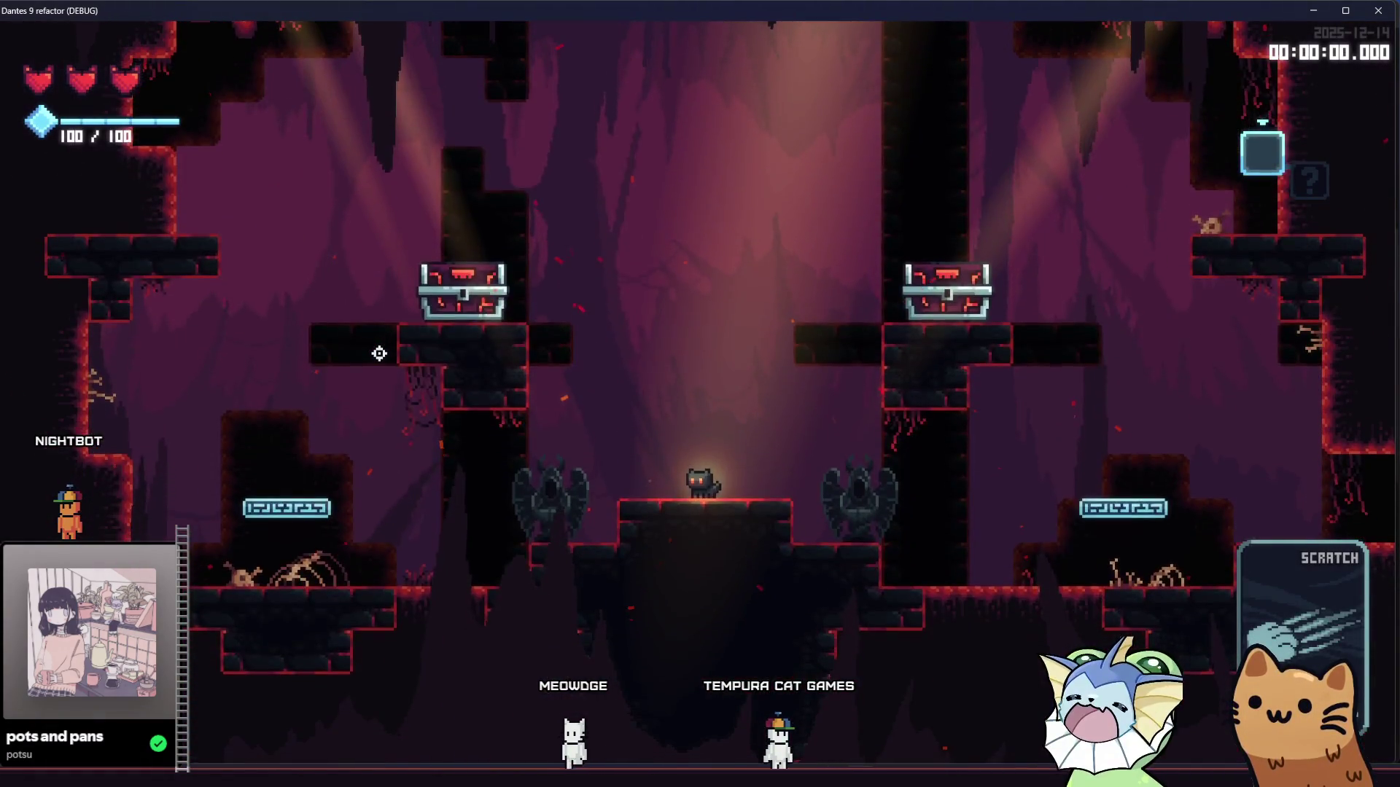
pyautogui.press('`')
pyautogui.click(195, 207)
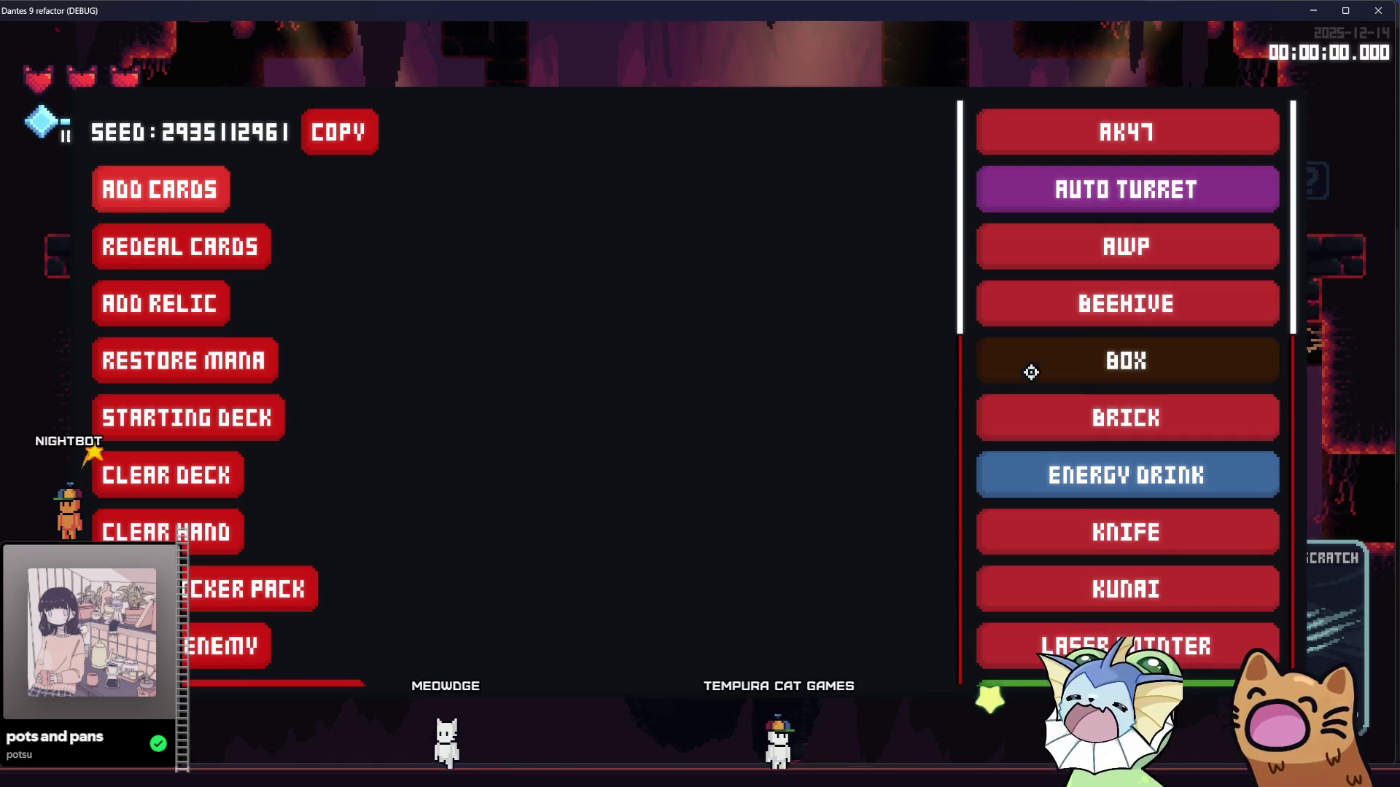
pyautogui.scroll(-3, 1049, 381)
pyautogui.click(1050, 482)
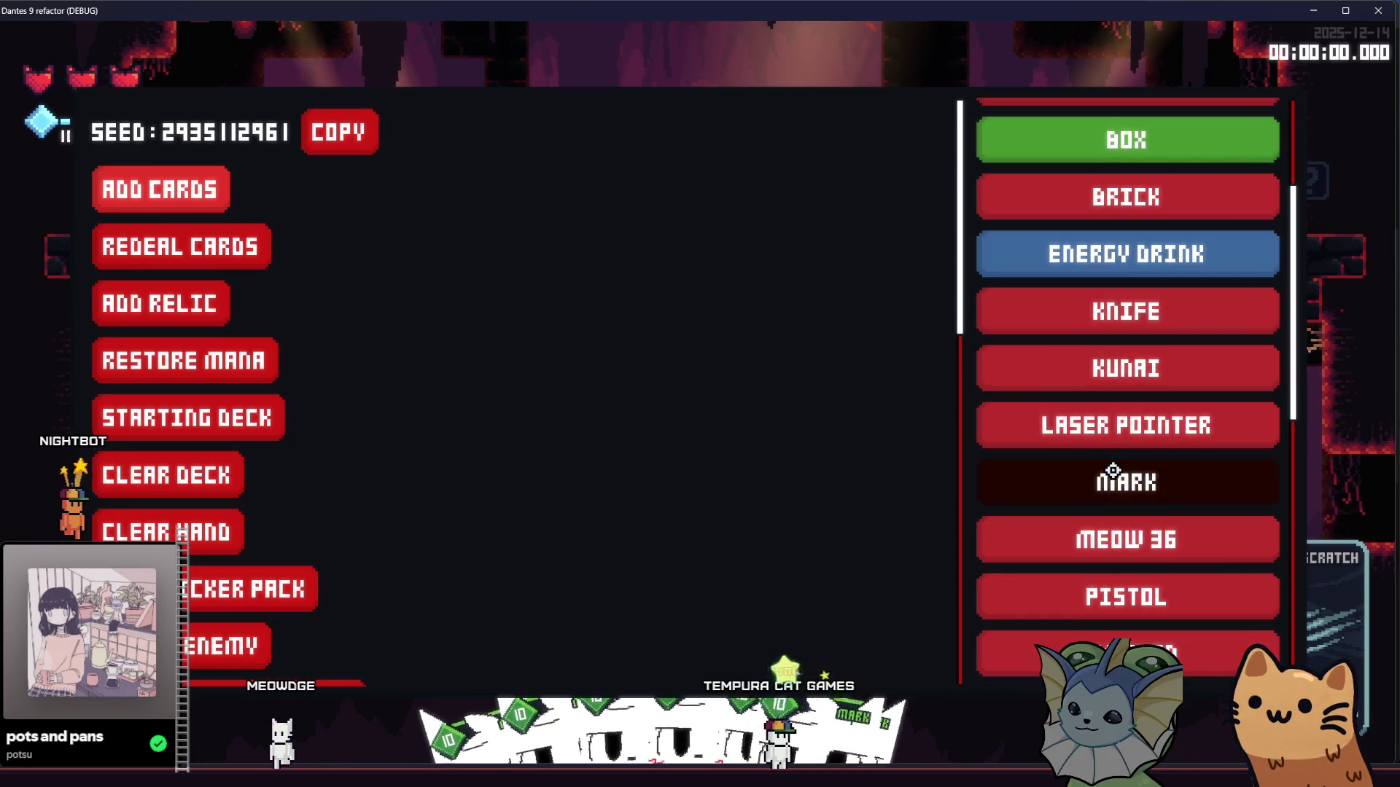
pyautogui.press('`')
# Step: Play through the cave, using Mark cards against the enemies
pyautogui.press('d')
pyautogui.press('space')
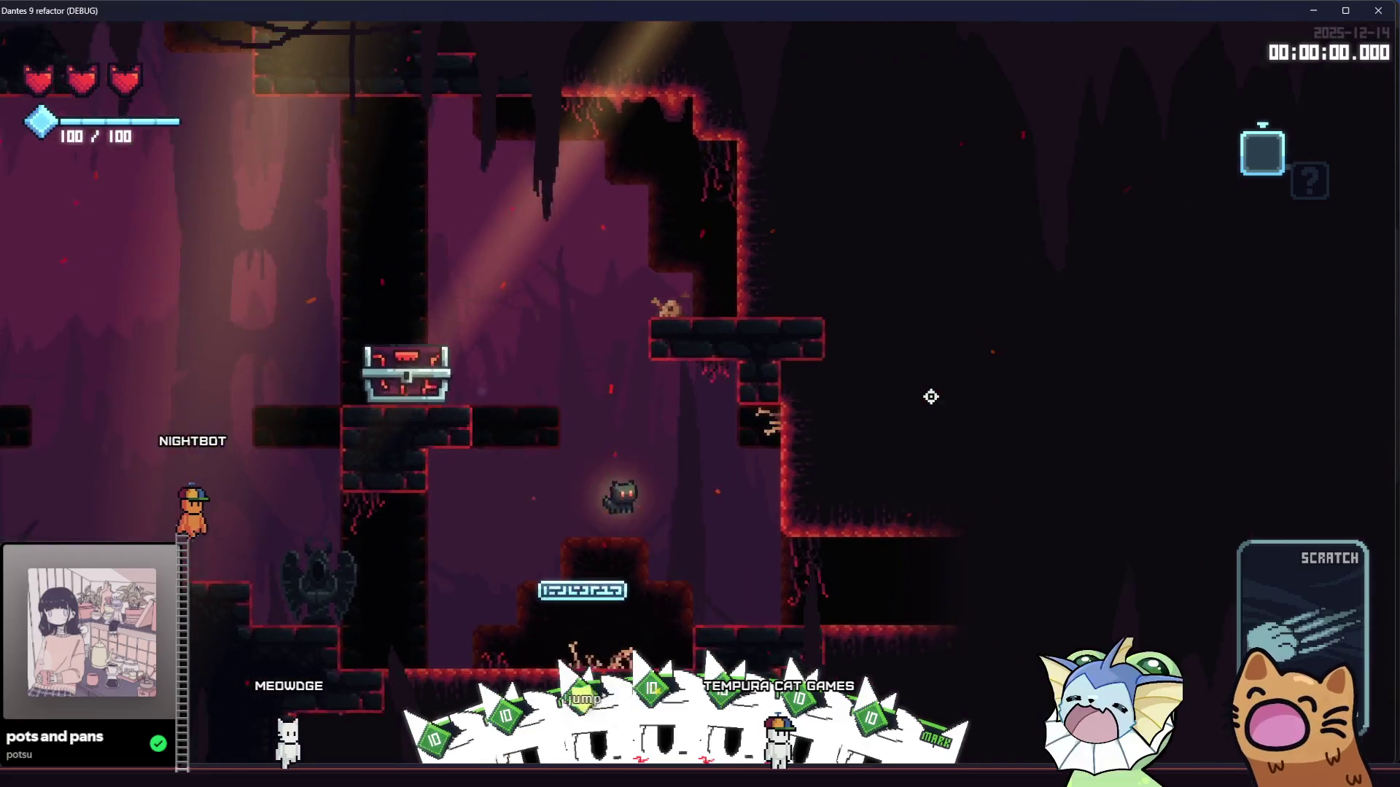
pyautogui.press('d')
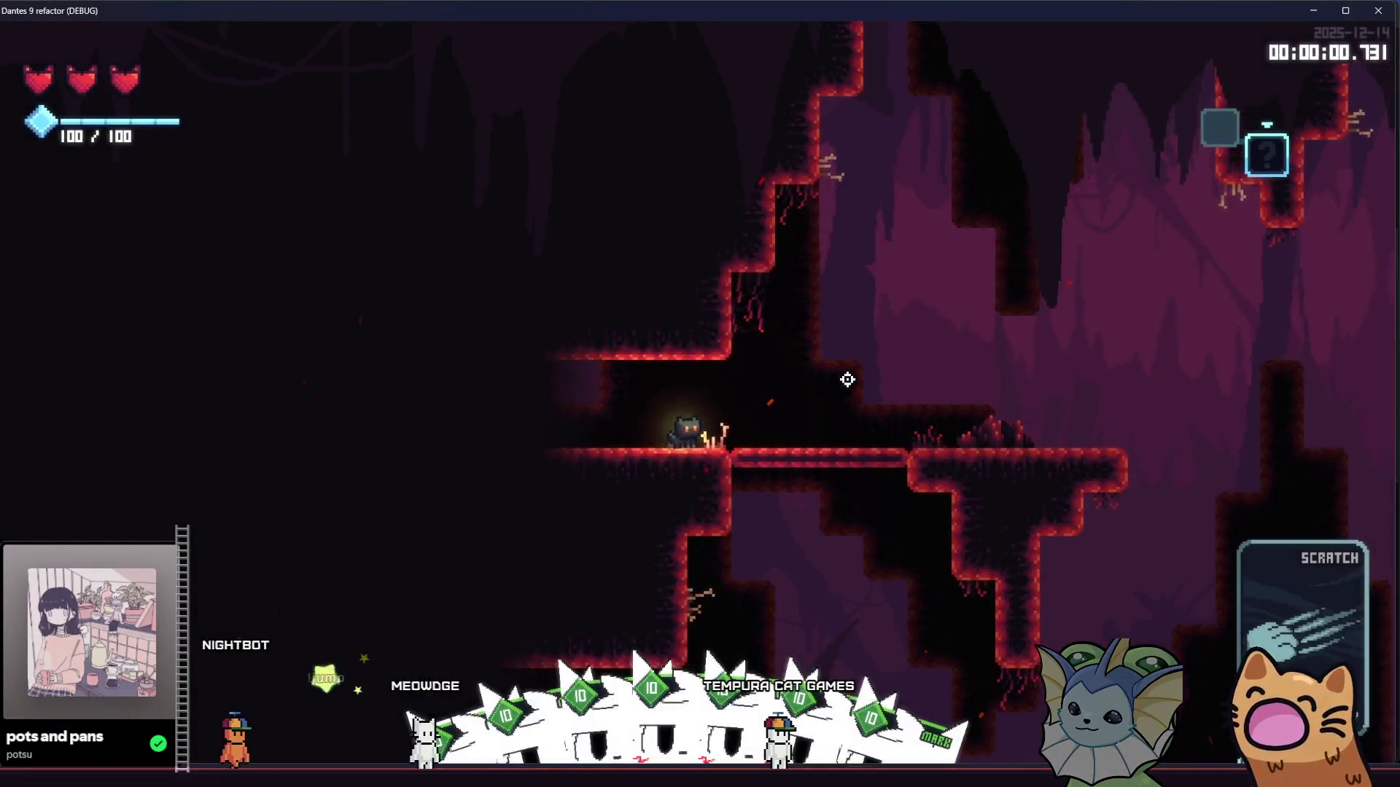
pyautogui.press('a')
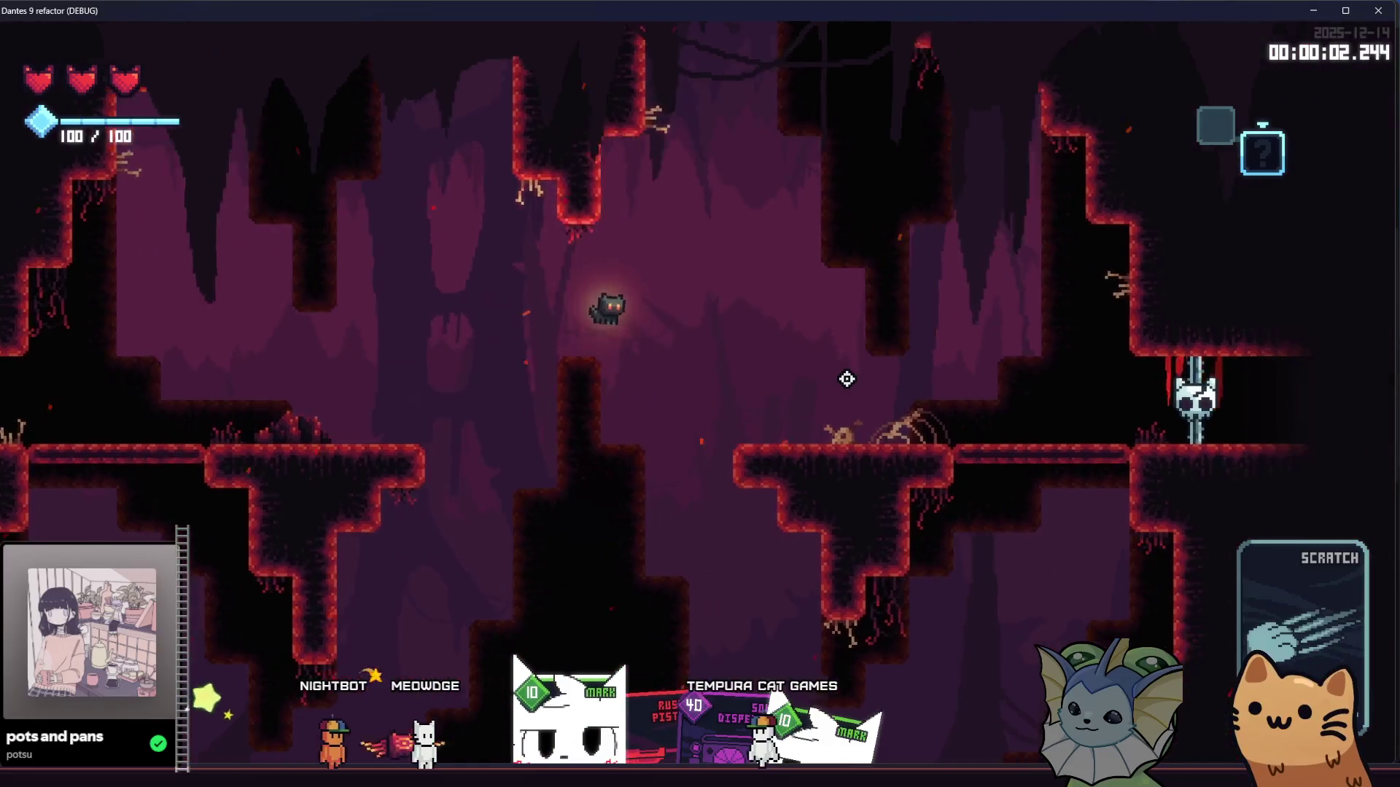
pyautogui.press('a')
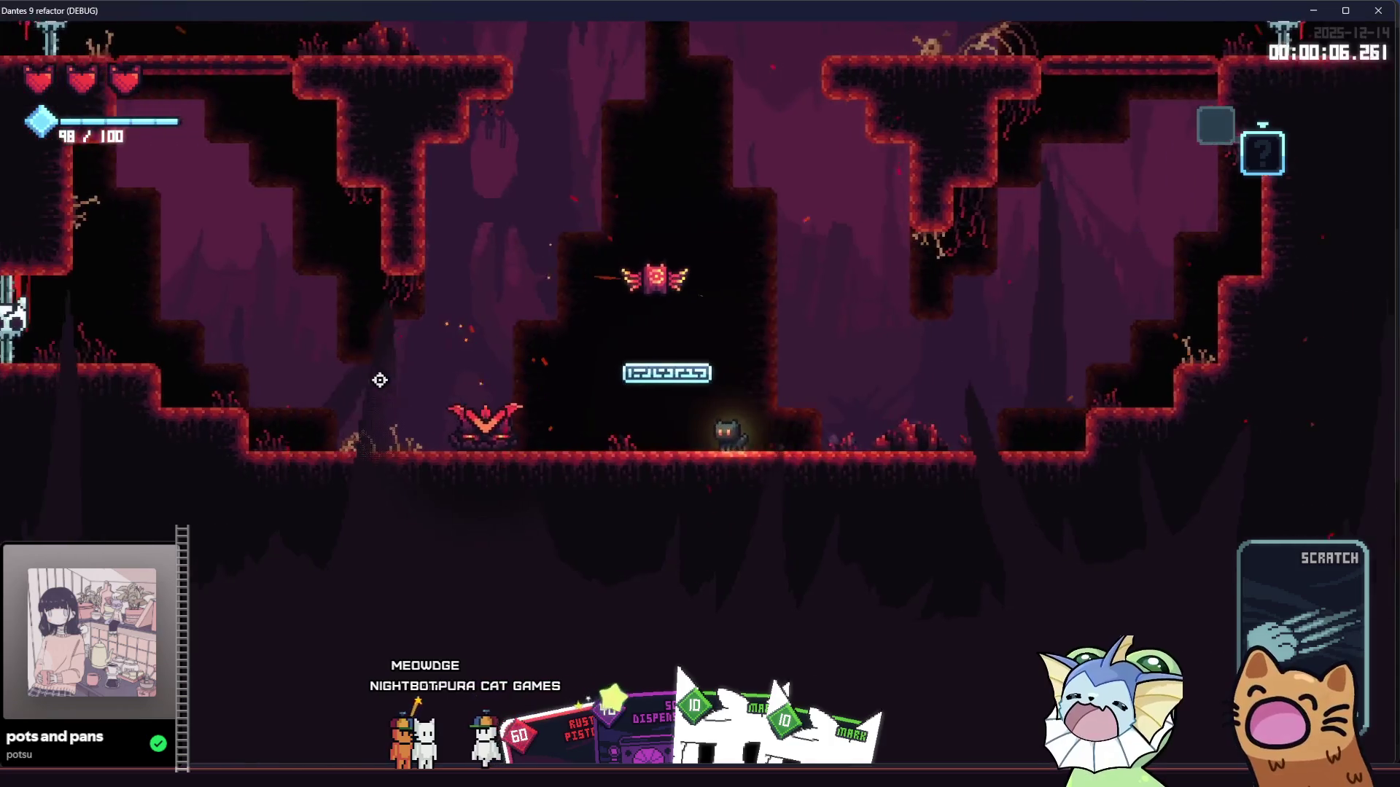
pyautogui.press('a')
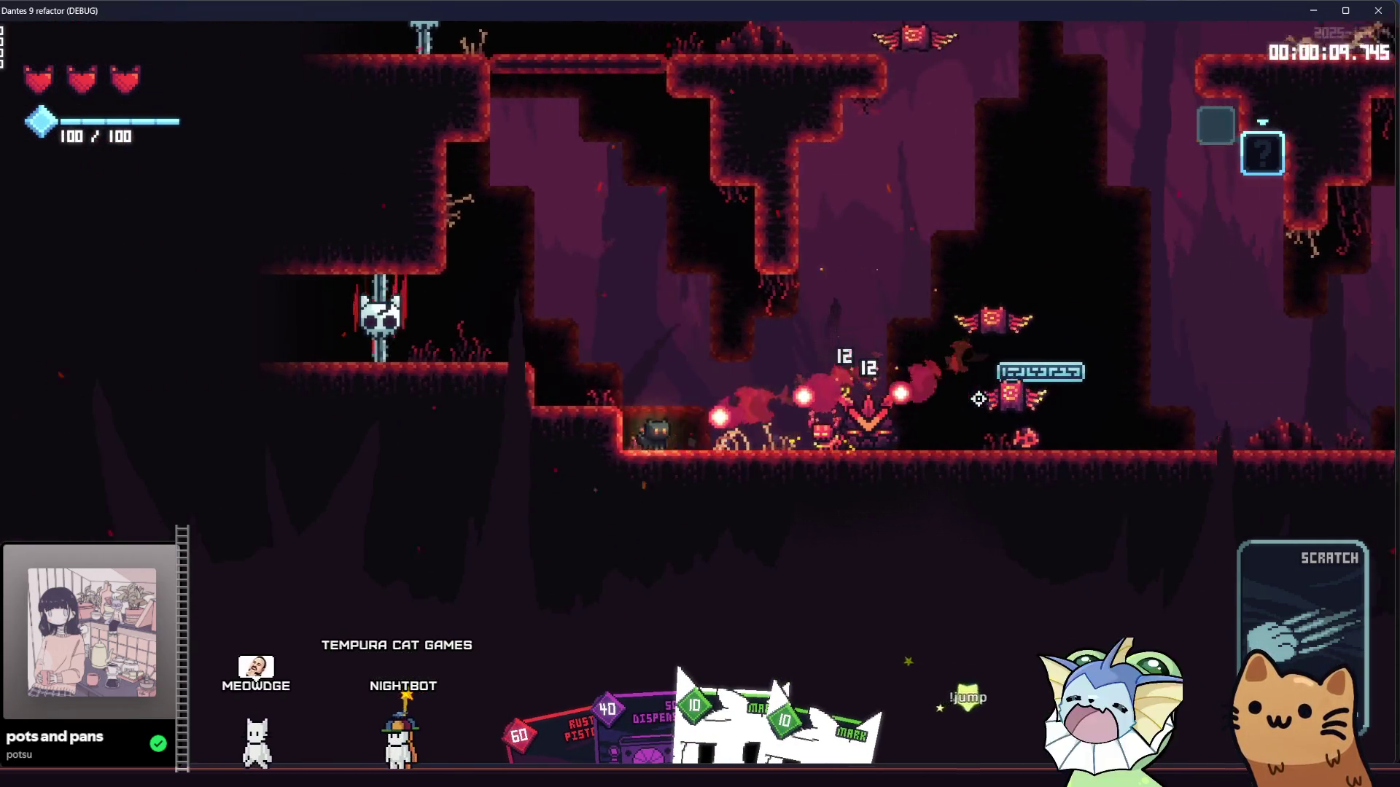
pyautogui.press('space')
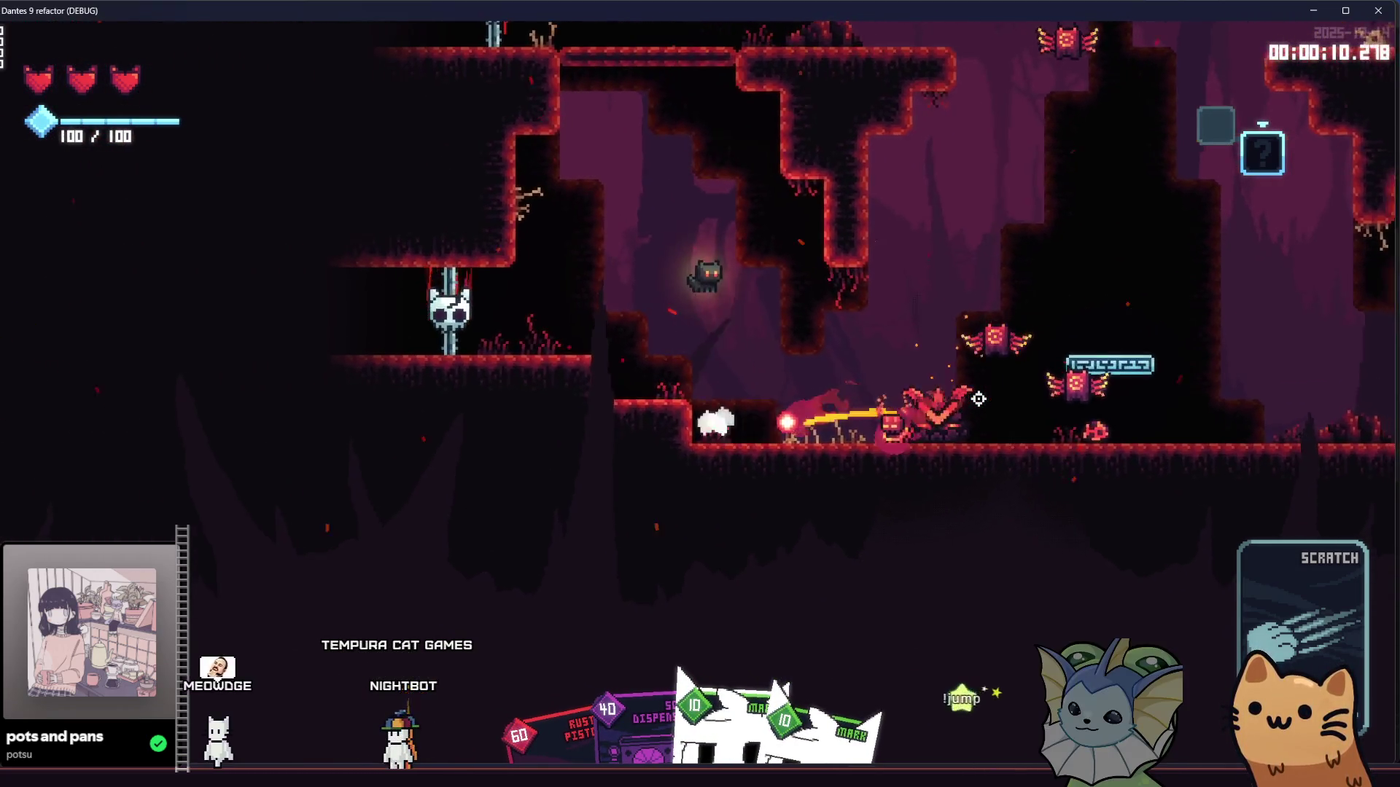
pyautogui.press('d')
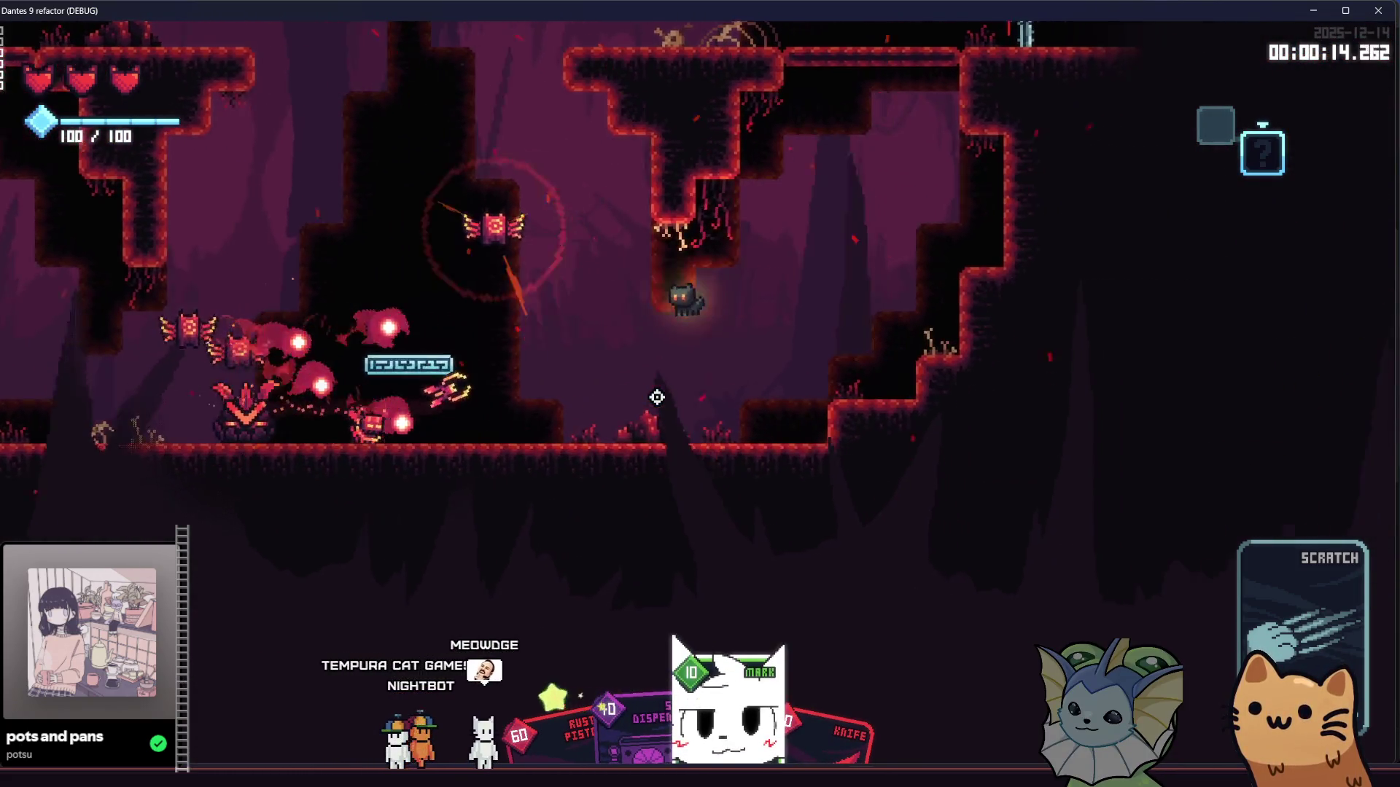
pyautogui.press('d')
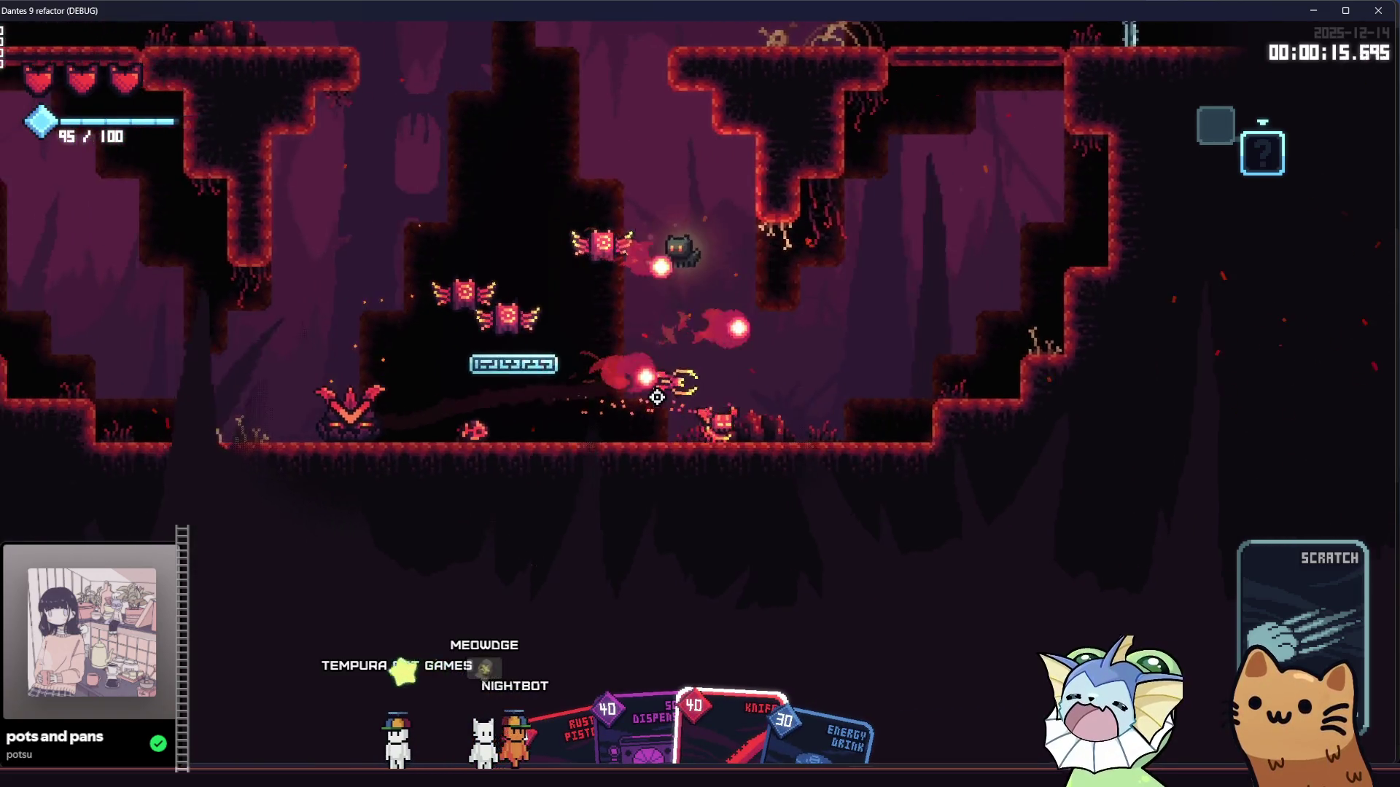
pyautogui.press('d')
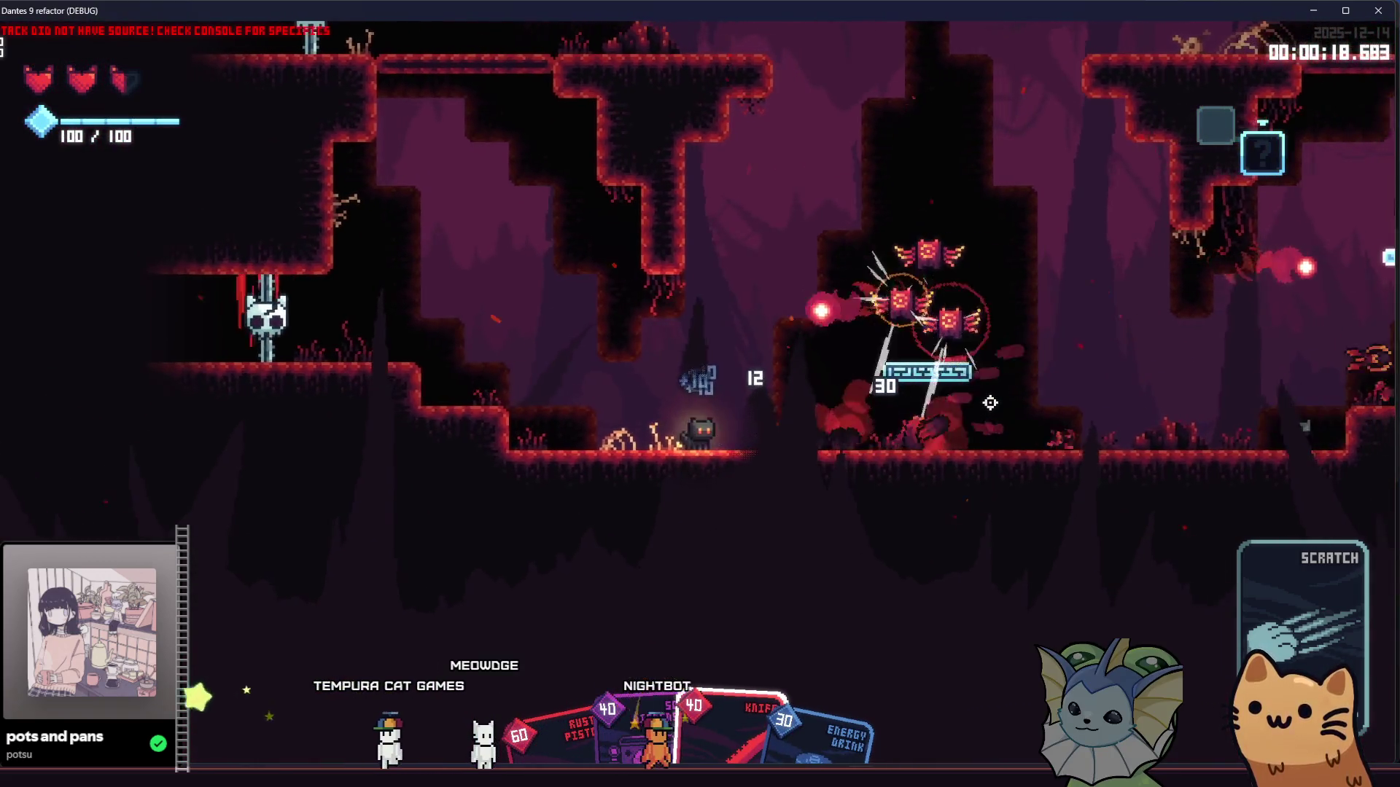
pyautogui.press('d')
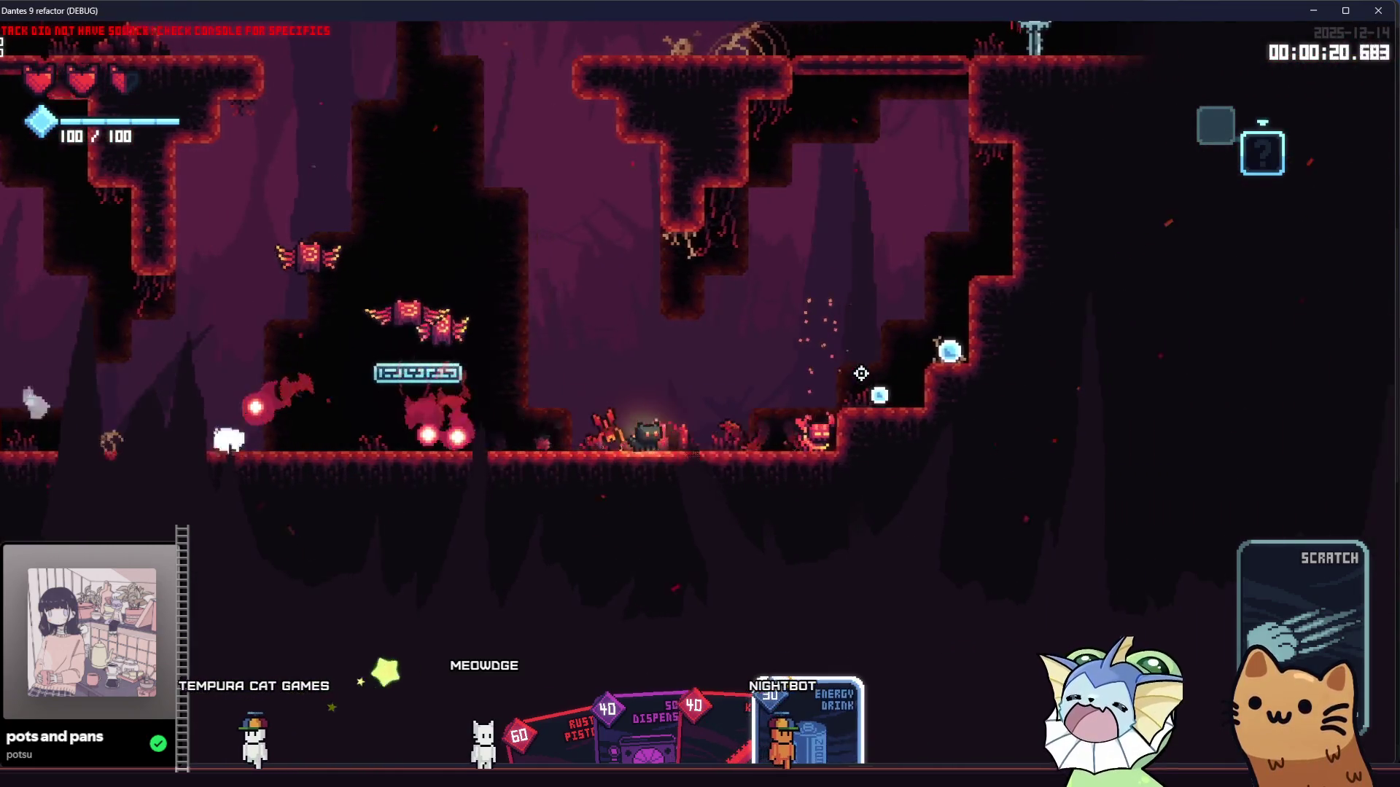
# Step: Add more Mark cards and fight the marked enemies until reaching the treasure chest
pyautogui.press('`')
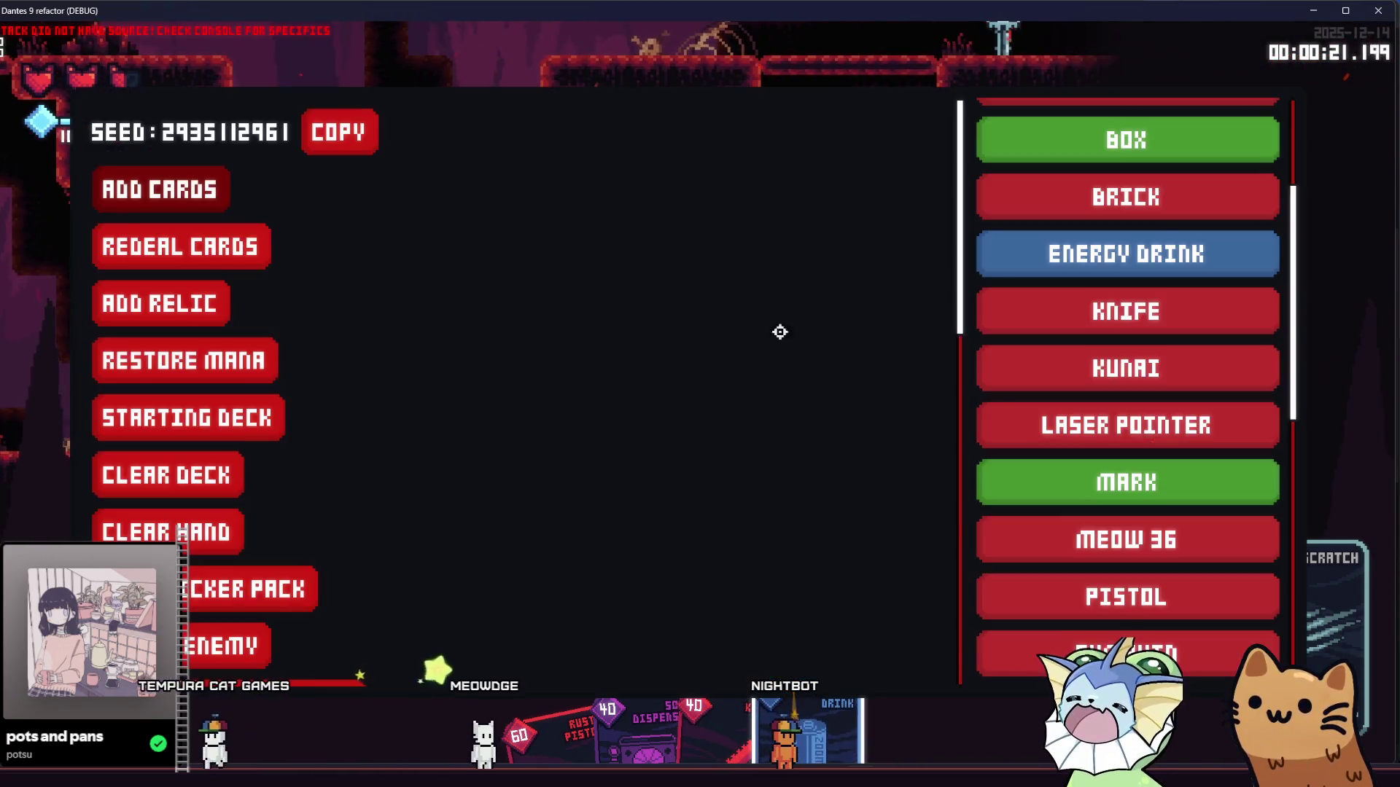
pyautogui.click(1126, 481)
pyautogui.press('`')
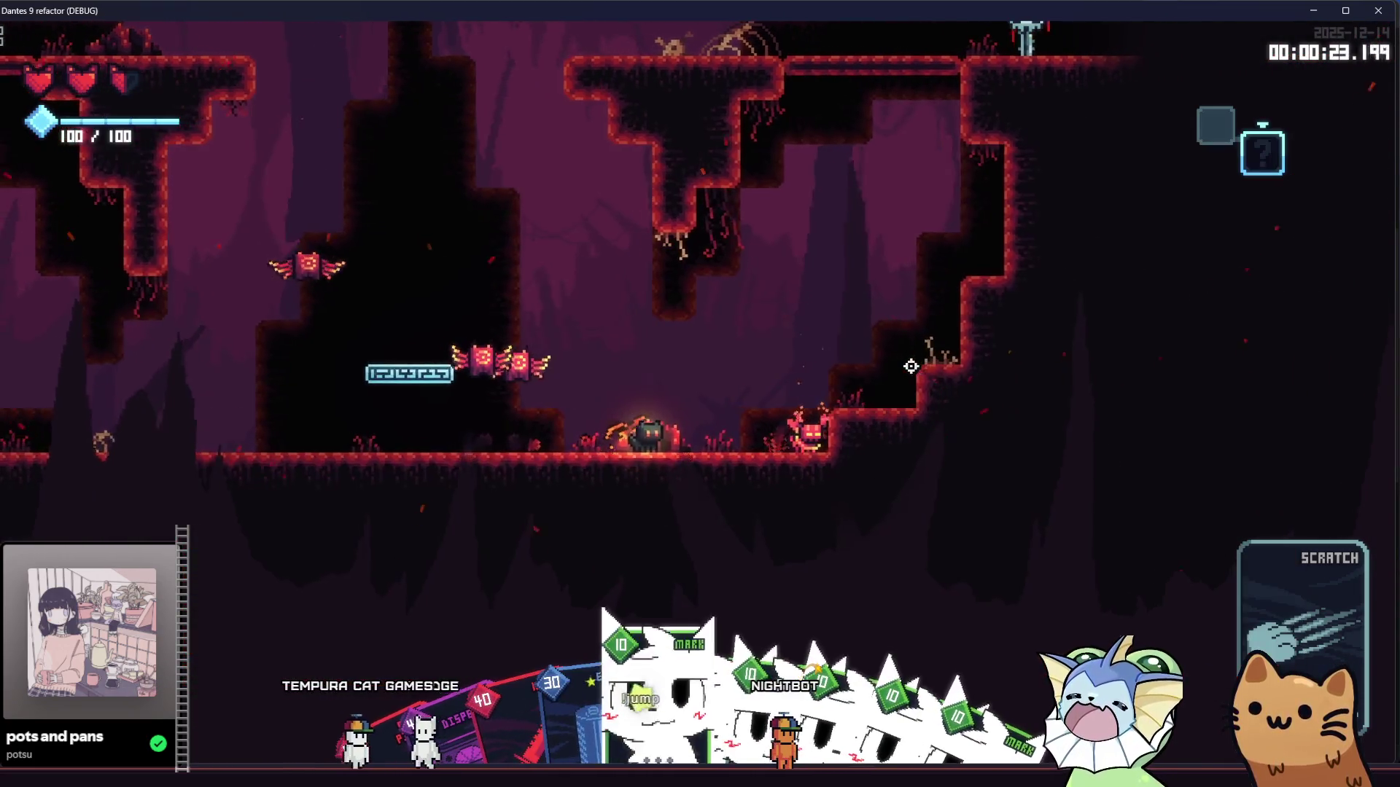
pyautogui.press('d')
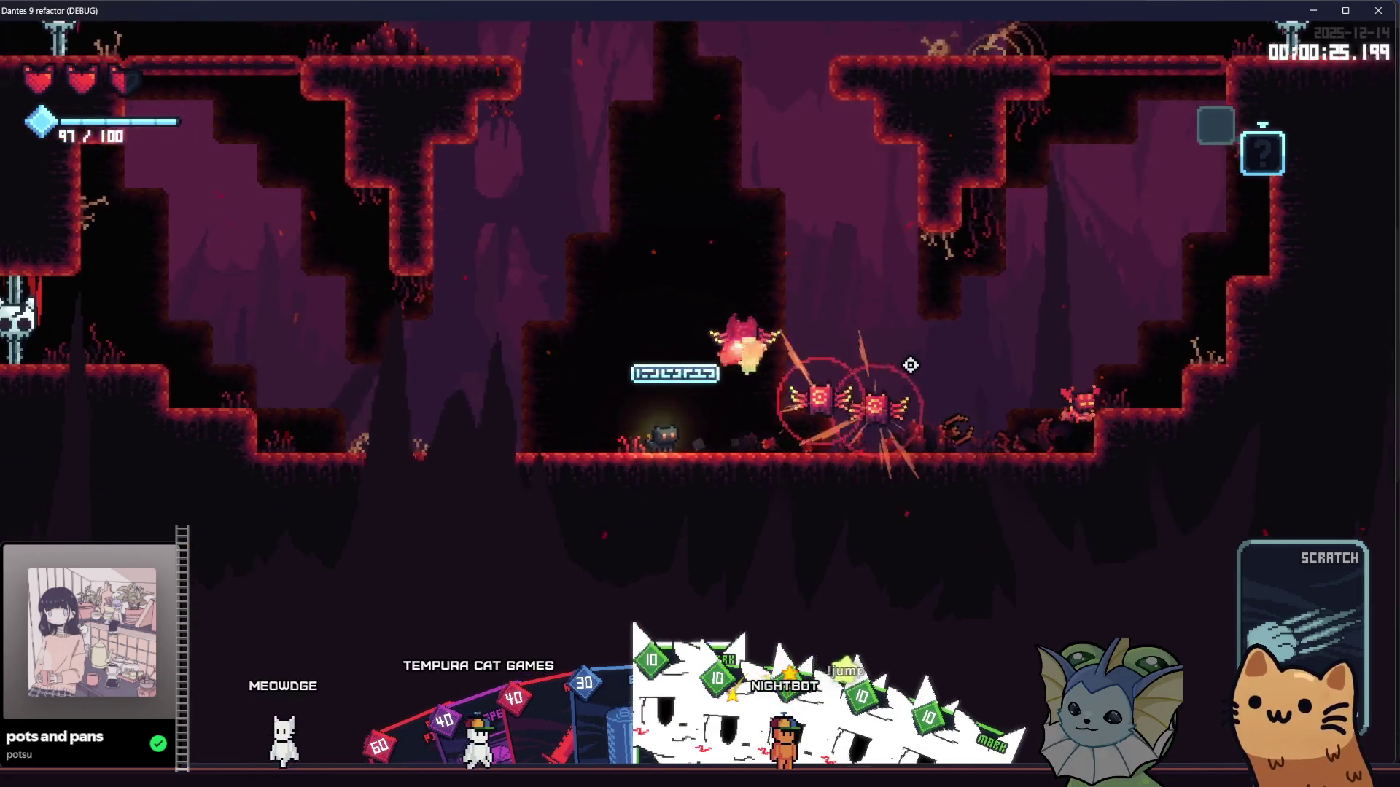
pyautogui.press('a')
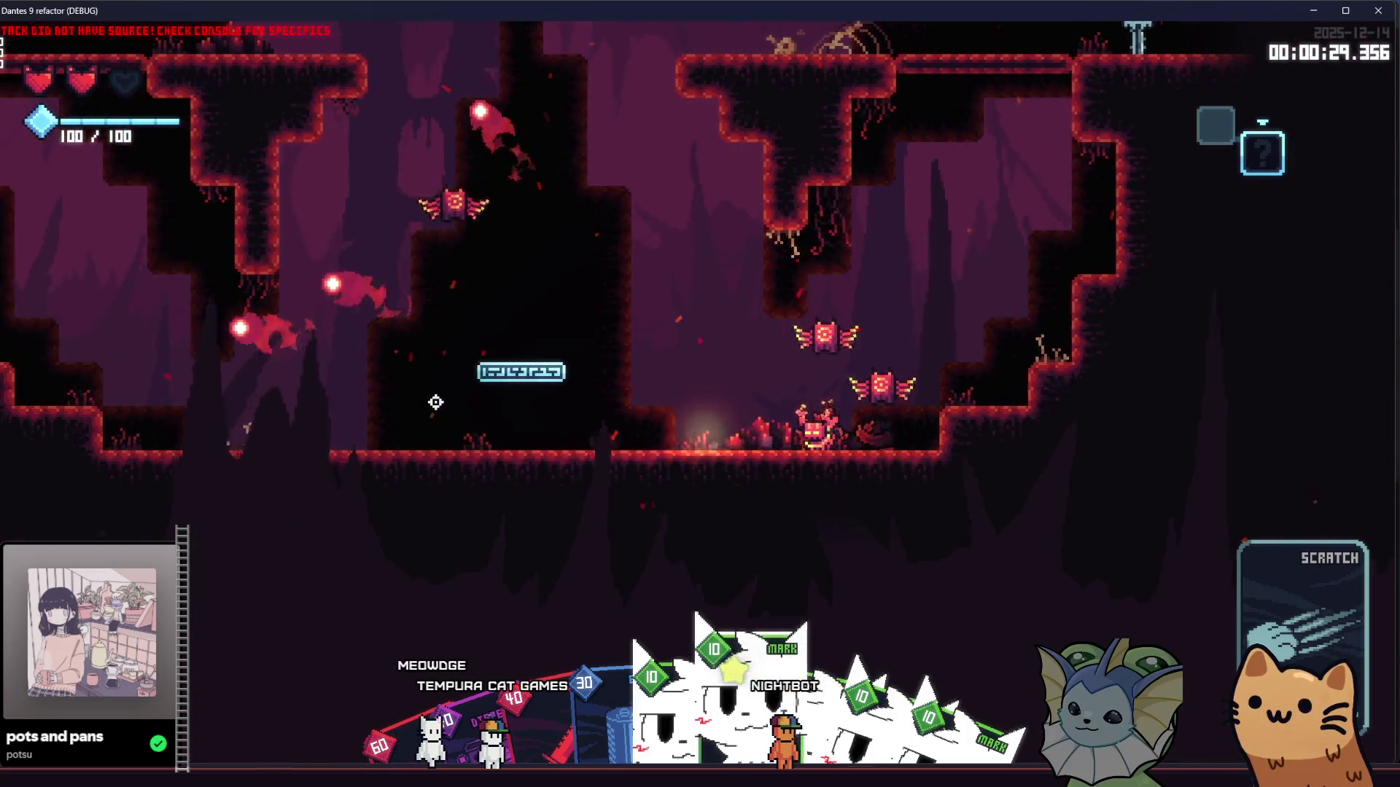
pyautogui.press('d')
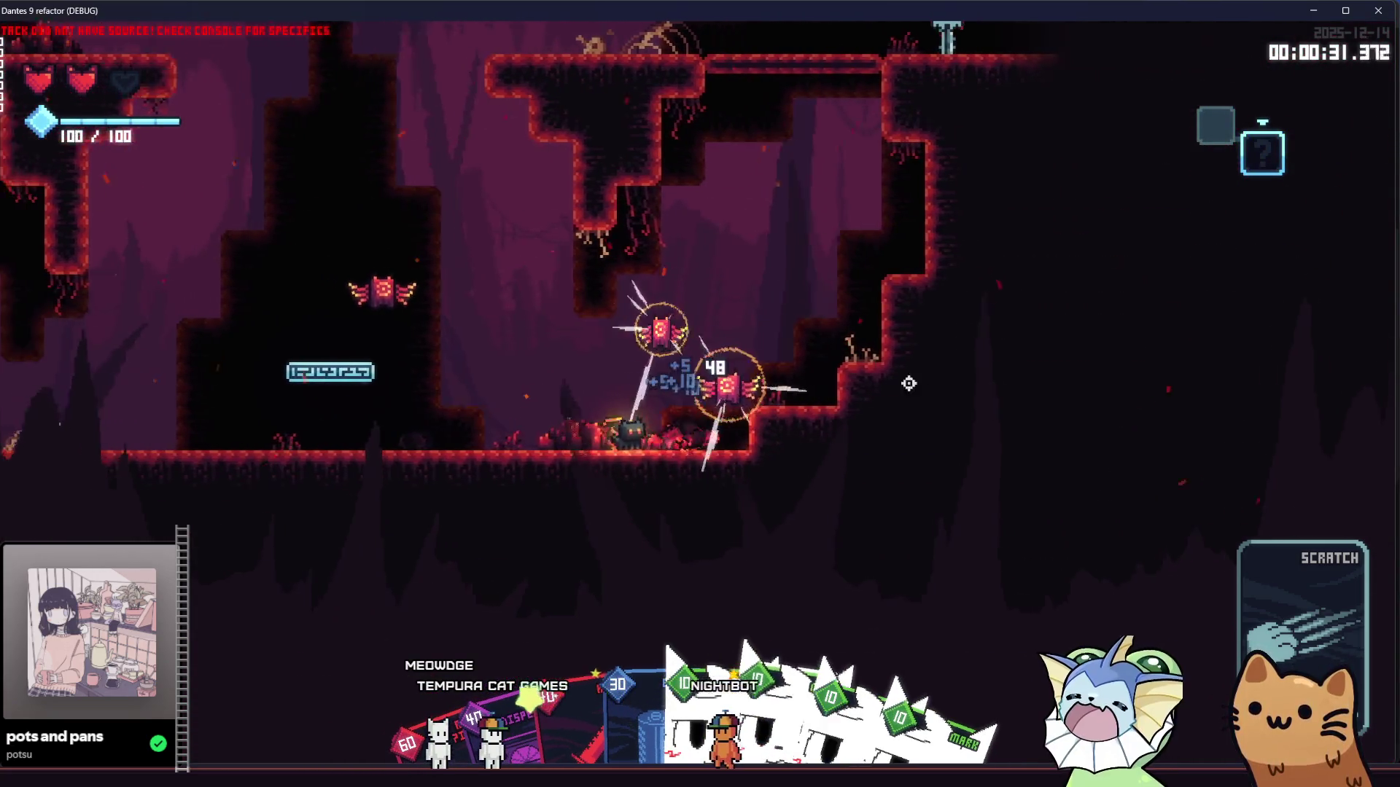
pyautogui.press('d')
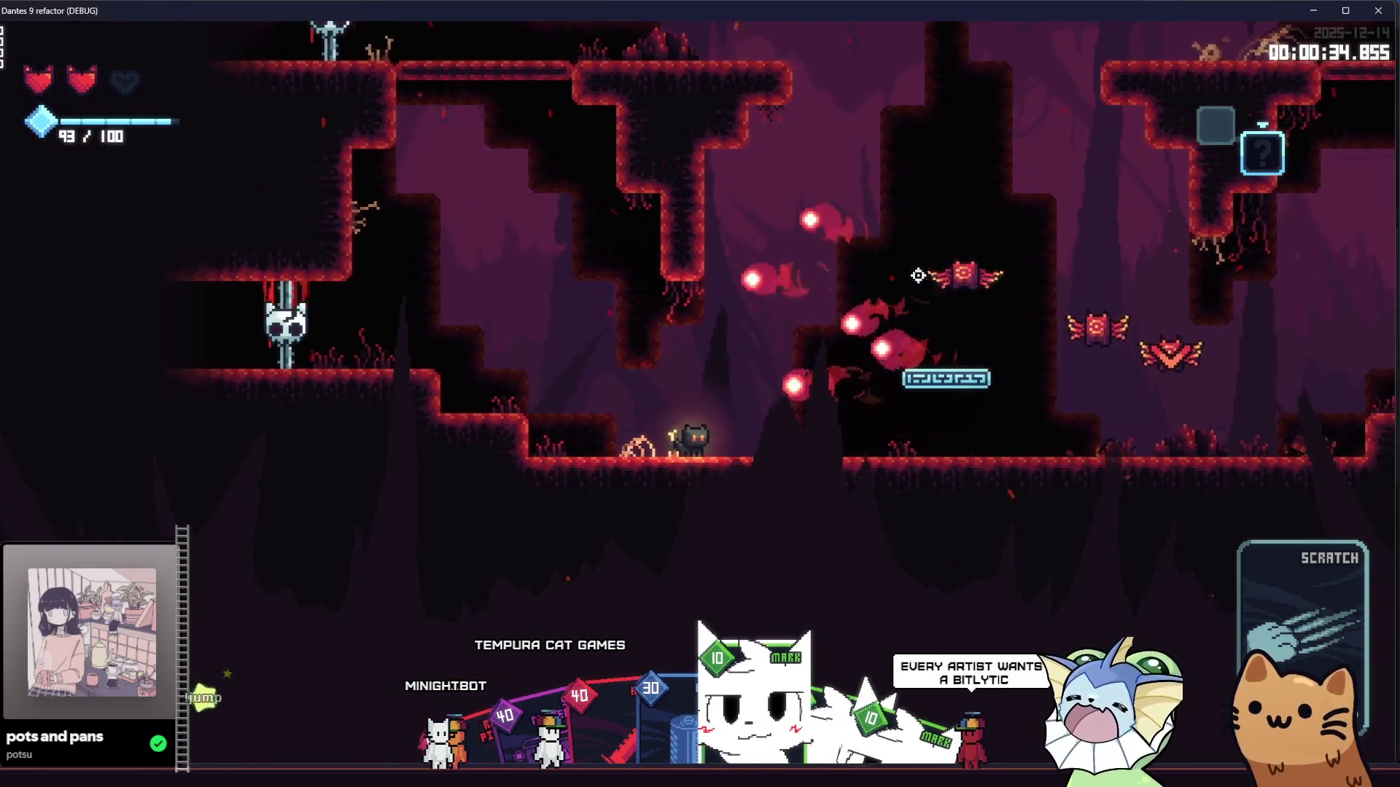
pyautogui.press('d')
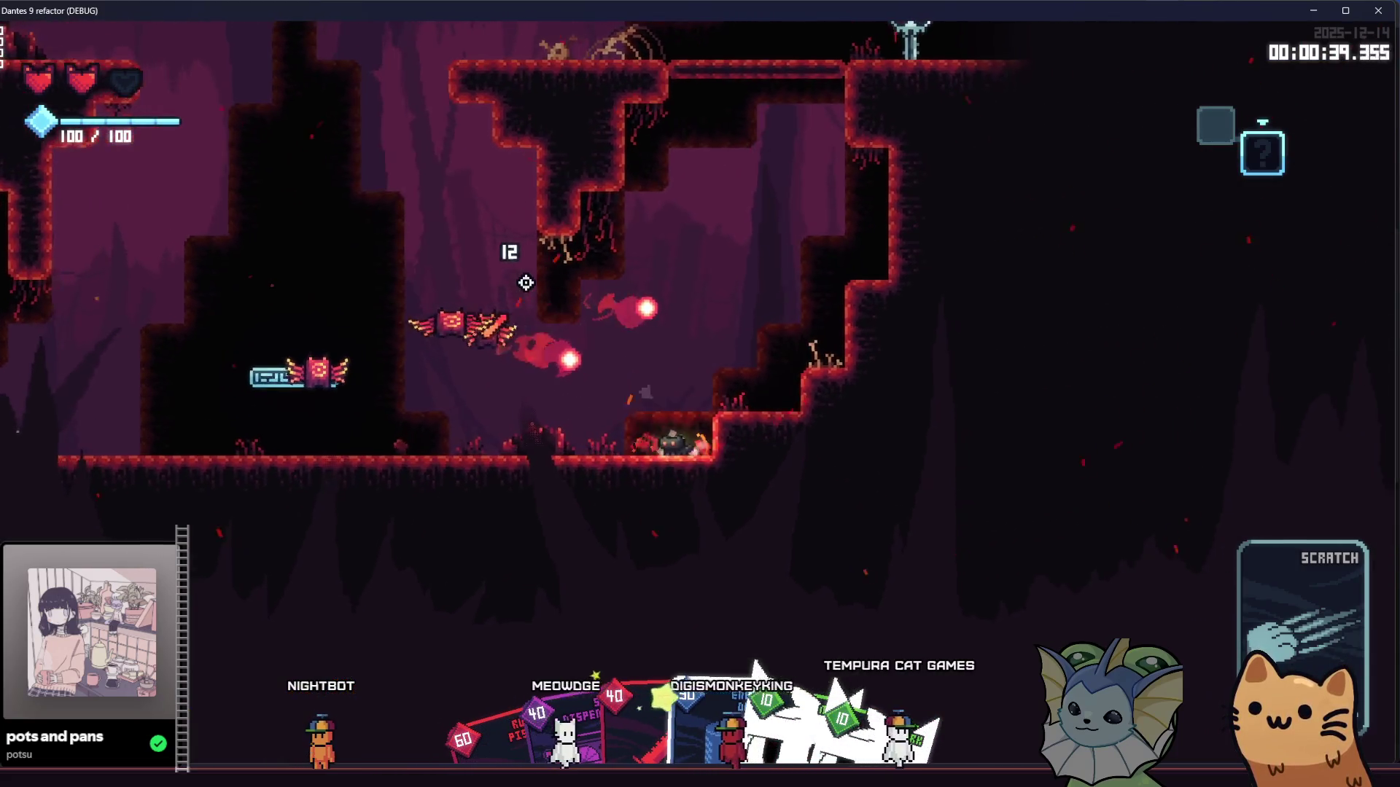
pyautogui.press('d')
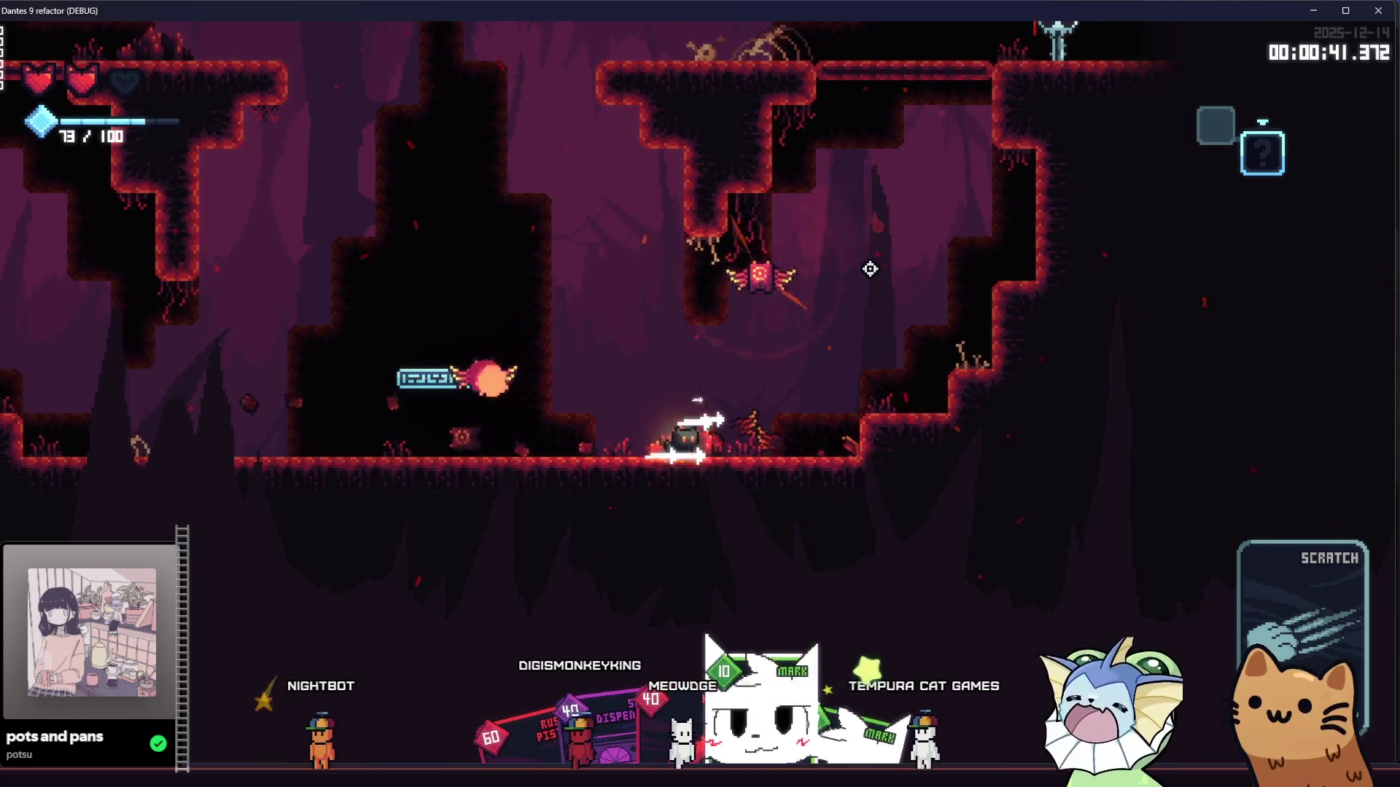
pyautogui.press('d')
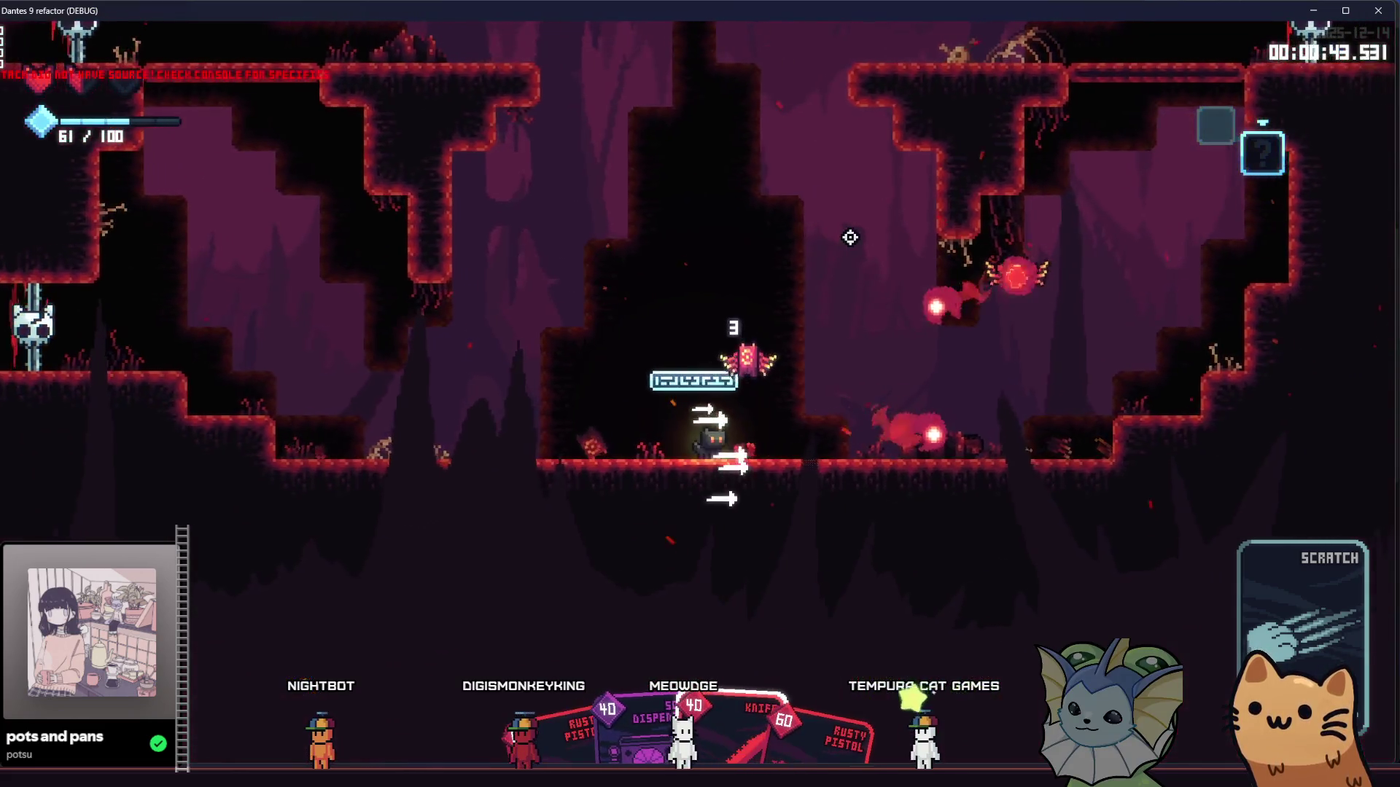
pyautogui.press('a')
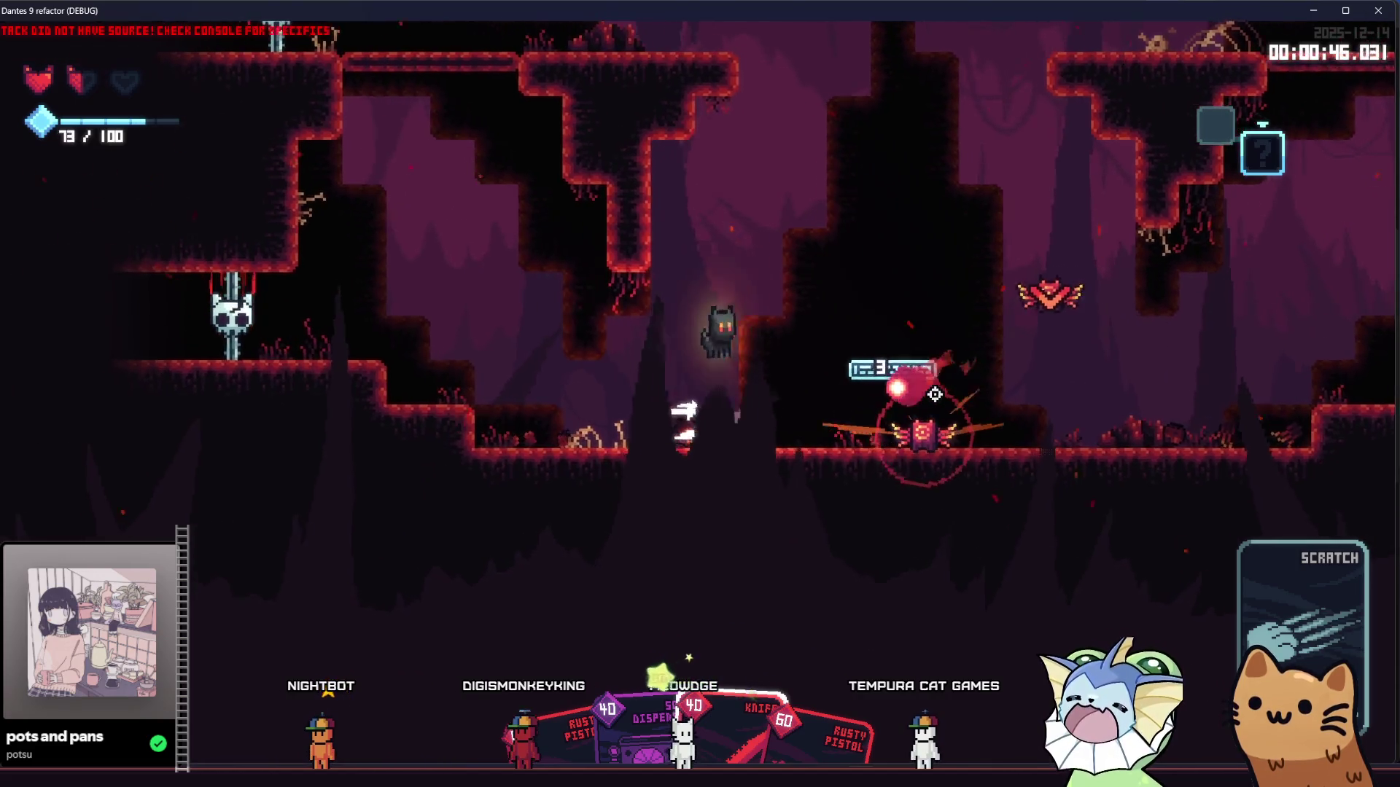
pyautogui.press('d')
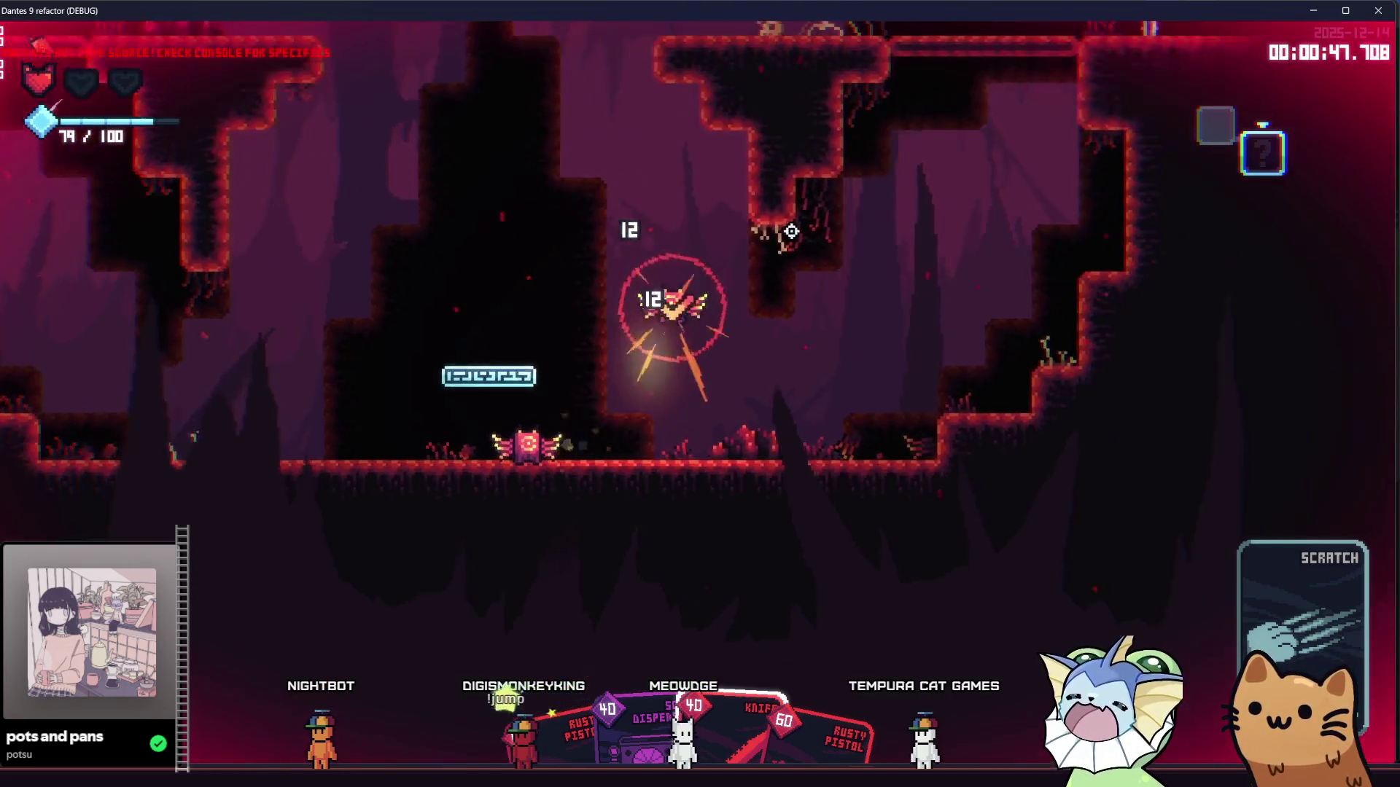
pyautogui.press('d')
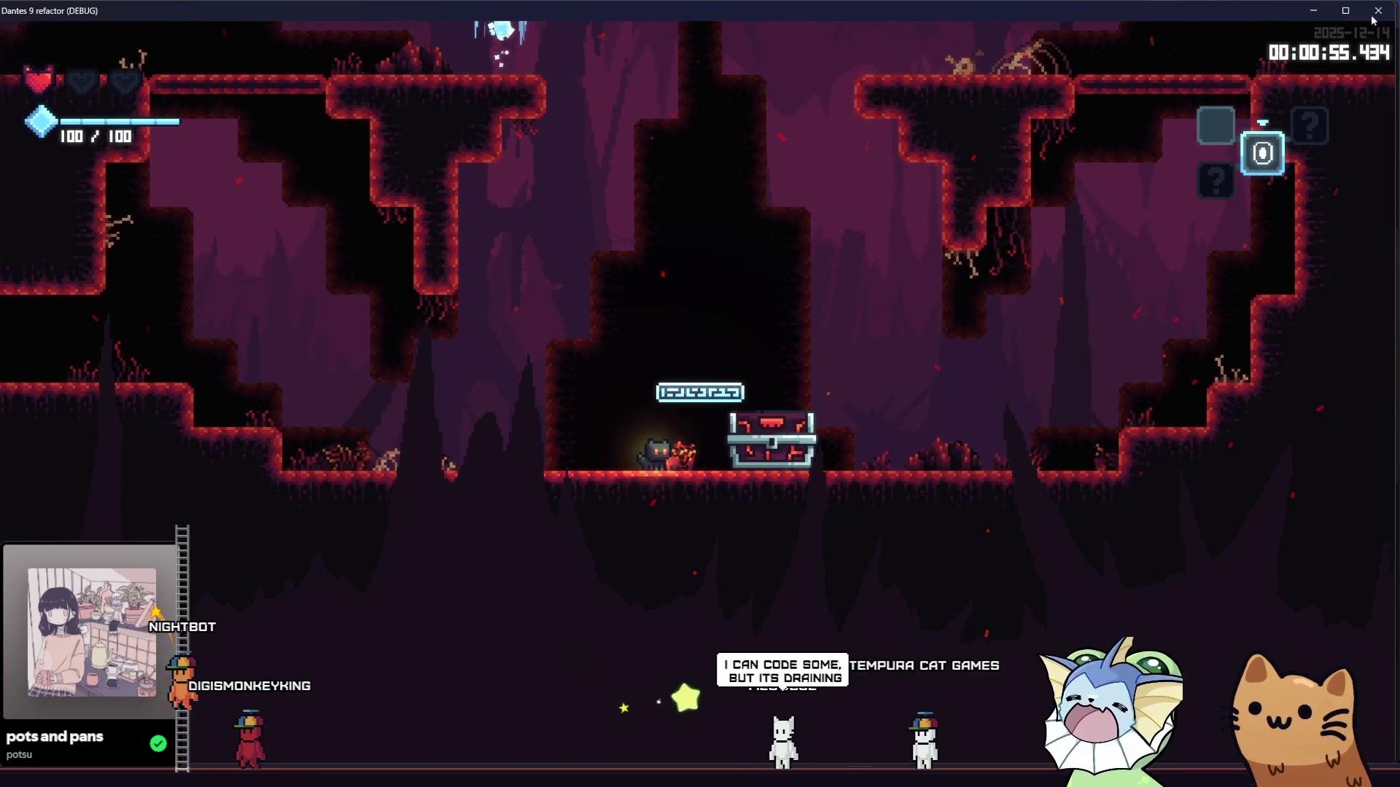
# Step: Close the game with F8 and return to enemy_mark_ability.gd in the editor
pyautogui.press('F8')
pyautogui.click(781, 259)
pyautogui.scroll(-1, 776, 270)
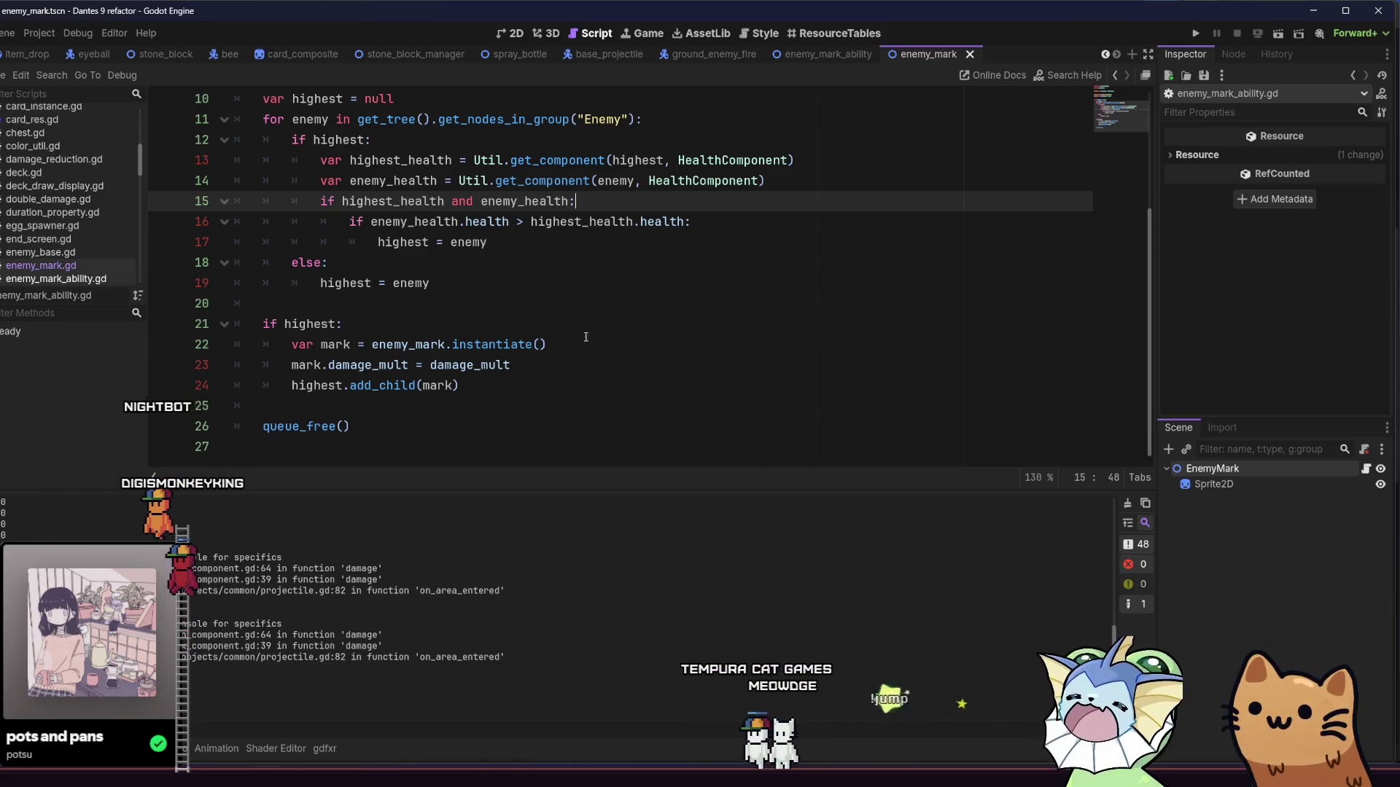
# Step: Under 'if highest:', add the condition 'if Util.get_component(highest, EnemyMark):'
pyautogui.click(339, 325)
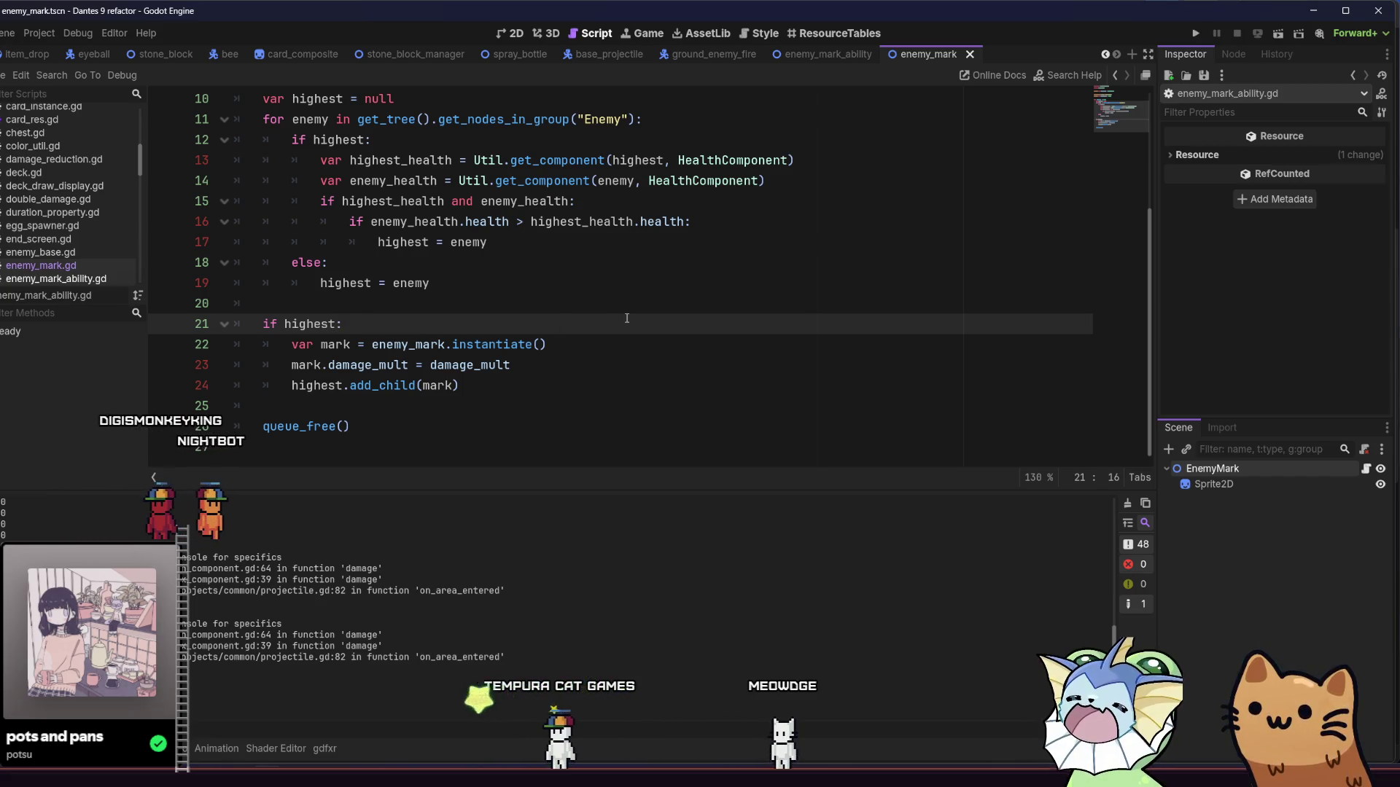
pyautogui.press('Return')
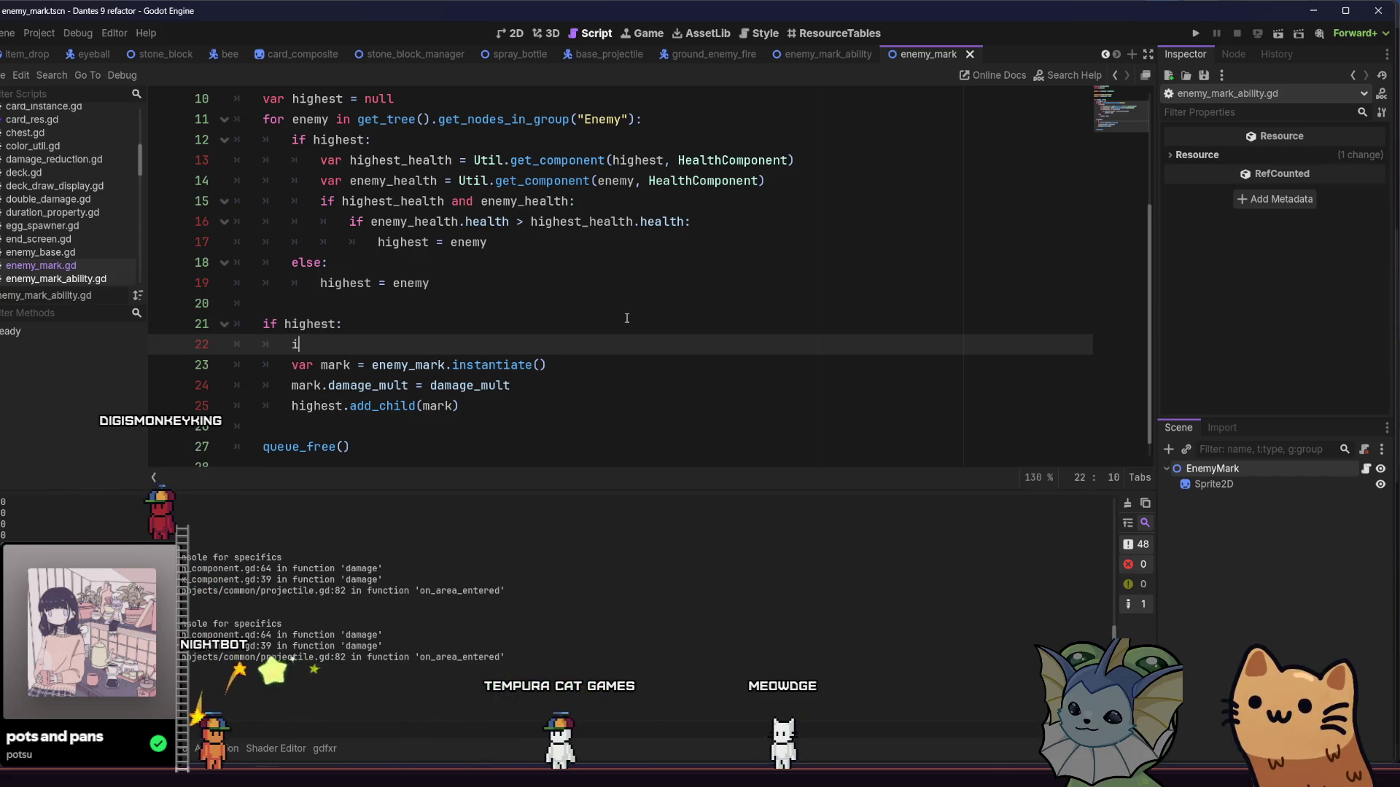
pyautogui.write('f hi')
pyautogui.press('Return')
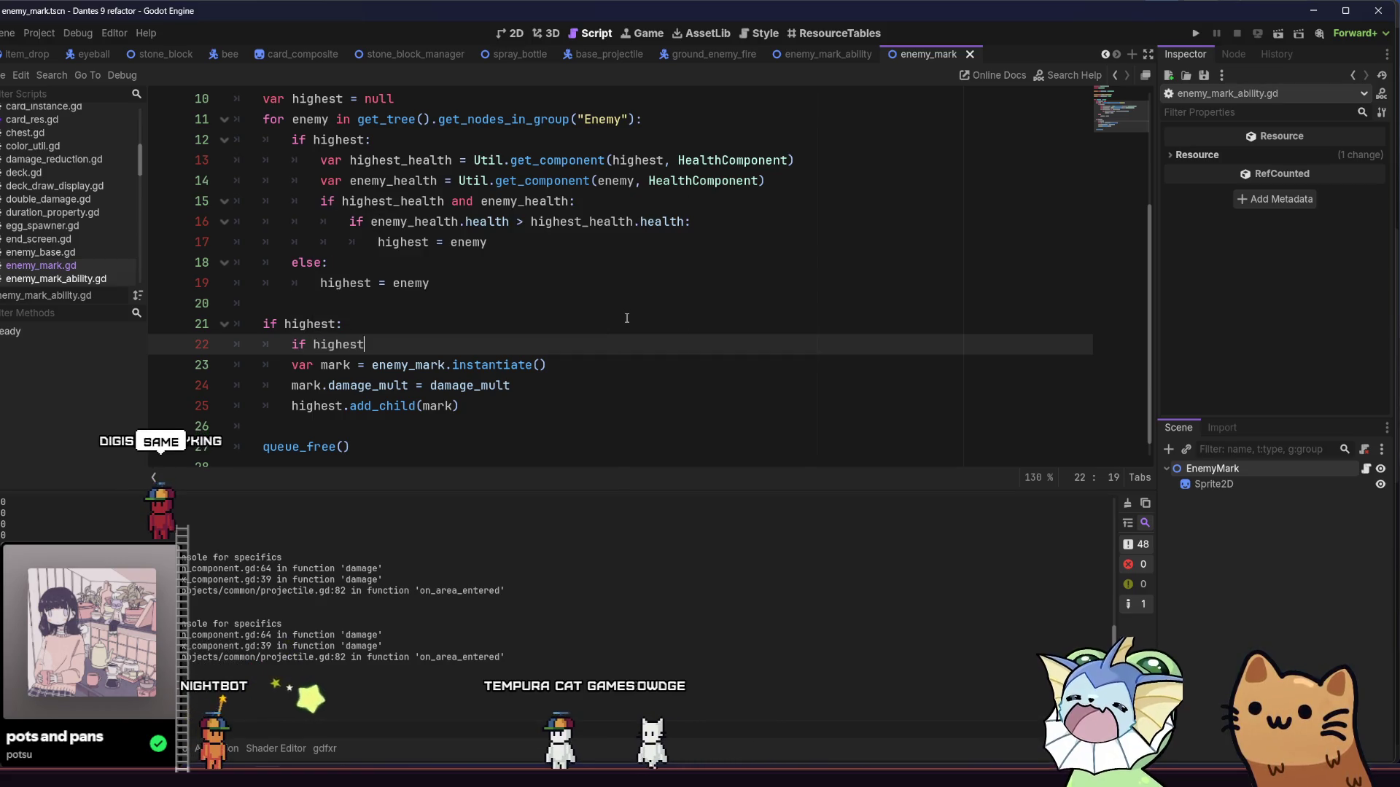
pyautogui.write('ge')
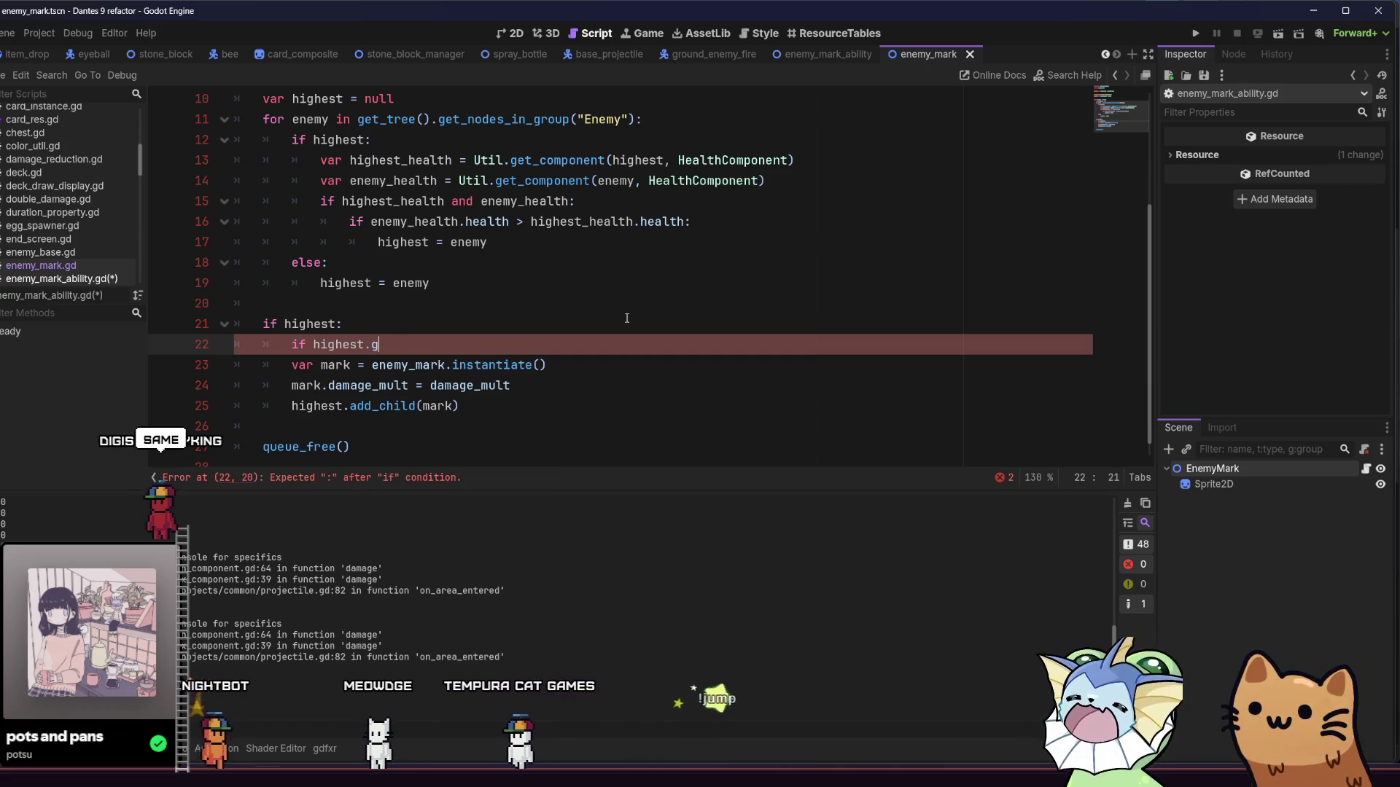
pyautogui.press('BackSpace')
pyautogui.press('BackSpace')
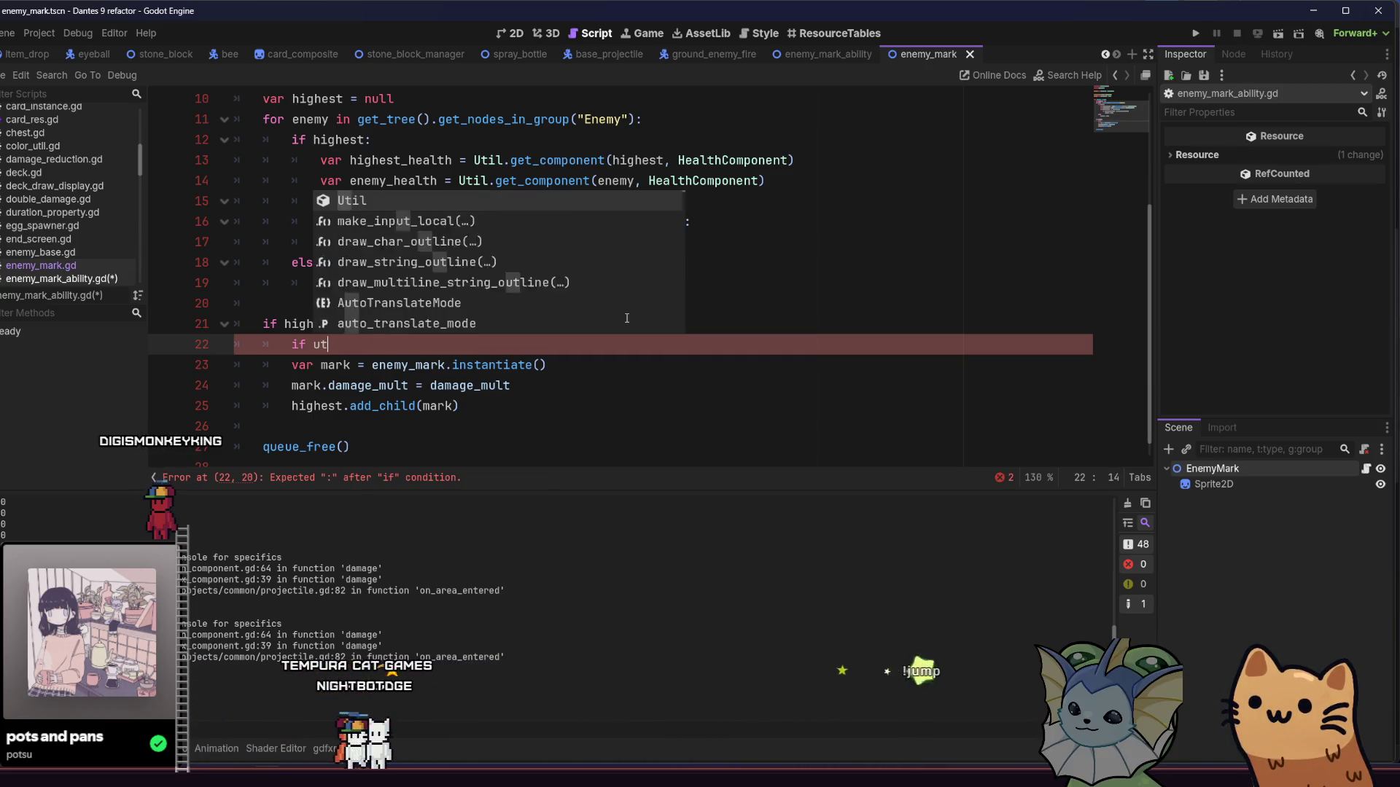
pyautogui.press('Return')
pyautogui.write('.get')
pyautogui.press('Return')
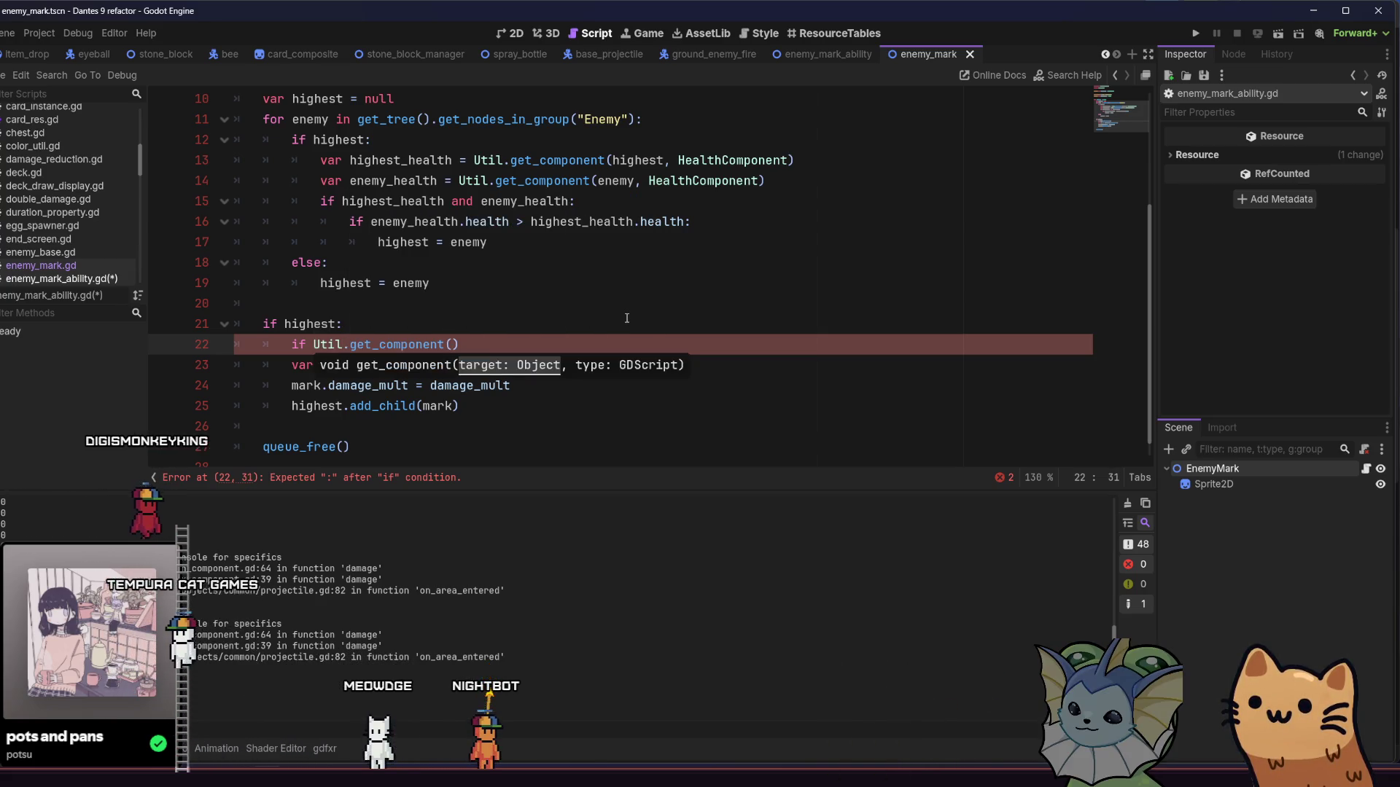
pyautogui.press('Return')
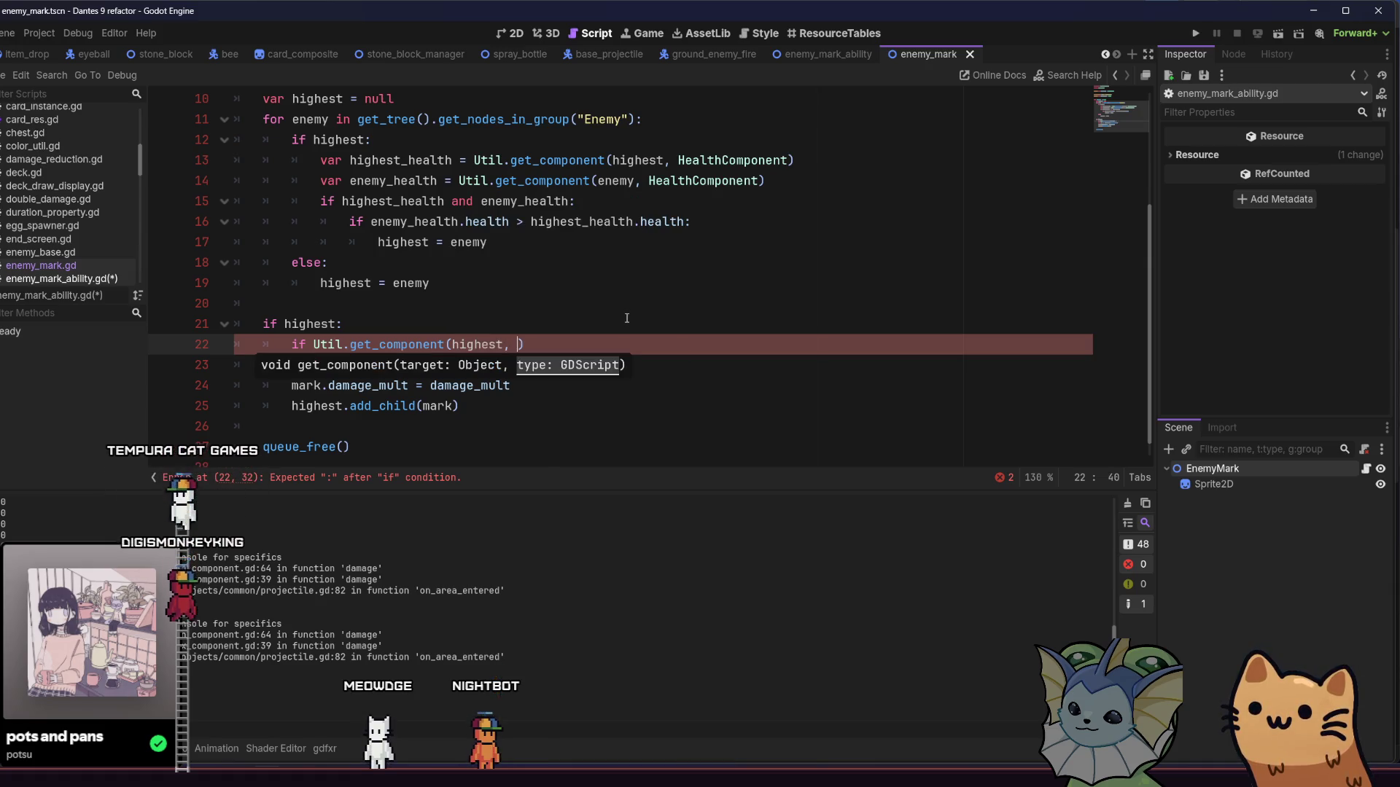
pyautogui.write('Dam')
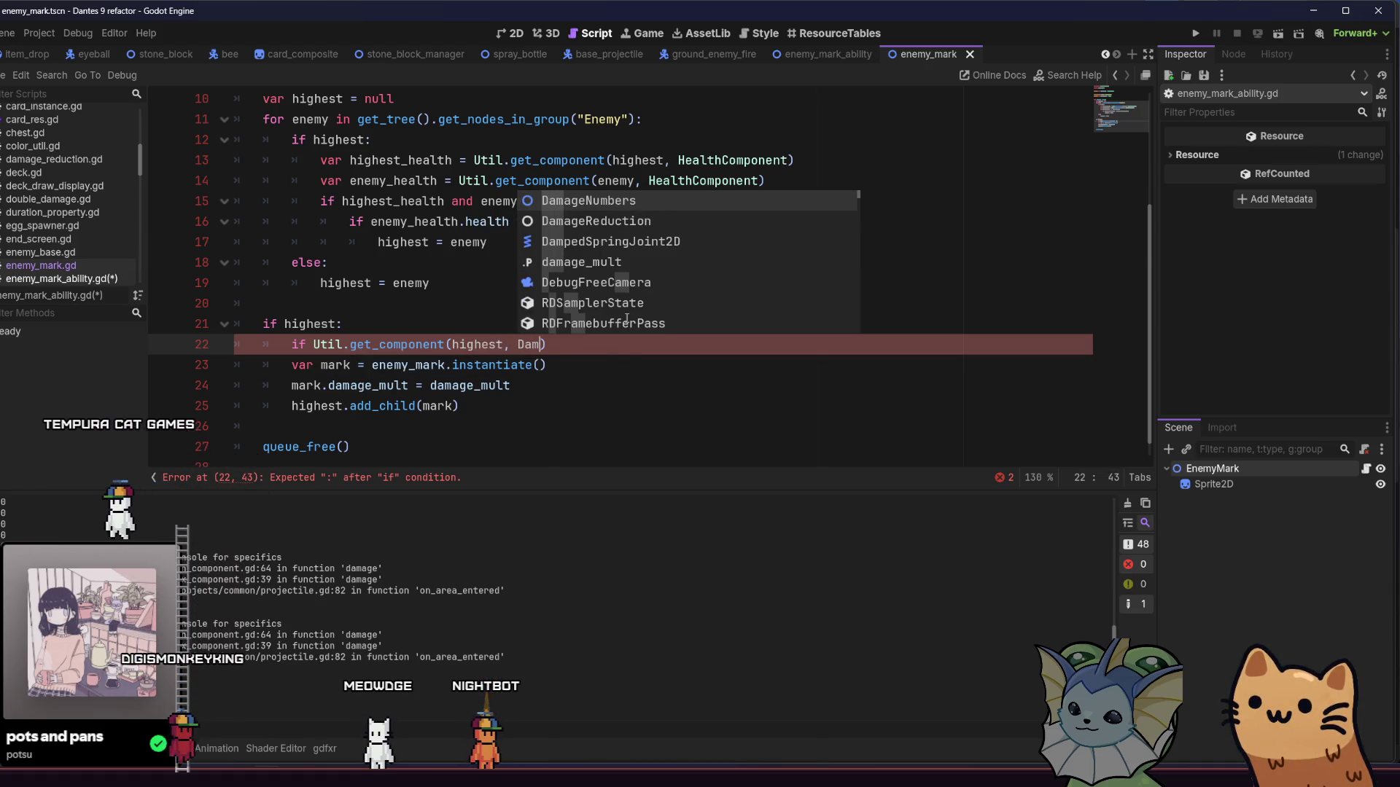
pyautogui.press('BackSpace')
pyautogui.press('BackSpace')
pyautogui.press('BackSpace')
pyautogui.write('Enem')
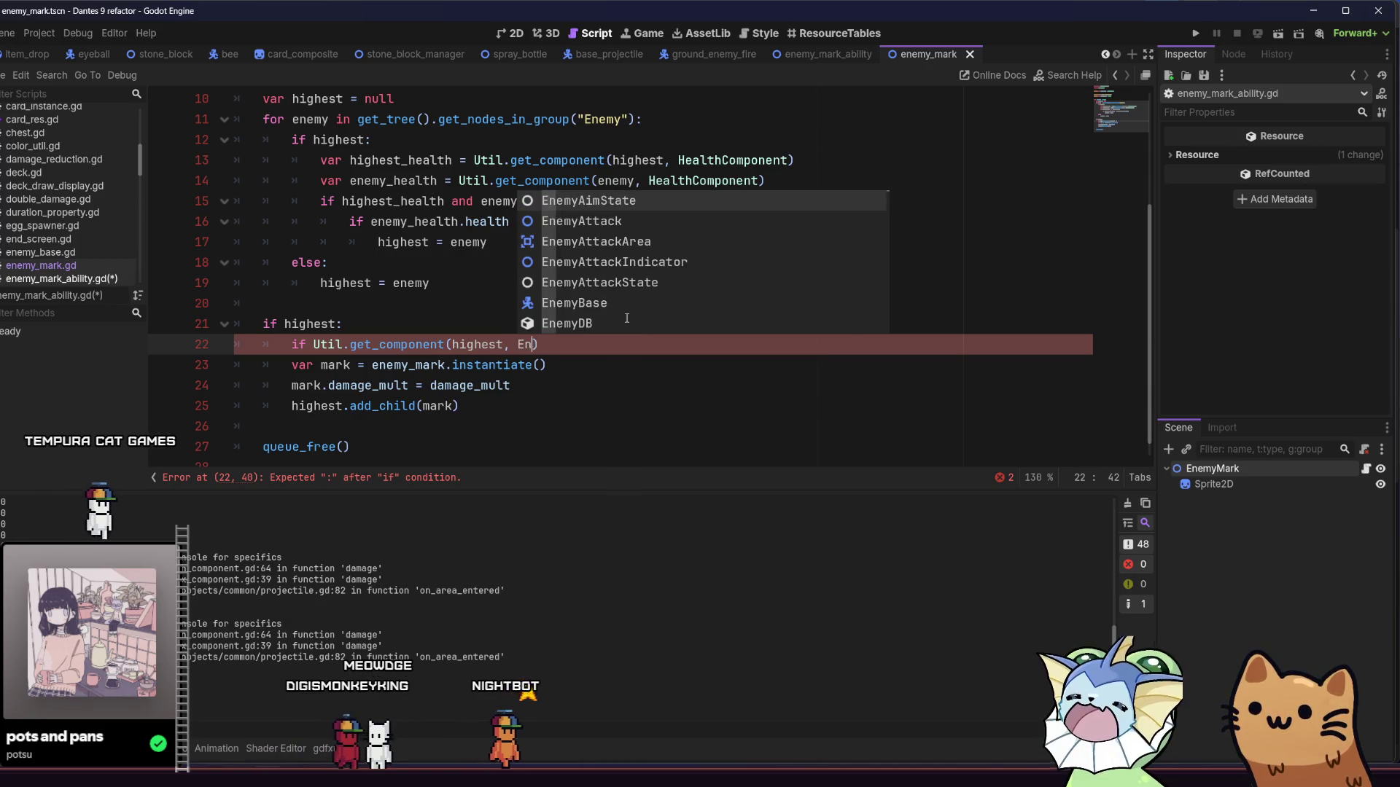
pyautogui.write('yMar')
pyautogui.press('Return')
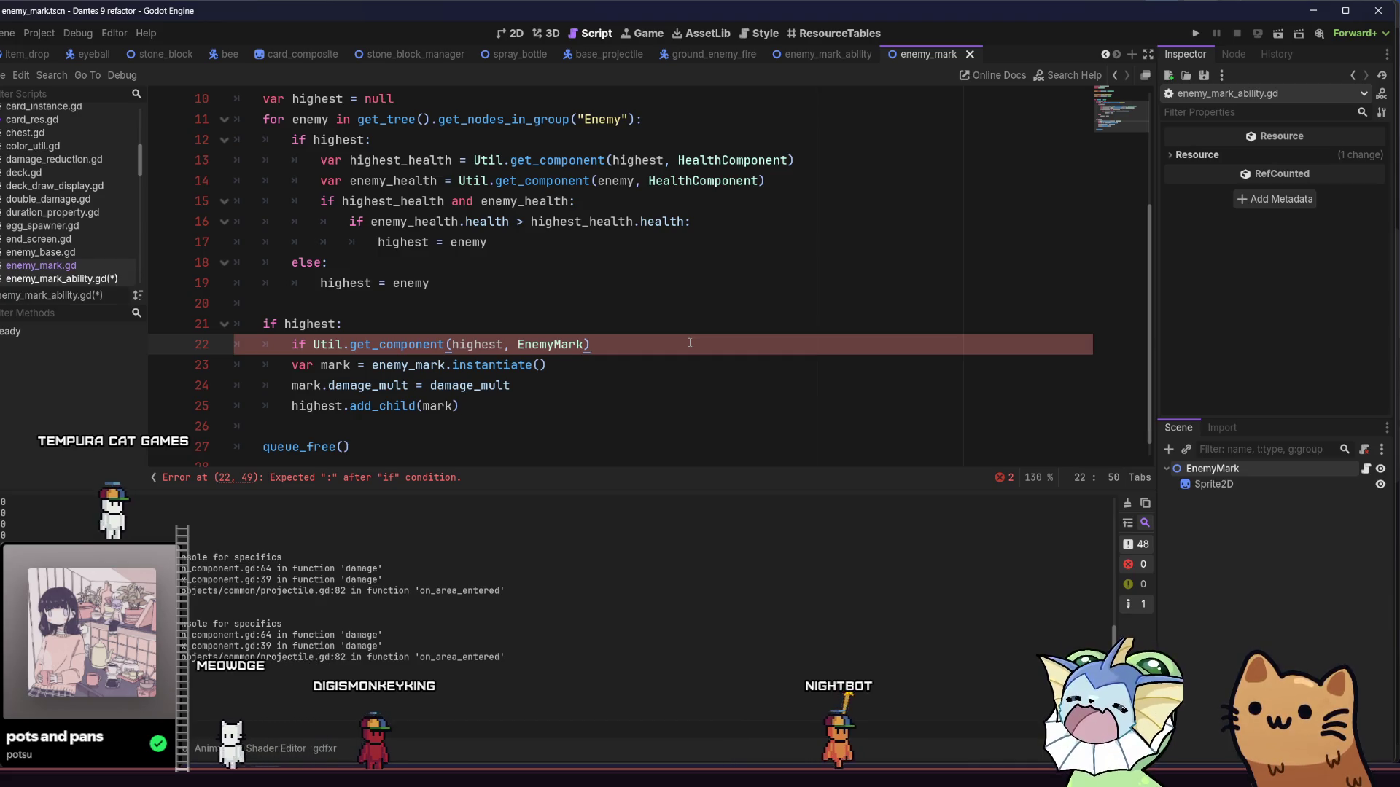
pyautogui.write(':')
pyautogui.press('Return')
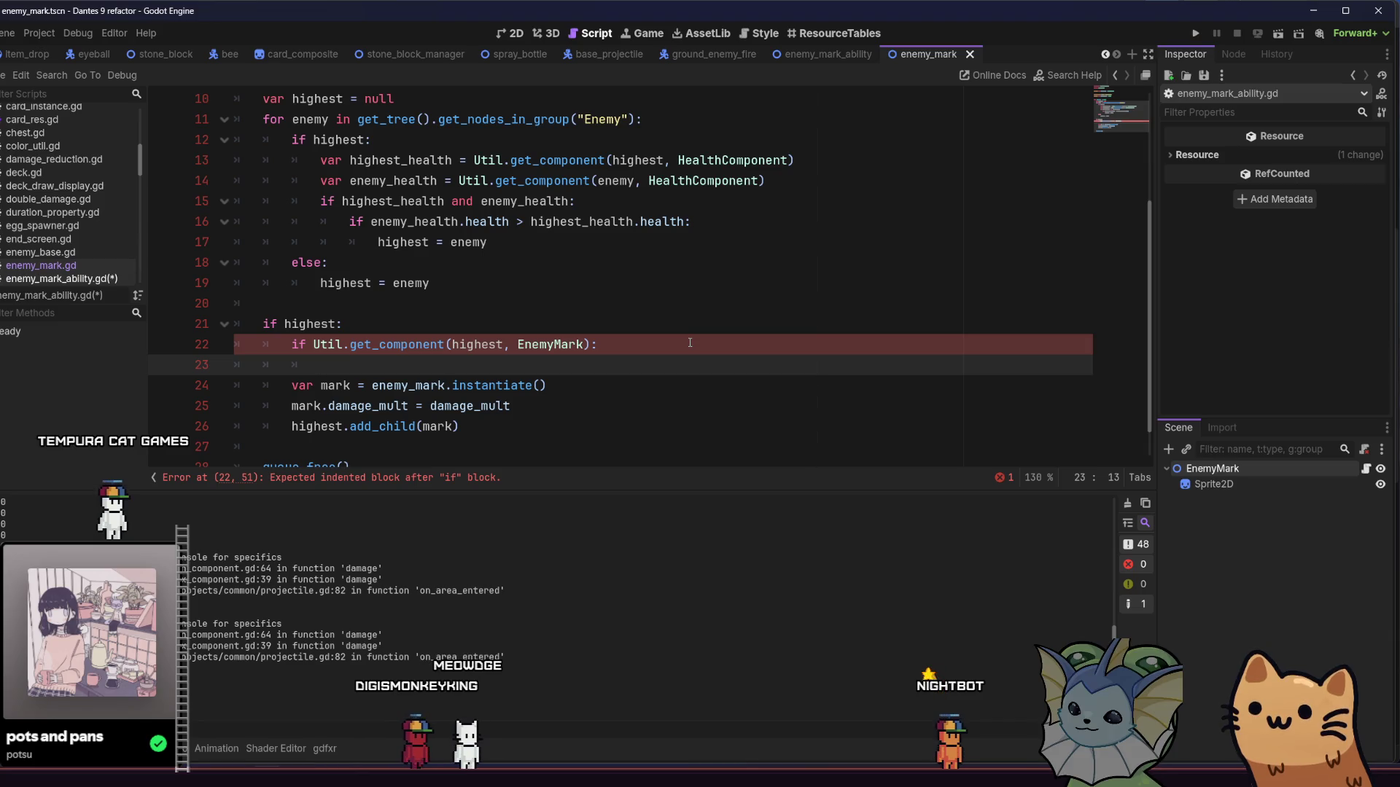
# Step: Start a 'var m =' line above the EnemyMark check and select its get_component call
pyautogui.click(358, 323)
pyautogui.press('Return')
pyautogui.write('var')
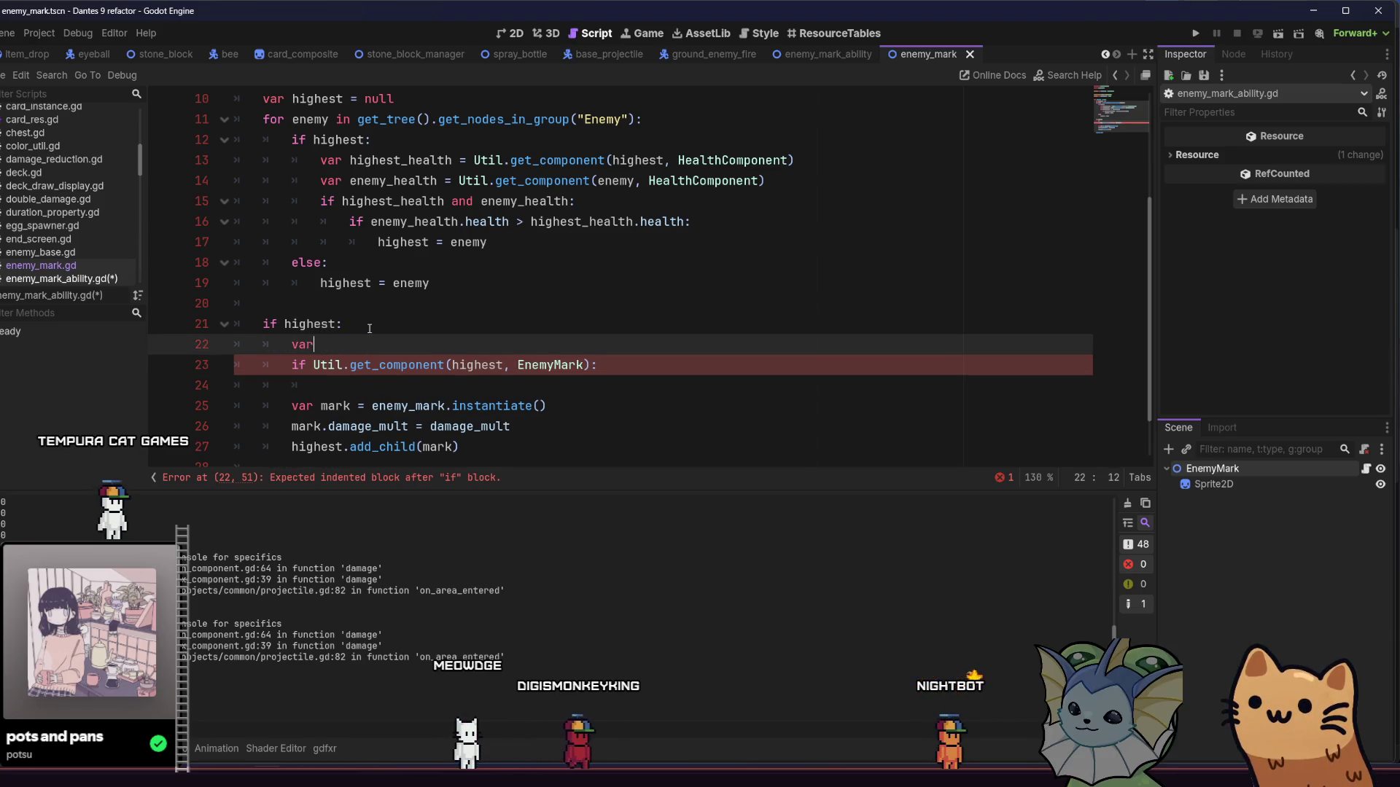
pyautogui.write('mar')
pyautogui.press('BackSpace')
pyautogui.press('BackSpace')
pyautogui.press('BackSpace')
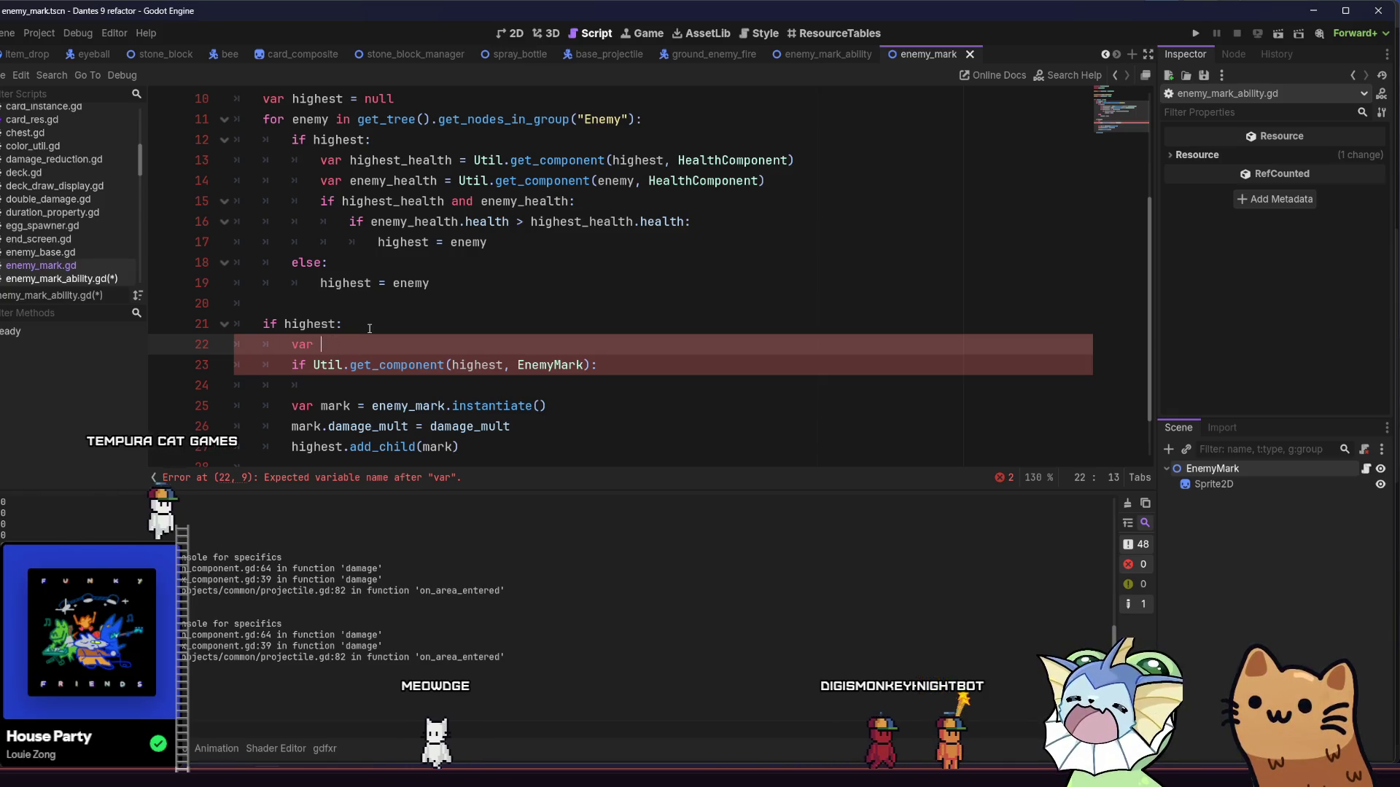
pyautogui.write('mark')
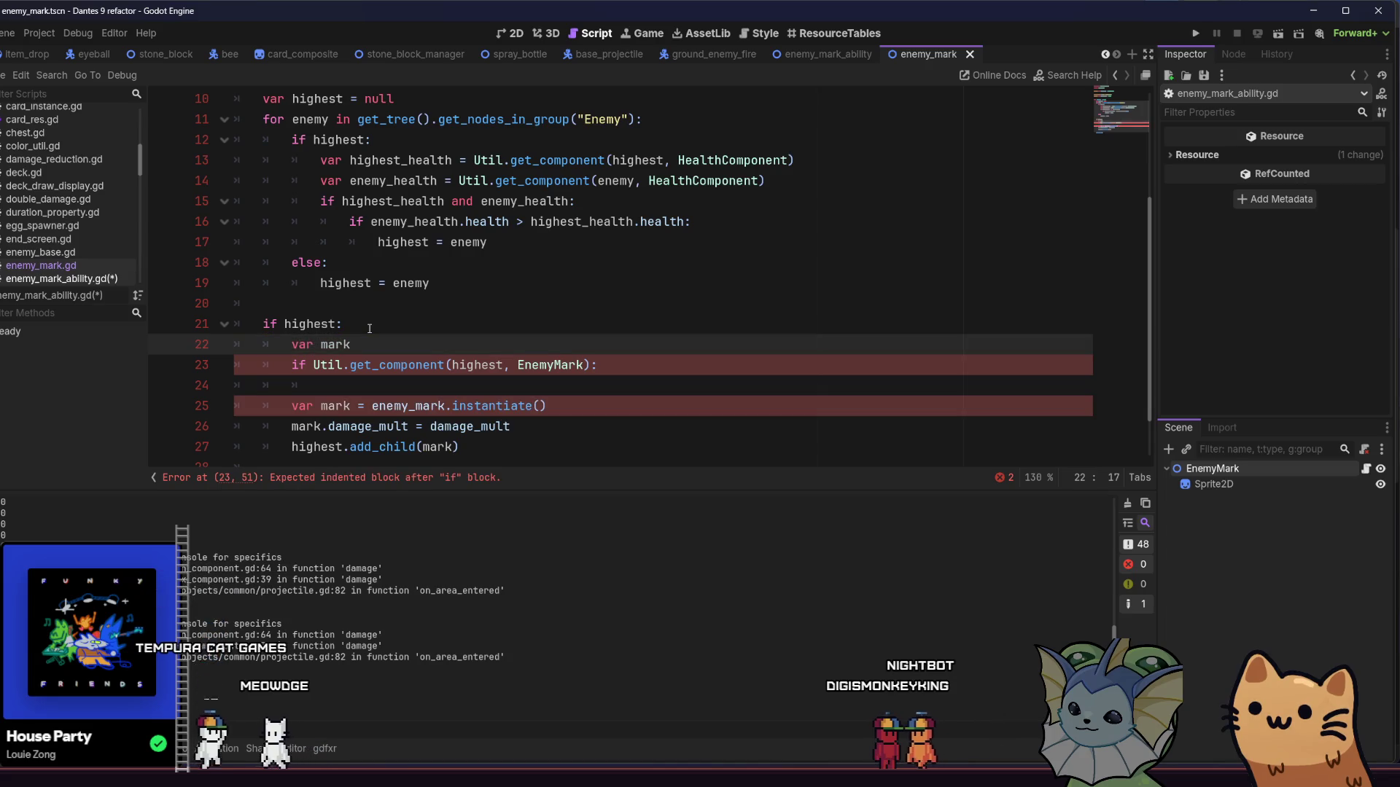
pyautogui.press('BackSpace')
pyautogui.press('BackSpace')
pyautogui.press('BackSpace')
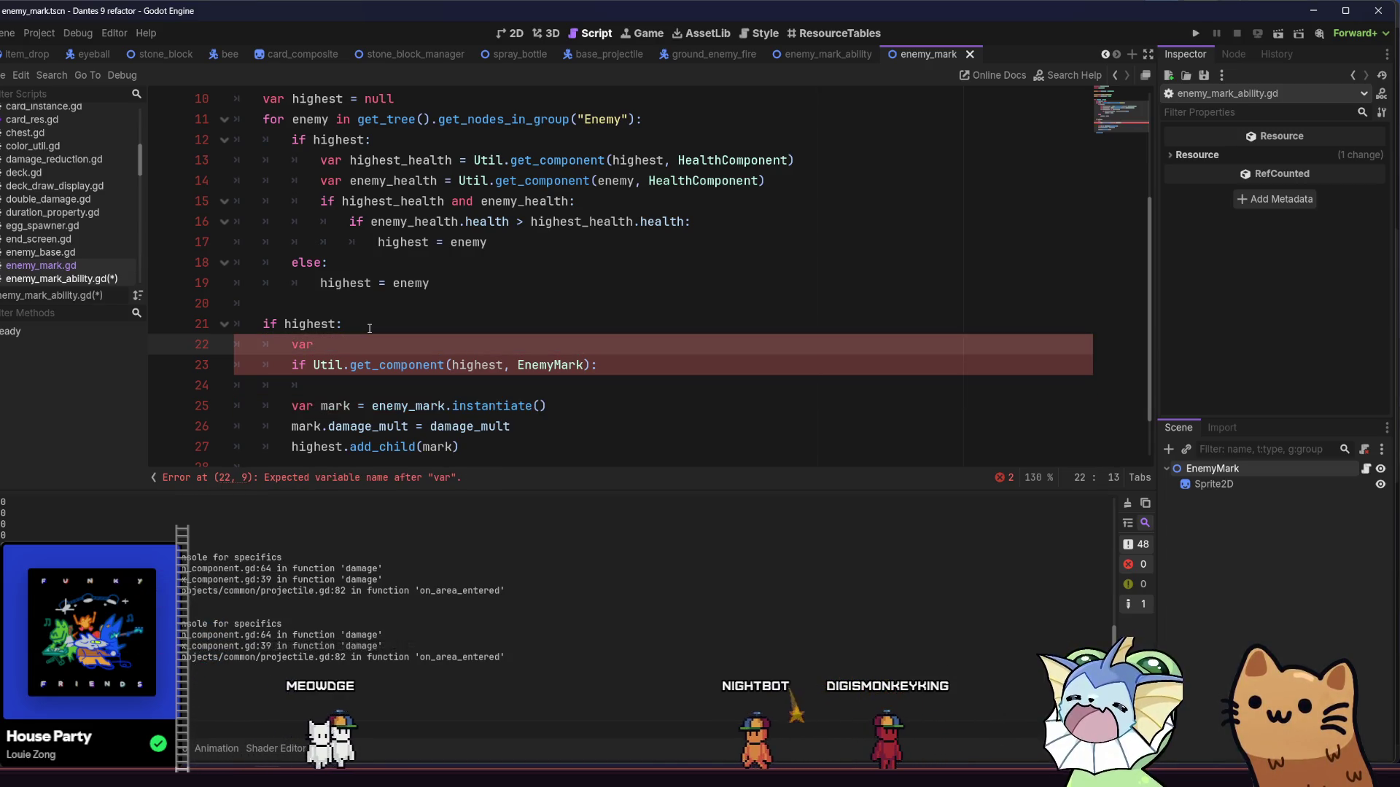
pyautogui.write('m -')
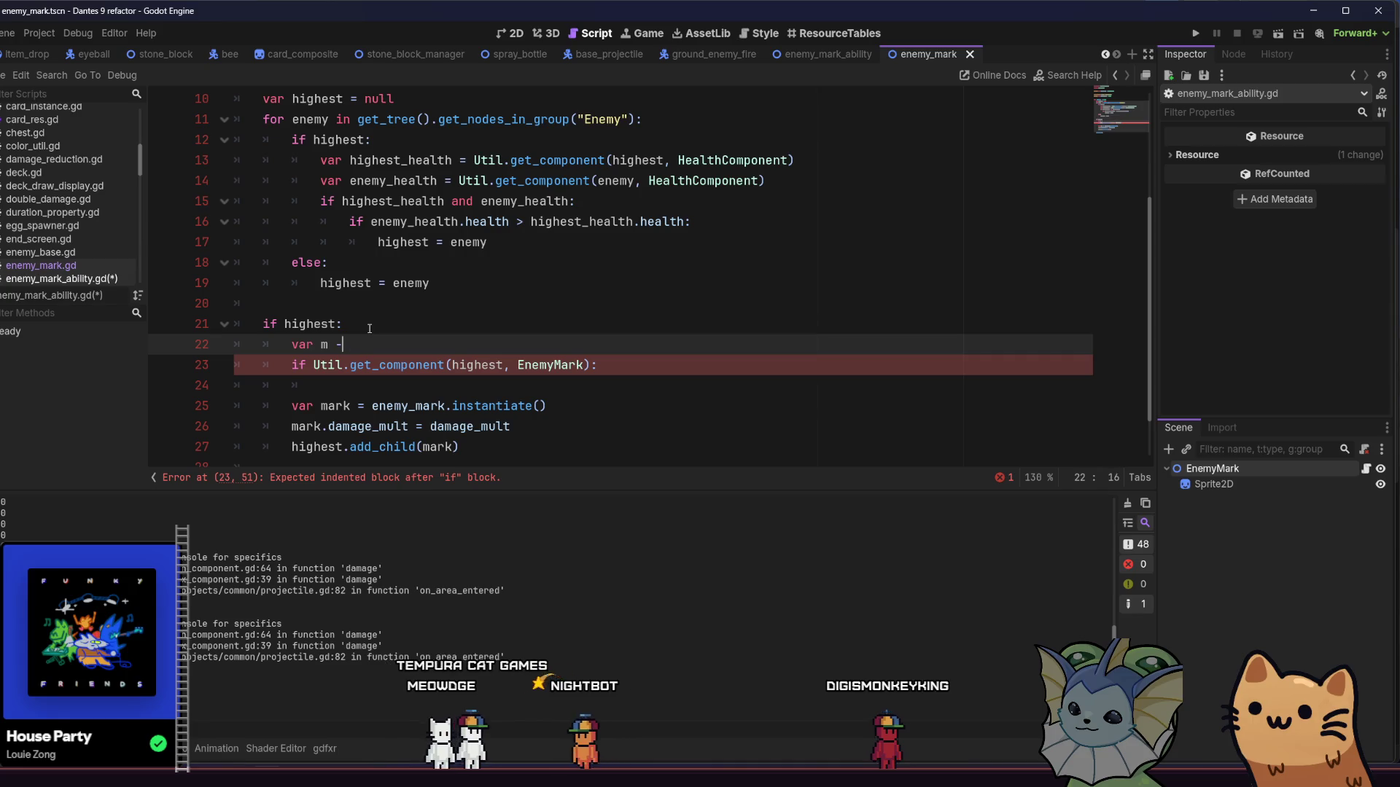
pyautogui.moveTo(313, 364); pyautogui.dragTo(598, 364)
# Step: Assign the get_component result to m and add 'if m: m.damage_mult += damage_mult'
pyautogui.hotkey('ctrl', 'c')
pyautogui.click(342, 344)
pyautogui.hotkey('ctrl', 'v')
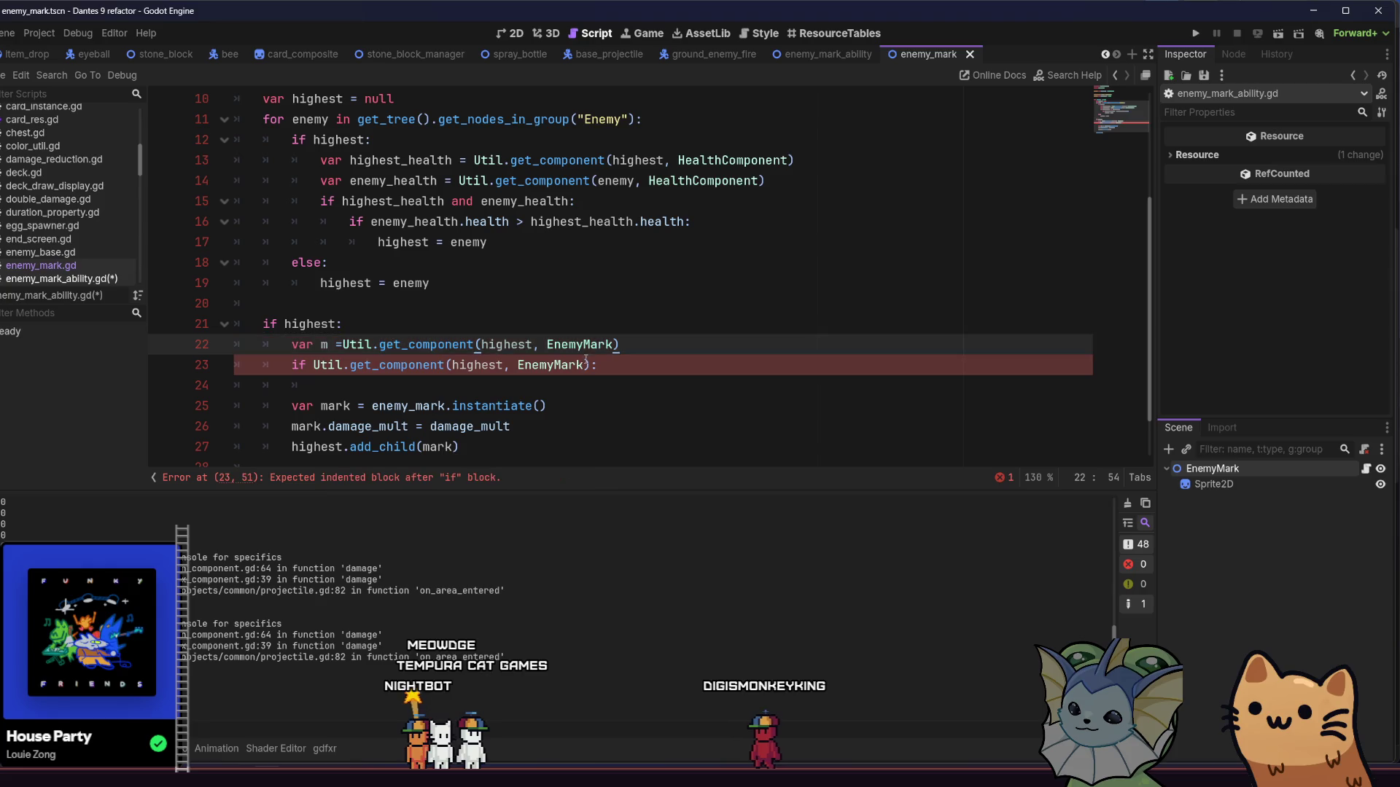
pyautogui.click(321, 364)
pyautogui.moveTo(318, 364); pyautogui.dragTo(313, 365)
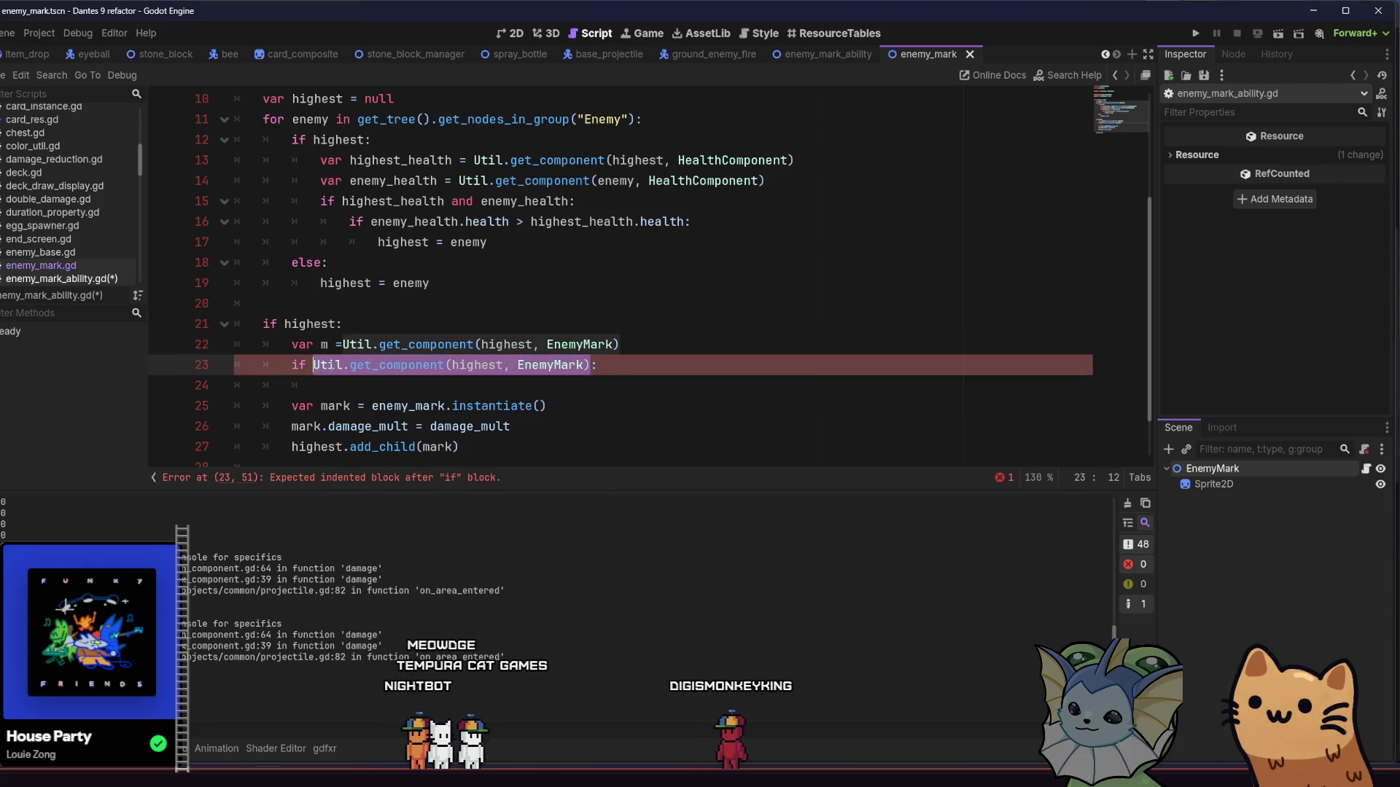
pyautogui.write('m:')
pyautogui.press('Return')
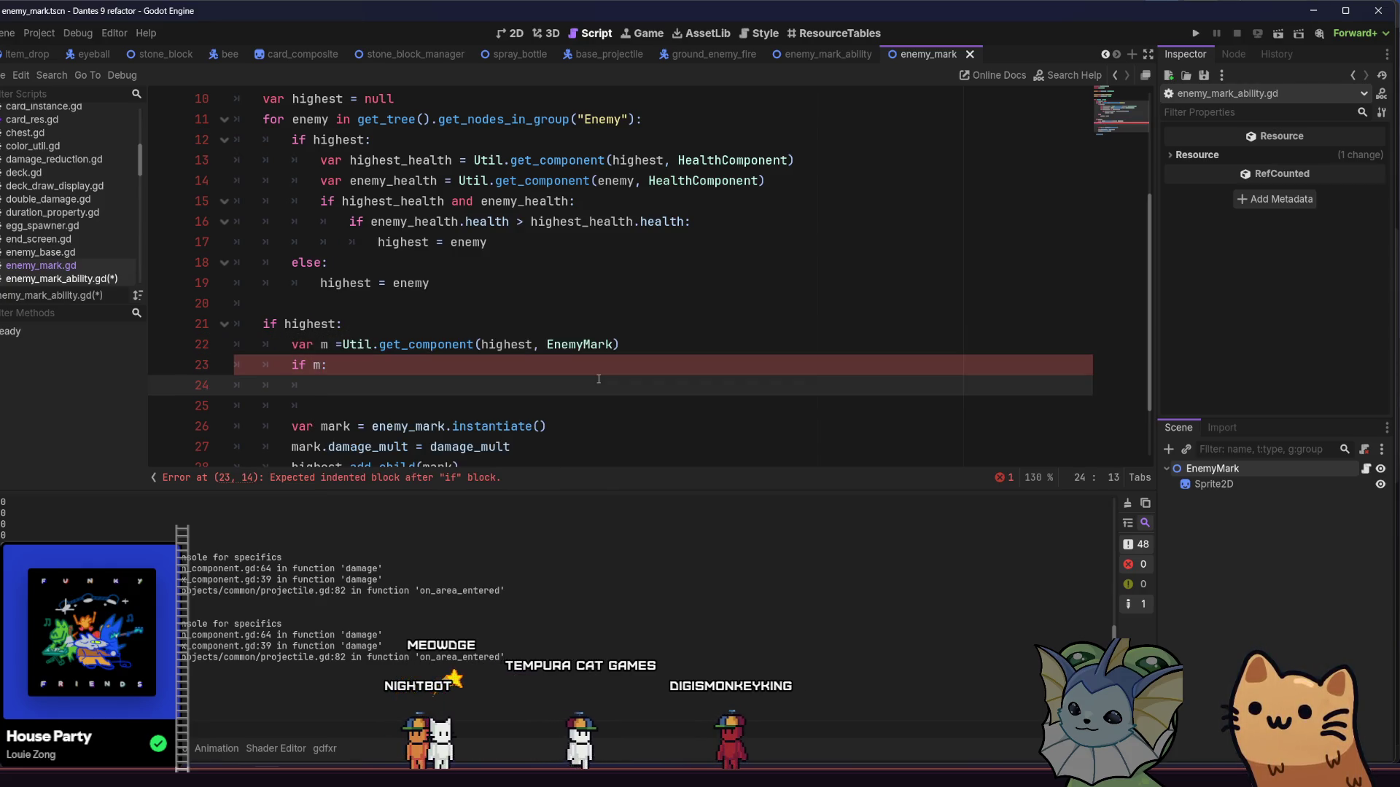
pyautogui.write('m.da')
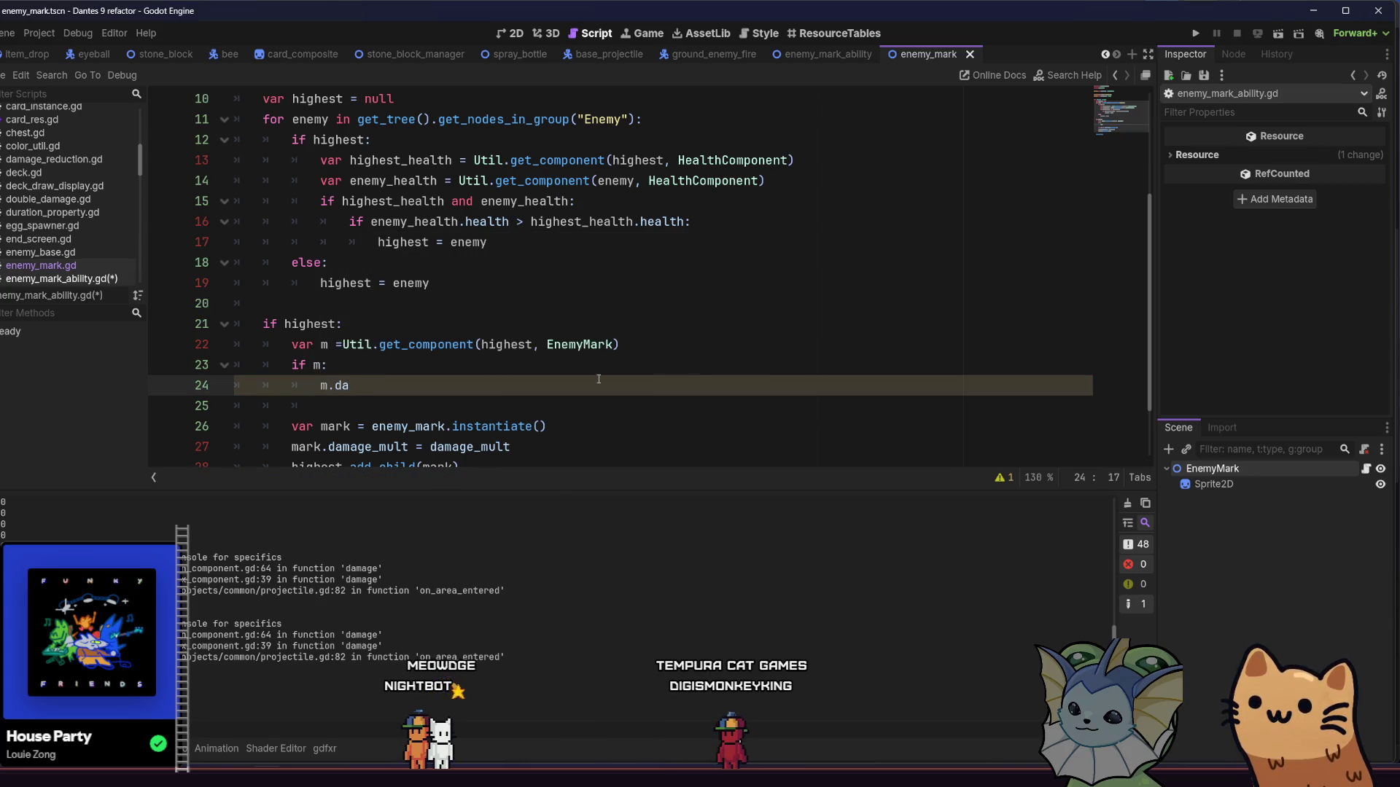
pyautogui.press('BackSpace')
pyautogui.press('BackSpace')
pyautogui.press('Escape')
pyautogui.write('damage_mult +=')
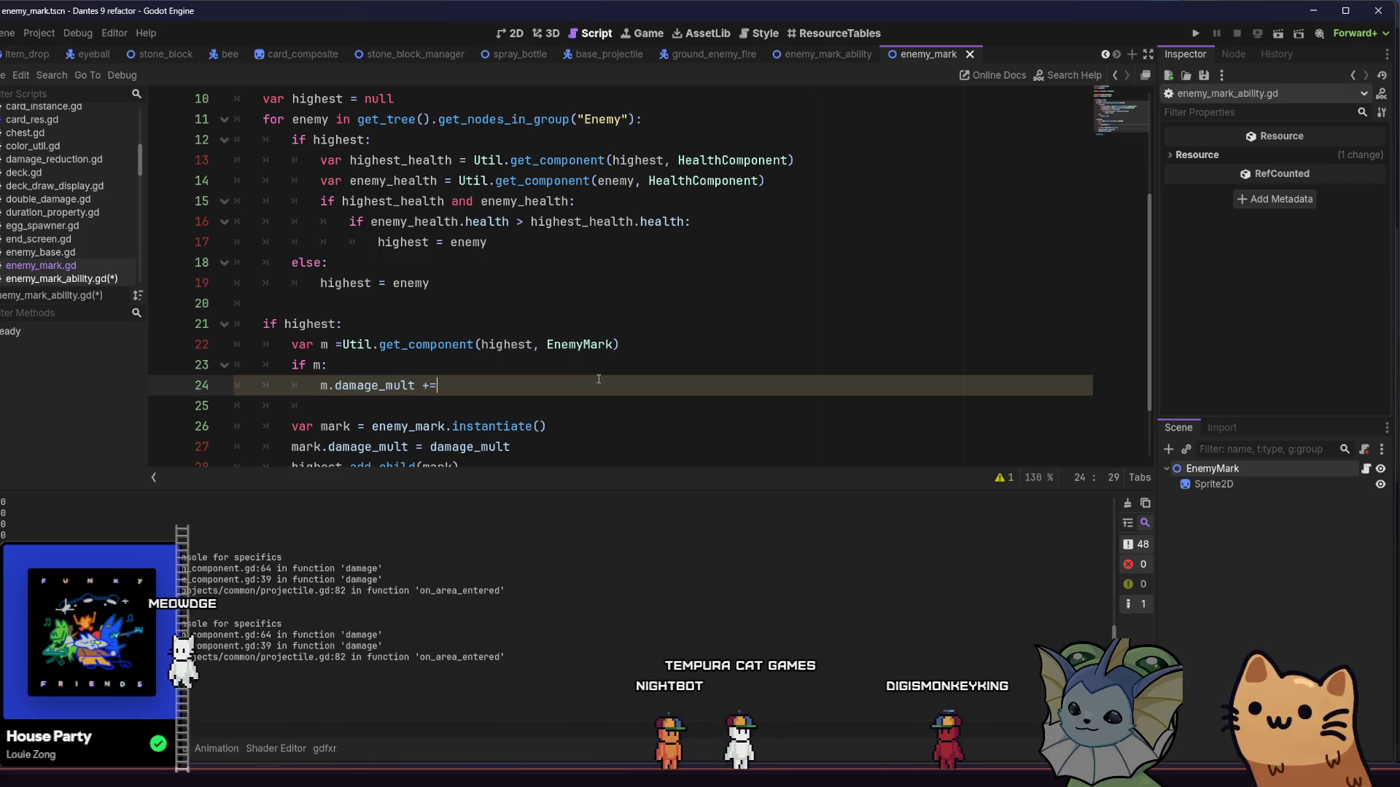
pyautogui.write(' damage_mult')
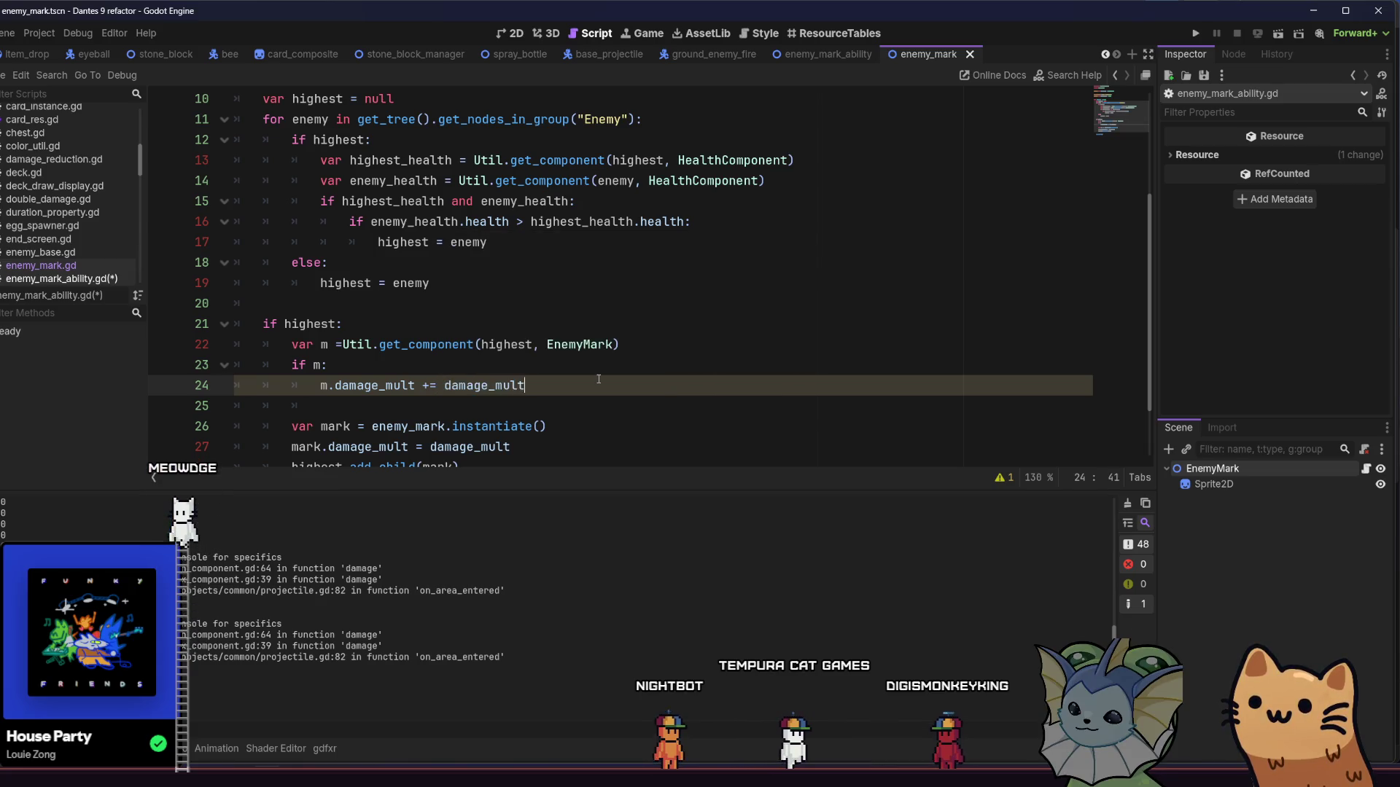
# Step: Indent the three mark-creation lines under else, save enemy_mark_ability.gd, and run the project
pyautogui.click(342, 344)
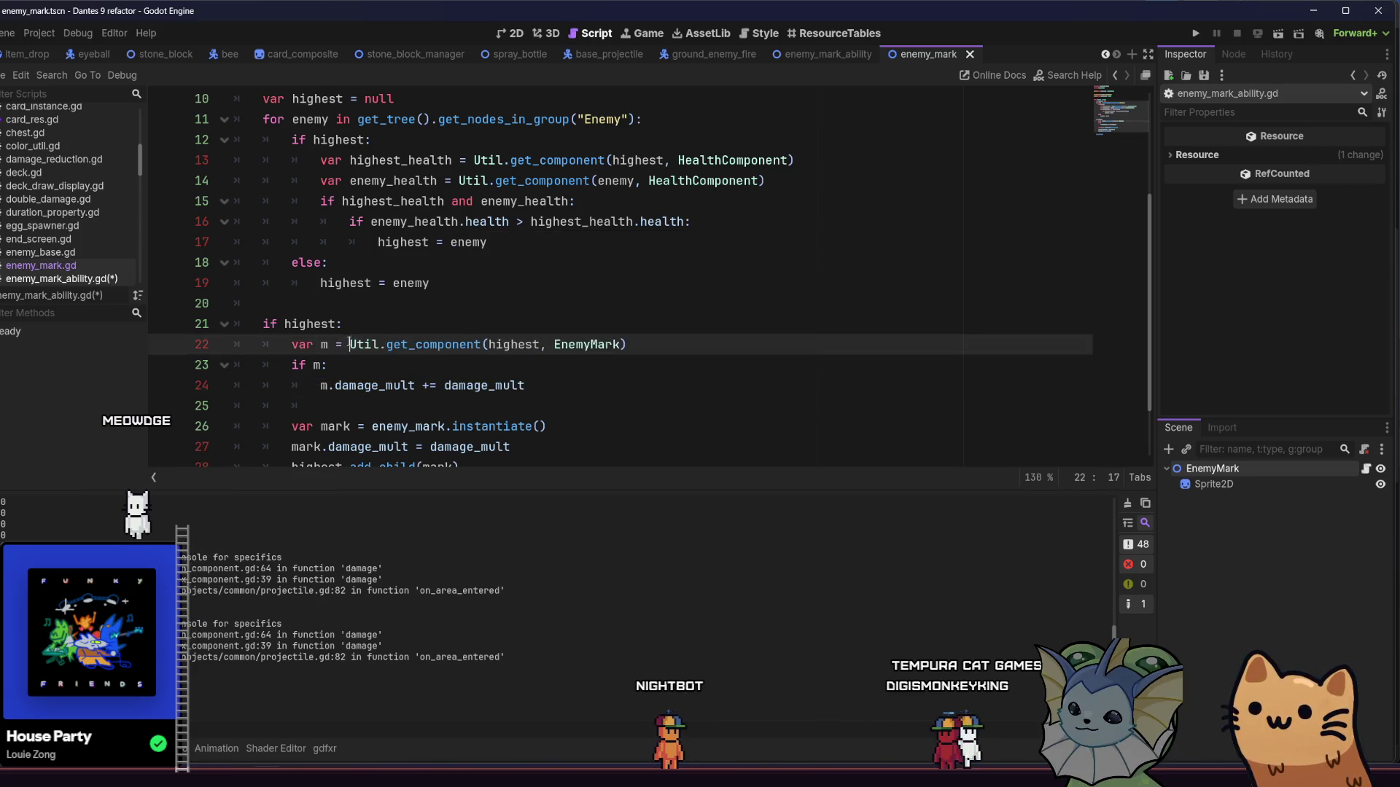
pyautogui.scroll(-2, 337, 326)
pyautogui.click(337, 326)
pyautogui.write('else:')
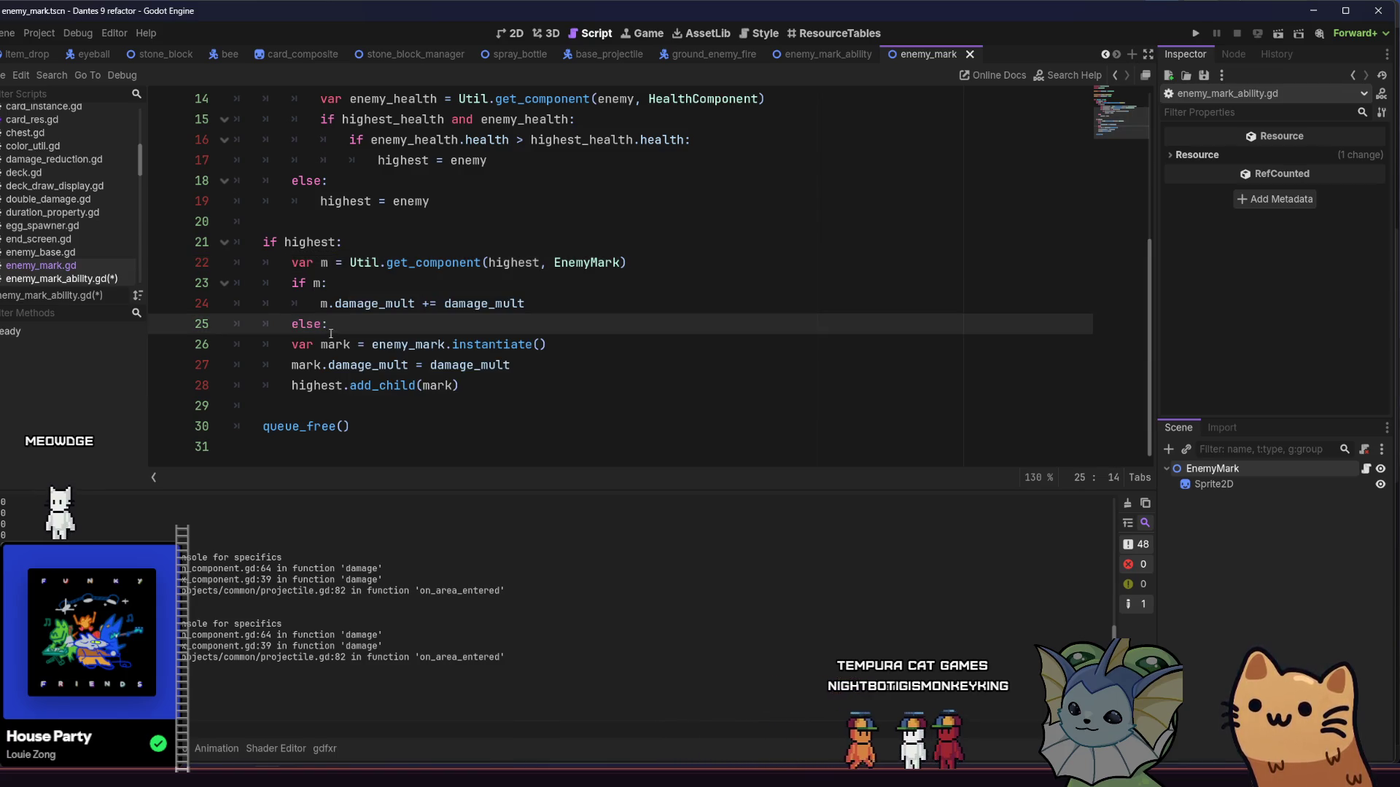
pyautogui.click(299, 343)
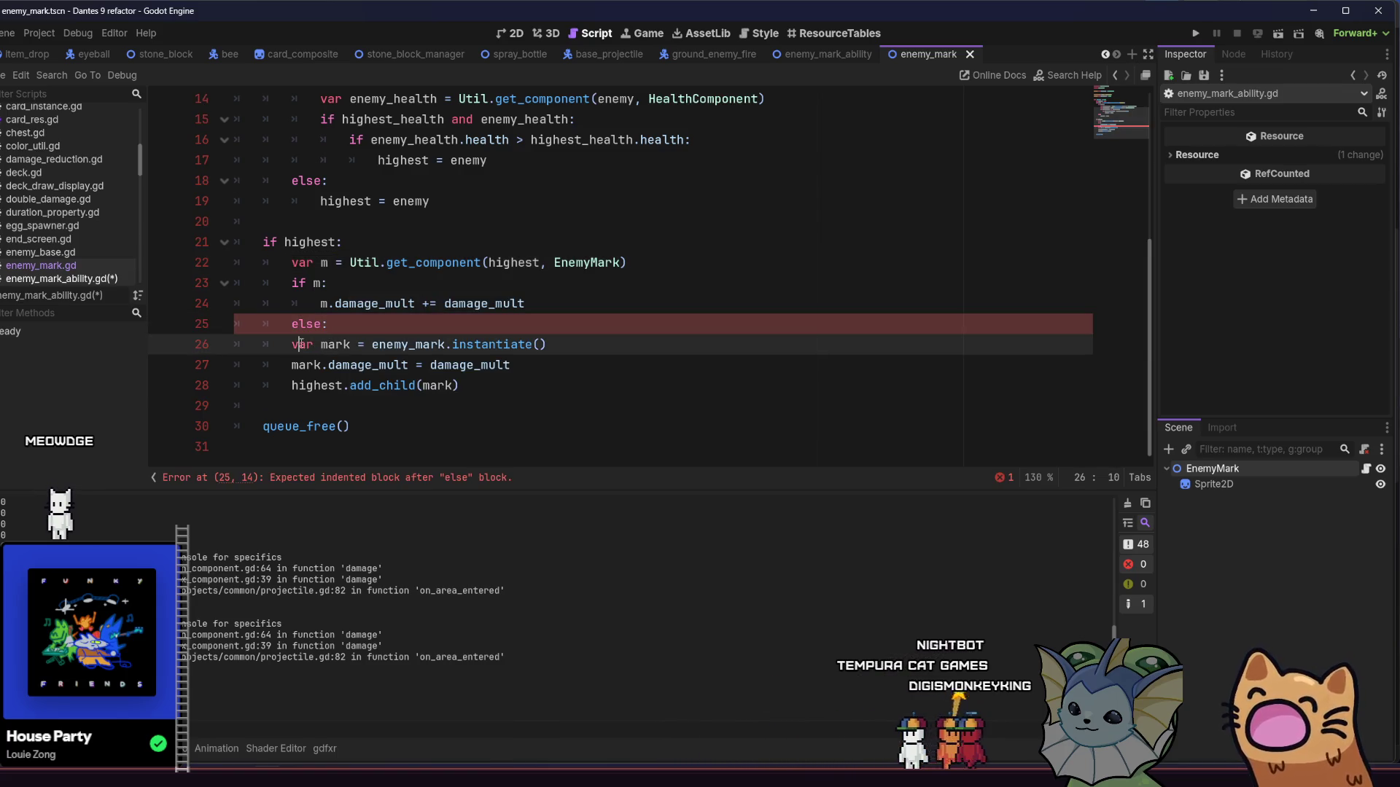
pyautogui.moveTo(301, 344); pyautogui.dragTo(488, 385)
pyautogui.press('Tab')
pyautogui.click(591, 352)
pyautogui.hotkey('ctrl', 's')
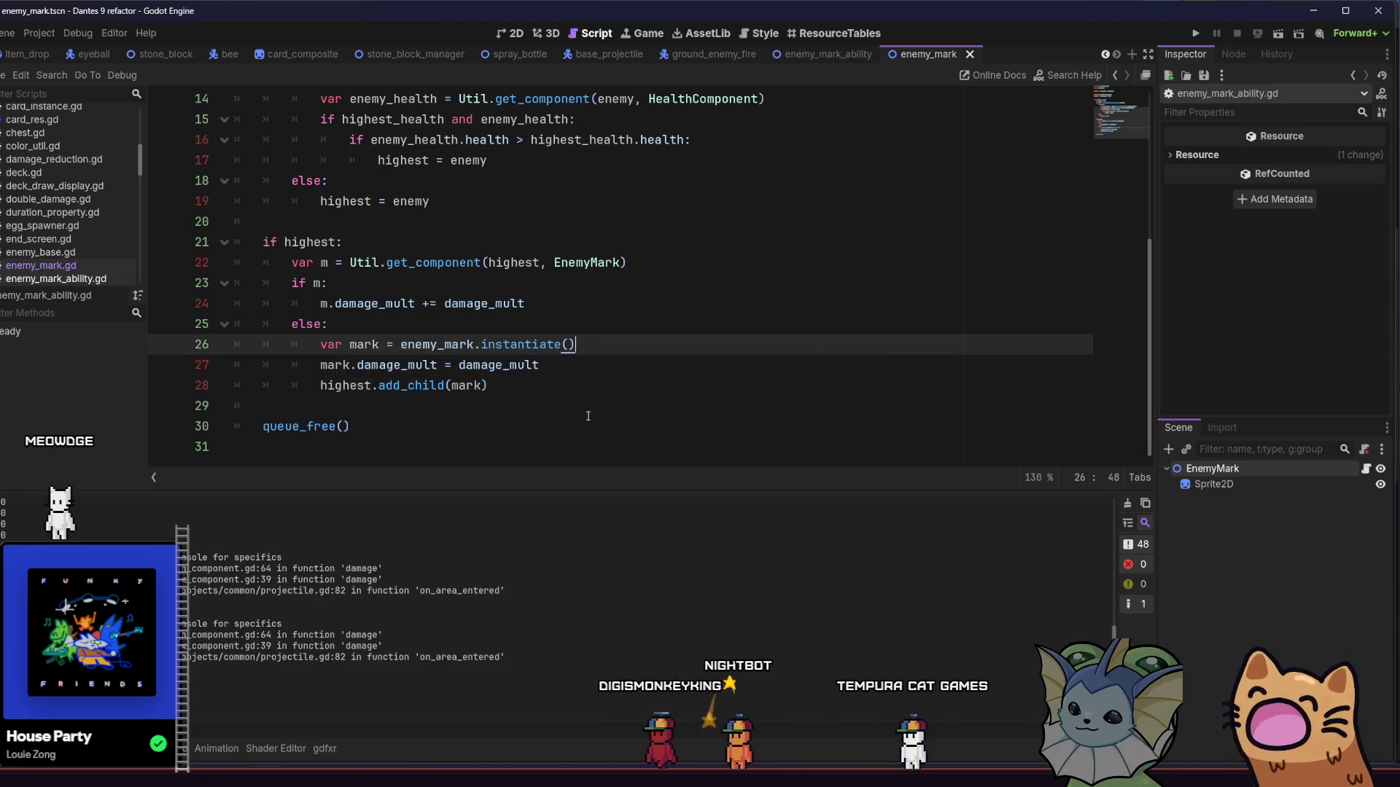
pyautogui.click(1196, 35)
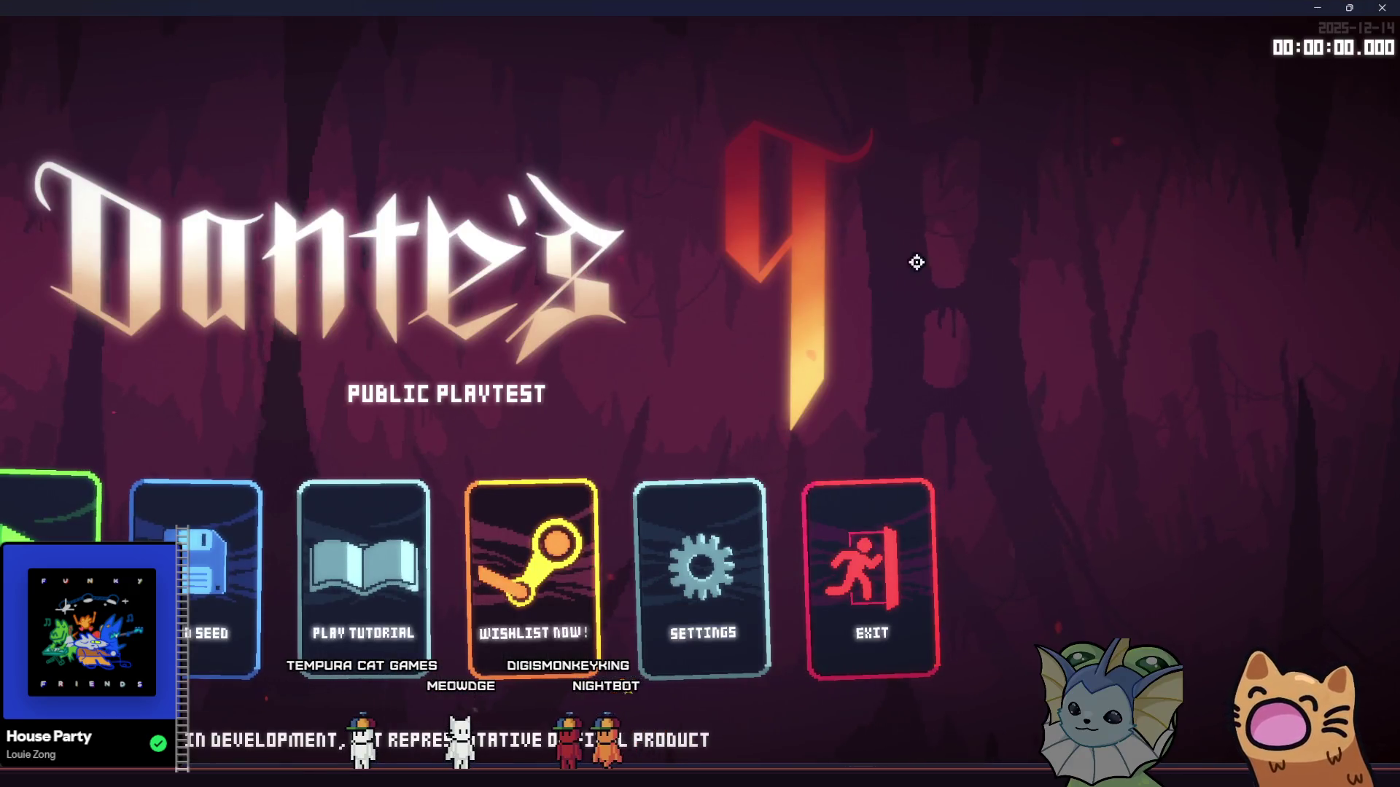
# Step: Start a new run from the main menu and pick Mark from the weapon card list
pyautogui.click(98, 488)
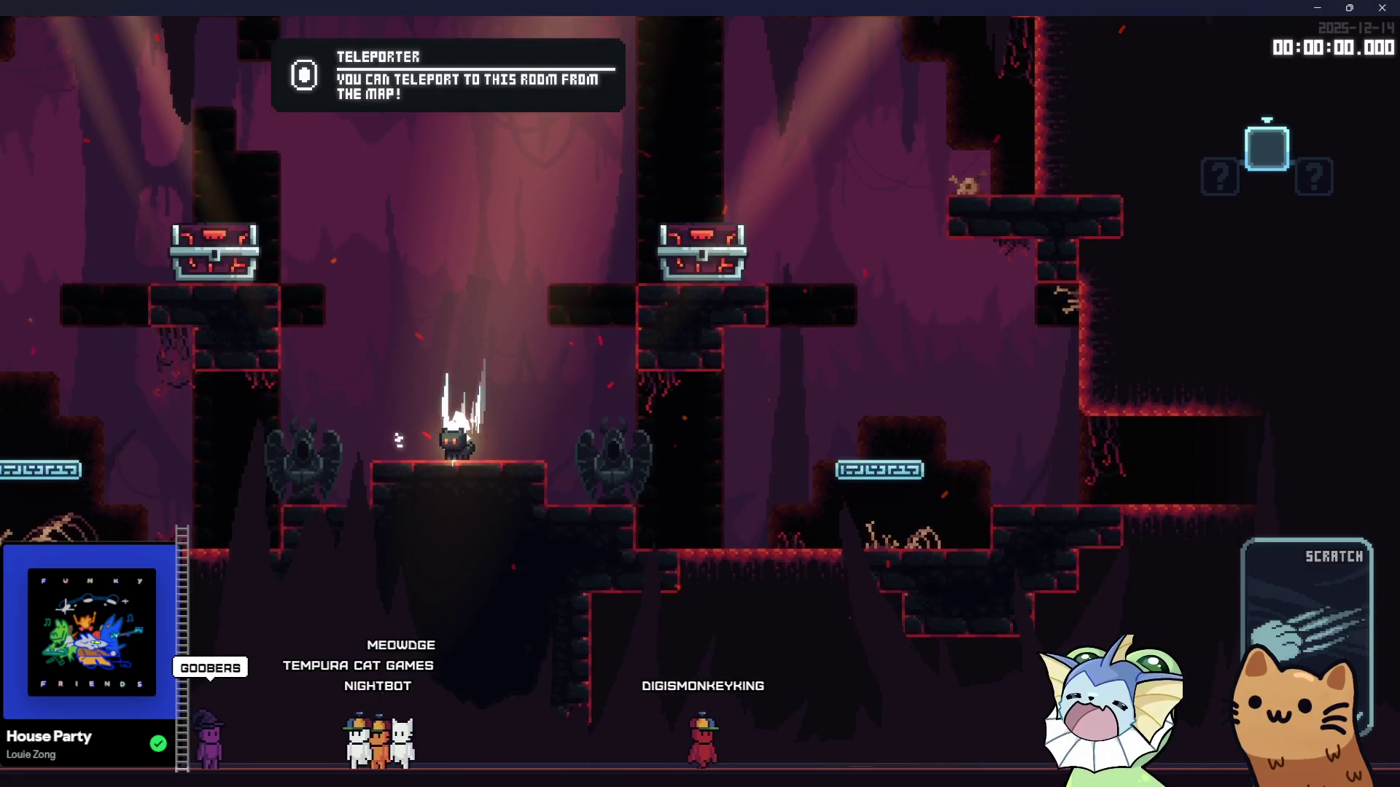
pyautogui.press('Tab')
pyautogui.scroll(-5, 1108, 312)
pyautogui.scroll(5, 1108, 334)
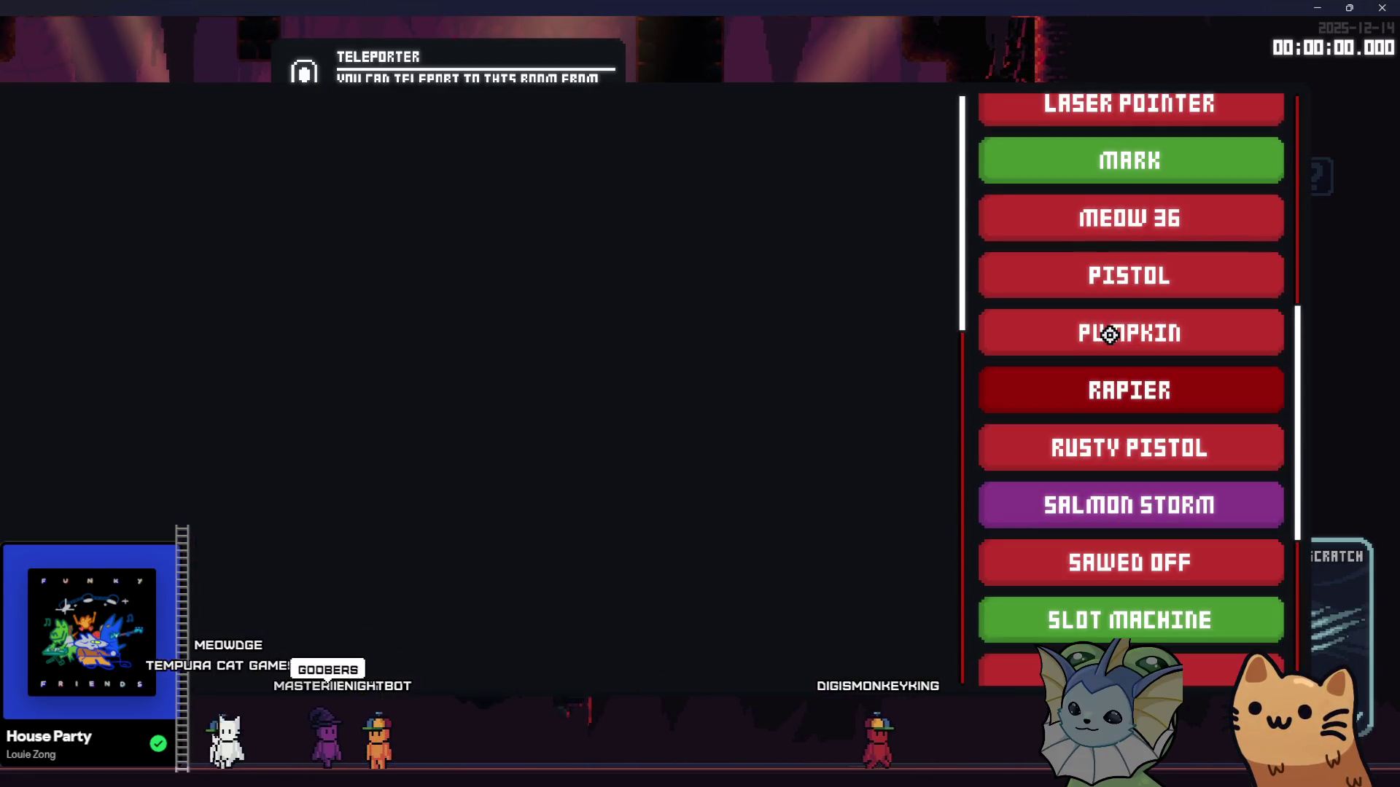
pyautogui.scroll(3, 1108, 335)
pyautogui.click(1115, 306)
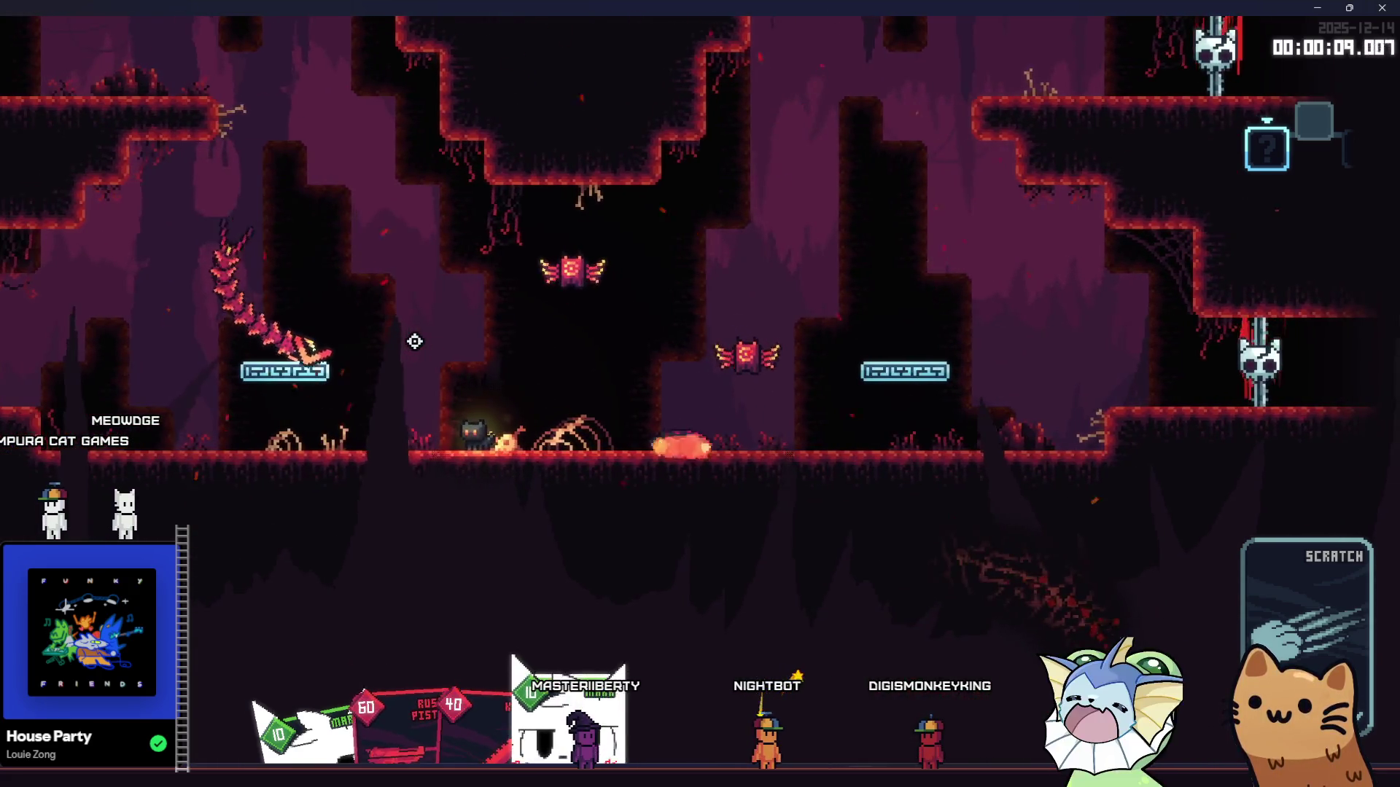
# Step: Fight the cave enemies, then add Mark cards to the hand from the card list
pyautogui.press('a')
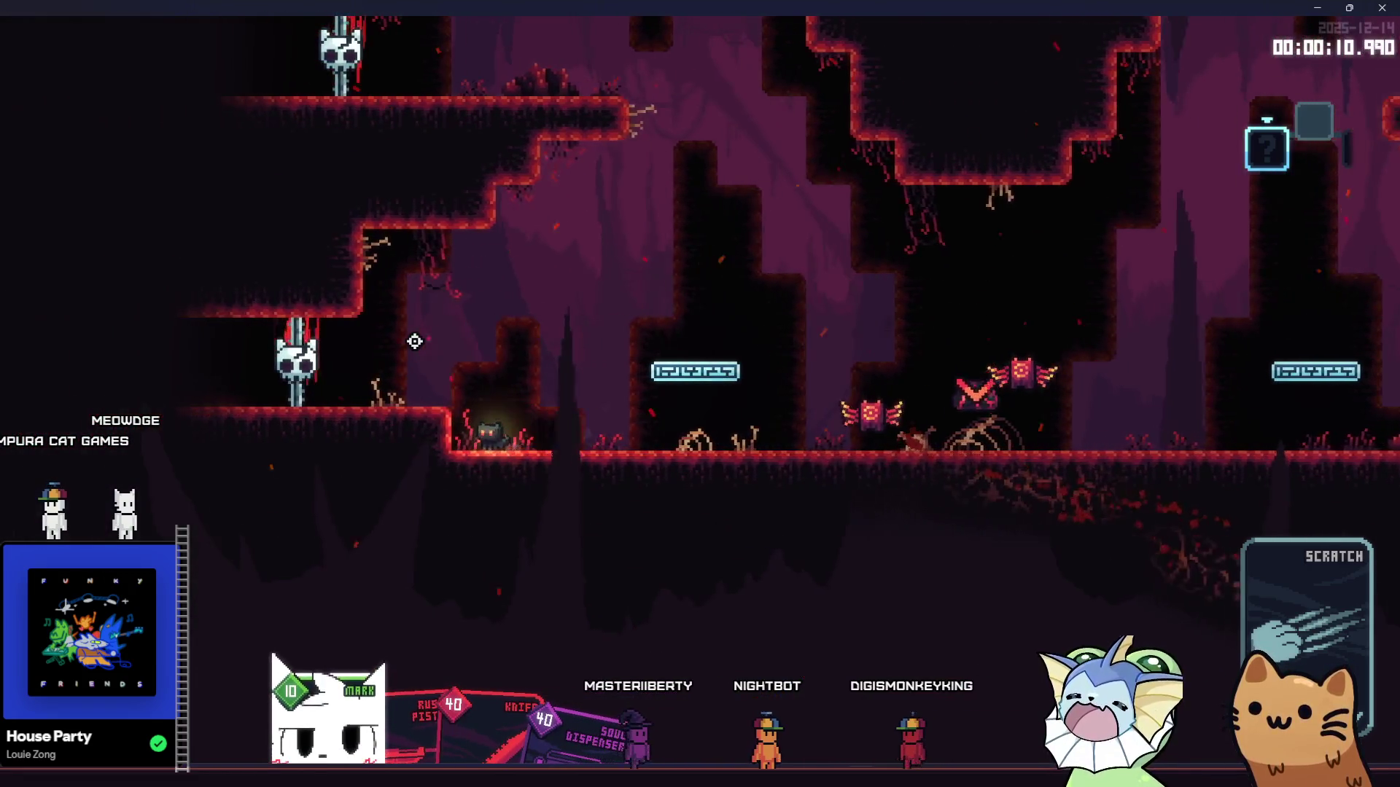
pyautogui.press('d')
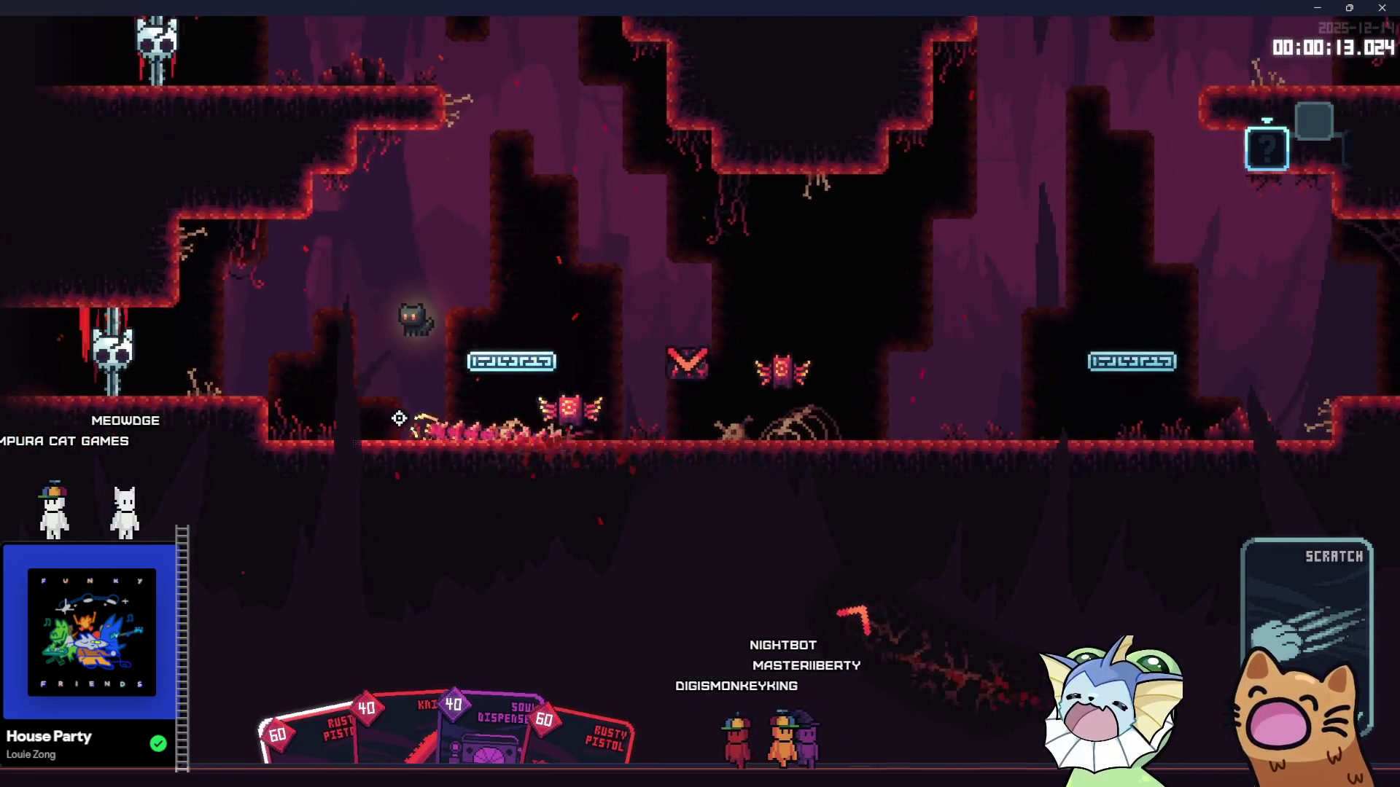
pyautogui.click(394, 441)
pyautogui.press('d')
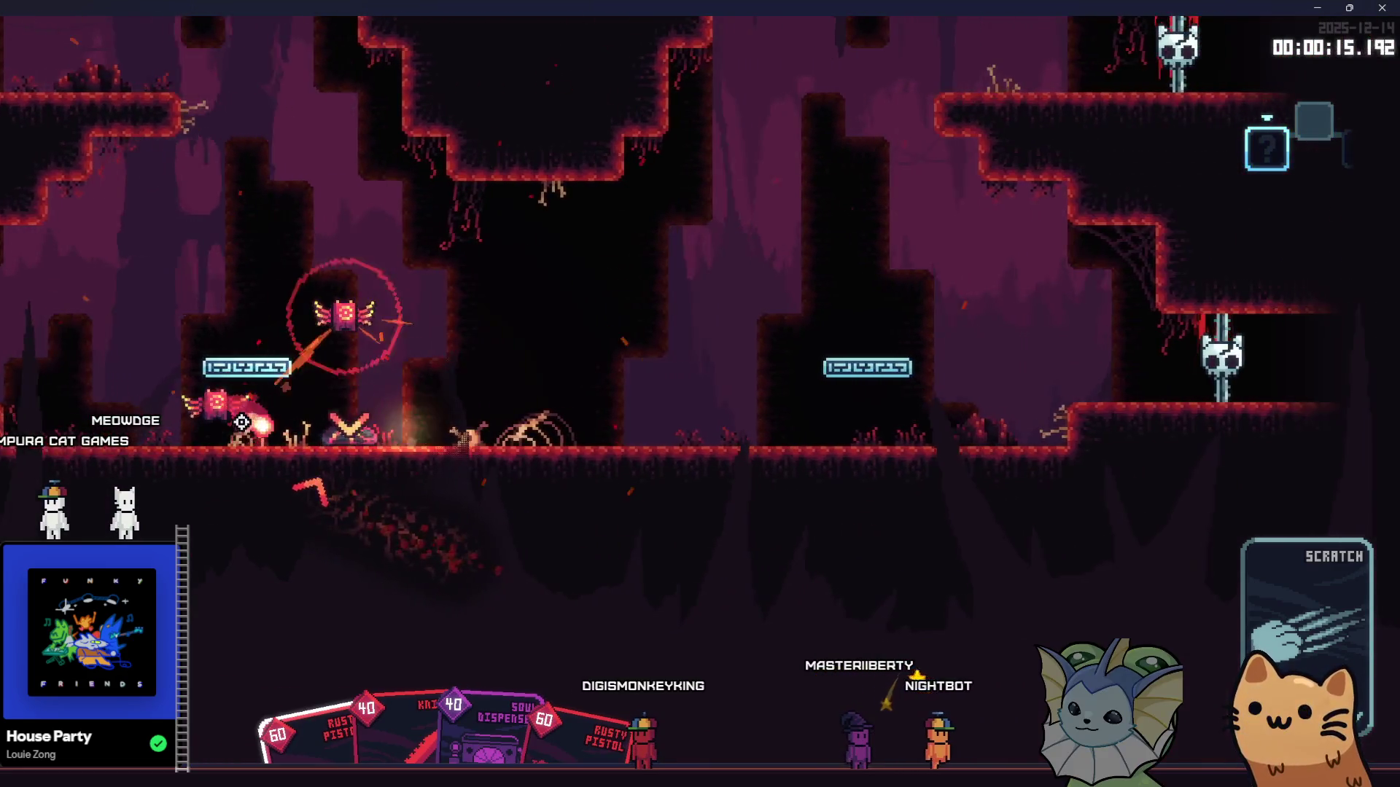
pyautogui.press('d')
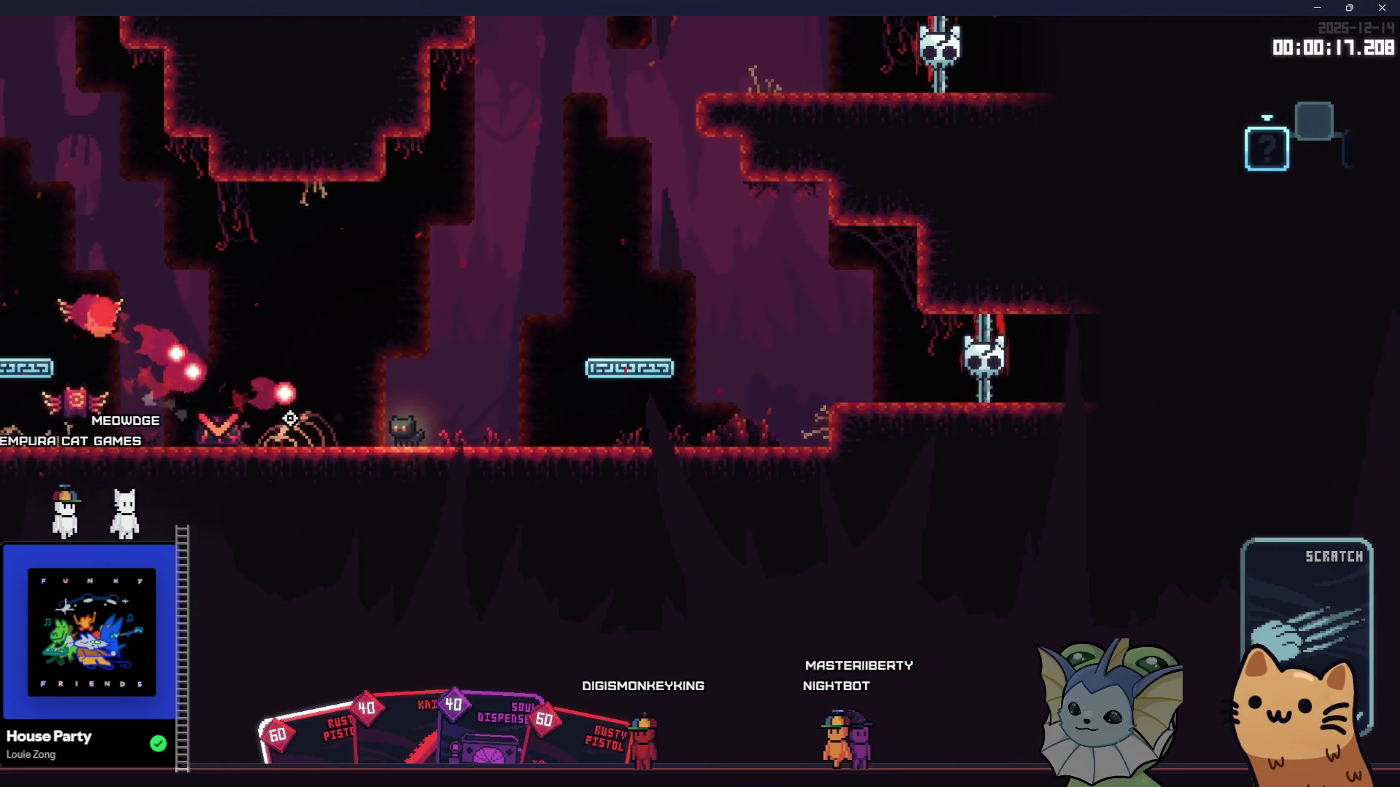
pyautogui.press('a')
pyautogui.click(307, 408)
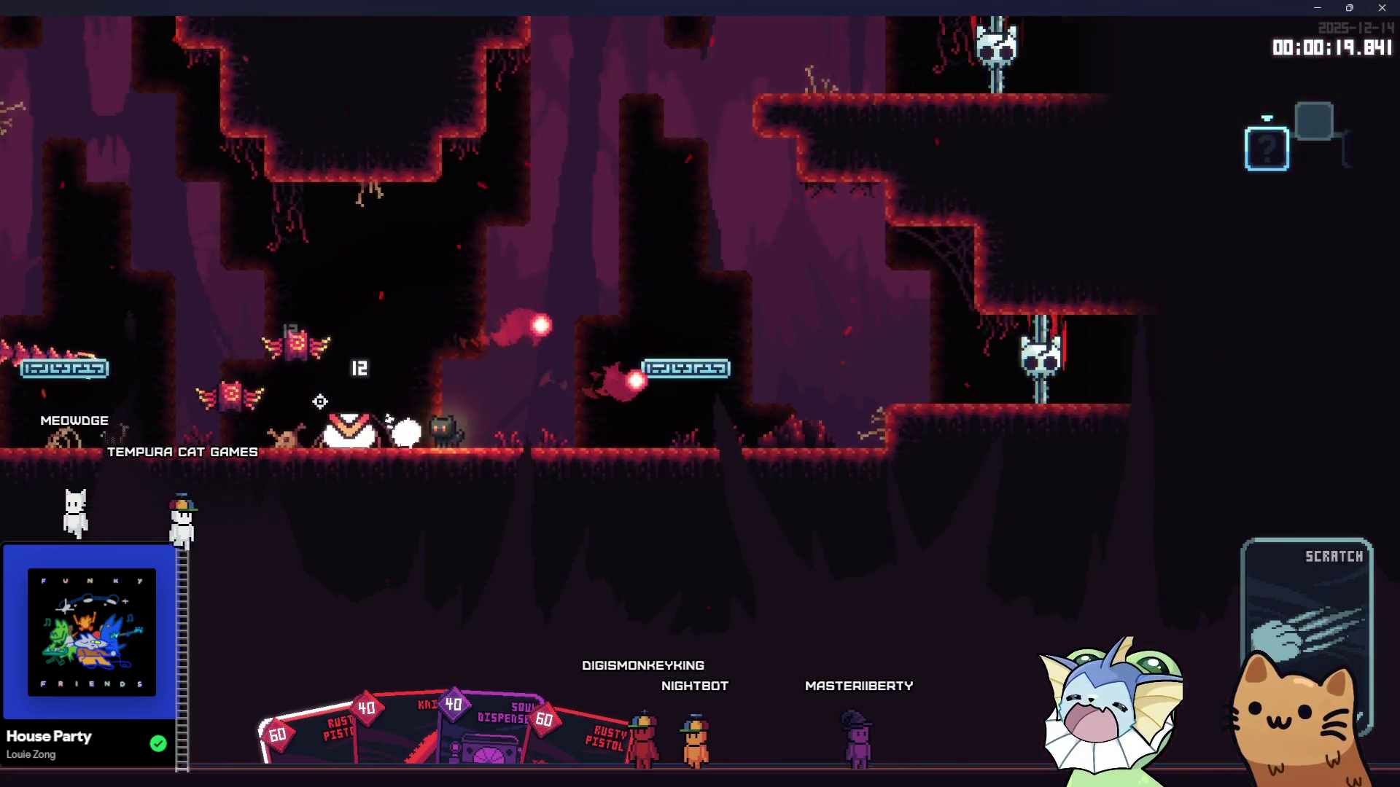
pyautogui.press('Tab')
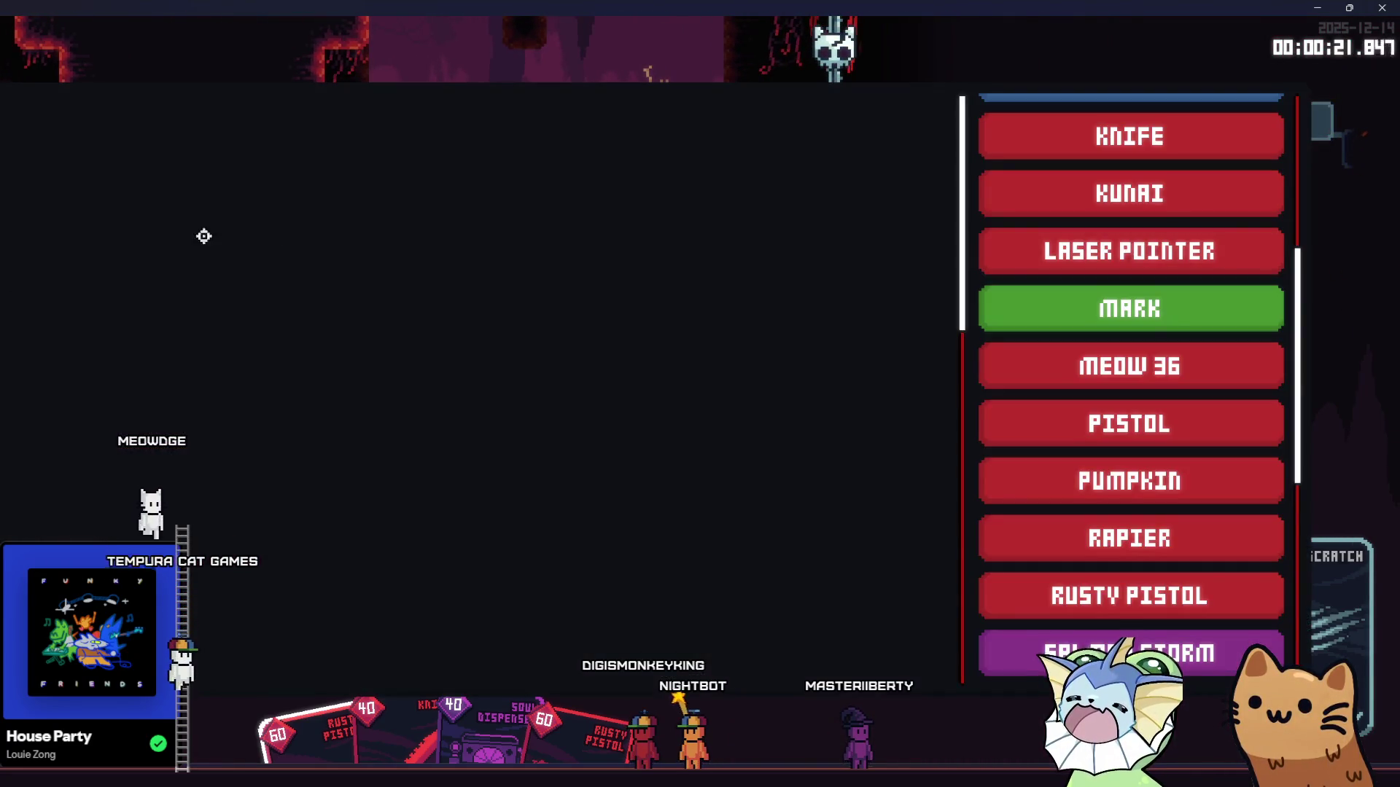
pyautogui.click(1065, 310)
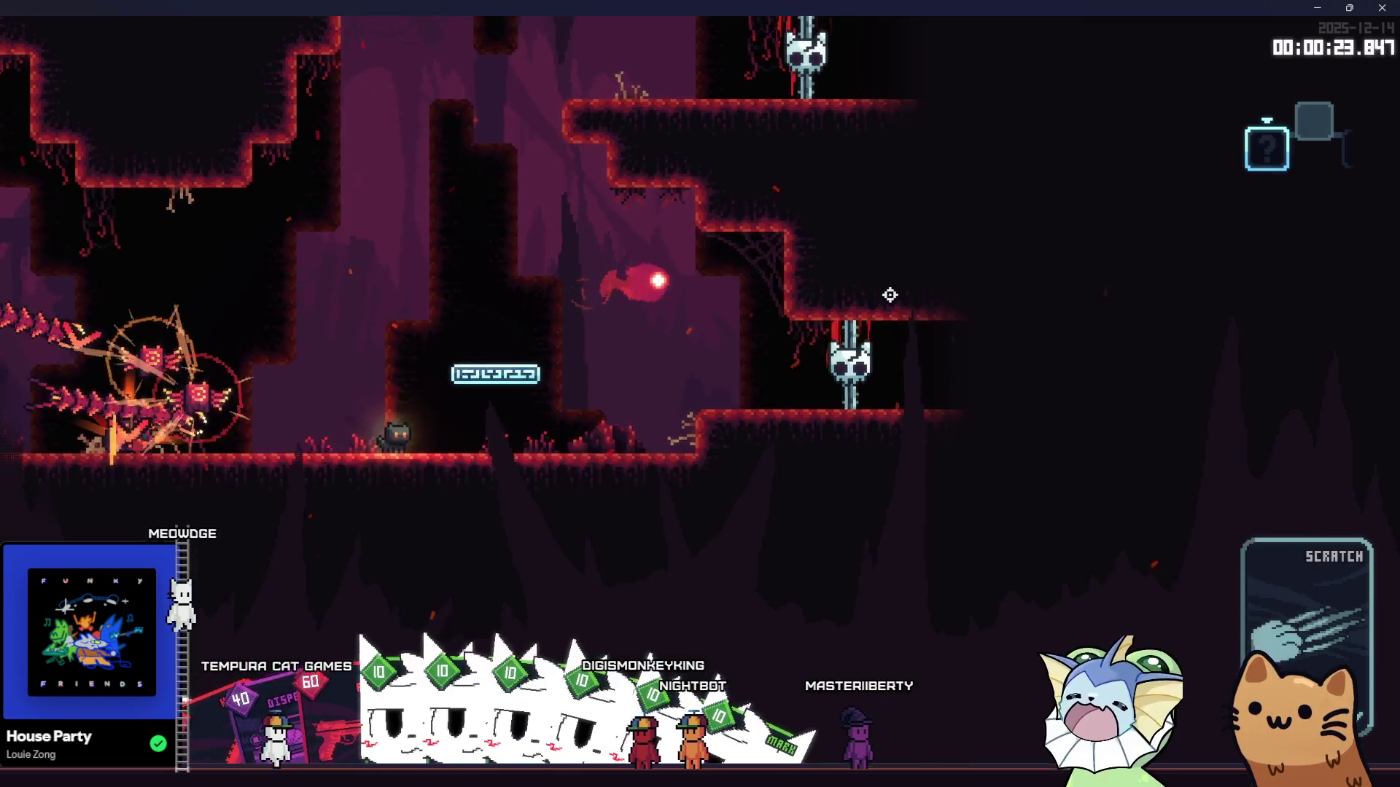
# Step: Fight the centipede and winged enemies with Mark cards until dying, then exit to the main menu
pyautogui.press('d')
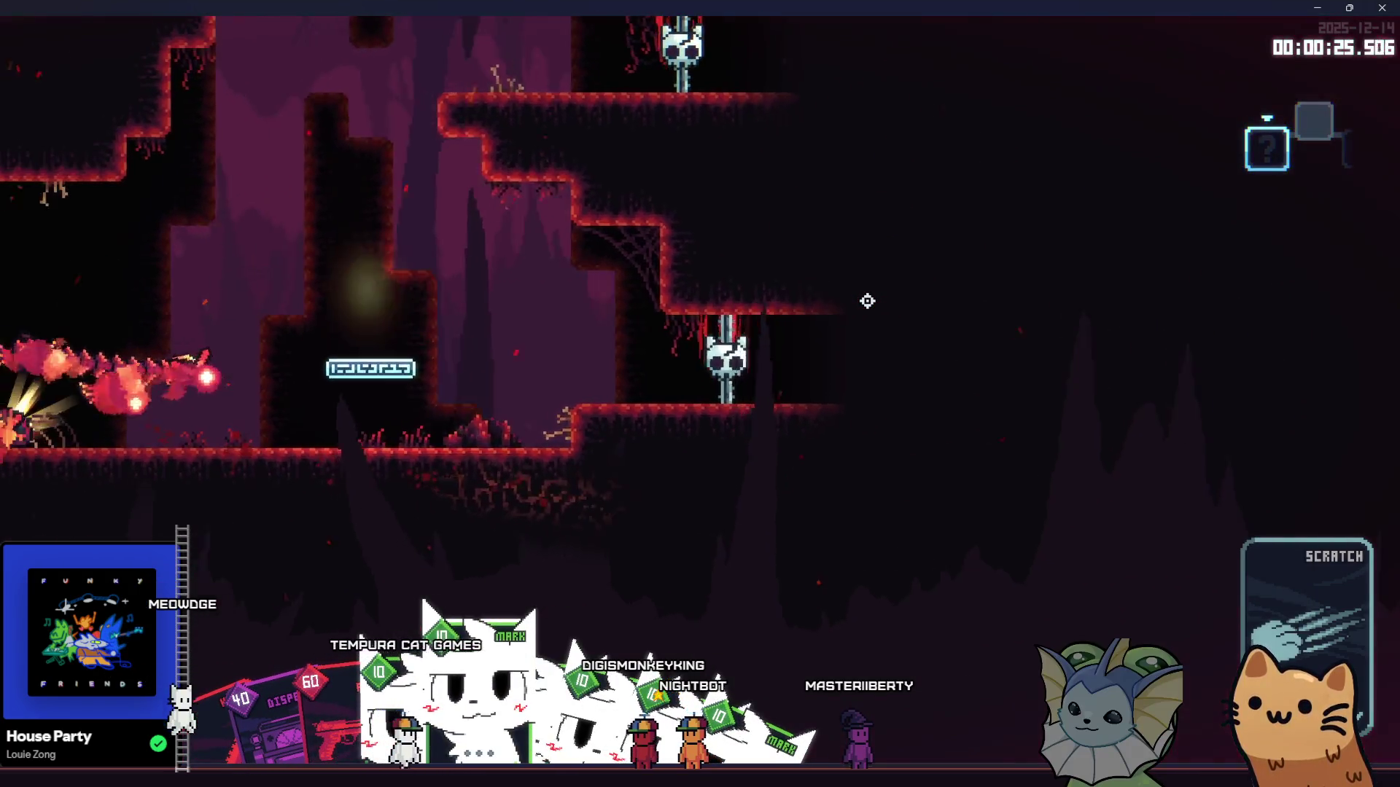
pyautogui.press('a')
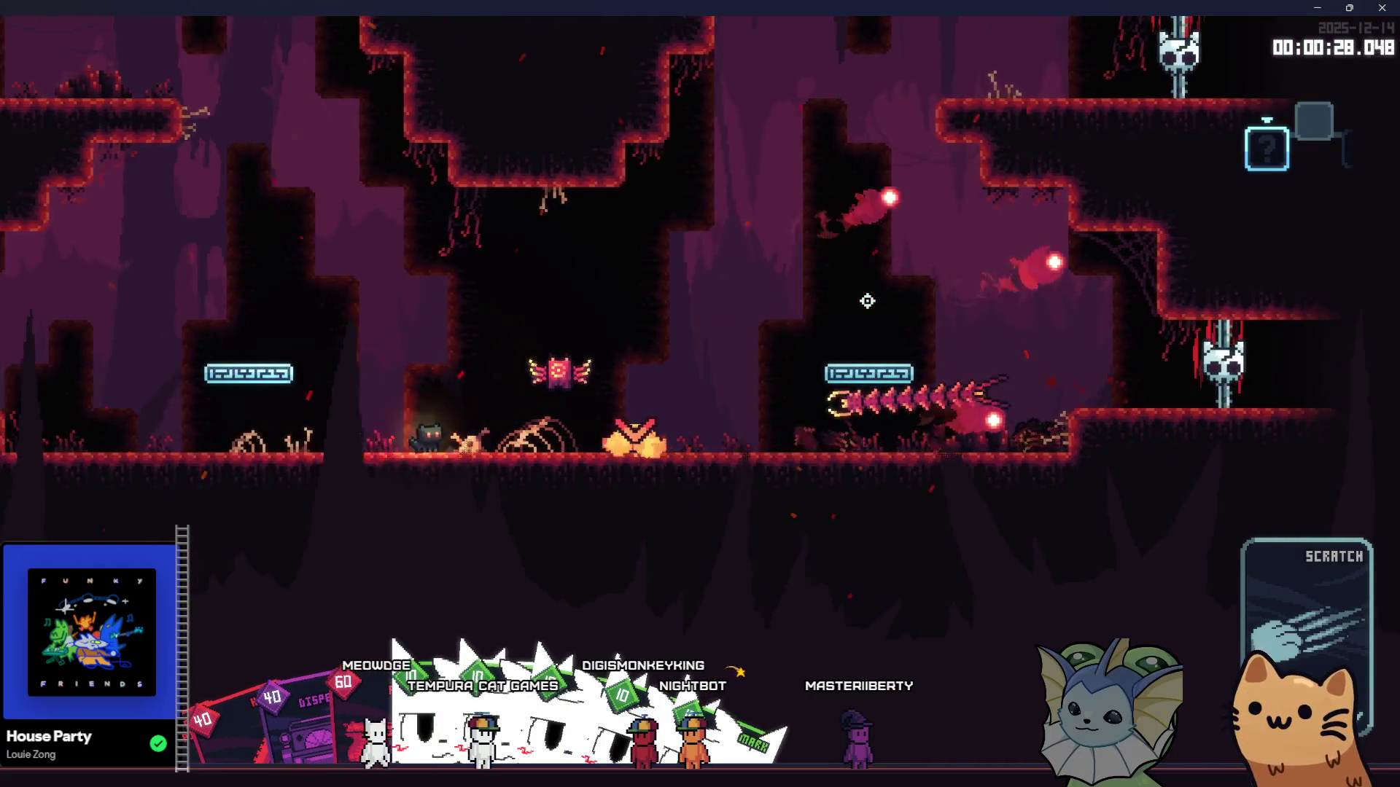
pyautogui.press('a')
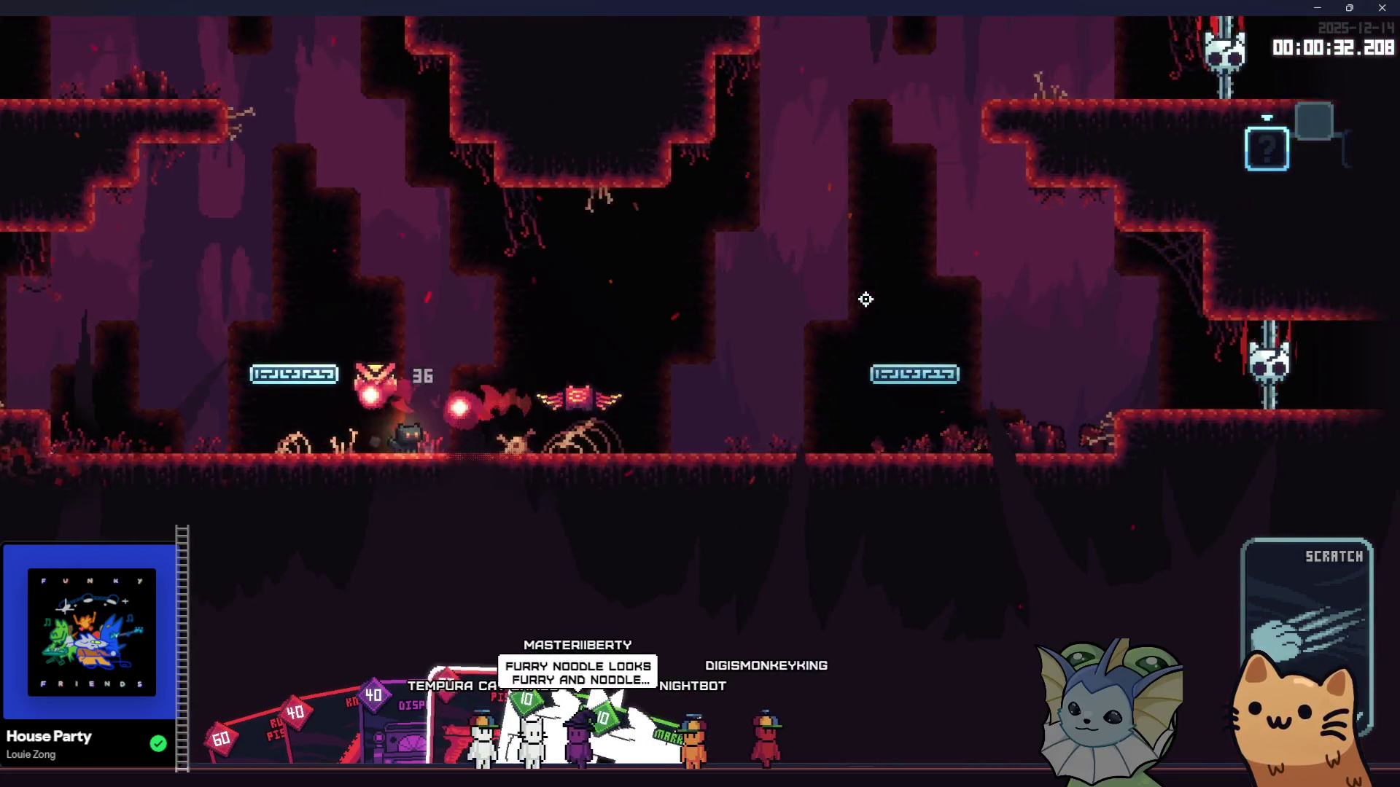
pyautogui.press('a')
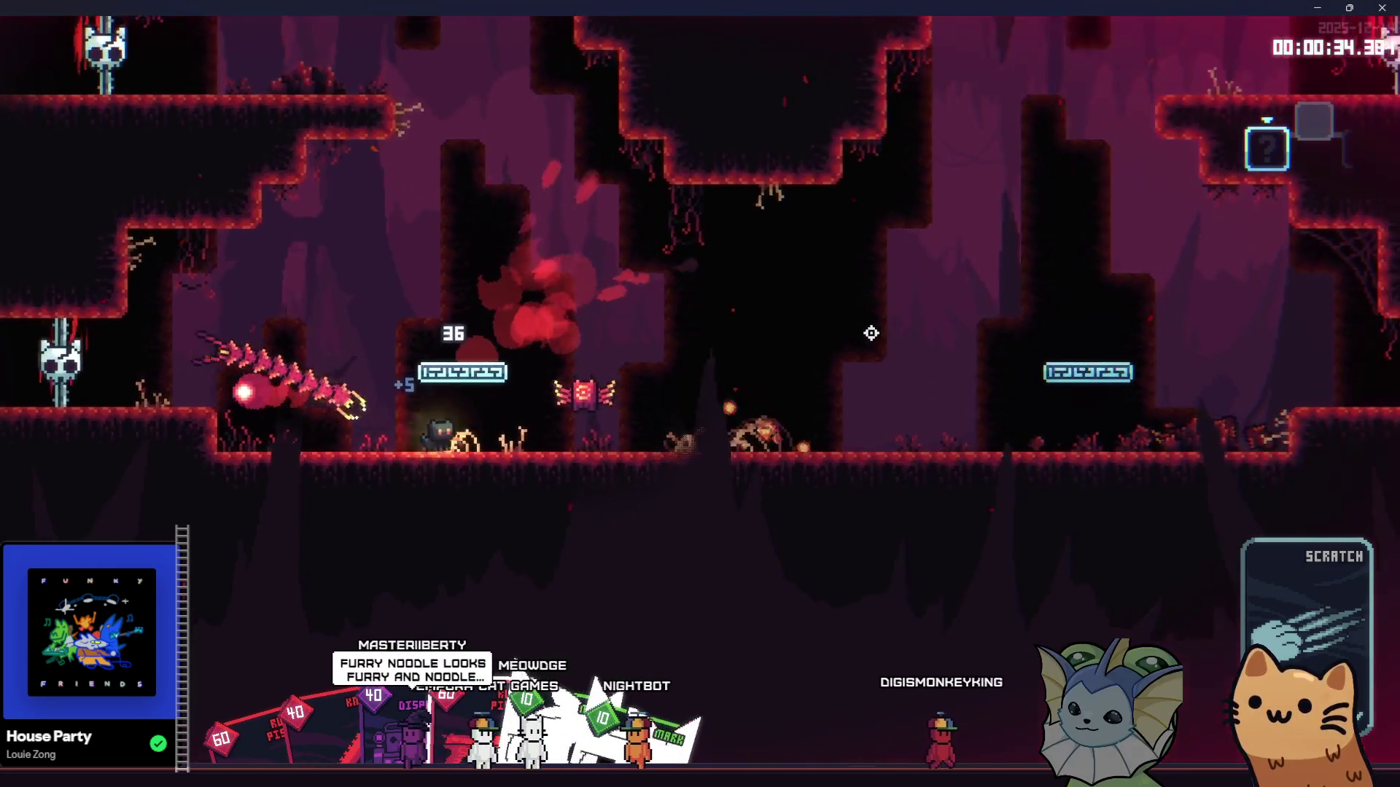
pyautogui.press('d')
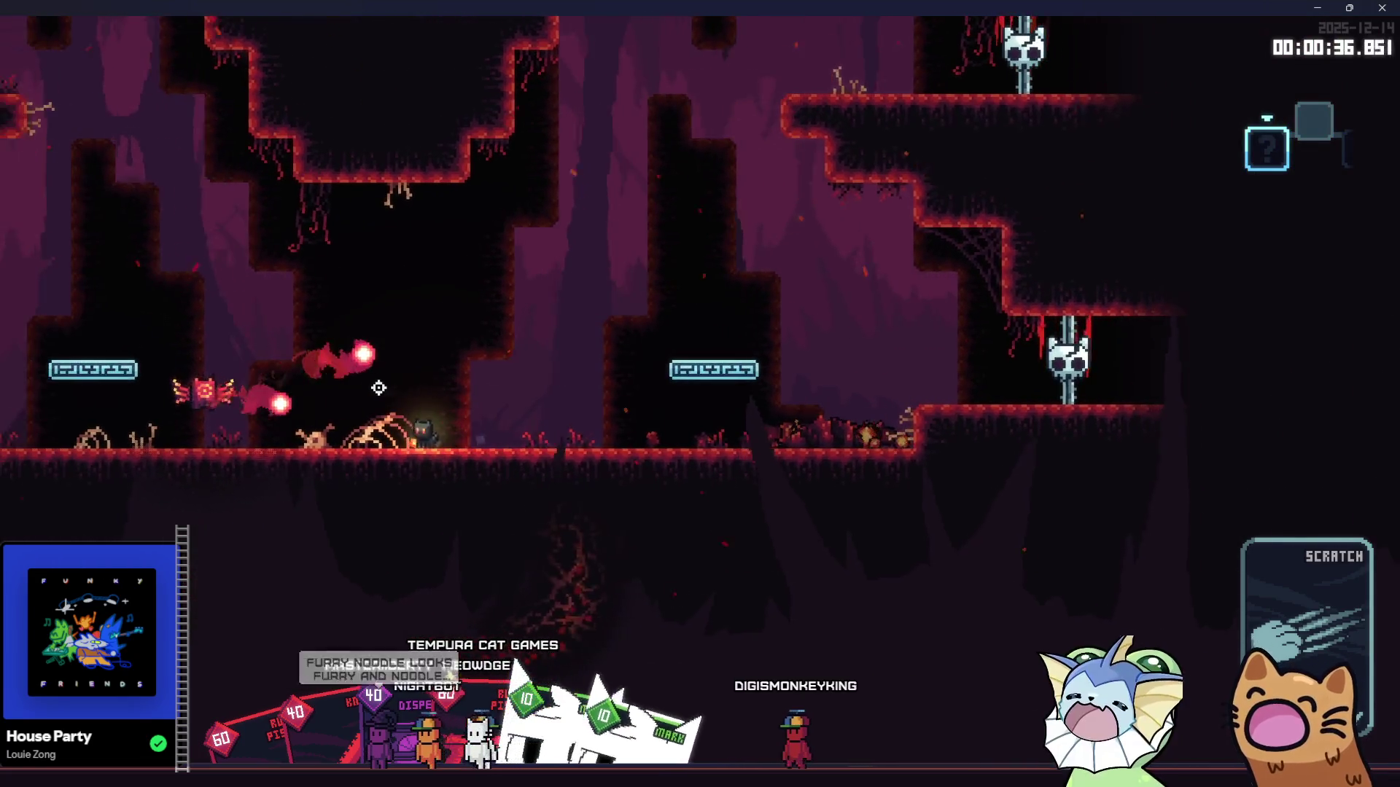
pyautogui.press('d')
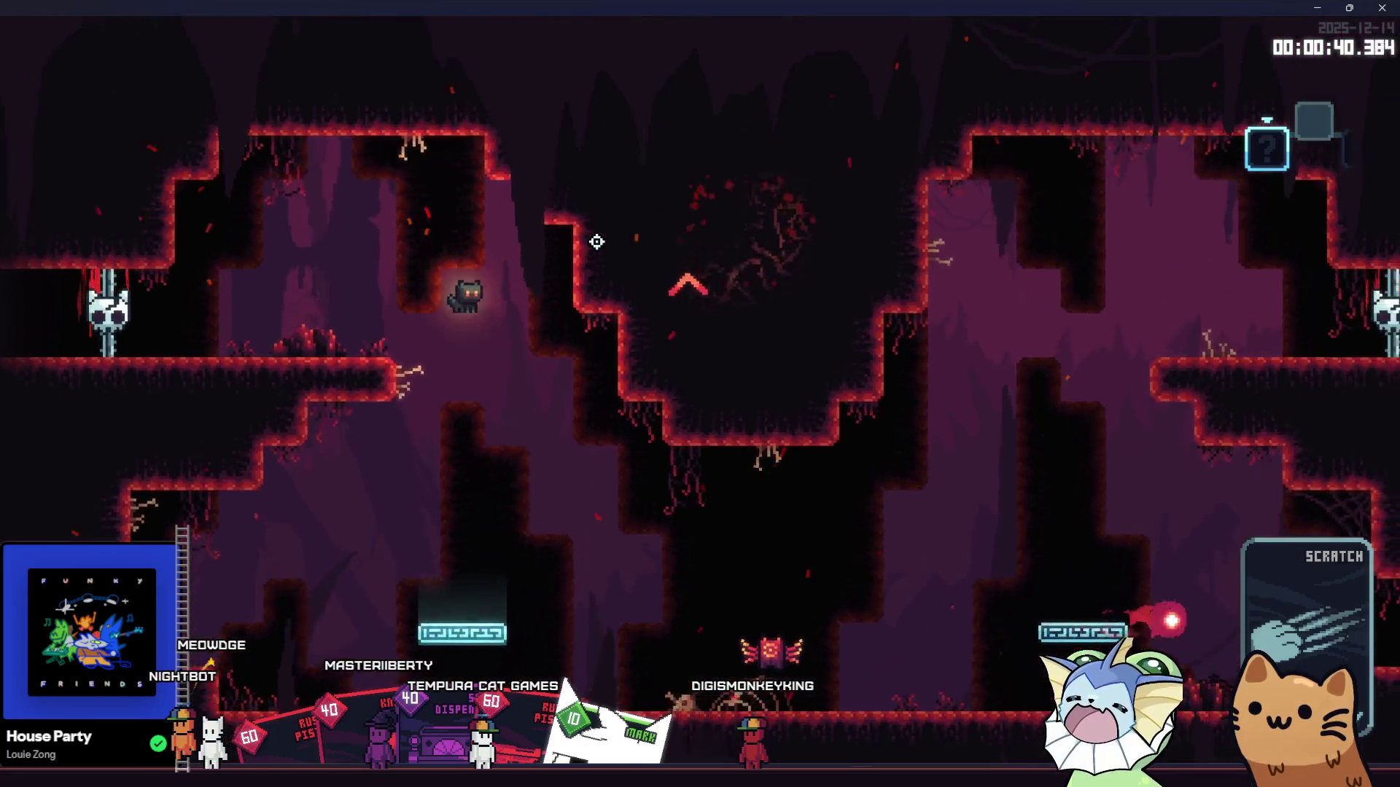
pyautogui.press('space')
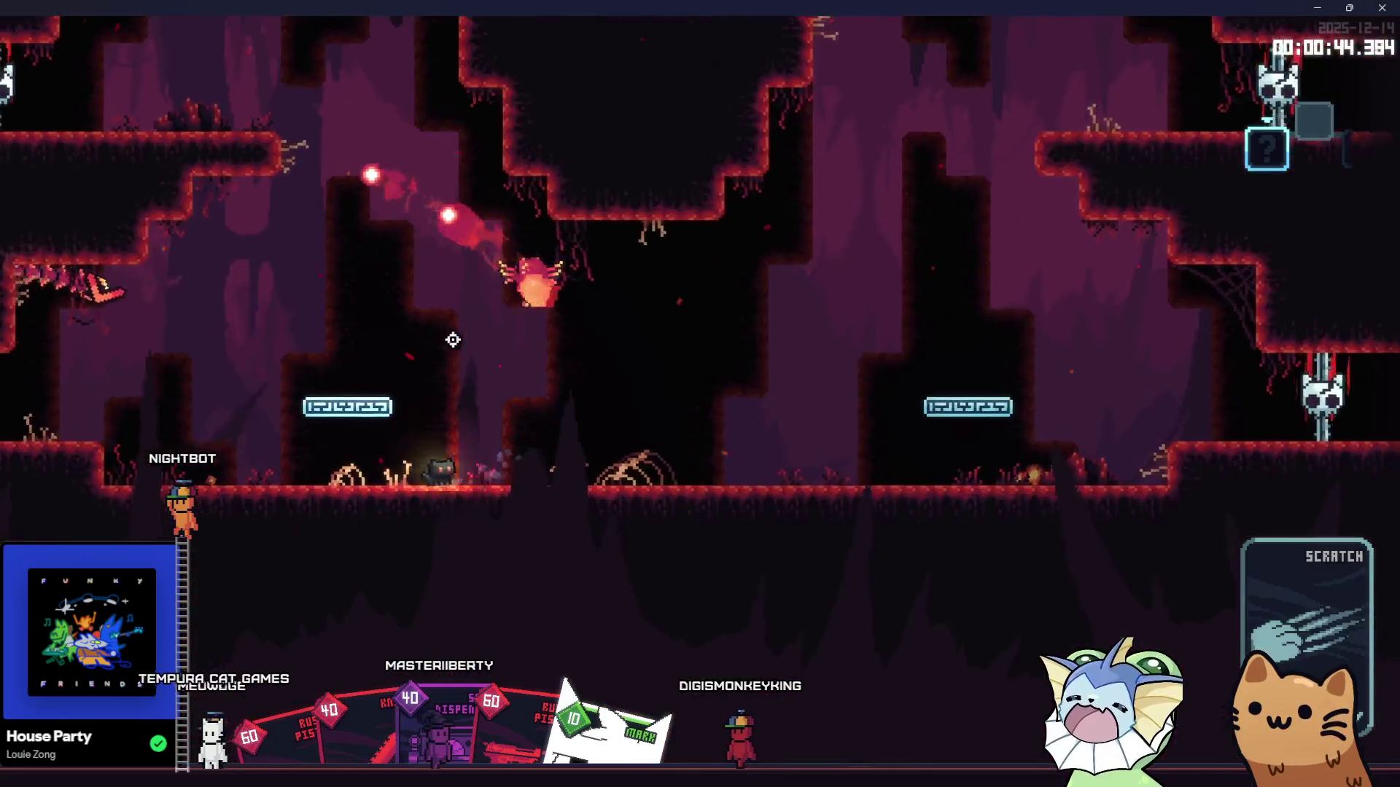
pyautogui.click(461, 332)
pyautogui.press('d')
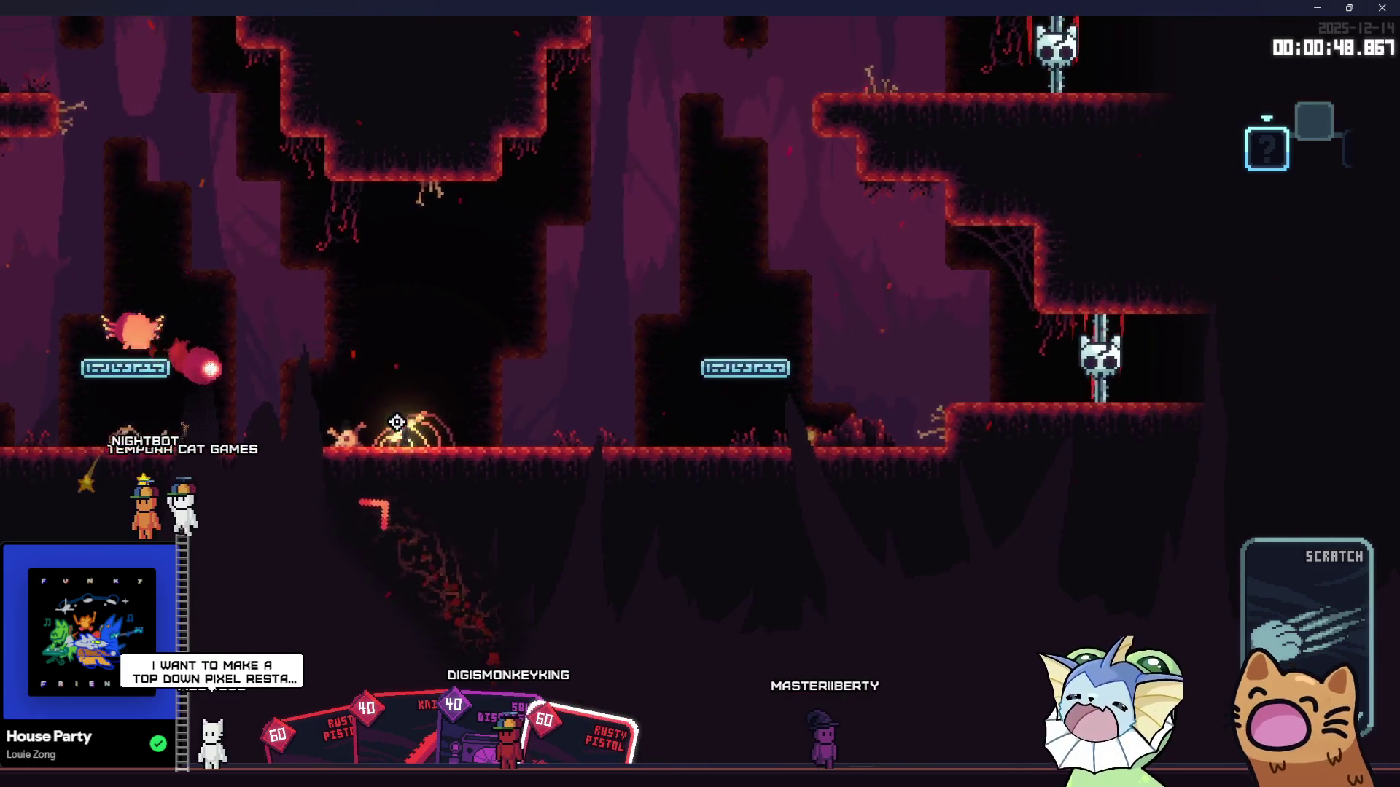
pyautogui.press('space')
pyautogui.click(340, 431)
pyautogui.press('d')
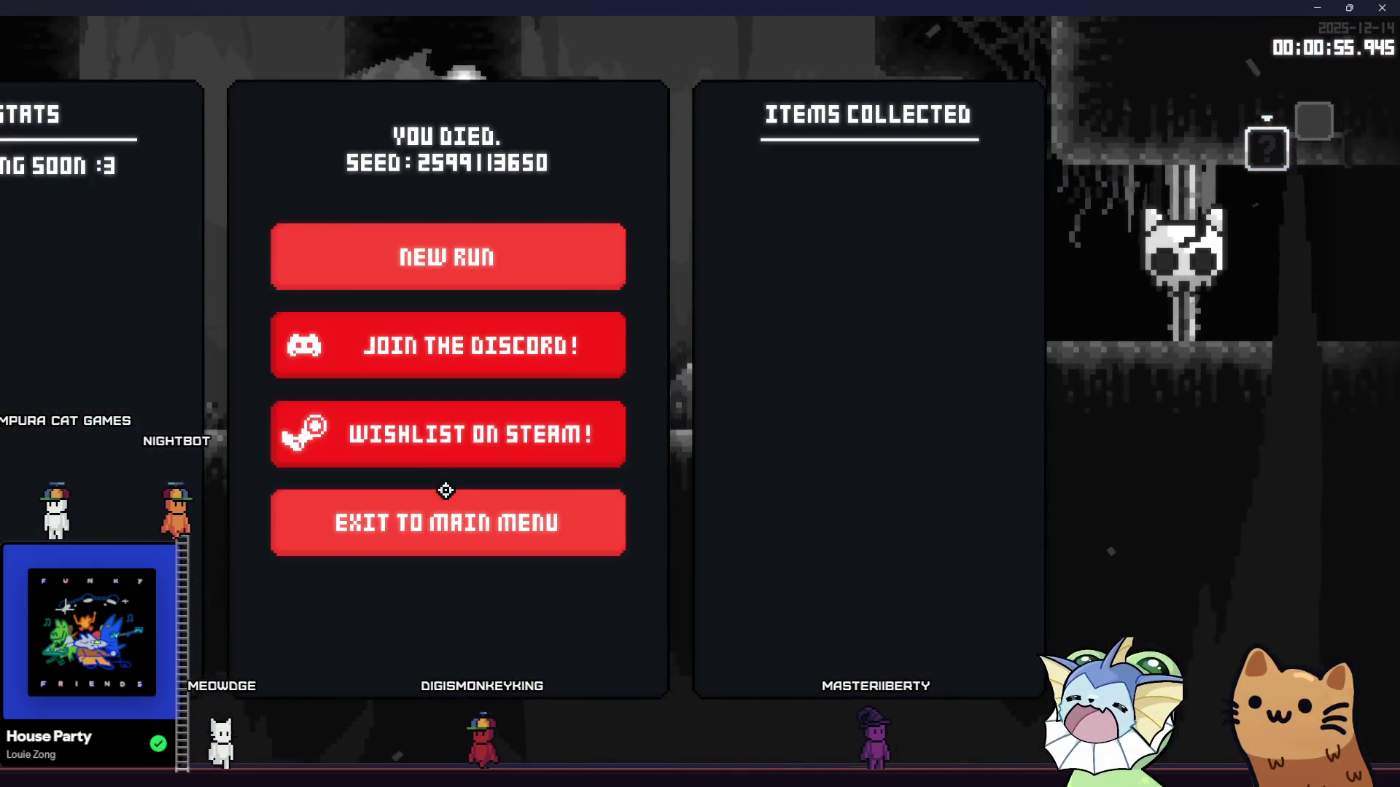
pyautogui.click(447, 505)
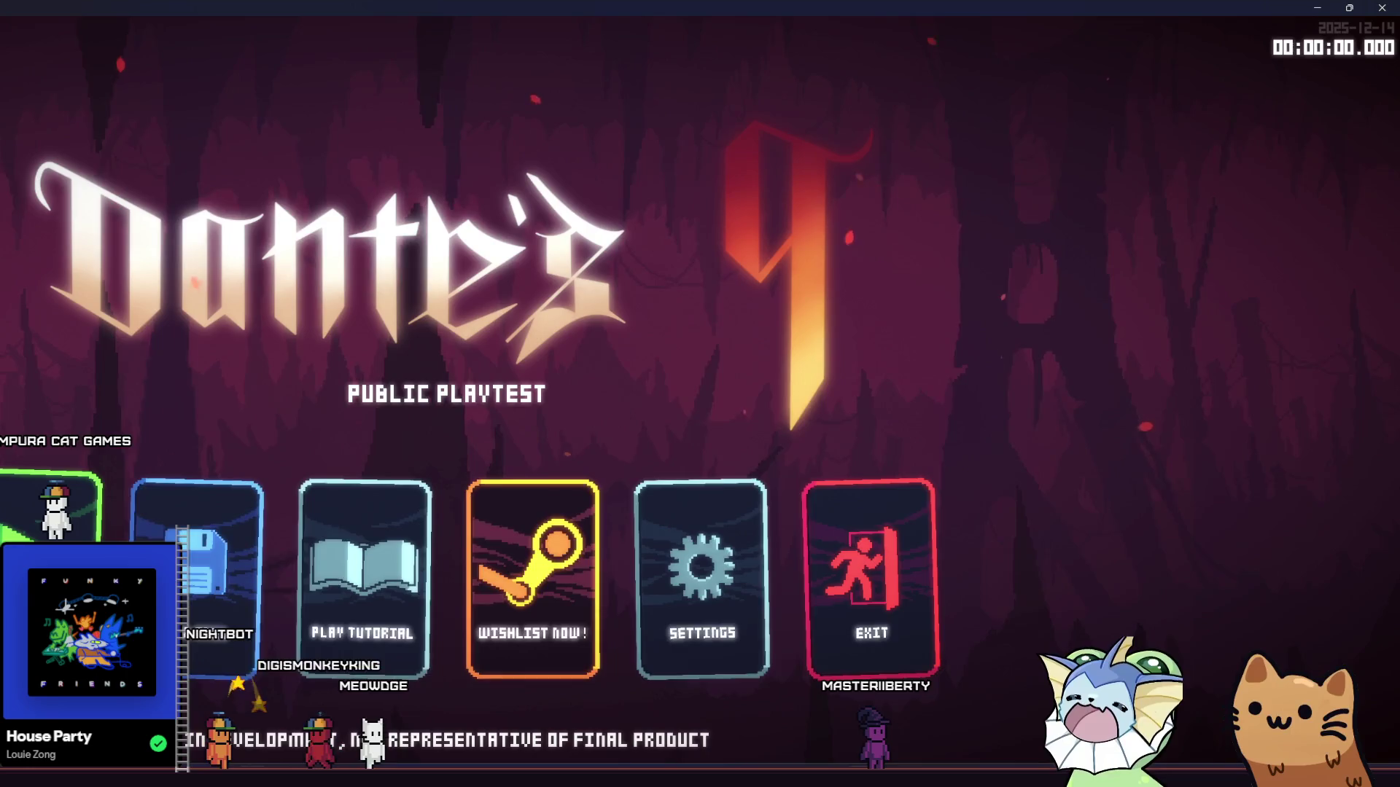
pyautogui.hotkey('alt', 'Tab')
# Step: Change line 24 to 'm.damage_mult += damage_mult - 1', save the script, and relaunch the game
pyautogui.click(518, 426)
pyautogui.click(557, 385)
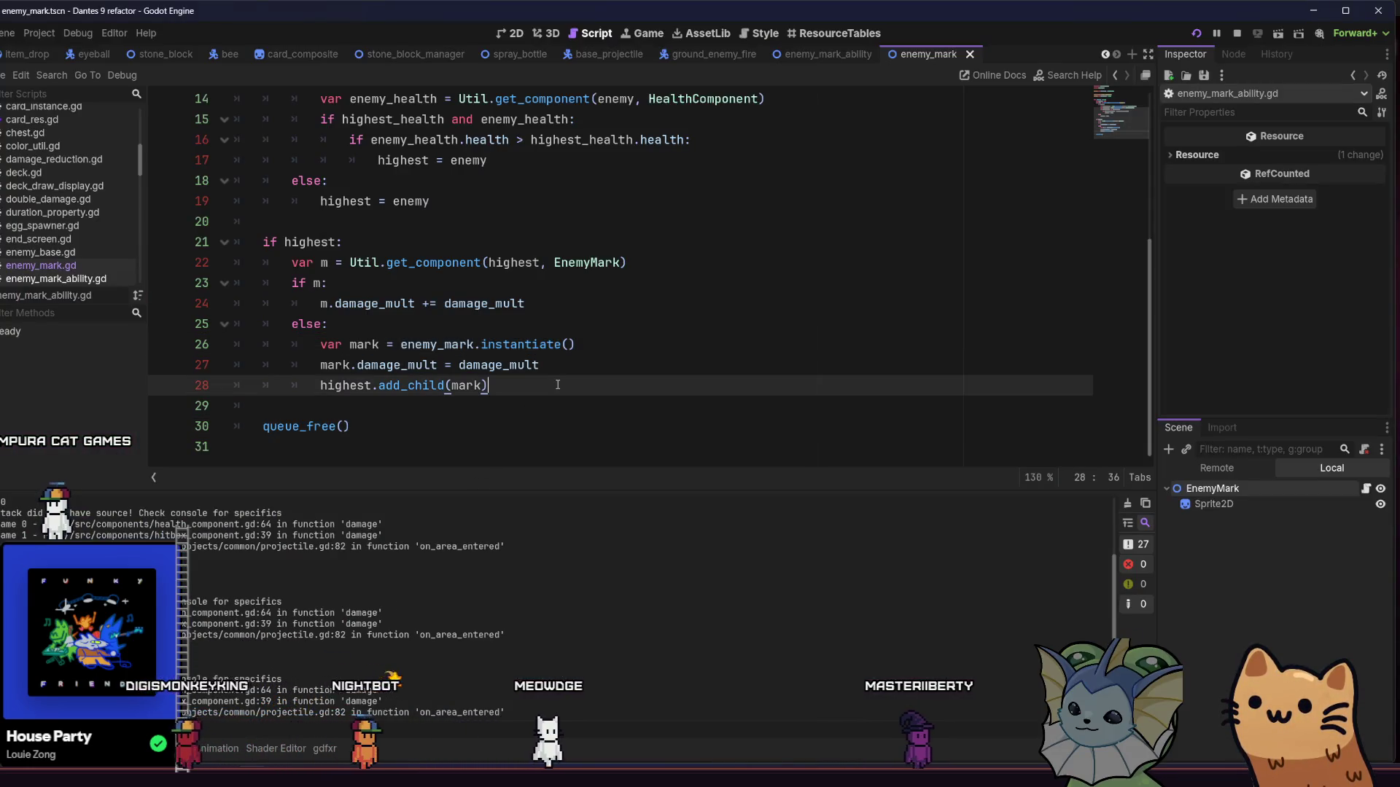
pyautogui.click(535, 305)
pyautogui.write('- 1')
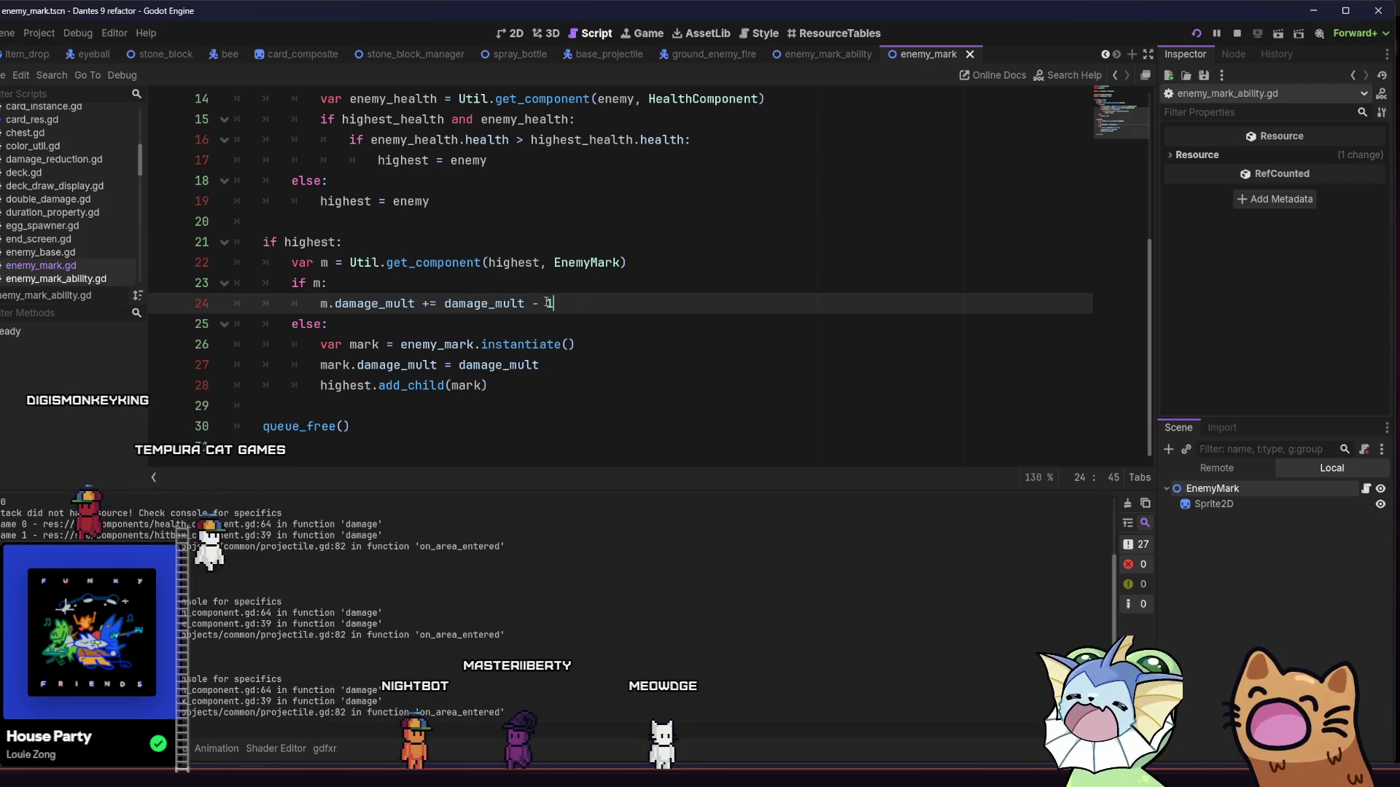
pyautogui.hotkey('ctrl', 's')
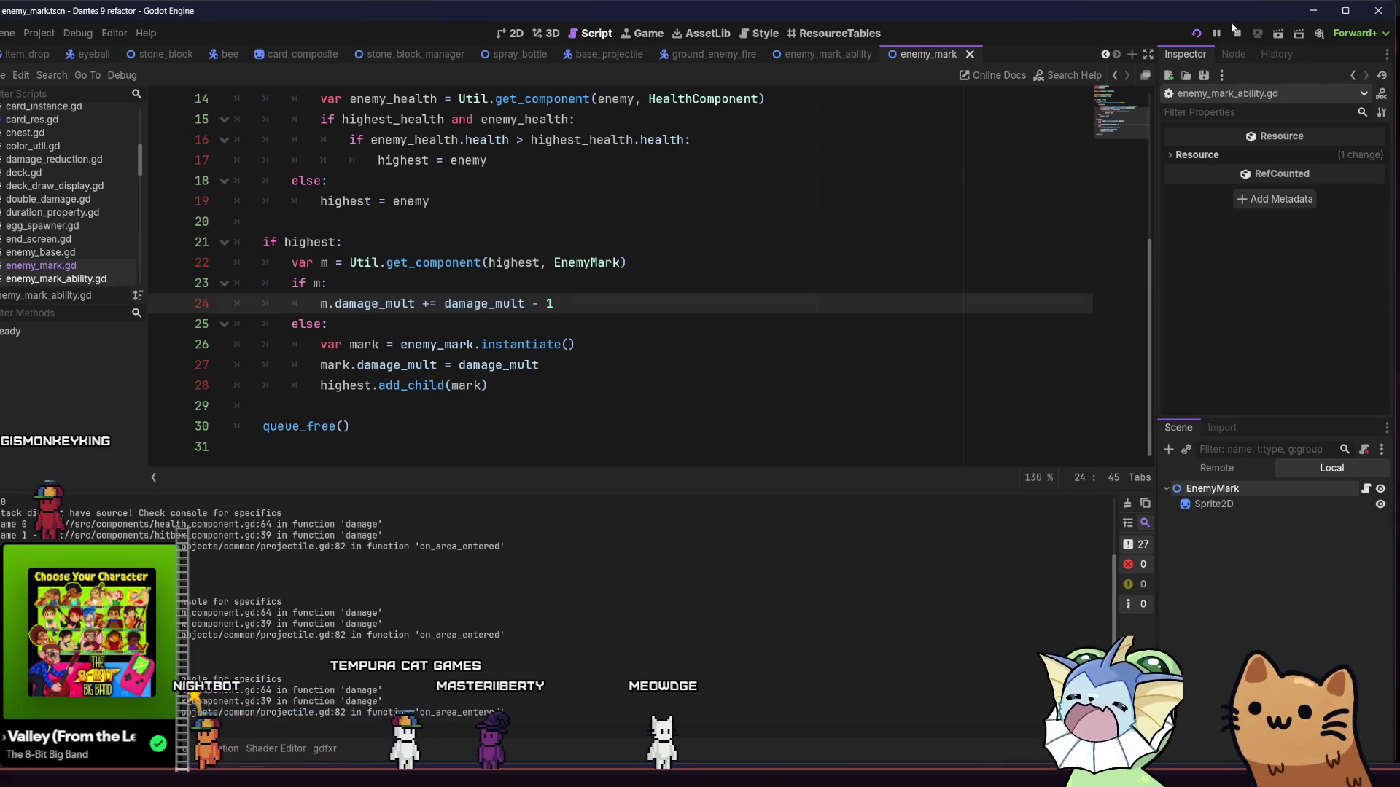
pyautogui.click(1191, 34)
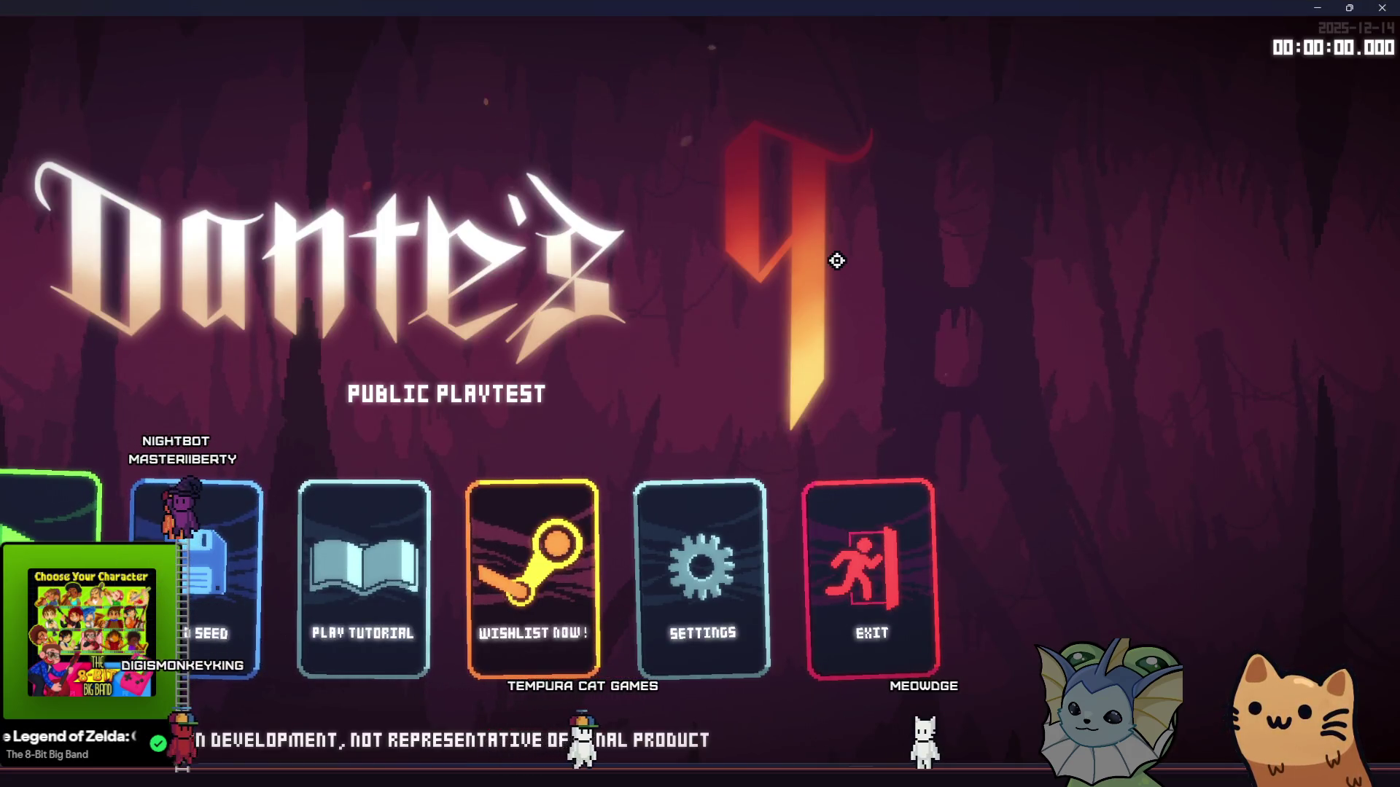
# Step: Maximize the game window, start a new run, and jump onto the higher ledge
pyautogui.doubleClick(553, 31)
pyautogui.click(212, 609)
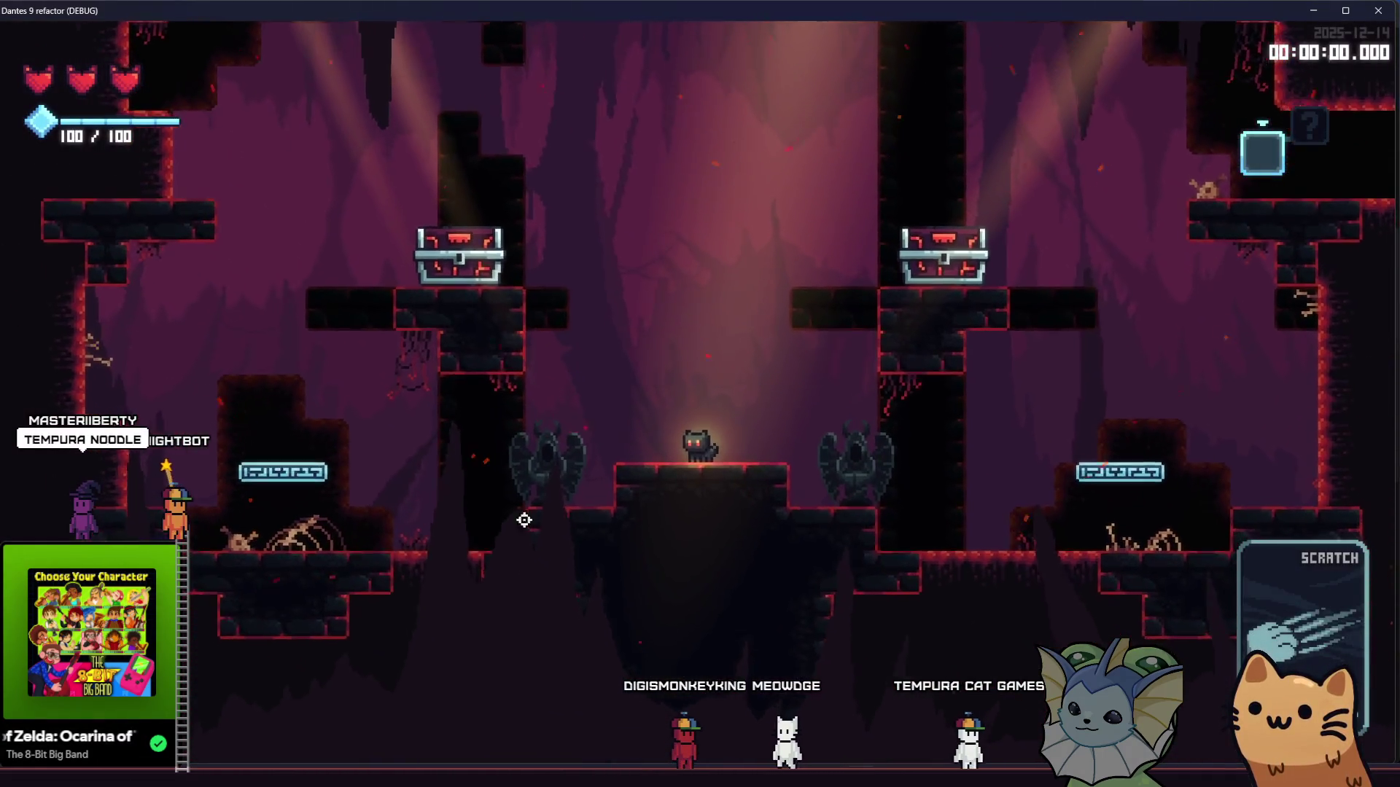
pyautogui.press('d')
pyautogui.press('space')
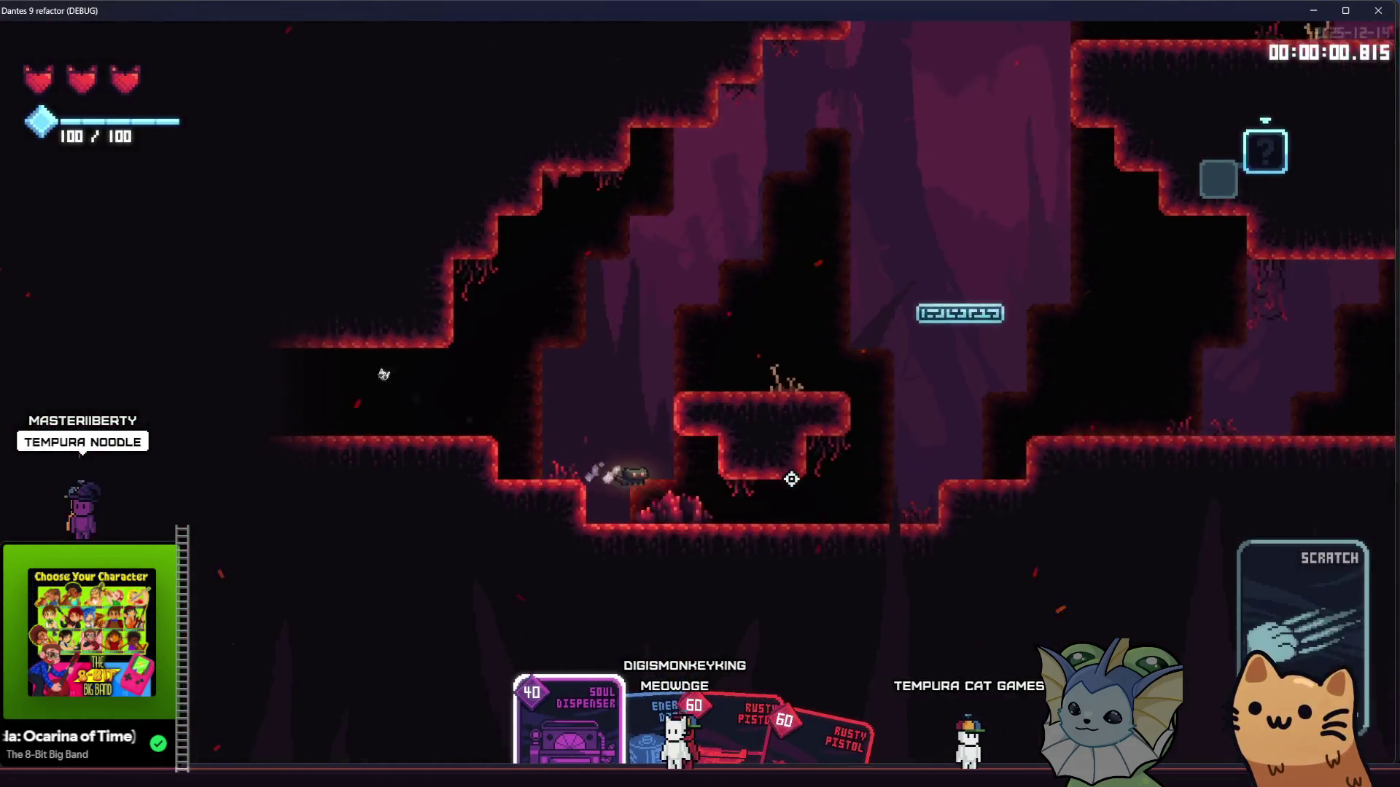
# Step: Add a Mark card to the hand through the debug menu's Add Cards list
pyautogui.press('space')
pyautogui.press('F1')
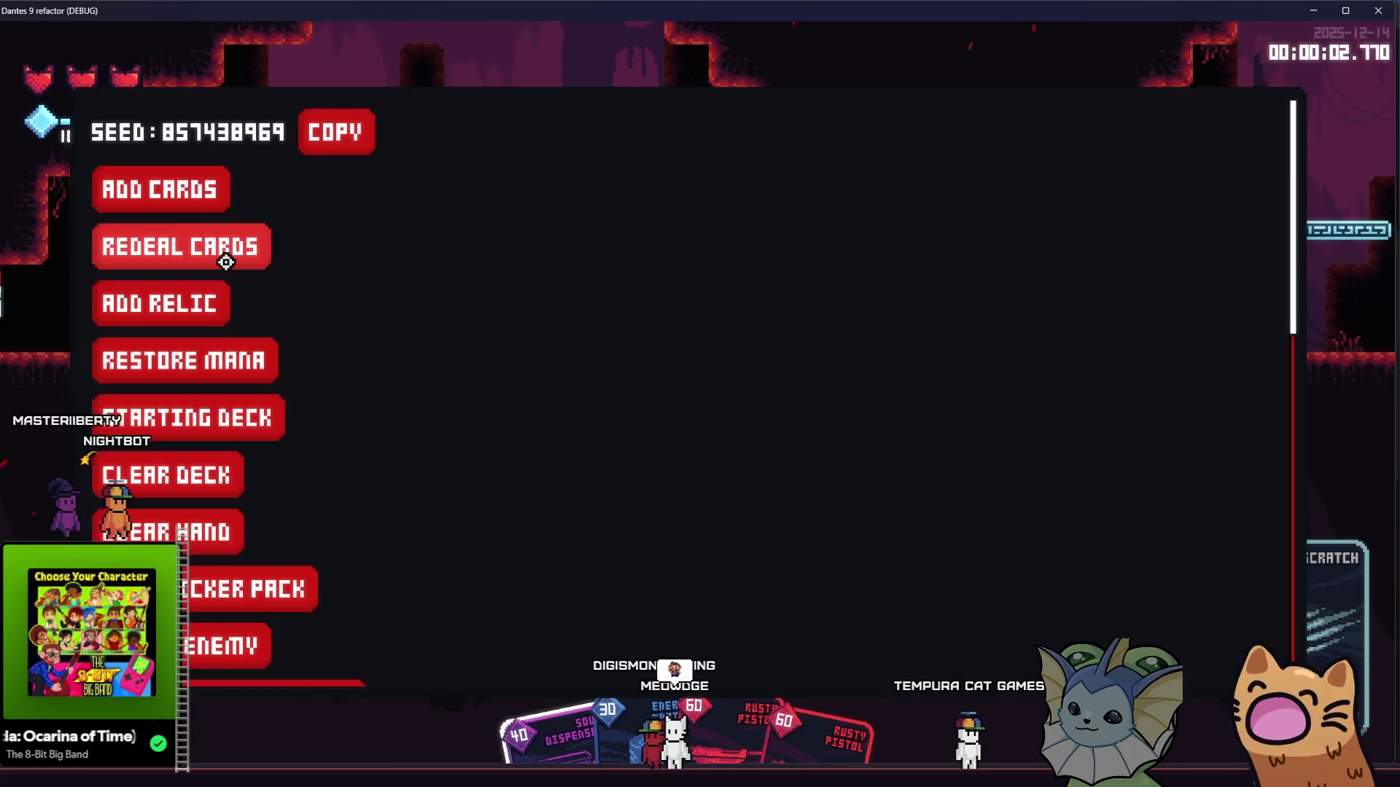
pyautogui.click(194, 184)
pyautogui.scroll(-10, 994, 428)
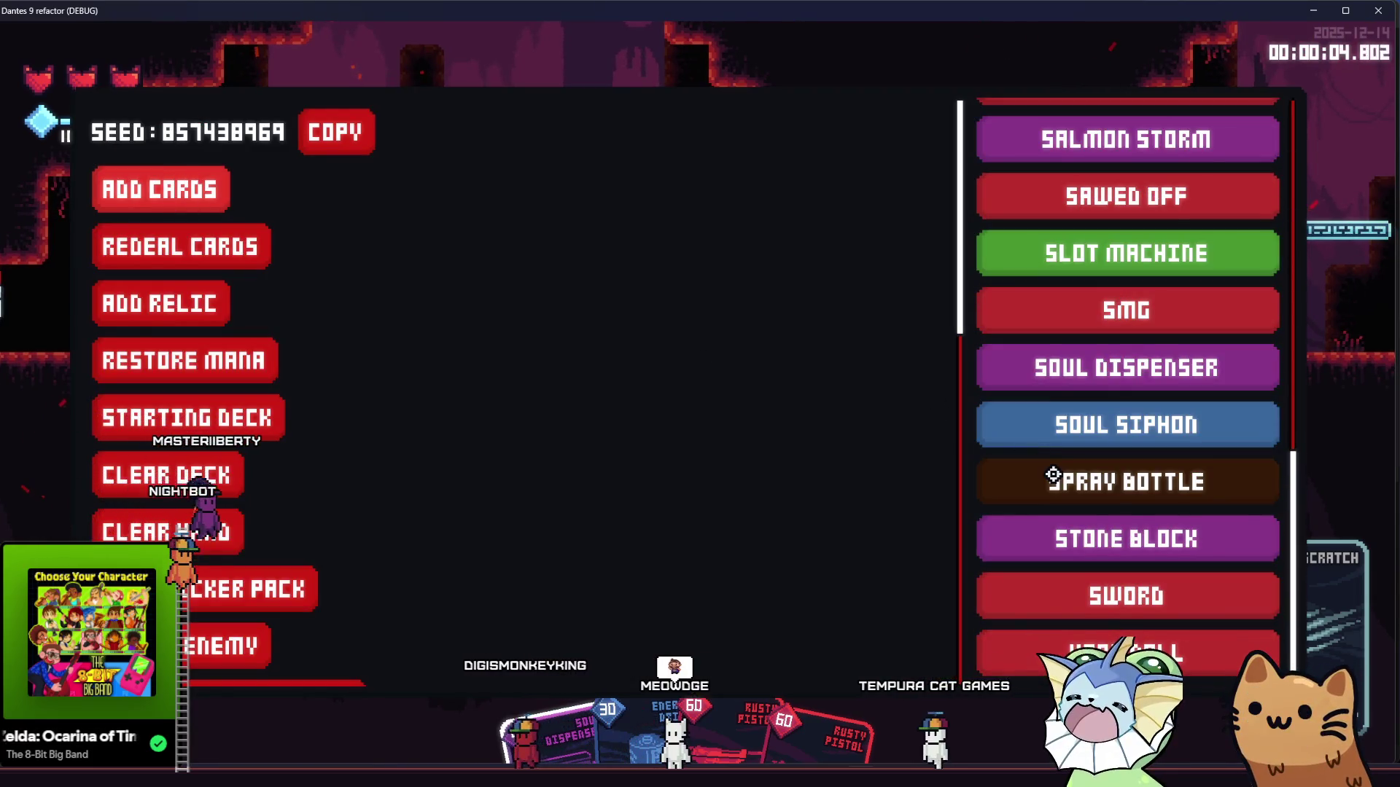
pyautogui.click(1086, 365)
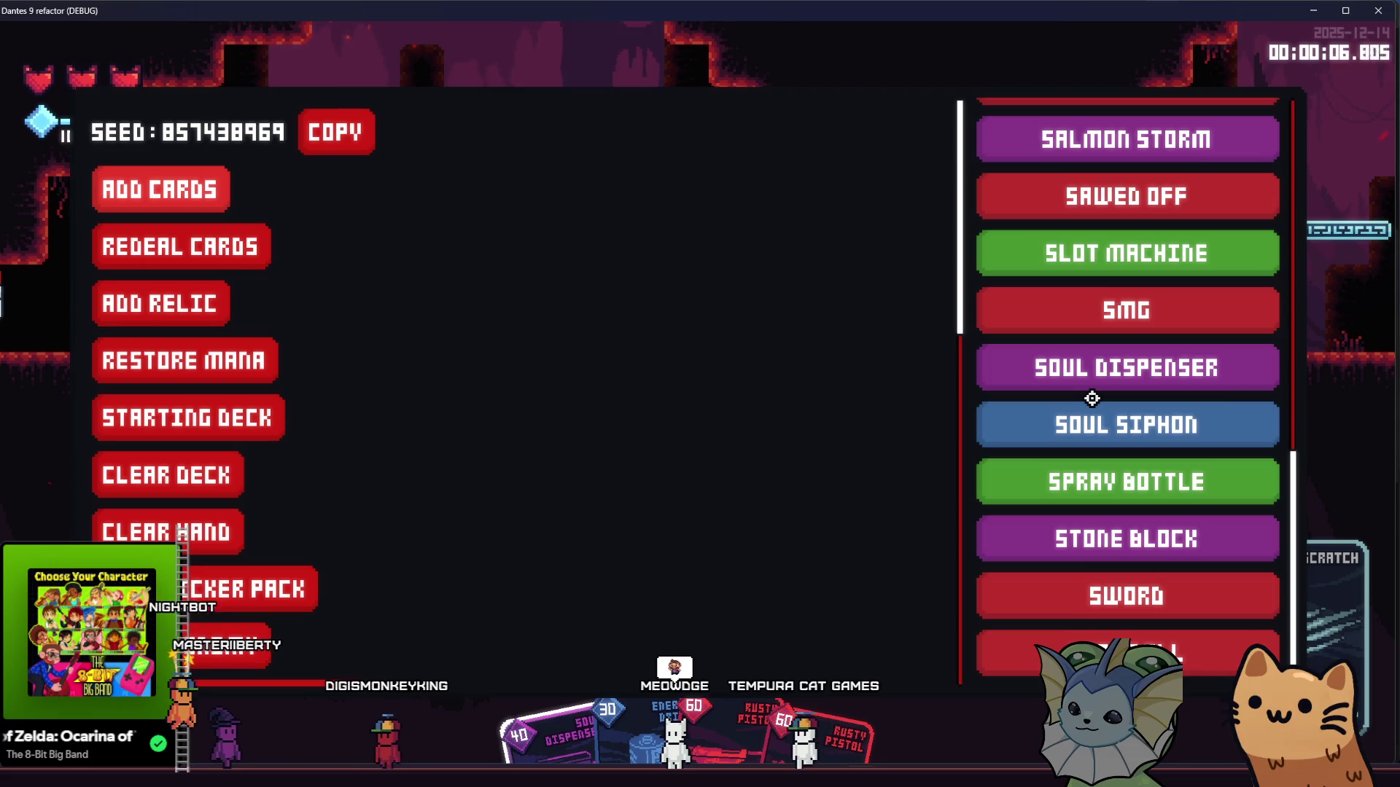
pyautogui.scroll(9, 1091, 304)
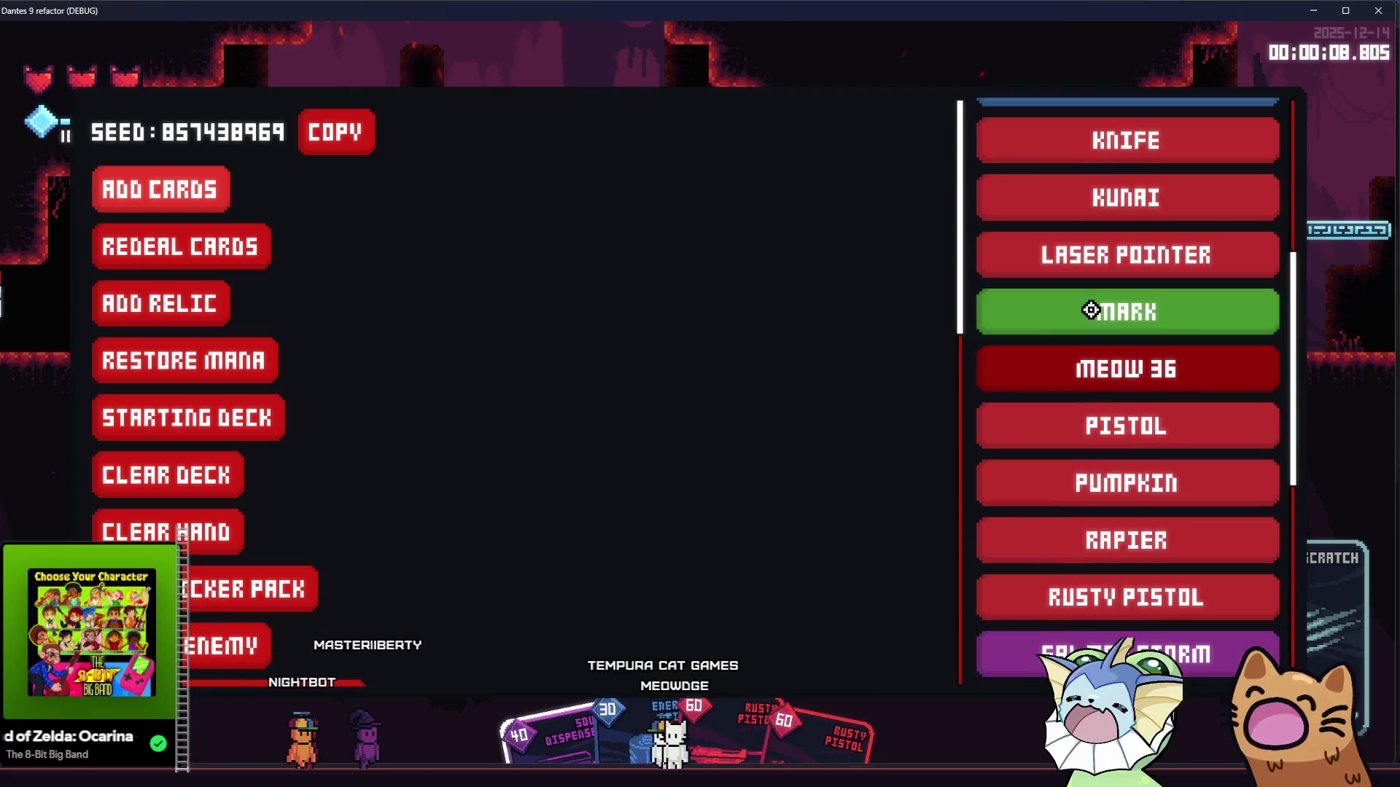
pyautogui.click(1096, 323)
pyautogui.press('Escape')
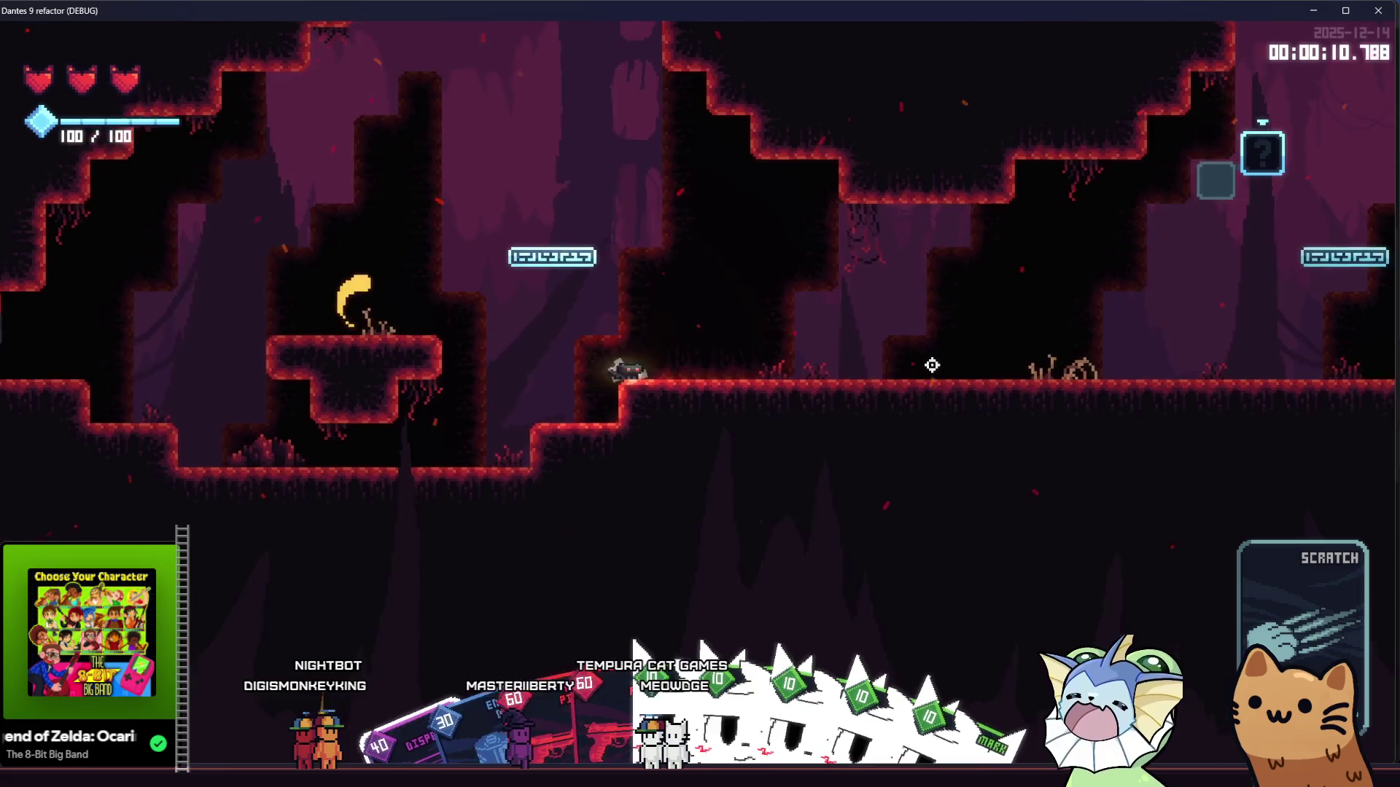
# Step: Walk the cat right through the cave and hit the red enemy to test the mark
pyautogui.press('d')
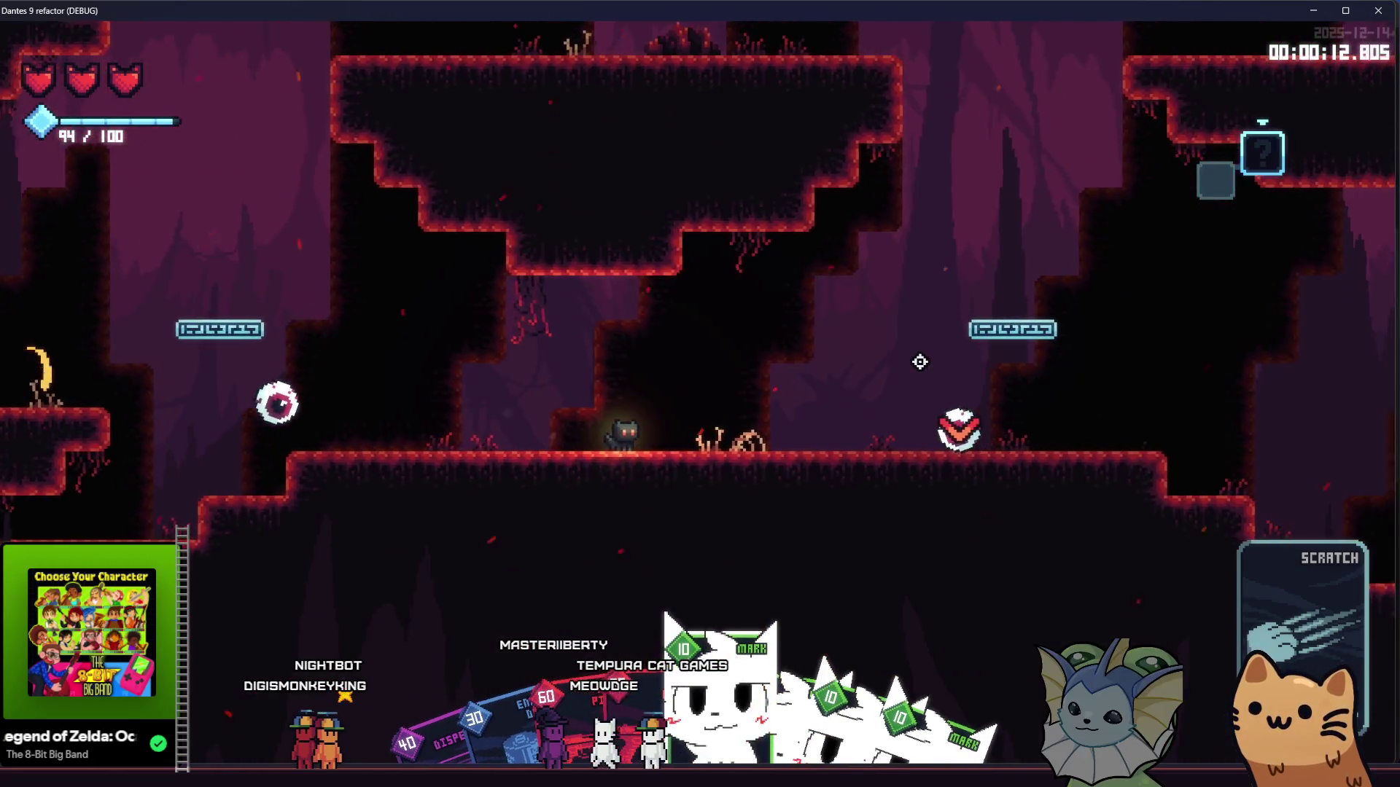
pyautogui.press('d')
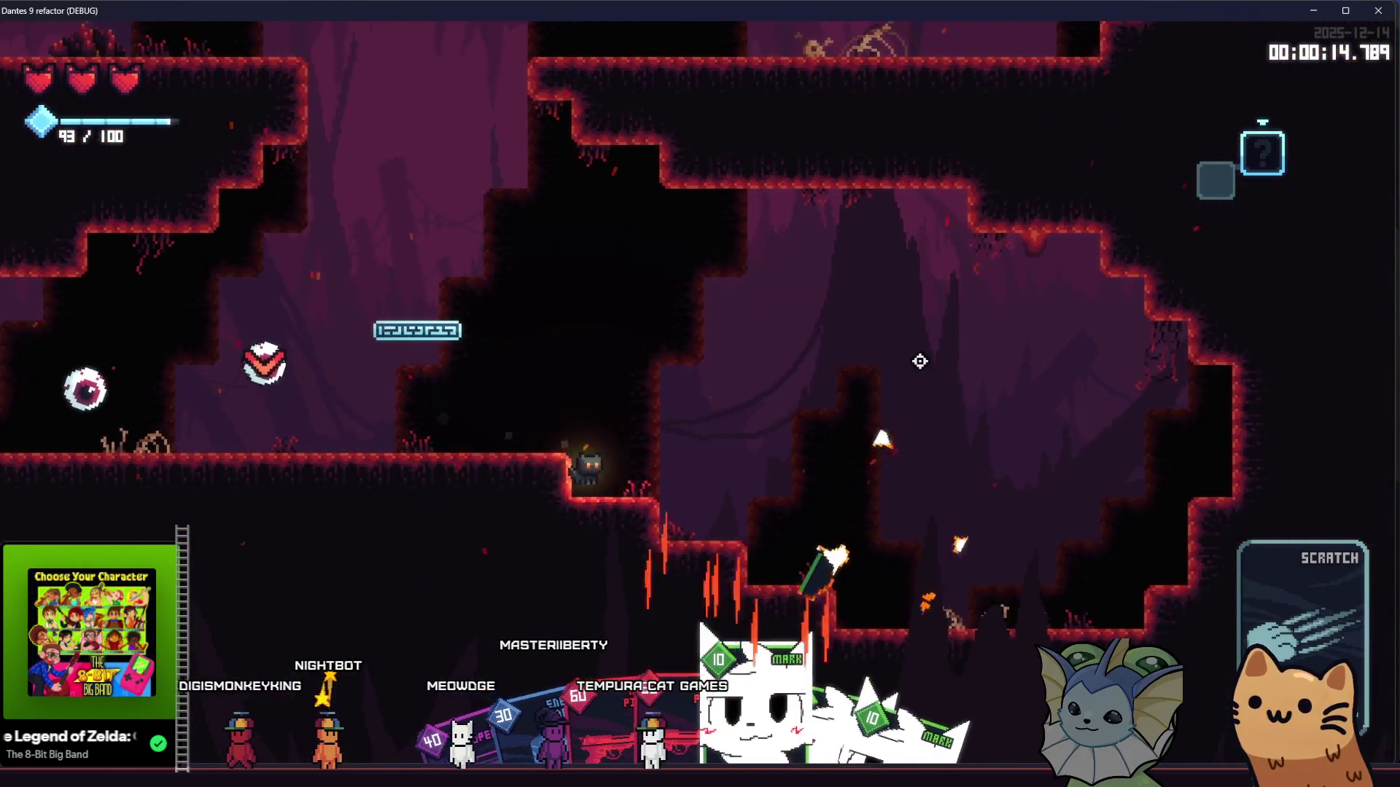
pyautogui.click(353, 353)
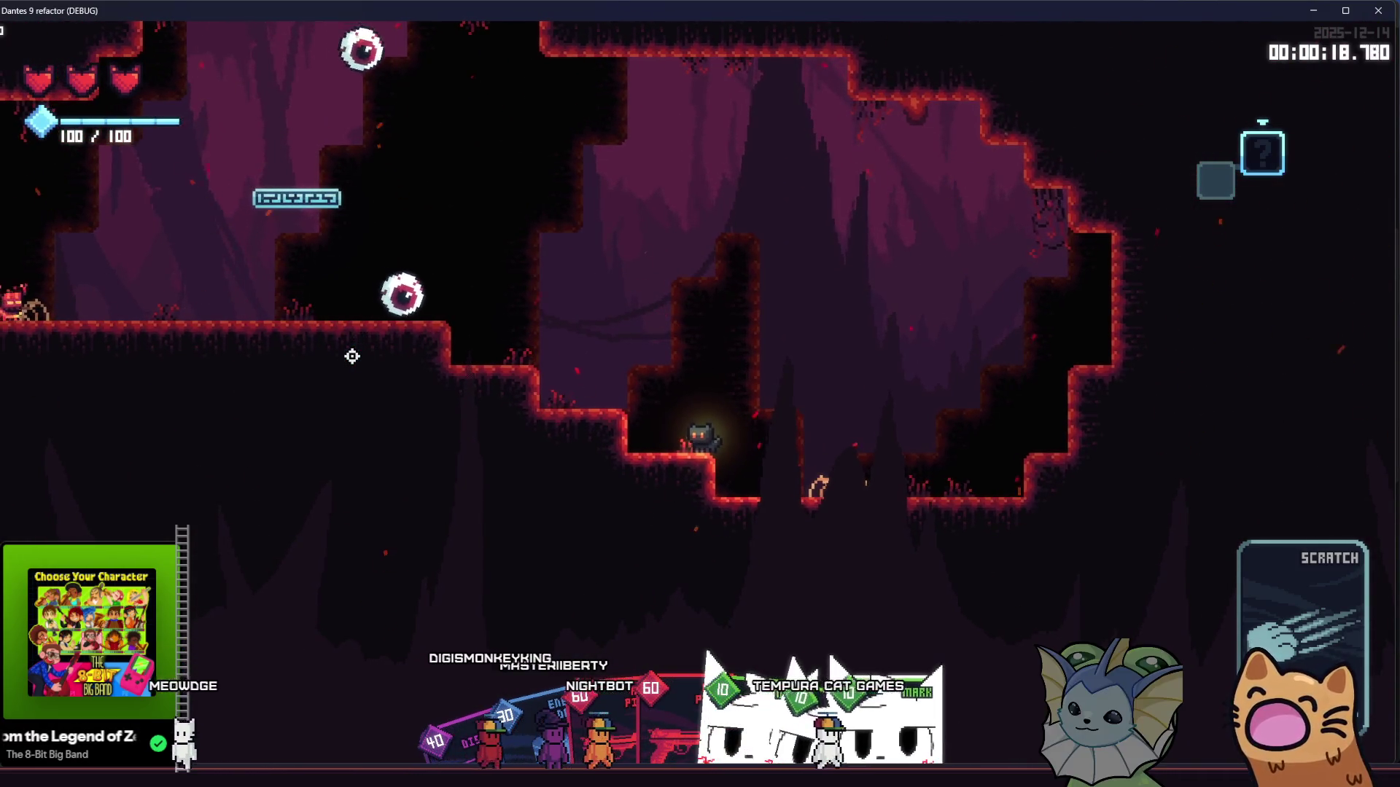
pyautogui.press('d')
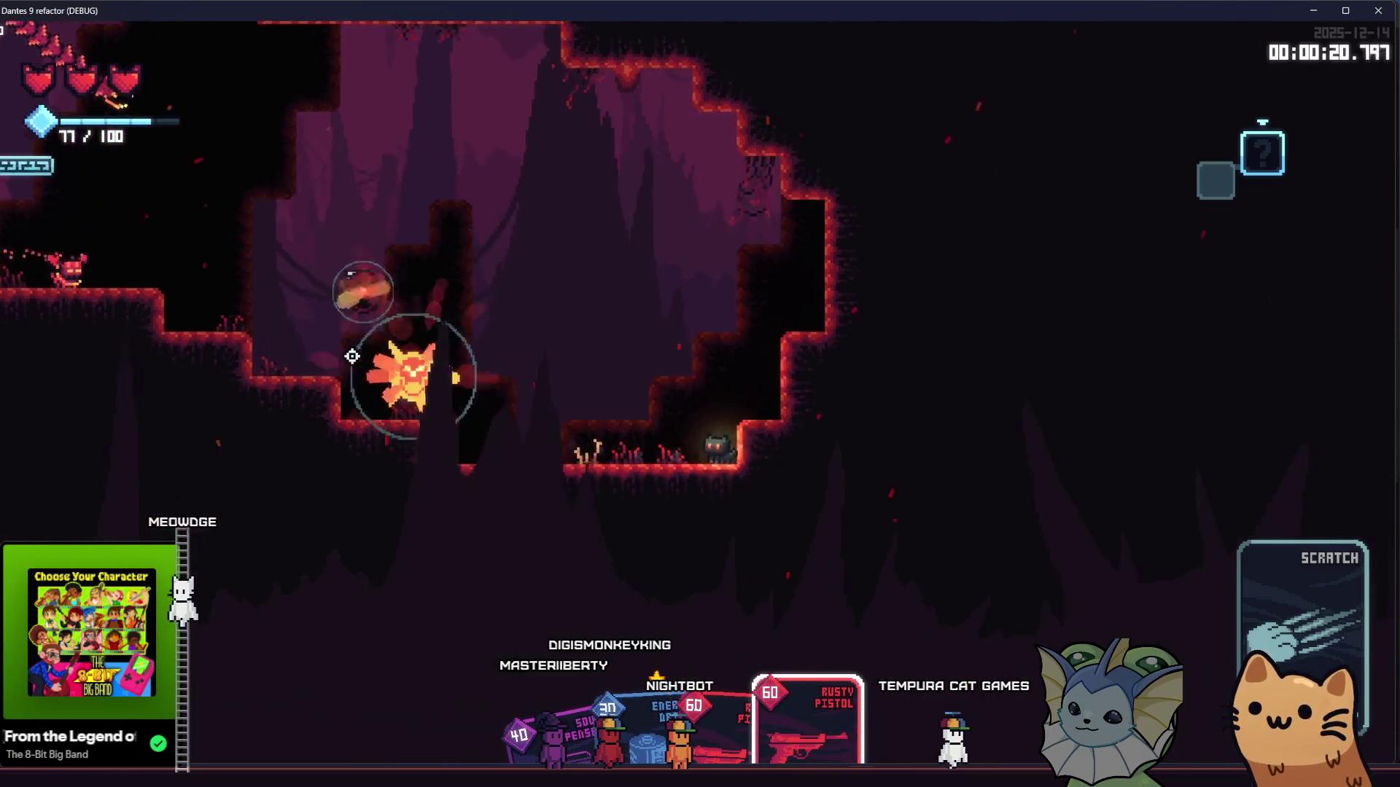
pyautogui.press('d')
pyautogui.press('space')
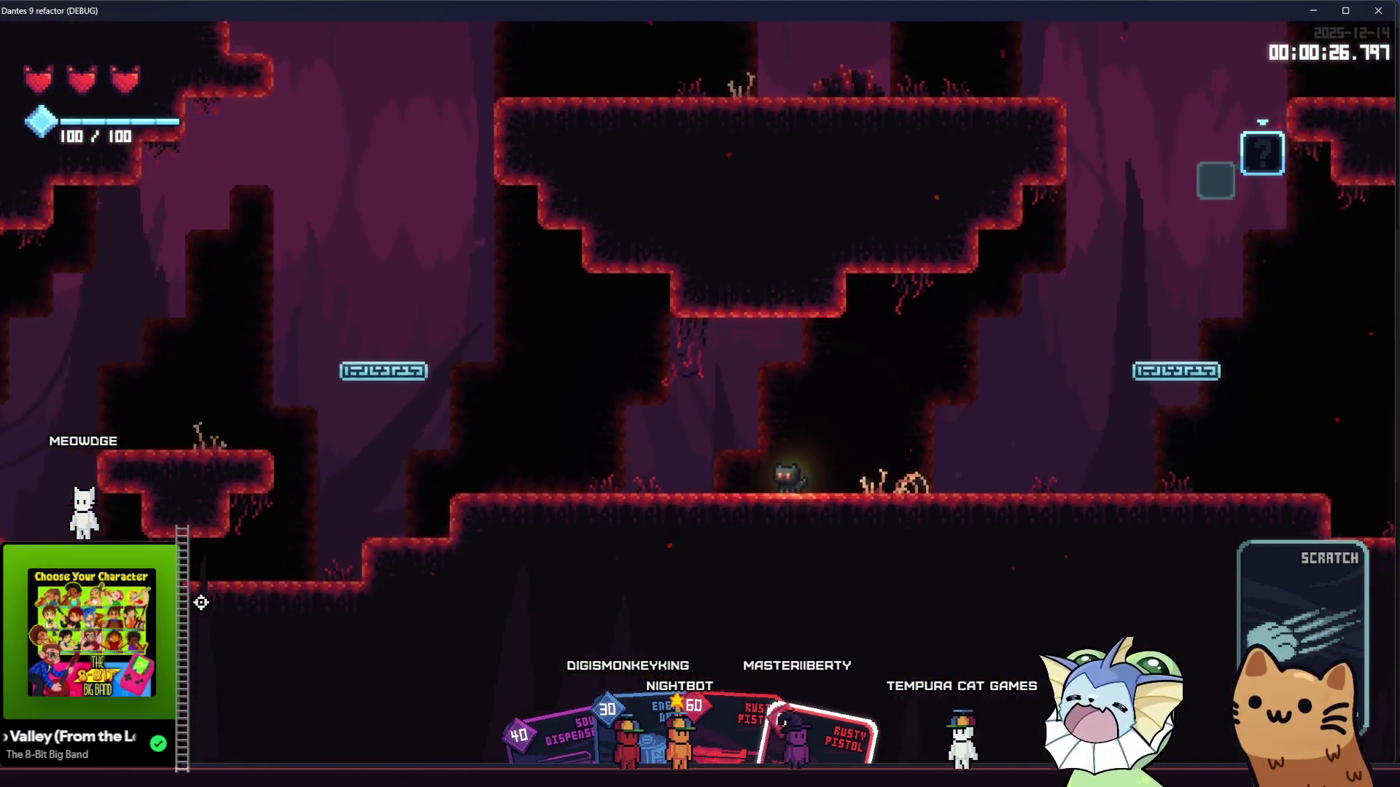
pyautogui.press('d')
pyautogui.press('d')
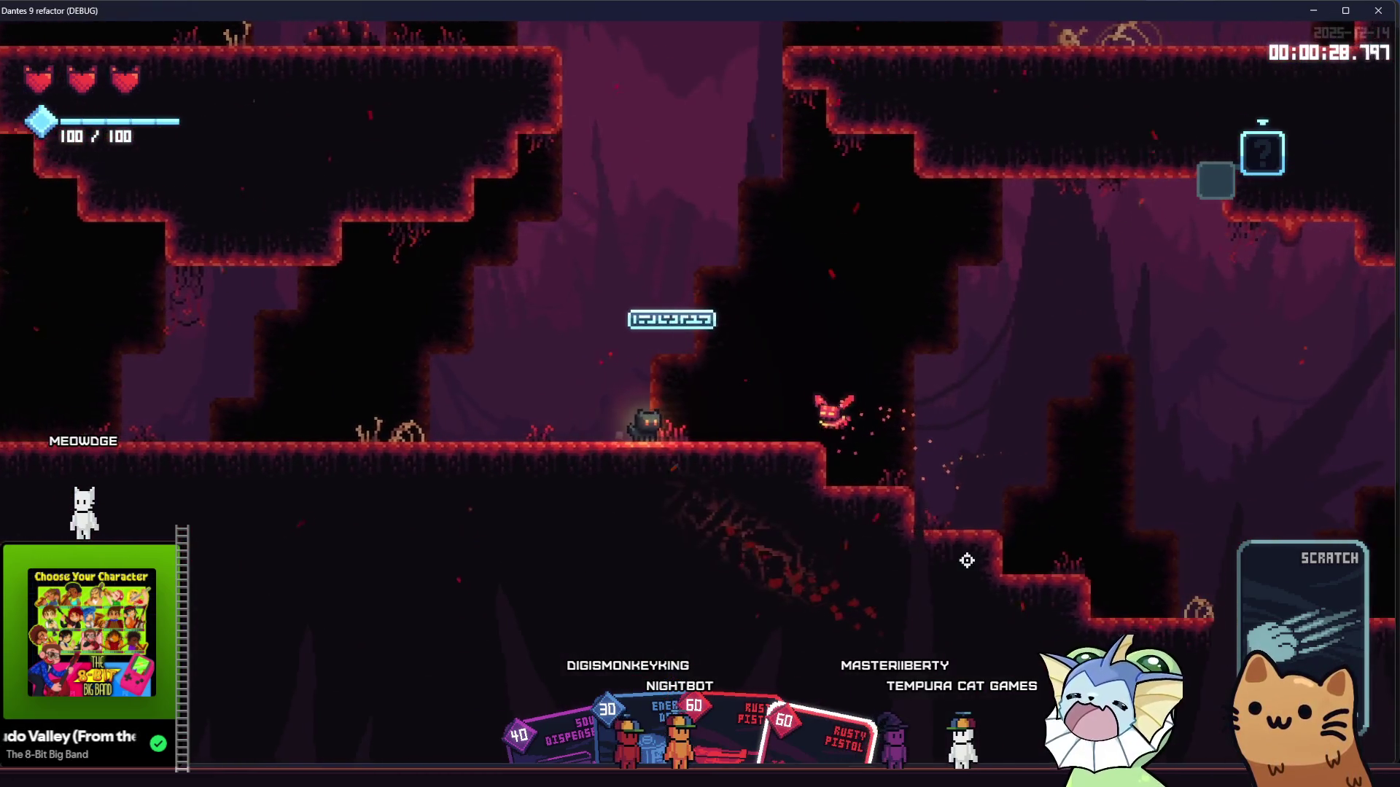
# Step: Dash, slash and fire the Rusty Pistol at the enemies, then drop to the floor
pyautogui.click(968, 446)
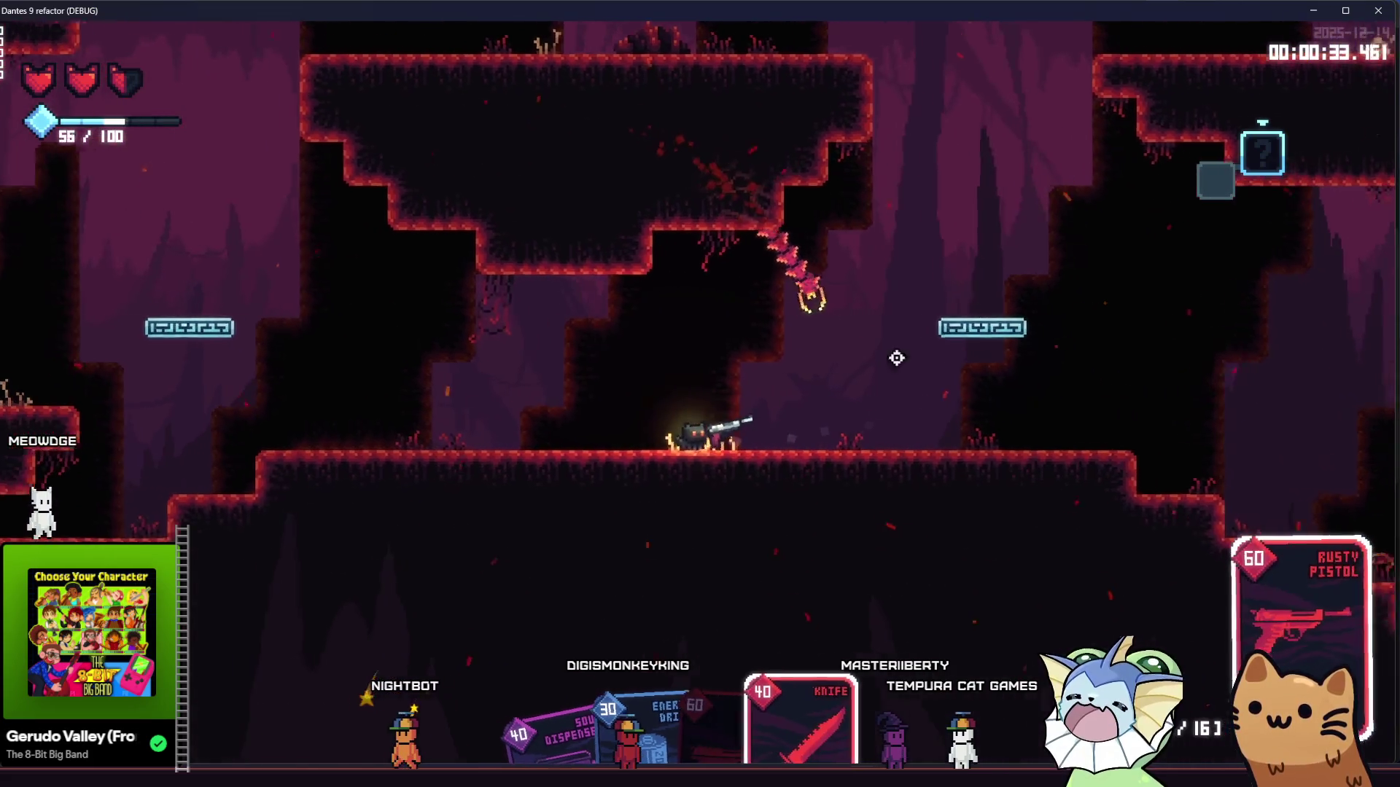
pyautogui.click(843, 312)
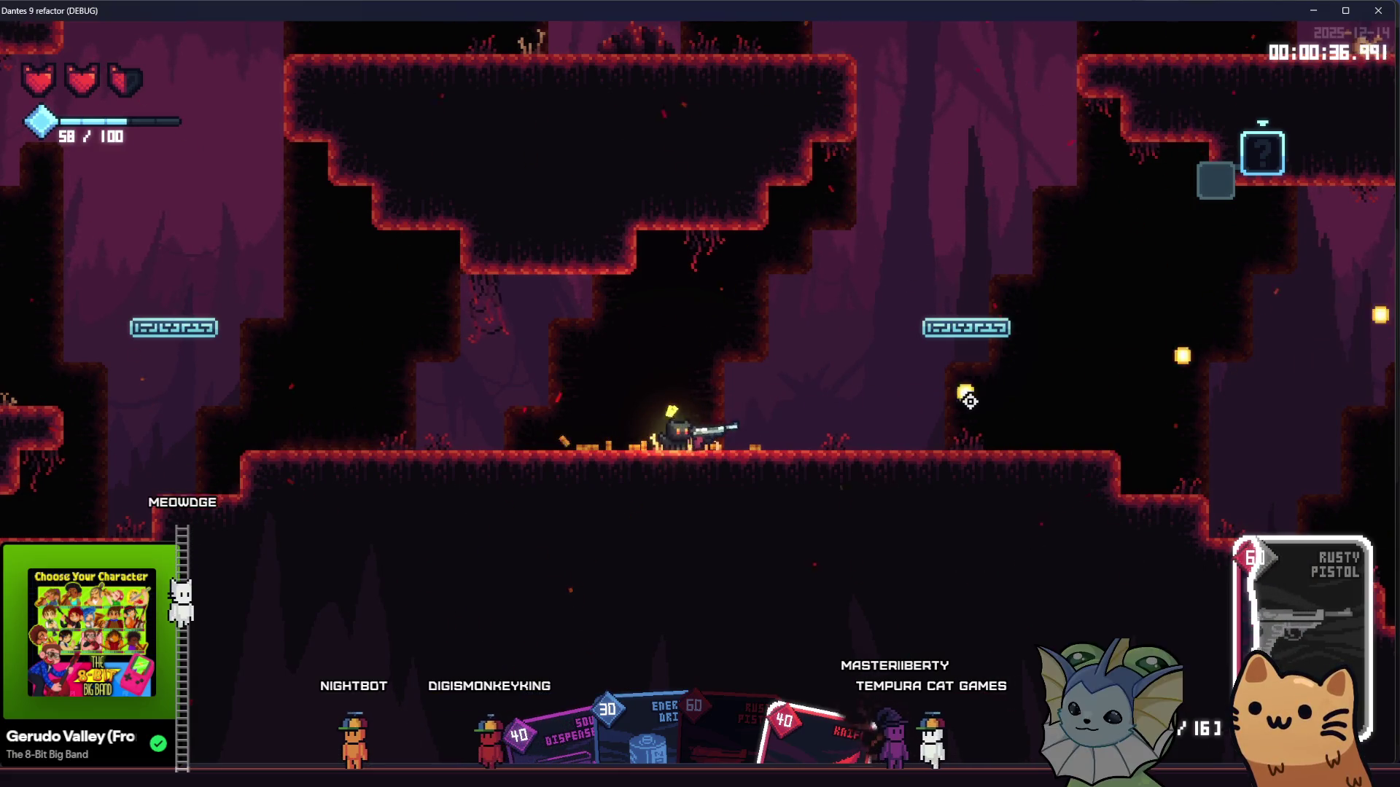
pyautogui.press('space')
pyautogui.click(963, 402)
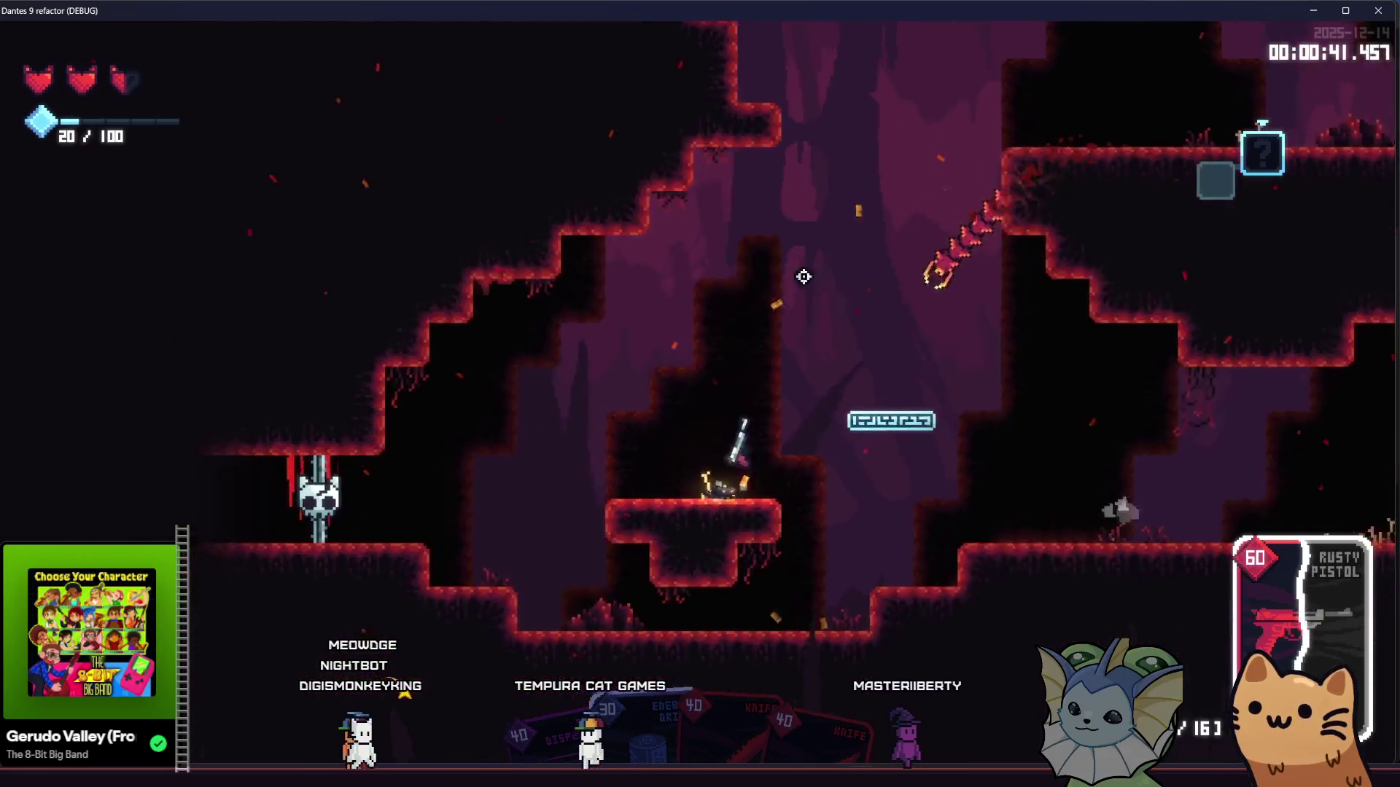
pyautogui.click(943, 319)
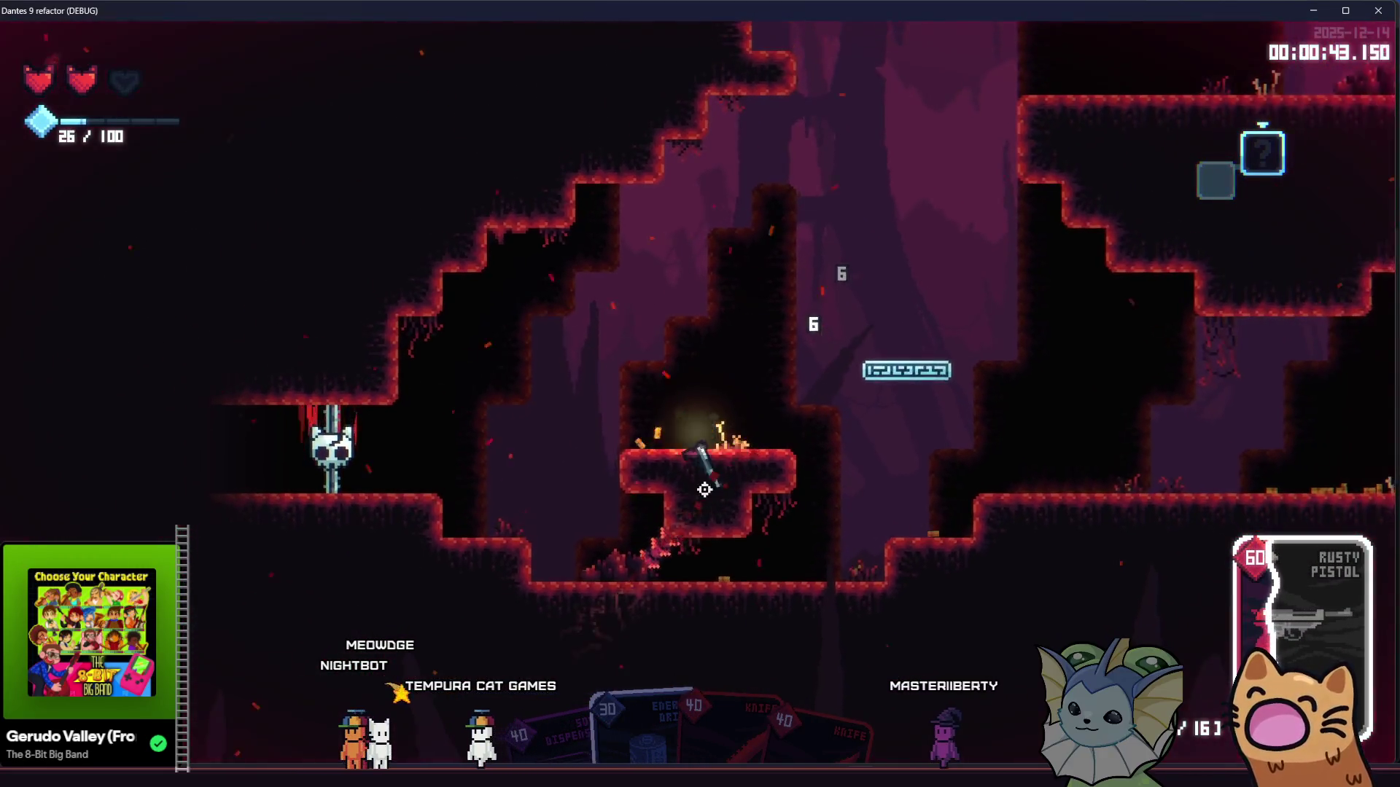
pyautogui.press('s')
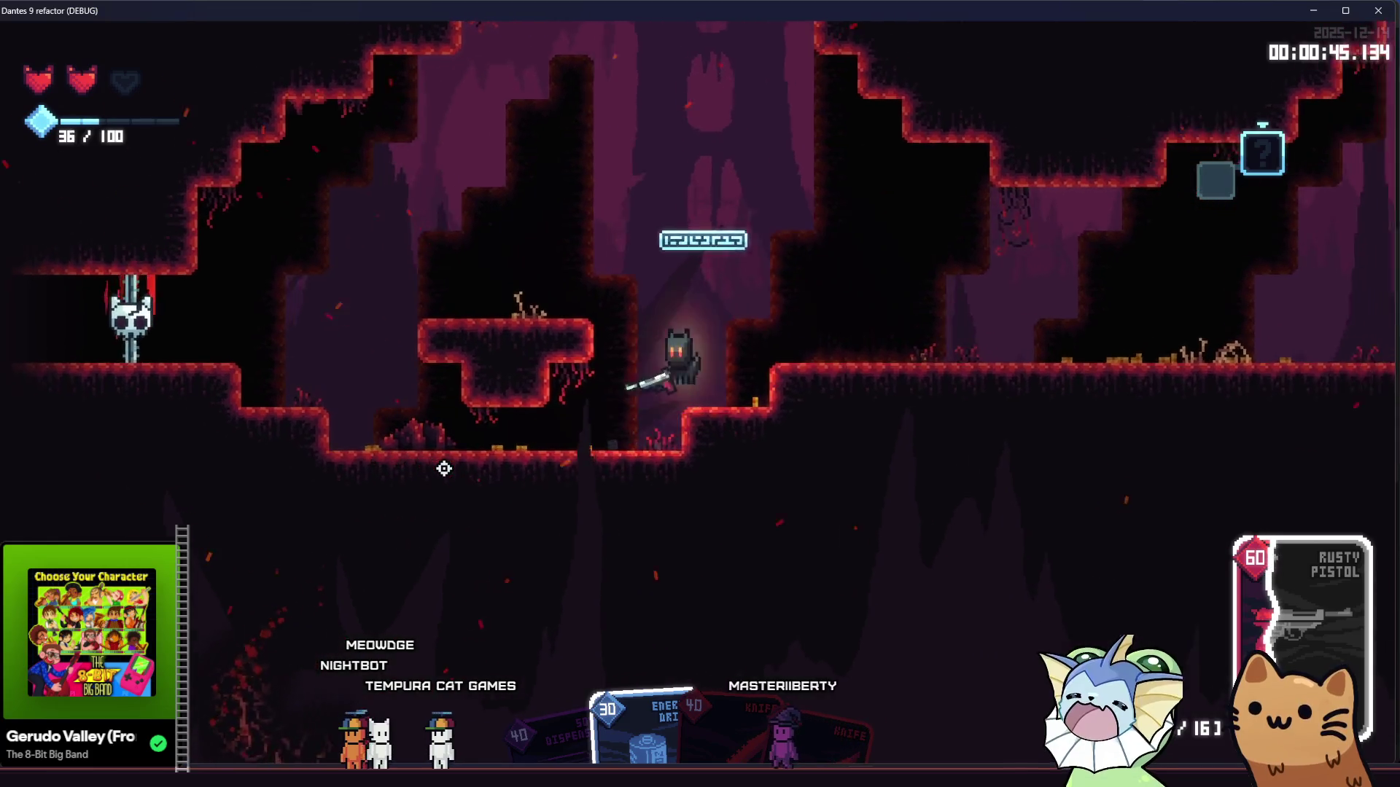
pyautogui.press('d')
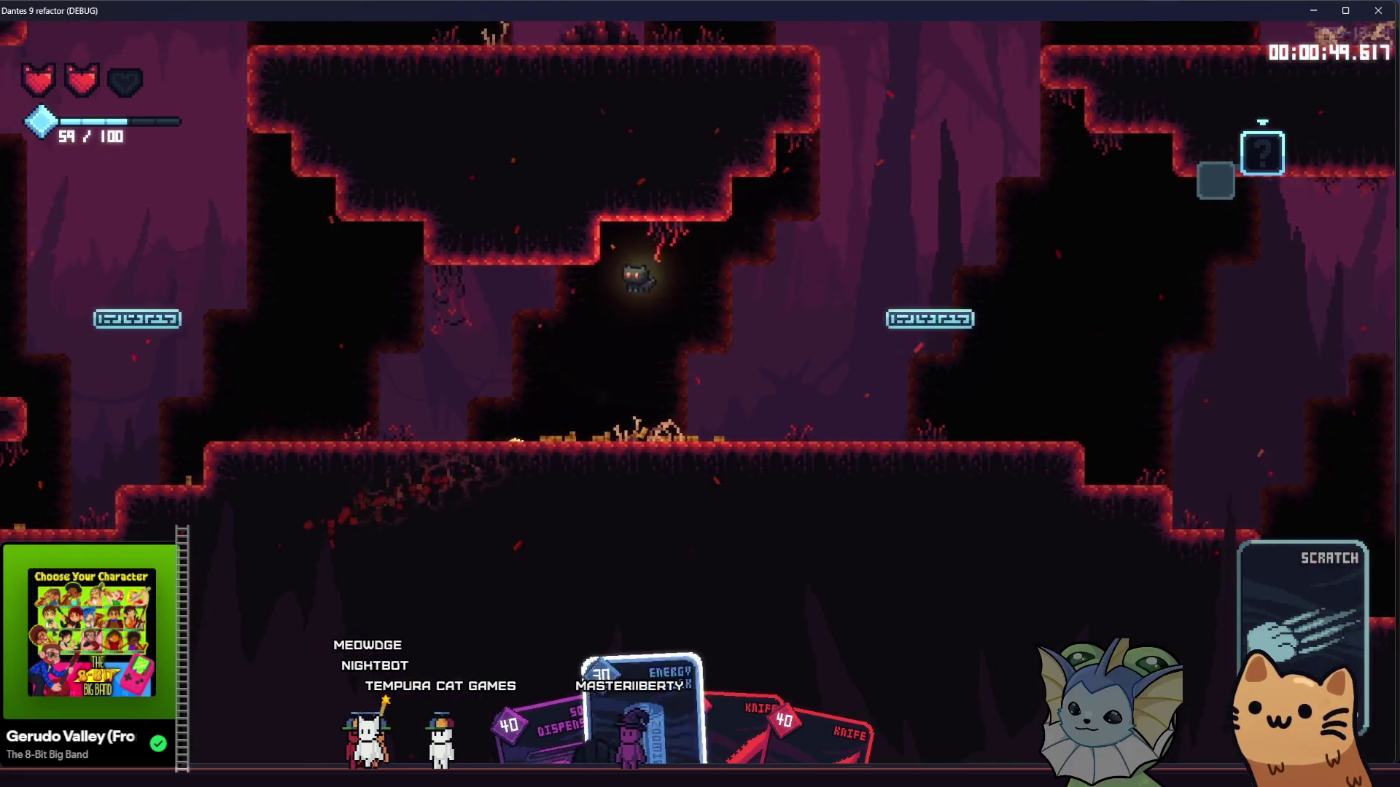
# Step: Play the 30-cost attack card and a pink-attack card against enemies along the floor
pyautogui.click(811, 452)
pyautogui.press('d')
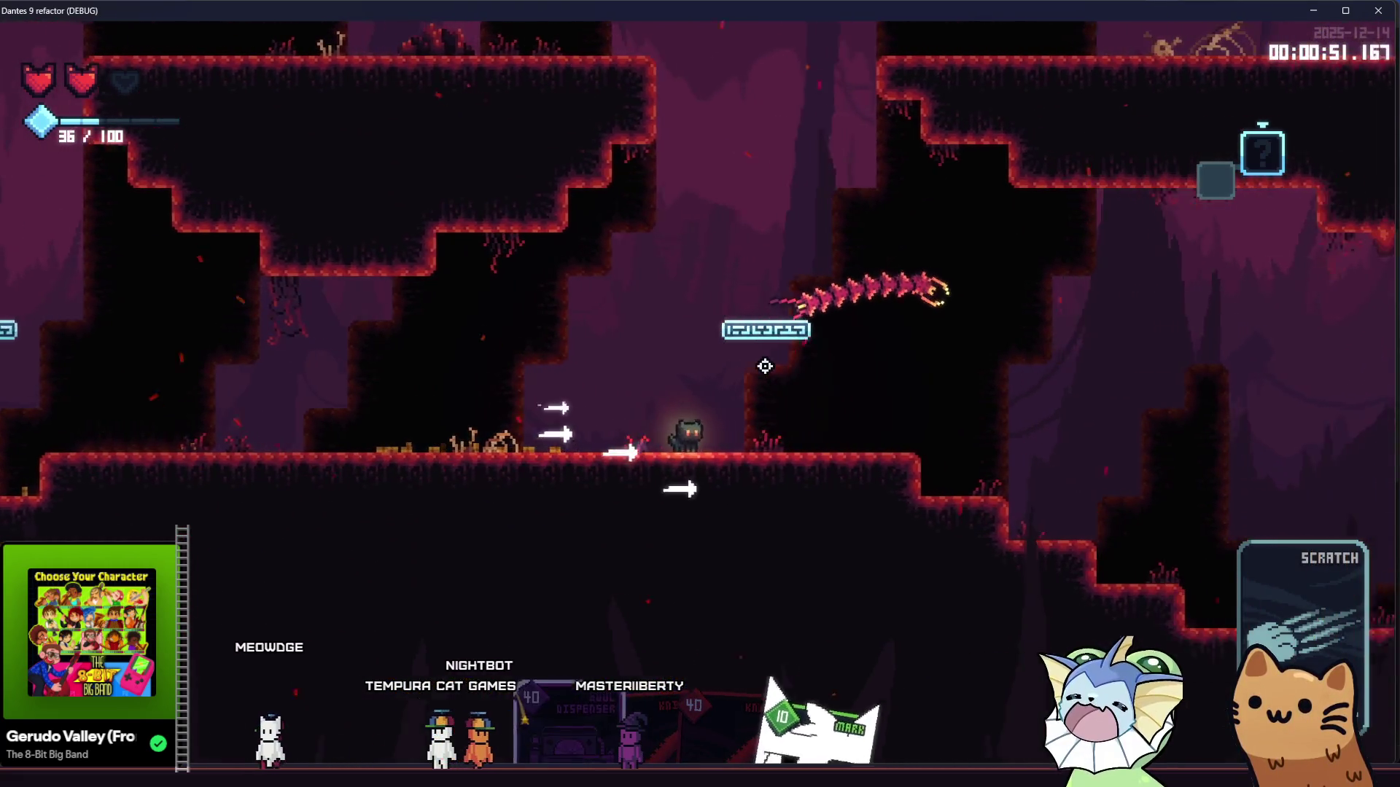
pyautogui.press('a')
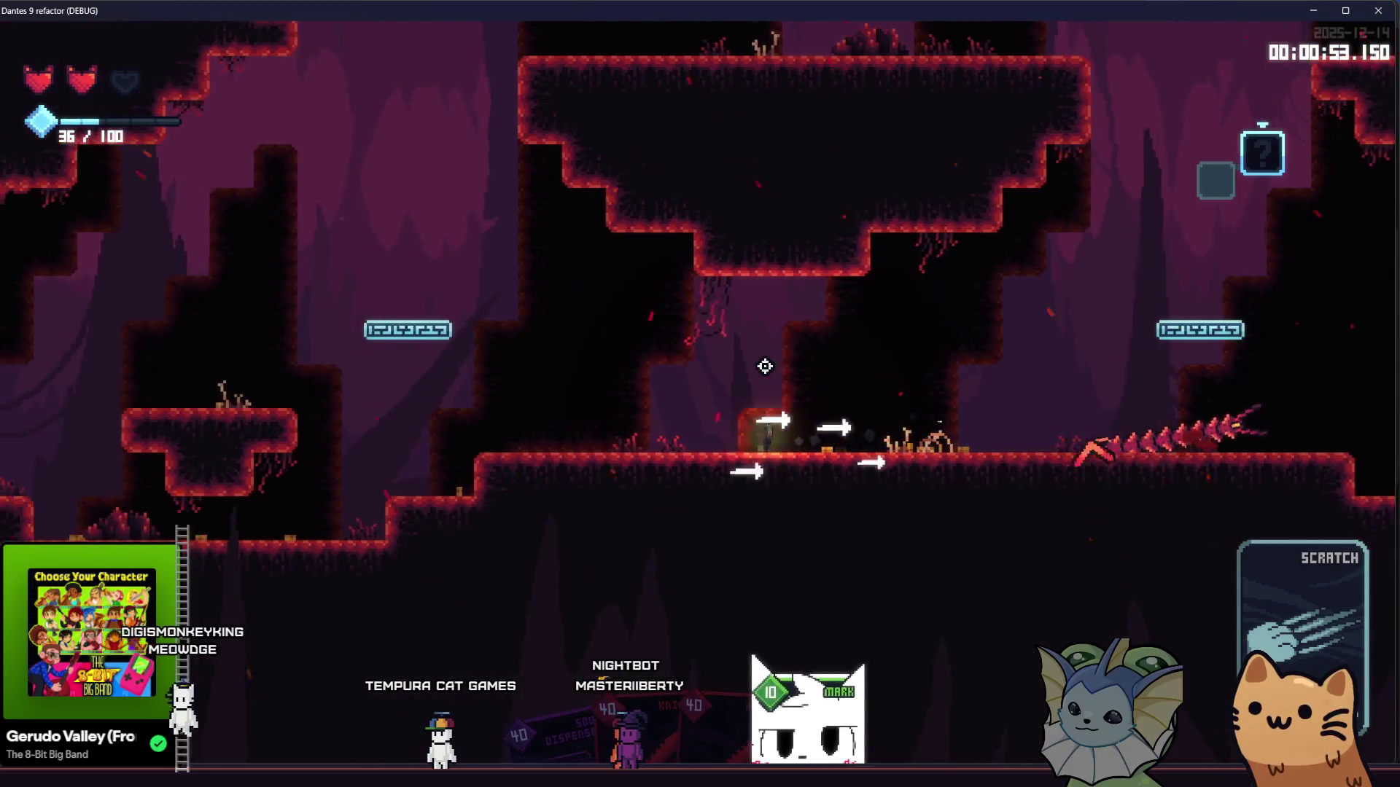
pyautogui.press('d')
pyautogui.press('d')
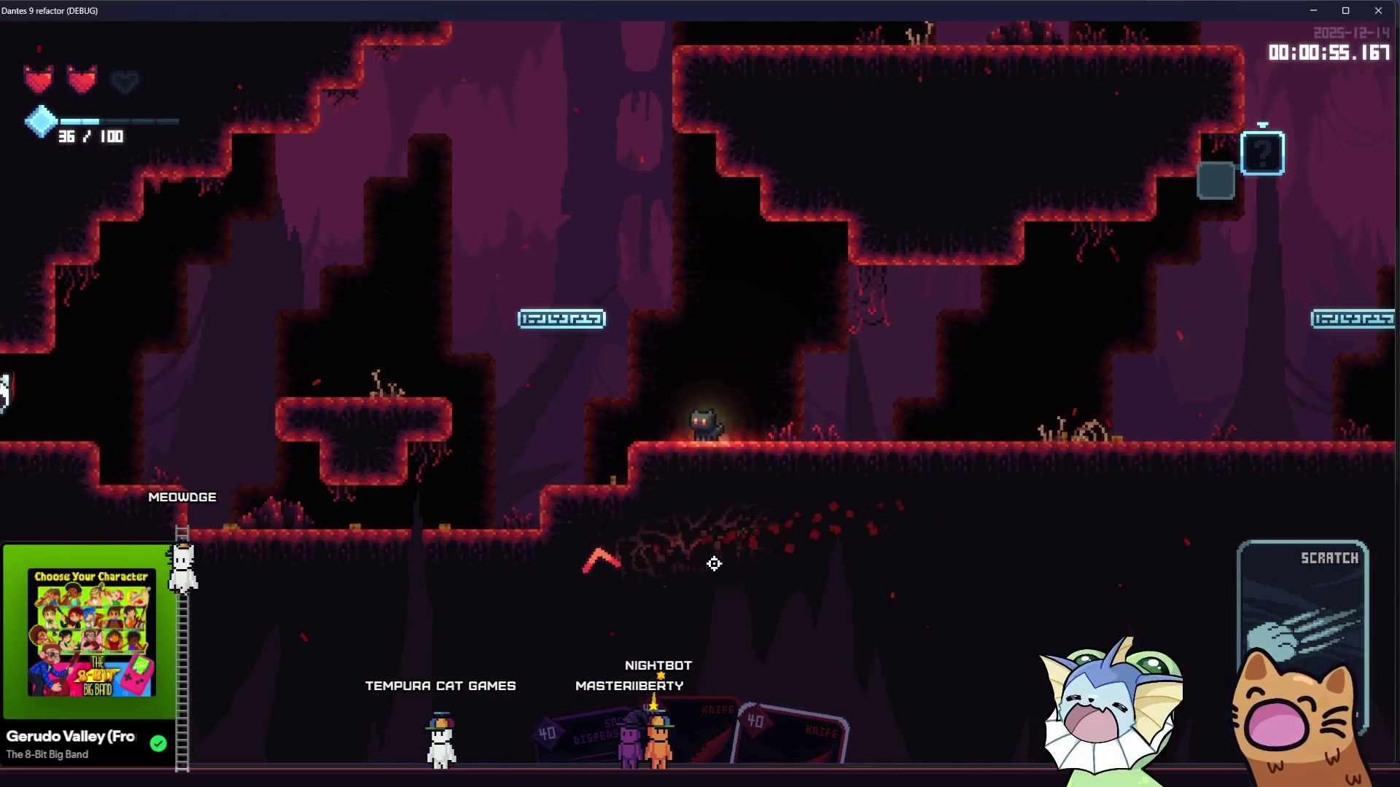
pyautogui.click(704, 563)
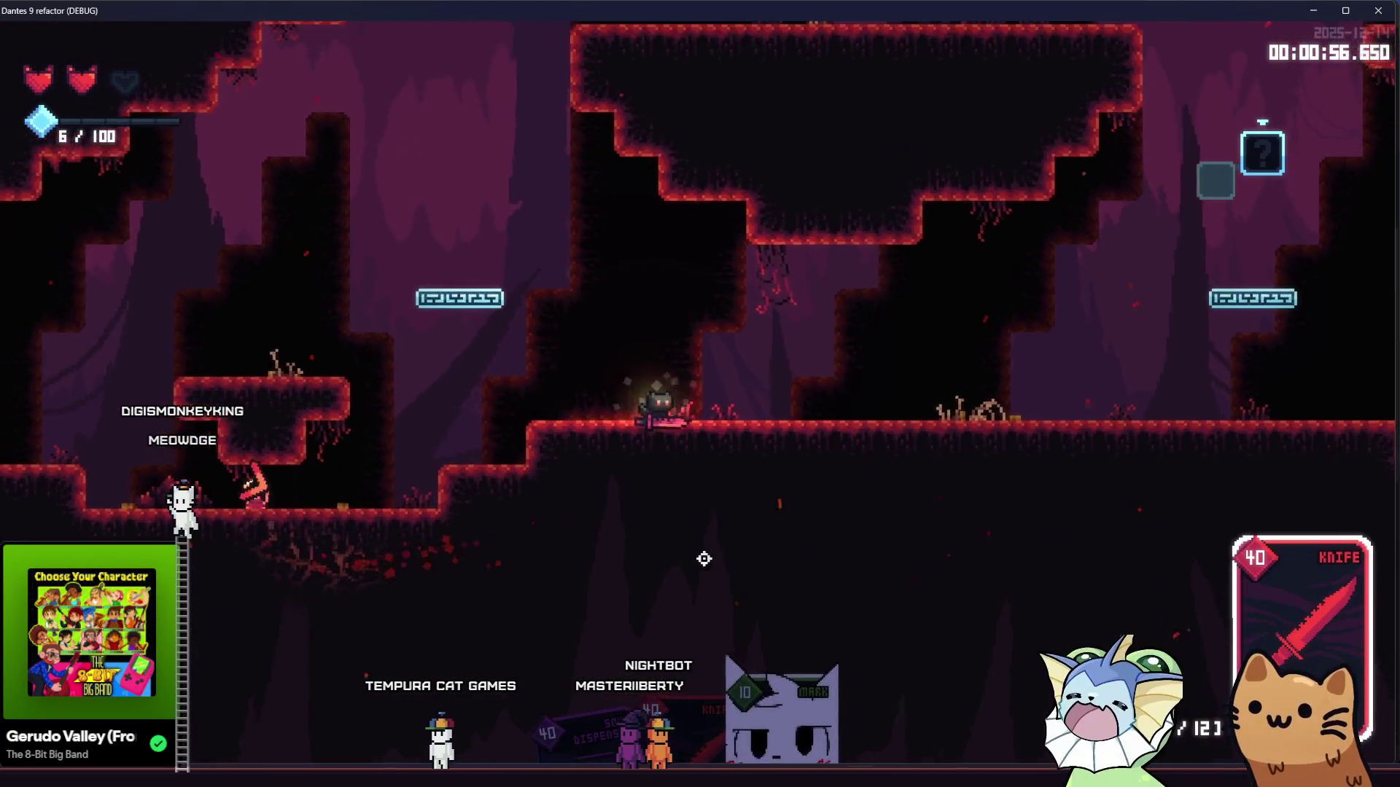
pyautogui.press('a')
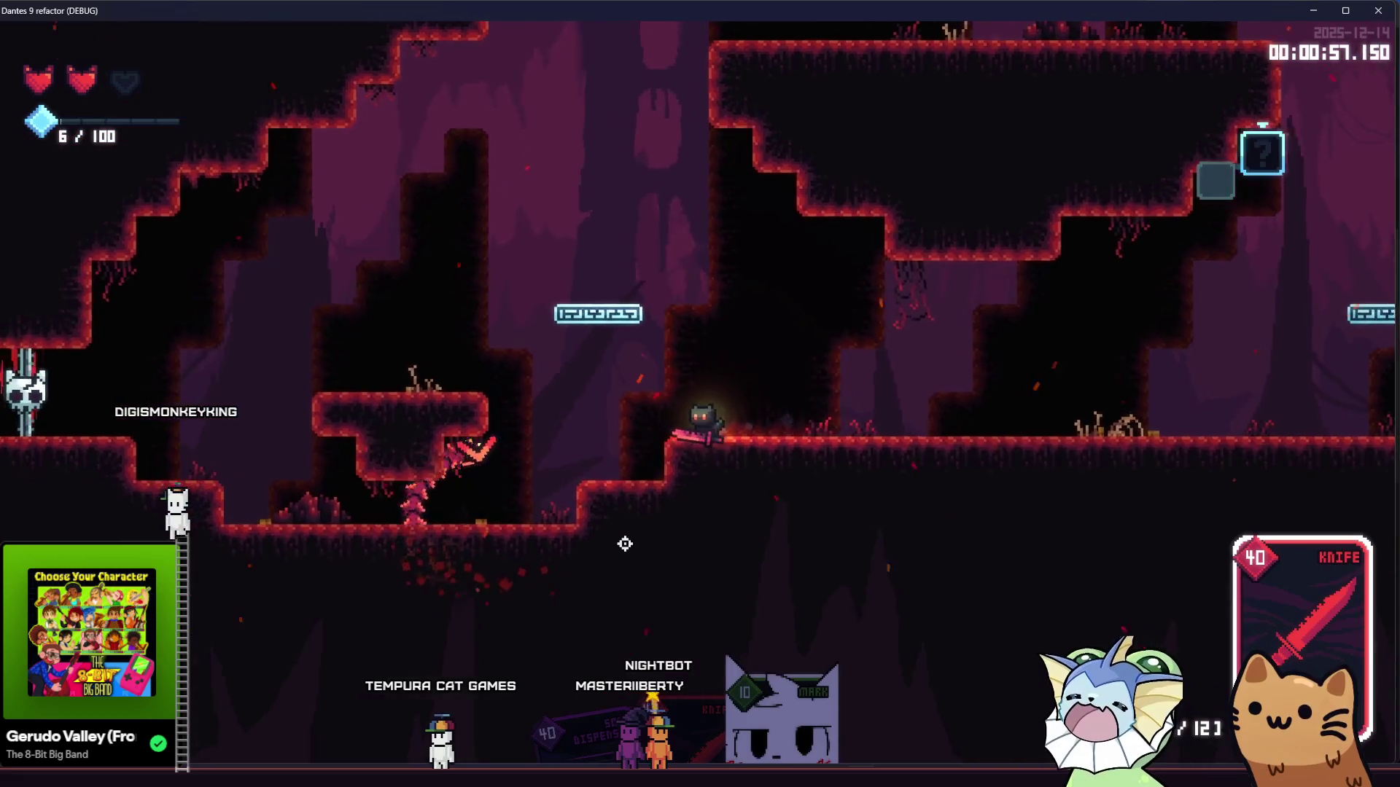
pyautogui.press('d')
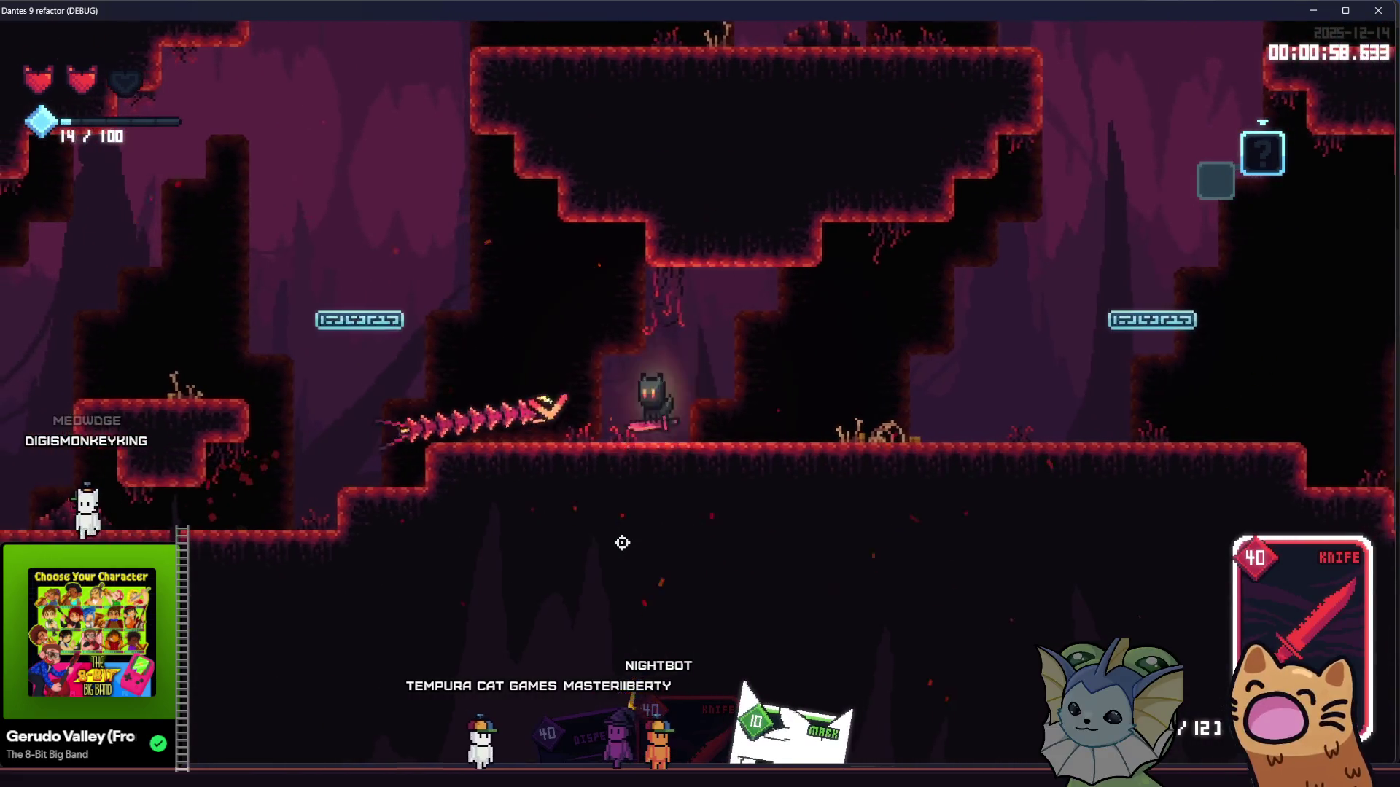
# Step: Open the chest beside the cat and take the AK47 reward card
pyautogui.click(622, 543)
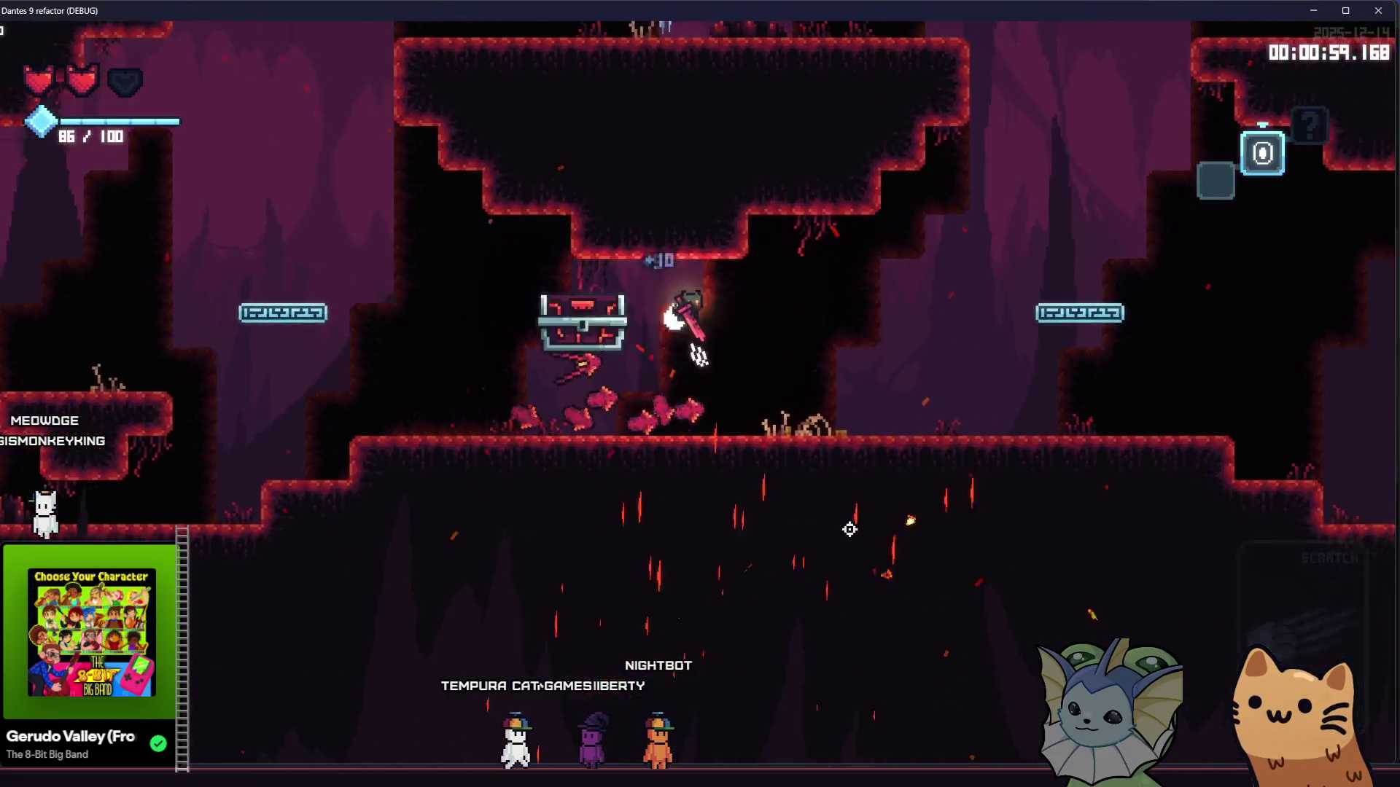
pyautogui.press('a')
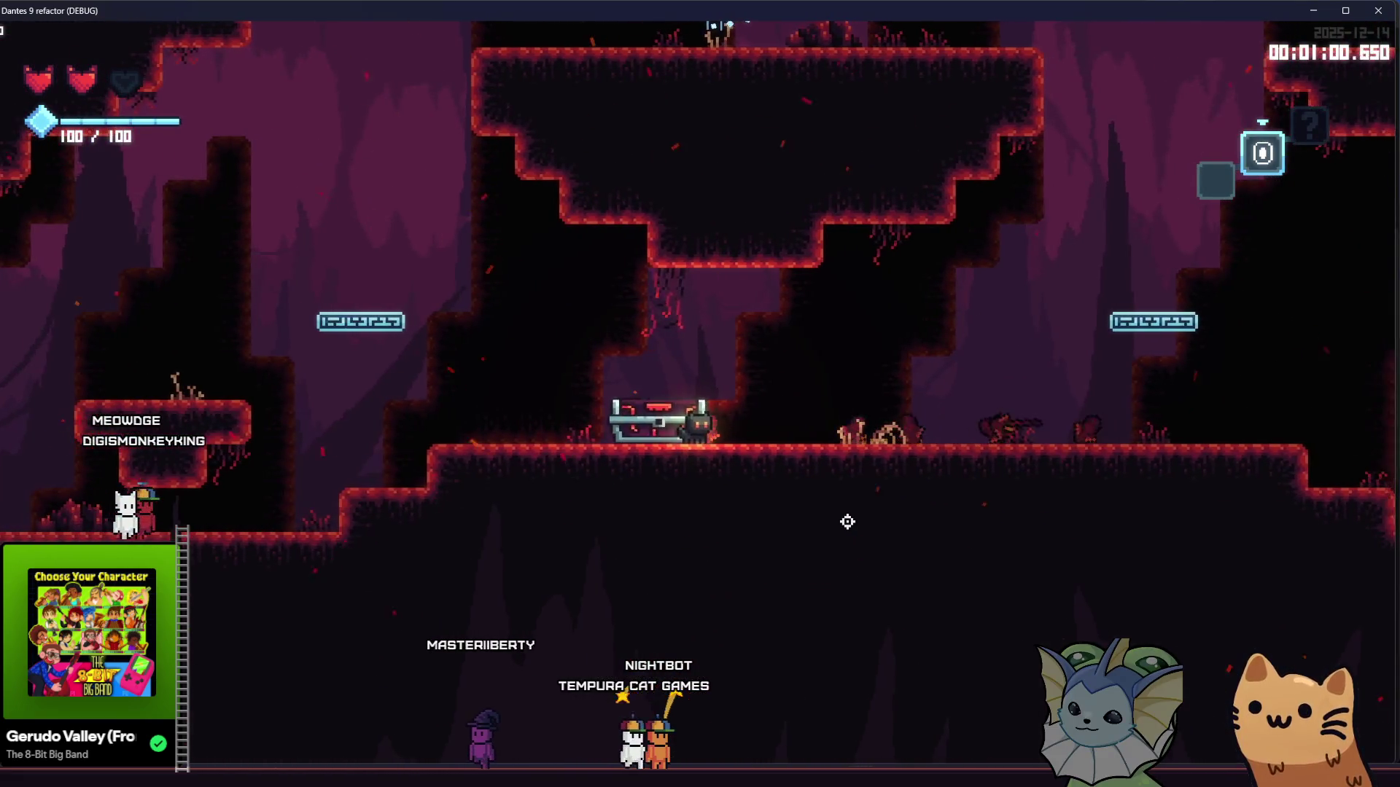
pyautogui.press('e')
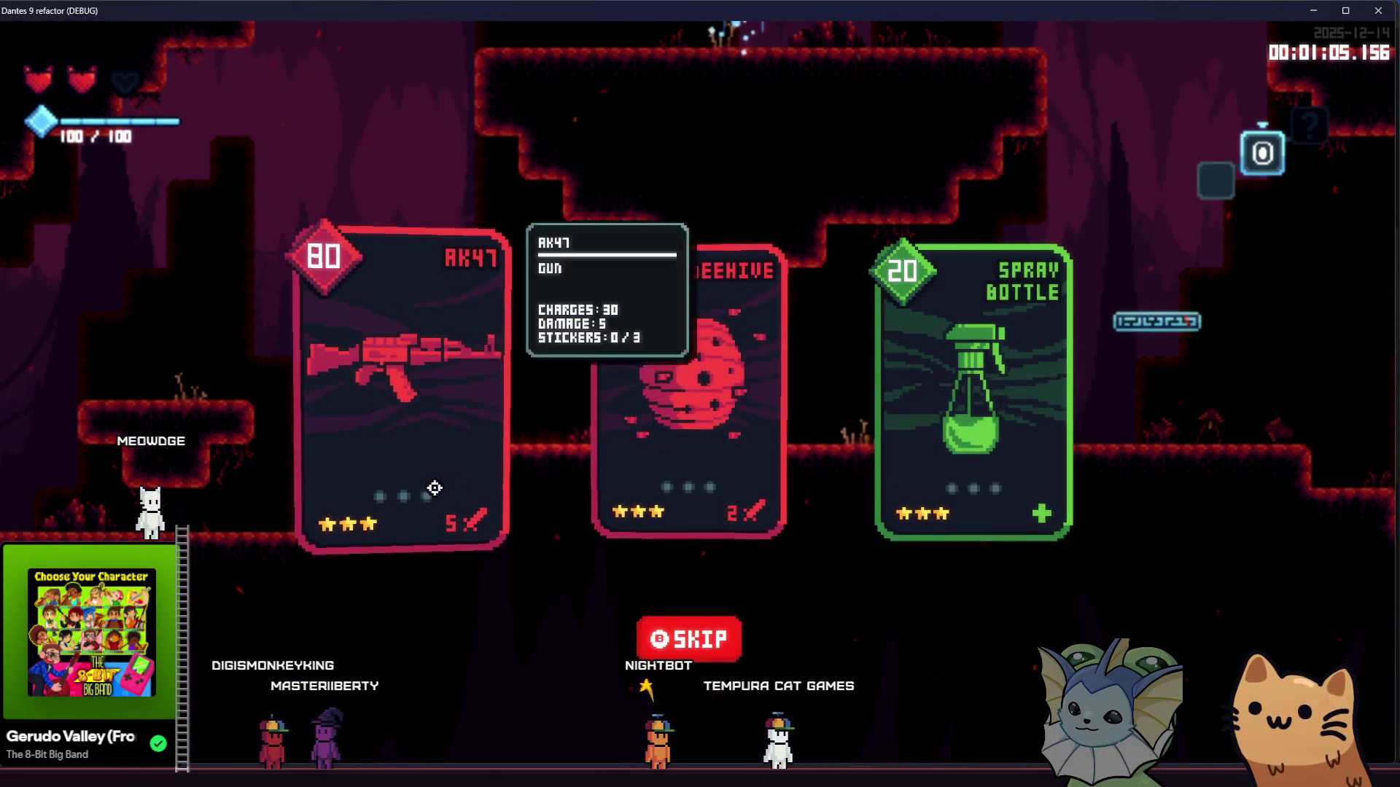
pyautogui.click(417, 486)
# Step: Back in the editor, check the Damage Mult property in enemy_mark_ability
pyautogui.hotkey('alt', 'Tab')
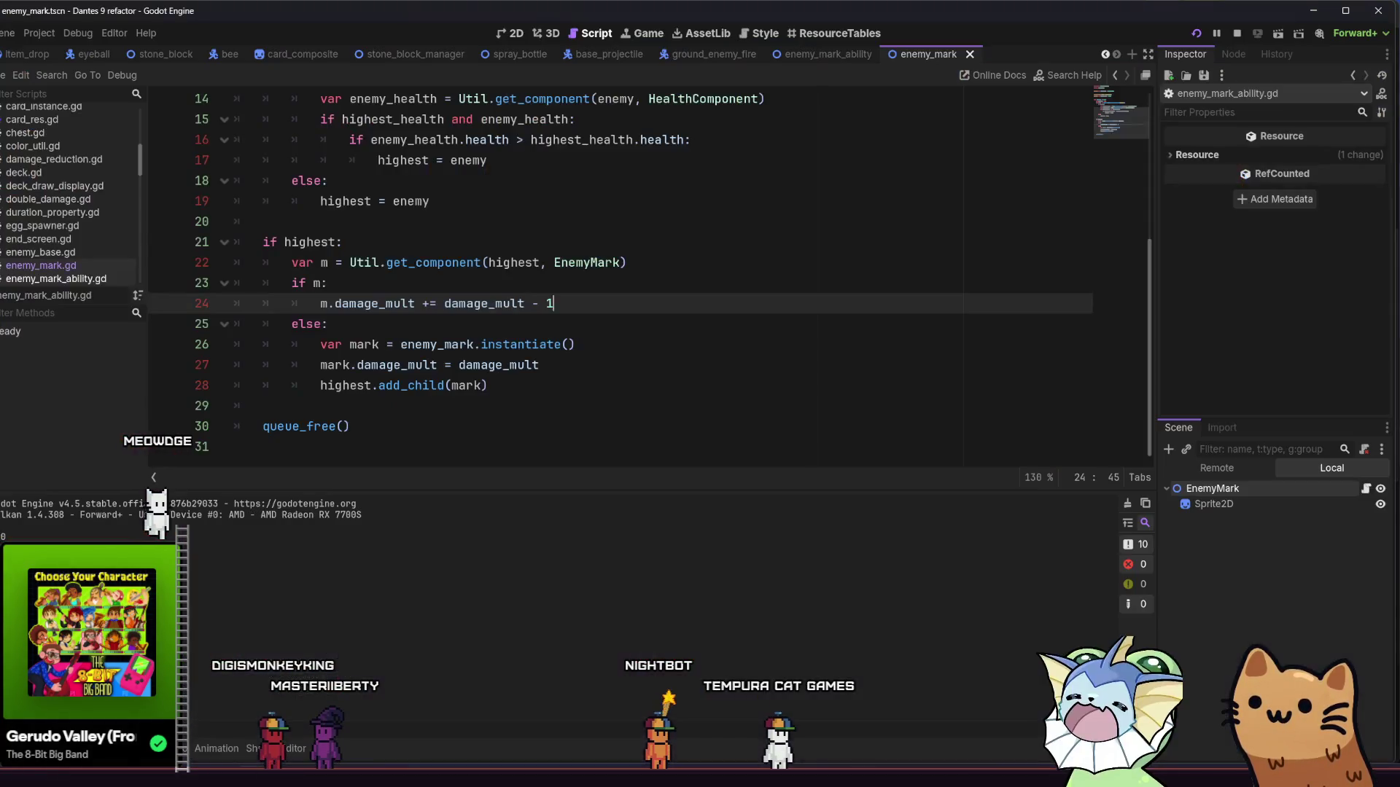
pyautogui.click(802, 52)
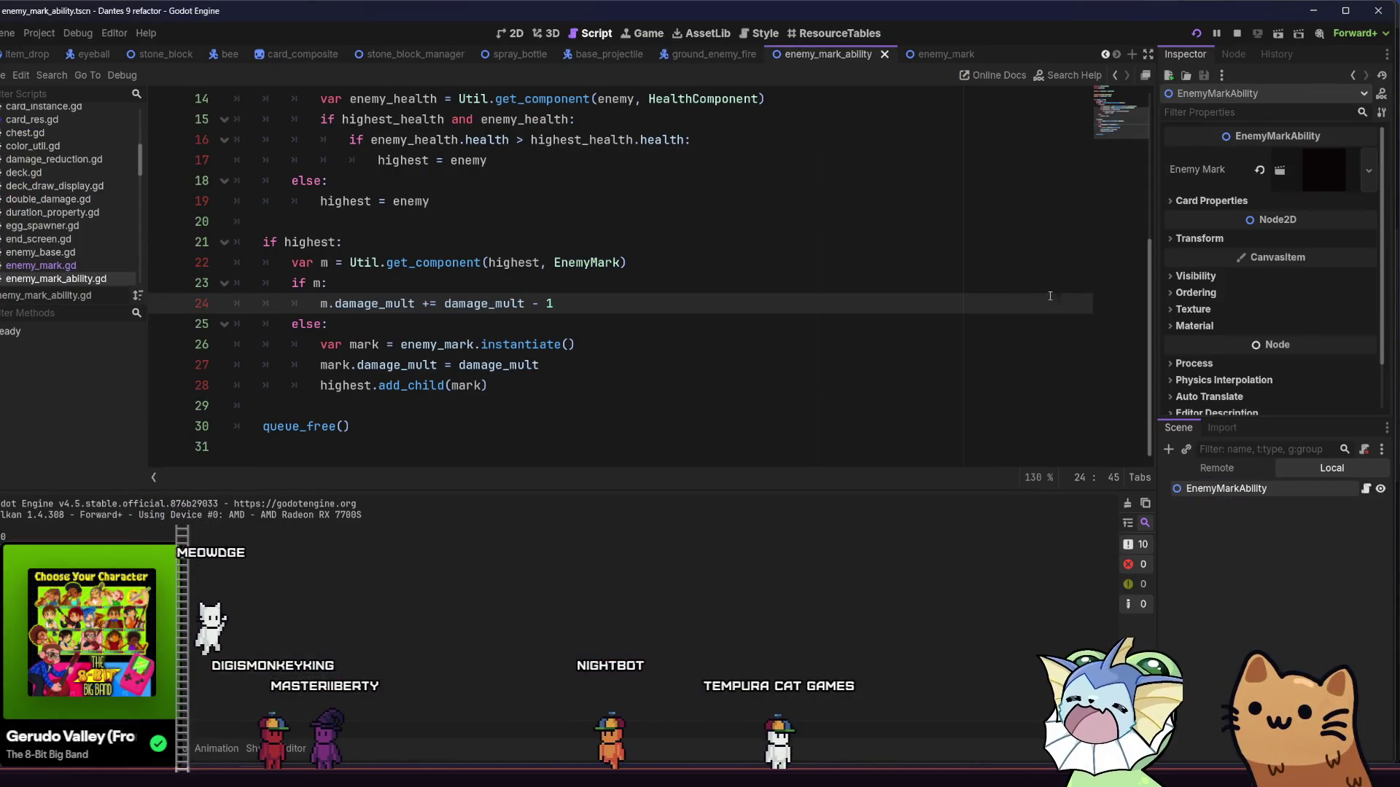
pyautogui.click(1254, 199)
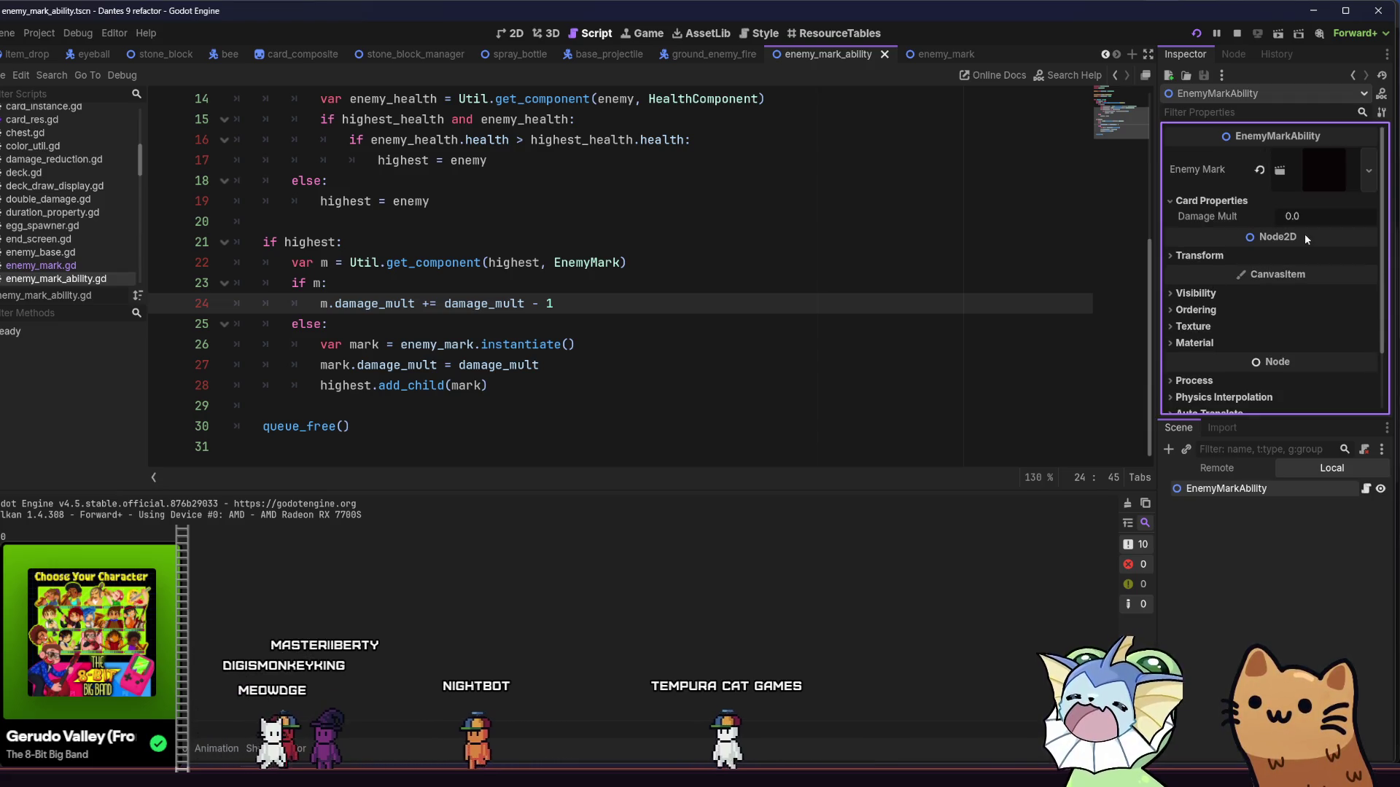
pyautogui.click(1208, 201)
# Step: Quick Open card_mark.tres into the Inspector and relaunch the game
pyautogui.hotkey('shift', 'alt', 'o')
pyautogui.write('card_mark')
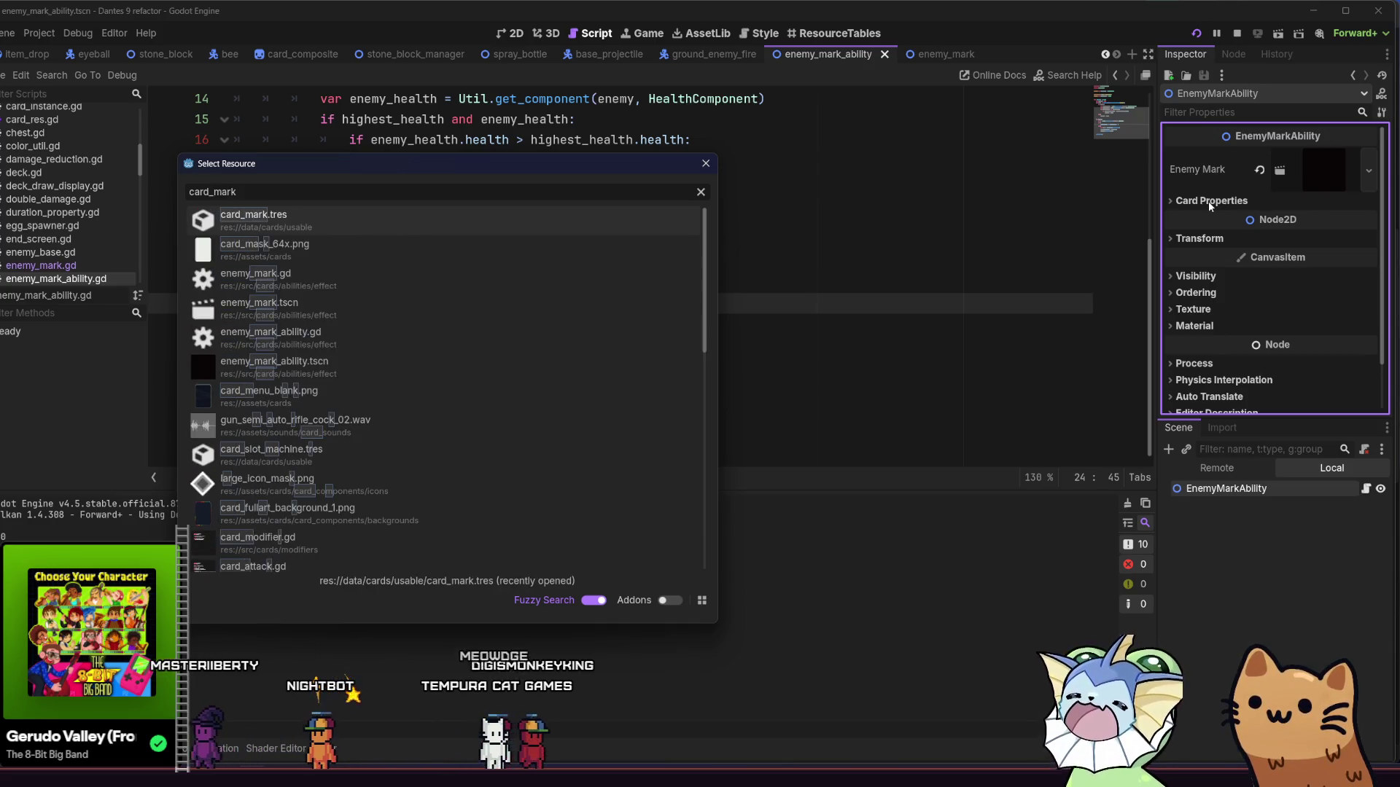
pyautogui.press('Return')
pyautogui.scroll(1, 1300, 304)
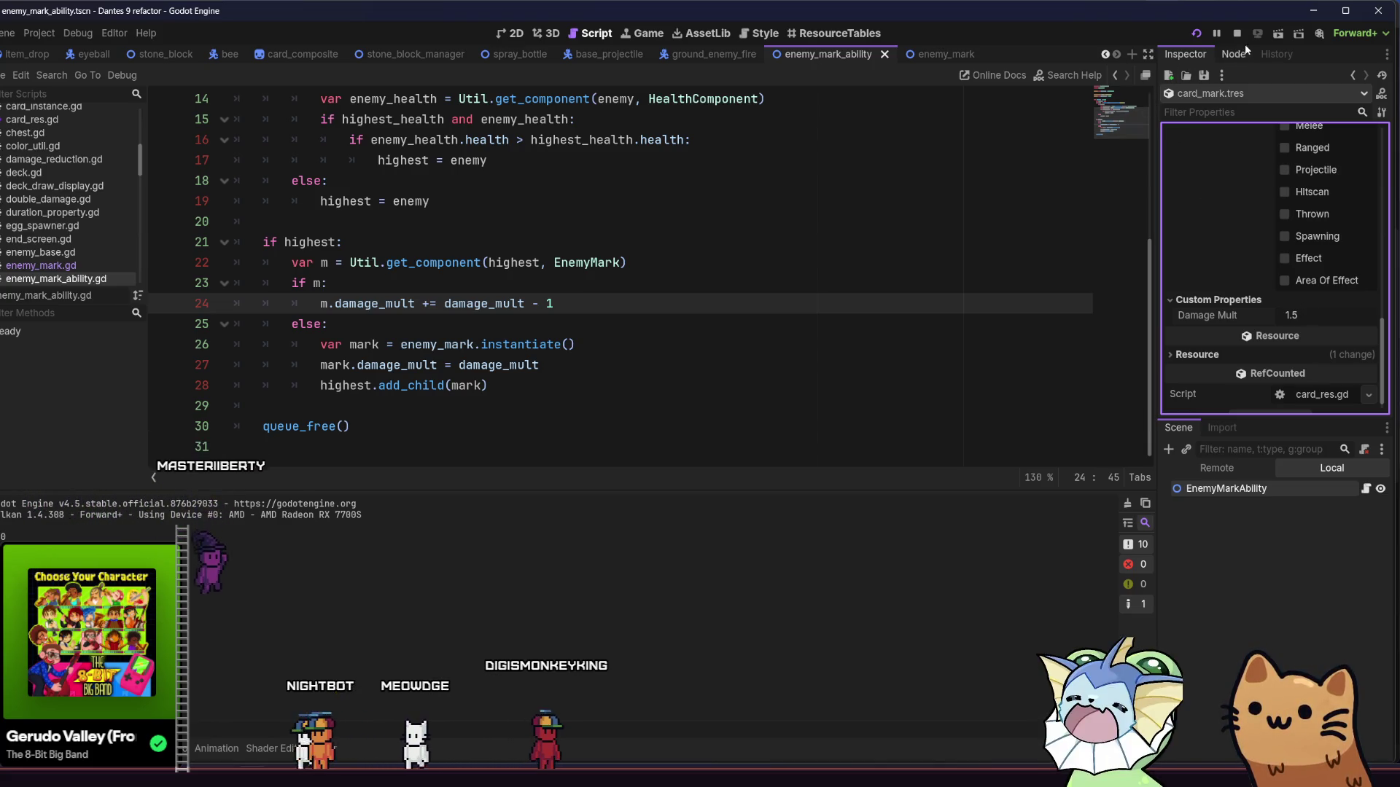
pyautogui.click(1195, 33)
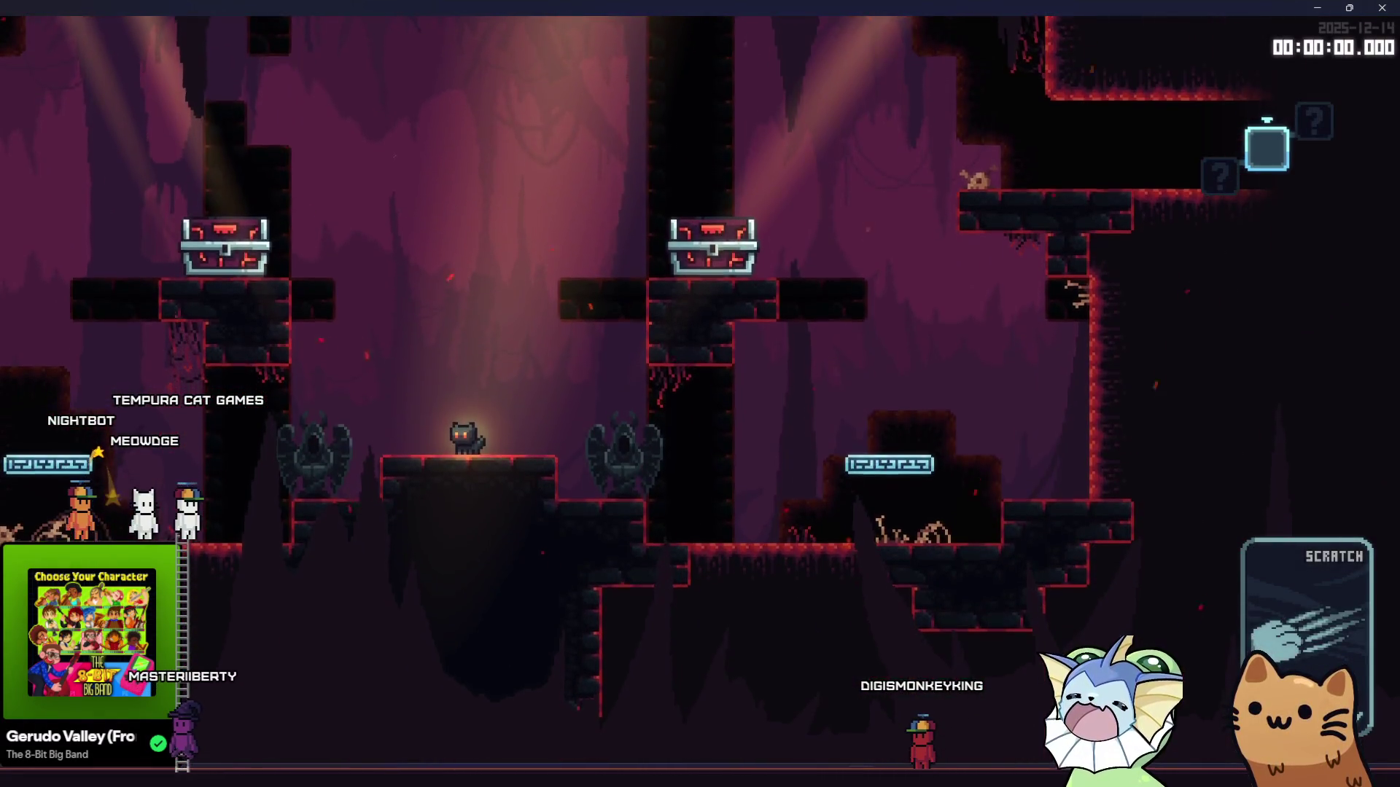
# Step: Jump around the opening cave room, then drag and re-maximize the game window
pyautogui.press('space')
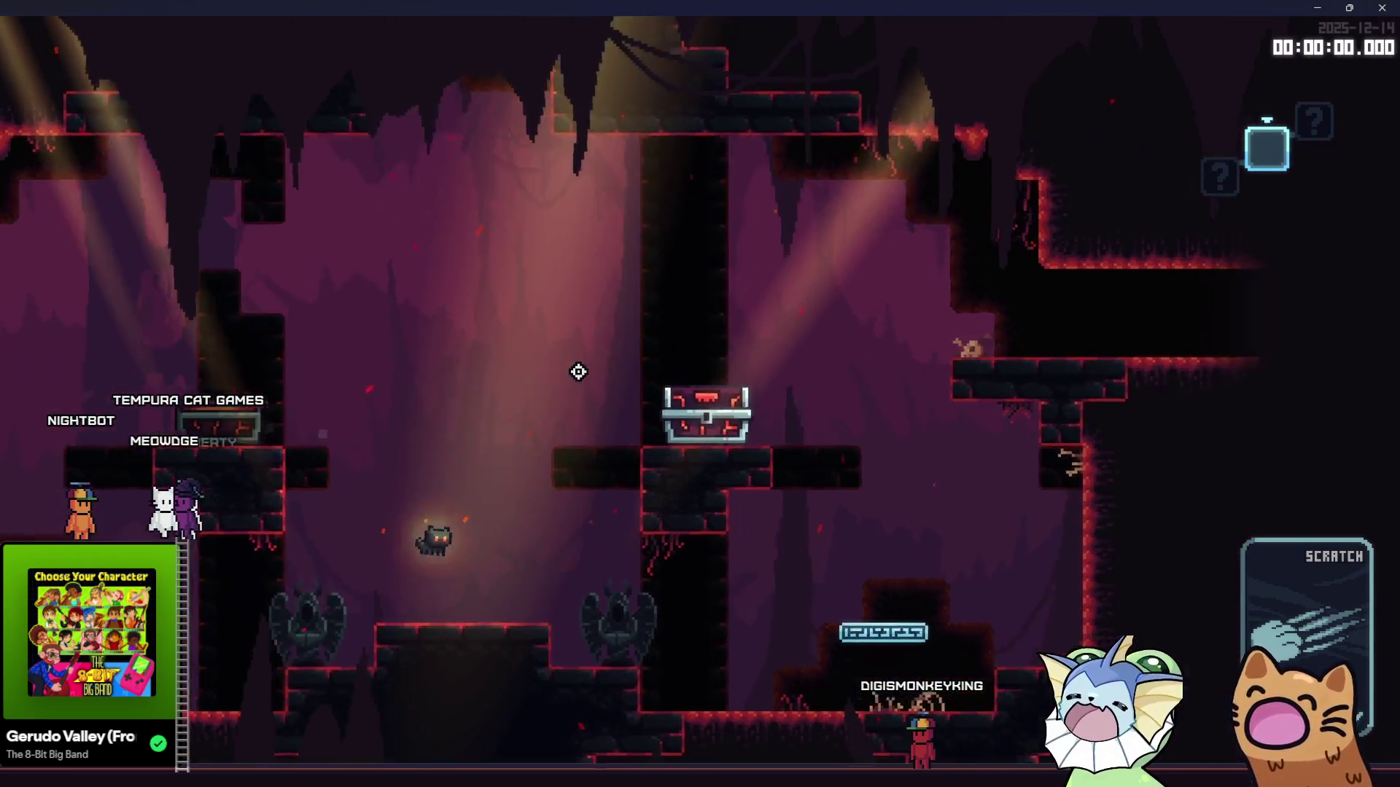
pyautogui.press('Right')
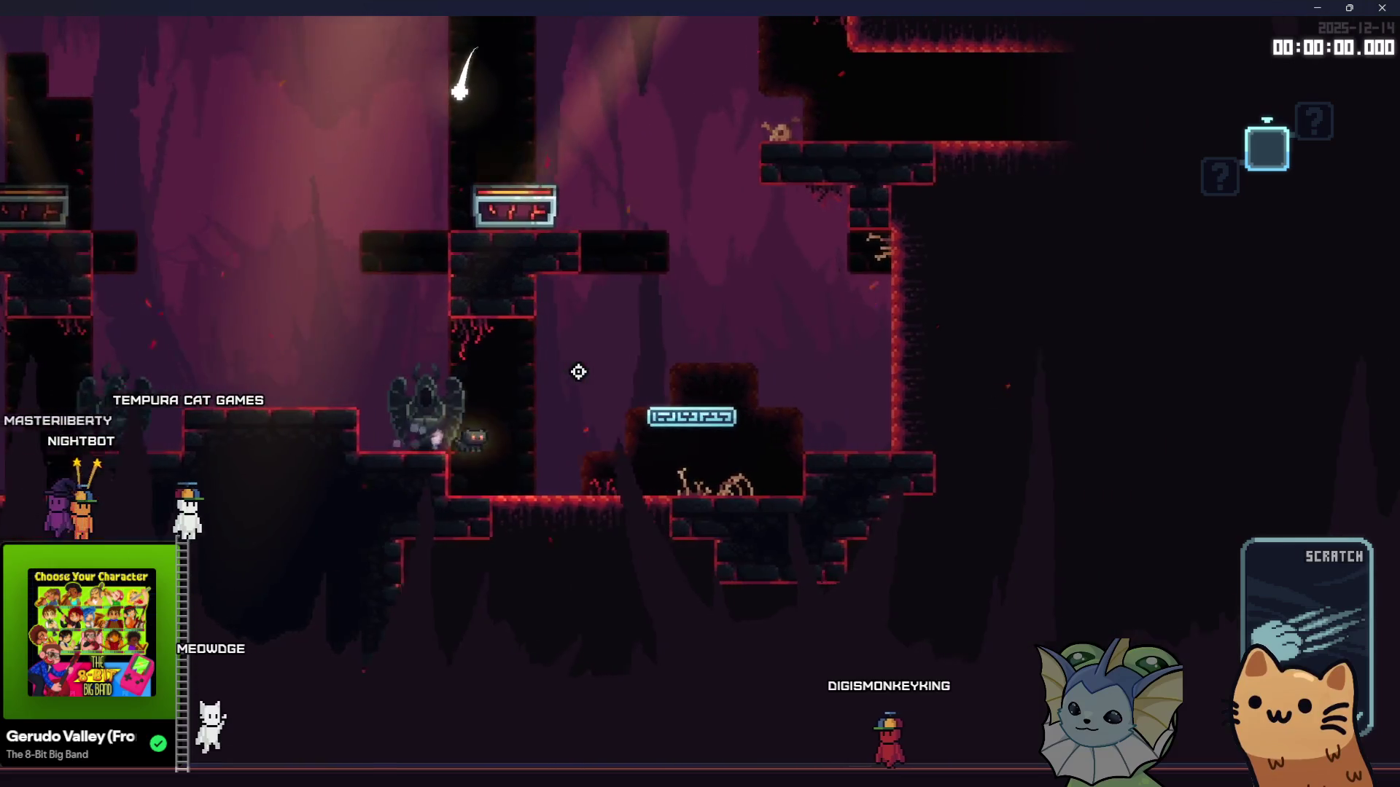
pyautogui.press('space')
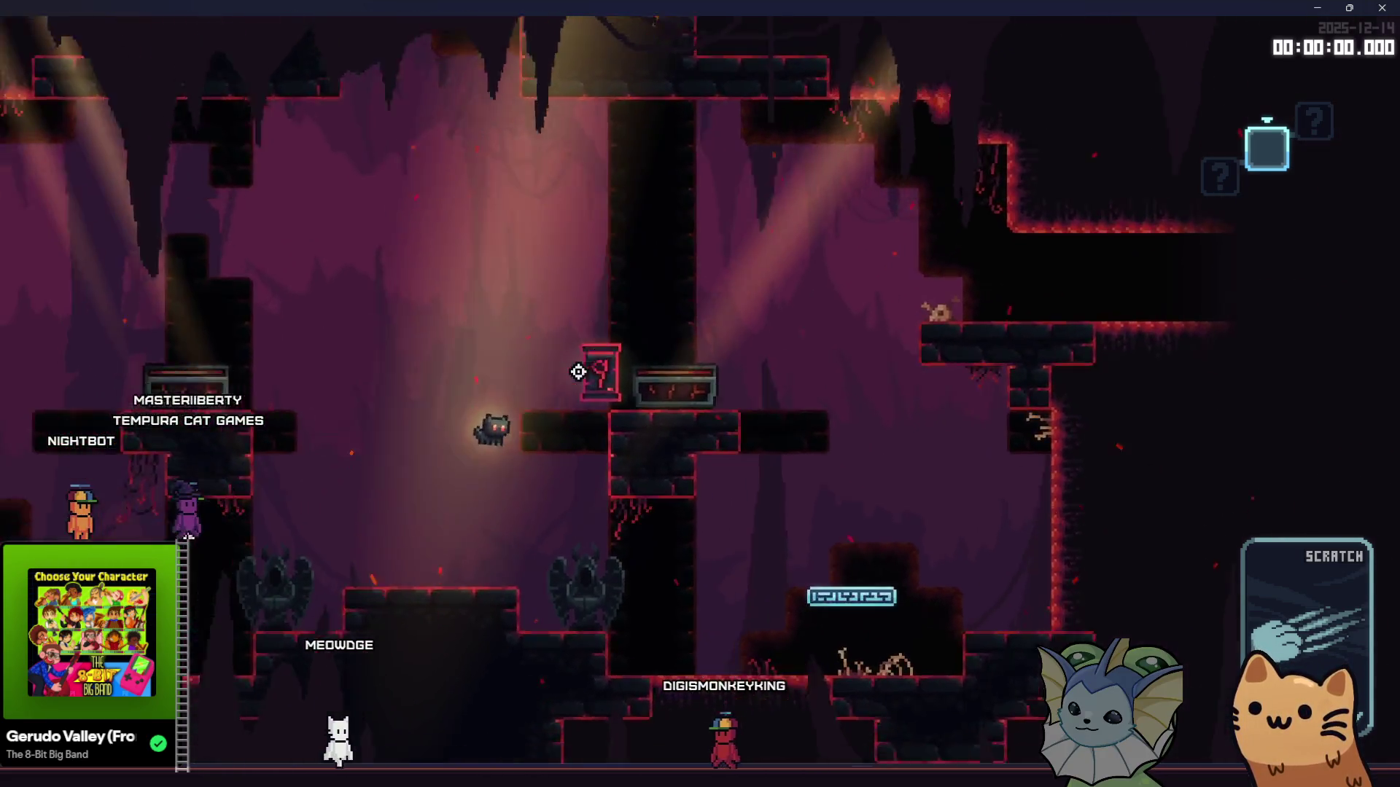
pyautogui.press('Left')
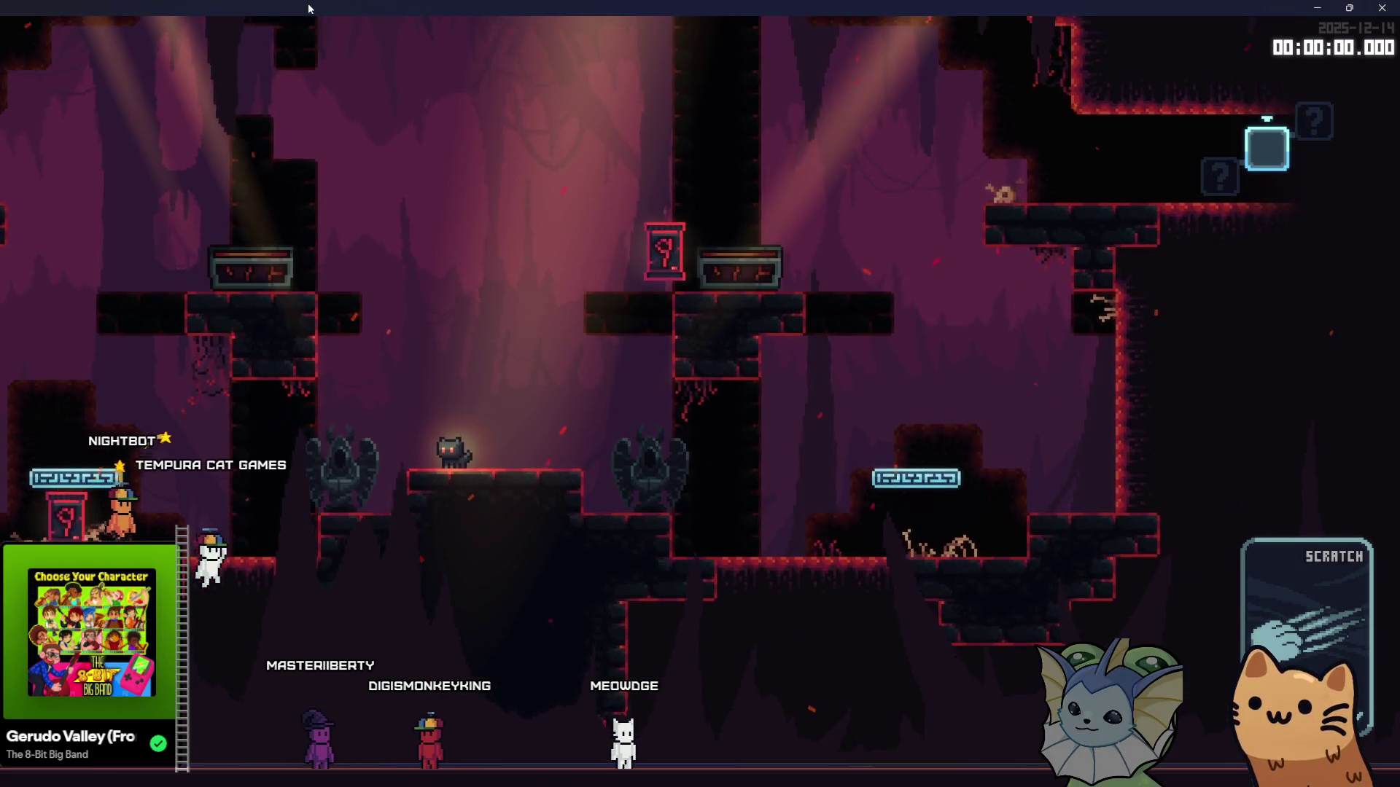
pyautogui.moveTo(309, 9)
pyautogui.mouseDown()
pyautogui.moveTo(599, 421)
pyautogui.moveTo(597, 539)
pyautogui.moveTo(566, 245)
pyautogui.moveTo(511, 2)
pyautogui.mouseUp()
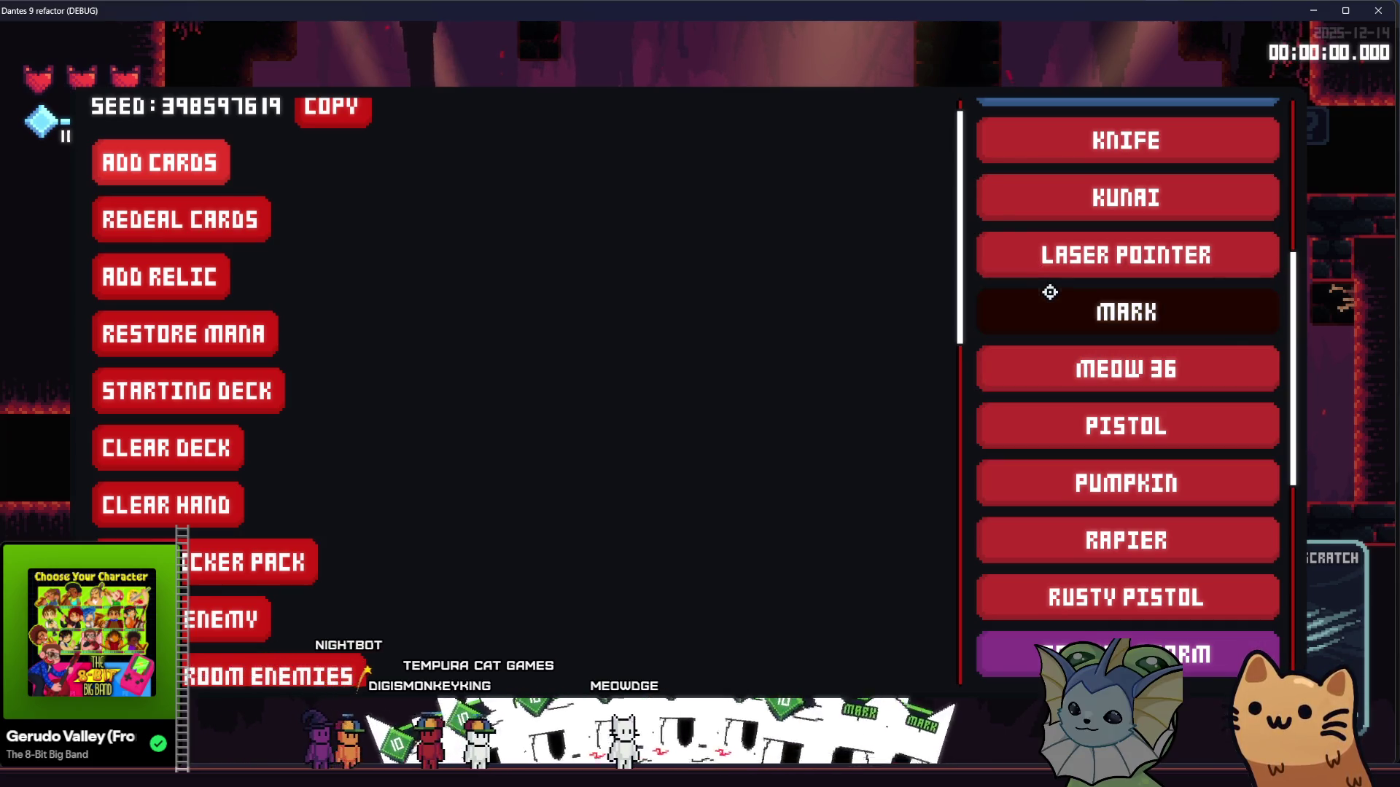
# Step: Add MARK cards to the hand, start the cave level, and slash enemies up the shaft
pyautogui.click(1049, 292)
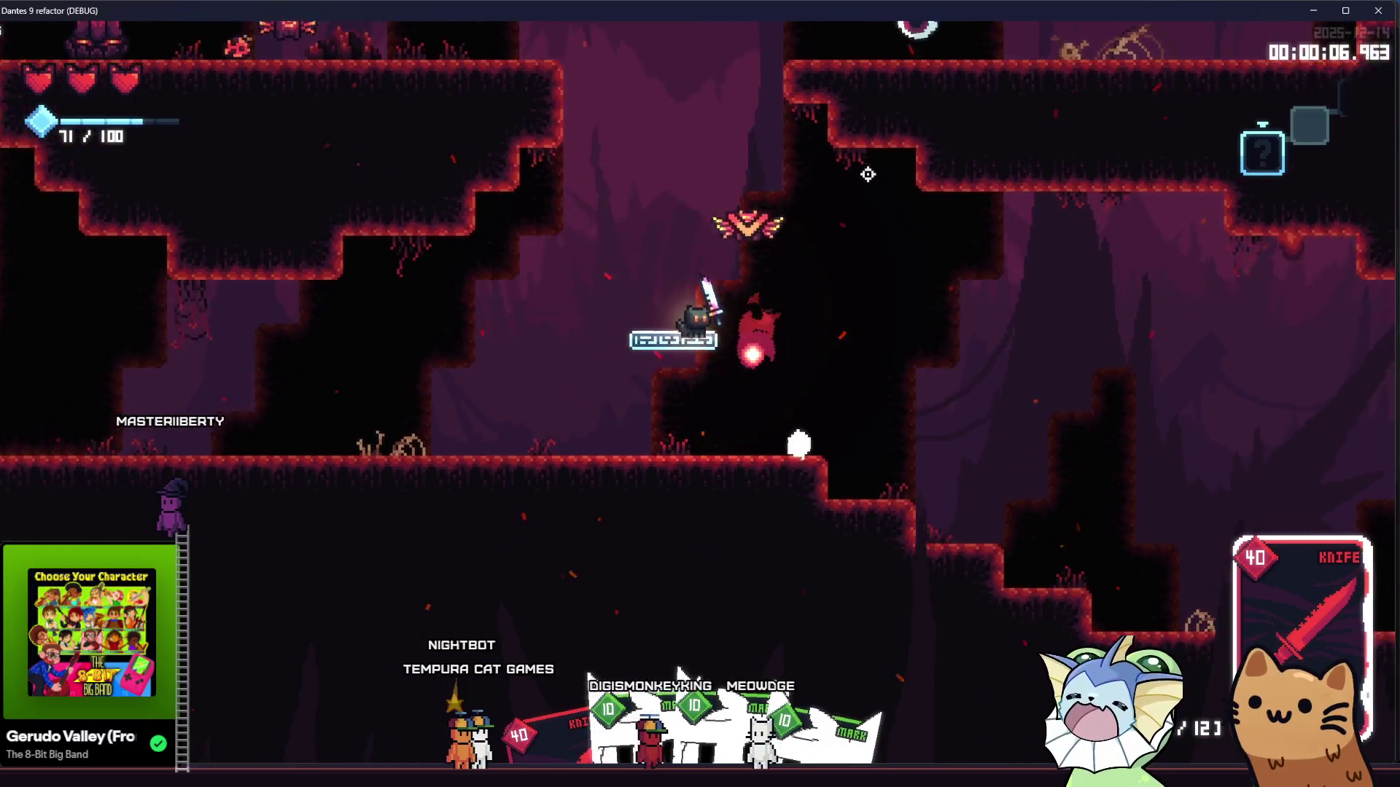
pyautogui.click(815, 374)
pyautogui.click(834, 304)
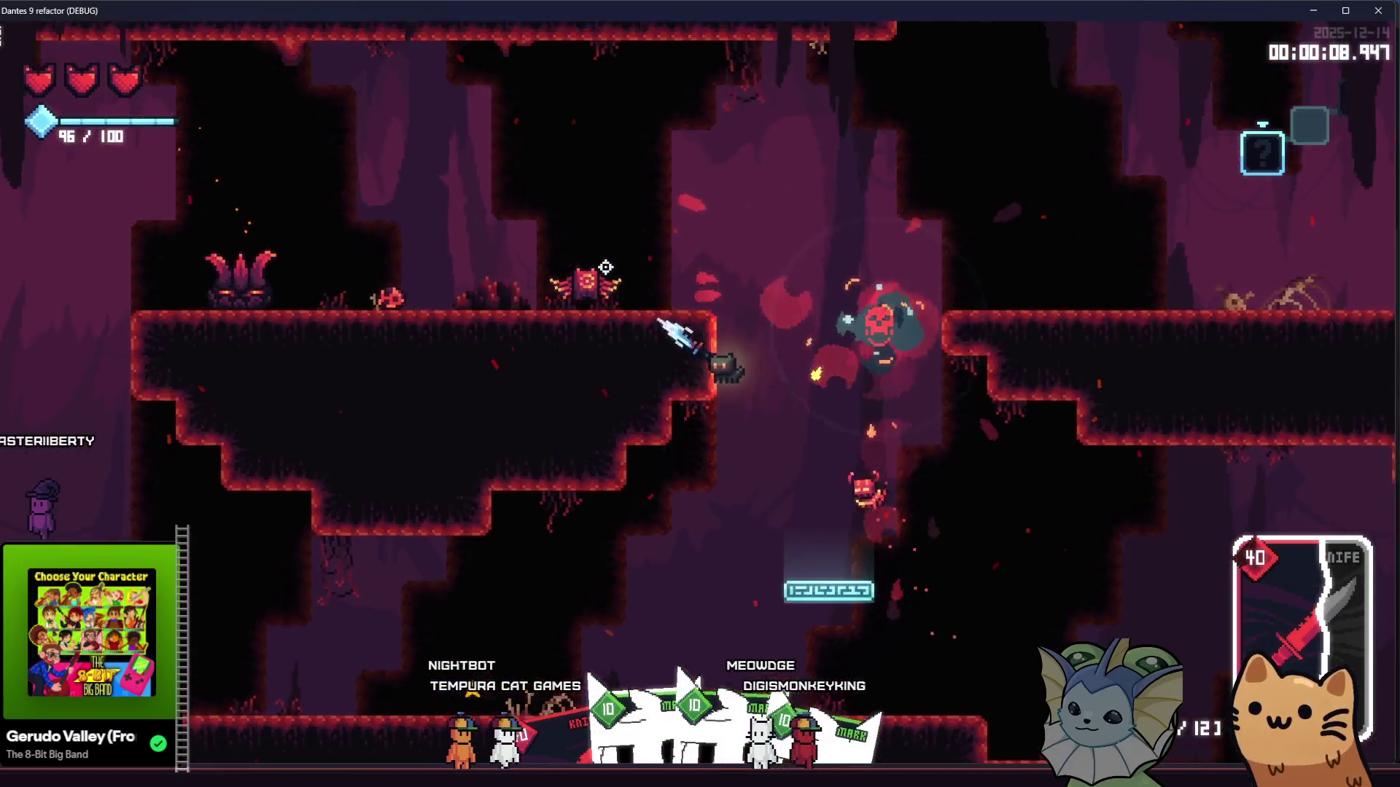
pyautogui.press('space')
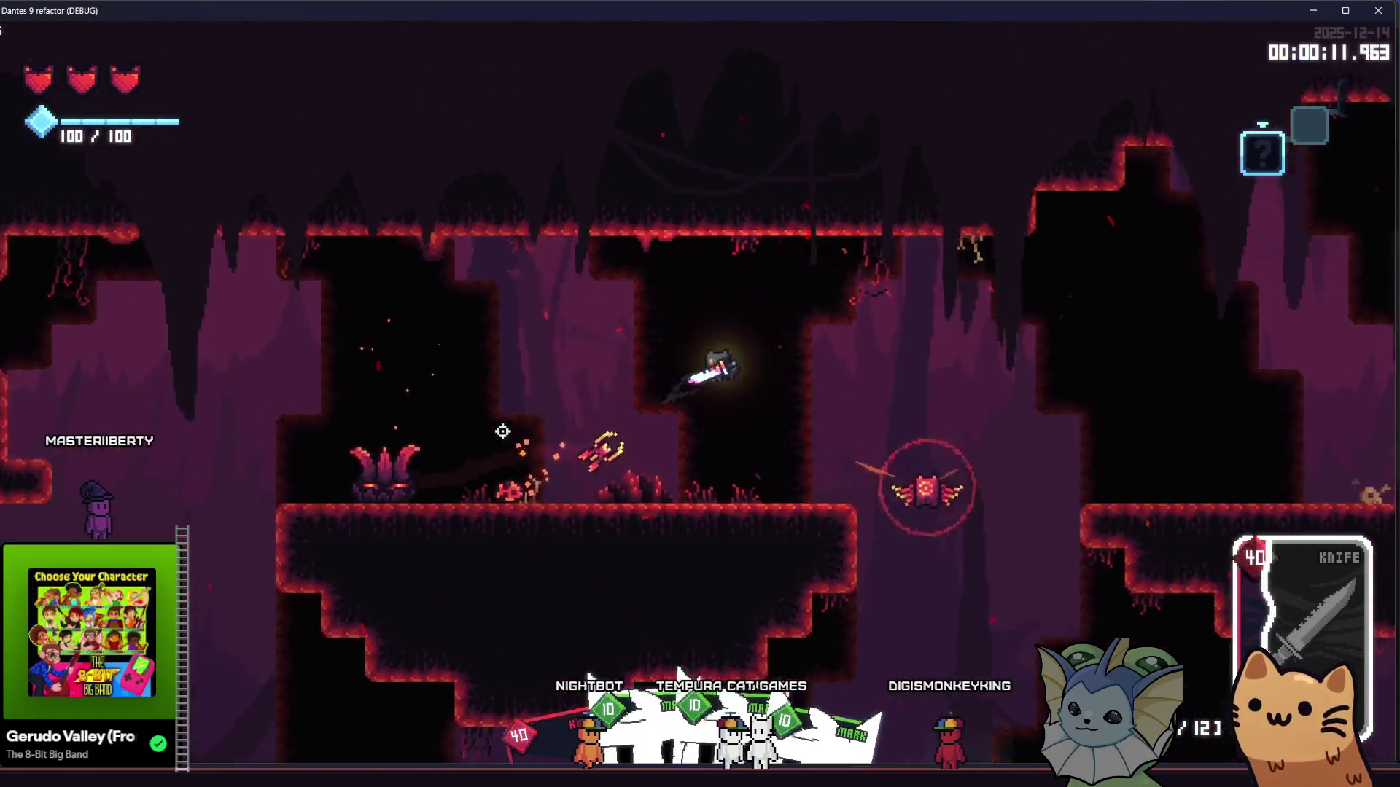
pyautogui.click(500, 428)
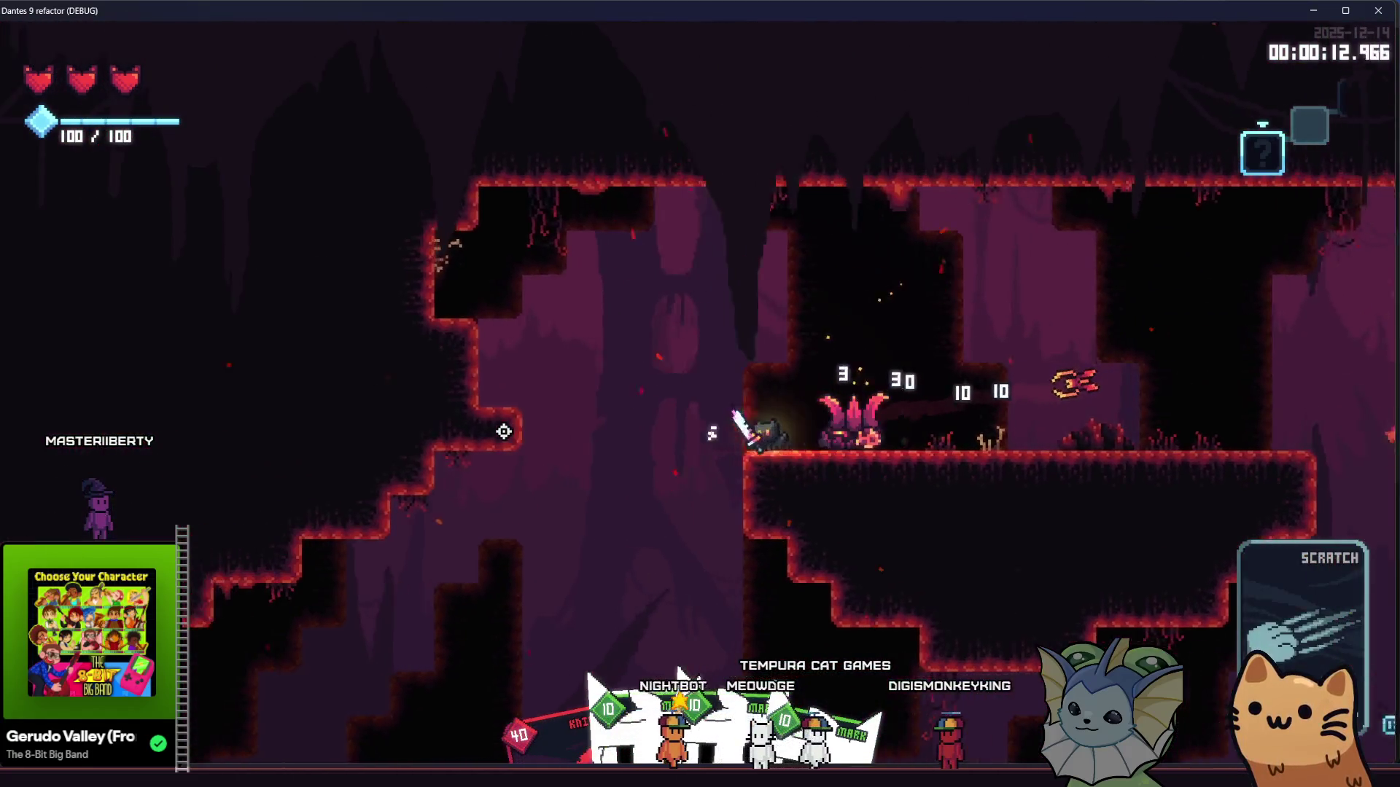
pyautogui.press('space')
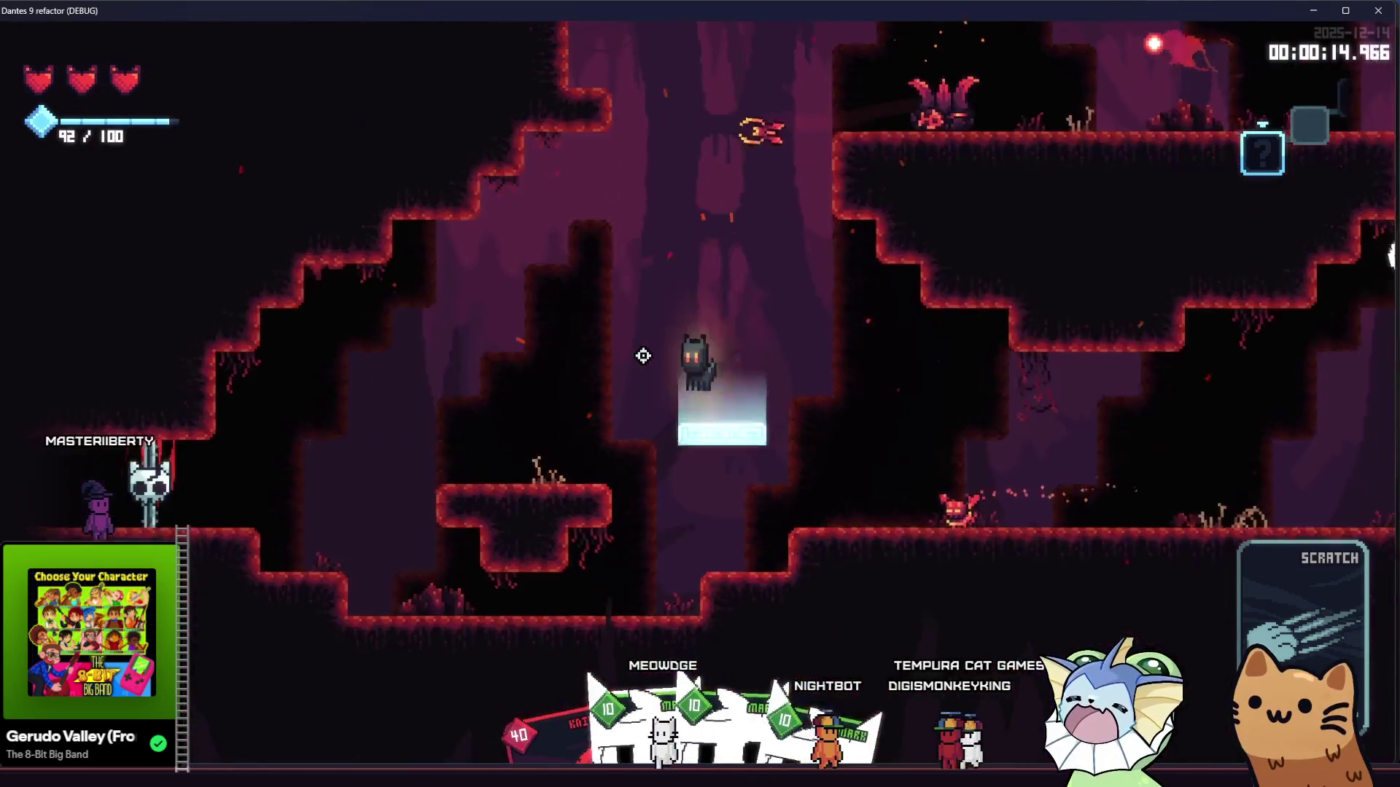
pyautogui.press('d')
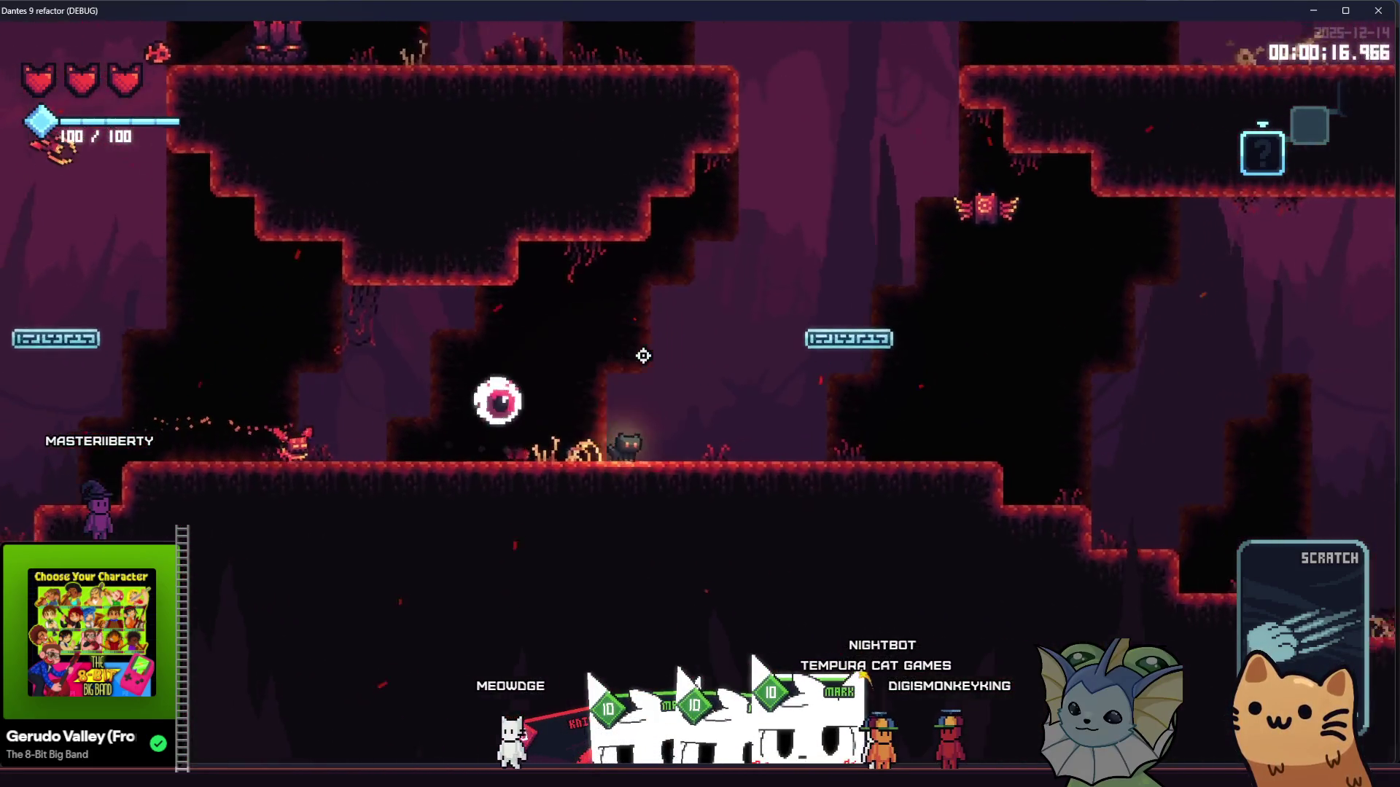
pyautogui.press('d')
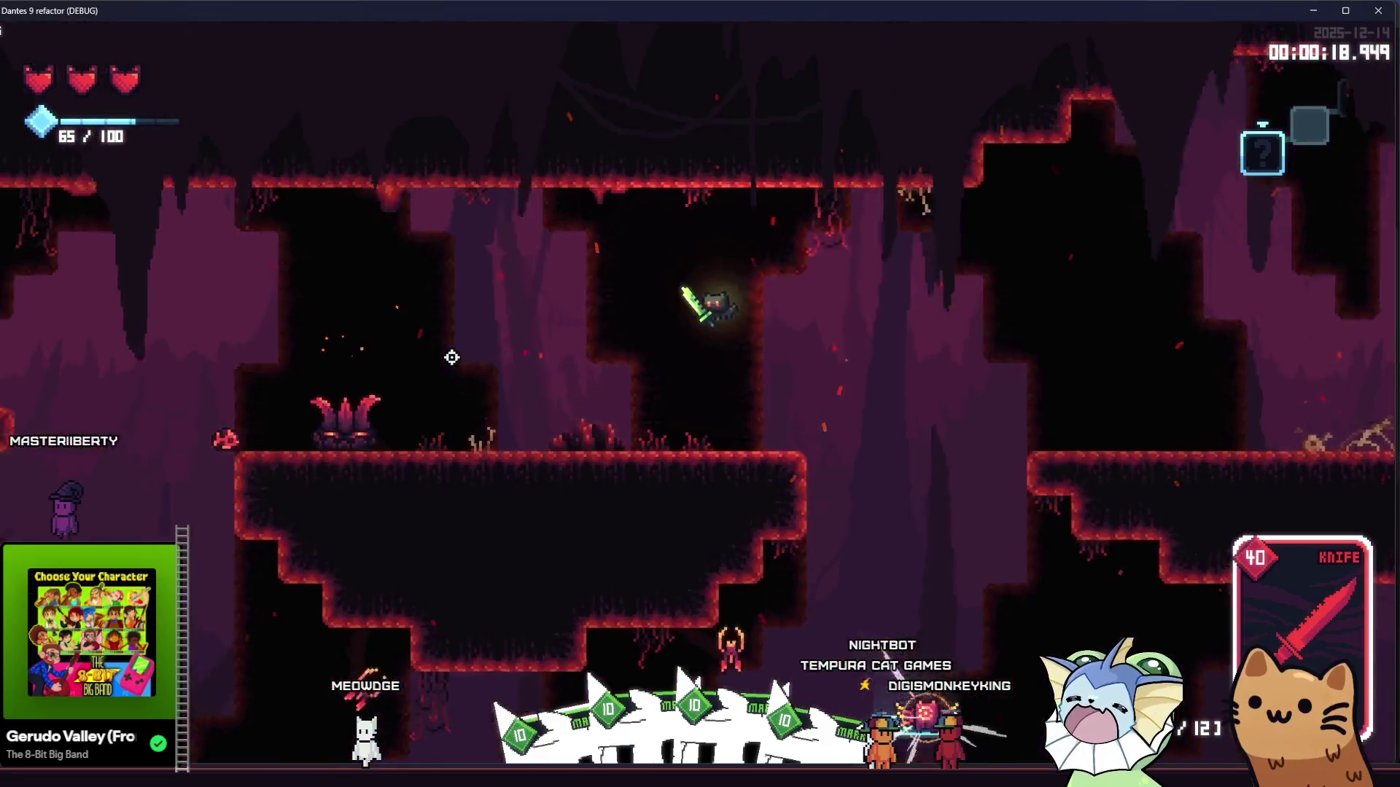
pyautogui.press('d')
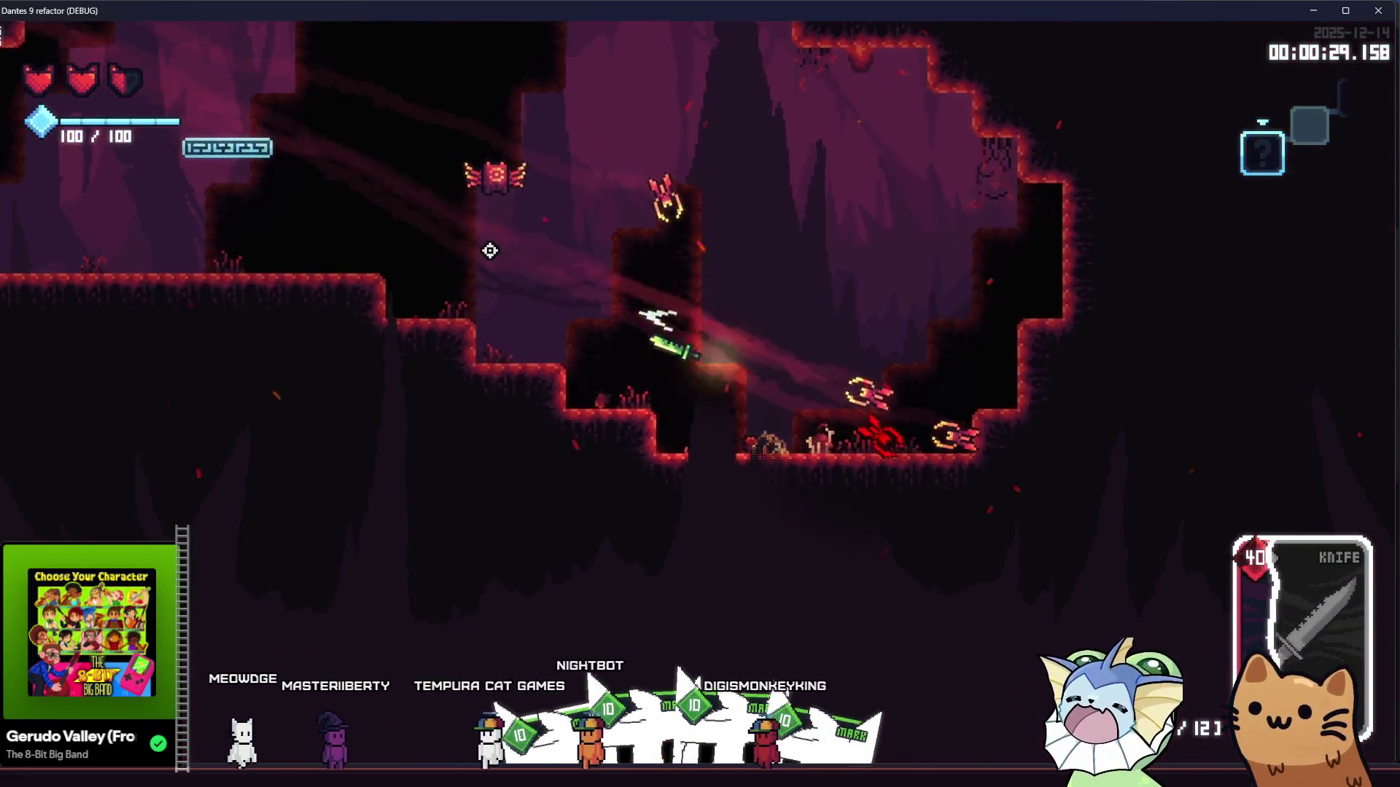
# Step: Fire weapon cards at enemies through the cave, hitting marked enemies for 30 damage
pyautogui.click(724, 223)
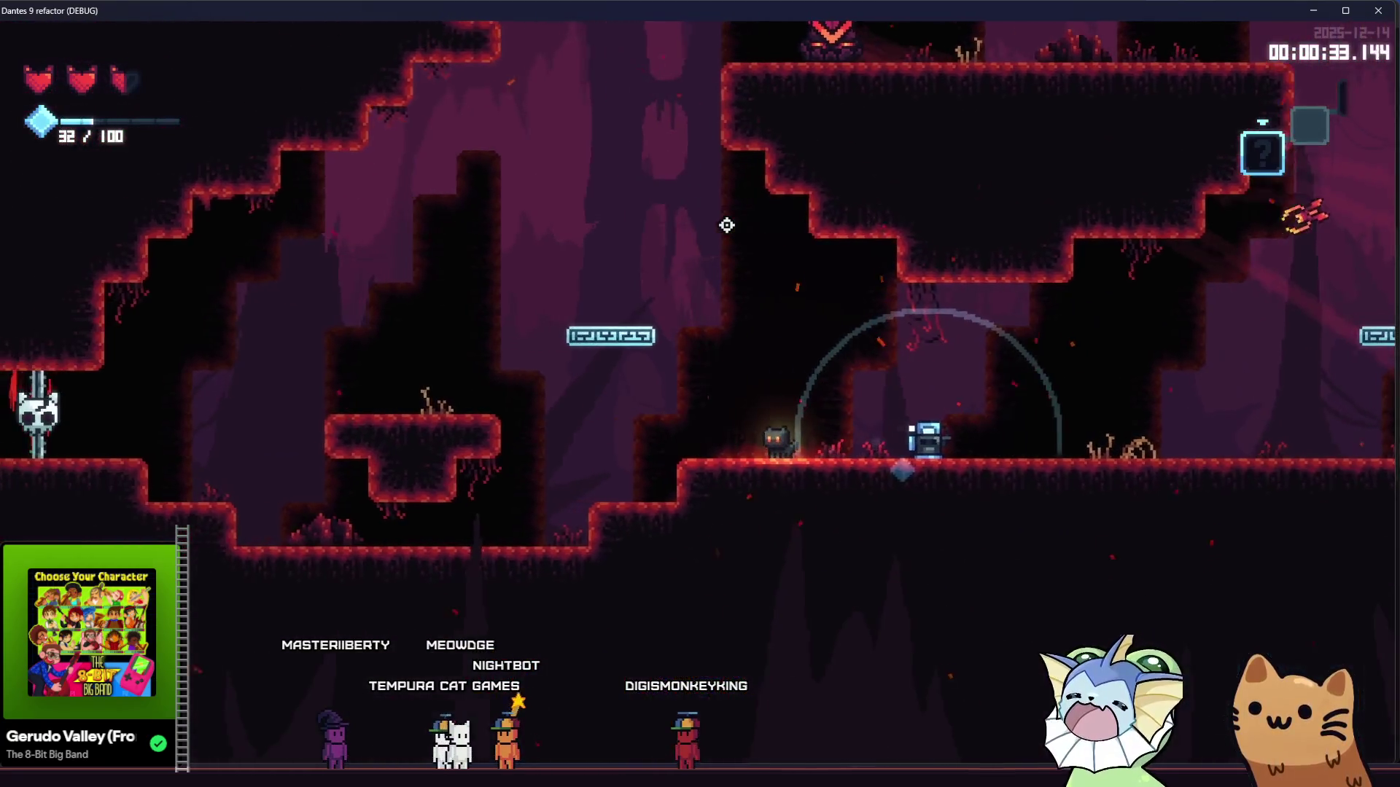
pyautogui.press('a')
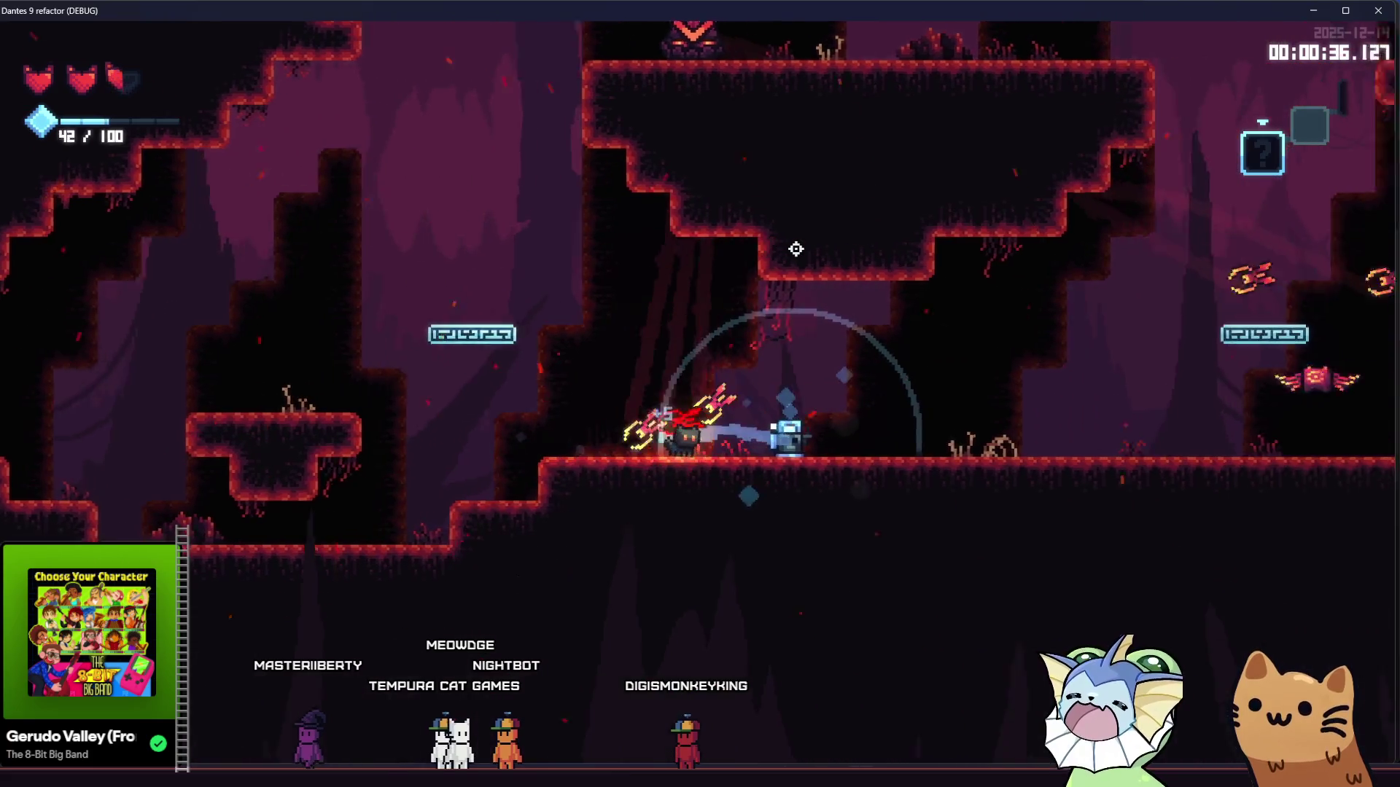
pyautogui.press('a')
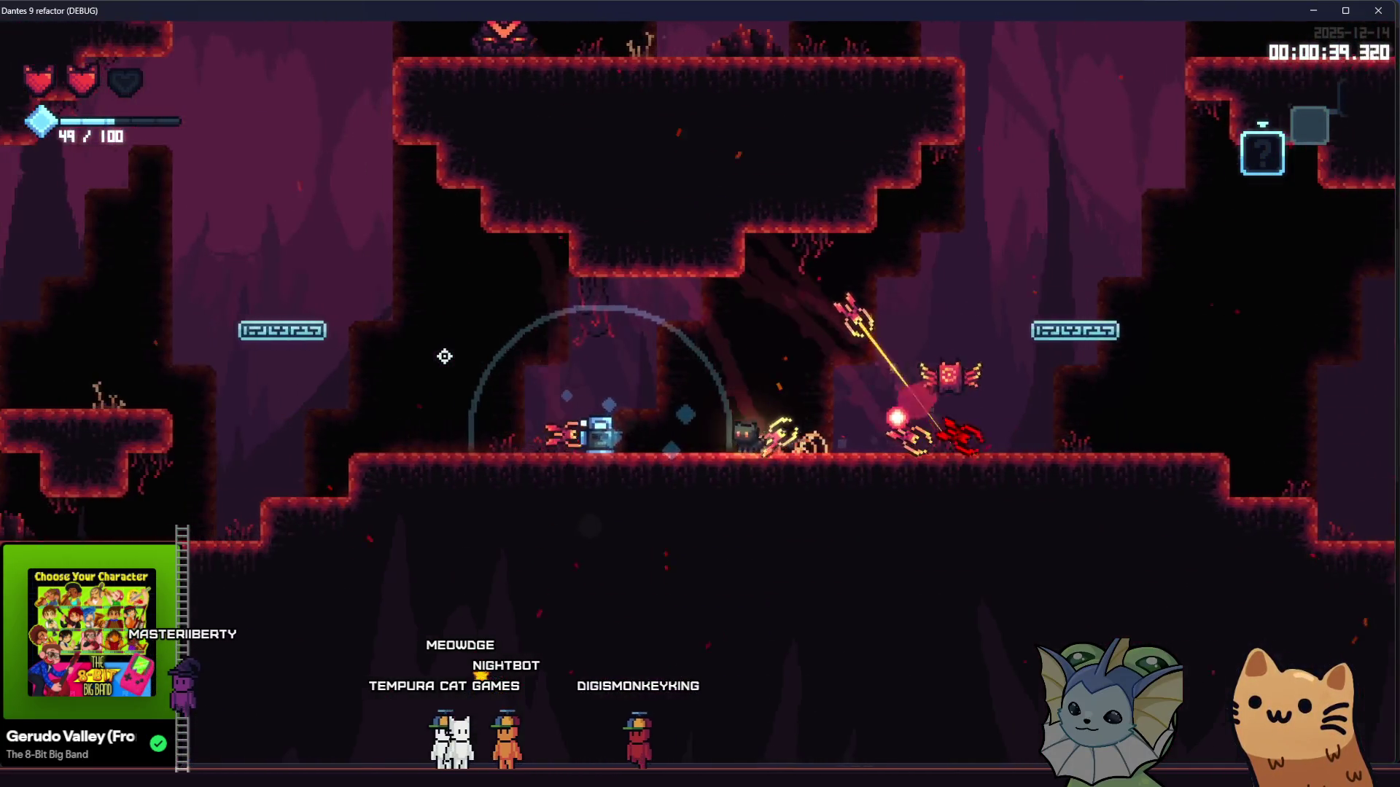
pyautogui.press('a')
pyautogui.press('space')
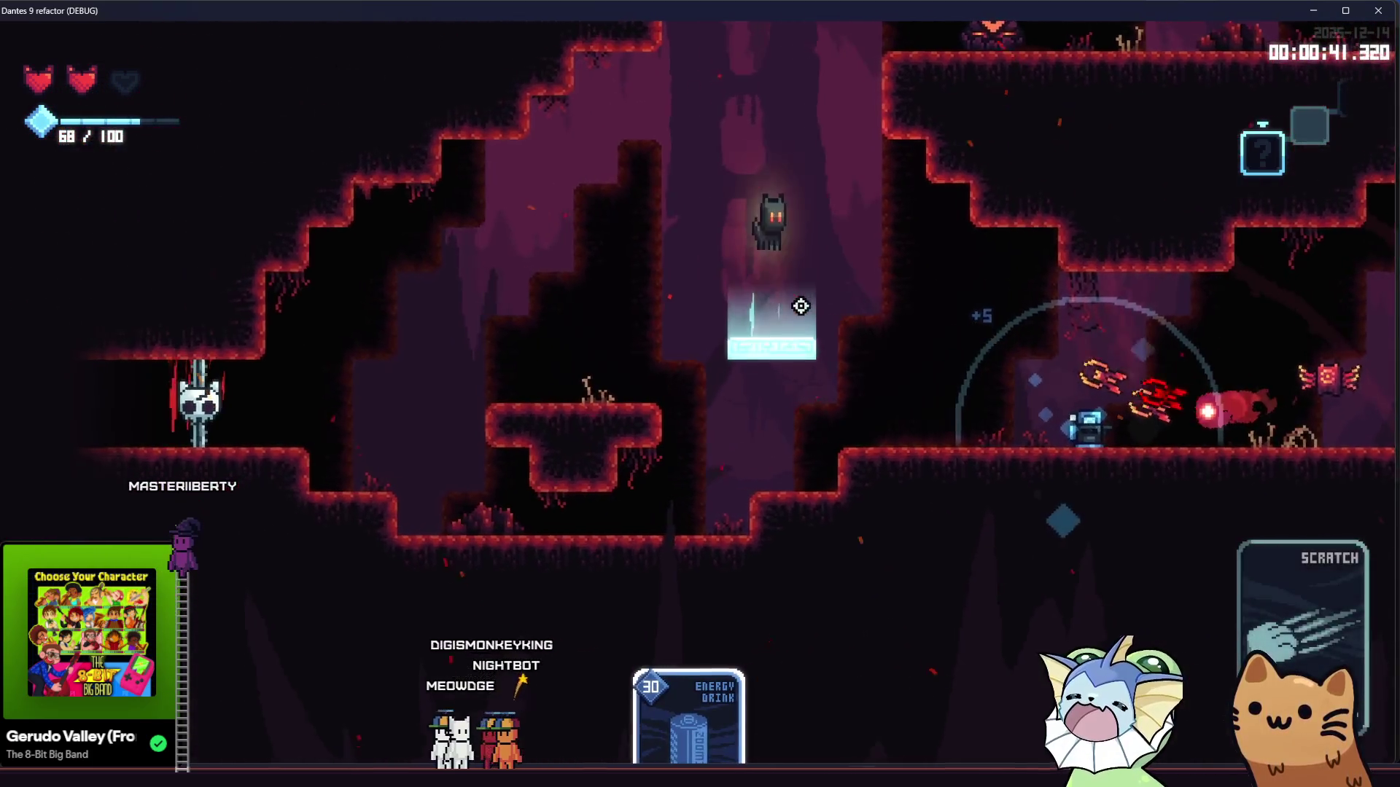
pyautogui.press('s')
pyautogui.click(800, 306)
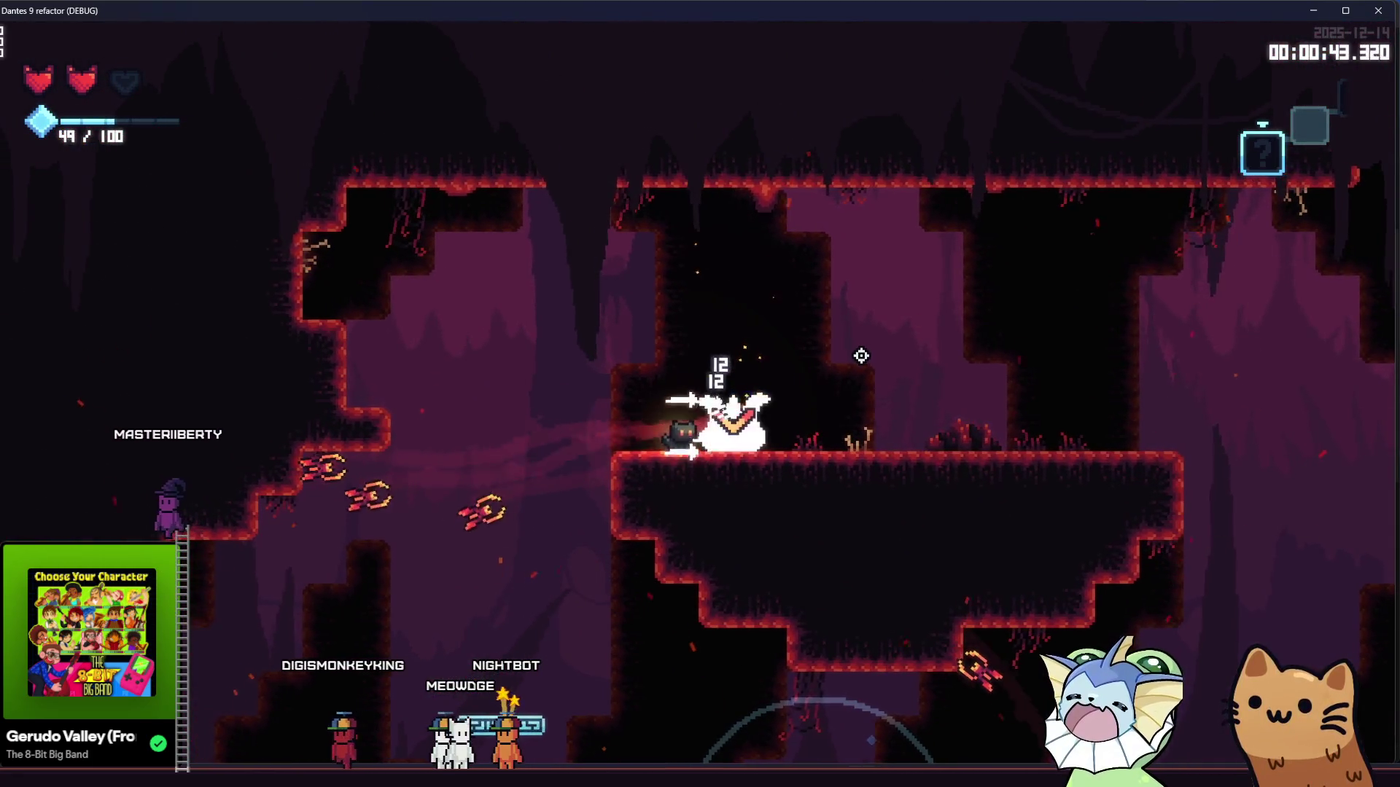
pyautogui.press('d')
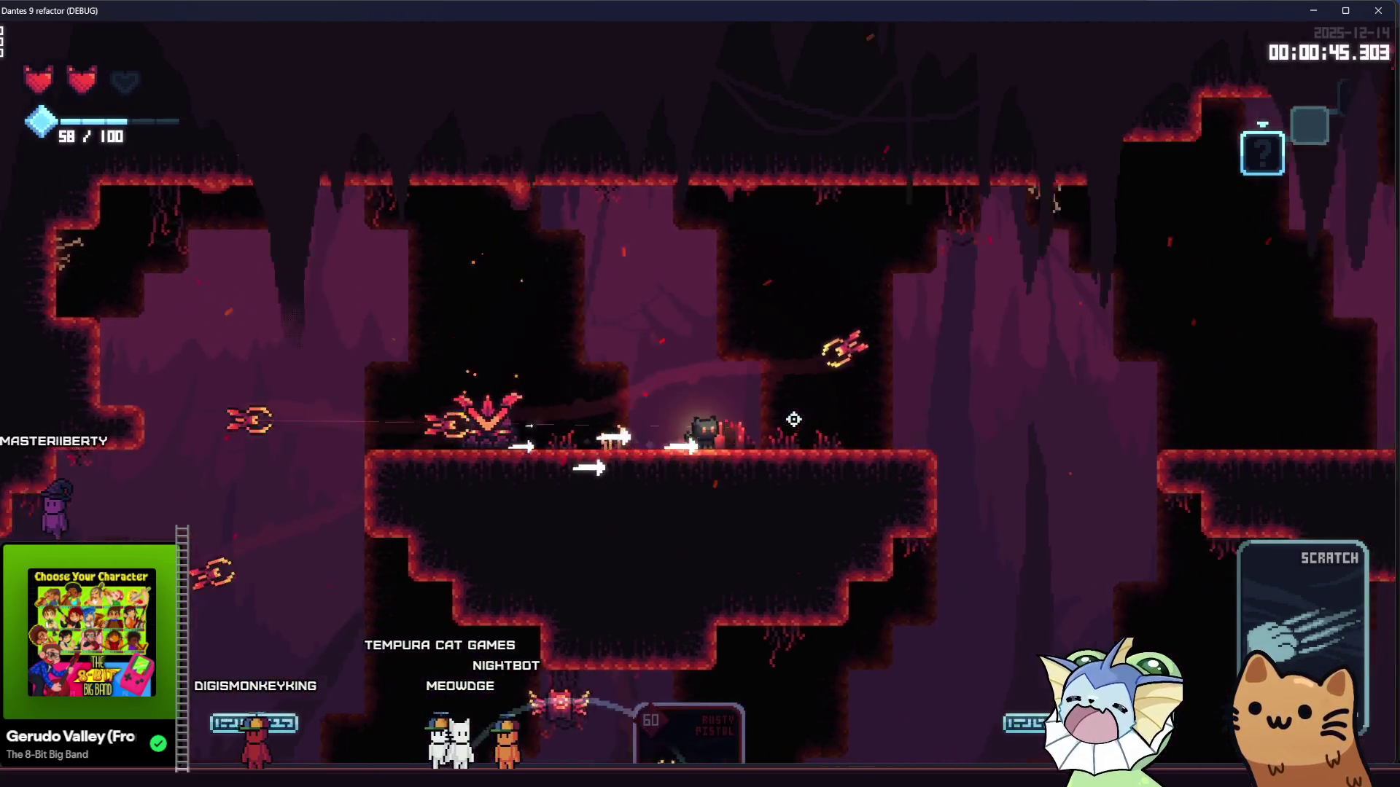
pyautogui.press('space')
pyautogui.press('d')
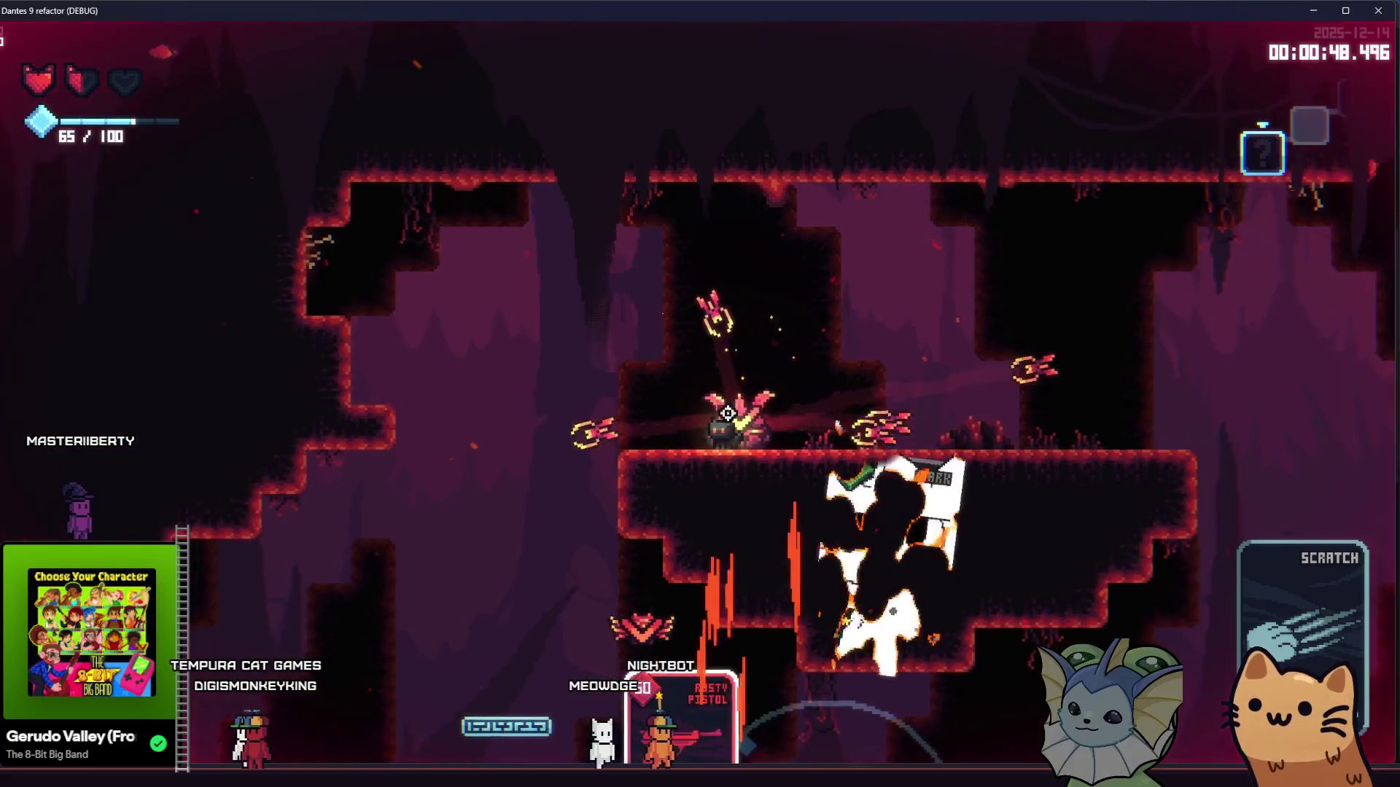
pyautogui.click(728, 414)
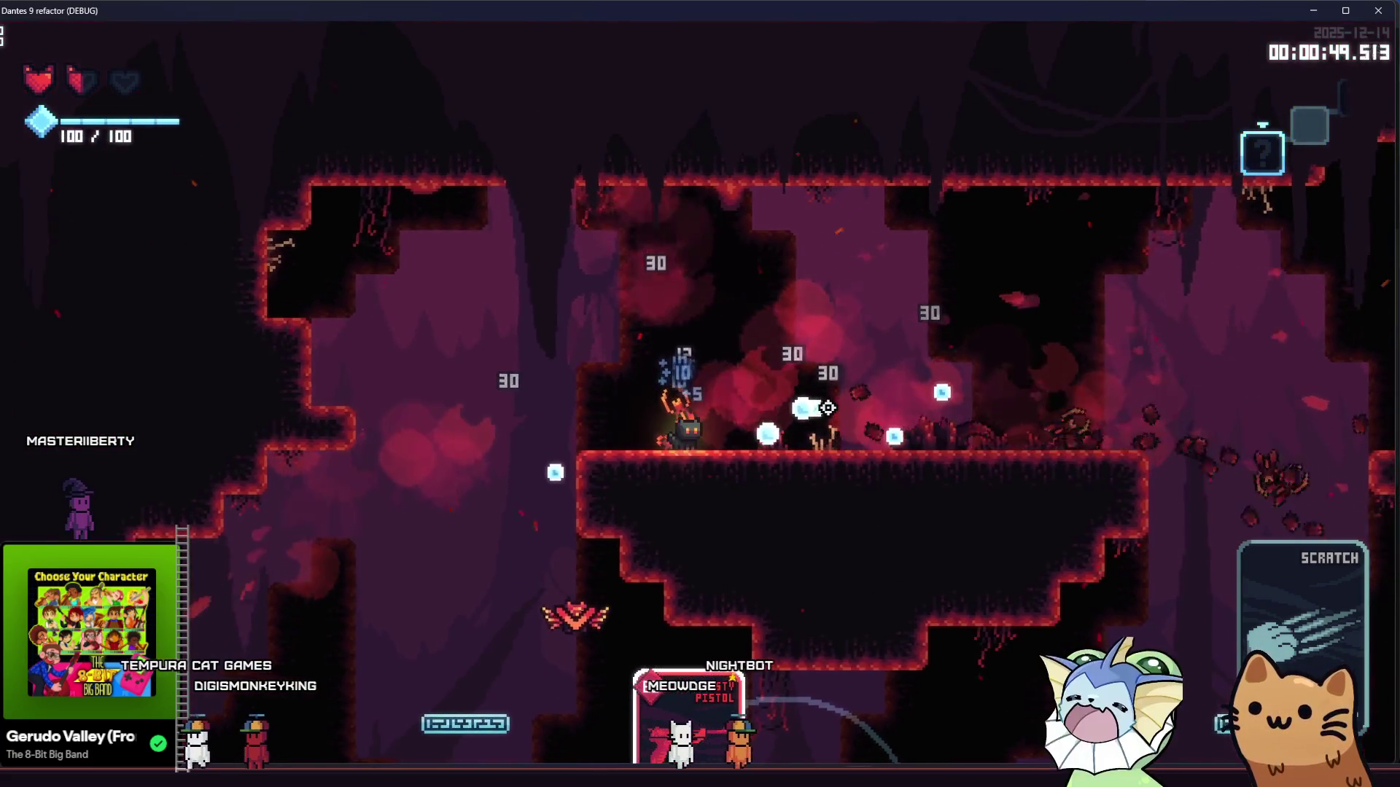
# Step: Fight the red enemy with the Rusty Pistol for 9 damage, then open the F1 debug card menu
pyautogui.press('d')
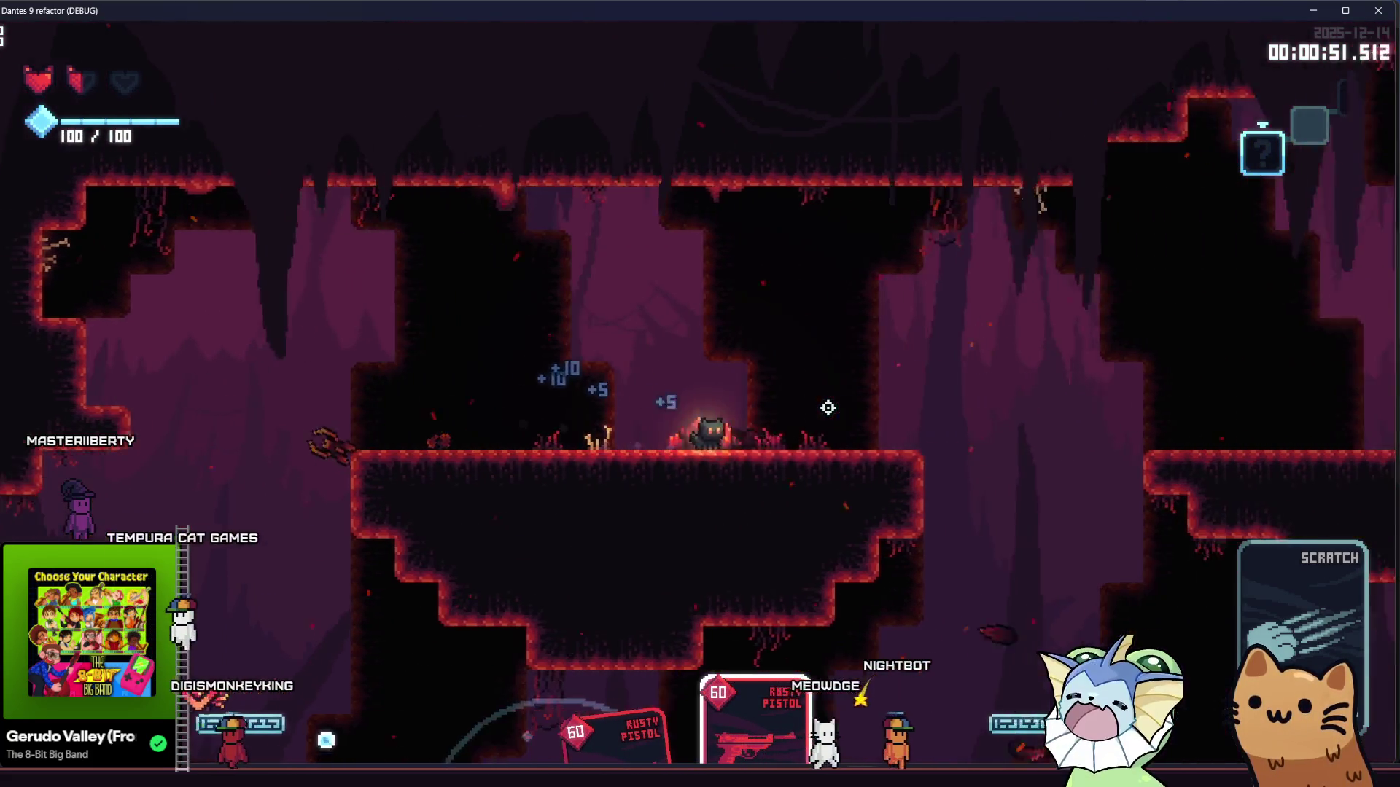
pyautogui.press('a')
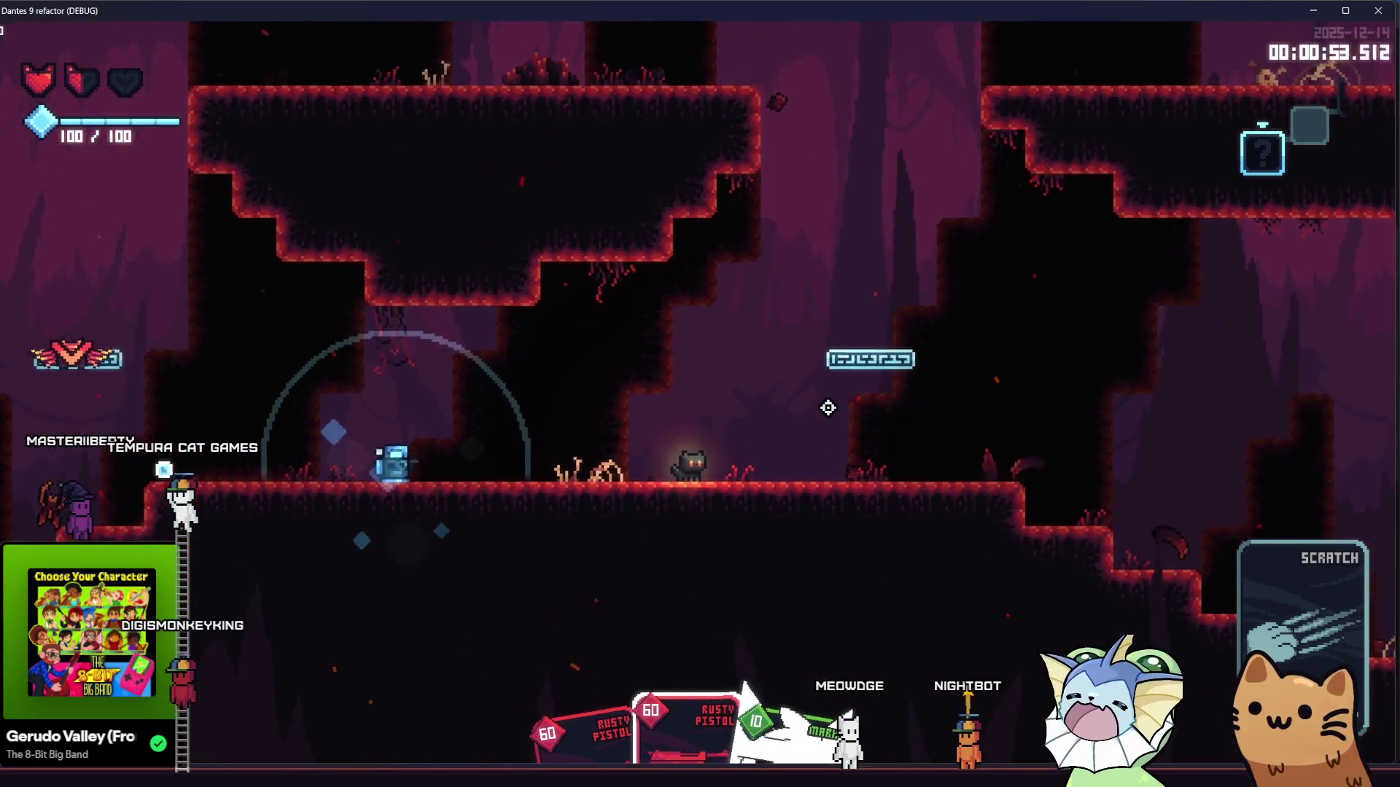
pyautogui.press('a')
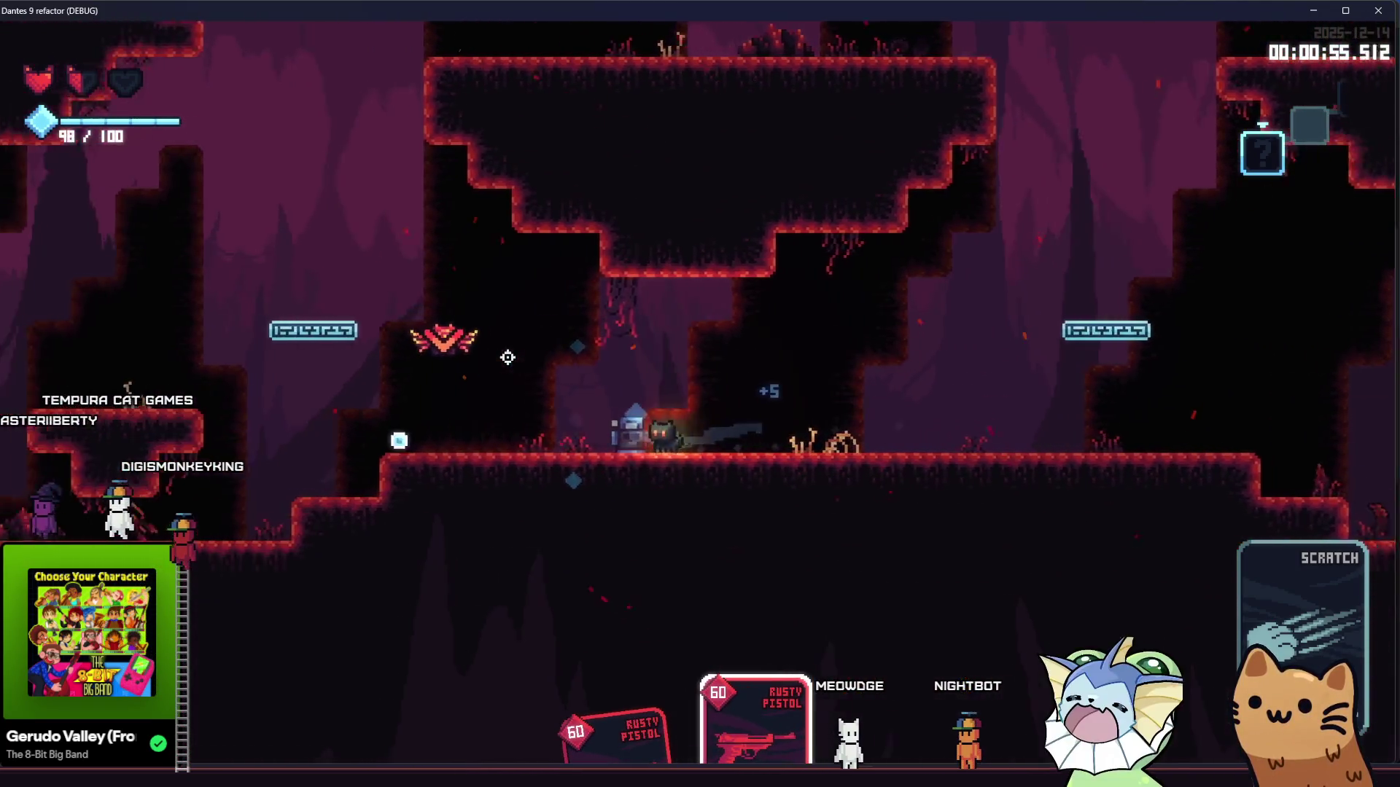
pyautogui.press('space')
pyautogui.click(562, 314)
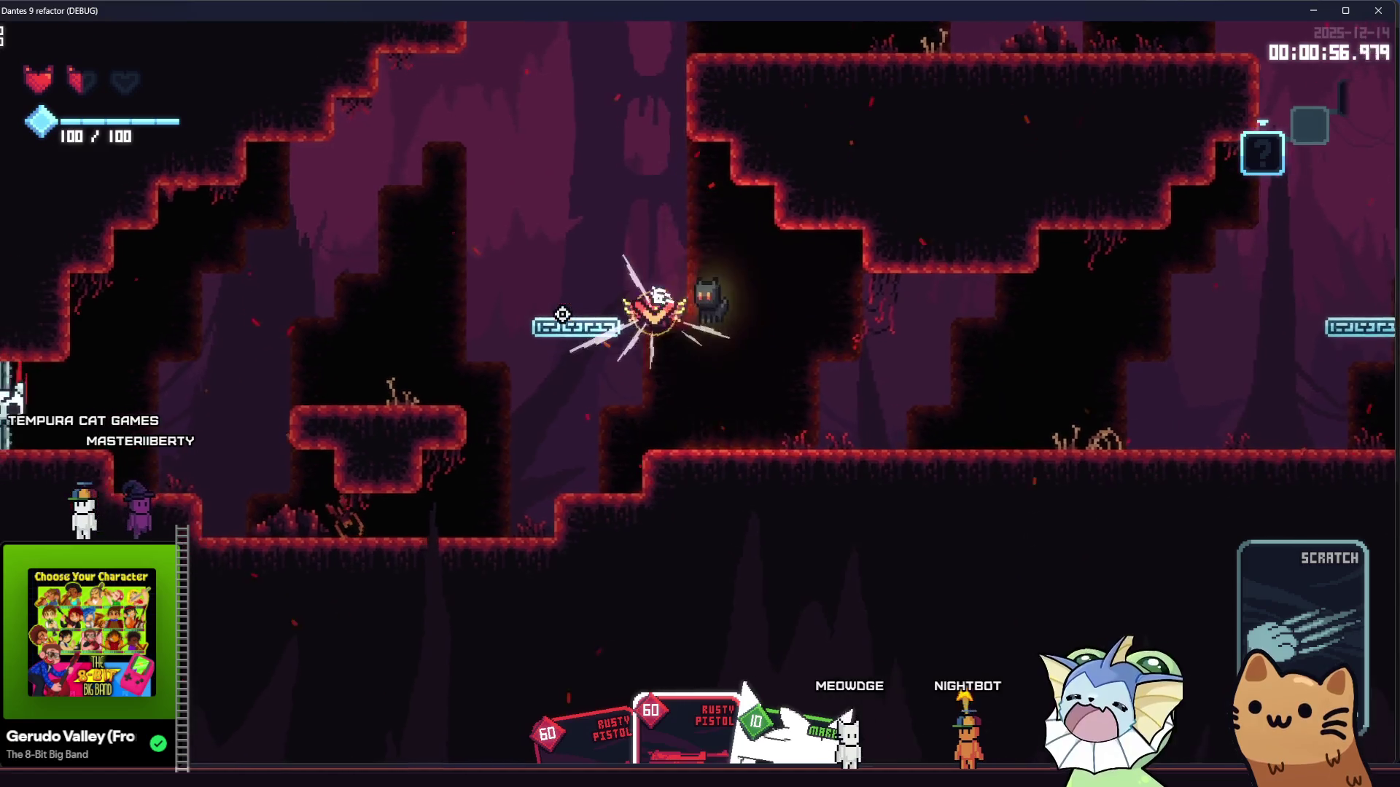
pyautogui.press('a')
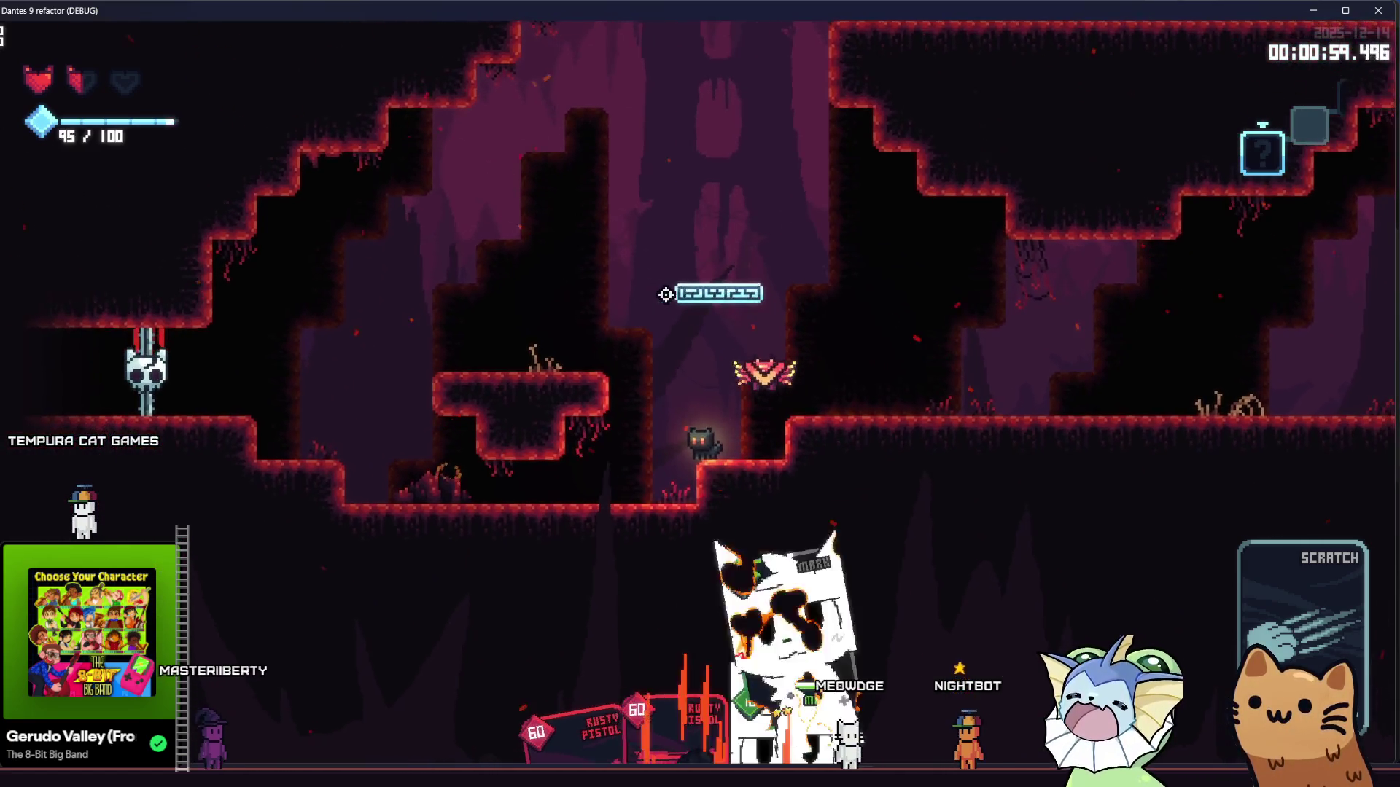
pyautogui.press('space')
pyautogui.click(911, 345)
pyautogui.press('a')
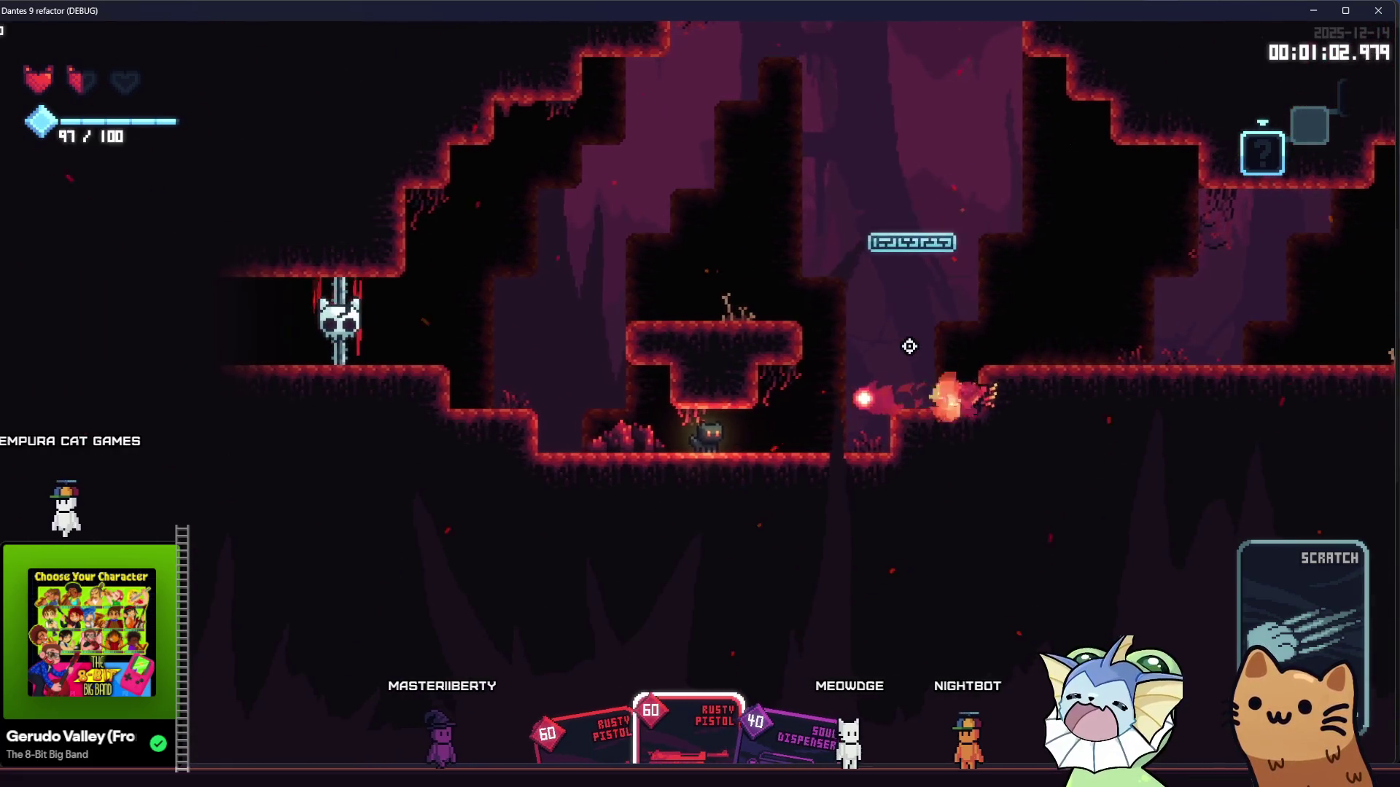
pyautogui.scroll(-1, 909, 346)
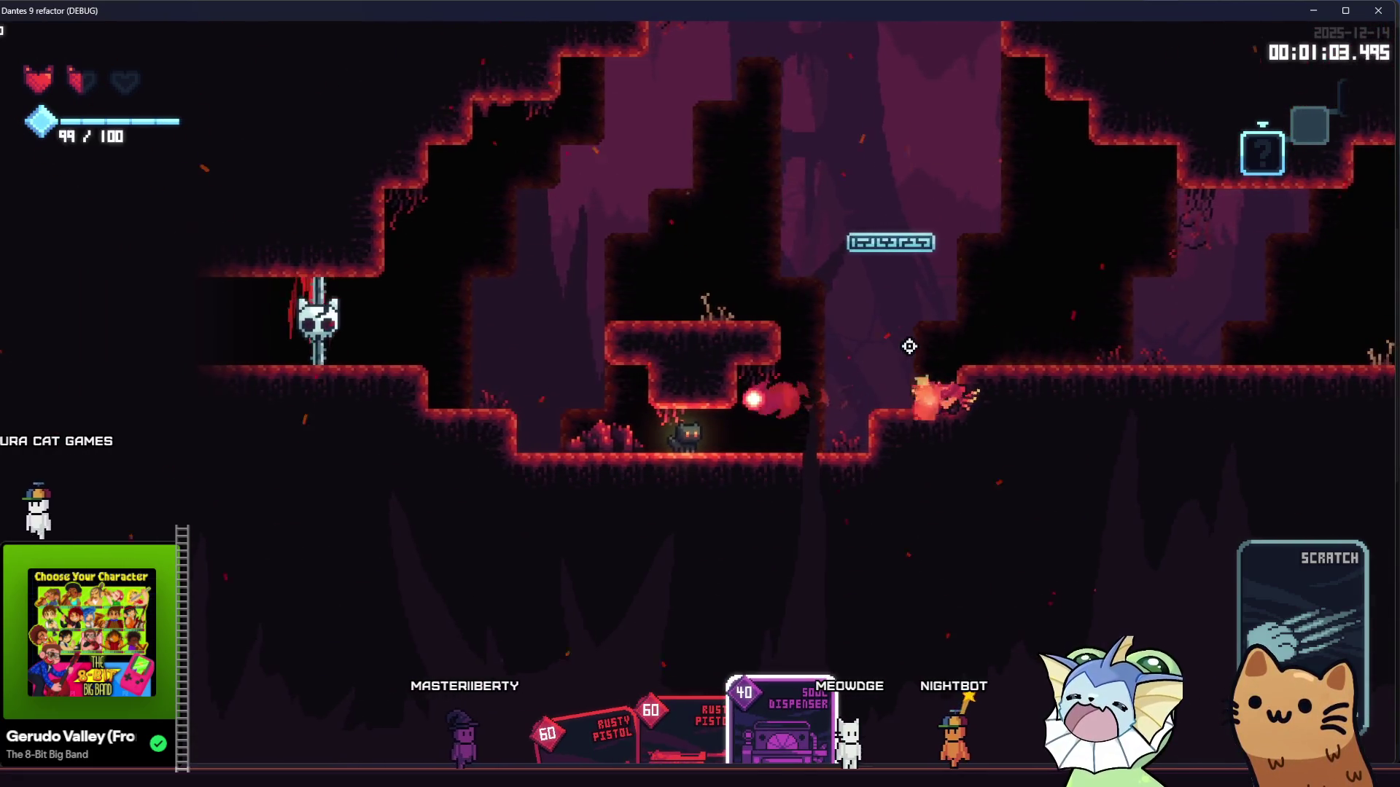
pyautogui.press('F1')
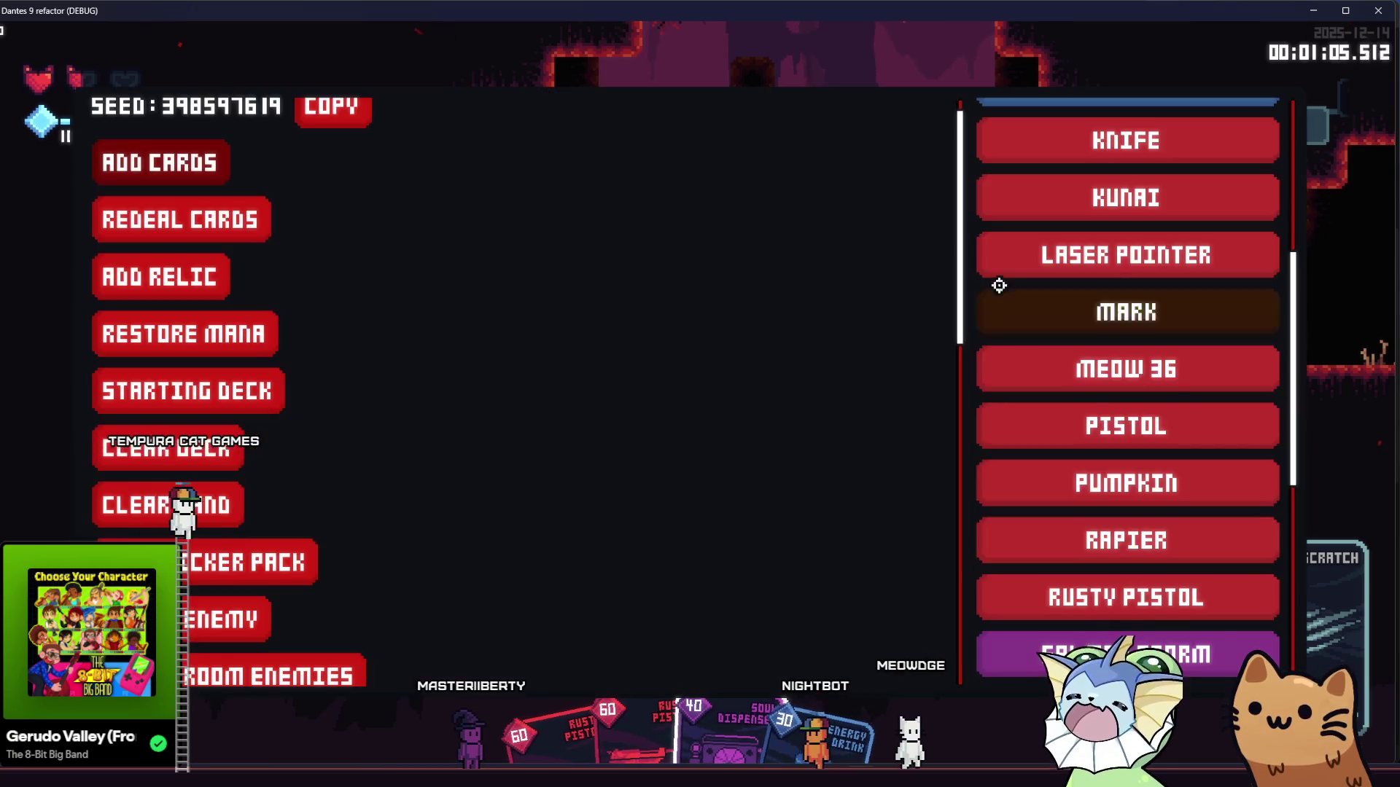
# Step: Add a MARK card from the debug list, kill the enemy, and take the Auto Turret reward
pyautogui.click(1028, 323)
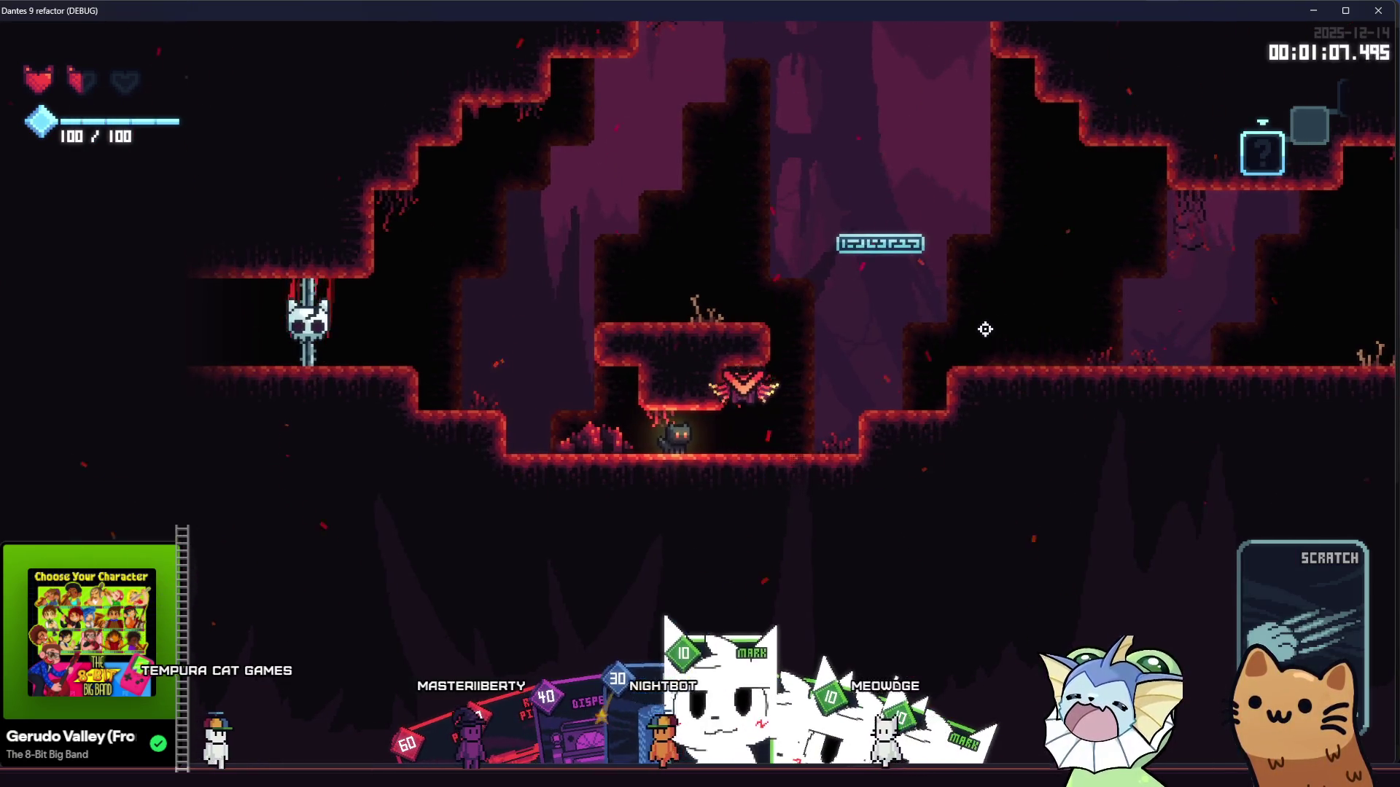
pyautogui.press('d')
pyautogui.click(800, 263)
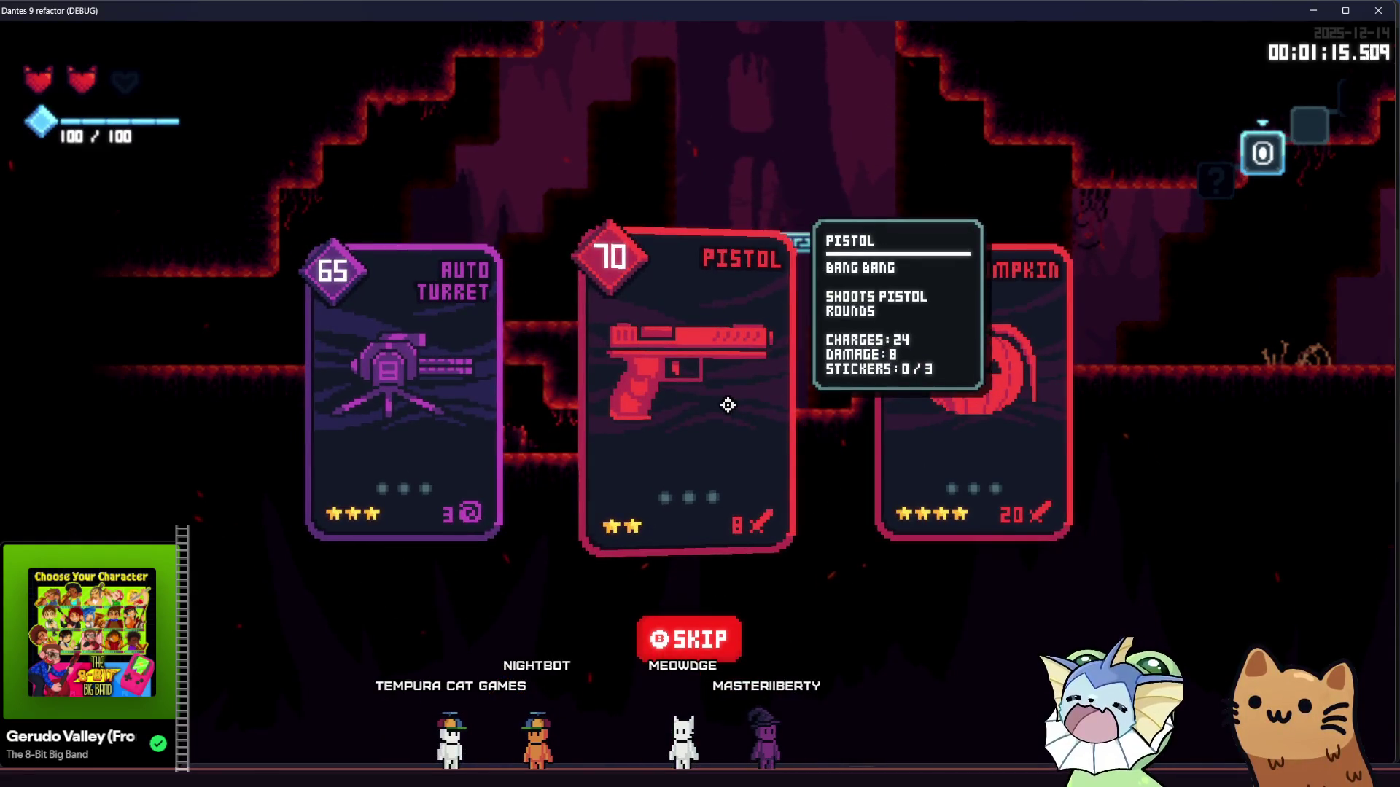
pyautogui.click(442, 438)
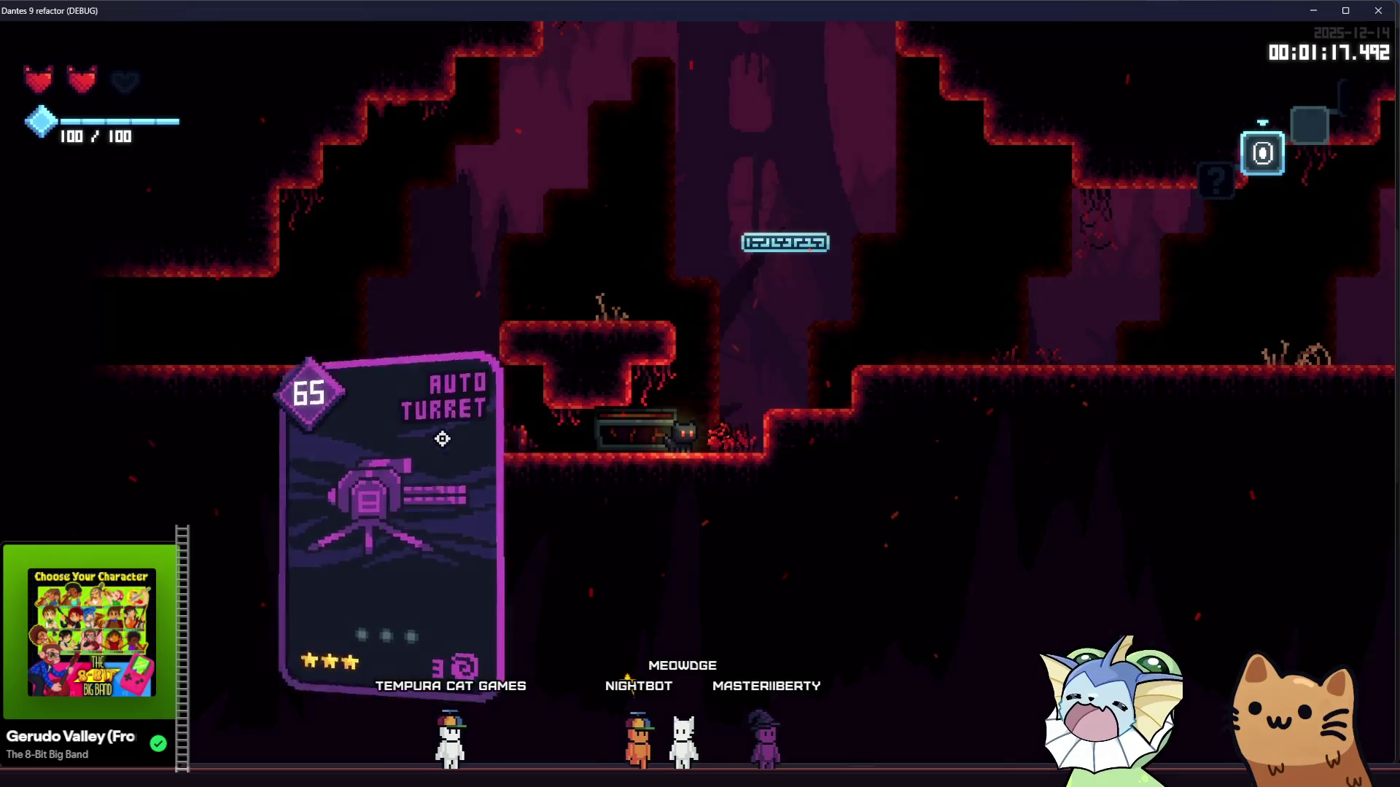
# Step: Drop into the next room and attack the enemies with the Knife card
pyautogui.press('Left')
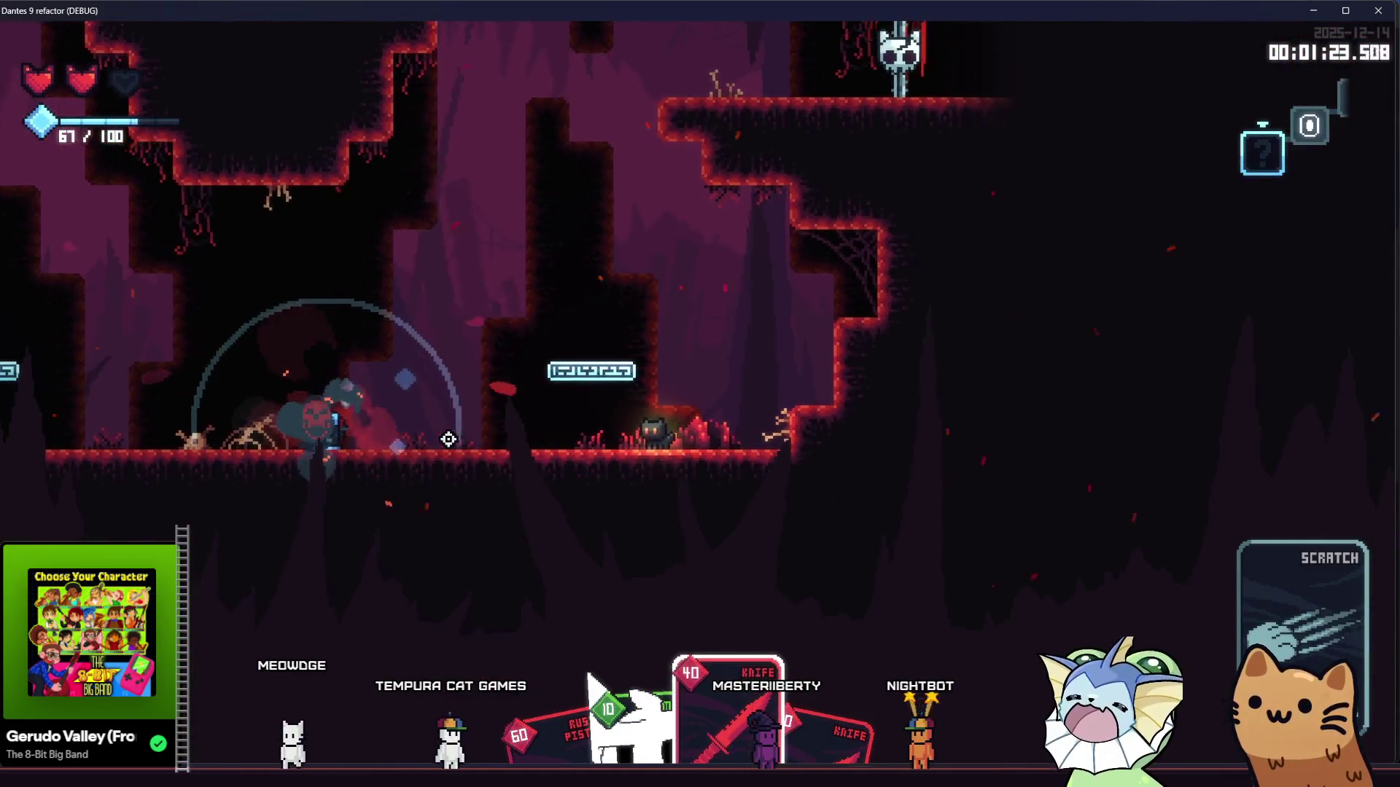
pyautogui.click(449, 438)
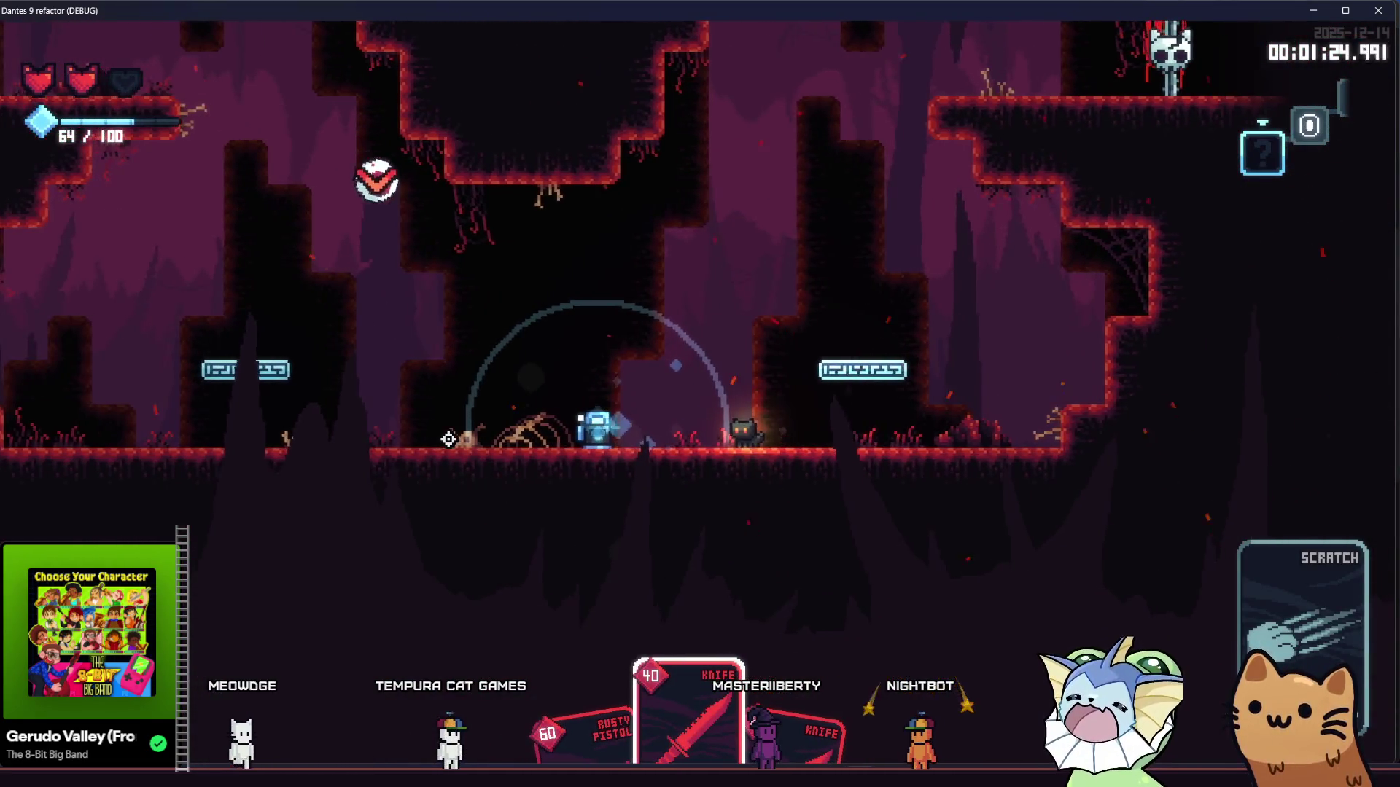
pyautogui.click(448, 439)
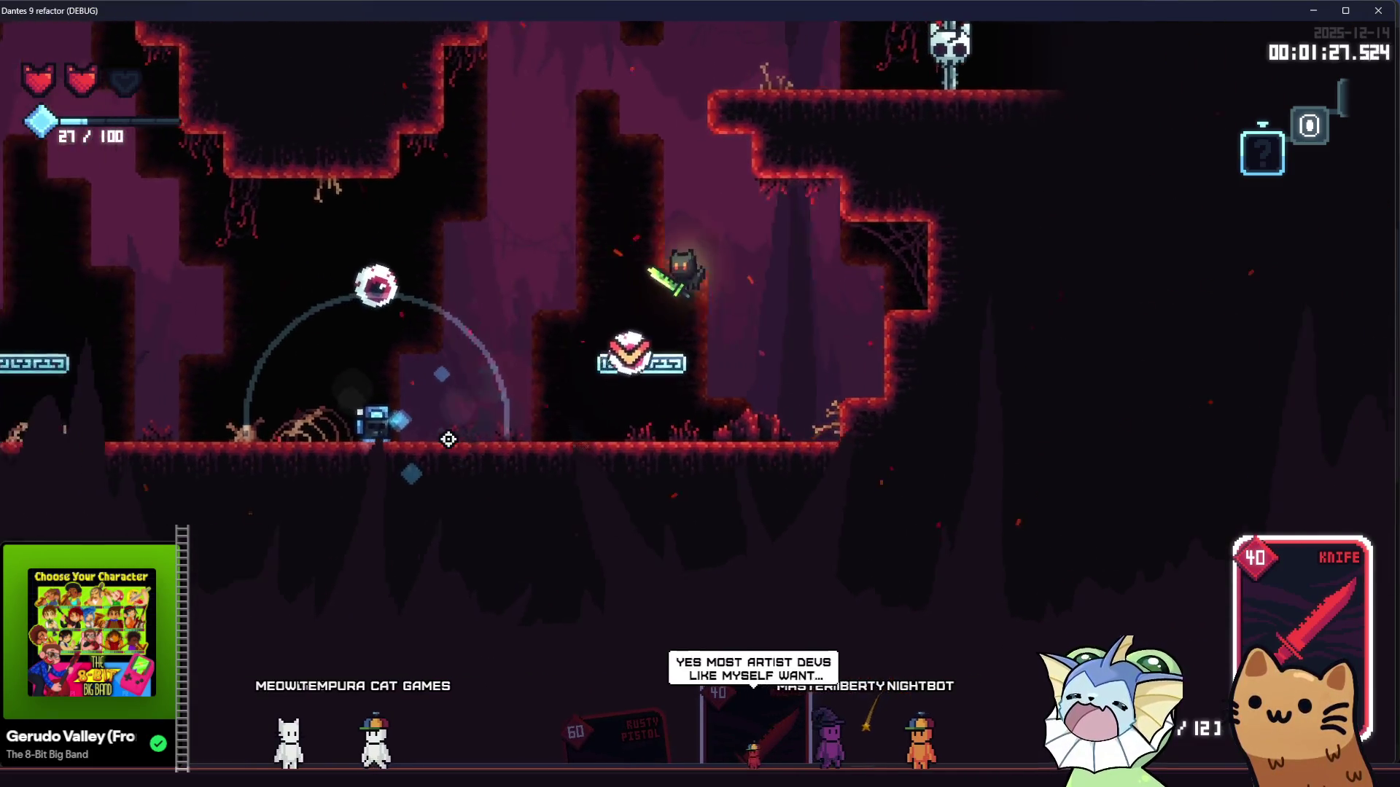
pyautogui.press('d')
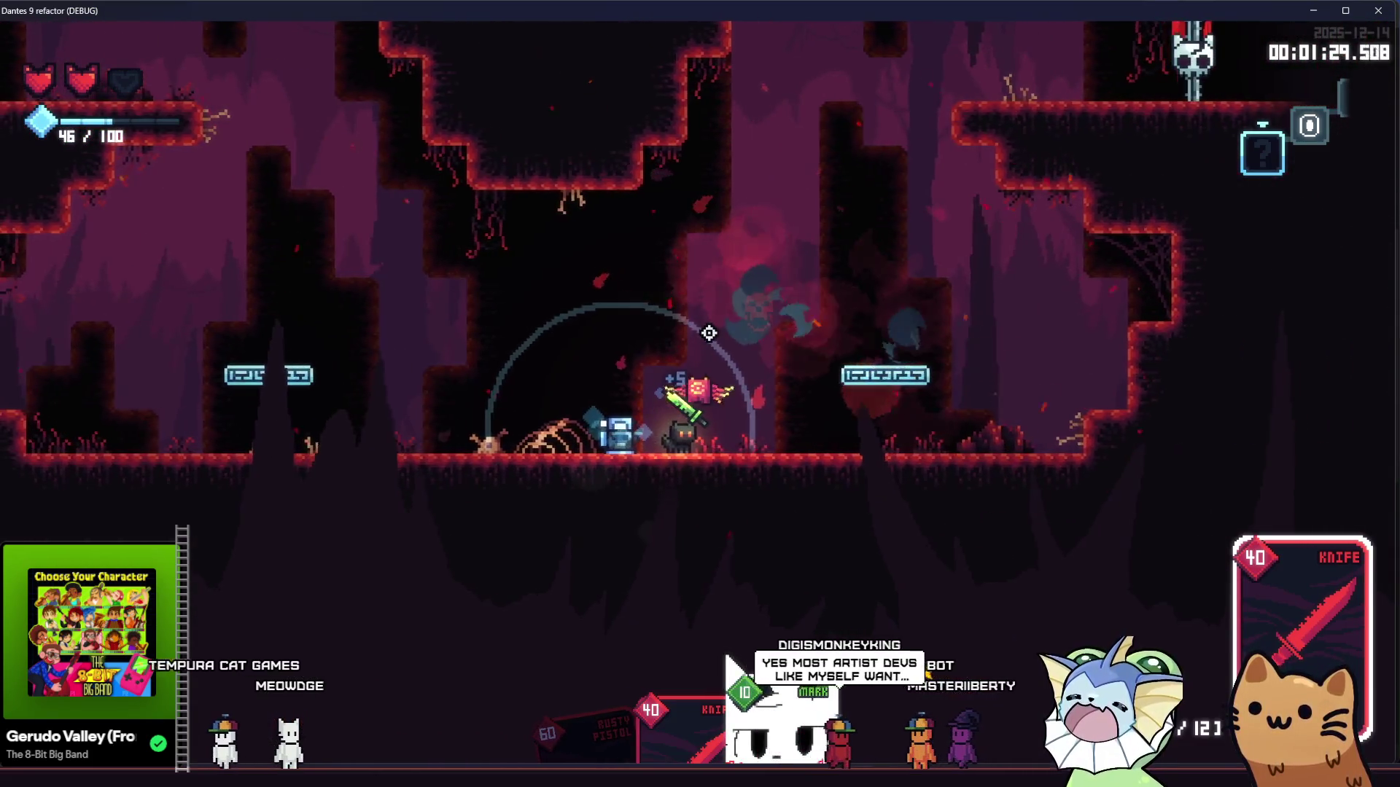
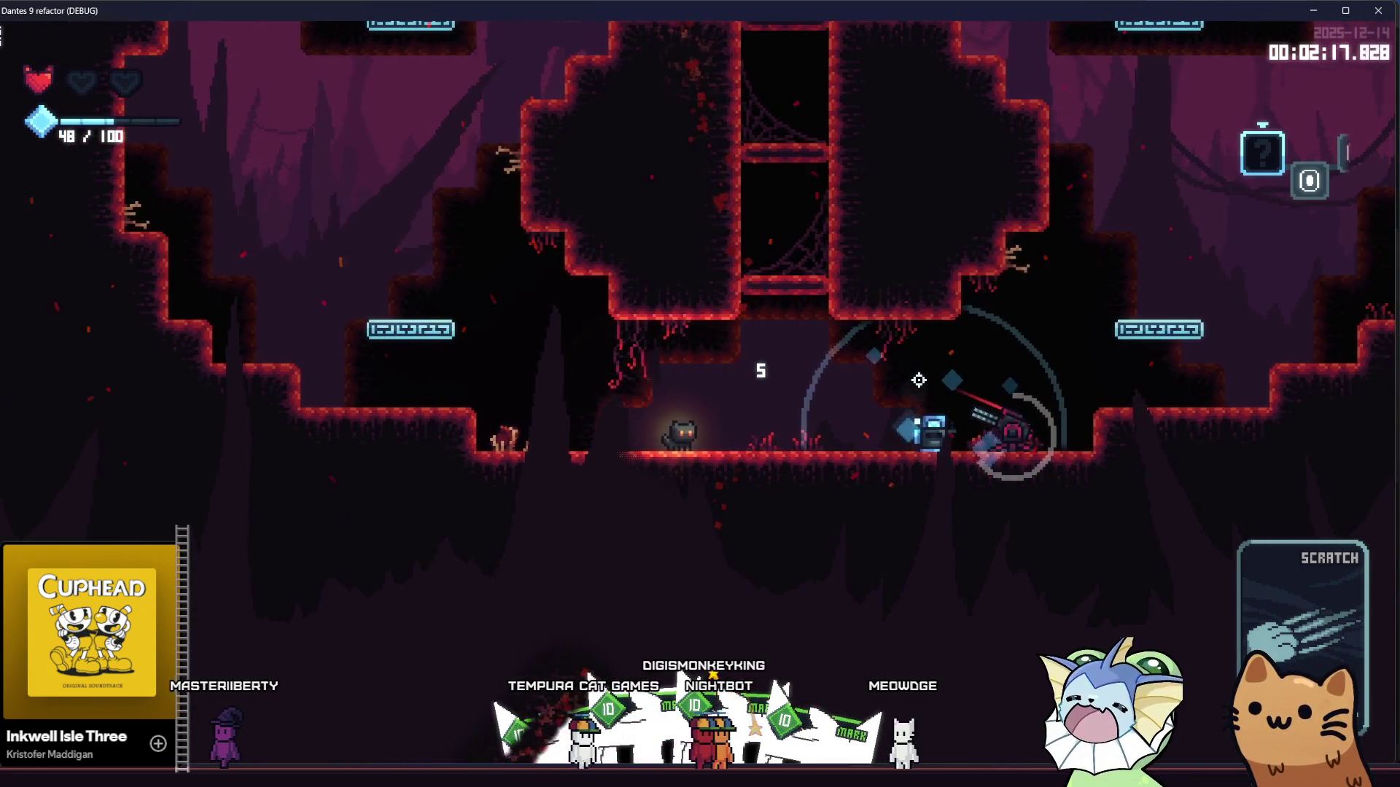
# Step: Move left through the cave, land two hits on the dark cat enemy, then return to the editor
pyautogui.press('a')
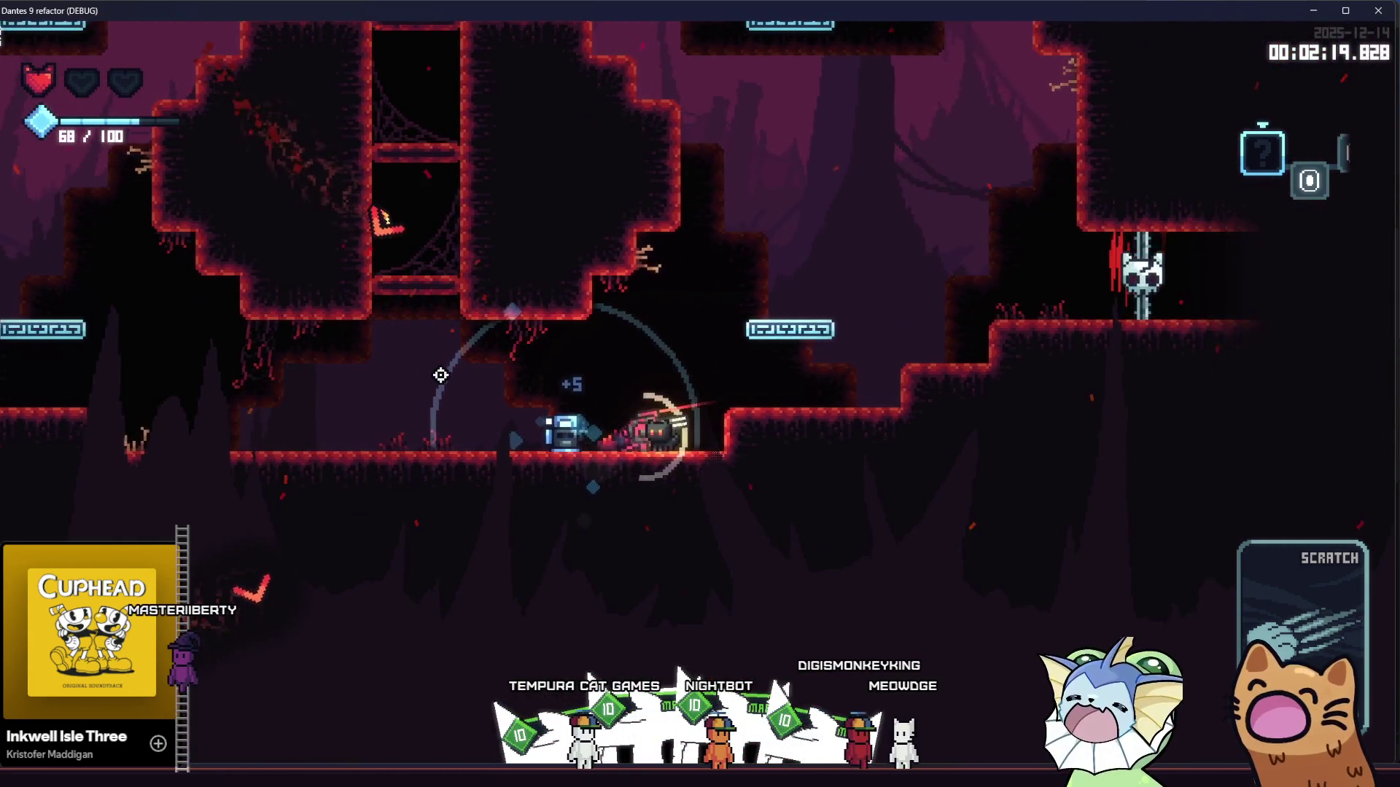
pyautogui.press('j')
pyautogui.press('j')
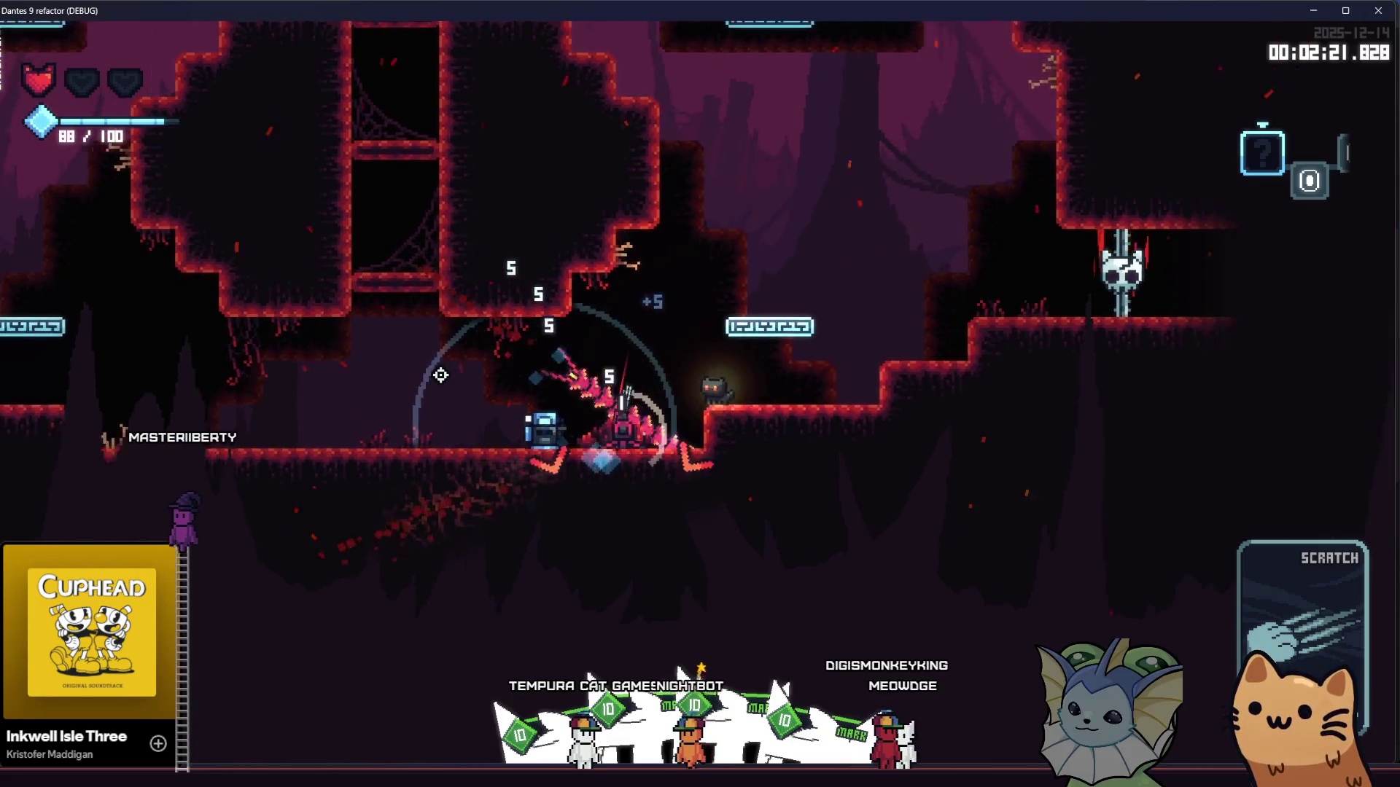
pyautogui.press('a')
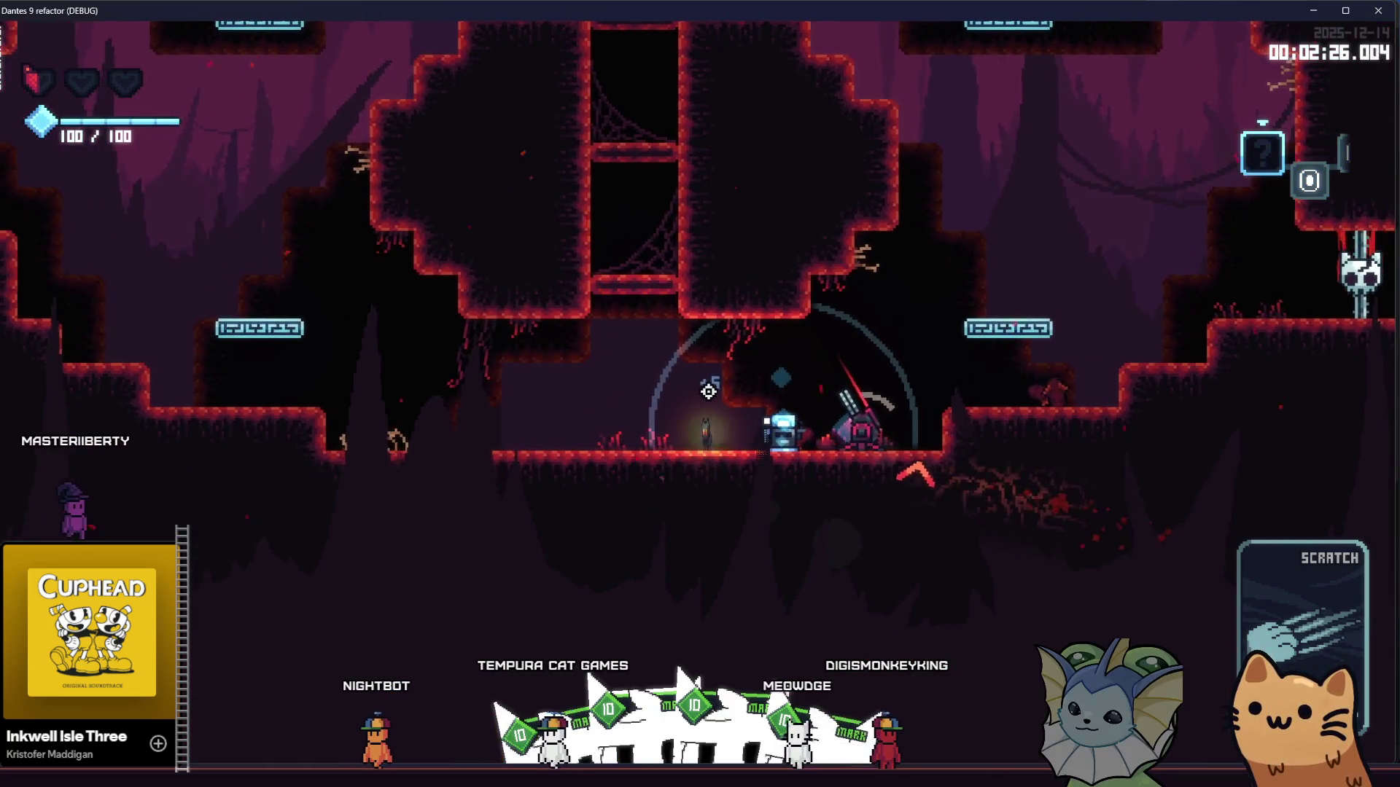
pyautogui.press('j')
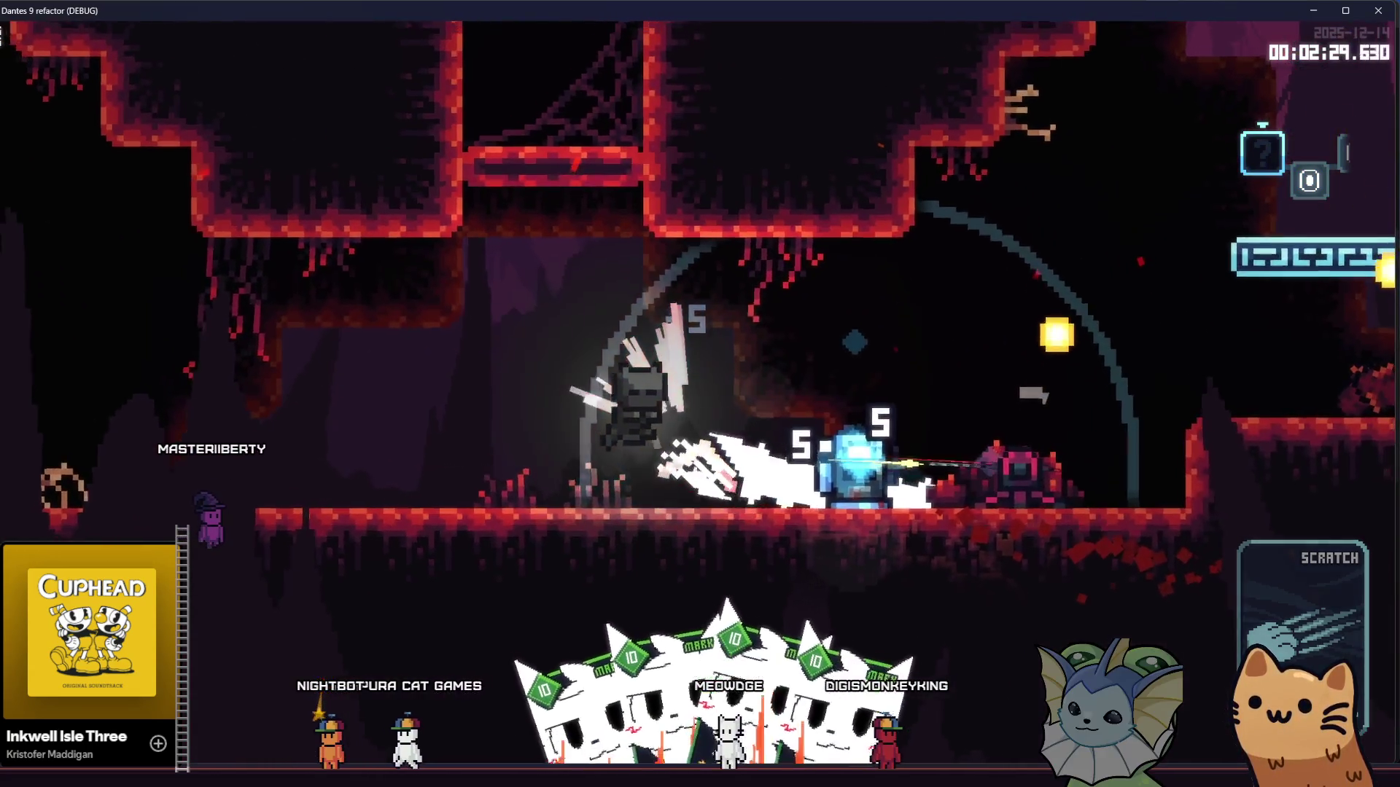
pyautogui.press('d')
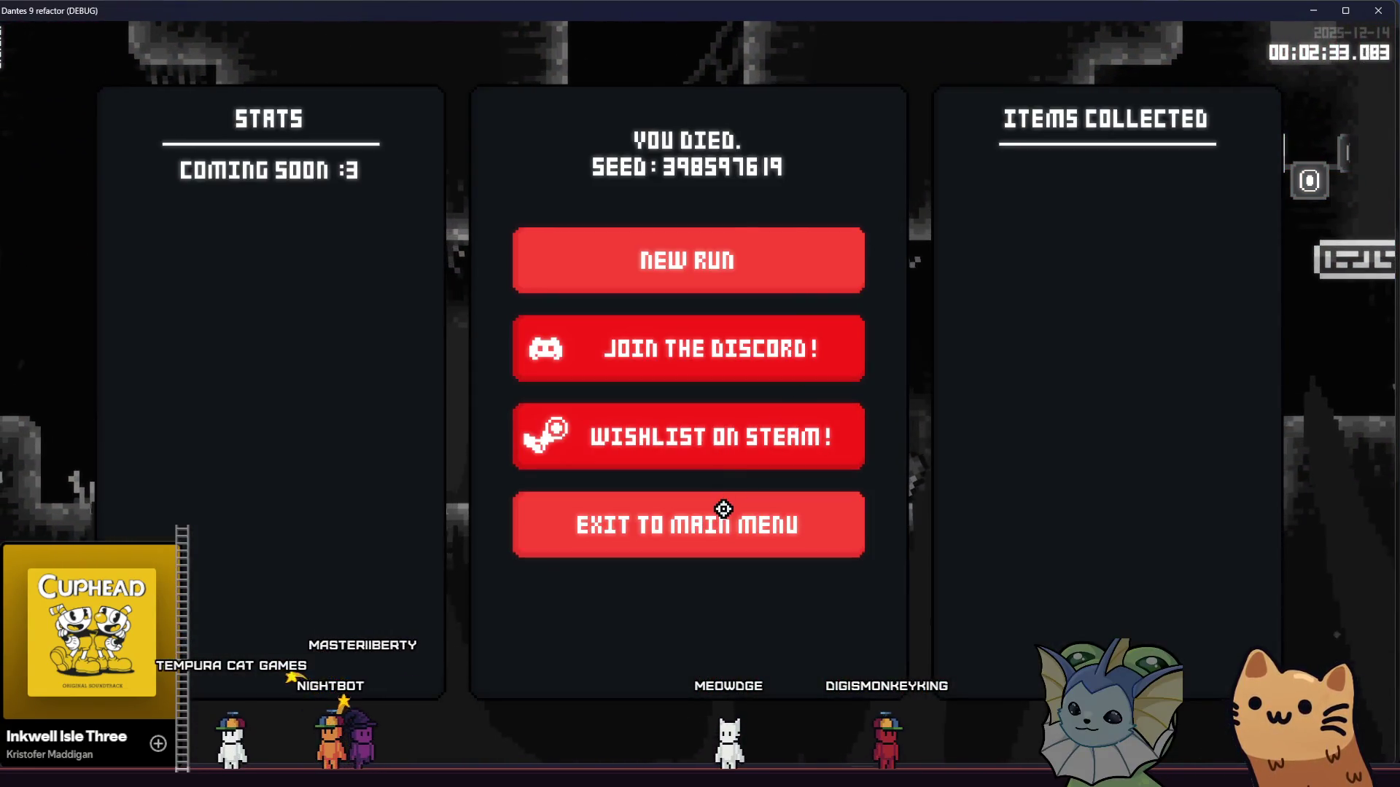
pyautogui.click(723, 509)
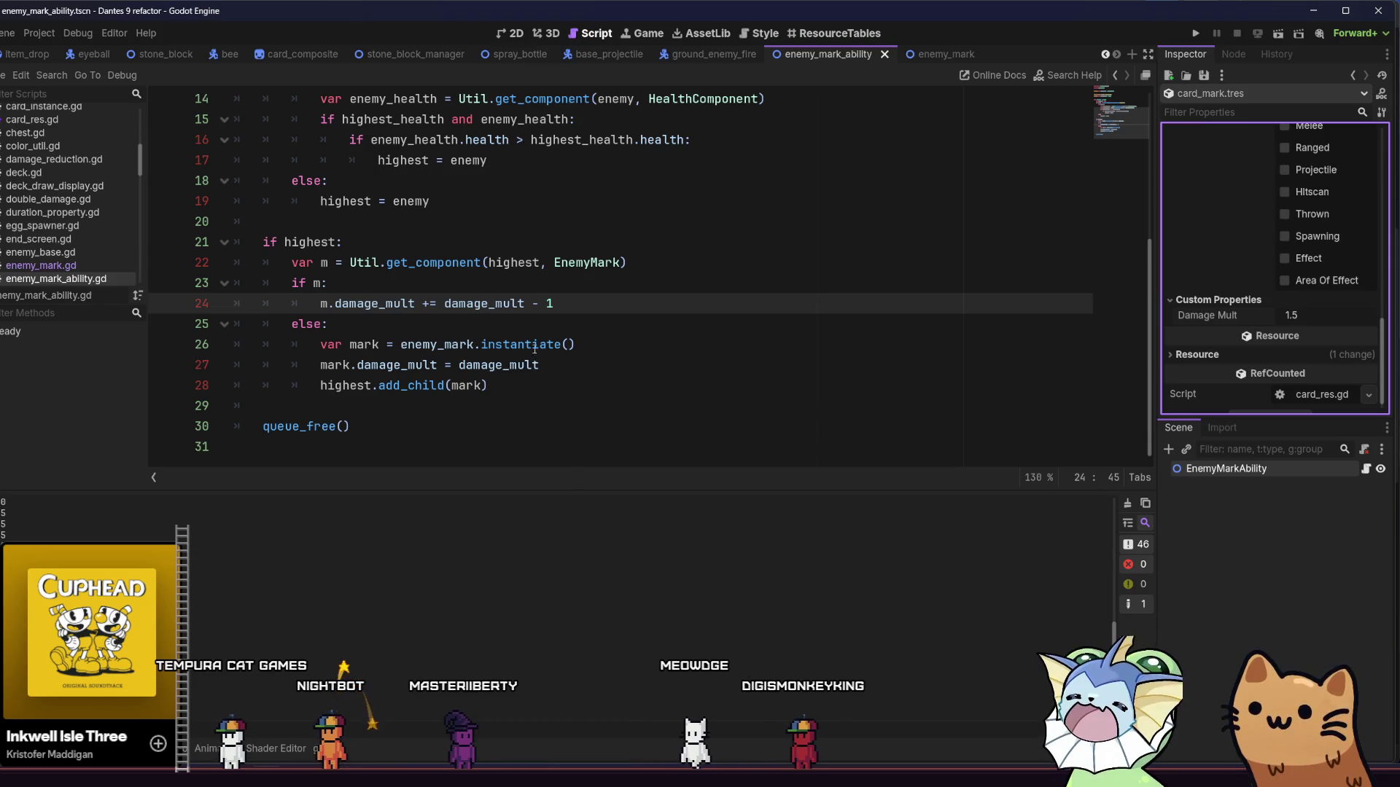
# Step: Delete the Console.print damage_mult debug line from enemy_mark.gd and save
pyautogui.scroll(3, 531, 362)
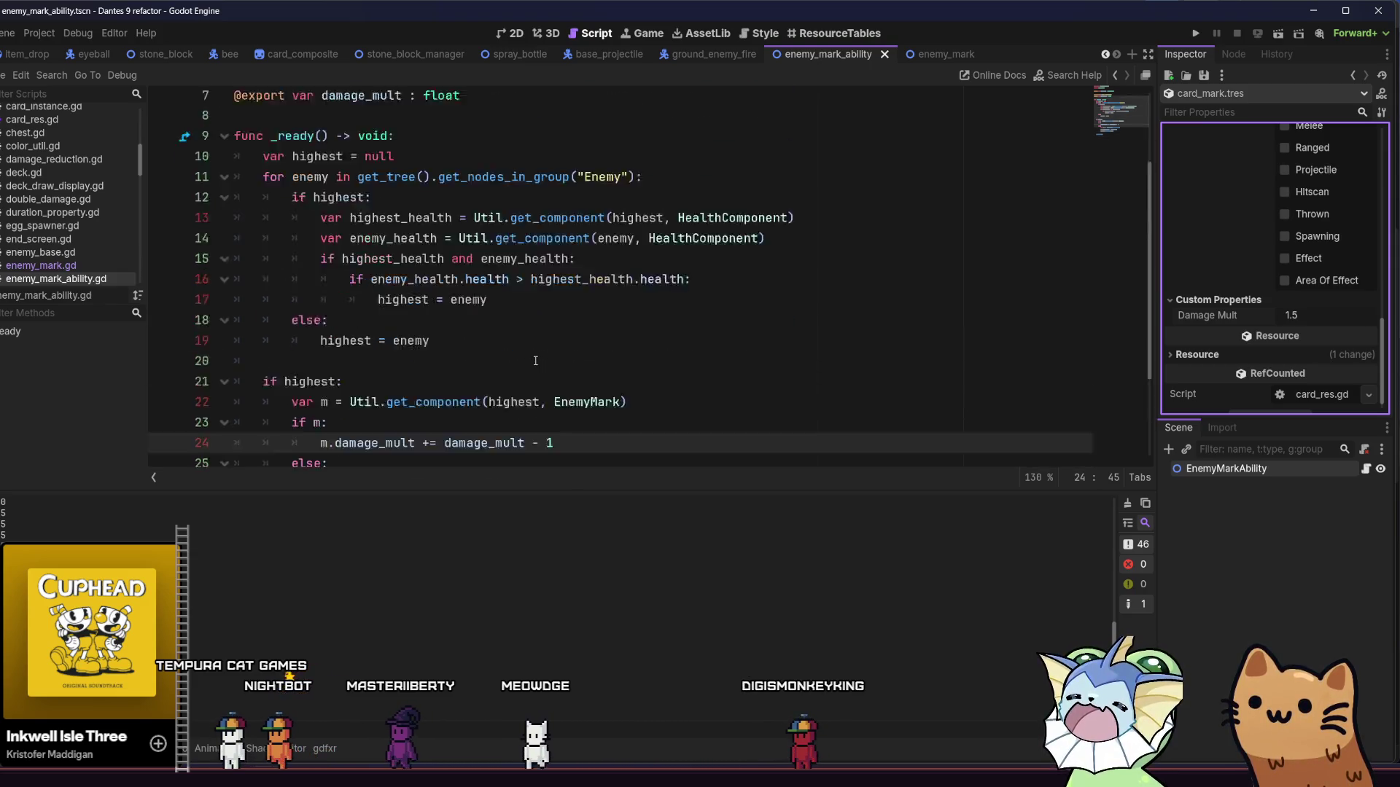
pyautogui.scroll(-3, 530, 362)
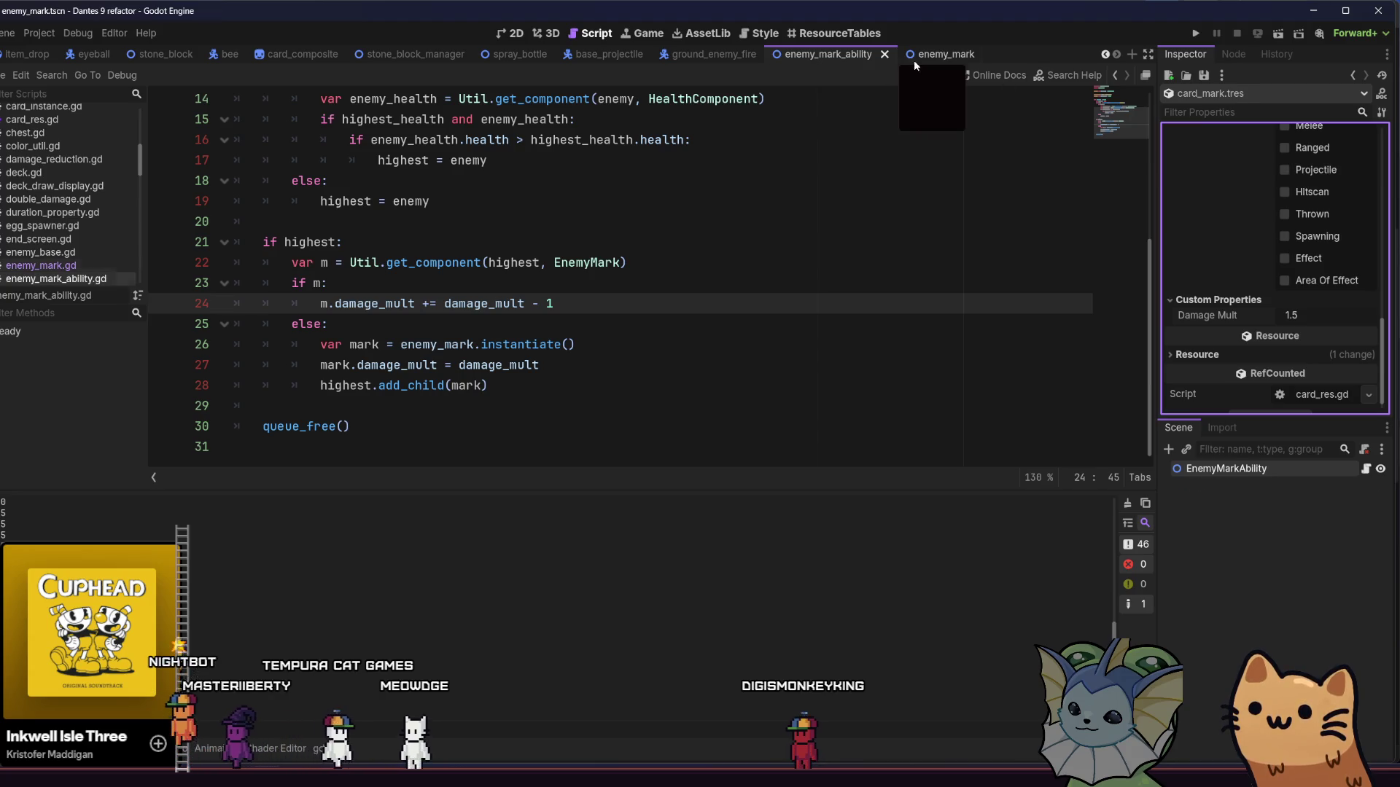
pyautogui.click(915, 57)
pyautogui.click(1365, 468)
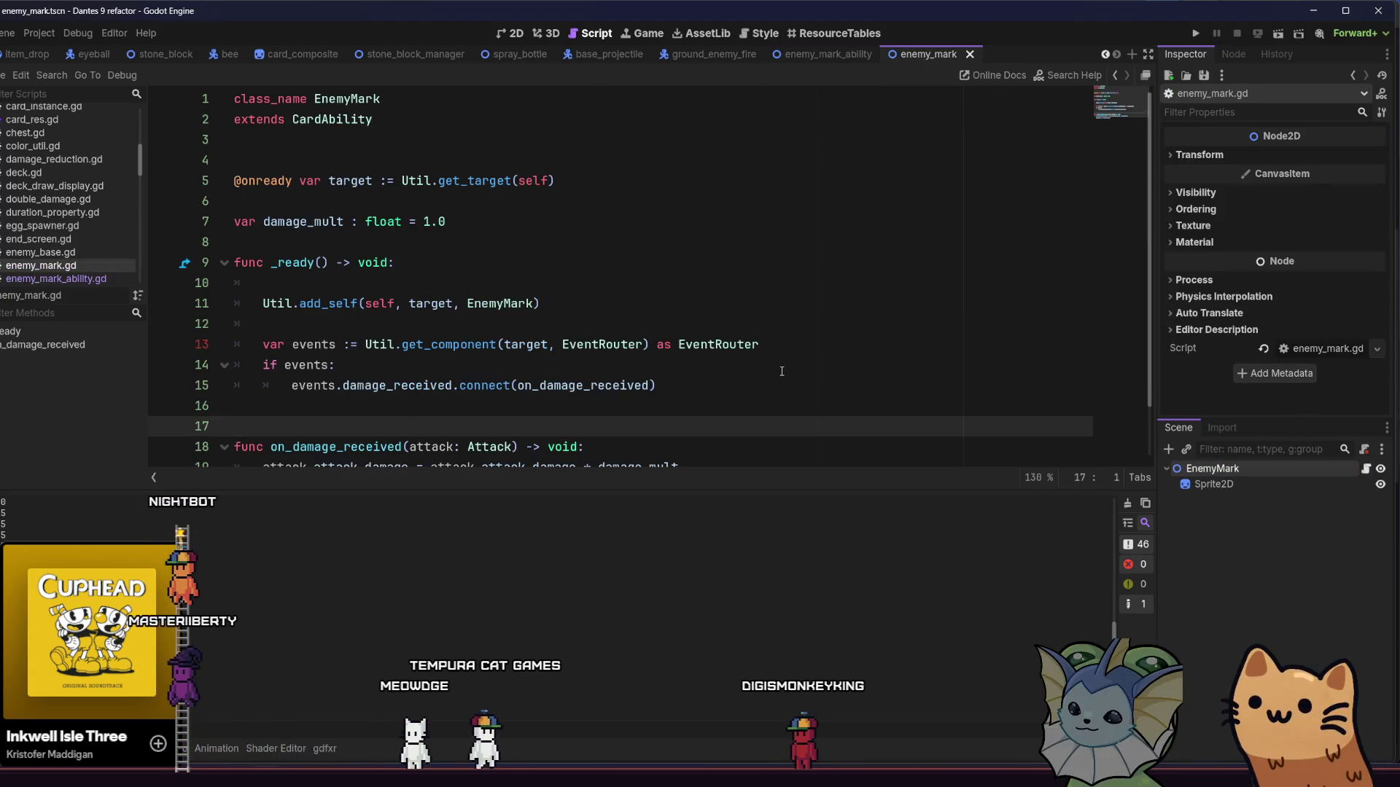
pyautogui.scroll(-2, 536, 408)
pyautogui.moveTo(540, 406)
pyautogui.mouseDown()
pyautogui.moveTo(523, 426)
pyautogui.moveTo(306, 409)
pyautogui.moveTo(195, 429)
pyautogui.mouseUp()
pyautogui.click(468, 431)
pyautogui.hotkey('ctrl', 's')
pyautogui.press('BackSpace')
pyautogui.press('BackSpace')
# Step: Fix the 'damage_mults' typo on line 19, save, and relaunch the game with F5
pyautogui.write('s')
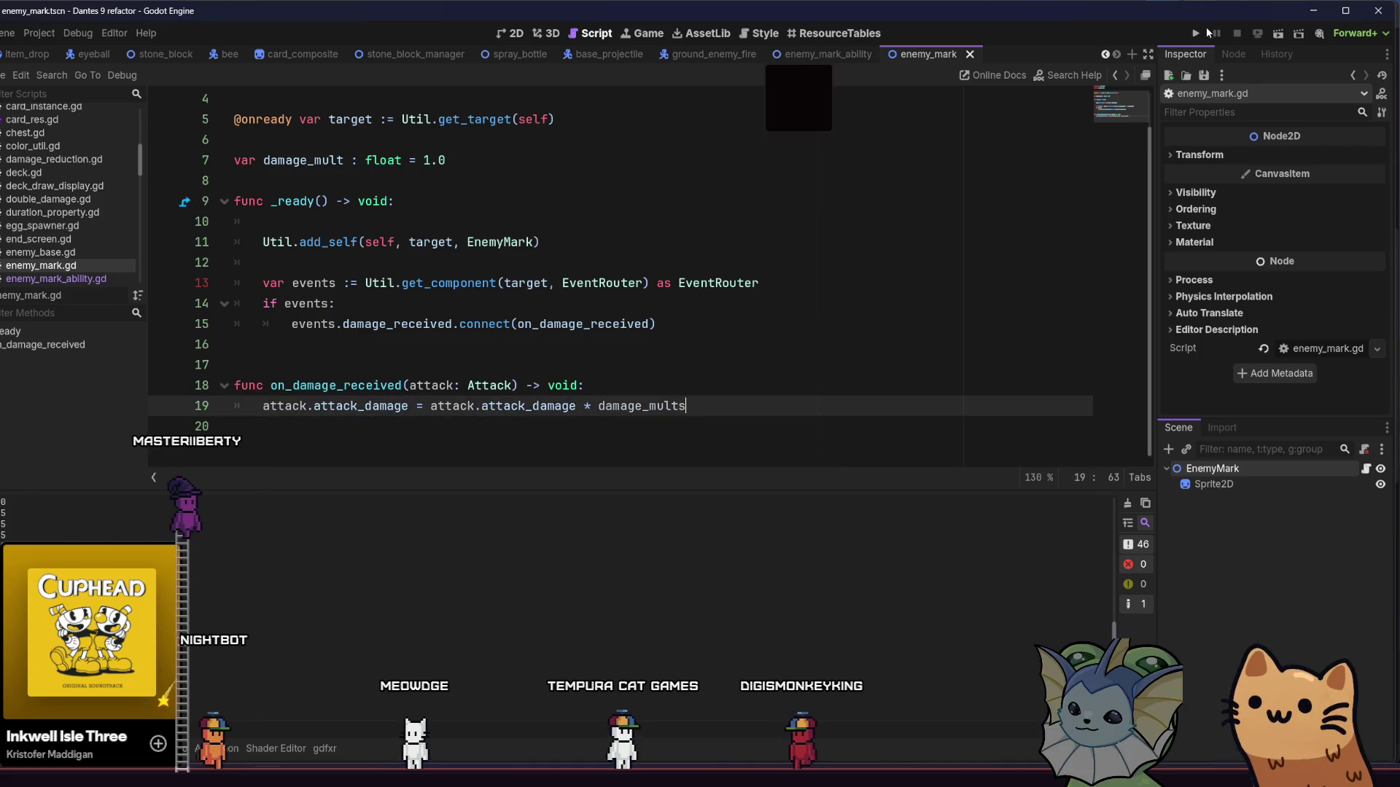
pyautogui.click(1197, 34)
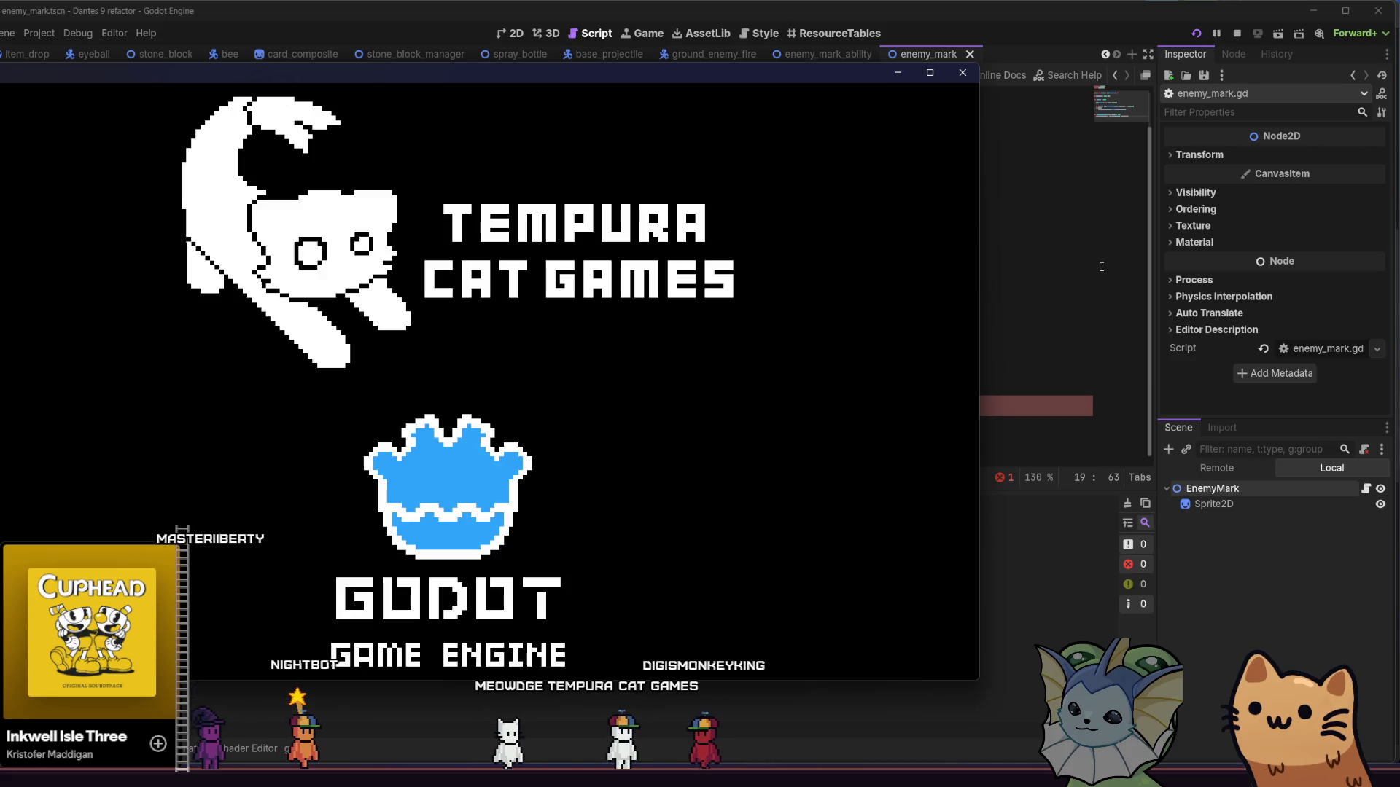
pyautogui.press('BackSpace')
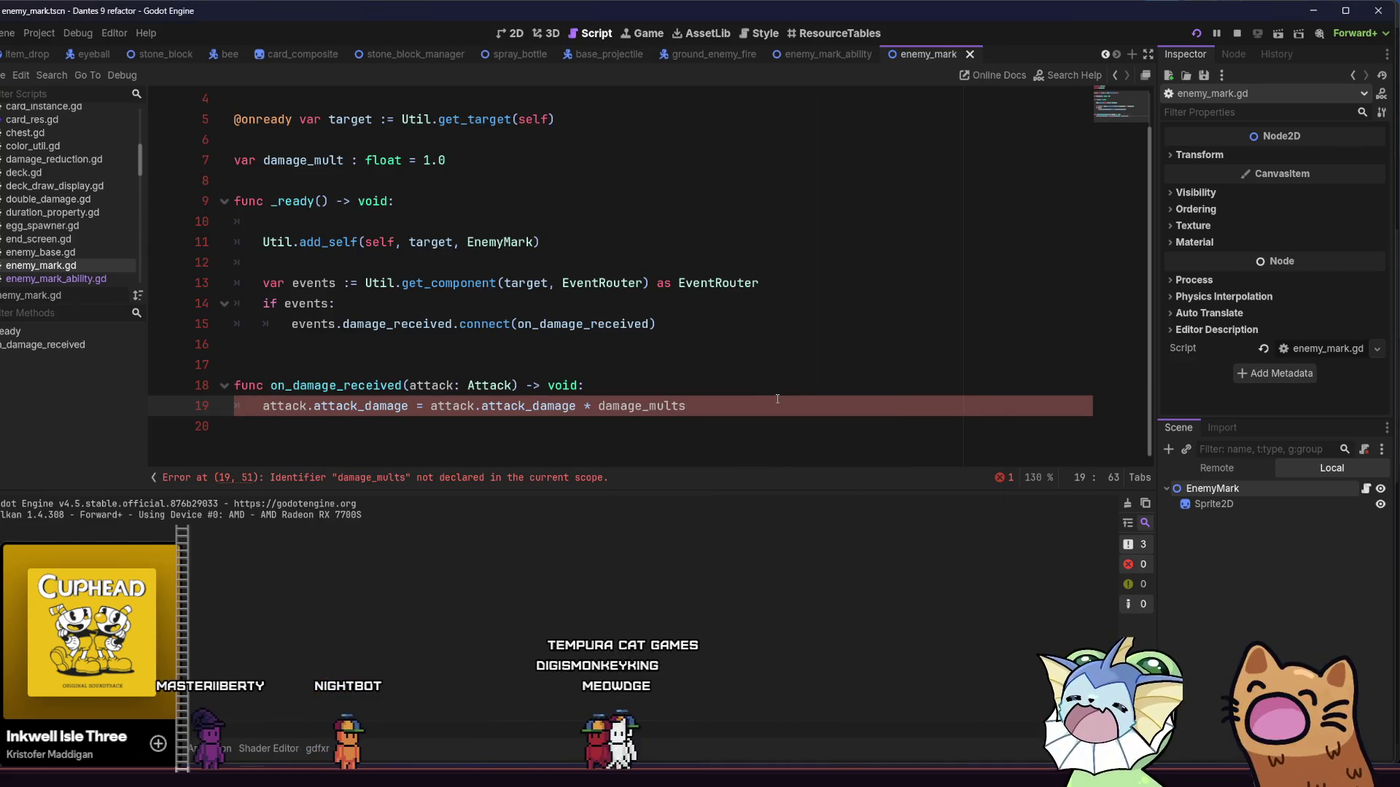
pyautogui.hotkey('ctrl', 's')
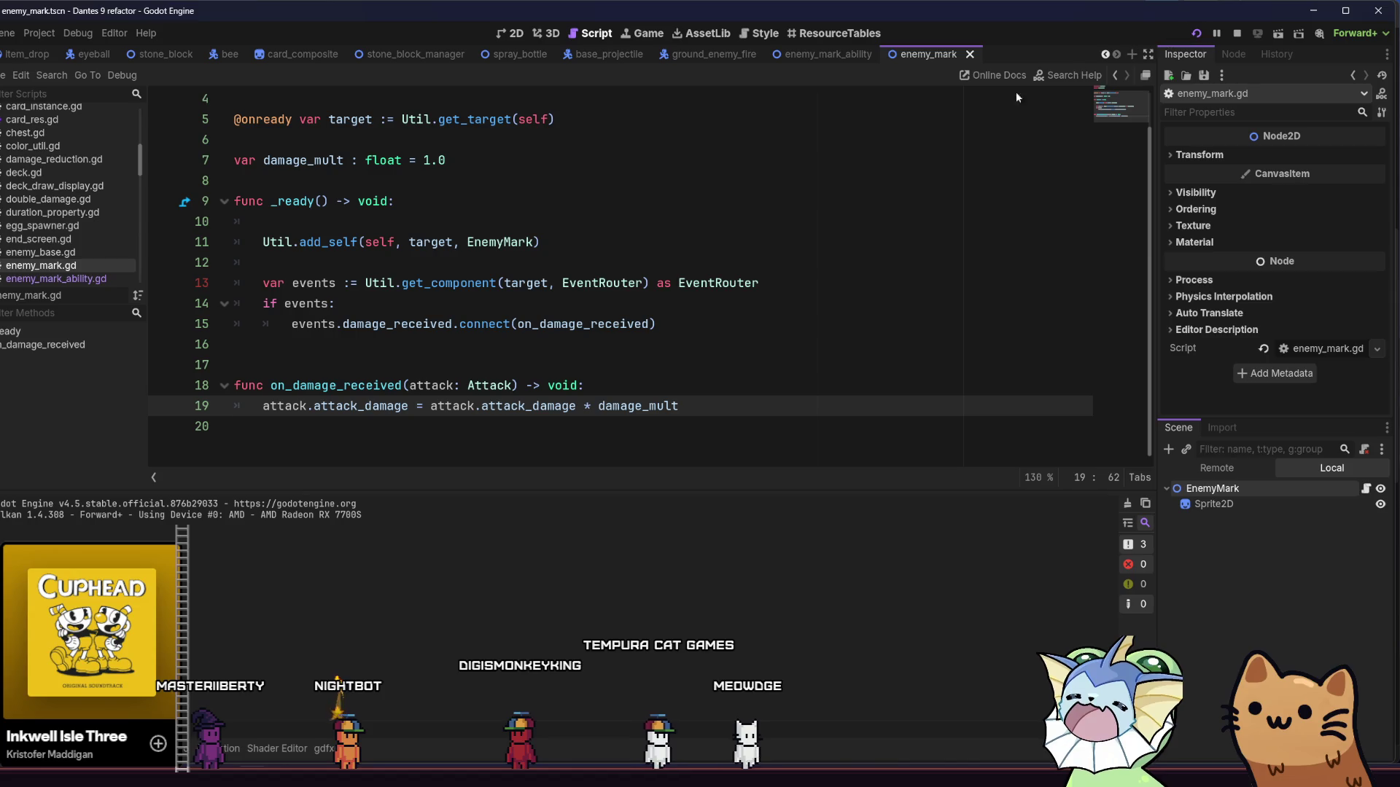
pyautogui.press('F5')
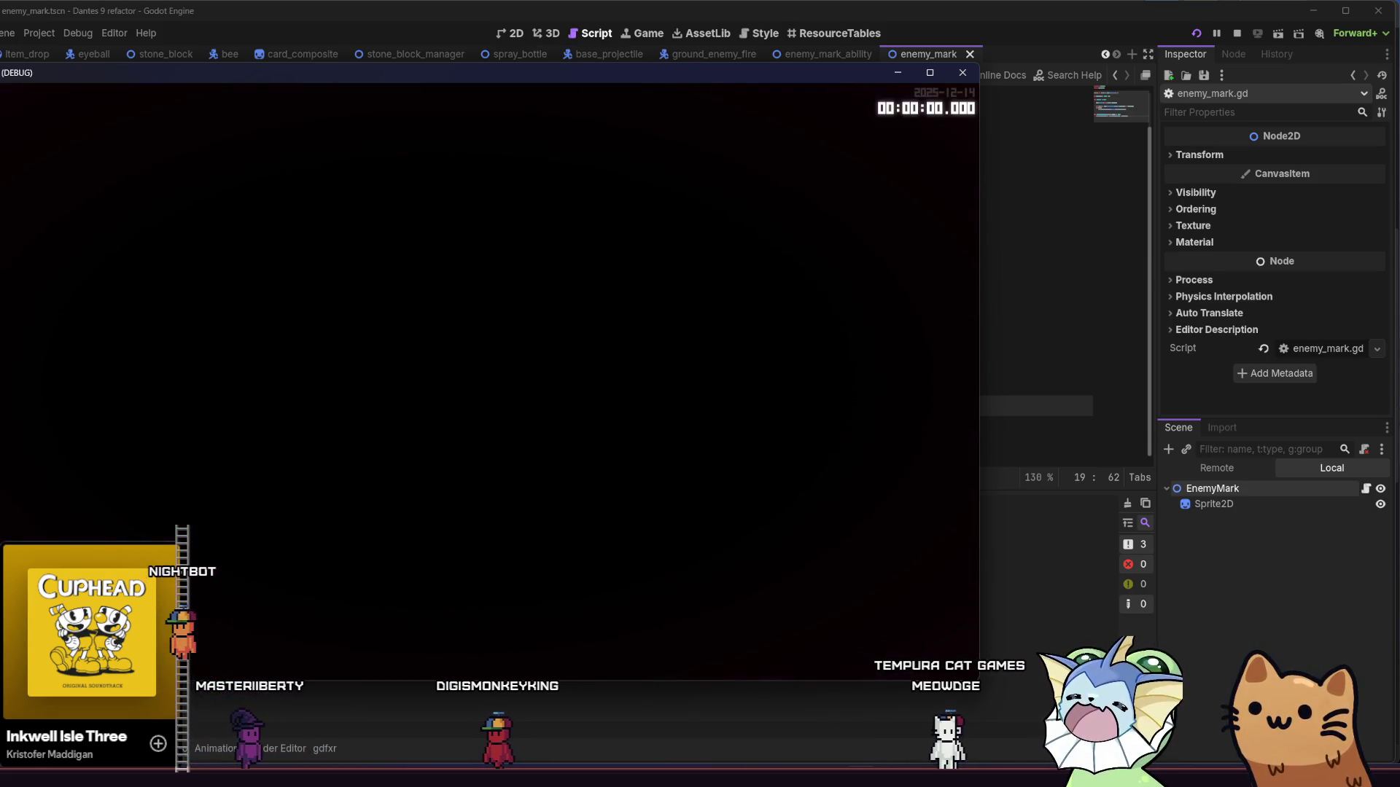
# Step: Open the F1 debug menu's ADD CARDS list, scroll through the available cards, then close it
pyautogui.press('F1')
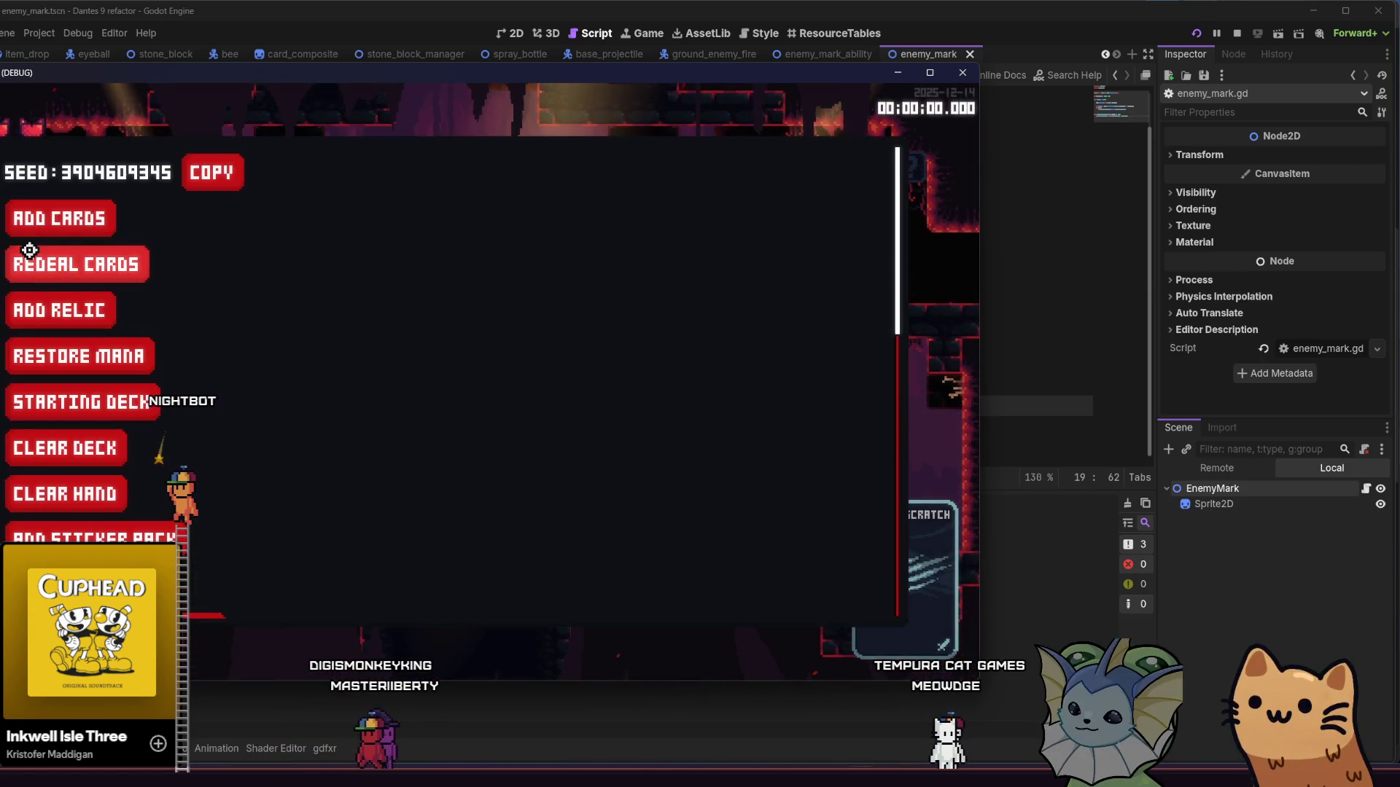
pyautogui.click(62, 219)
pyautogui.scroll(-3, 109, 328)
pyautogui.scroll(-5, 745, 369)
pyautogui.scroll(-5, 745, 370)
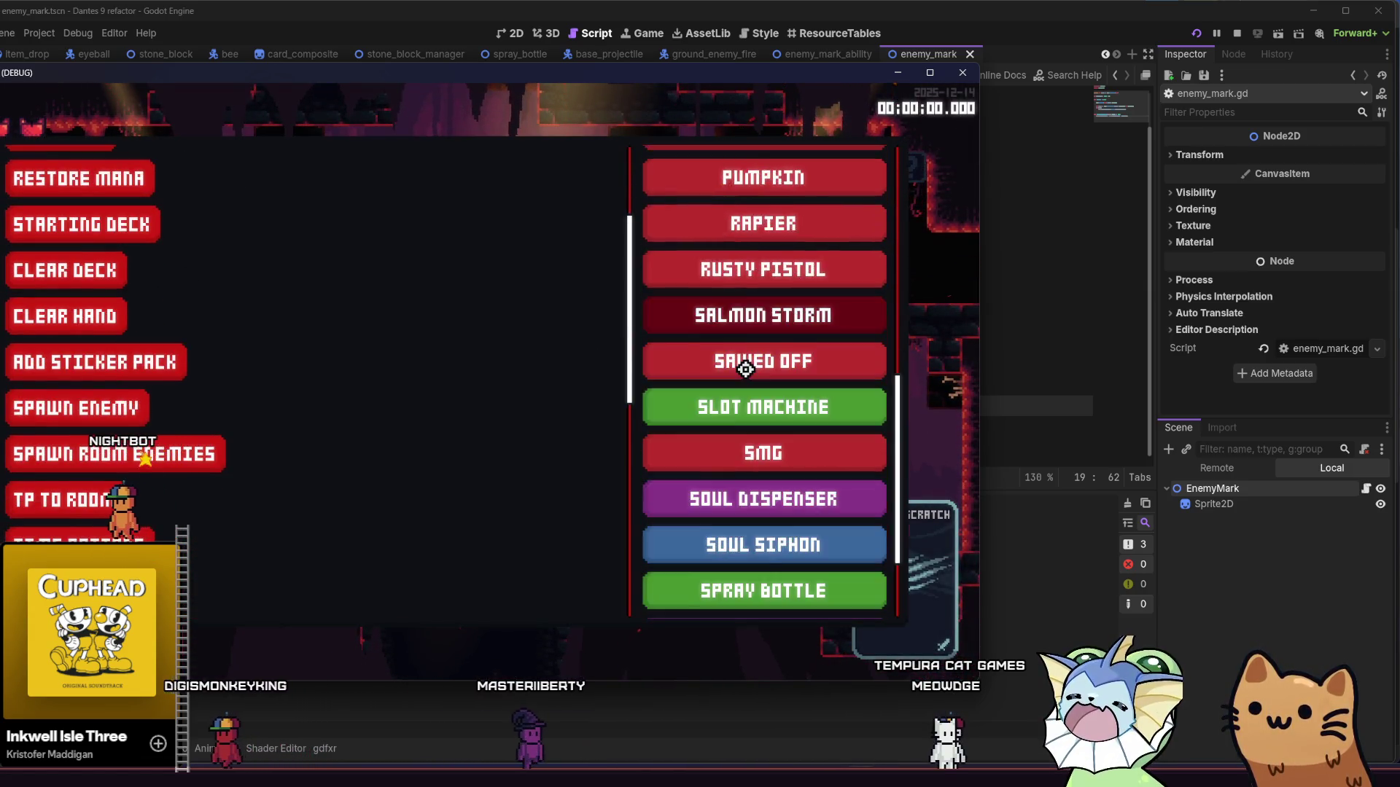
pyautogui.scroll(-3, 729, 438)
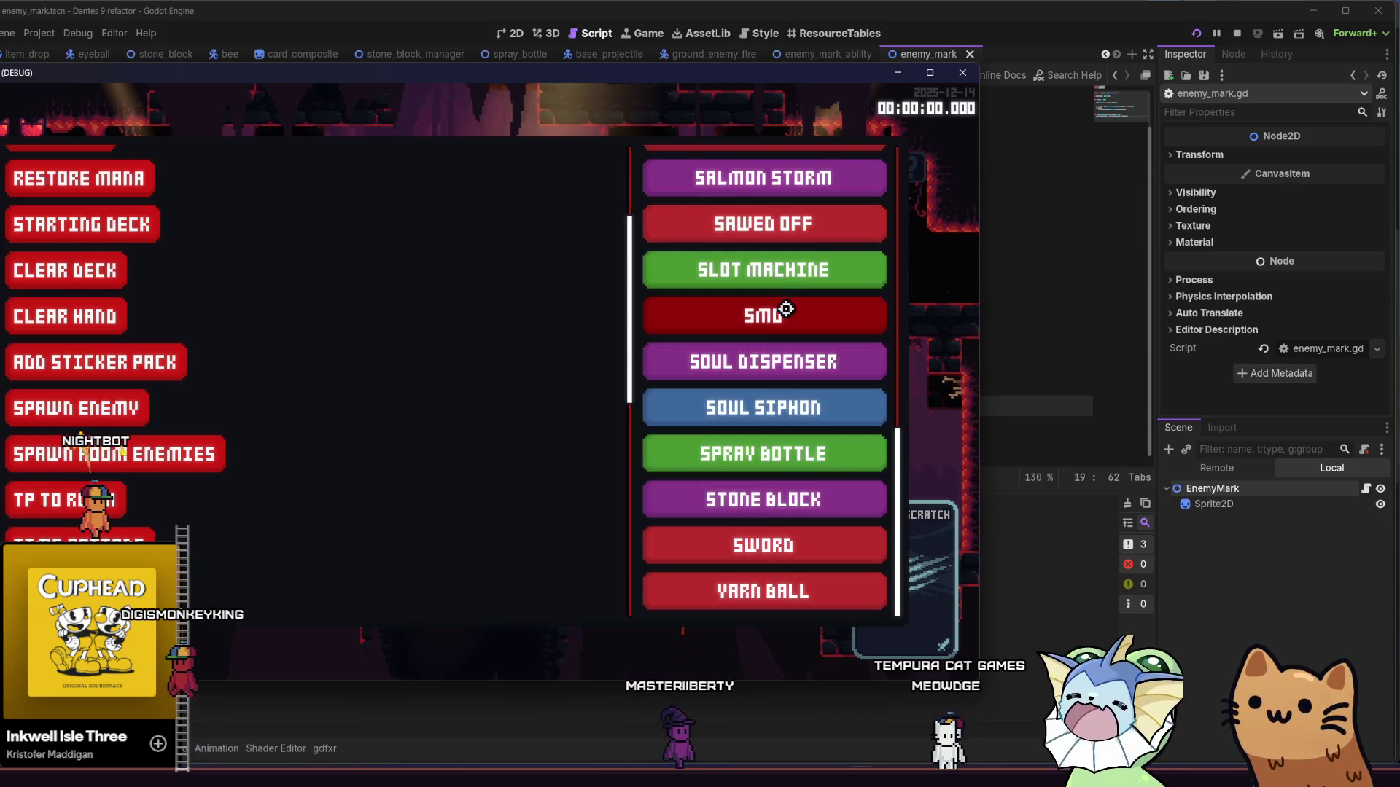
pyautogui.scroll(10, 787, 292)
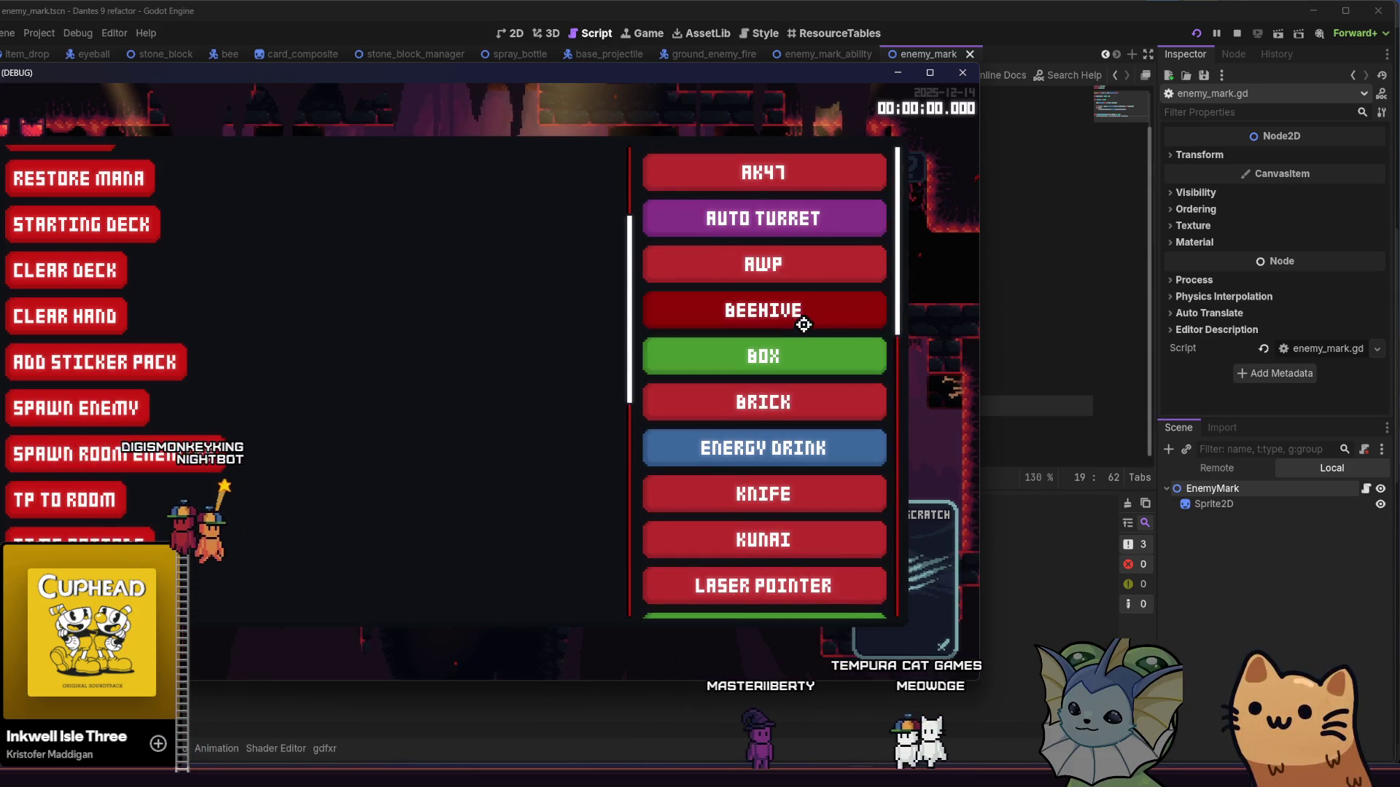
pyautogui.scroll(-3, 826, 401)
pyautogui.scroll(-3, 826, 401)
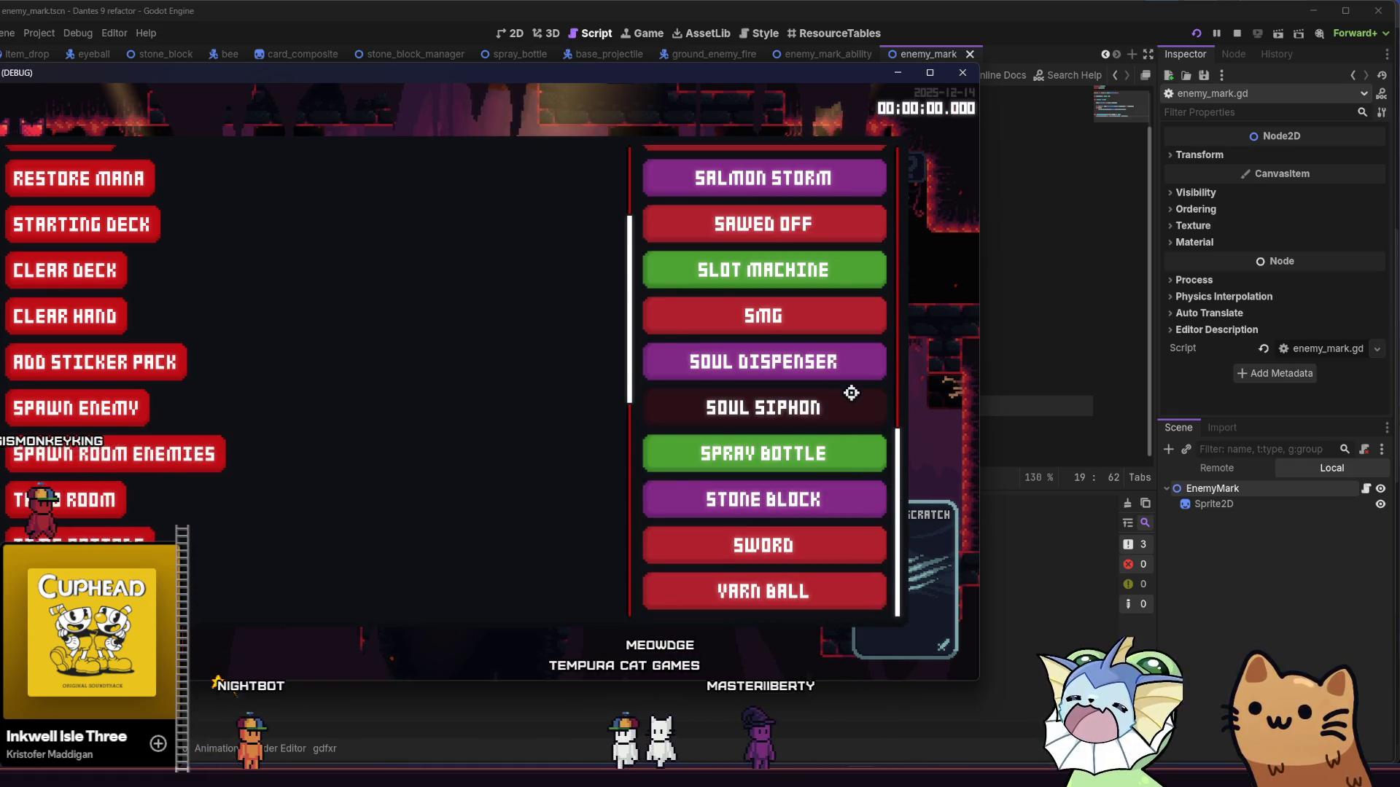
pyautogui.scroll(5, 752, 366)
pyautogui.scroll(2, 759, 358)
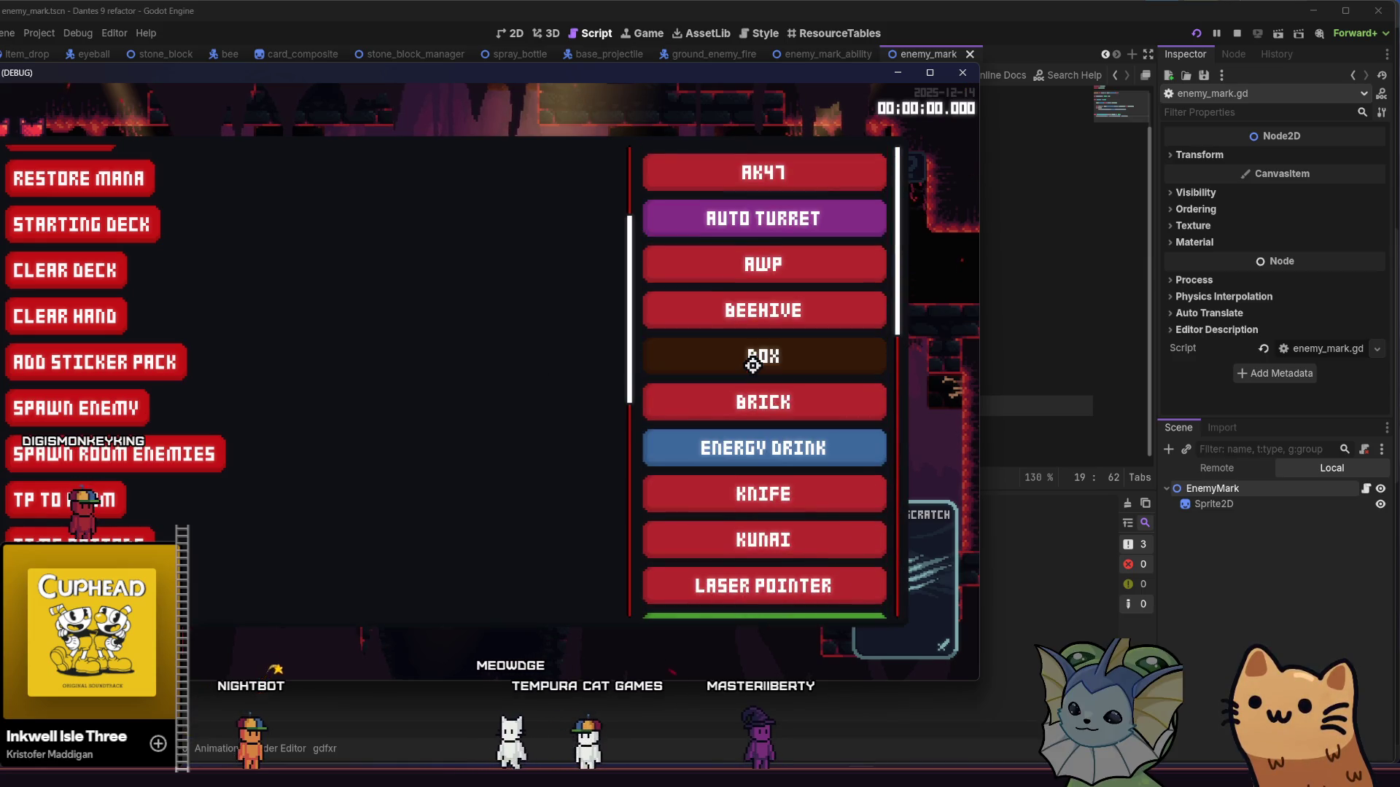
pyautogui.scroll(-5, 773, 394)
pyautogui.scroll(-8, 766, 335)
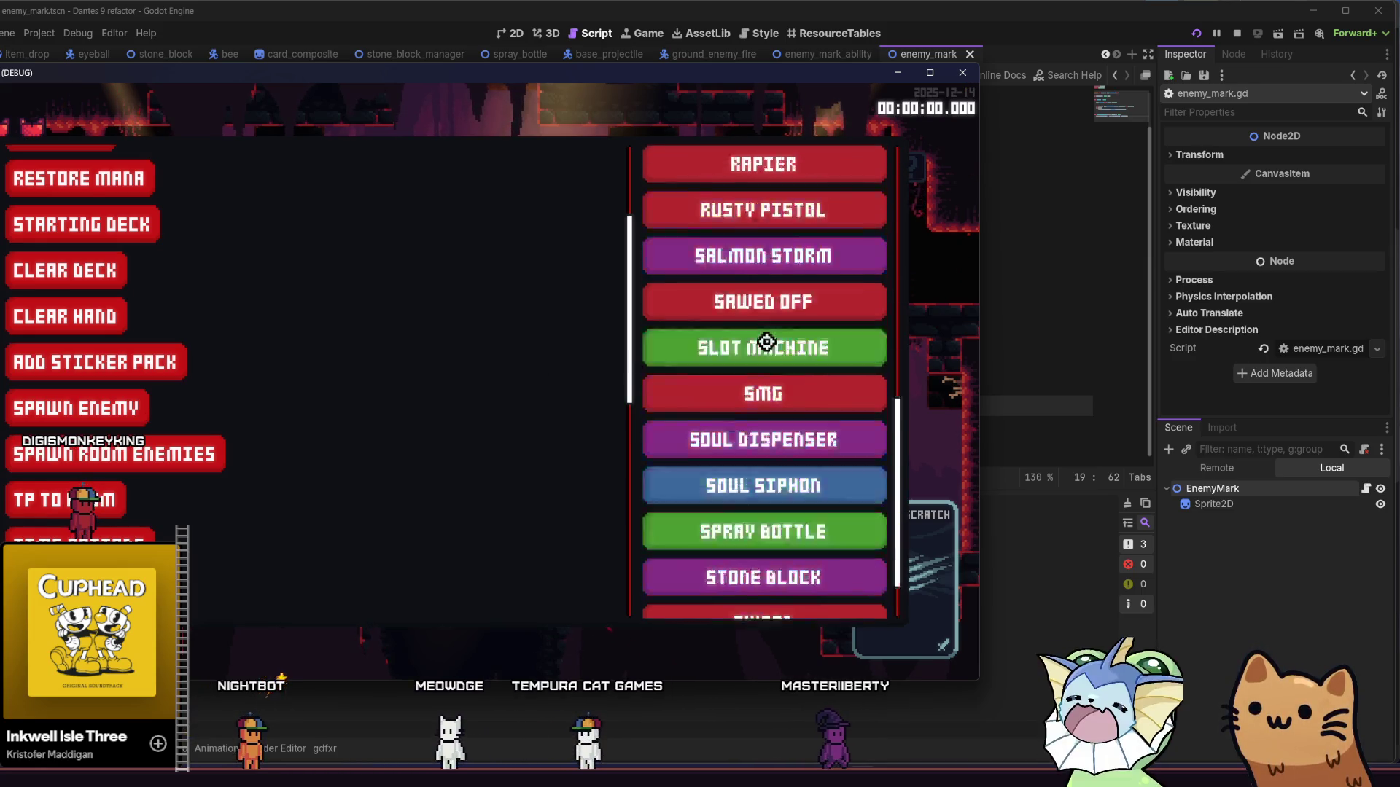
pyautogui.scroll(4, 802, 474)
pyautogui.scroll(4, 796, 481)
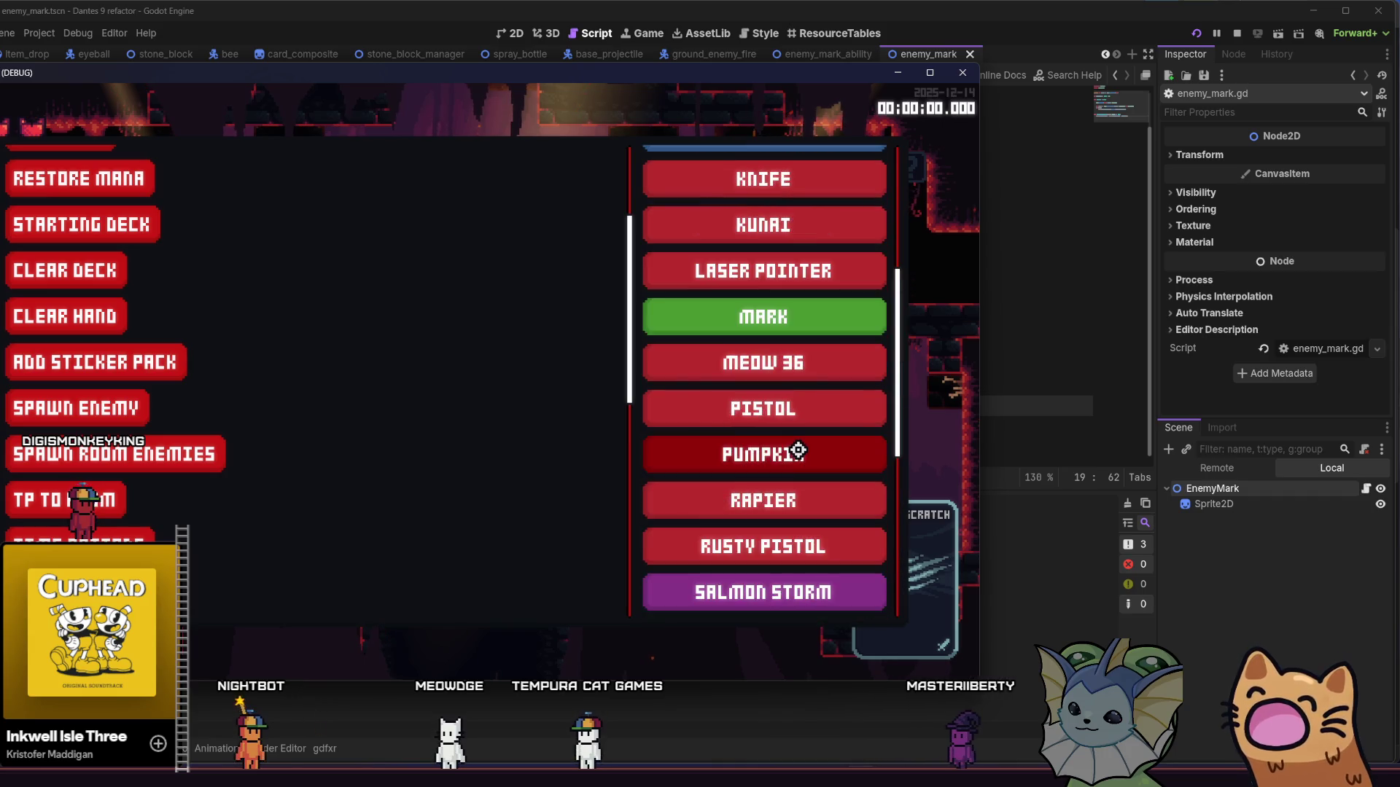
pyautogui.scroll(-7, 798, 408)
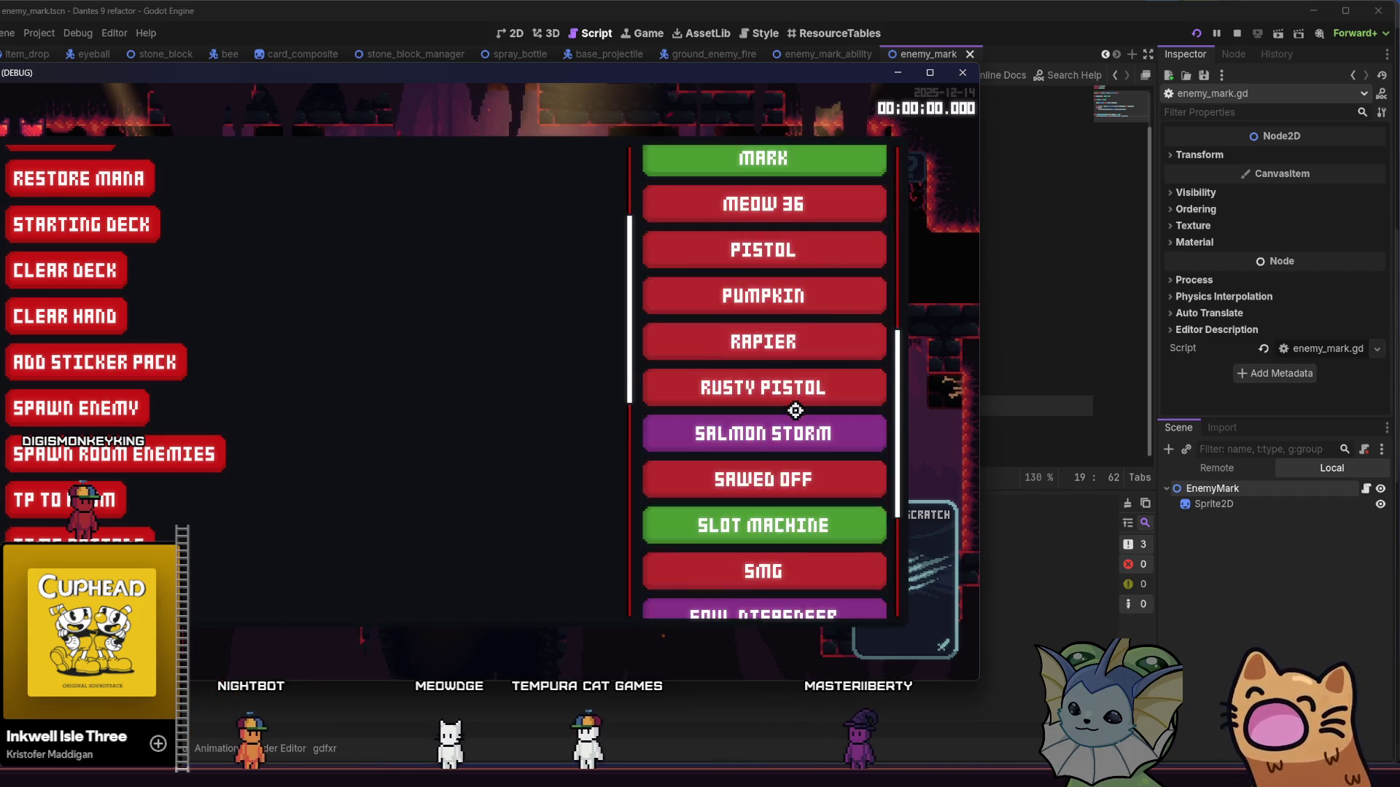
pyautogui.scroll(8, 765, 343)
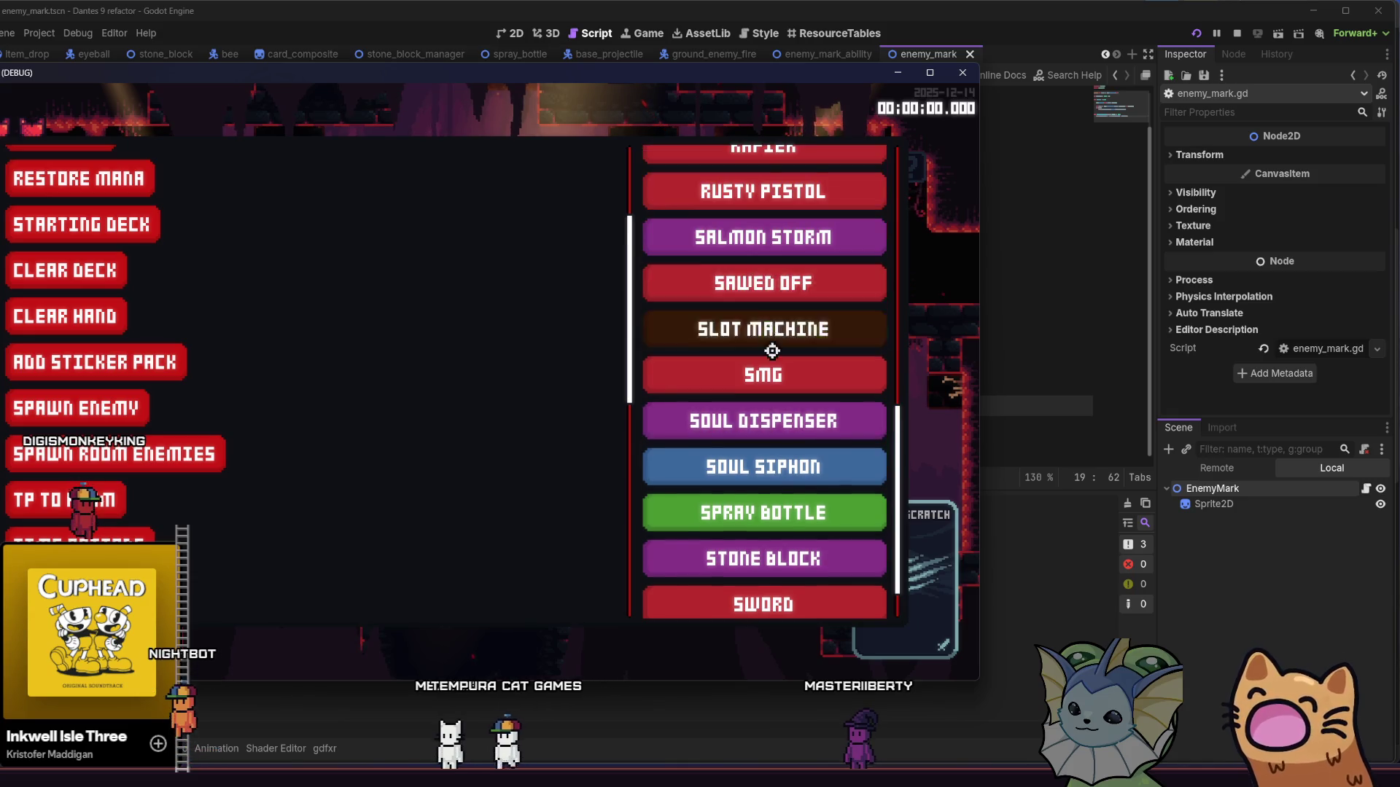
pyautogui.scroll(-8, 767, 372)
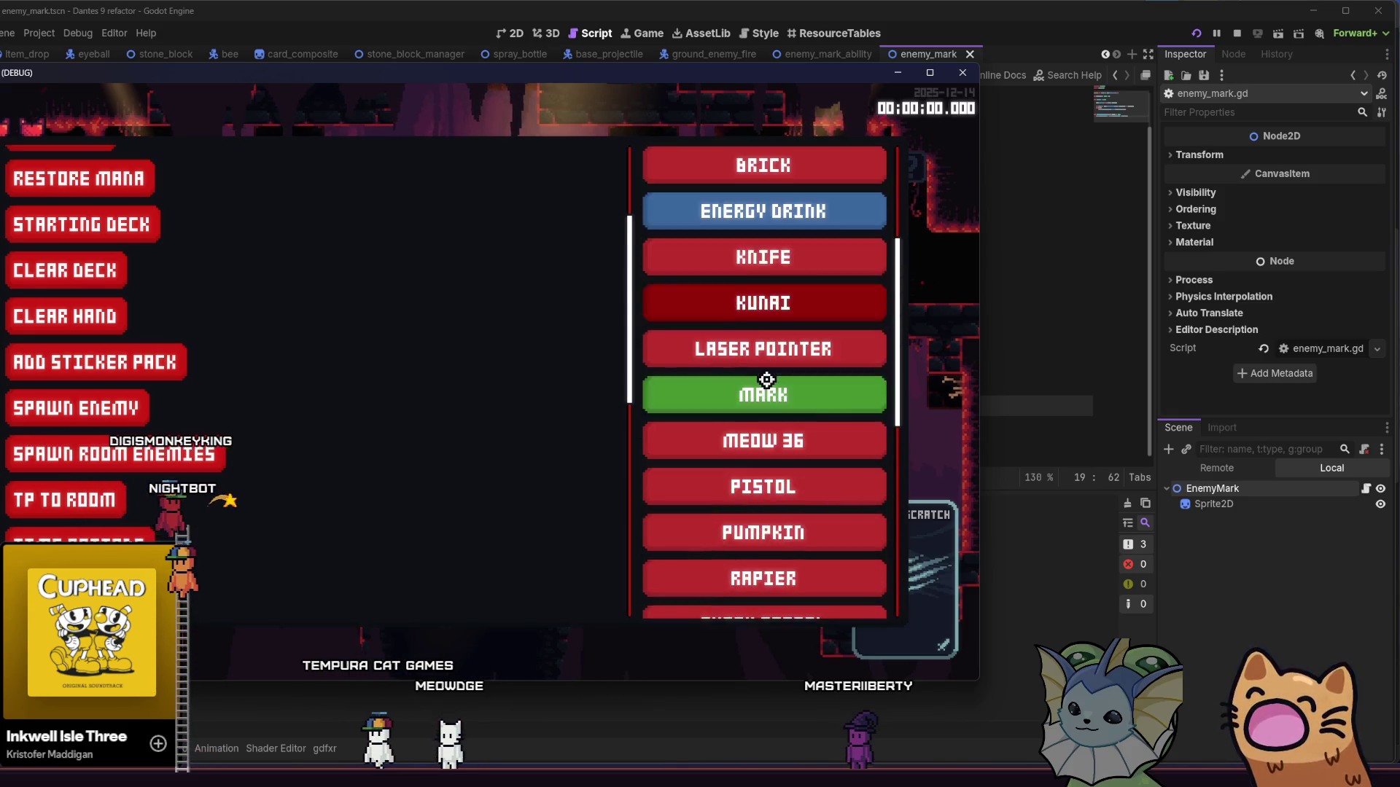
pyautogui.click(768, 388)
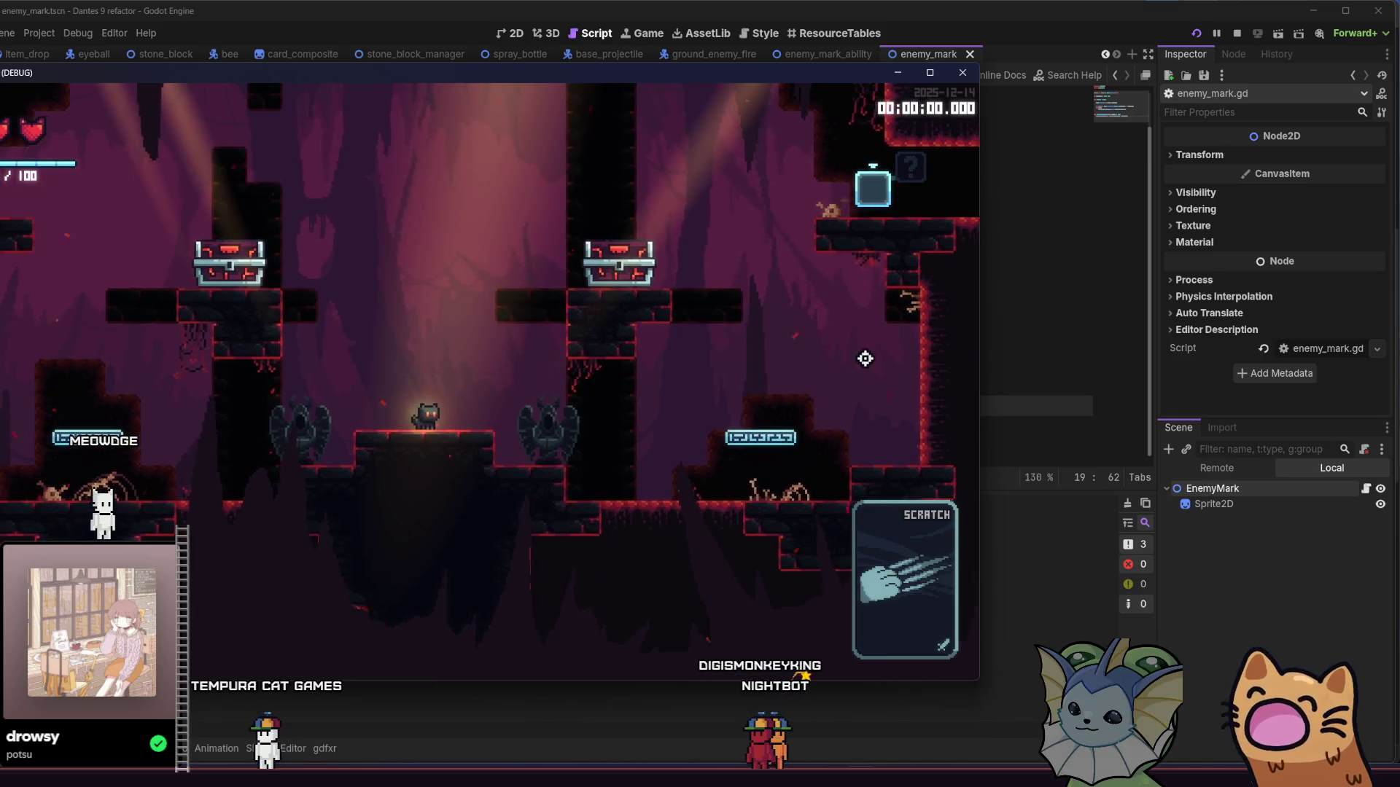
# Step: Reopen the in-game debug menu with F1
pyautogui.press('F1')
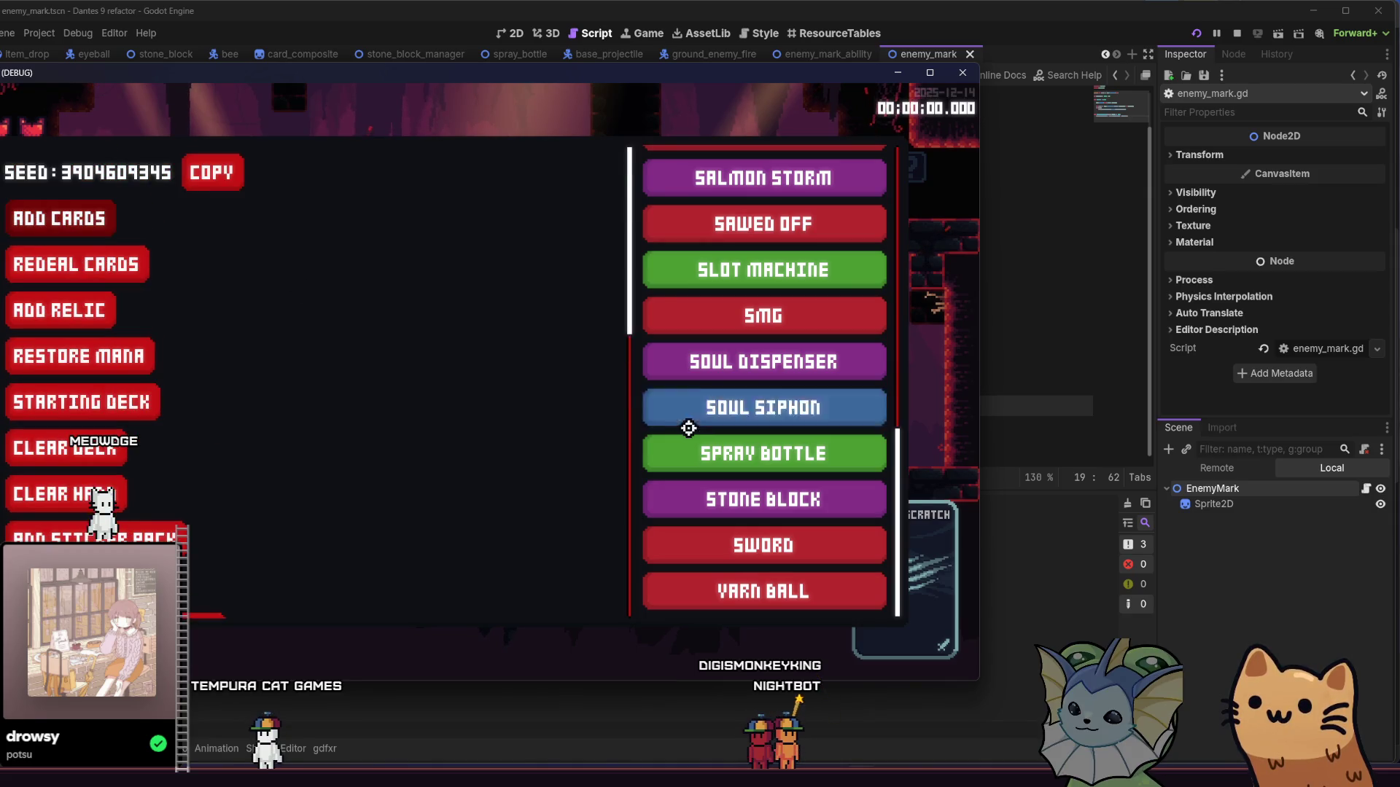
# Step: Add BOX cards to the hand from the debug menu, then close the cheat menu
pyautogui.scroll(5, 718, 409)
pyautogui.scroll(2, 718, 408)
pyautogui.click(694, 275)
pyautogui.press('F1')
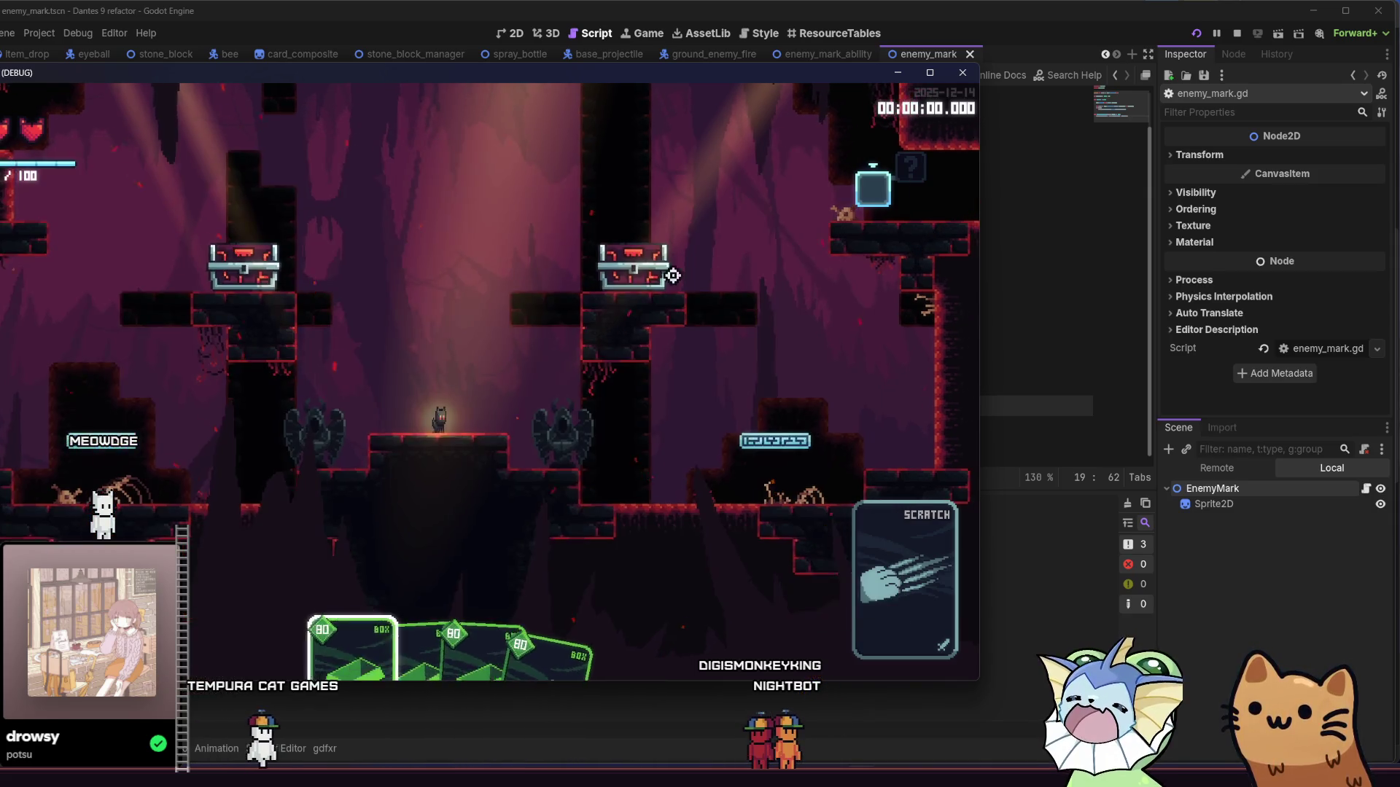
pyautogui.press('d')
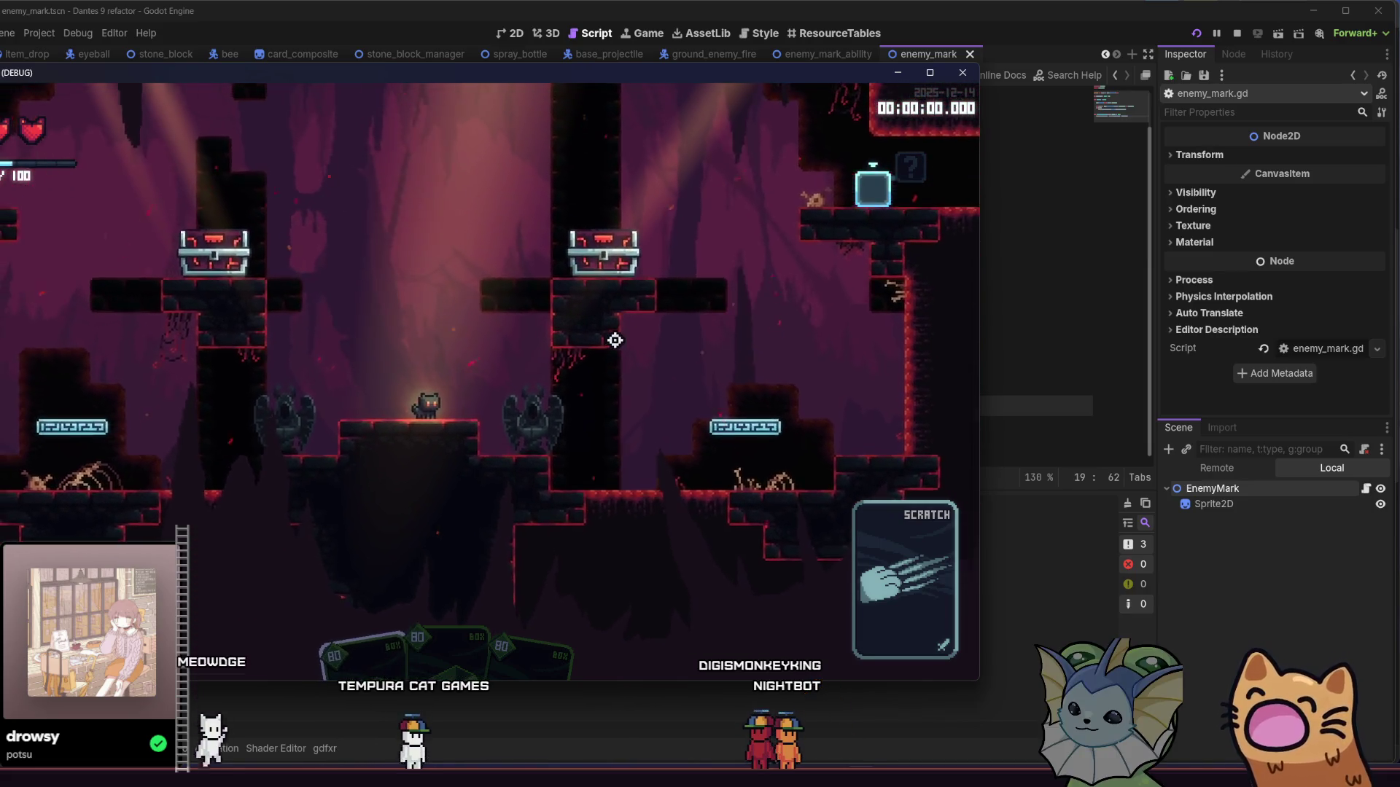
pyautogui.press('F1')
pyautogui.click(763, 278)
pyautogui.press('F1')
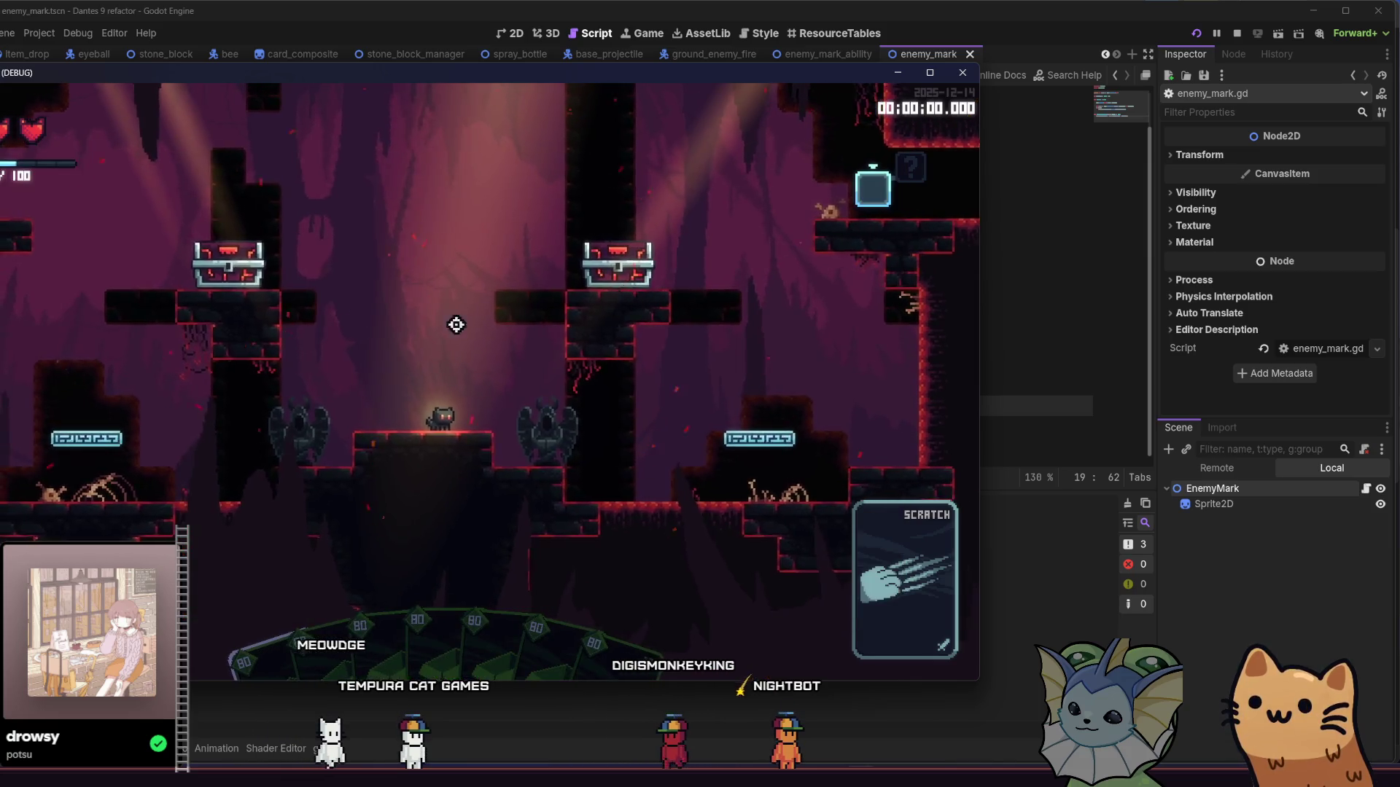
pyautogui.press('F1')
pyautogui.scroll(-3, 148, 394)
pyautogui.press('F1')
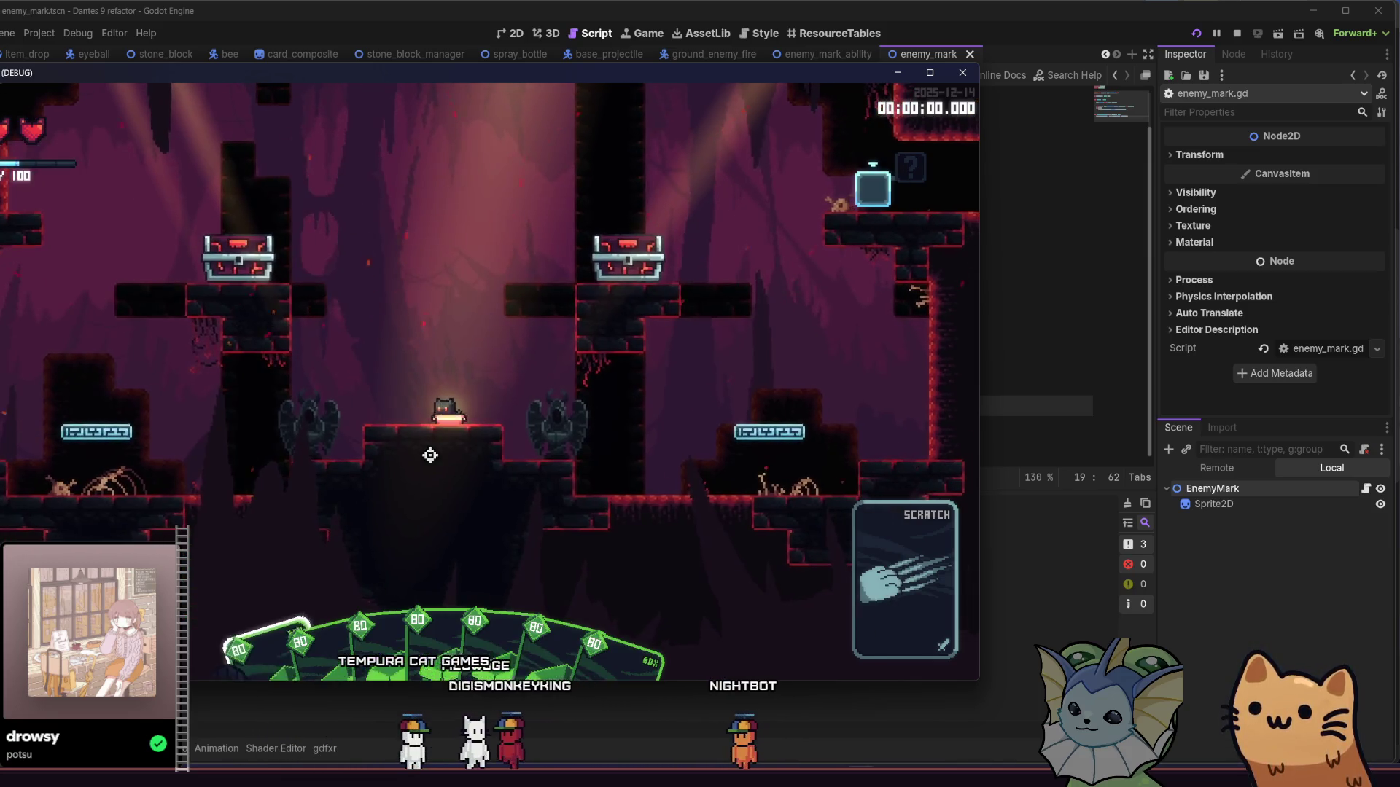
# Step: Run and jump the cat around the level's ledges, glowing pad and chest area
pyautogui.press('d')
pyautogui.press('space')
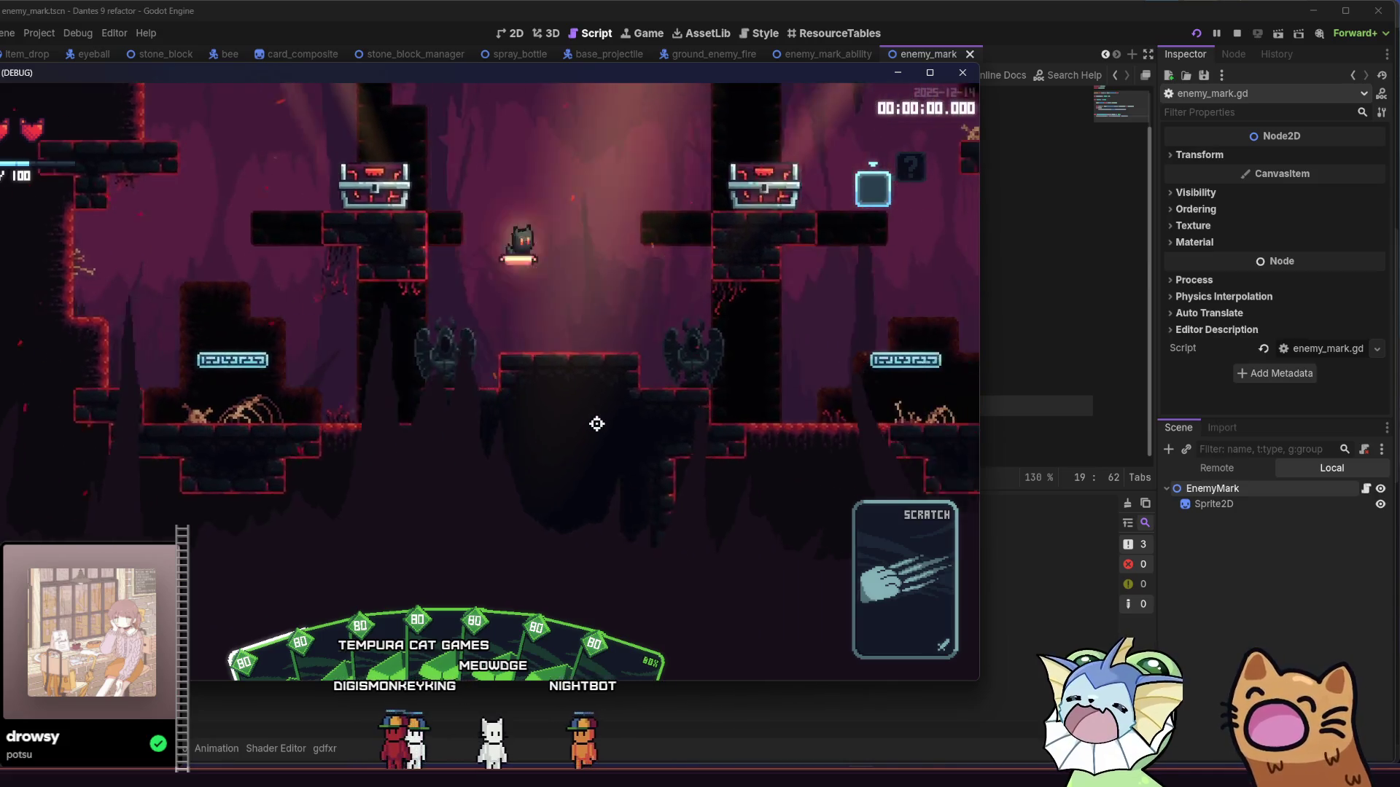
pyautogui.press('a')
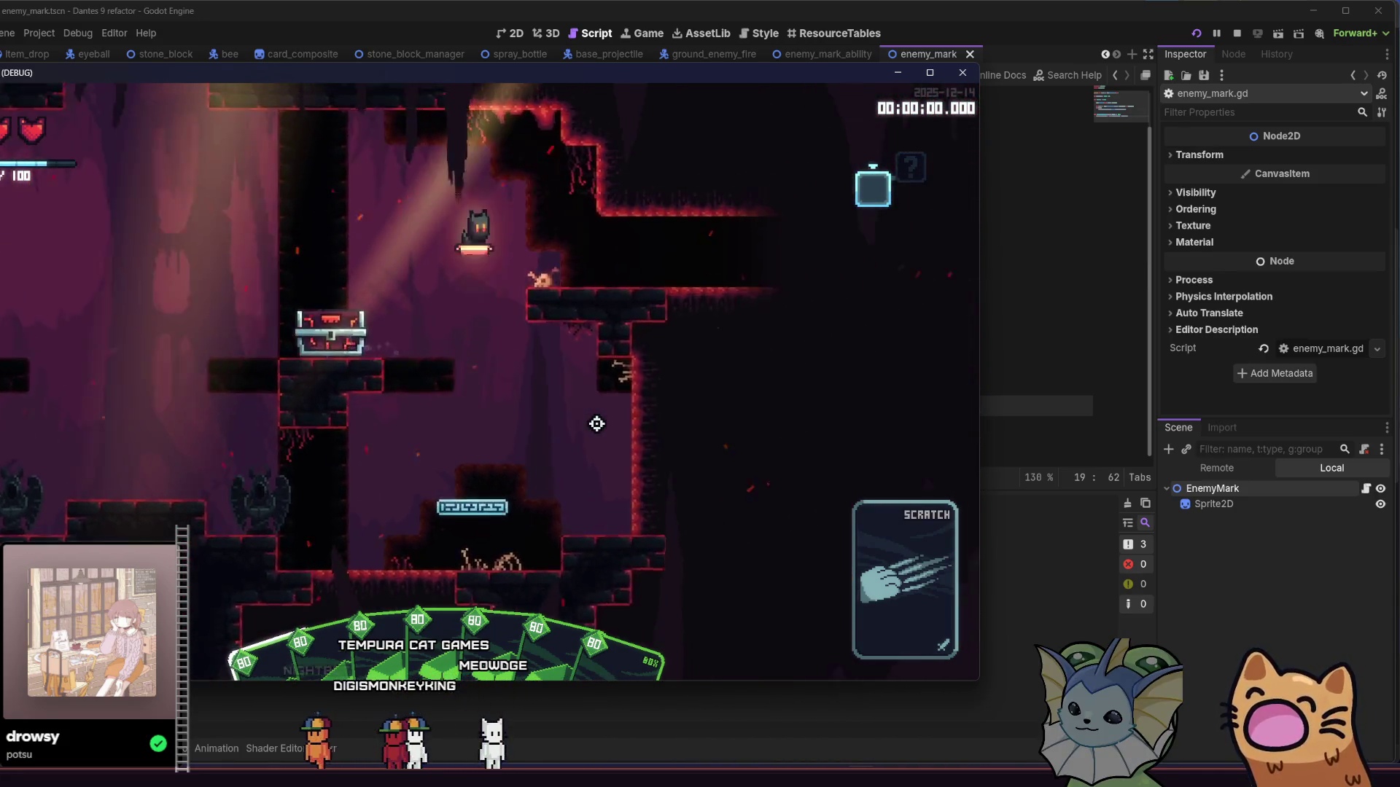
pyautogui.press('s')
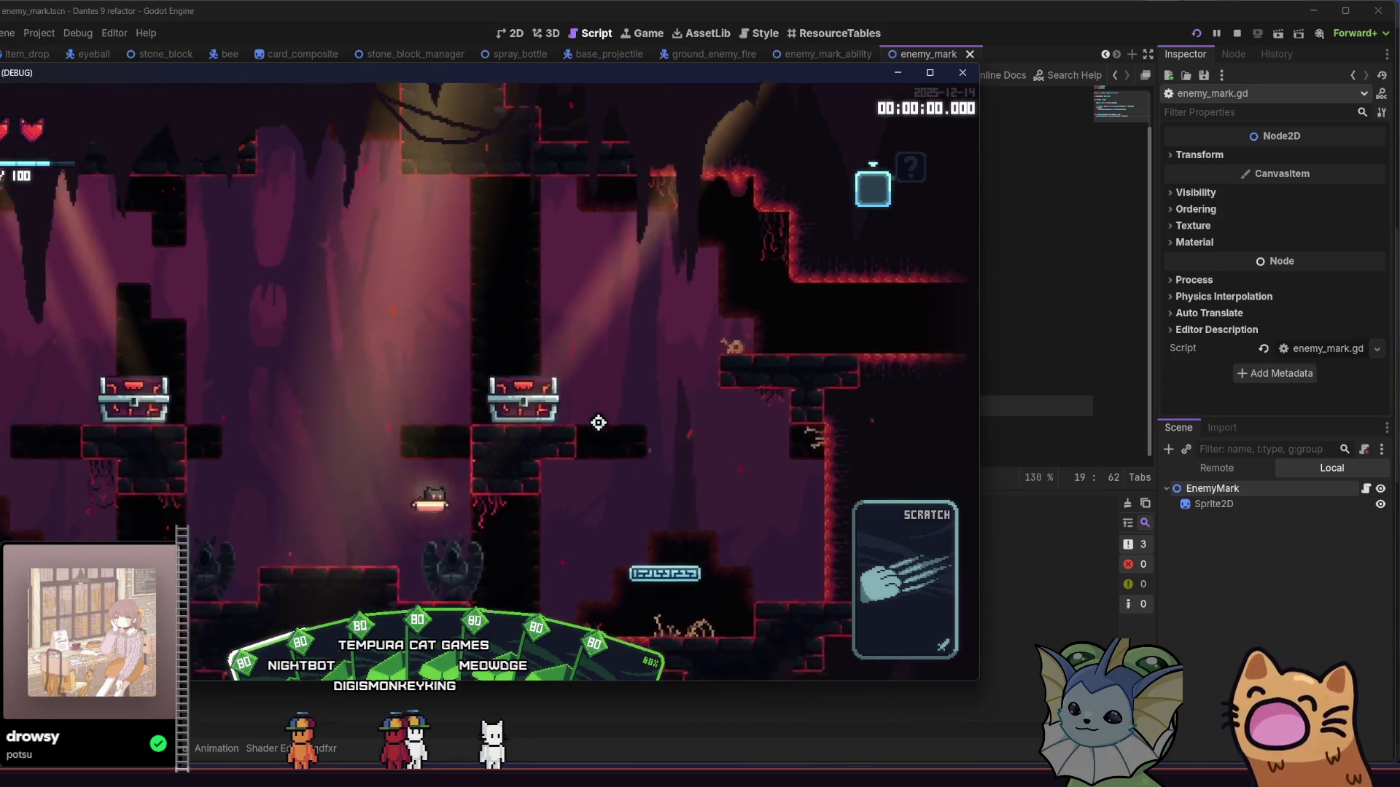
pyautogui.press('a')
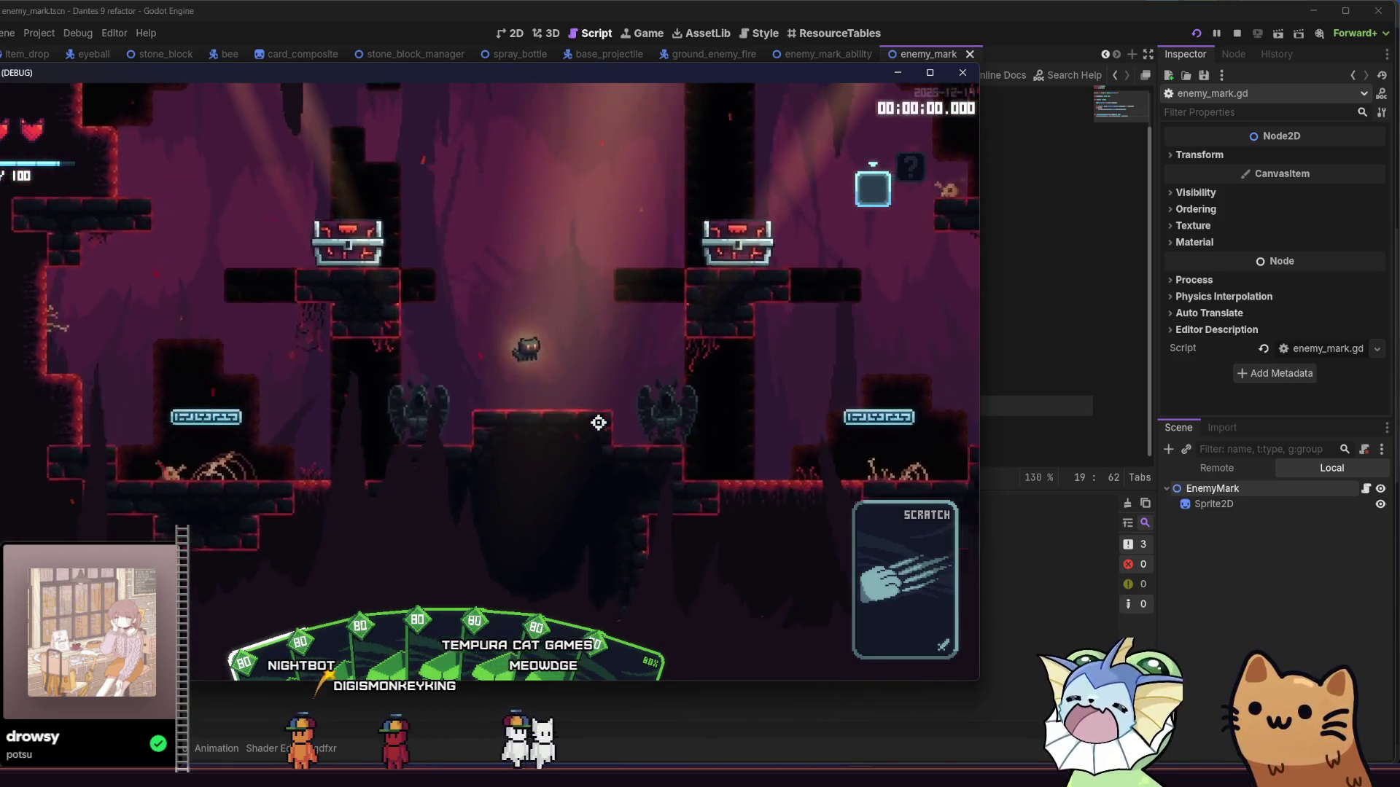
pyautogui.press('space')
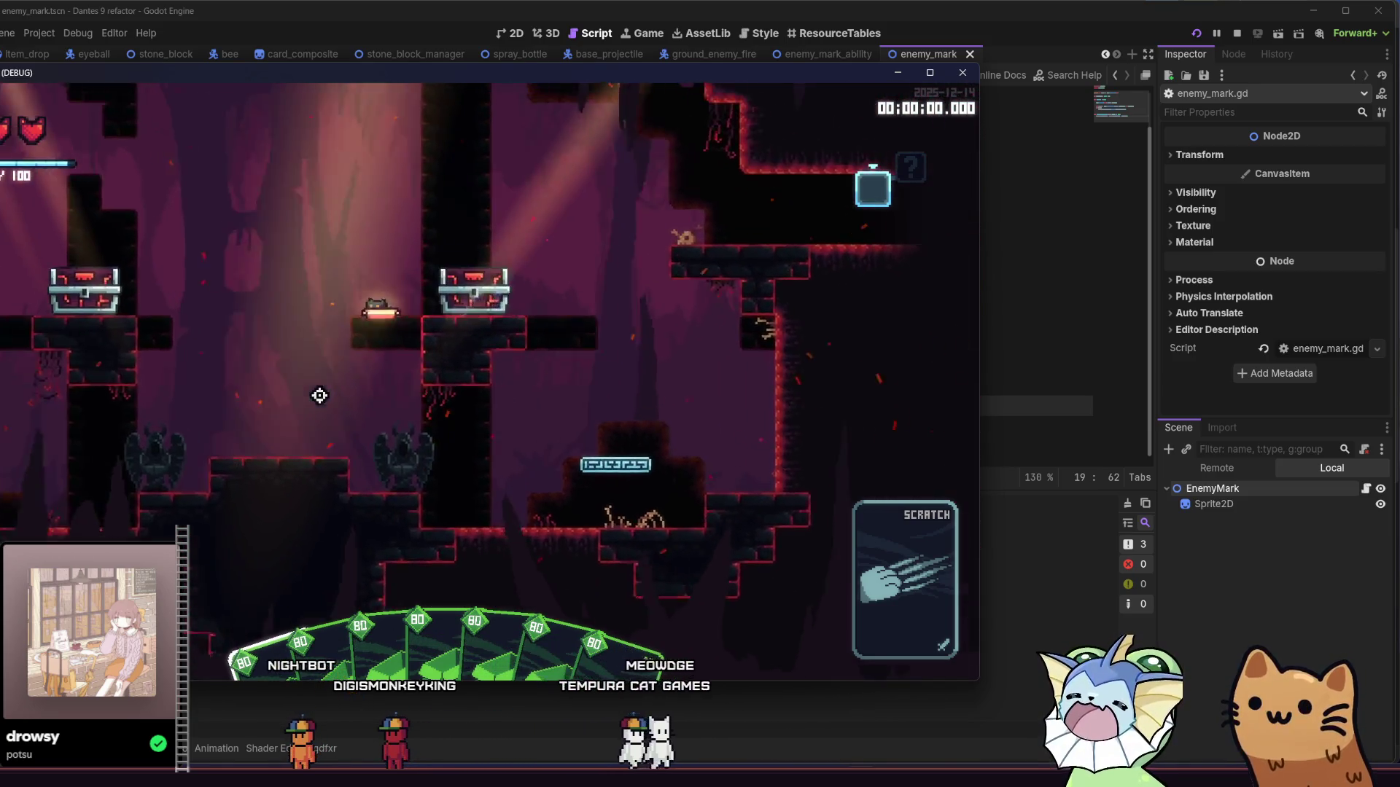
pyautogui.press('a')
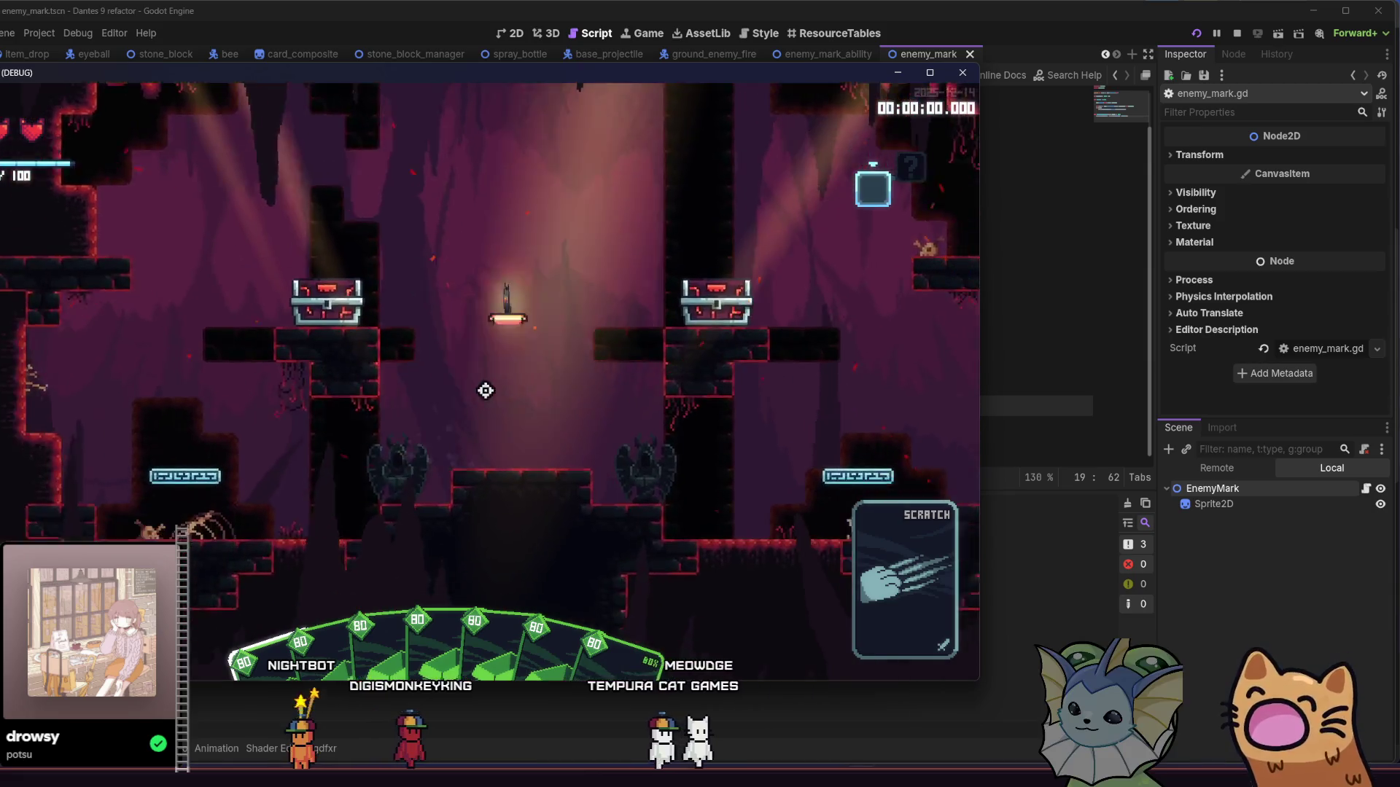
pyautogui.press('s')
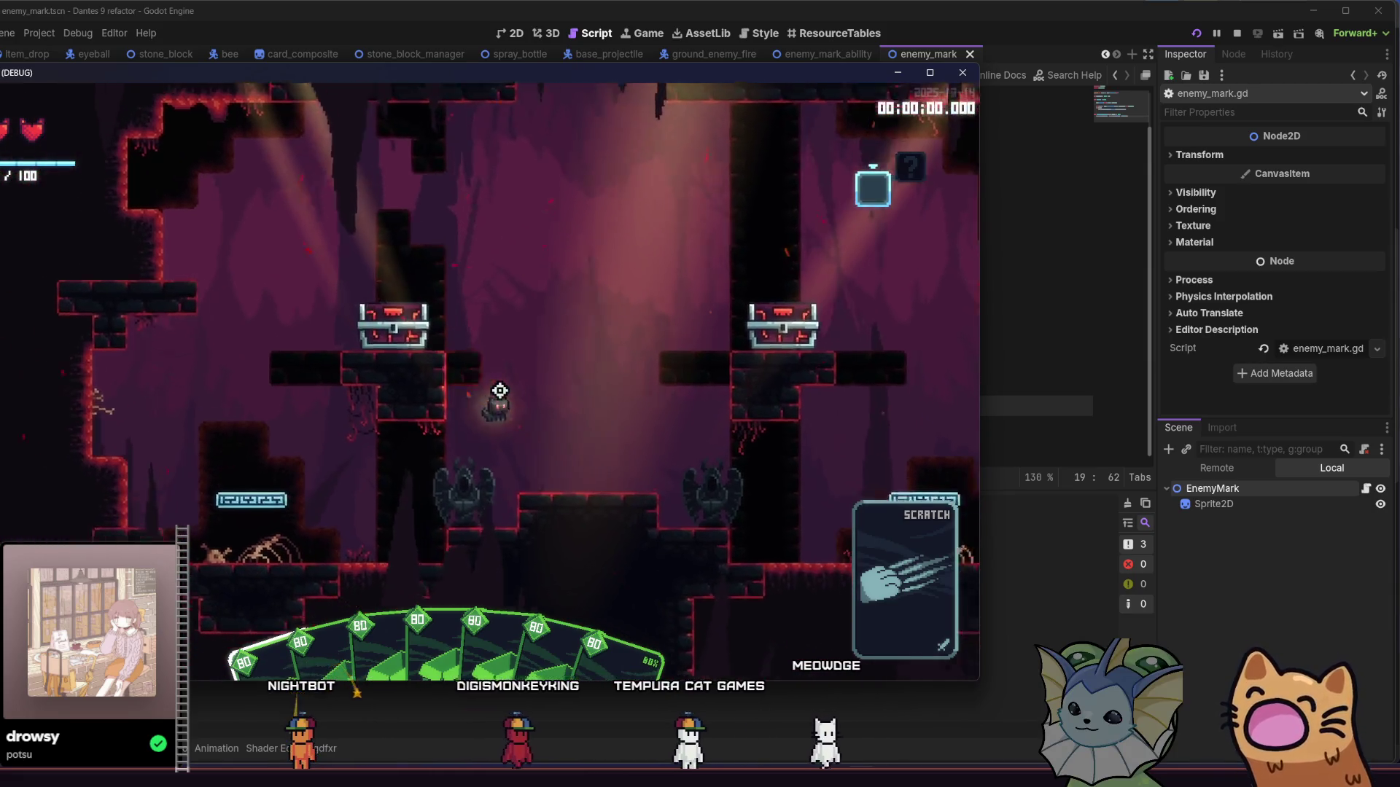
pyautogui.press('d')
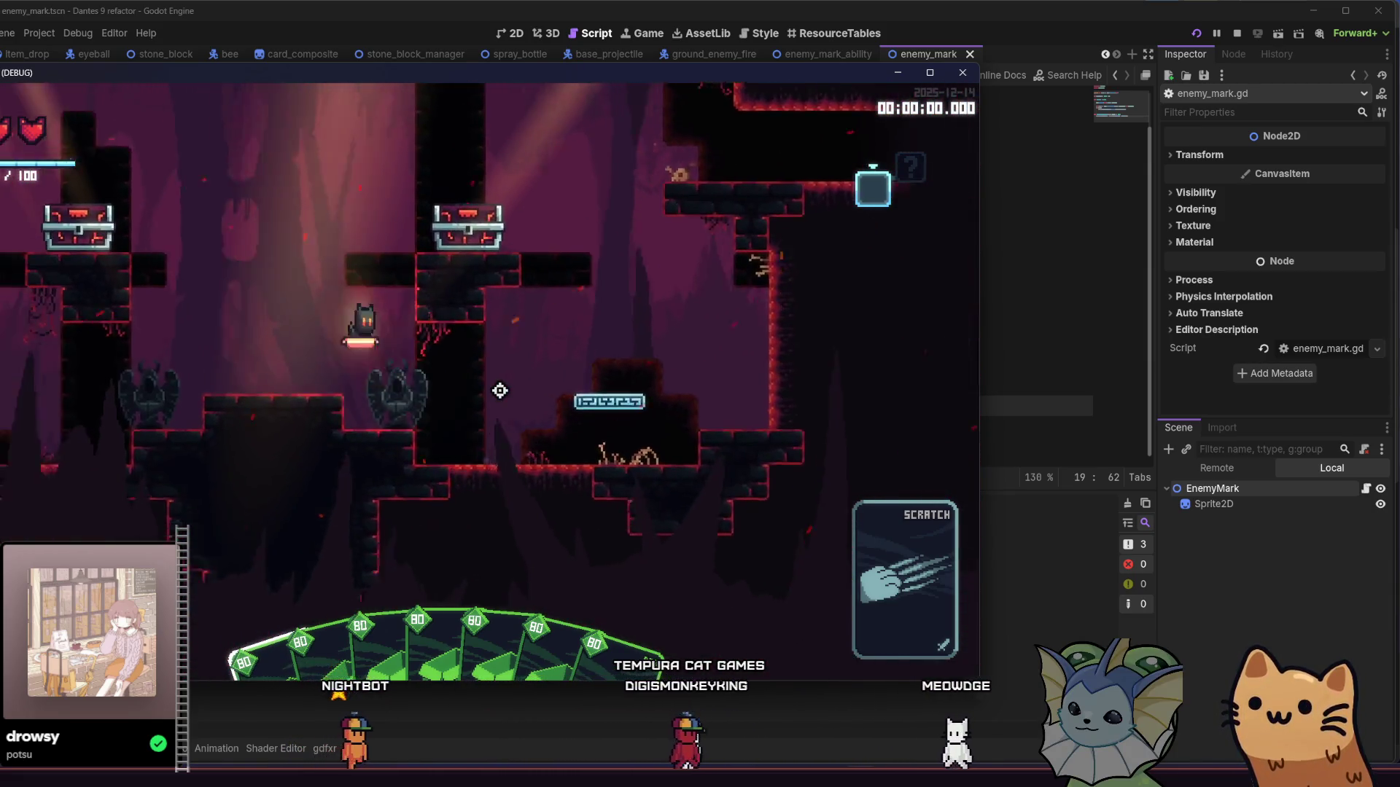
pyautogui.press('a')
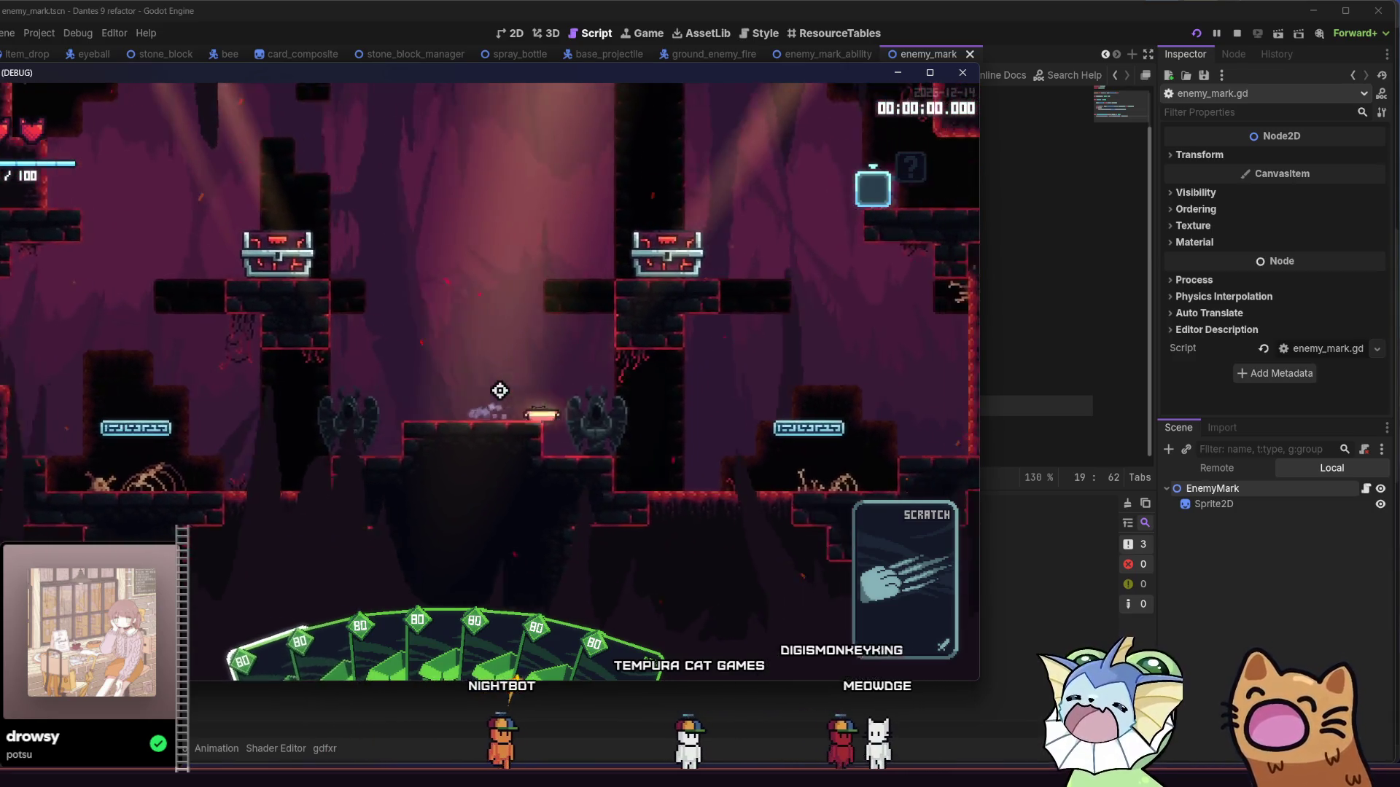
pyautogui.press('d')
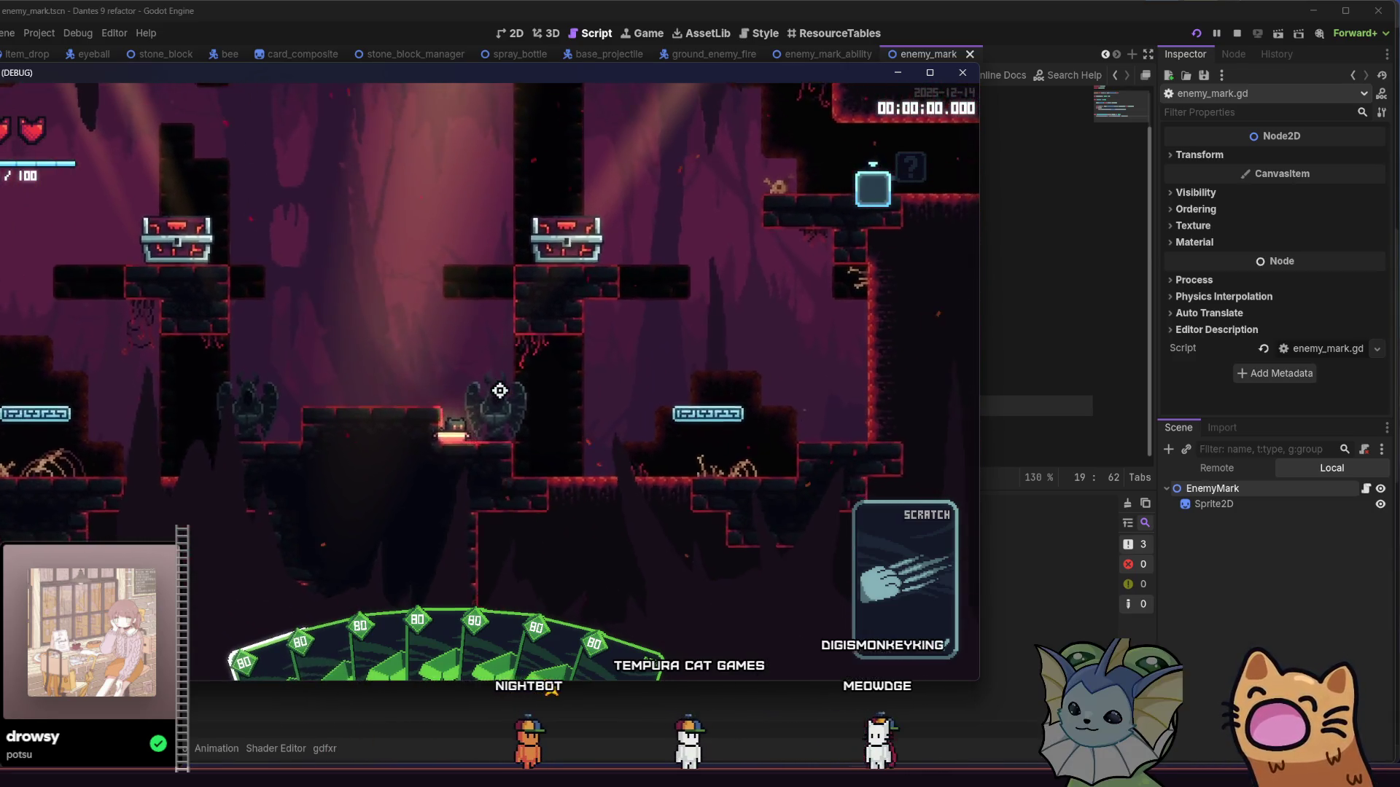
pyautogui.press('s')
pyautogui.press('a')
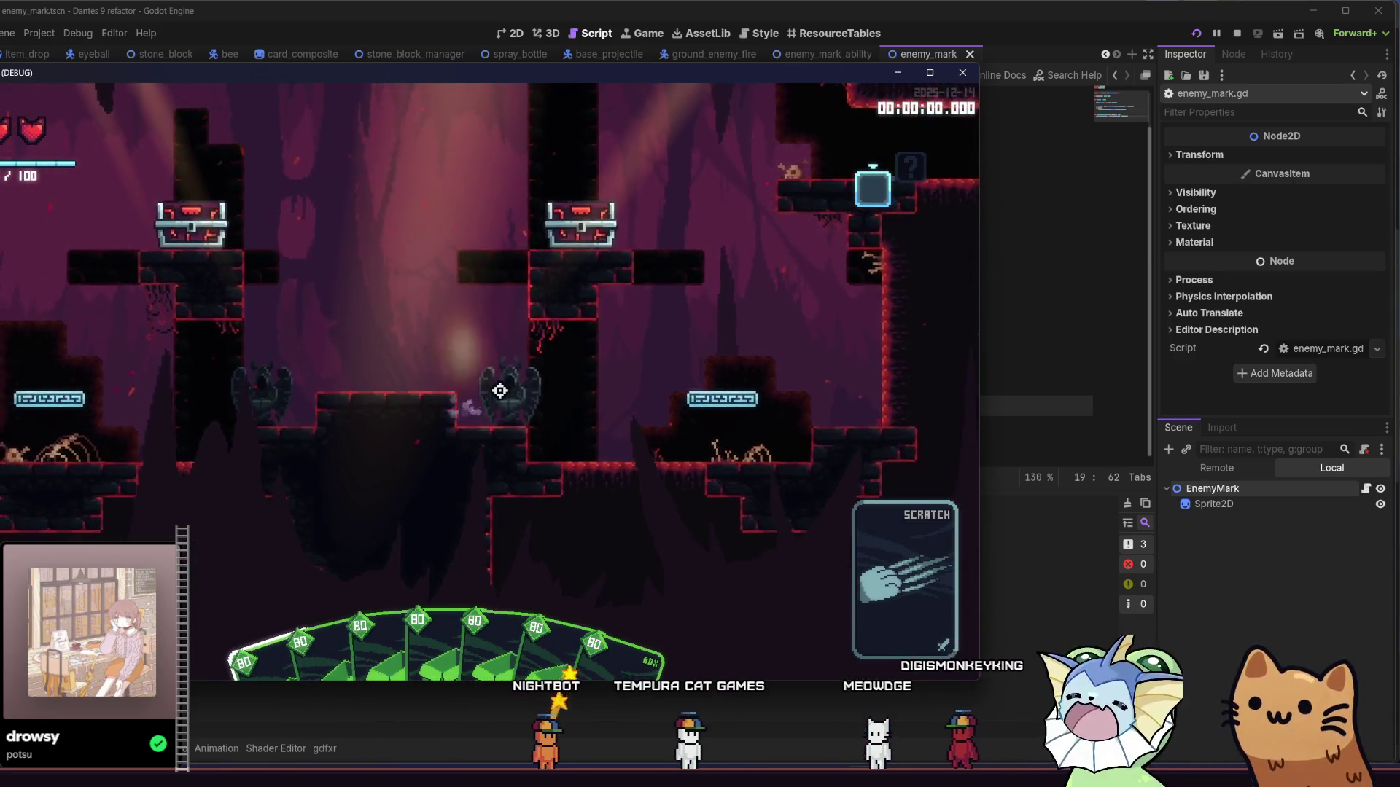
pyautogui.press('space')
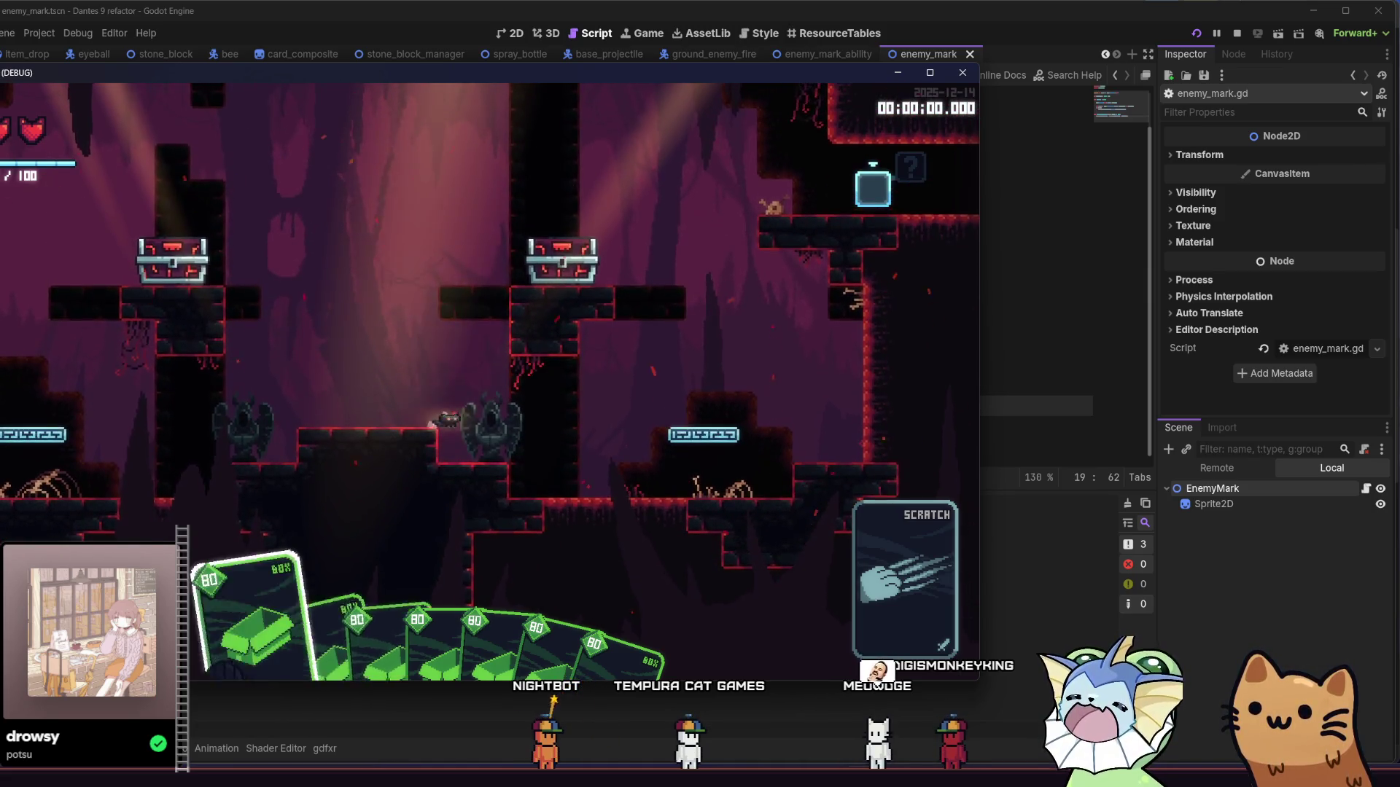
pyautogui.press('space')
pyautogui.press('space')
pyautogui.press('d')
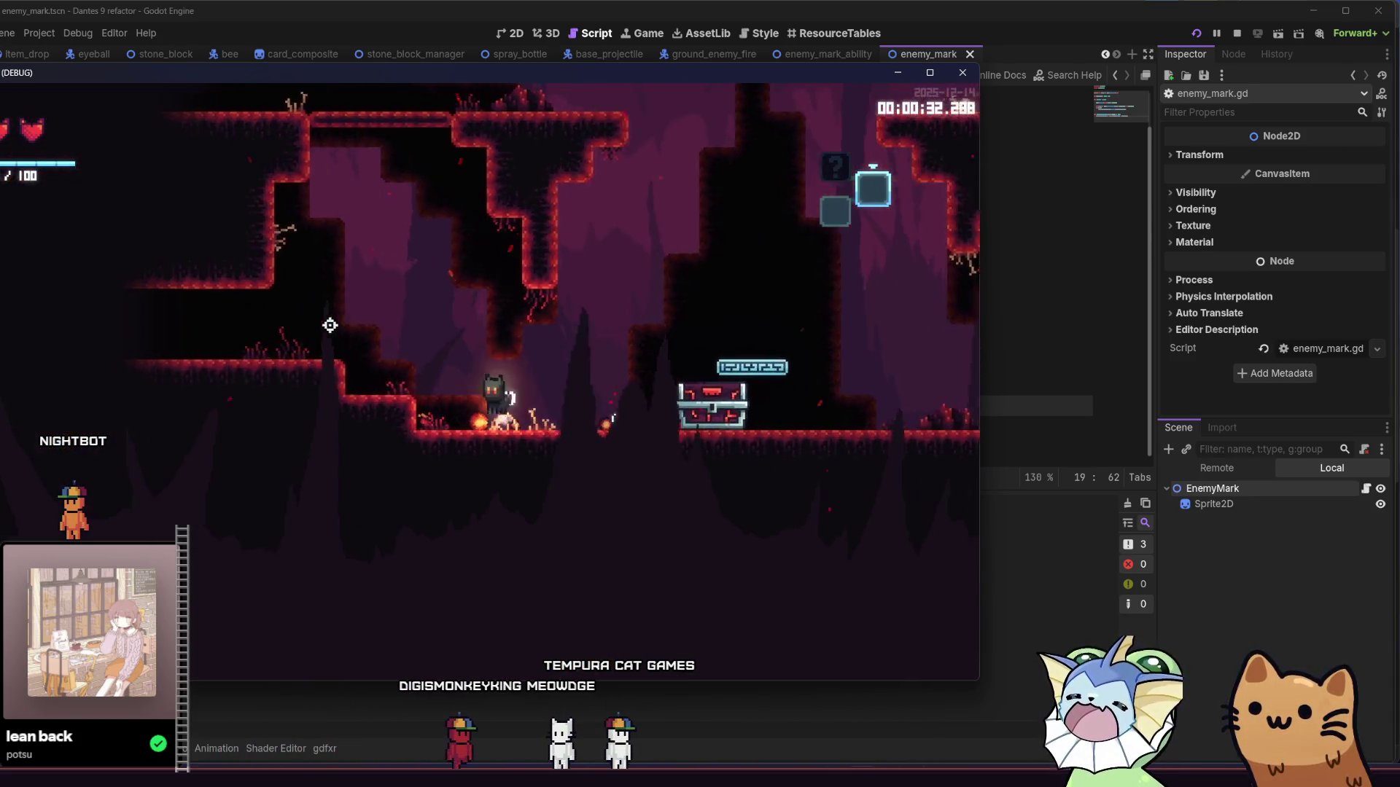
# Step: Stop the running debug game by closing its window
pyautogui.click(961, 72)
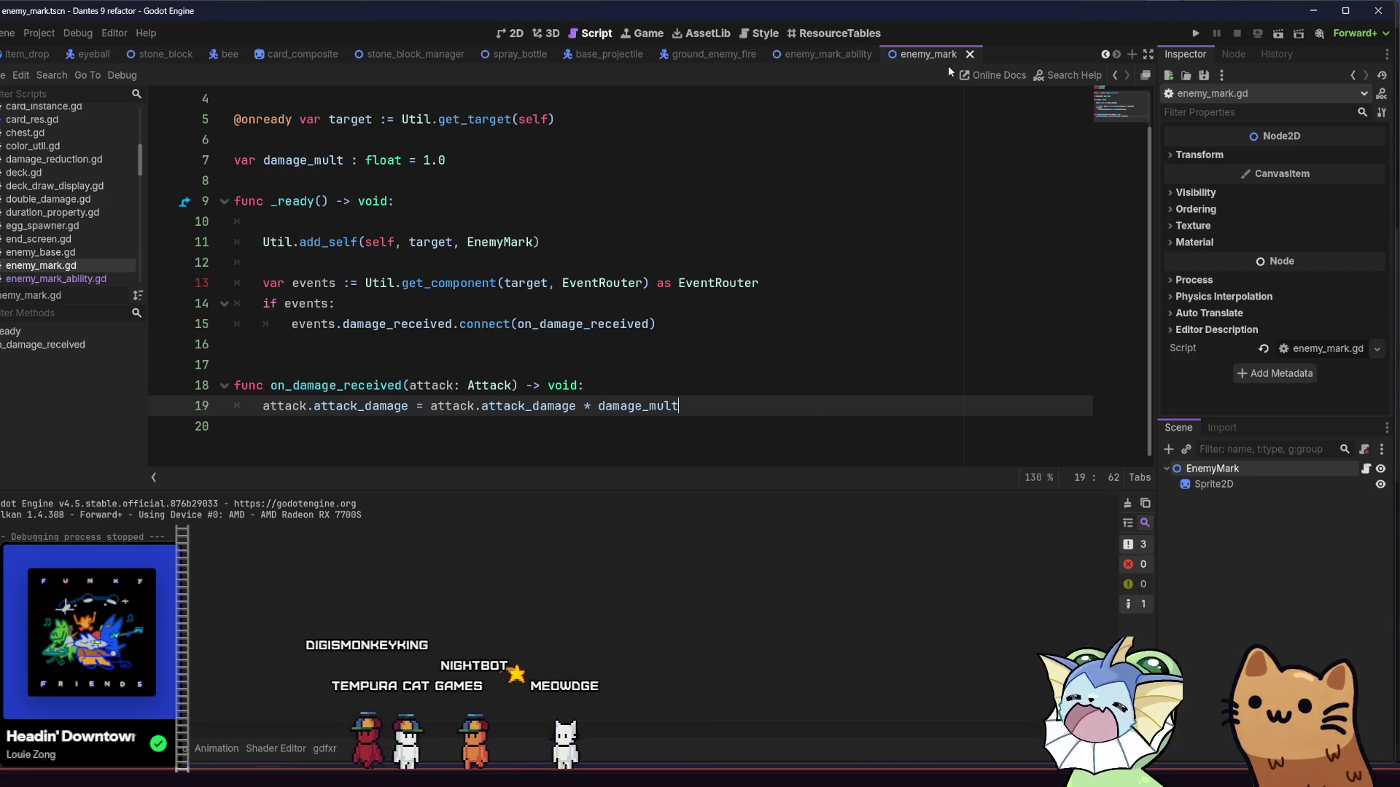
# Step: Open the EnemyMarkAbility node's script in the enemy_mark_ability scene
pyautogui.click(820, 364)
pyautogui.click(799, 404)
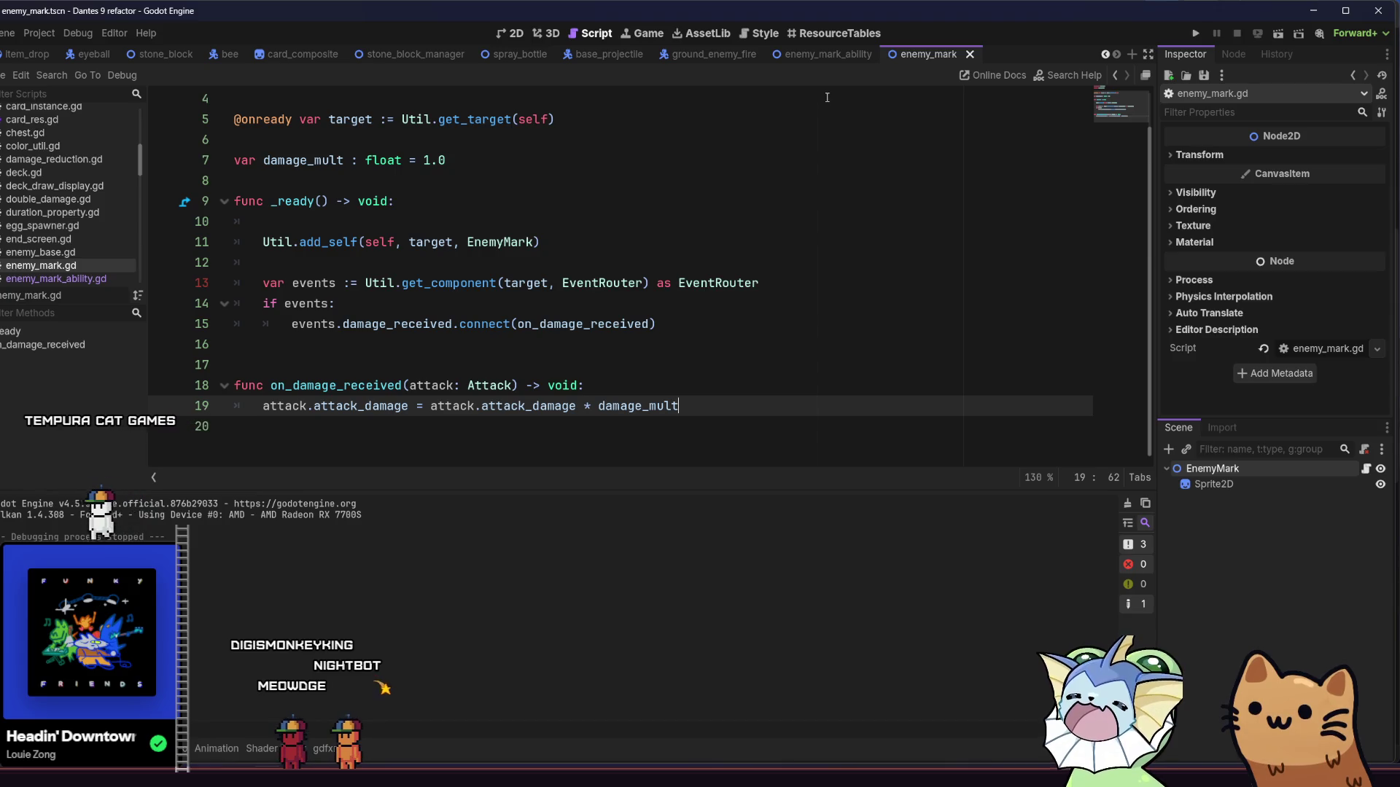
pyautogui.click(827, 55)
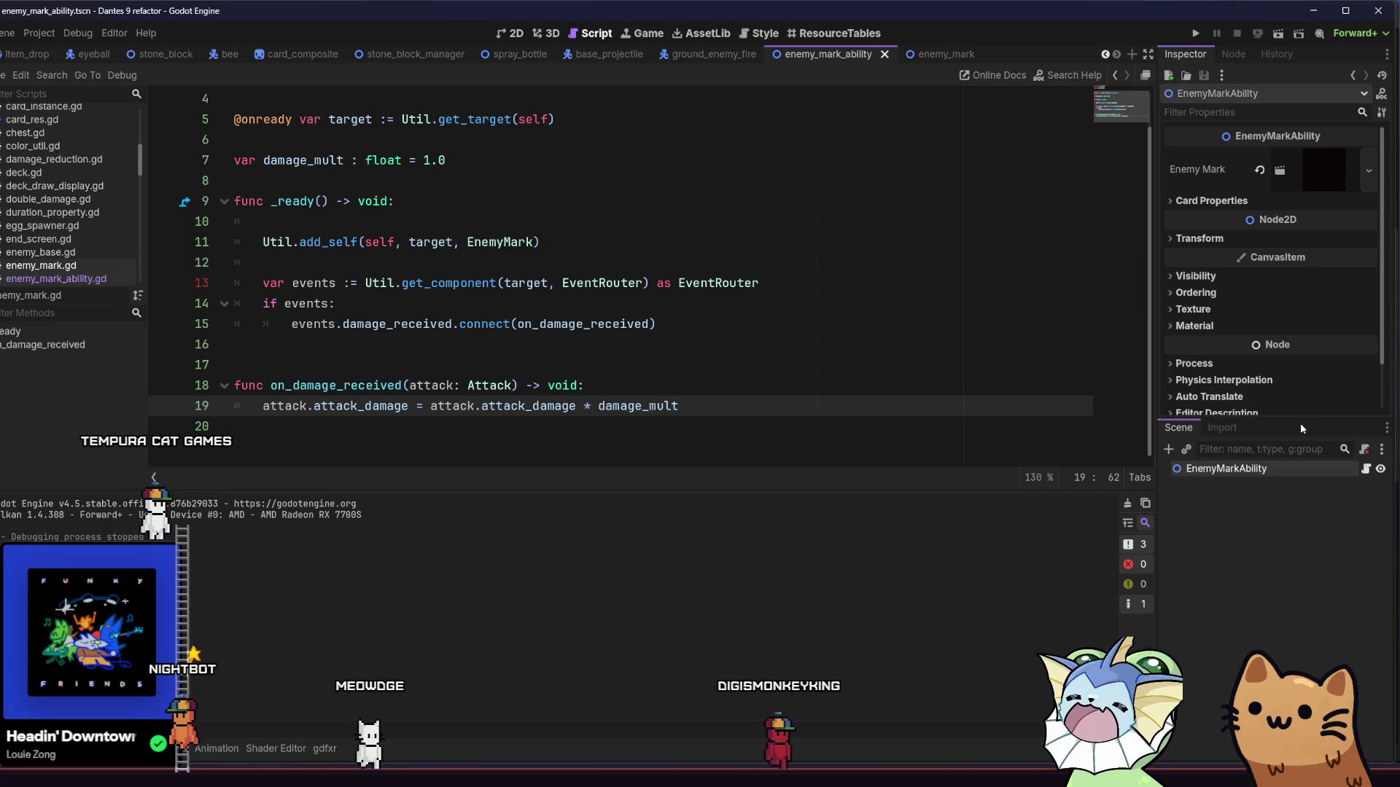
pyautogui.click(1358, 472)
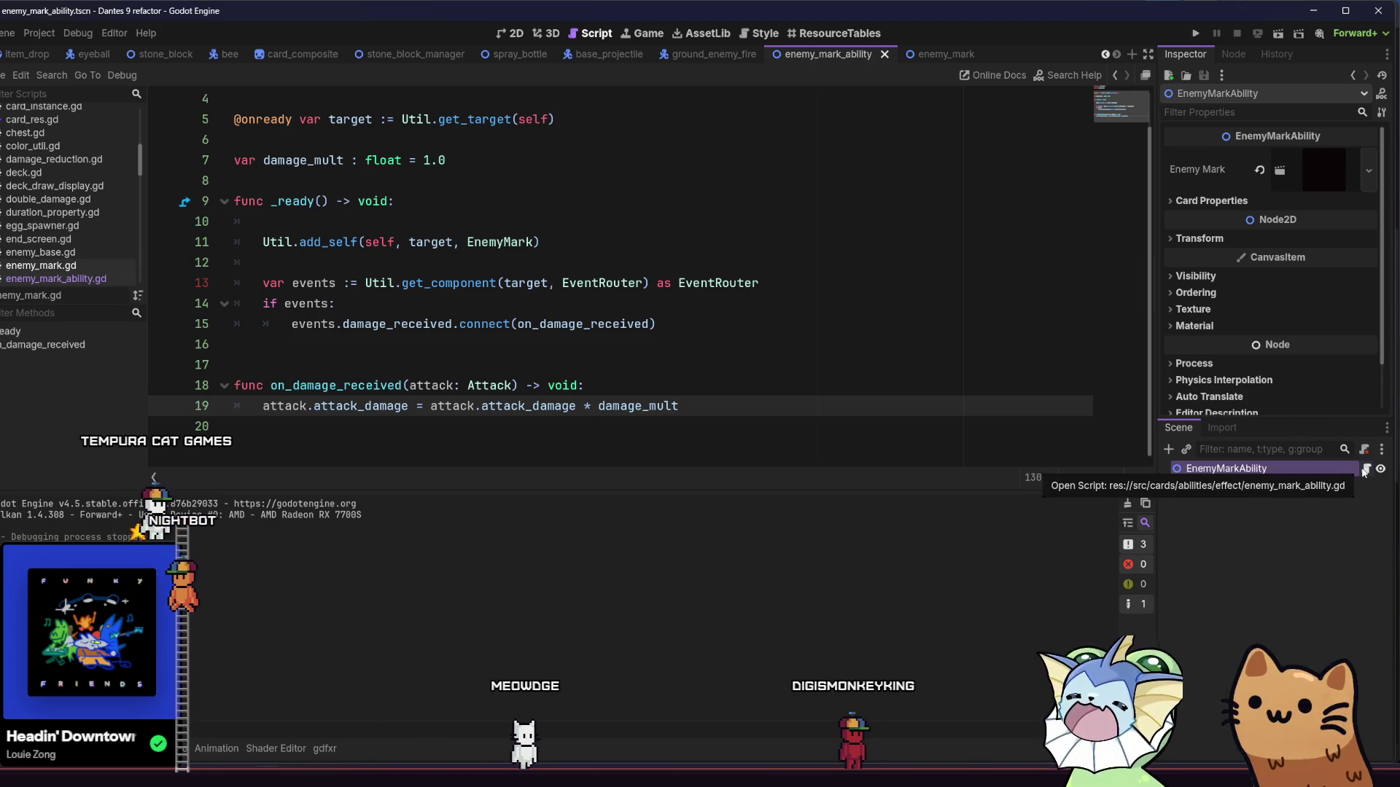
pyautogui.click(961, 321)
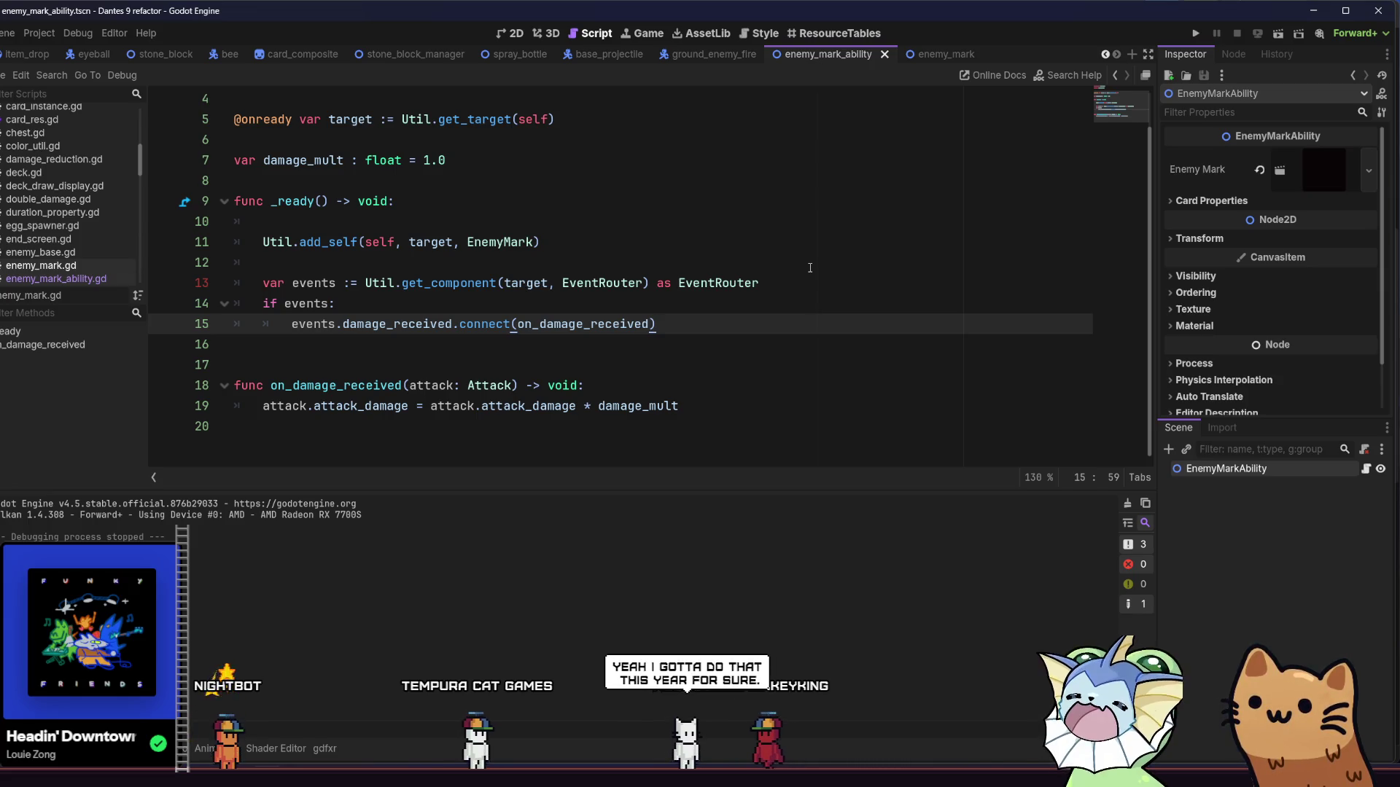
pyautogui.scroll(4, 358, 60)
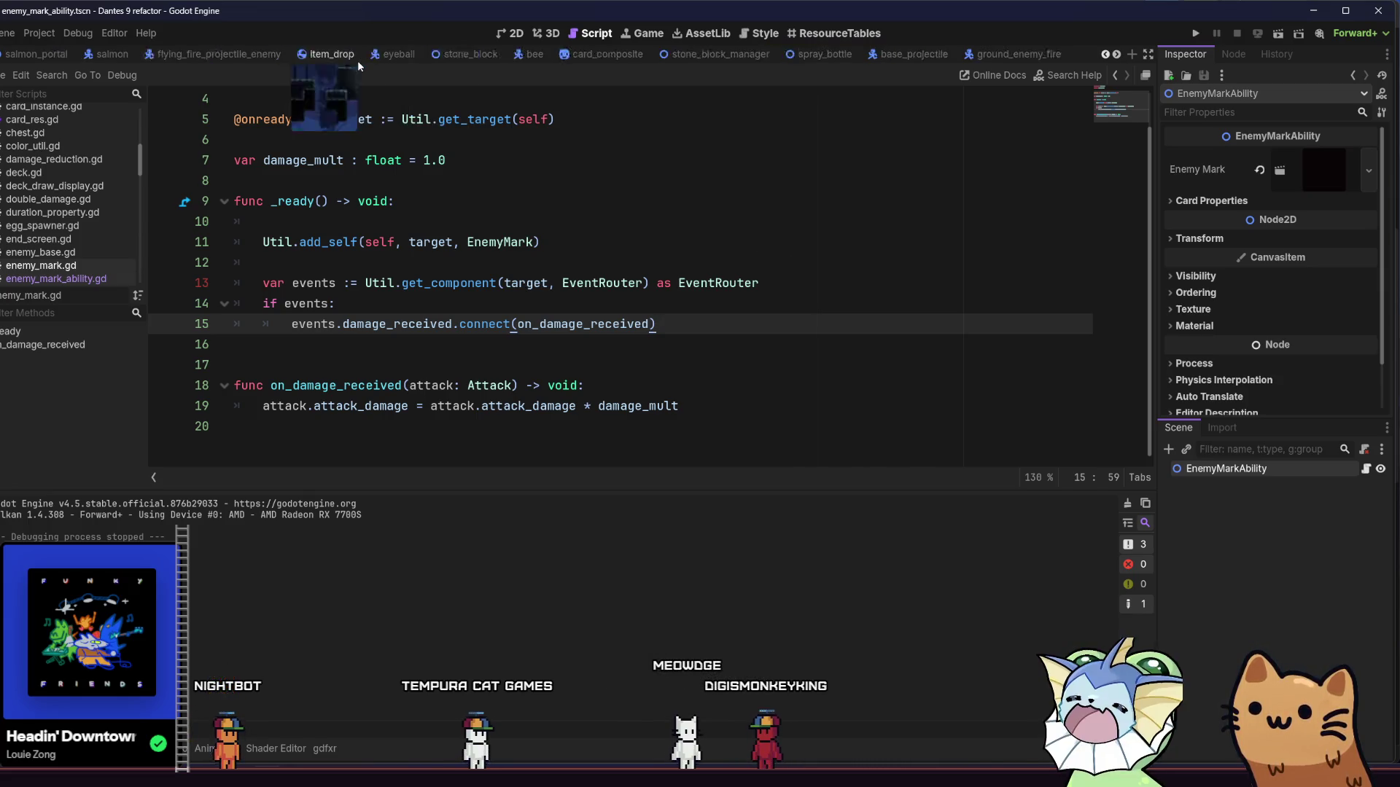
# Step: Find the auto_turret tab among the scene tabs and open its script
pyautogui.scroll(1, 251, 59)
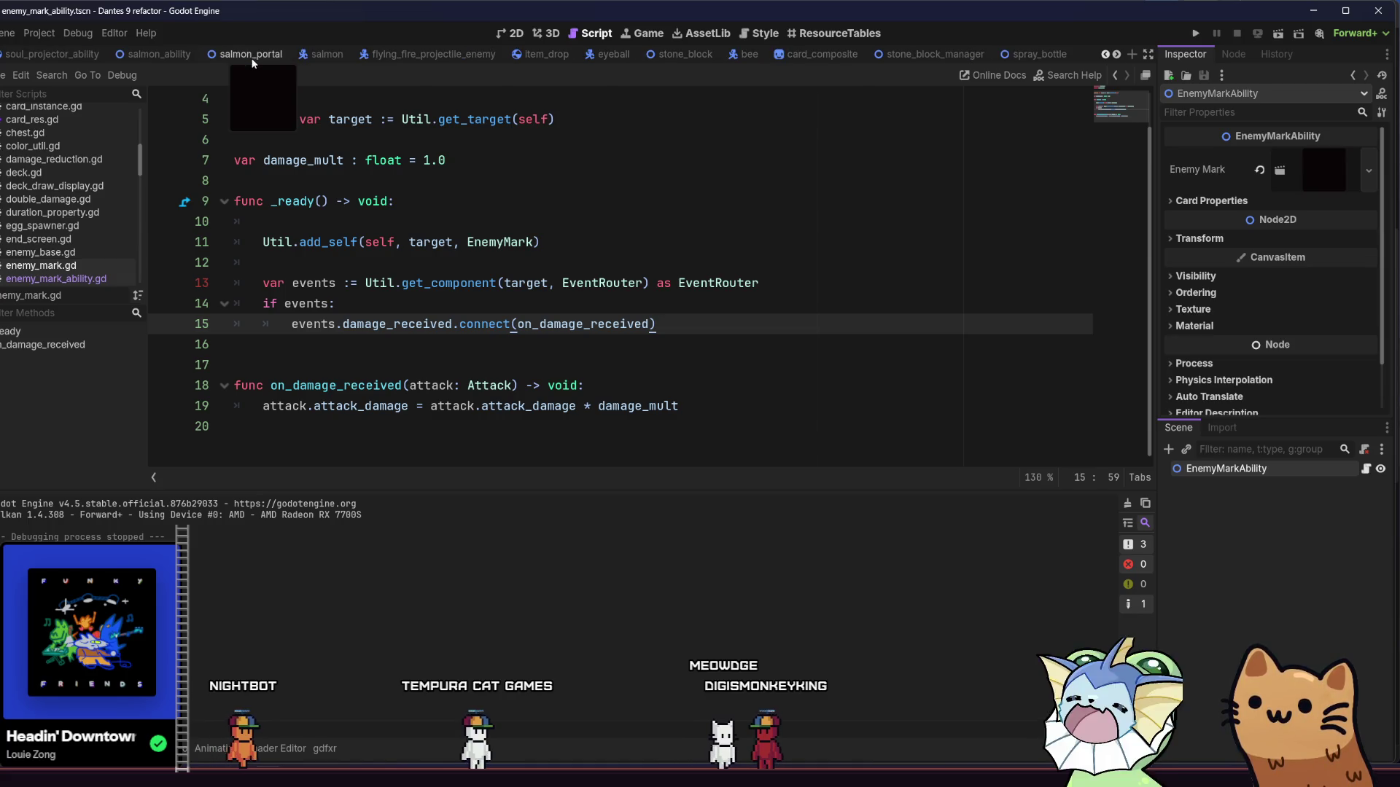
pyautogui.scroll(1, 258, 57)
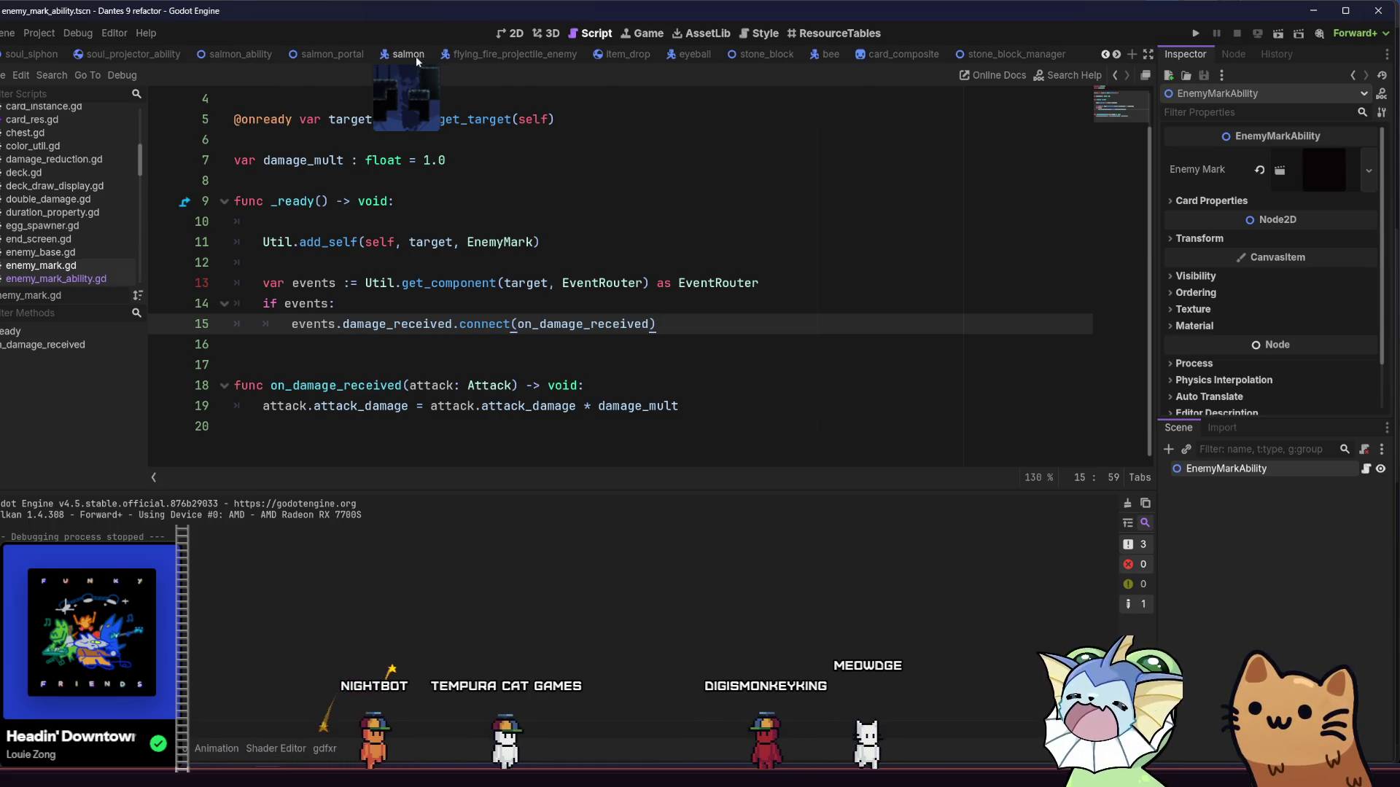
pyautogui.scroll(-6, 409, 56)
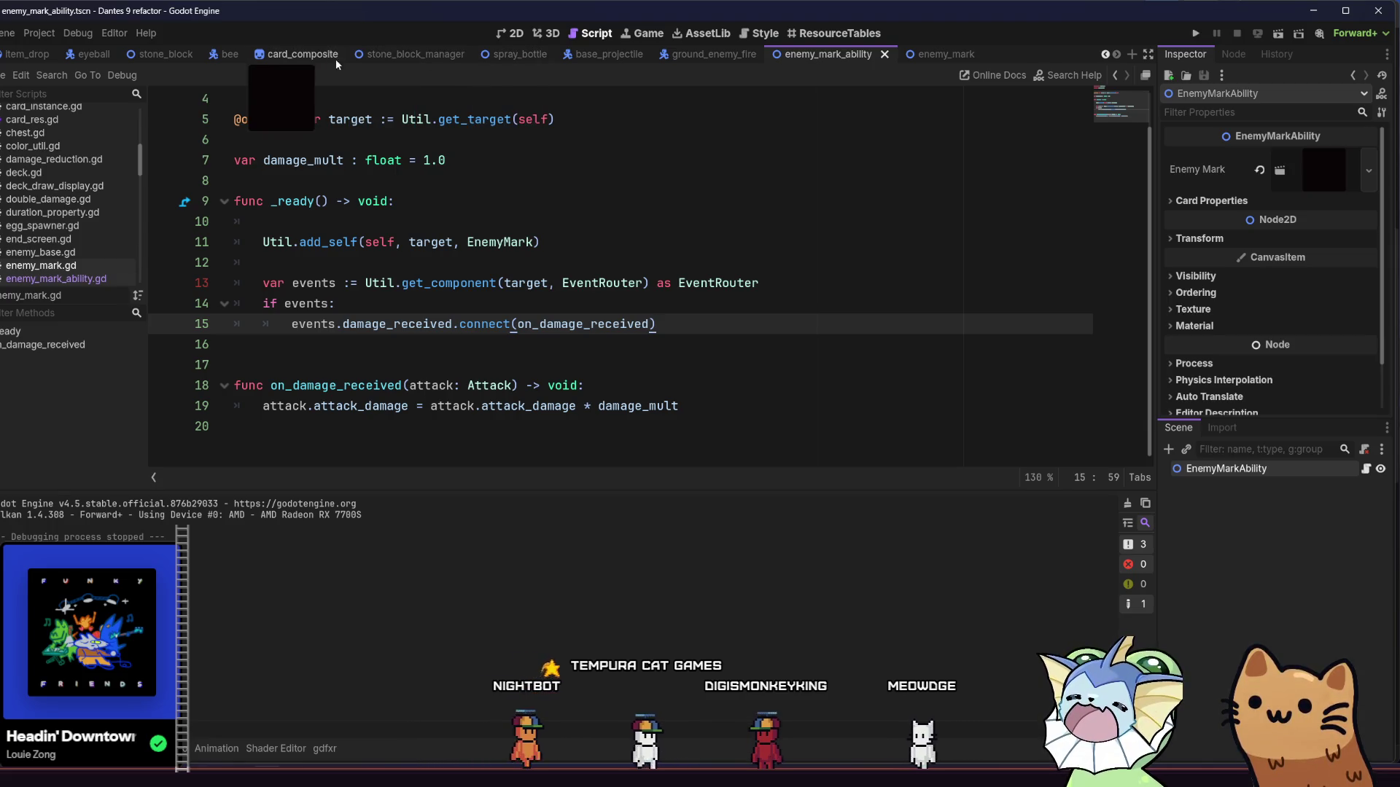
pyautogui.scroll(2, 219, 55)
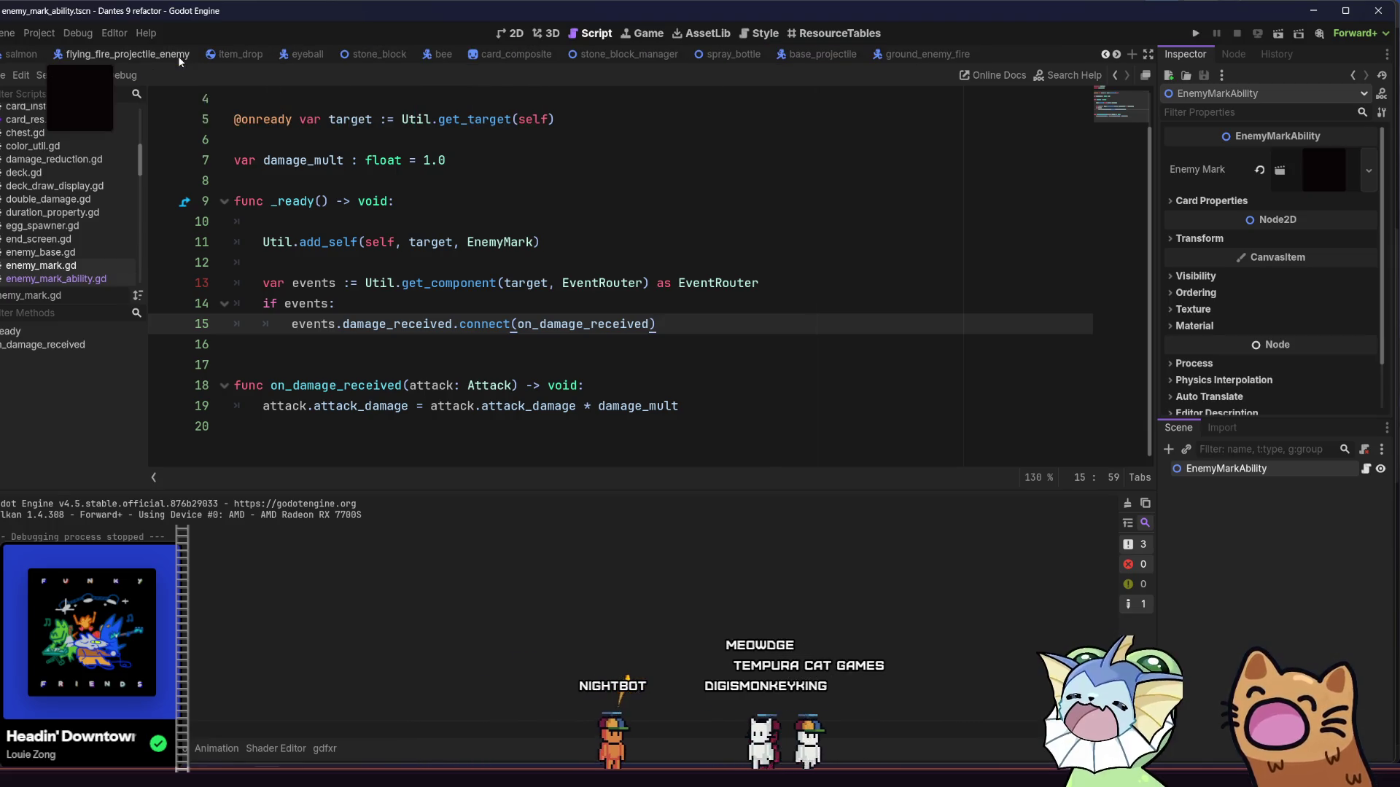
pyautogui.scroll(4, 179, 55)
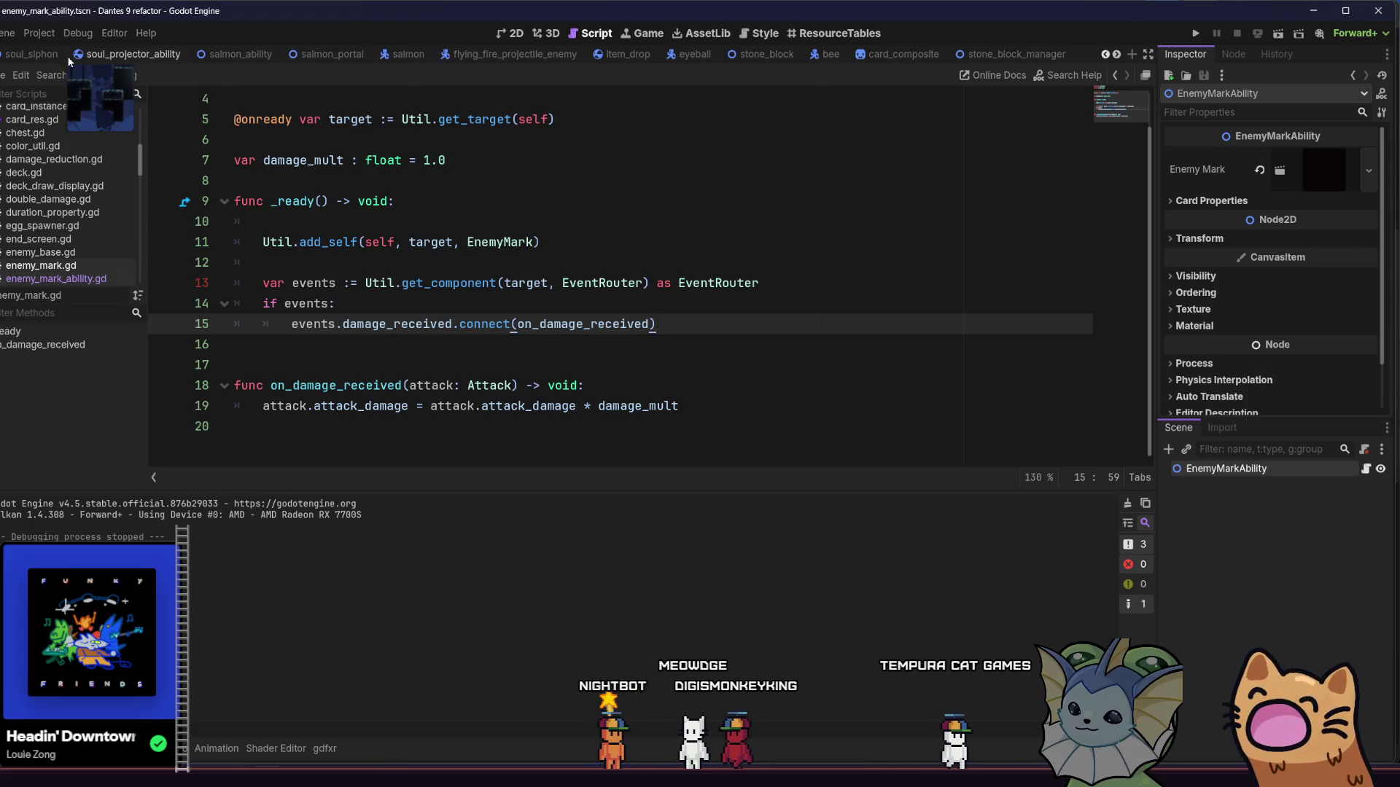
pyautogui.scroll(1, 124, 60)
pyautogui.scroll(2, 141, 58)
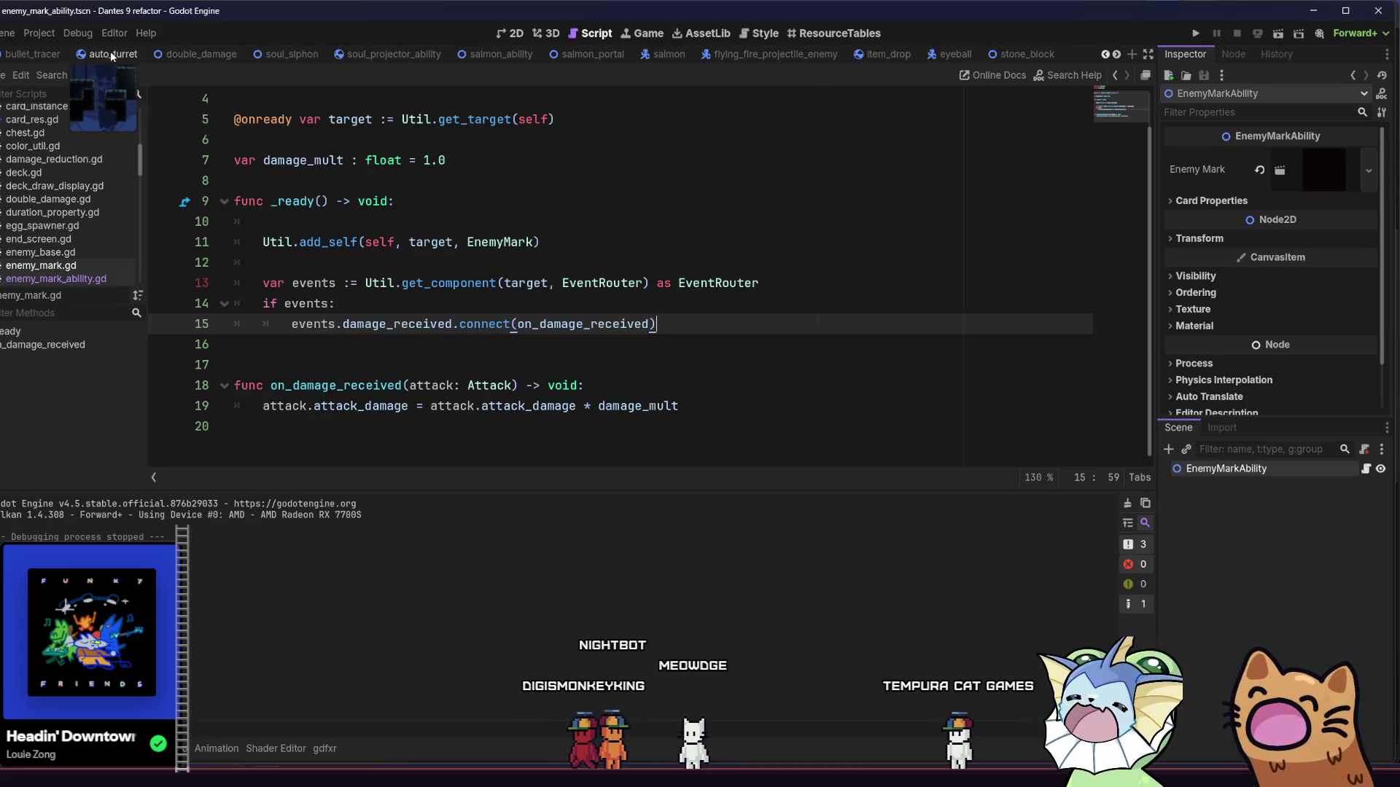
pyautogui.click(111, 56)
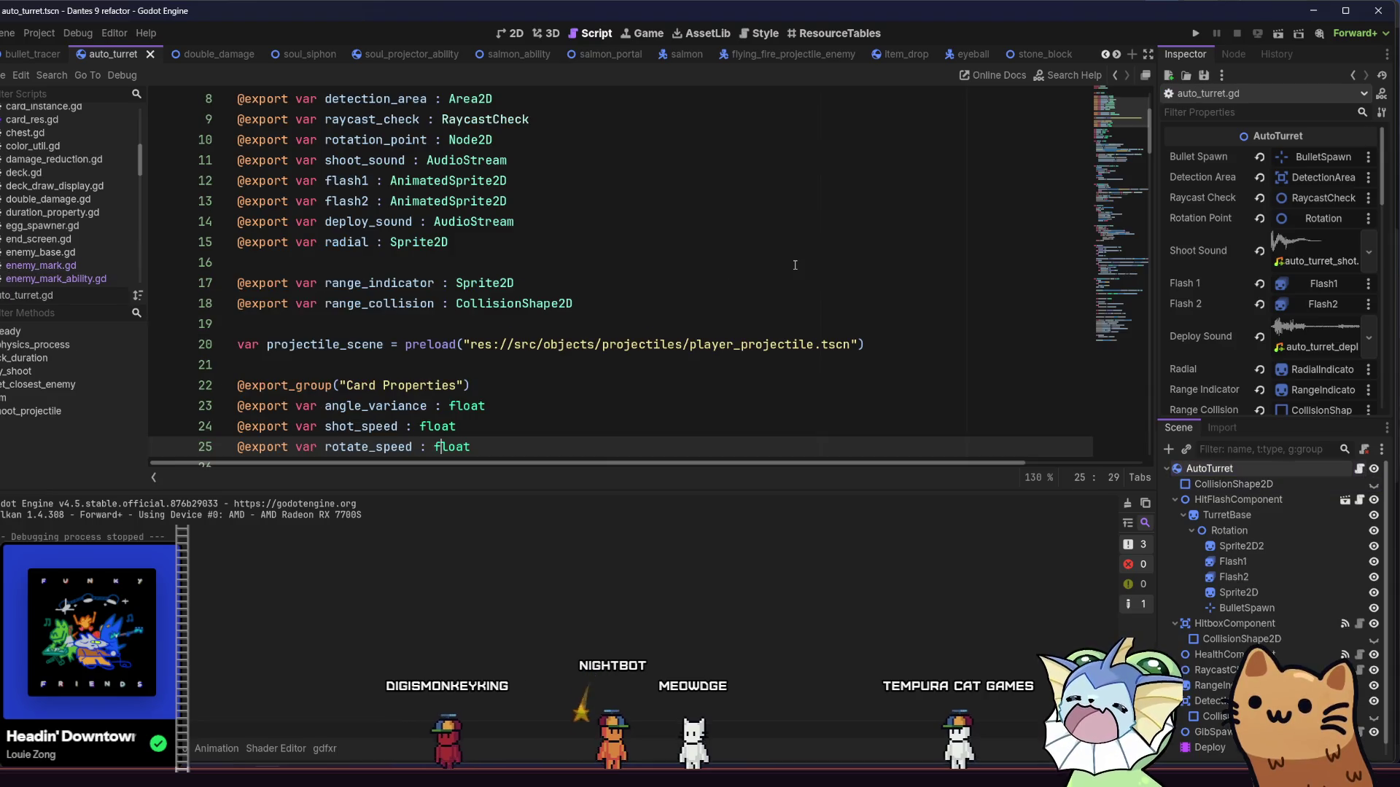
# Step: Select and review the tick_duration function on lines 62–70 of auto_turret.gd
pyautogui.scroll(-9, 793, 262)
pyautogui.scroll(-3, 787, 255)
pyautogui.scroll(-5, 787, 255)
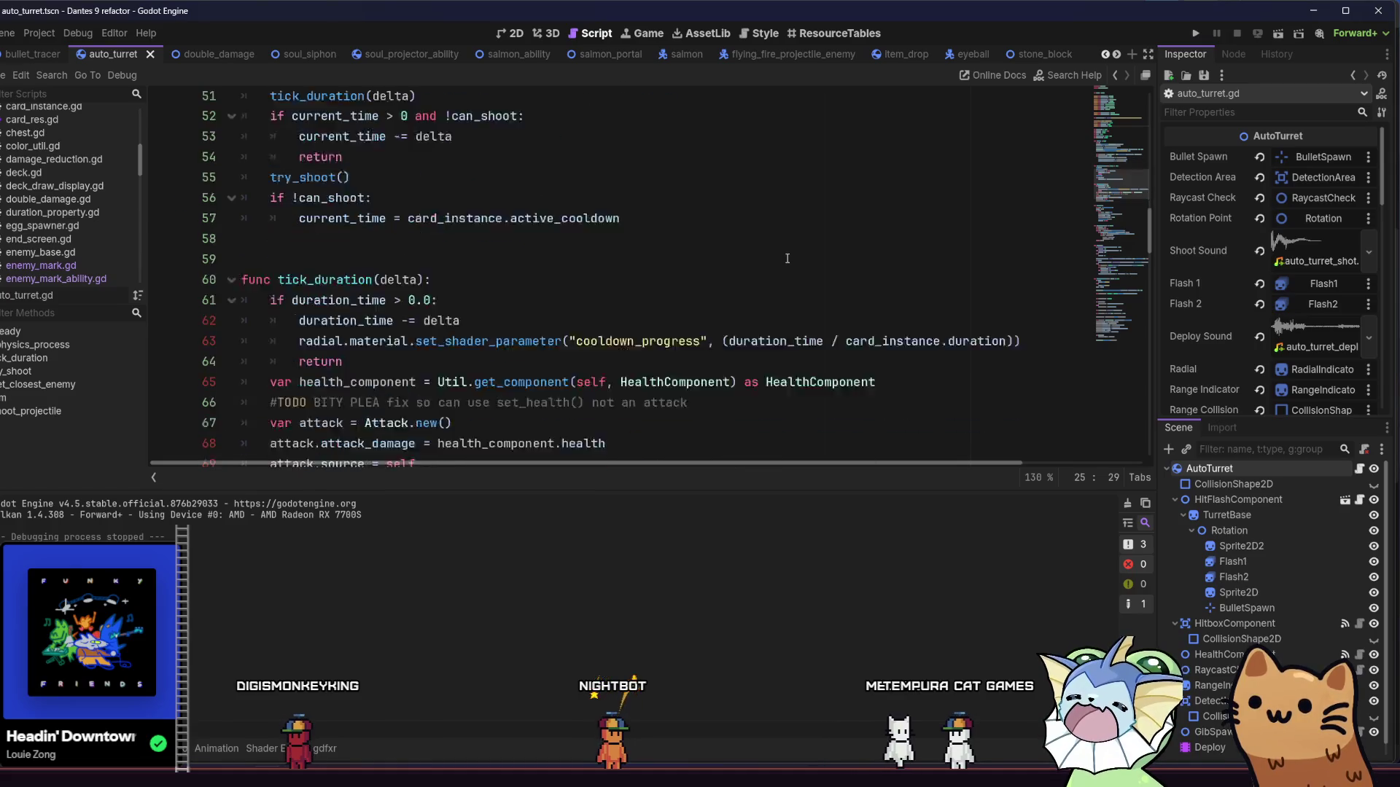
pyautogui.moveTo(559, 348)
pyautogui.mouseDown()
pyautogui.moveTo(503, 325)
pyautogui.moveTo(350, 182)
pyautogui.moveTo(328, 191)
pyautogui.moveTo(408, 182)
pyautogui.moveTo(379, 222)
pyautogui.moveTo(438, 180)
pyautogui.moveTo(241, 120)
pyautogui.mouseUp()
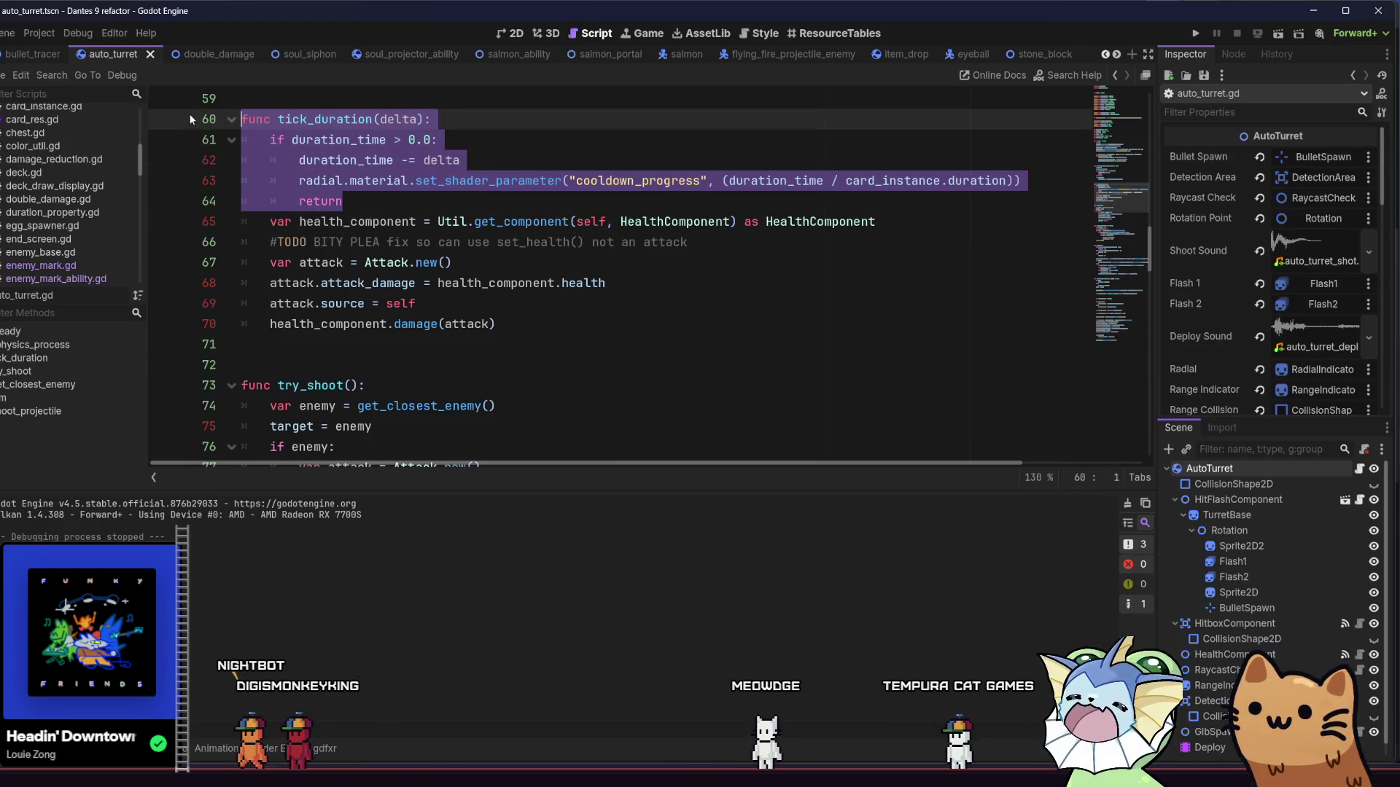
pyautogui.click(408, 180)
pyautogui.scroll(-2, 676, 57)
pyautogui.scroll(-5, 676, 57)
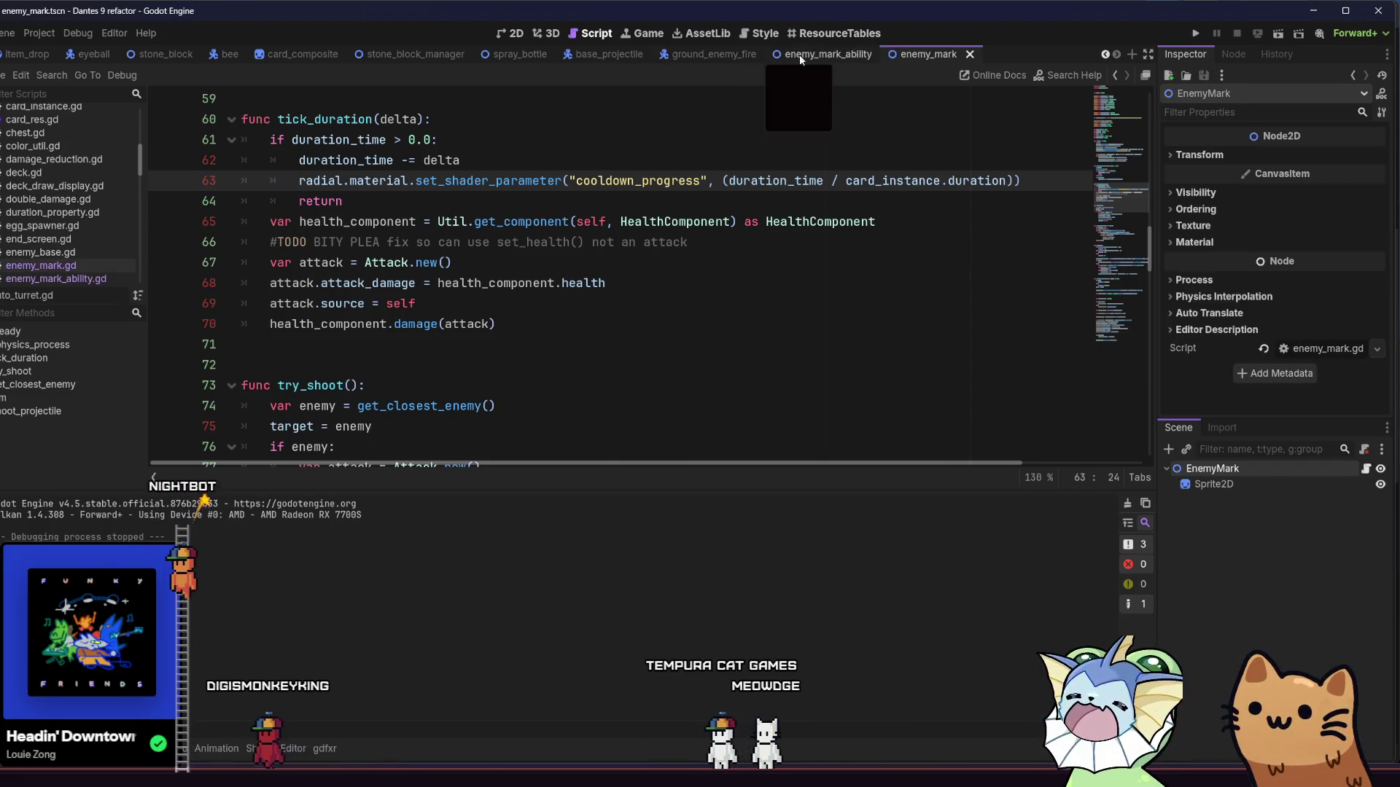
pyautogui.click(594, 54)
# Step: In enemy_mark_ability.gd's else branch, add 'mark.card_instance = card_instance' after instantiating the mark
pyautogui.click(838, 58)
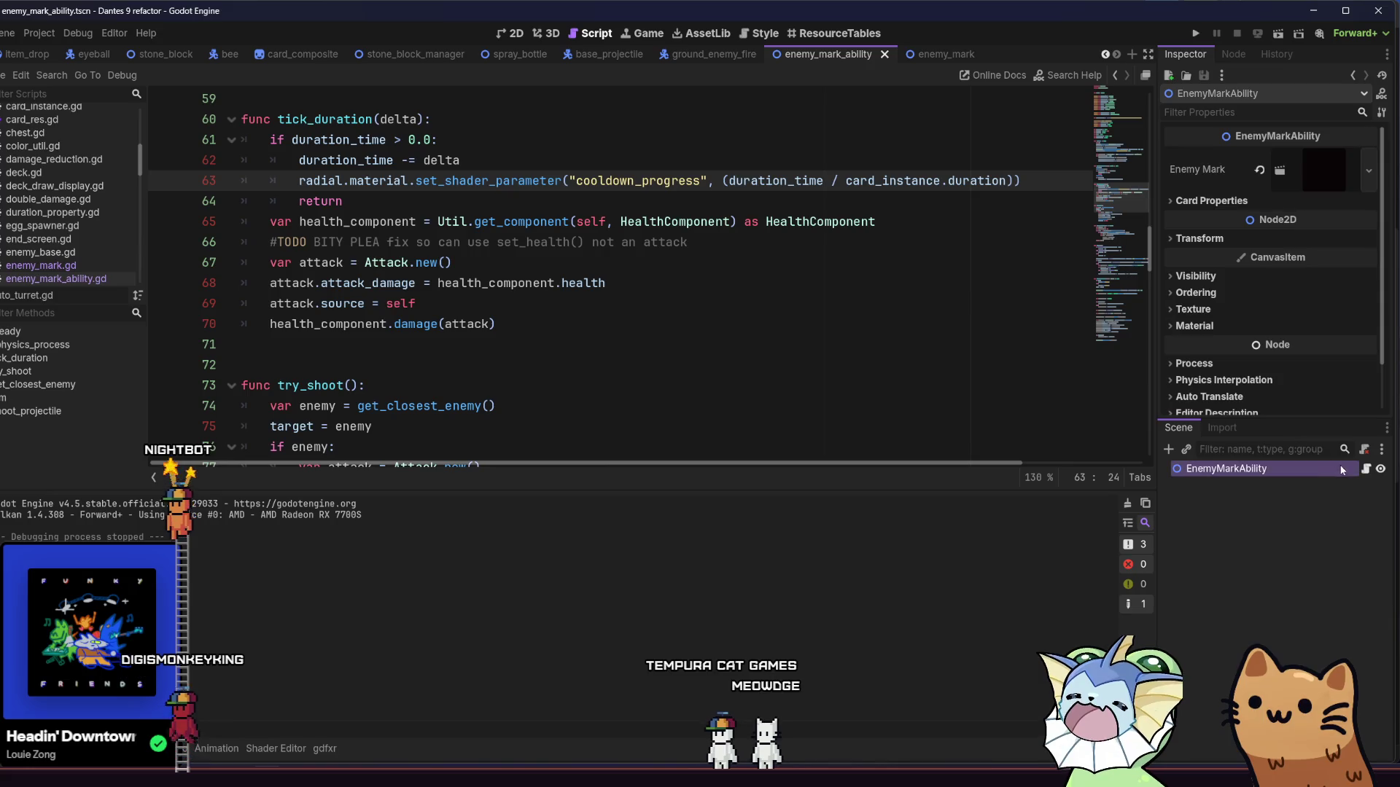
pyautogui.click(1363, 469)
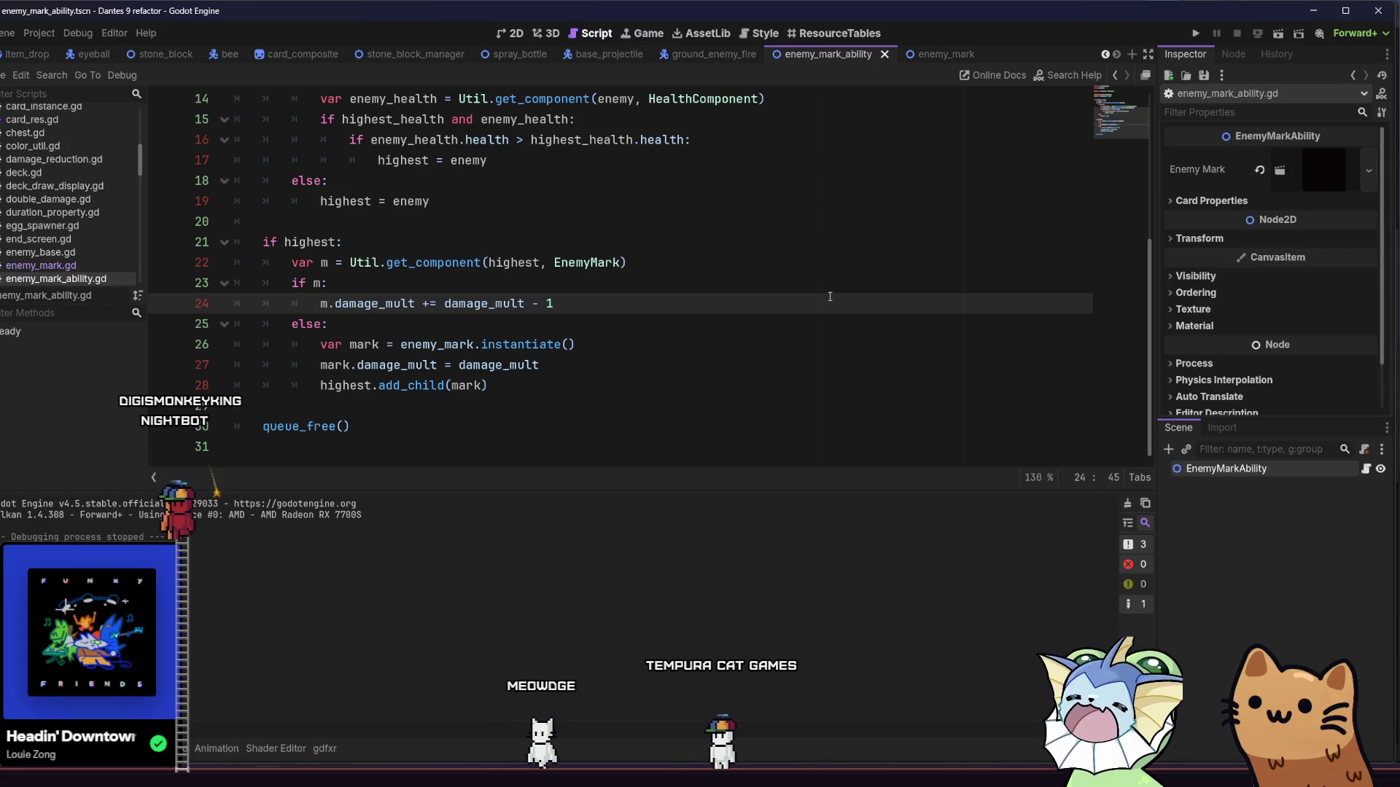
pyautogui.click(629, 324)
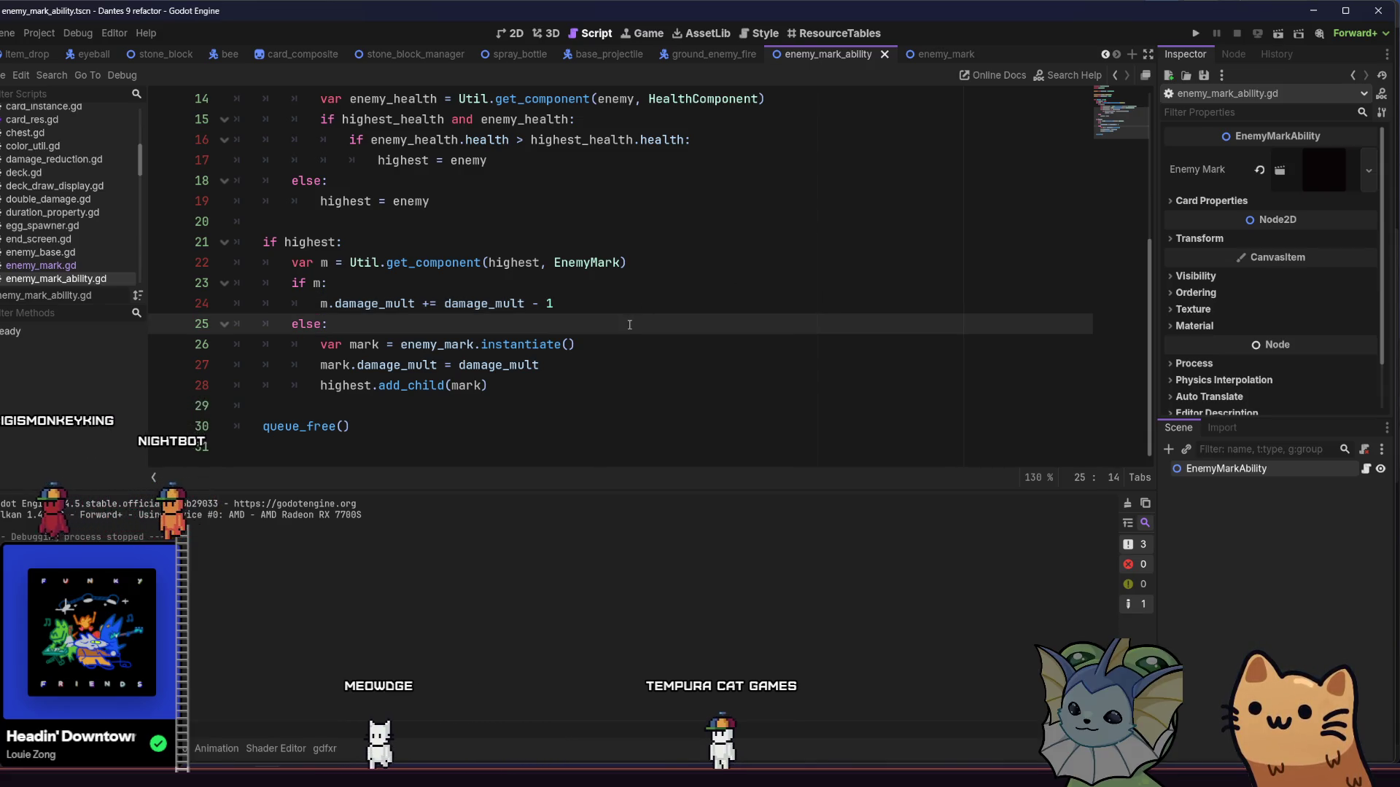
pyautogui.click(621, 346)
pyautogui.press('Return')
pyautogui.write('mark.')
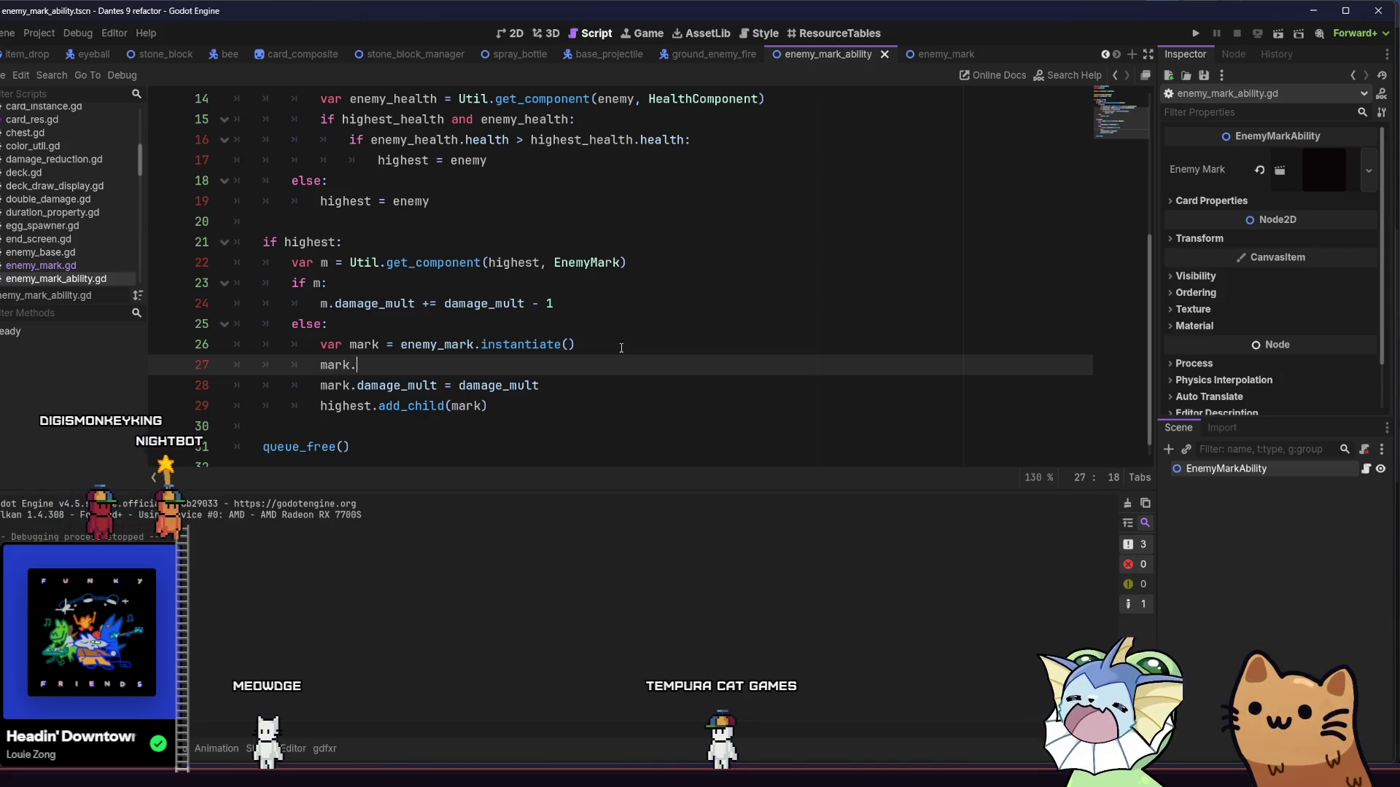
pyautogui.write('card')
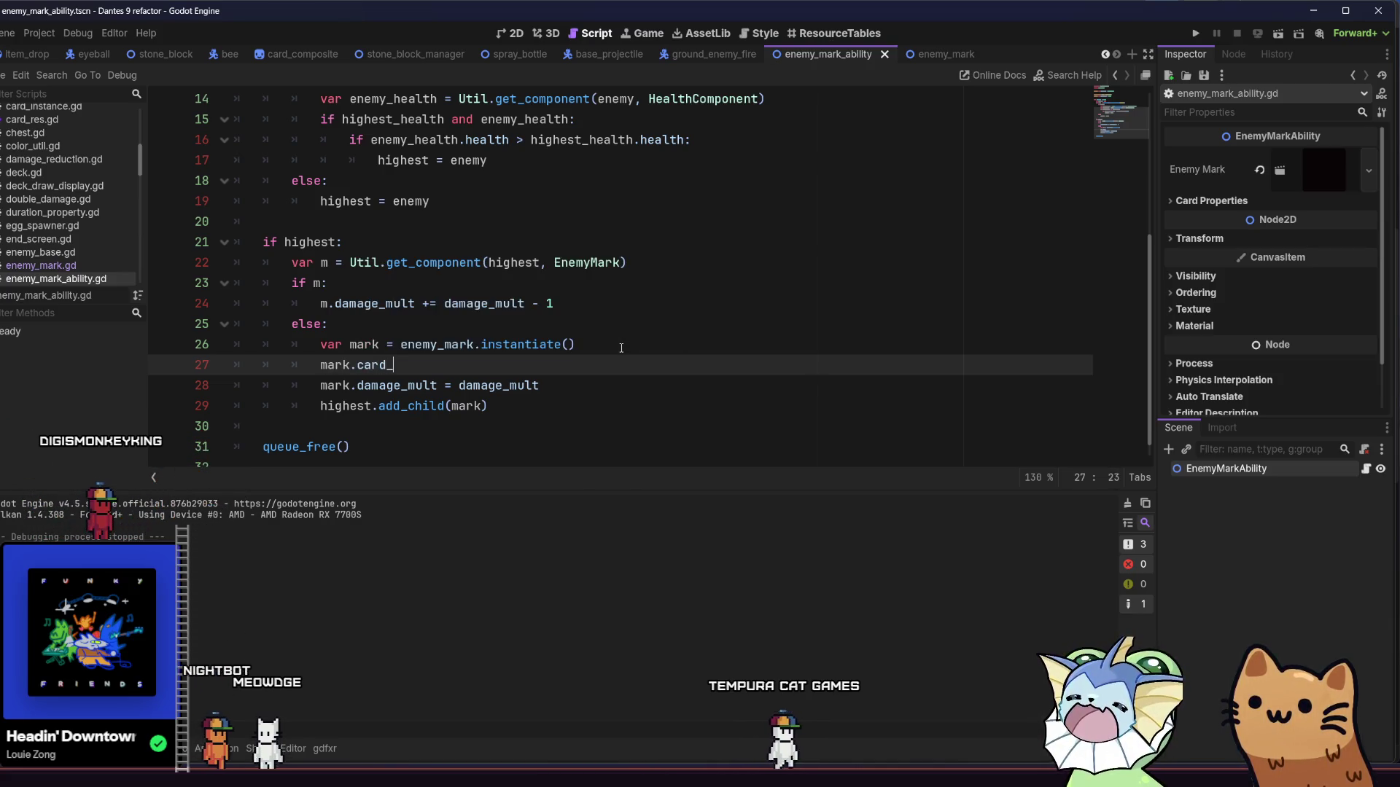
pyautogui.write('_instance = ')
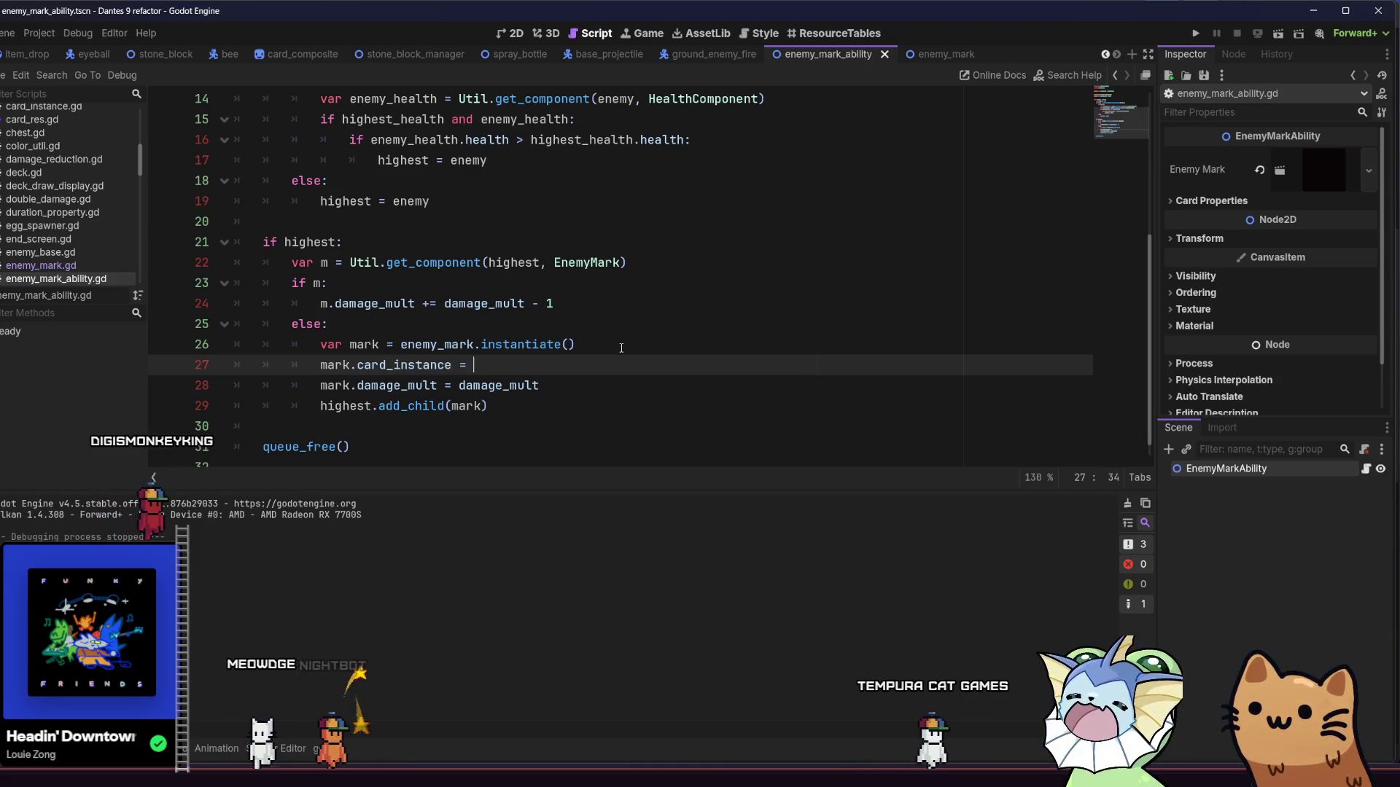
pyautogui.write('cr')
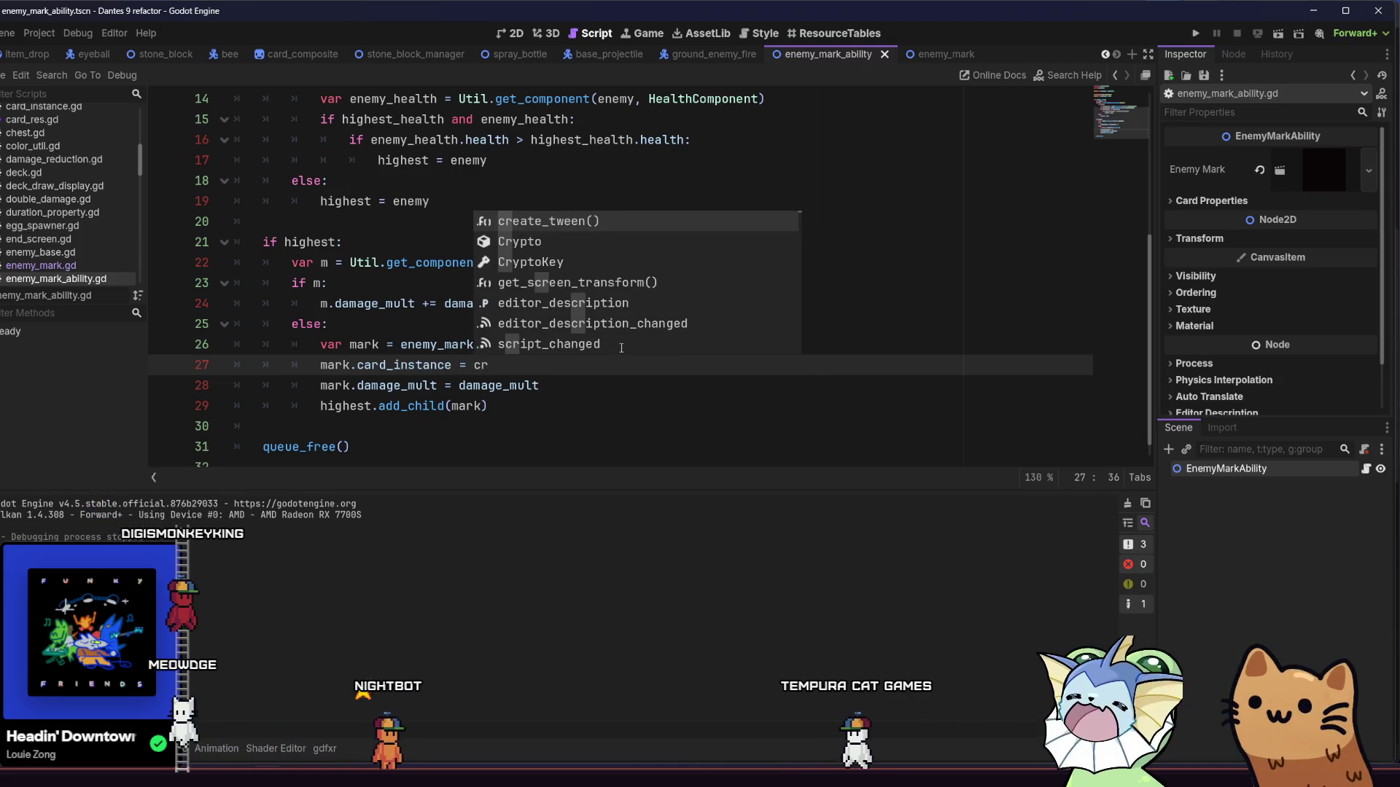
pyautogui.press('Return')
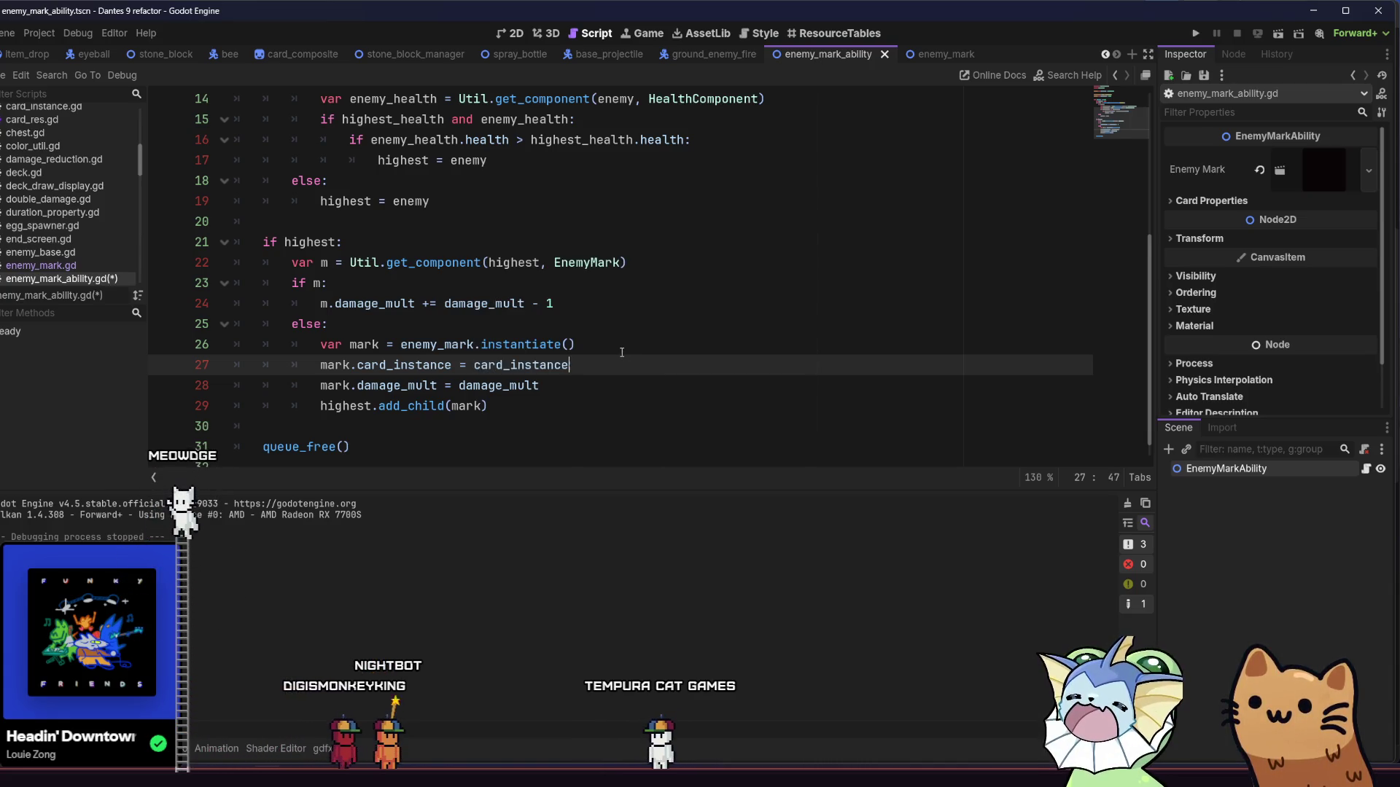
pyautogui.scroll(2, 622, 352)
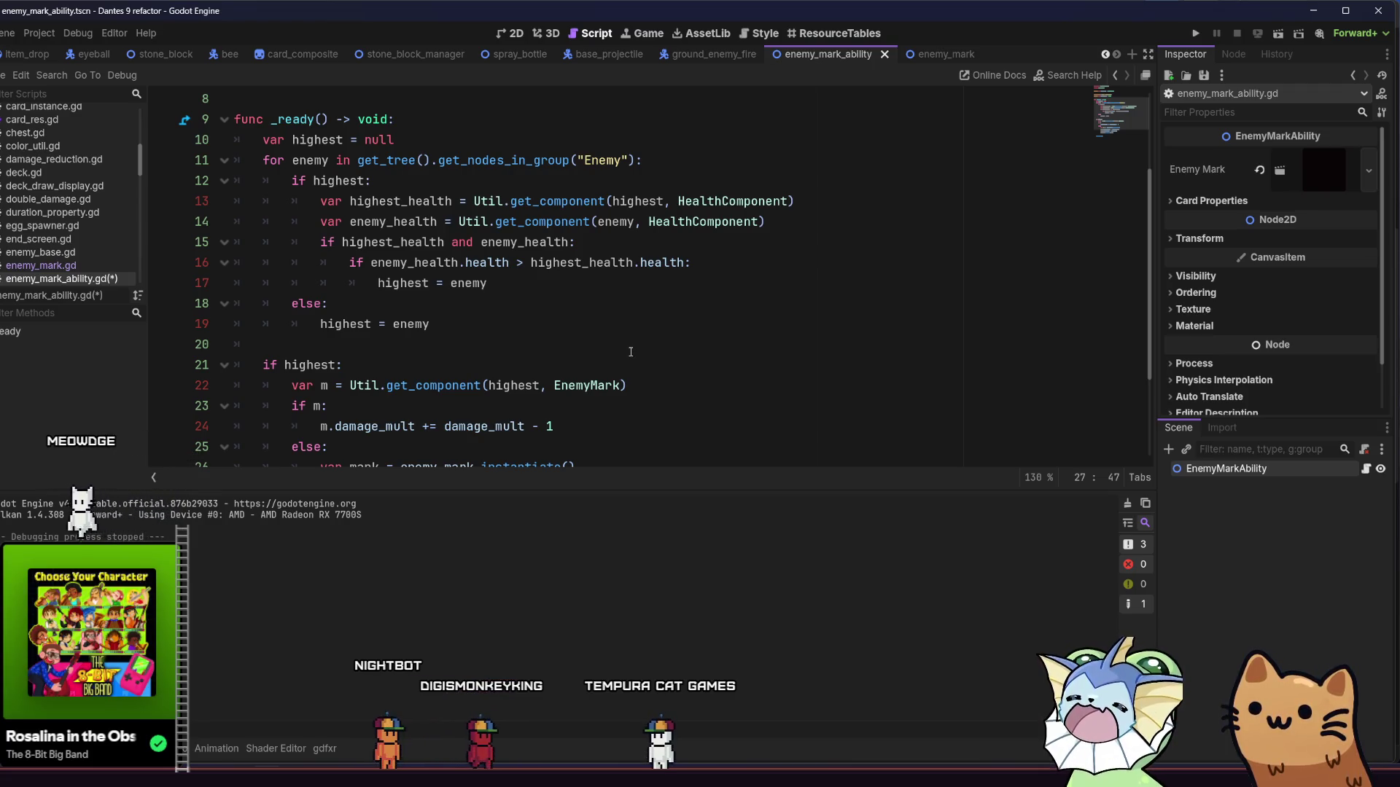
pyautogui.scroll(-2, 629, 350)
pyautogui.scroll(-1, 625, 348)
pyautogui.scroll(5, 649, 338)
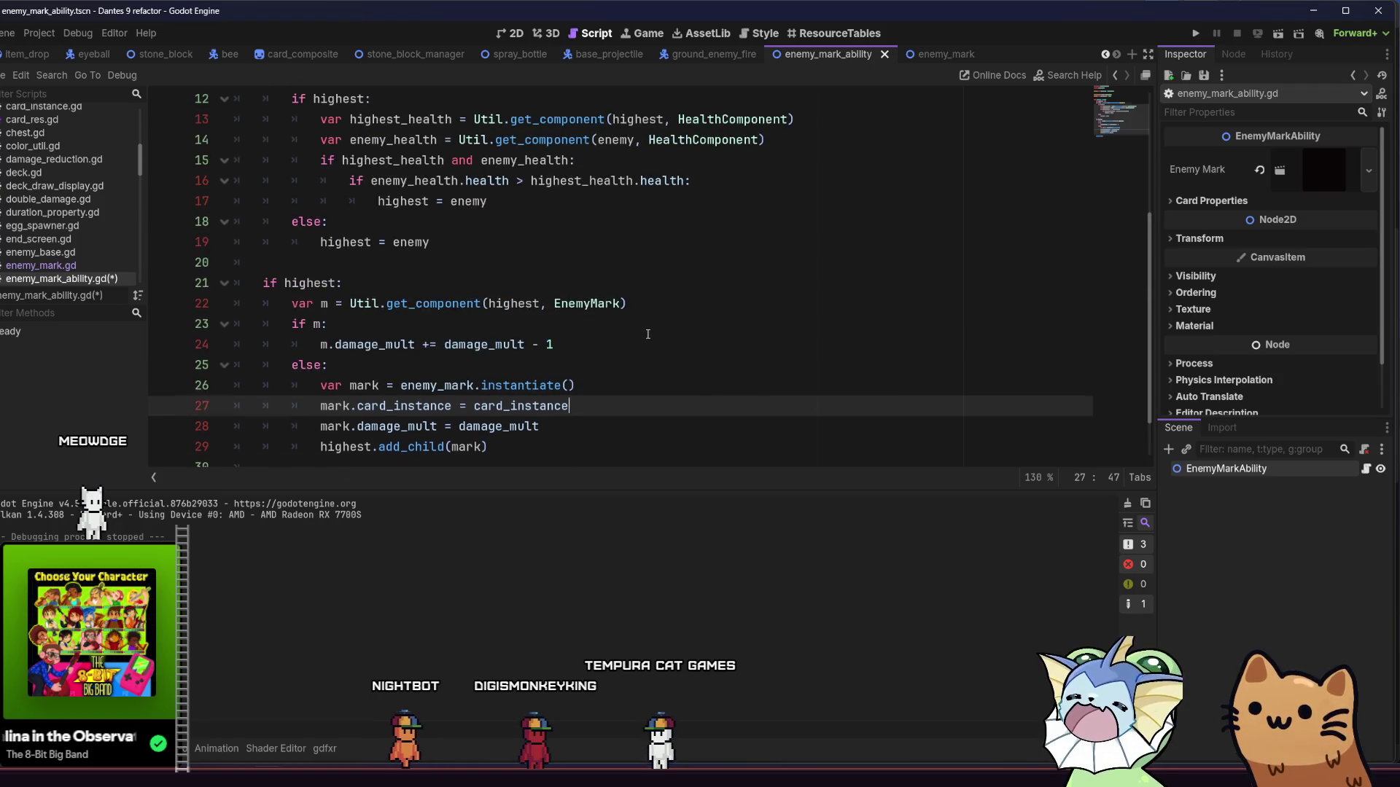
pyautogui.click(943, 54)
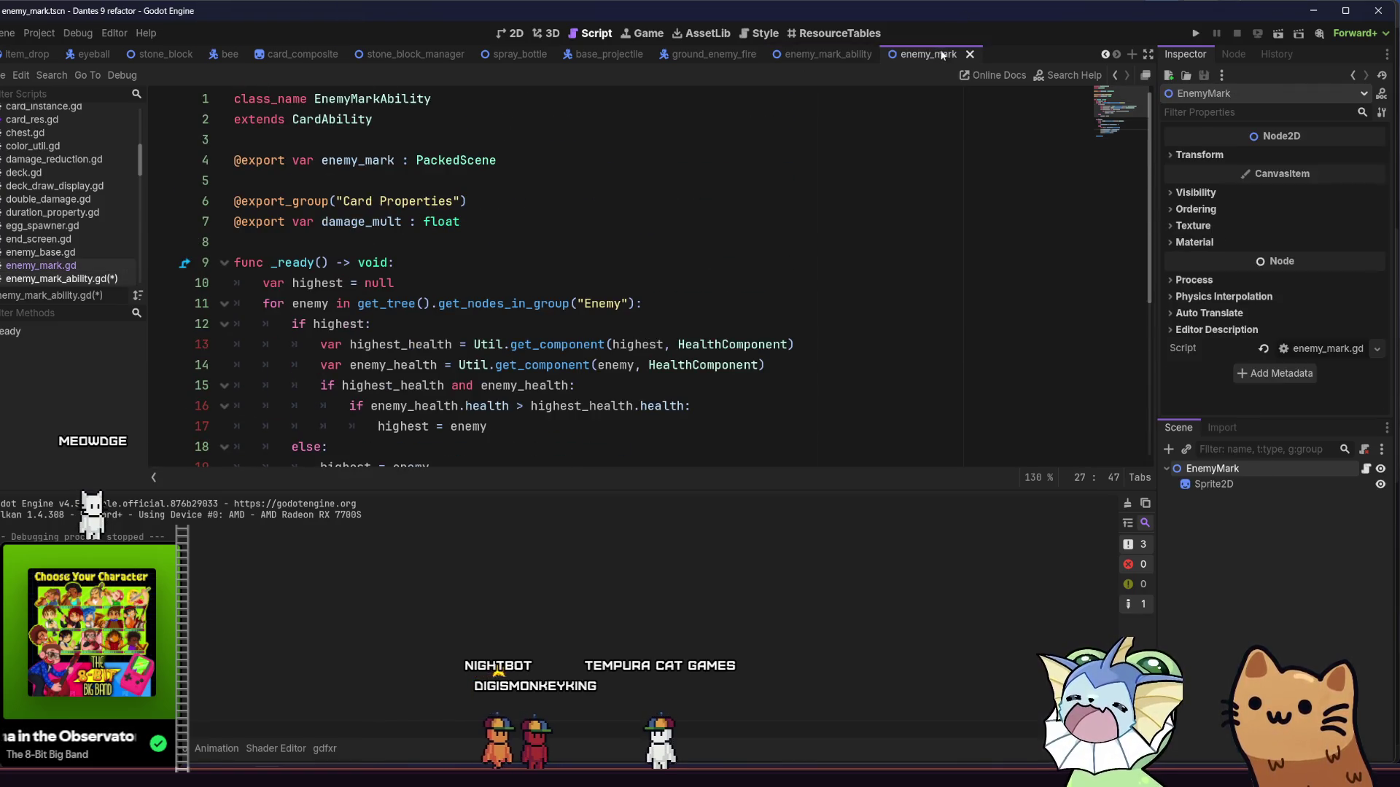
# Step: Paste the tick_duration code into enemy_mark.gd, renamed to _physics_process, without the cooldown shader line
pyautogui.click(1365, 469)
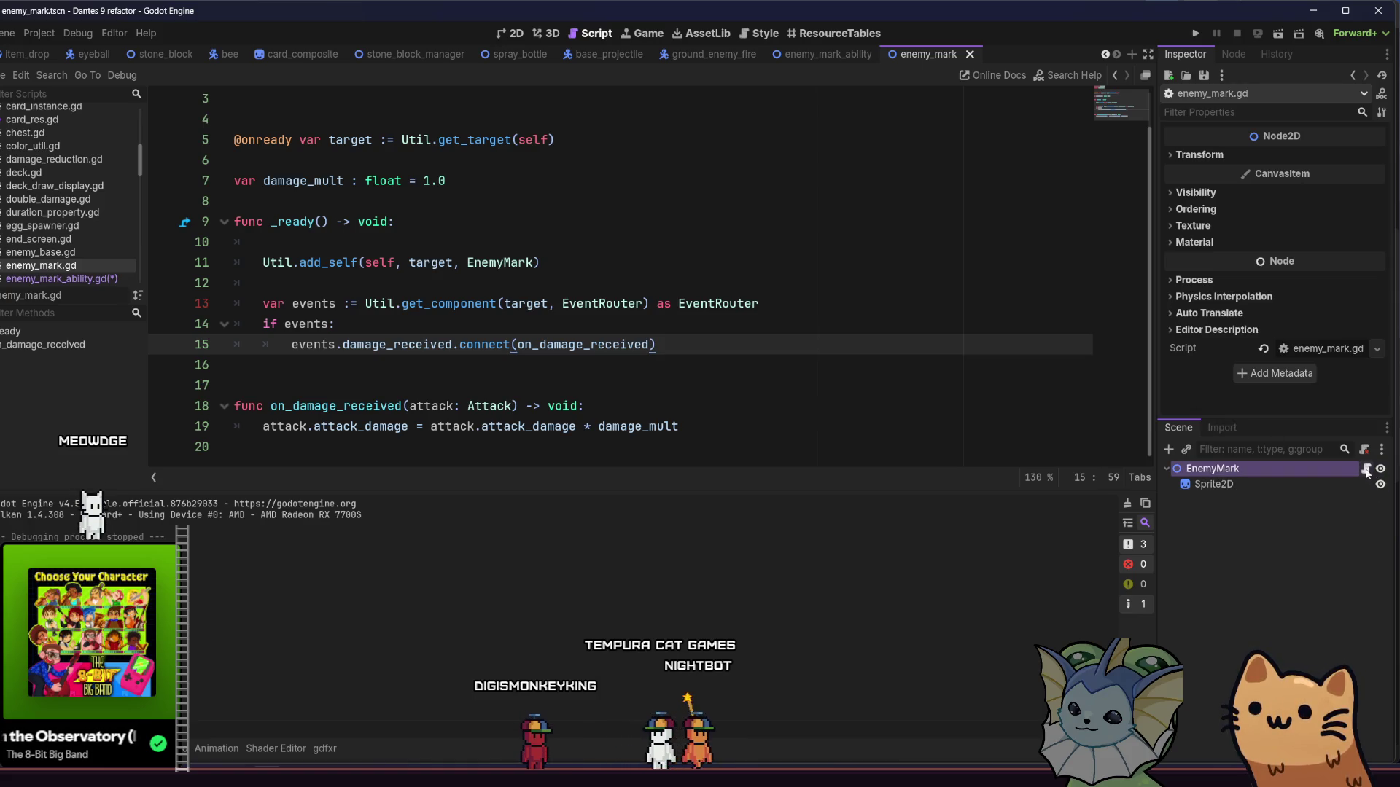
pyautogui.scroll(1, 827, 253)
pyautogui.scroll(-1, 827, 253)
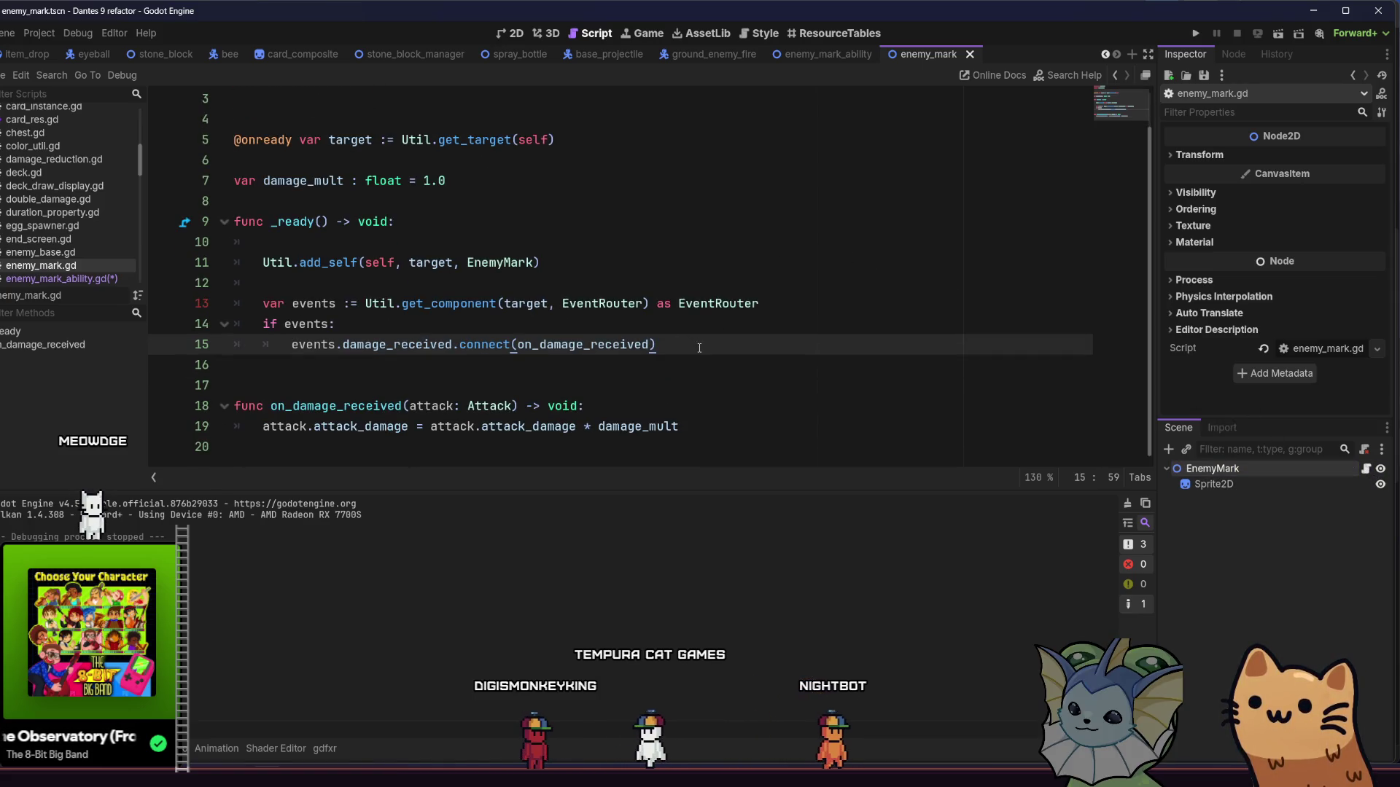
pyautogui.press('Return')
pyautogui.press('Return')
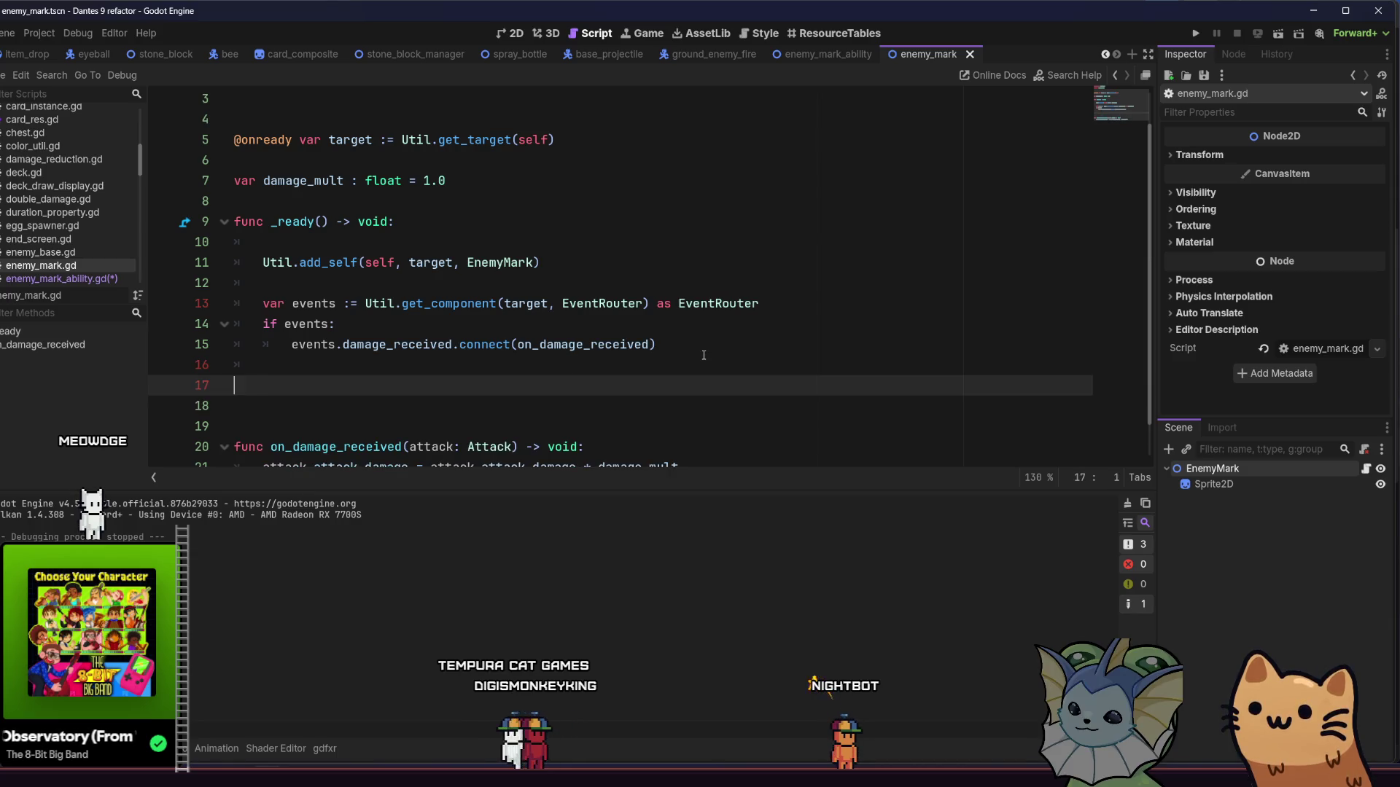
pyautogui.press('BackSpace')
pyautogui.press('BackSpace')
pyautogui.press('BackSpace')
pyautogui.press('Return')
pyautogui.write('func tick_duration(delta): \tif duration_time > 0.0: \t\tduration_time -= delta \t\tradial.material.set_shader_parameter("cooldown_progress", (duration_time / card_instance.duration)) \t\treturn')
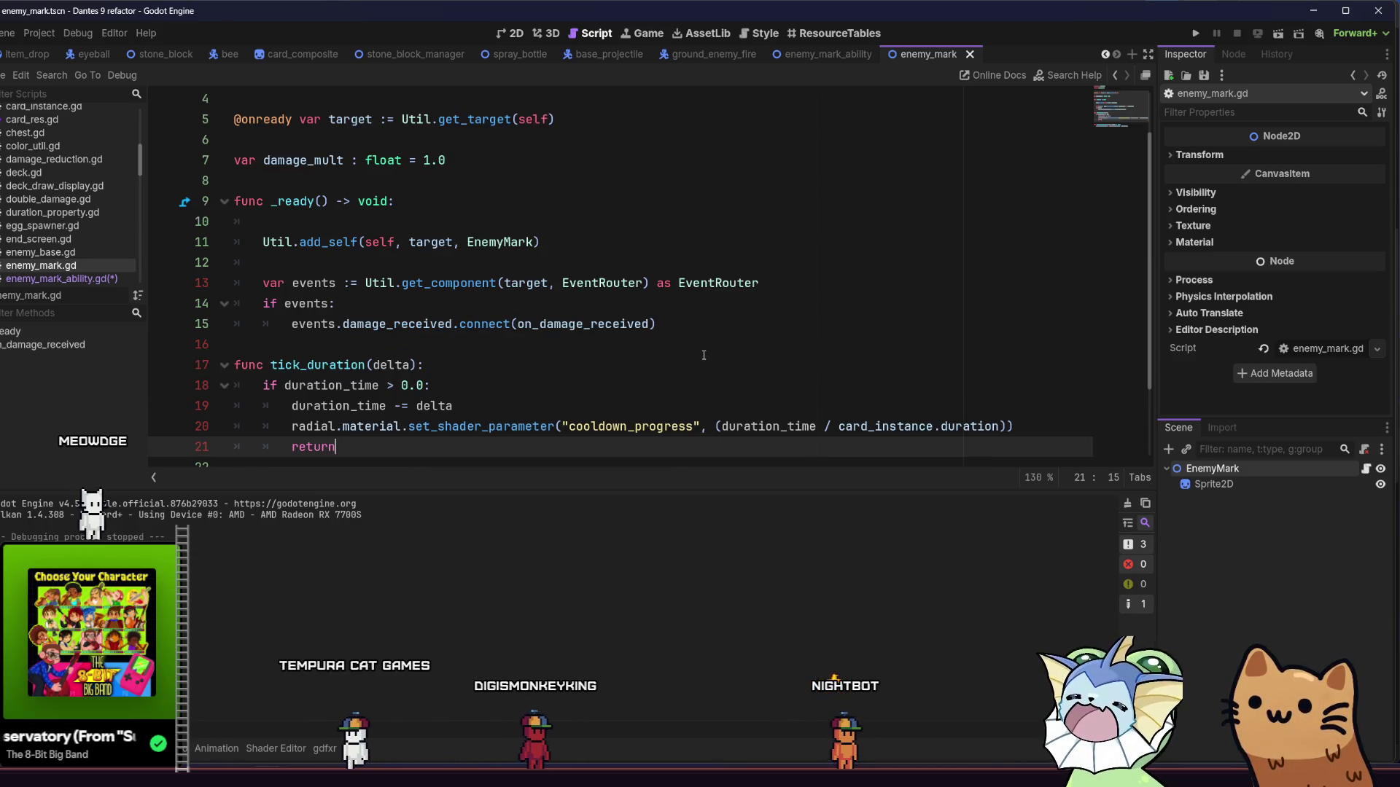
pyautogui.click(411, 354)
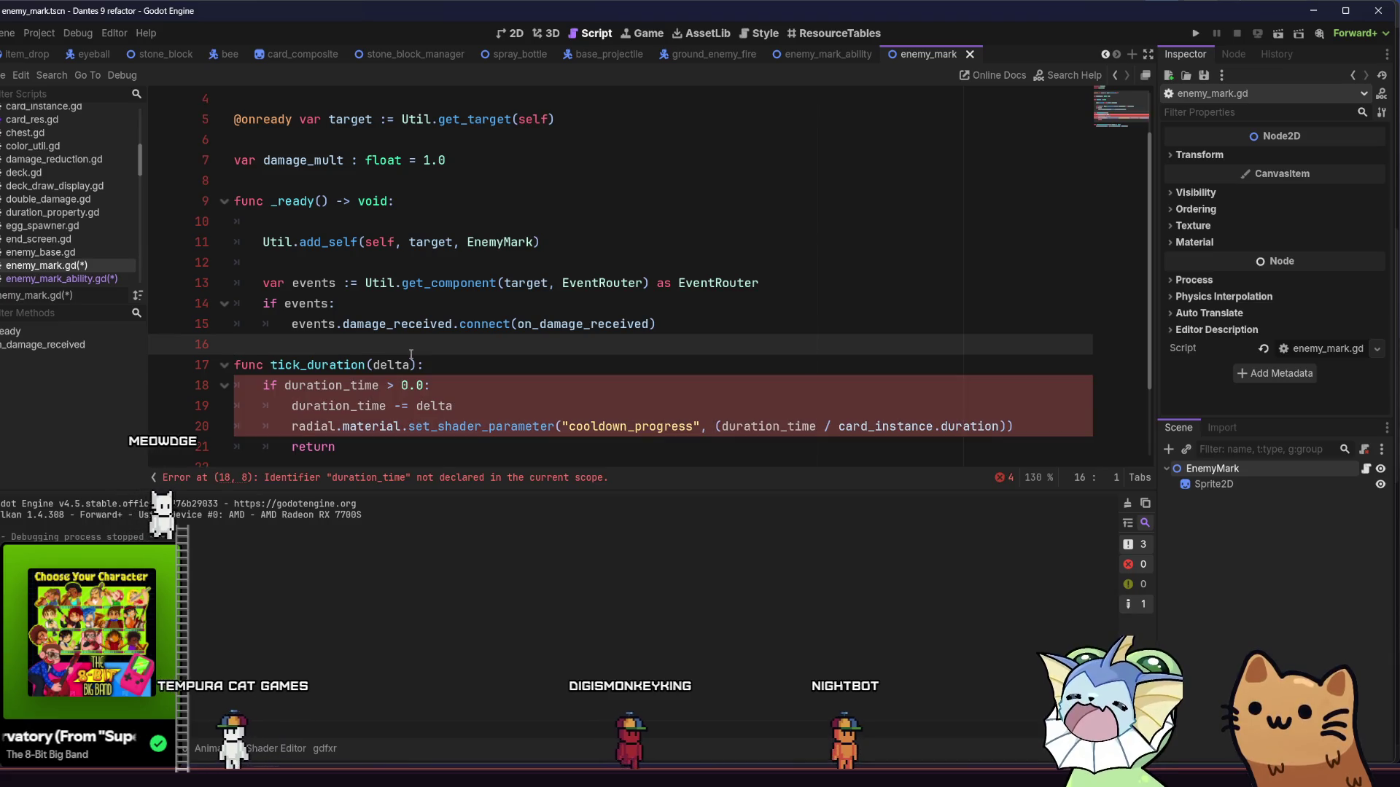
pyautogui.press('Return')
pyautogui.scroll(-2, 411, 354)
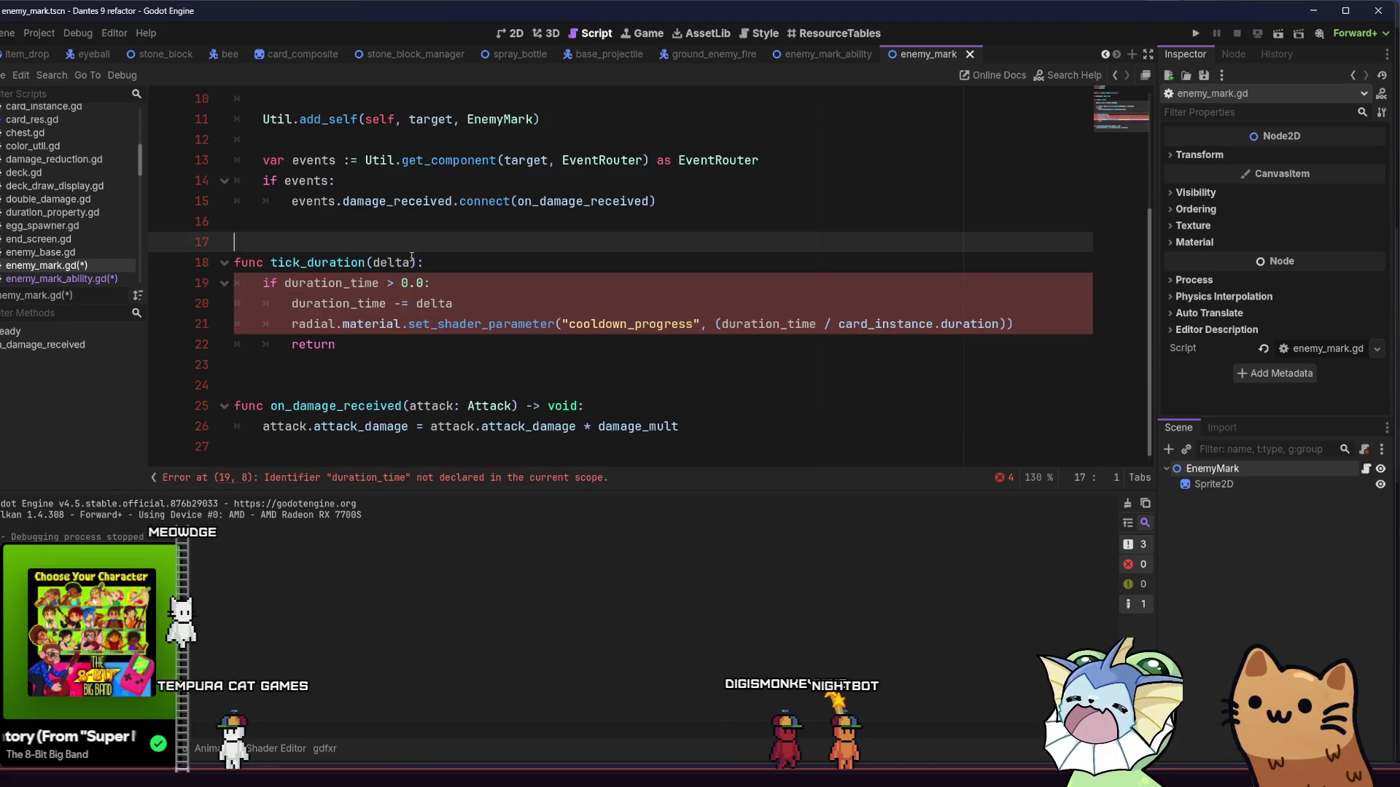
pyautogui.keyDown('shift'); pyautogui.click(292, 262); pyautogui.keyUp('shift')
pyautogui.moveTo(270, 262)
pyautogui.mouseDown()
pyautogui.moveTo(417, 261)
pyautogui.moveTo(759, 340)
pyautogui.mouseUp()
pyautogui.write('ph')
pyautogui.press('Return')
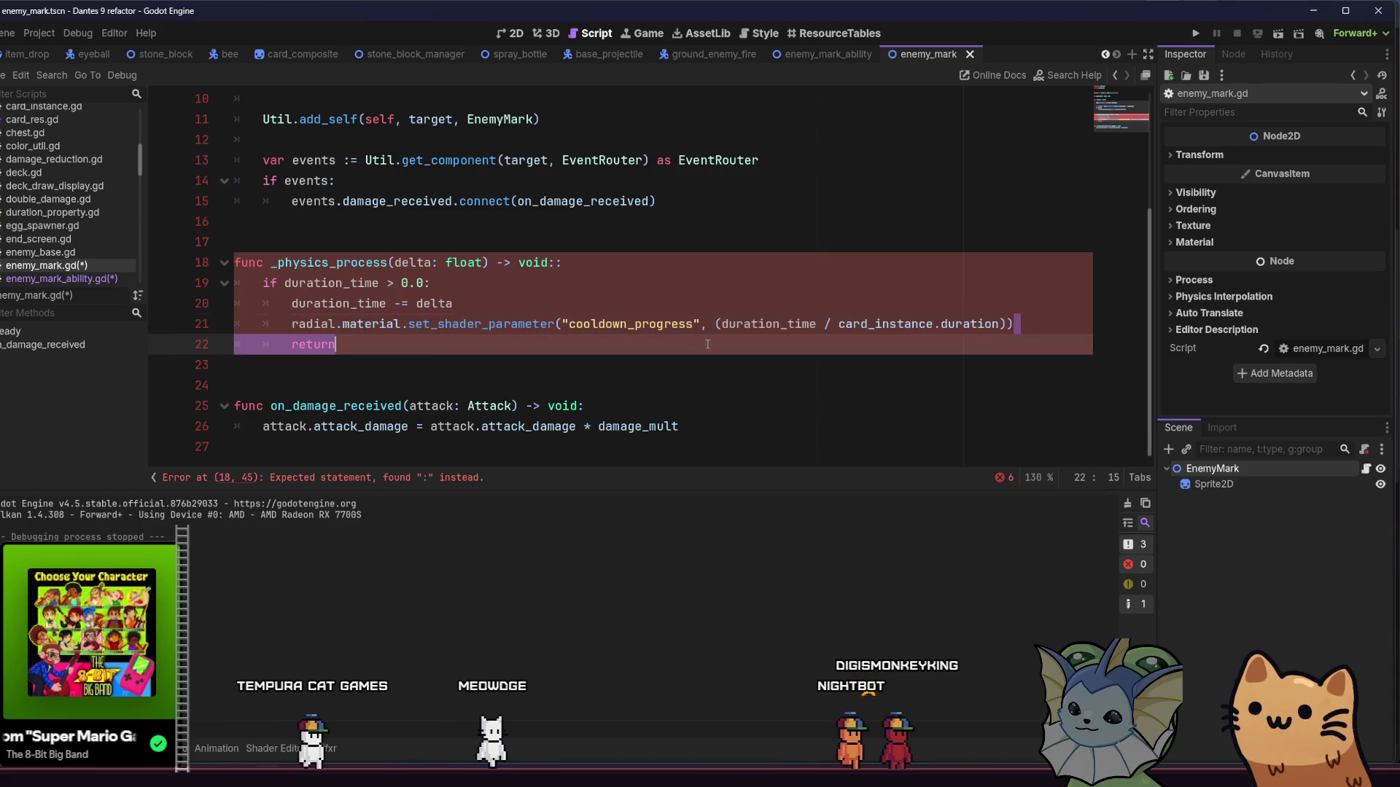
pyautogui.moveTo(1017, 324); pyautogui.dragTo(240, 331)
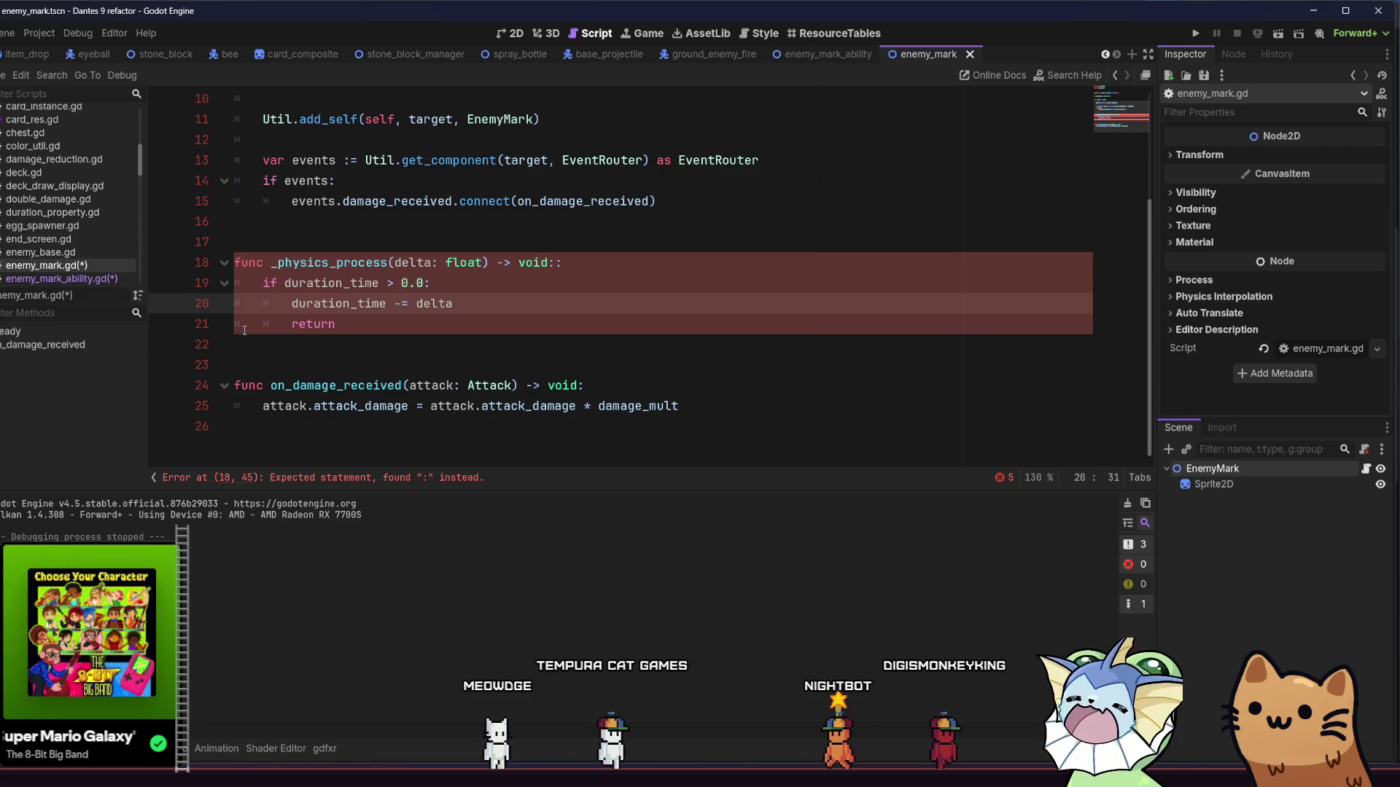
# Step: Declare a duration_time : float variable below damage_mult
pyautogui.press('Up')
pyautogui.press('Up')
pyautogui.press('Up')
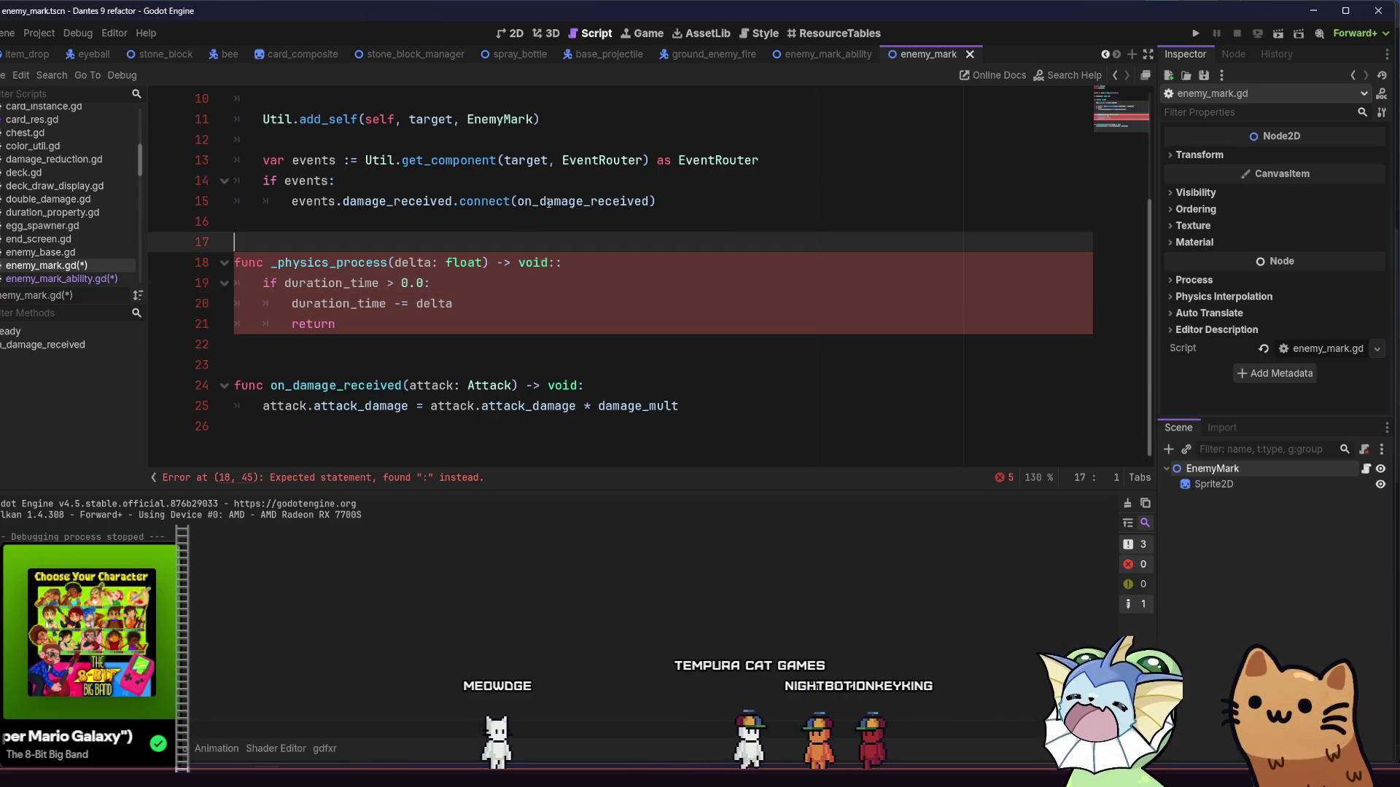
pyautogui.click(516, 241)
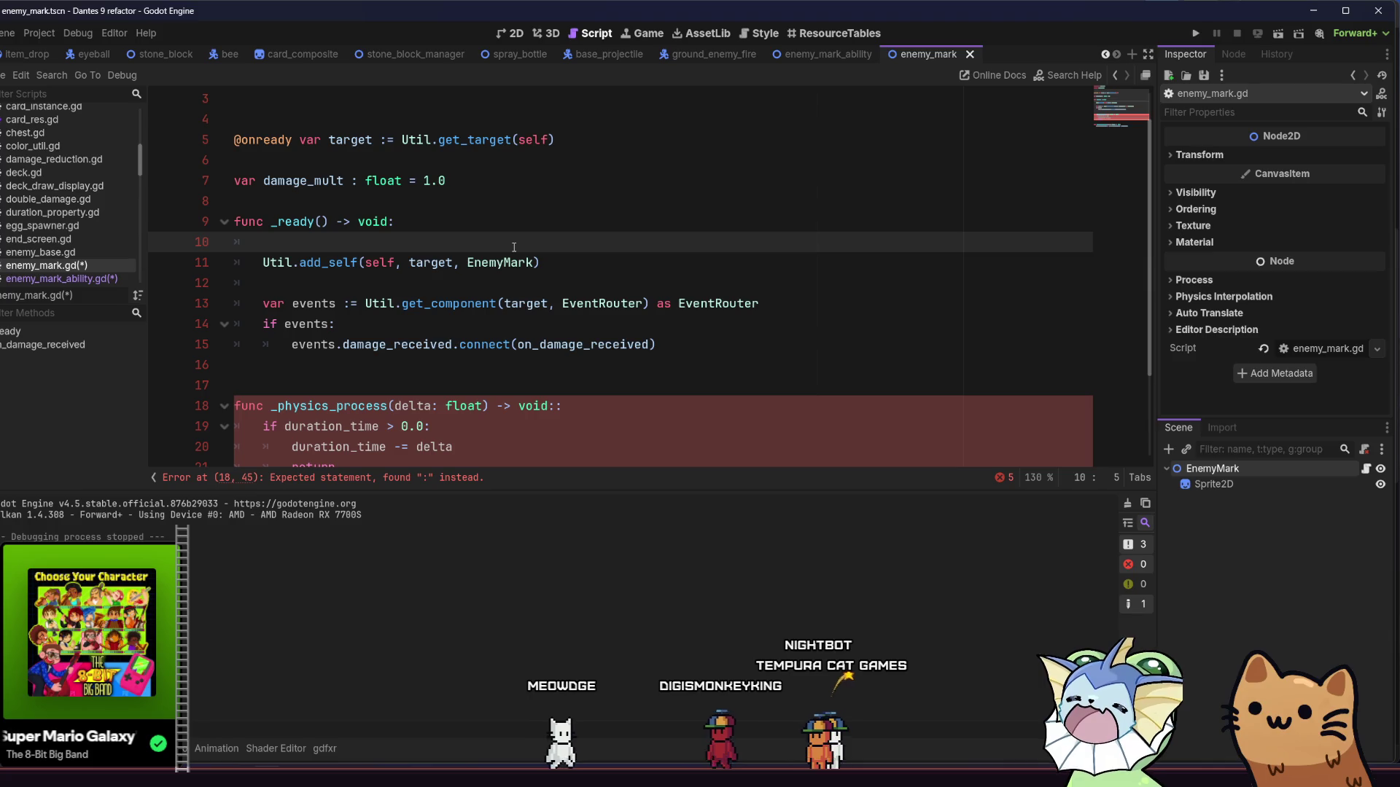
pyautogui.press('Return')
pyautogui.press('Up')
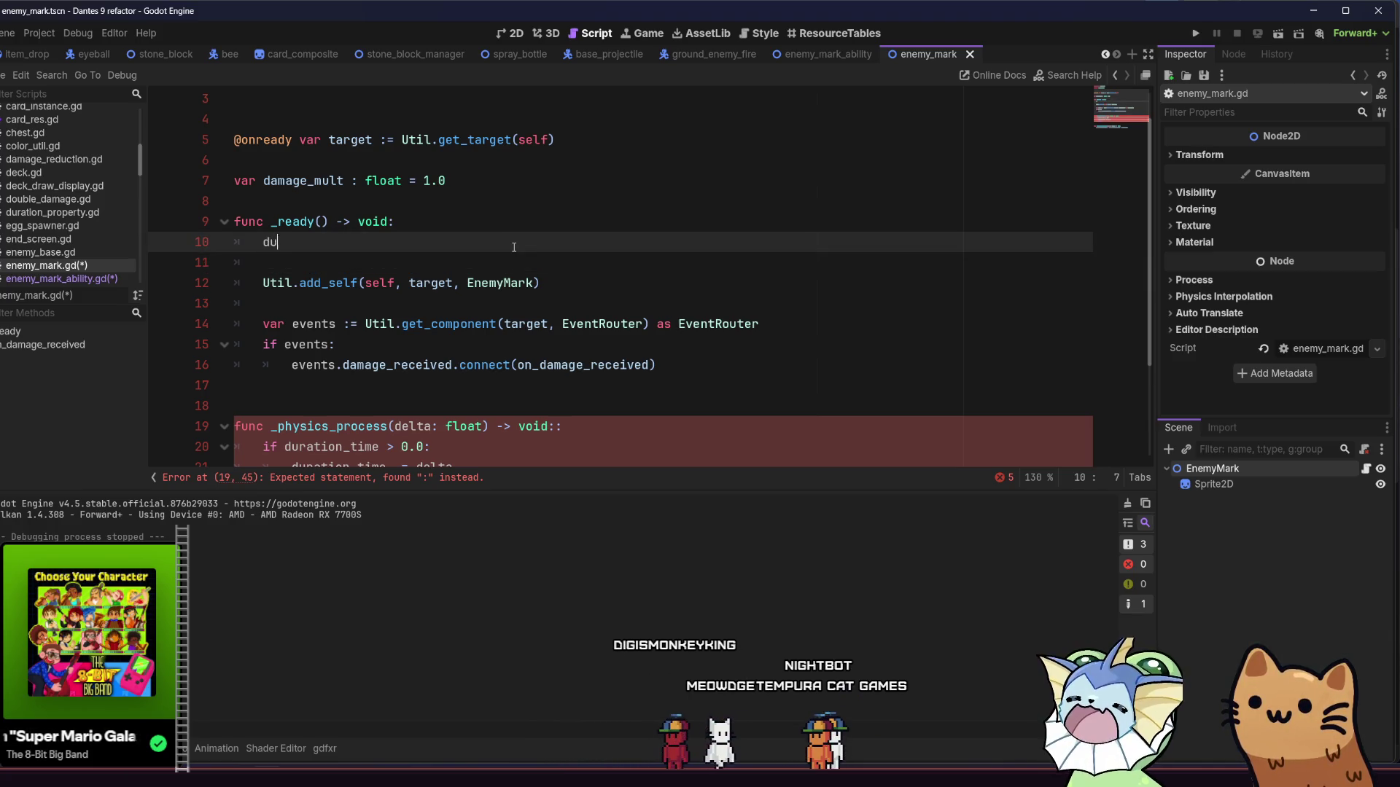
pyautogui.write('r')
pyautogui.click(528, 201)
pyautogui.click(544, 180)
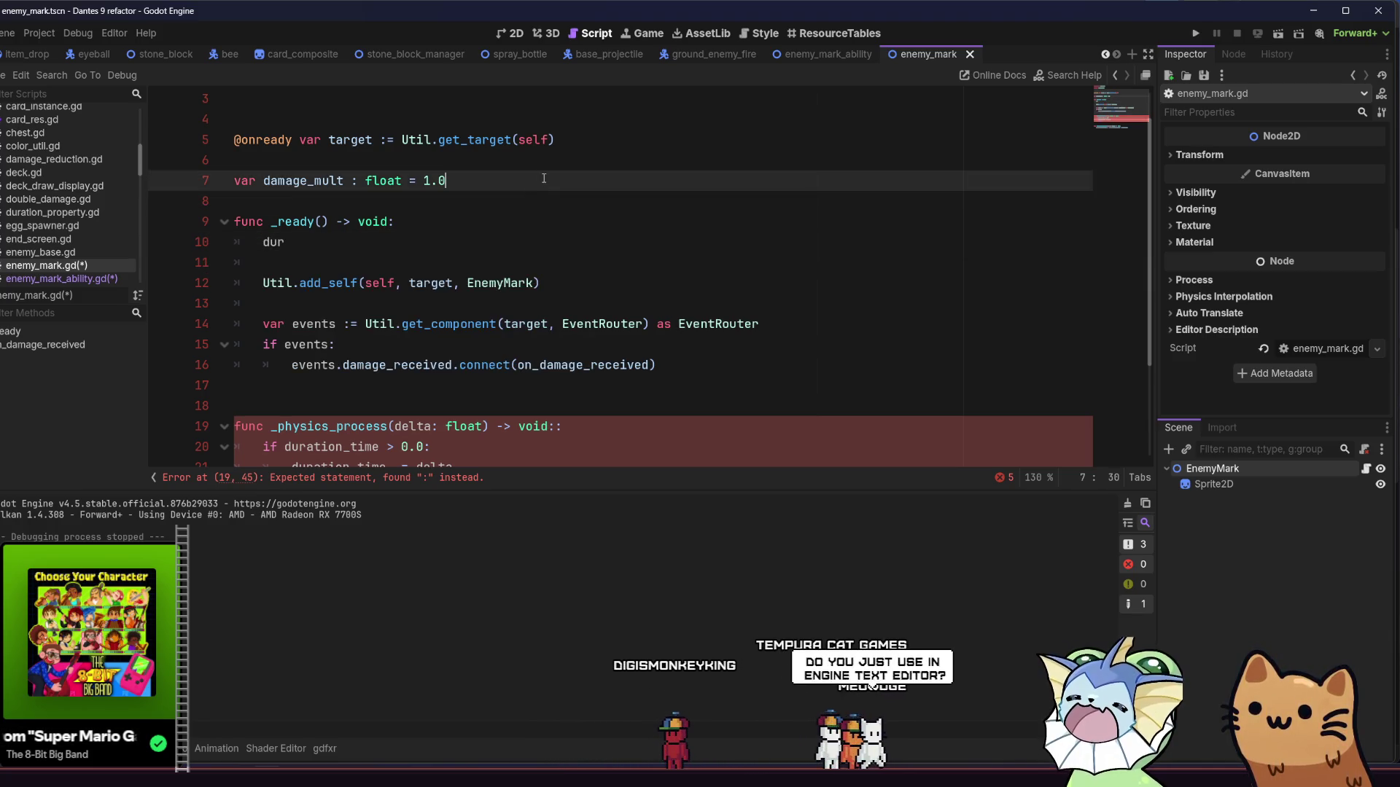
pyautogui.press('Return')
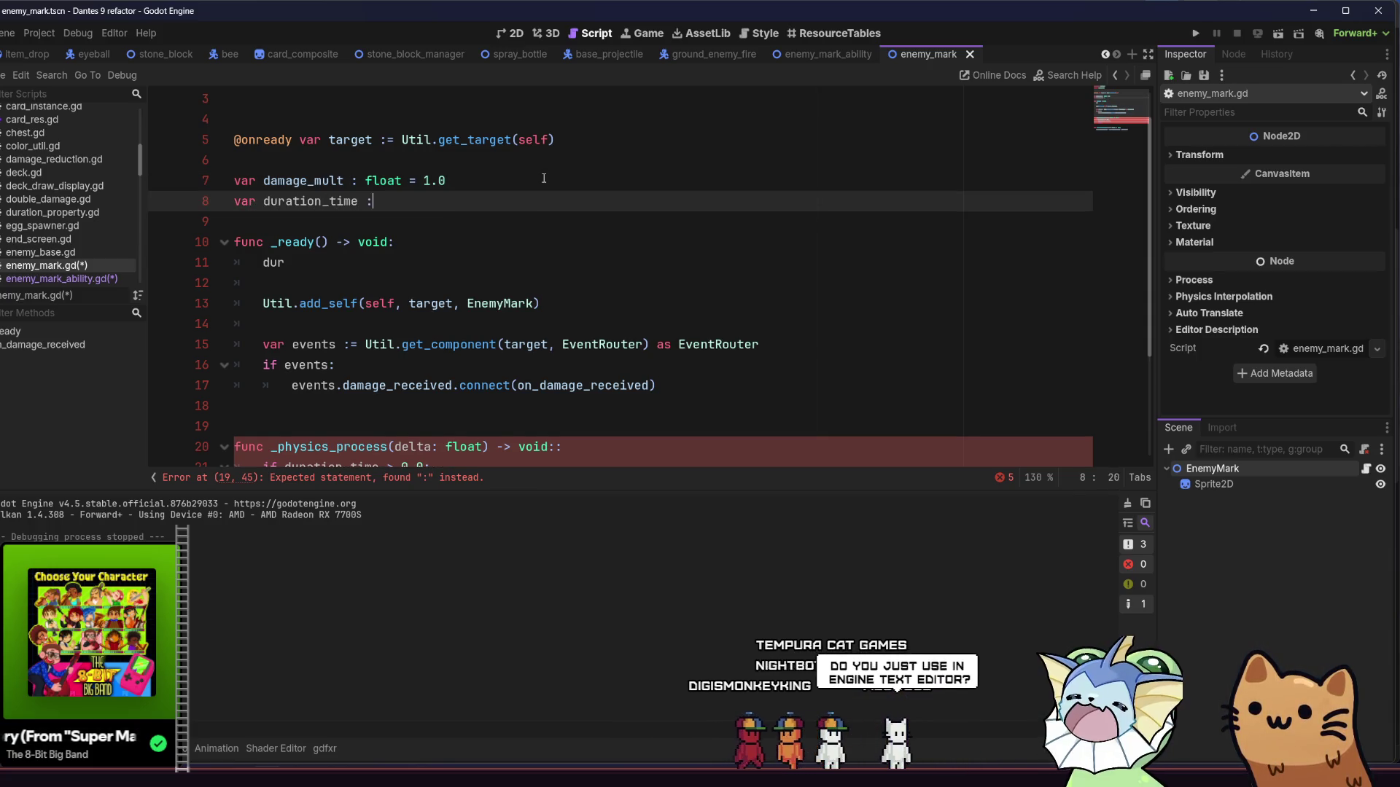
pyautogui.press('BackSpace')
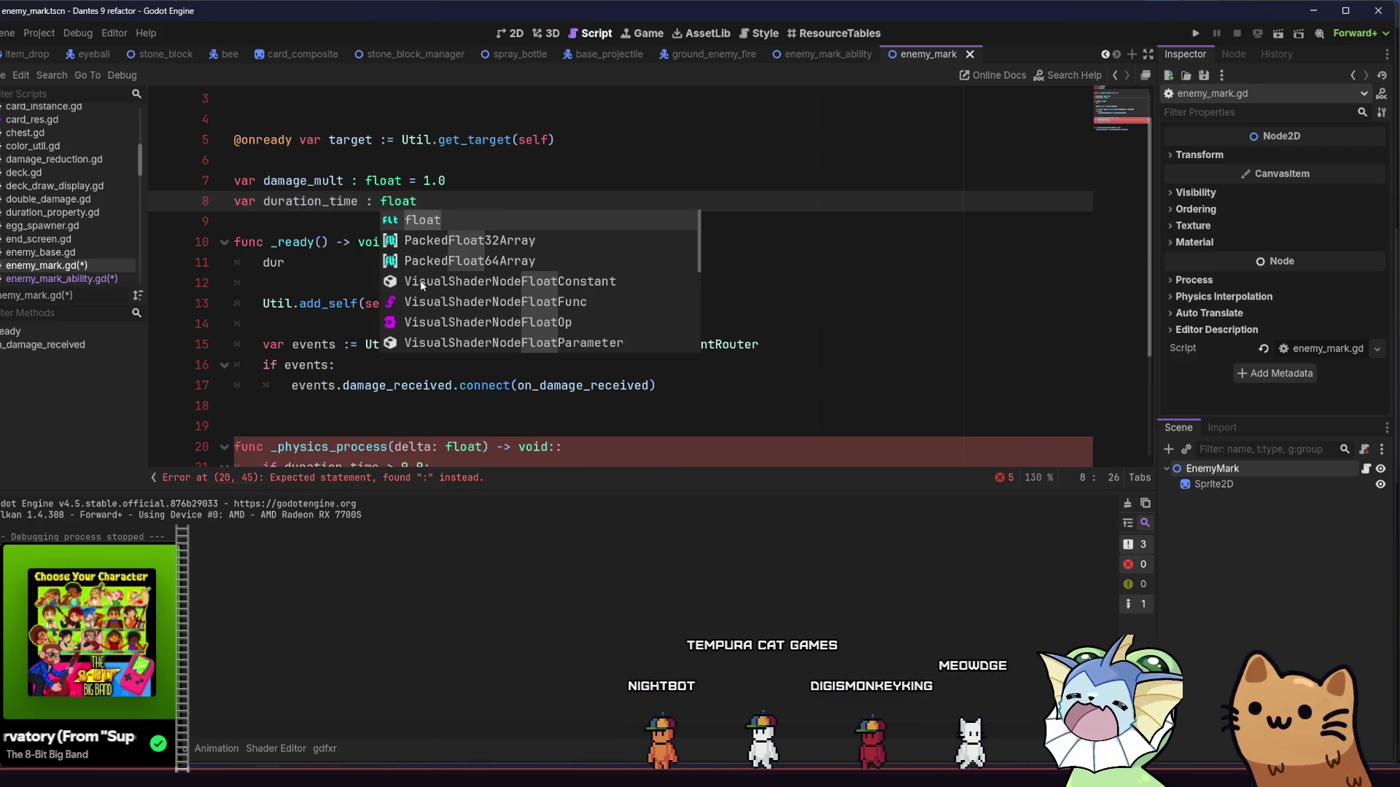
# Step: Assign duration_time = card_instance.duration at the start of _ready and save
pyautogui.click(317, 276)
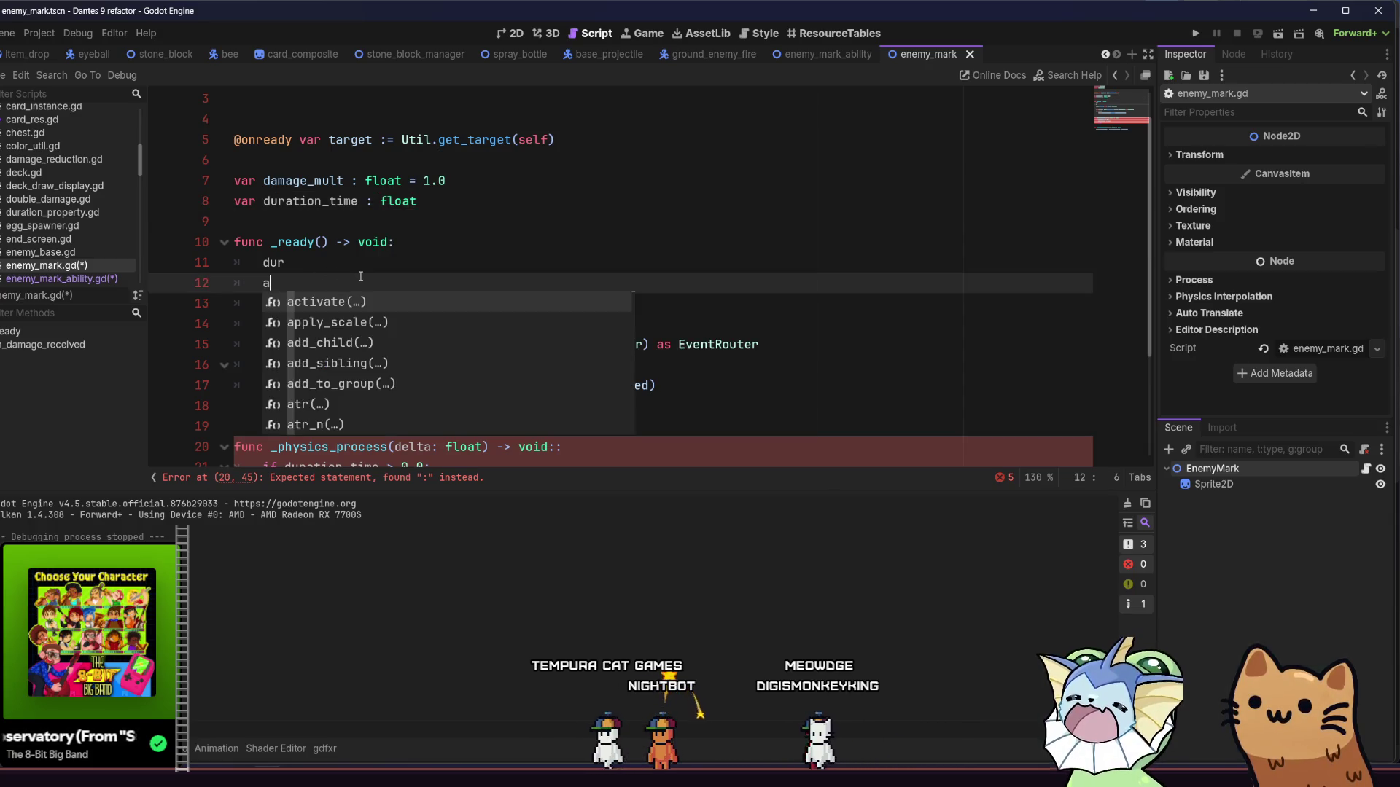
pyautogui.press('BackSpace')
pyautogui.press('BackSpace')
pyautogui.press('Return')
pyautogui.write('= card')
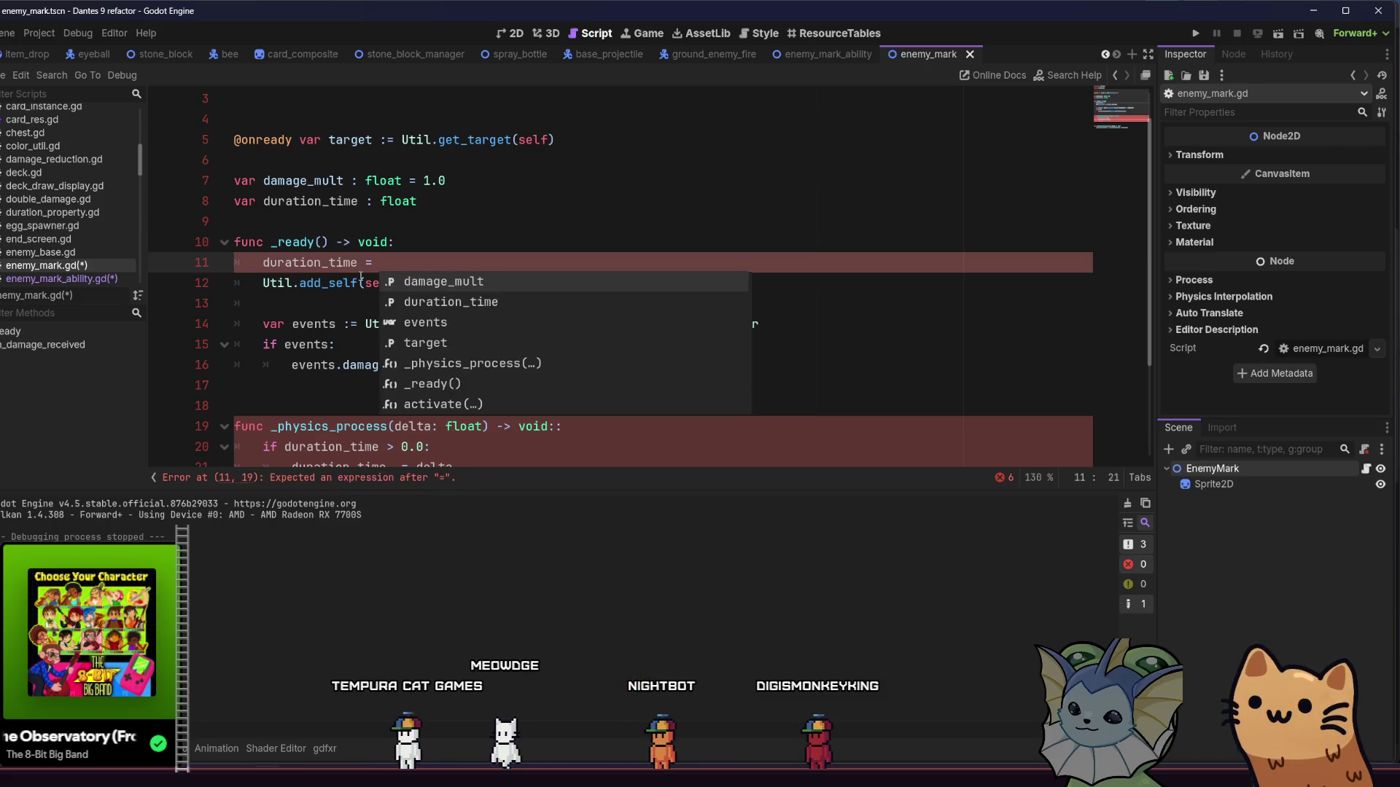
pyautogui.press('Return')
pyautogui.write('dur')
pyautogui.press('Return')
pyautogui.press('Return')
pyautogui.hotkey('ctrl', 's')
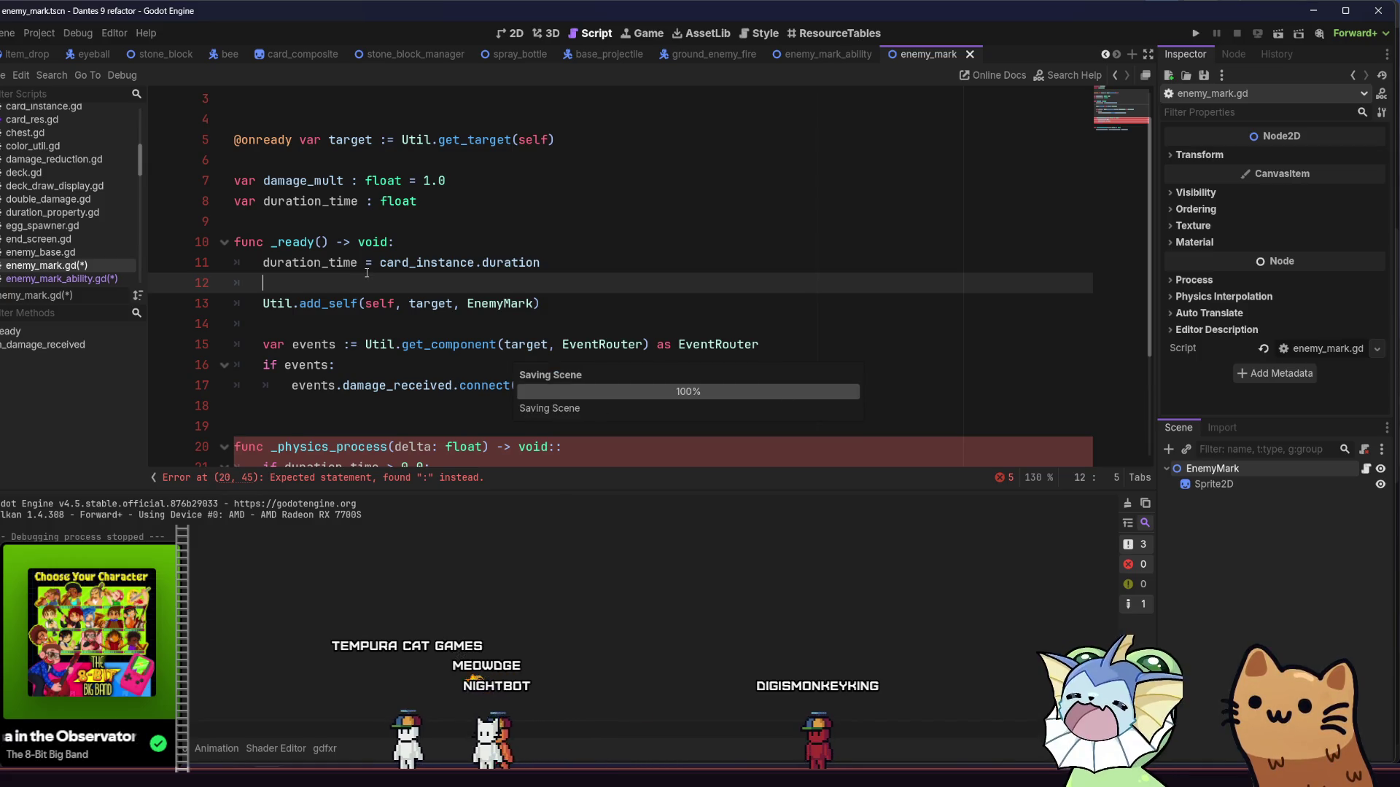
# Step: Delete the stray colon after void on line 20 of enemy_mark.gd
pyautogui.scroll(-2, 436, 313)
pyautogui.scroll(-1, 436, 314)
pyautogui.click(407, 337)
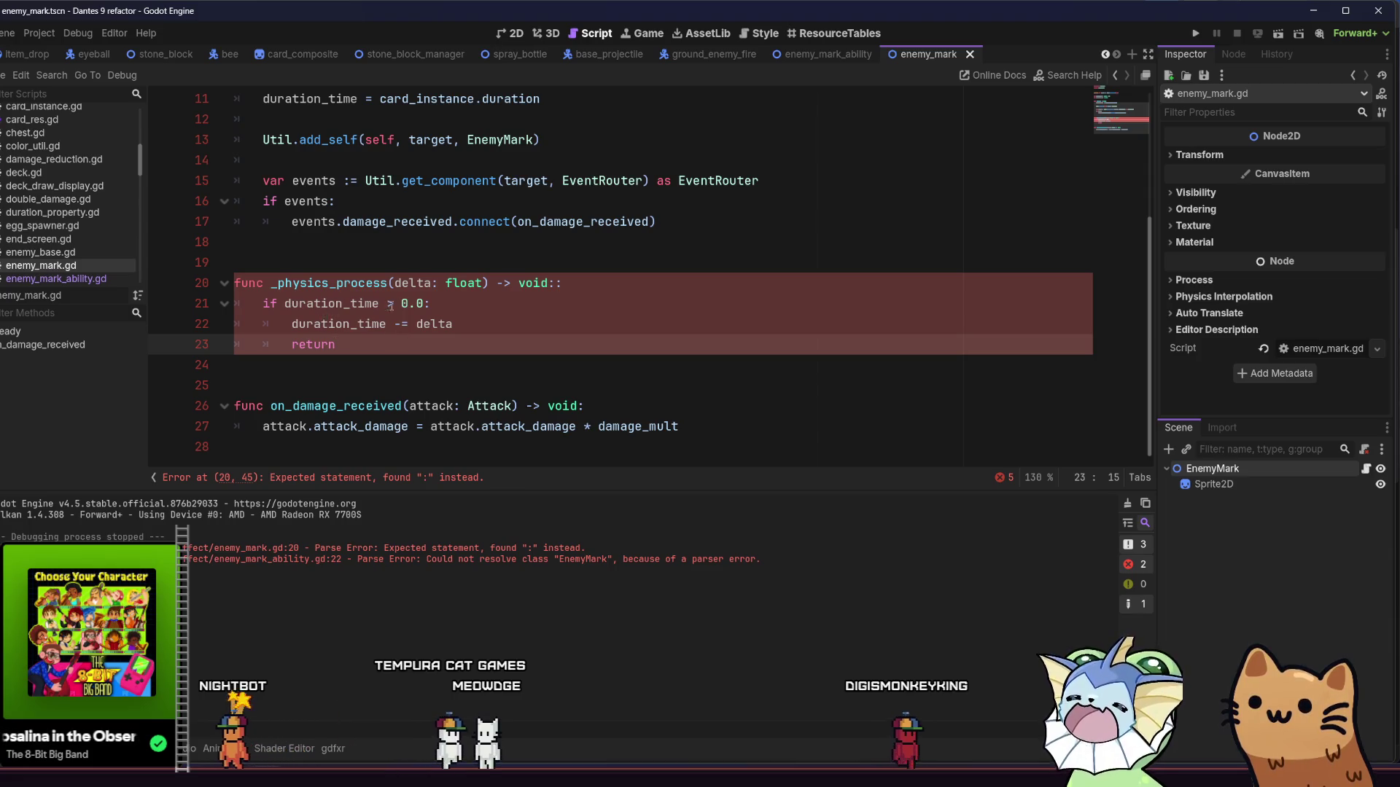
pyautogui.click(439, 307)
pyautogui.click(551, 284)
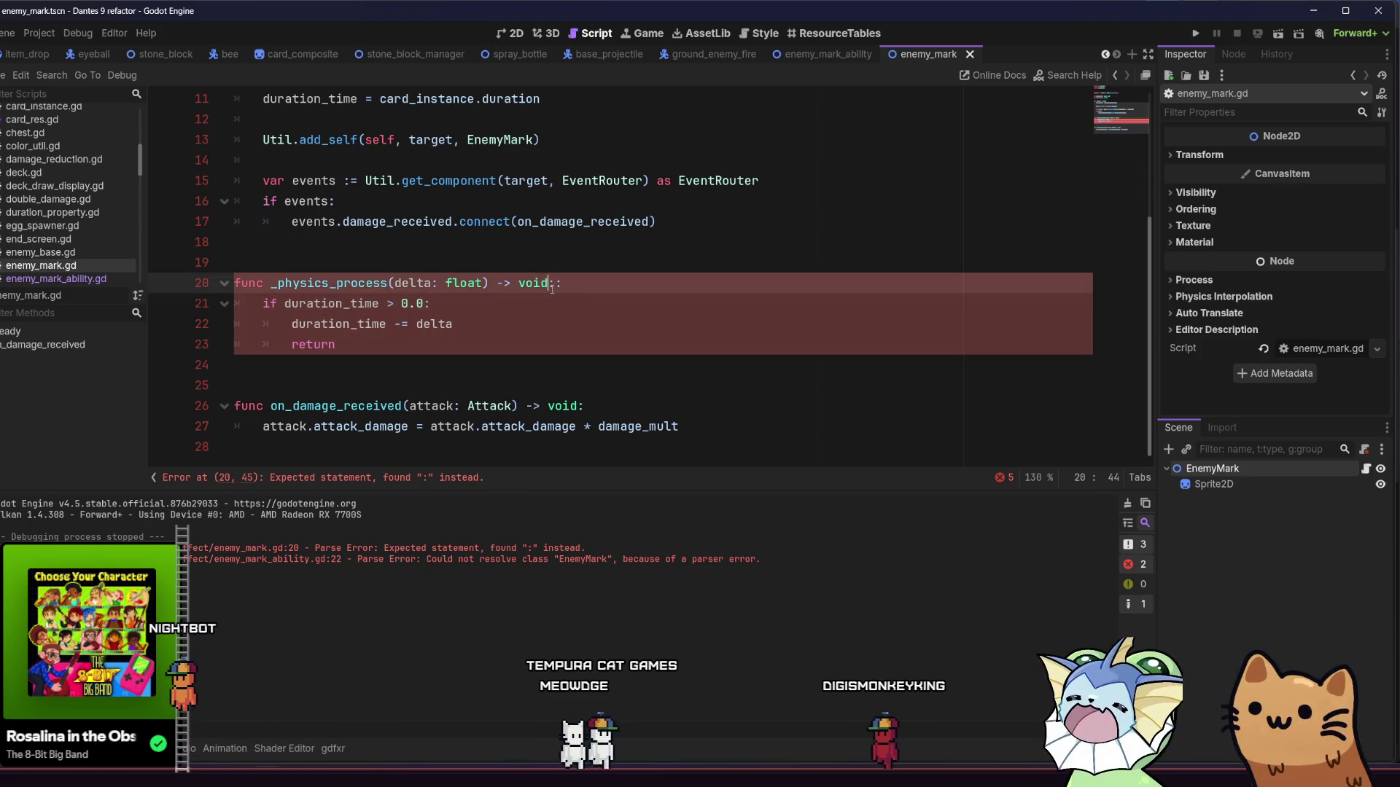
pyautogui.press('Delete')
# Step: Add queue_free() after the duration check in _physics_process and save the script
pyautogui.click(436, 350)
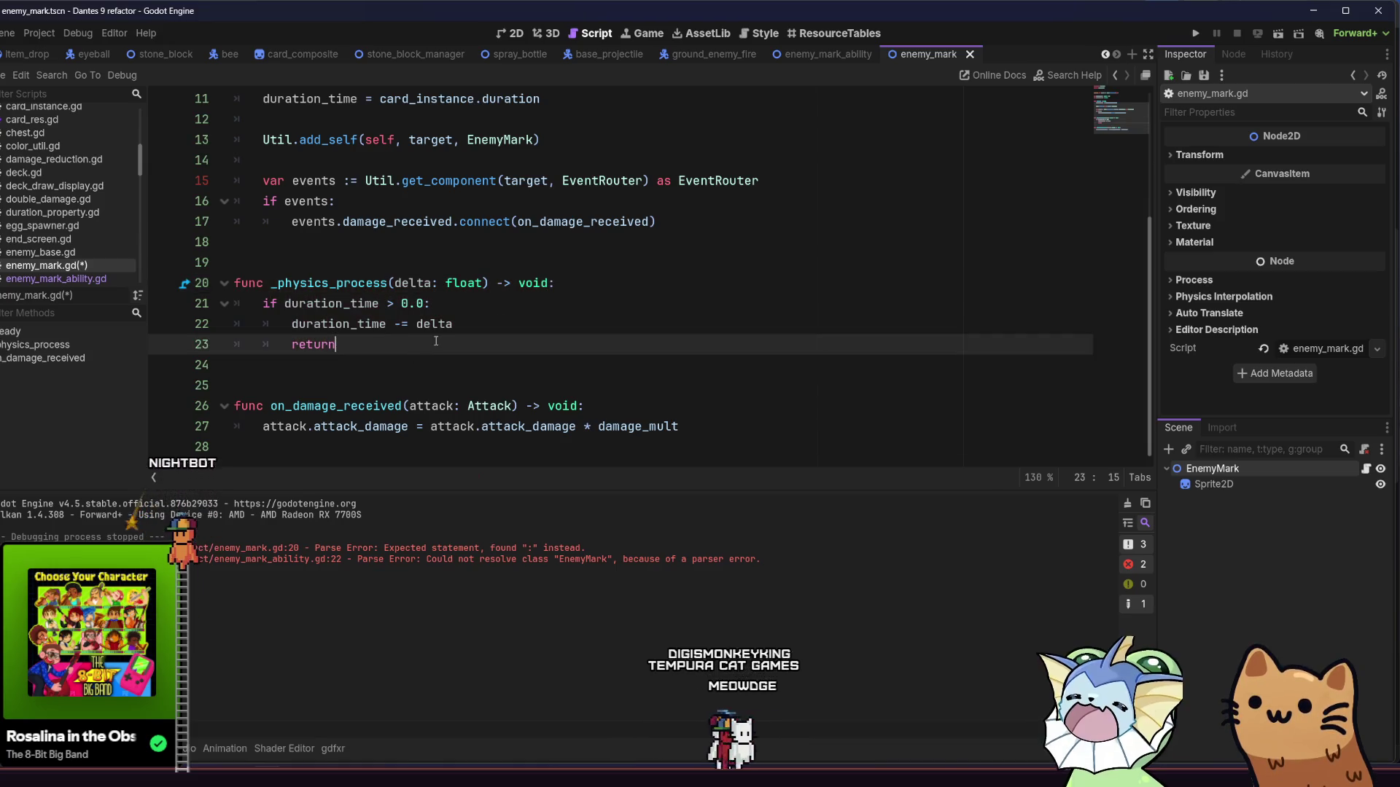
pyautogui.press('Return')
pyautogui.write('q')
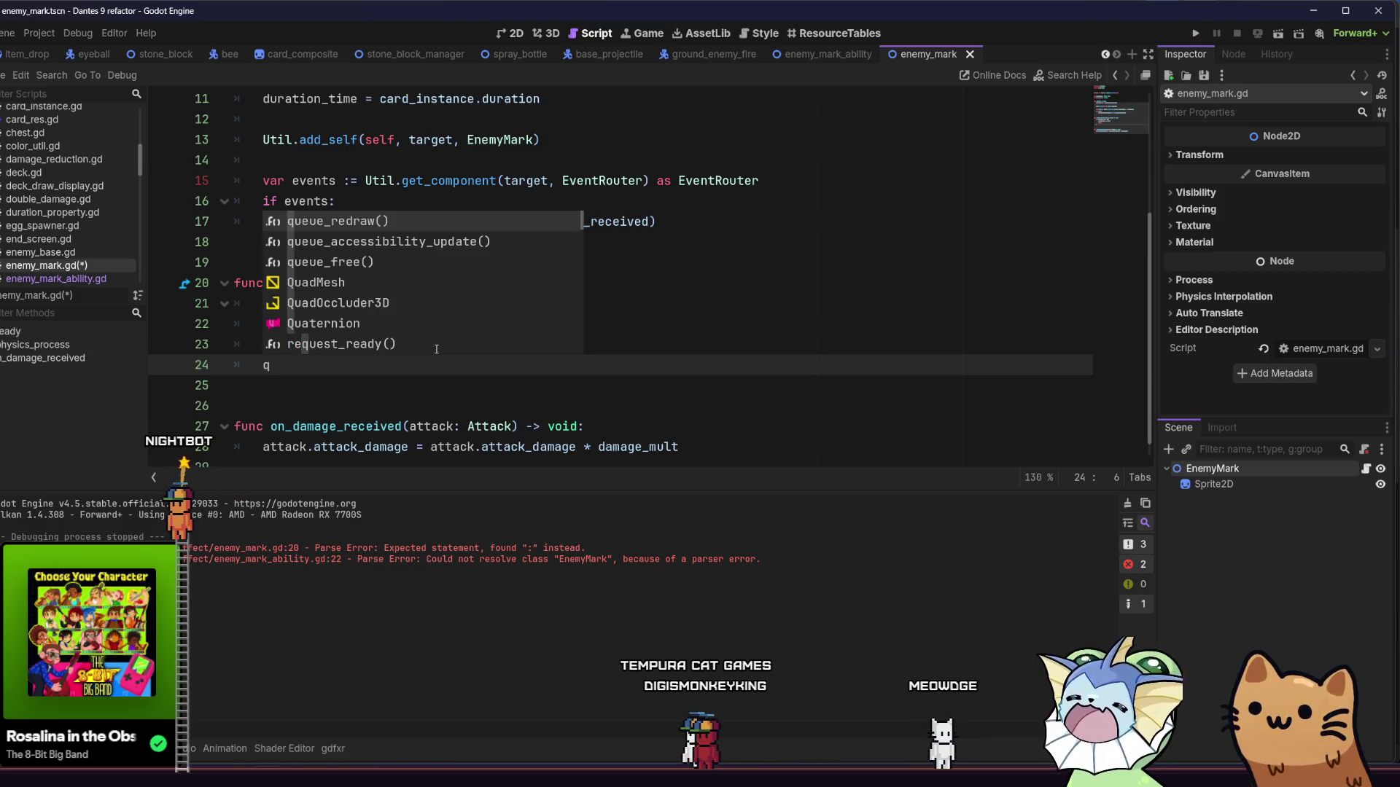
pyautogui.press('Down')
pyautogui.press('Down')
pyautogui.press('Return')
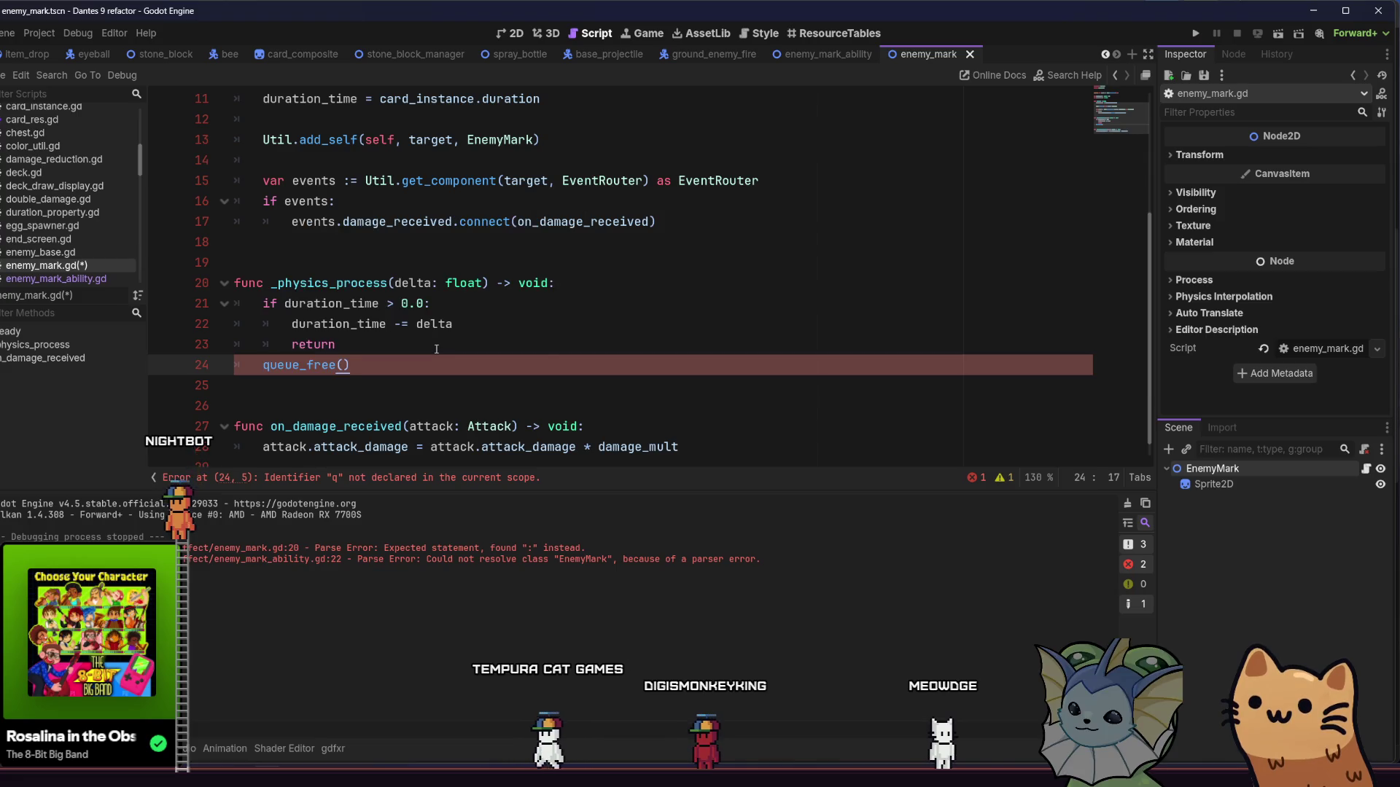
pyautogui.hotkey('ctrl', 's')
pyautogui.click(436, 349)
pyautogui.scroll(-1, 478, 358)
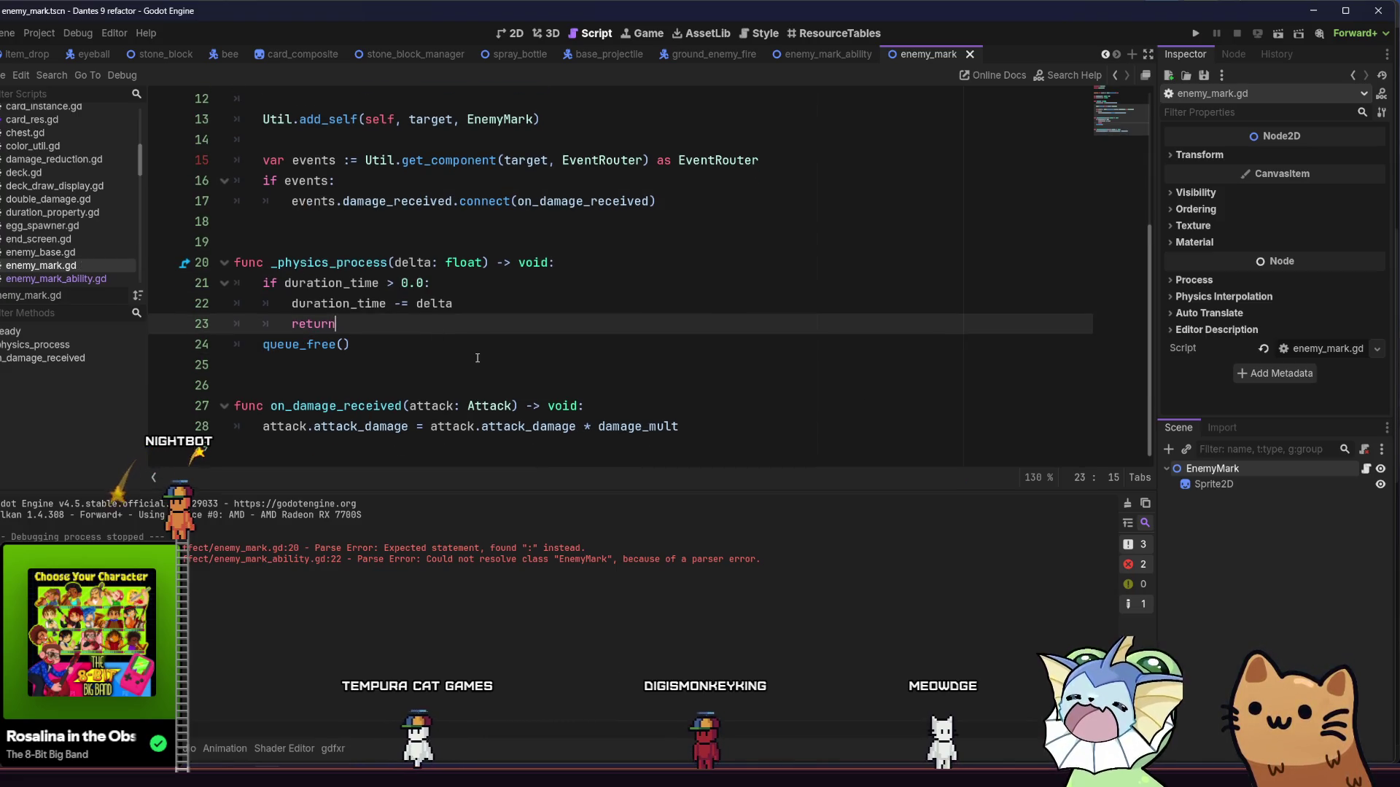
pyautogui.scroll(3, 477, 358)
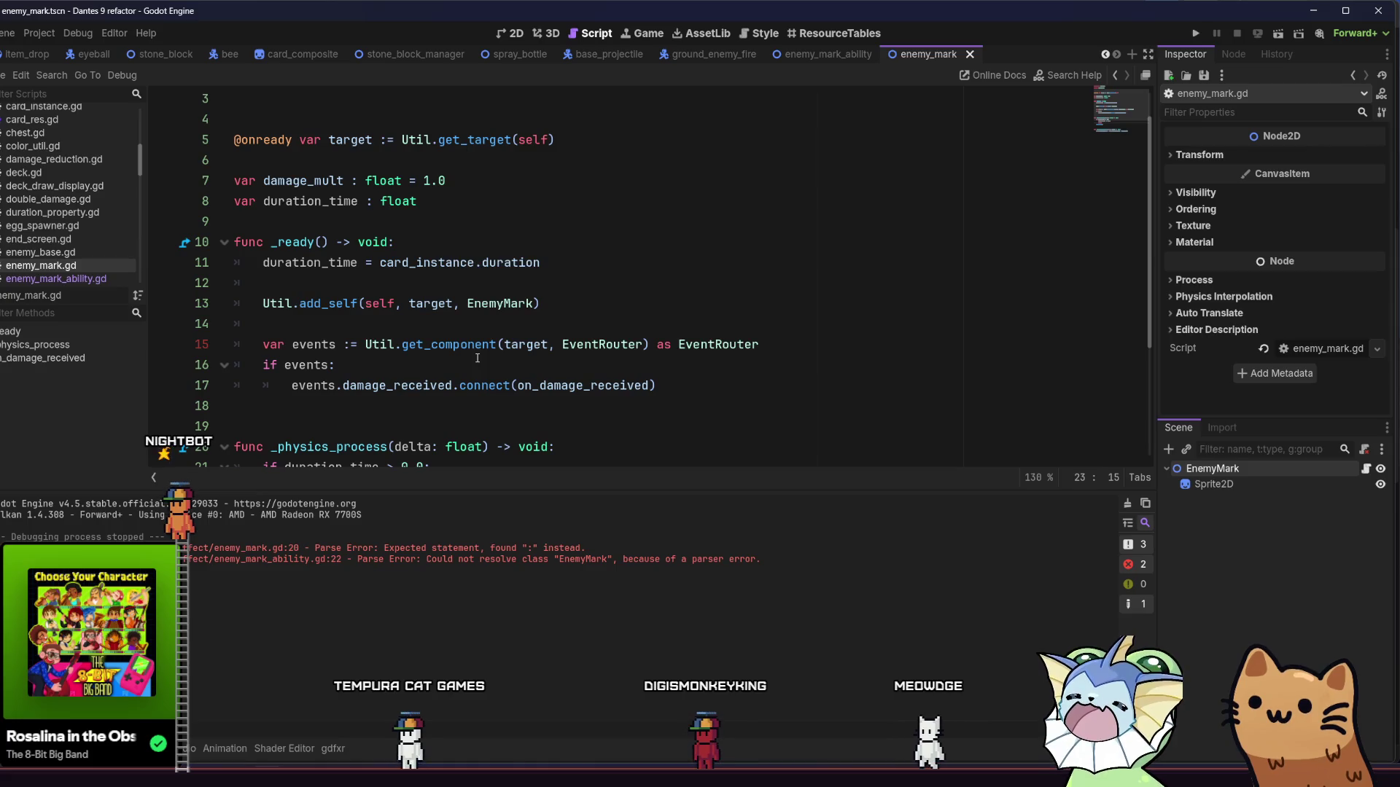
pyautogui.scroll(1, 477, 358)
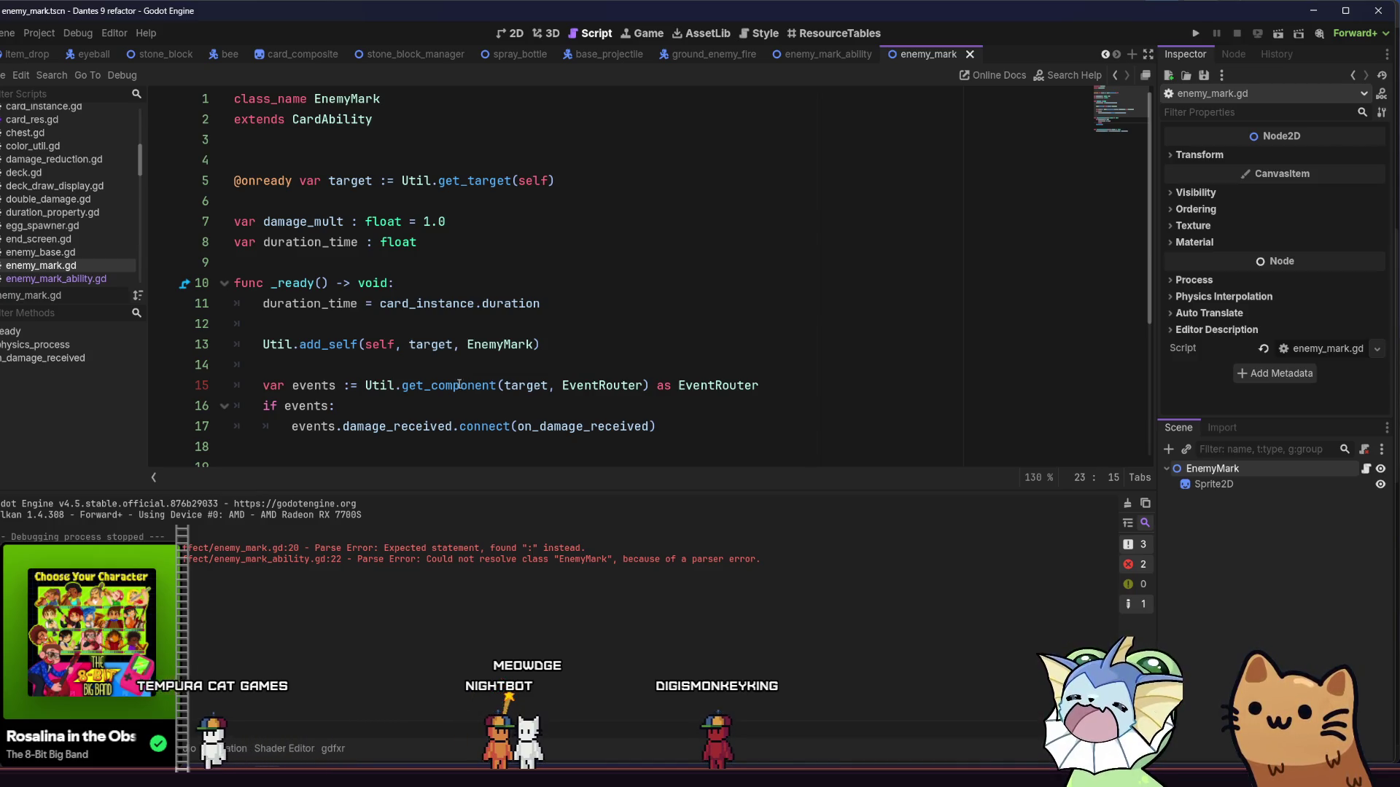
pyautogui.moveTo(460, 384)
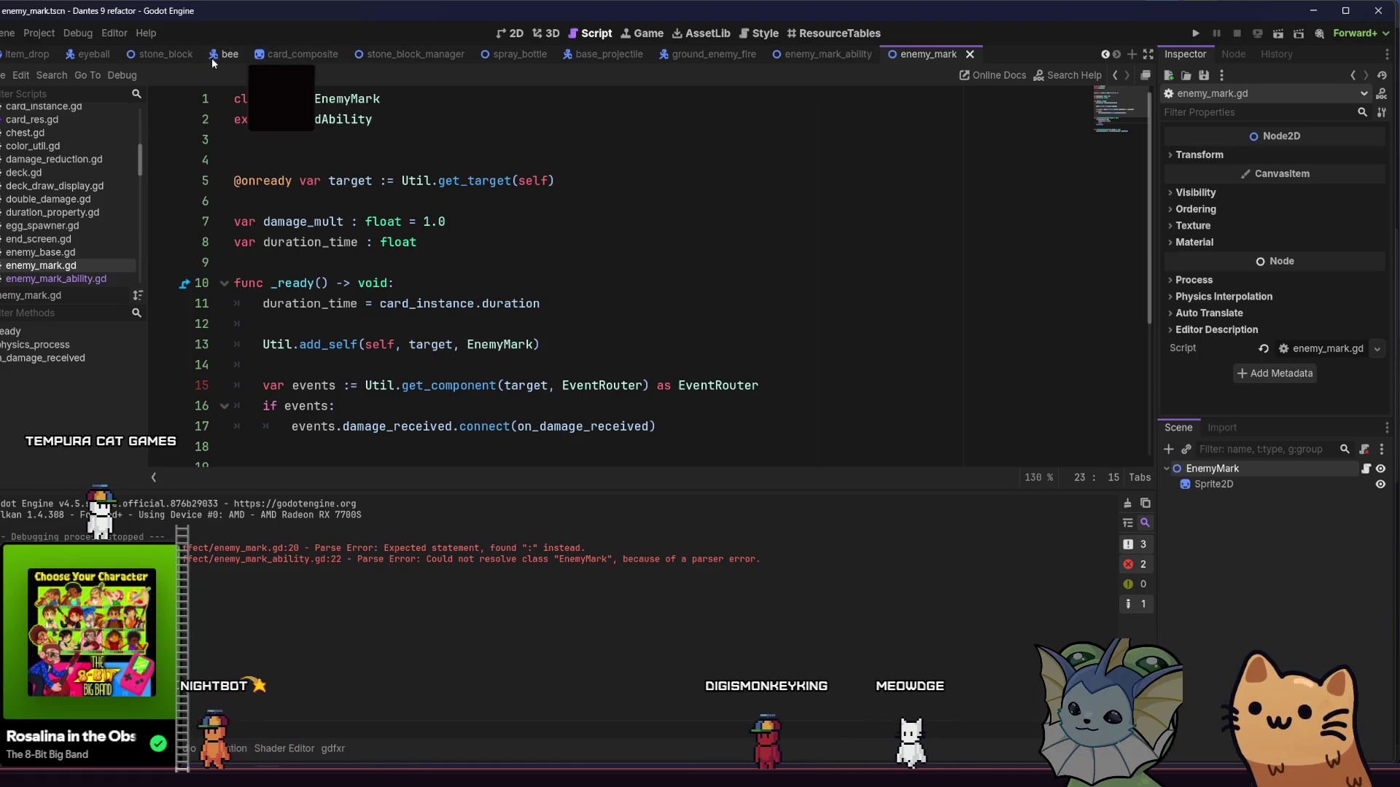
# Step: Read through the StoneBlock script and stone_block_manager, then return to the enemy_mark scene
pyautogui.click(164, 55)
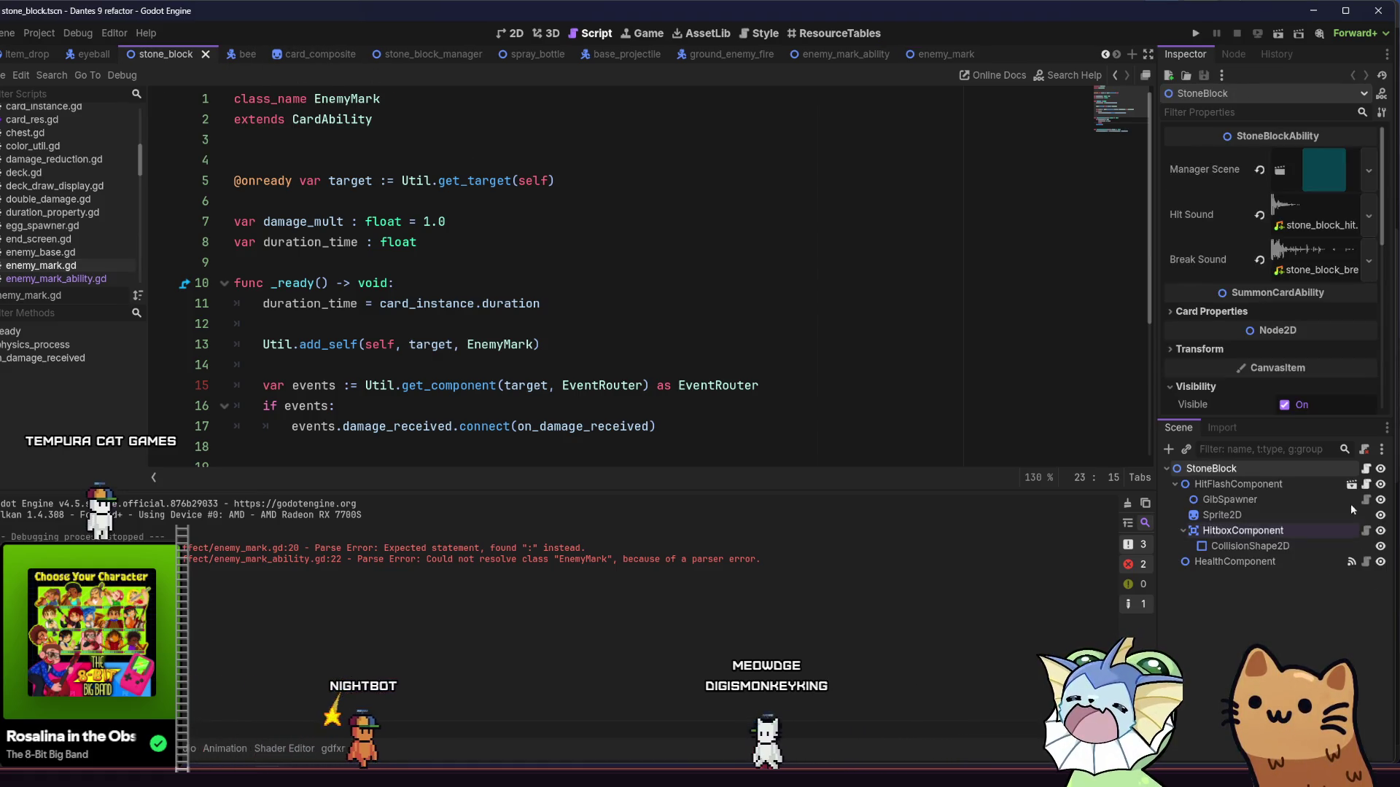
pyautogui.click(1365, 469)
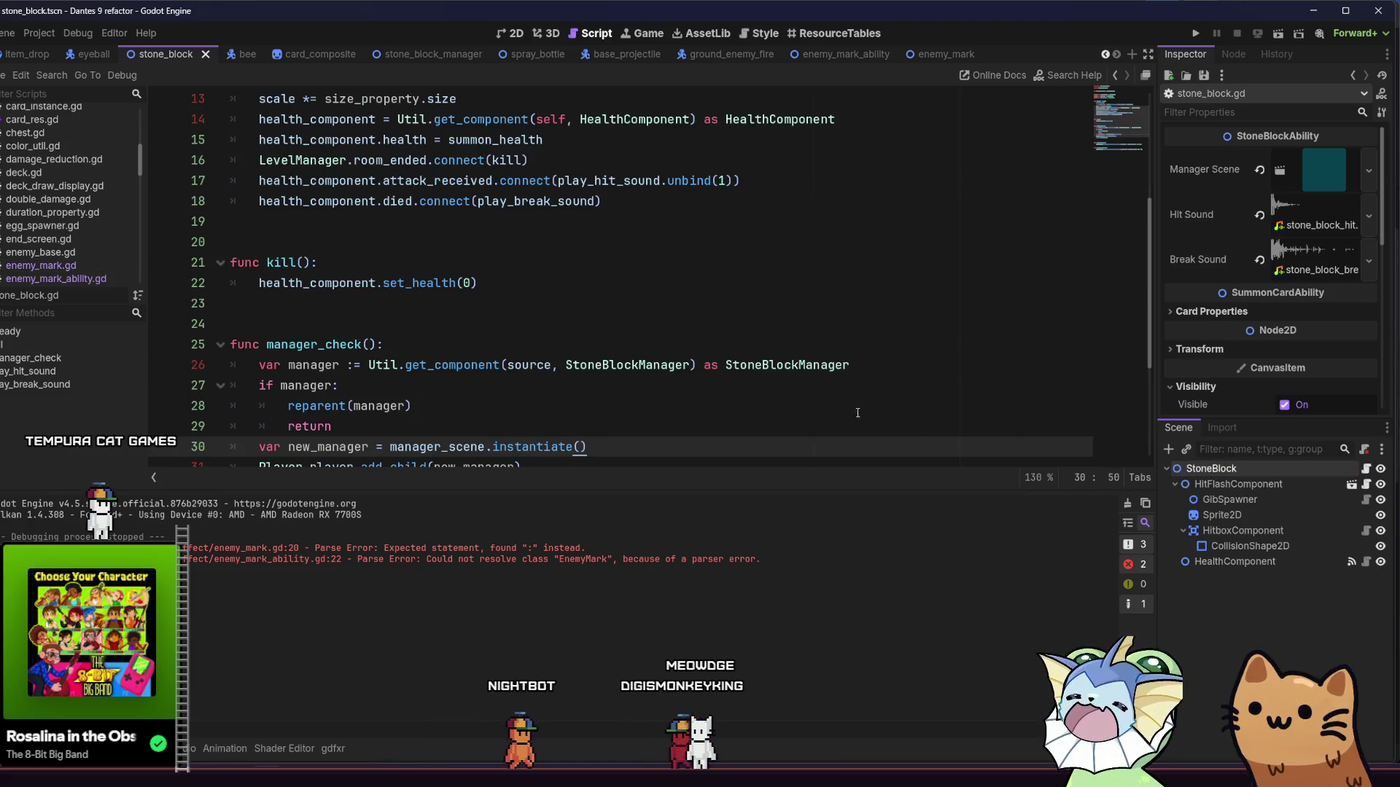
pyautogui.scroll(-3, 824, 396)
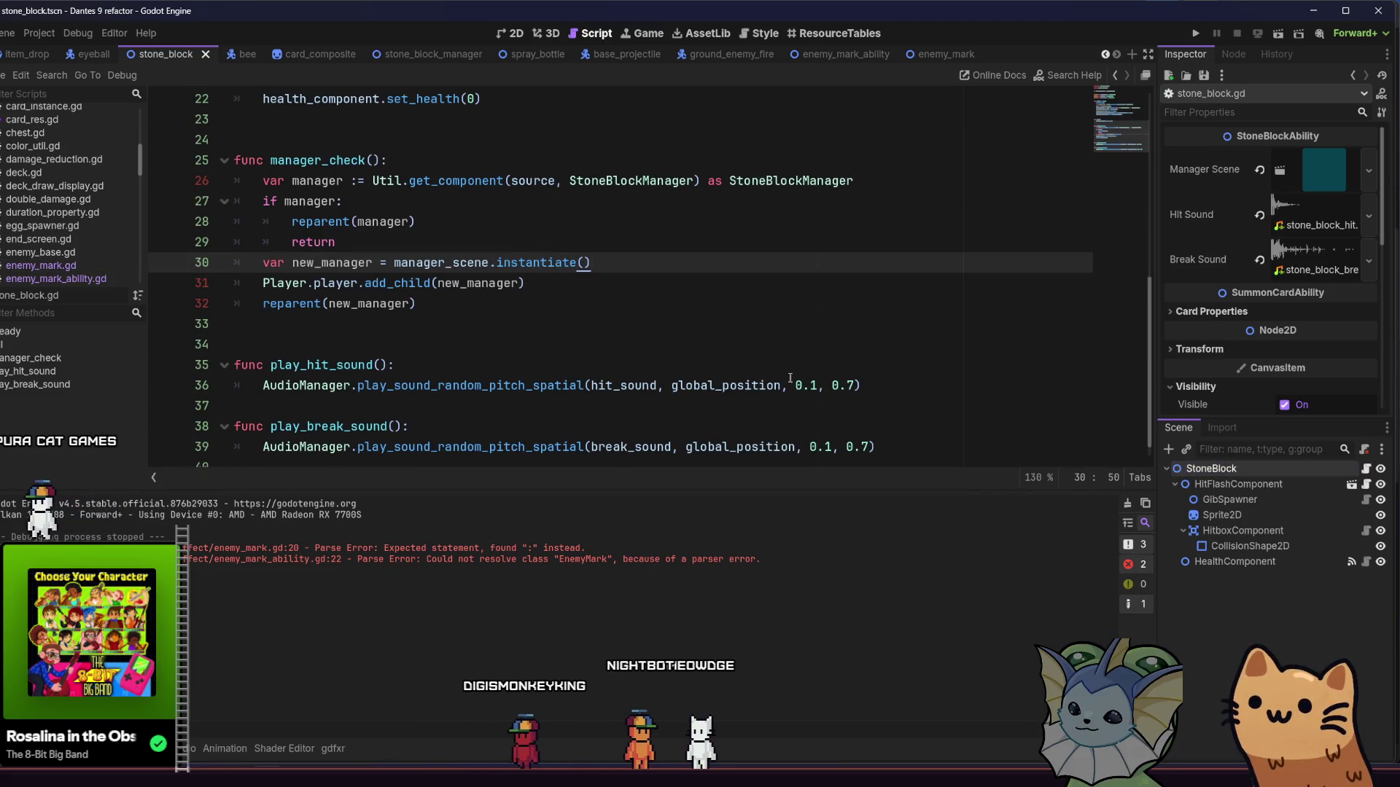
pyautogui.click(433, 57)
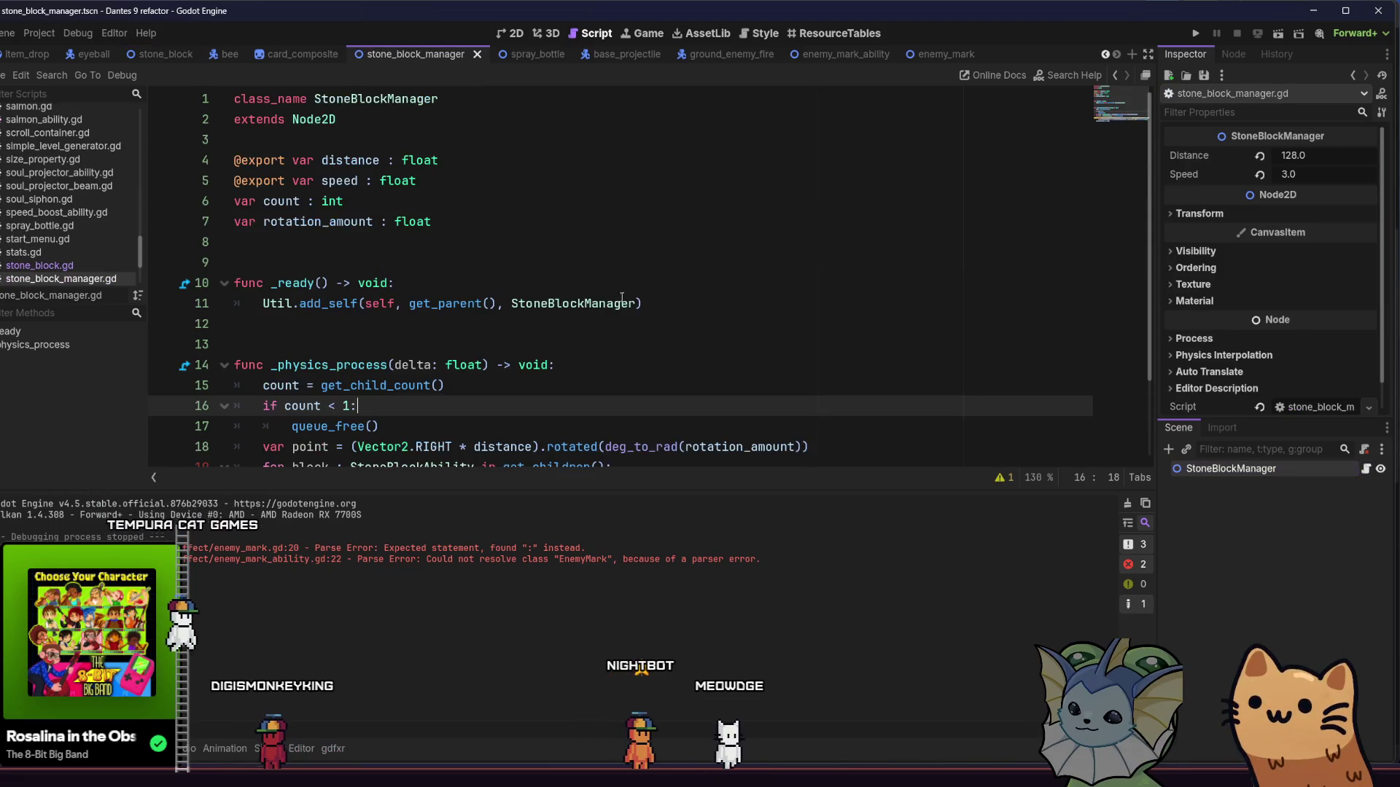
pyautogui.scroll(-2, 635, 301)
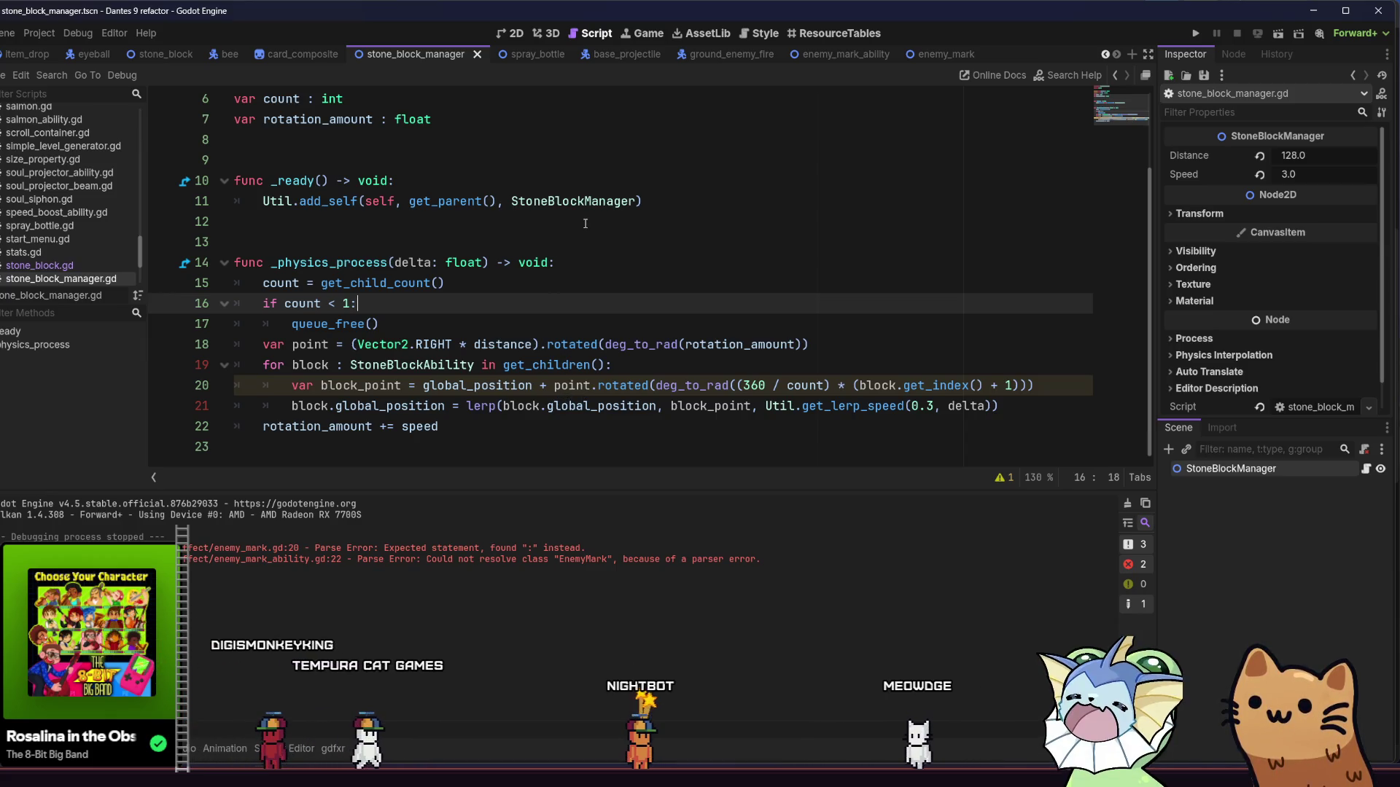
pyautogui.scroll(2, 586, 229)
pyautogui.scroll(-2, 590, 246)
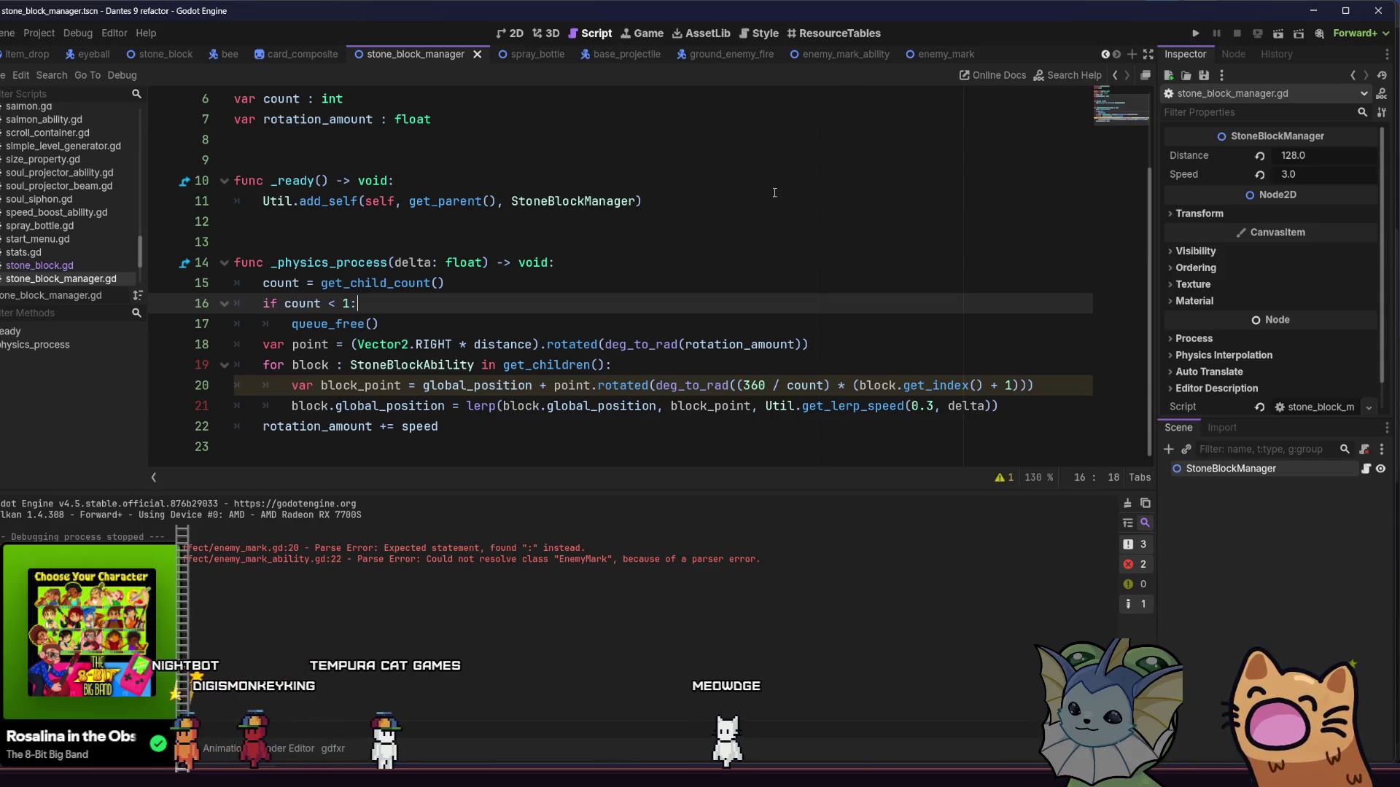
pyautogui.scroll(2, 724, 246)
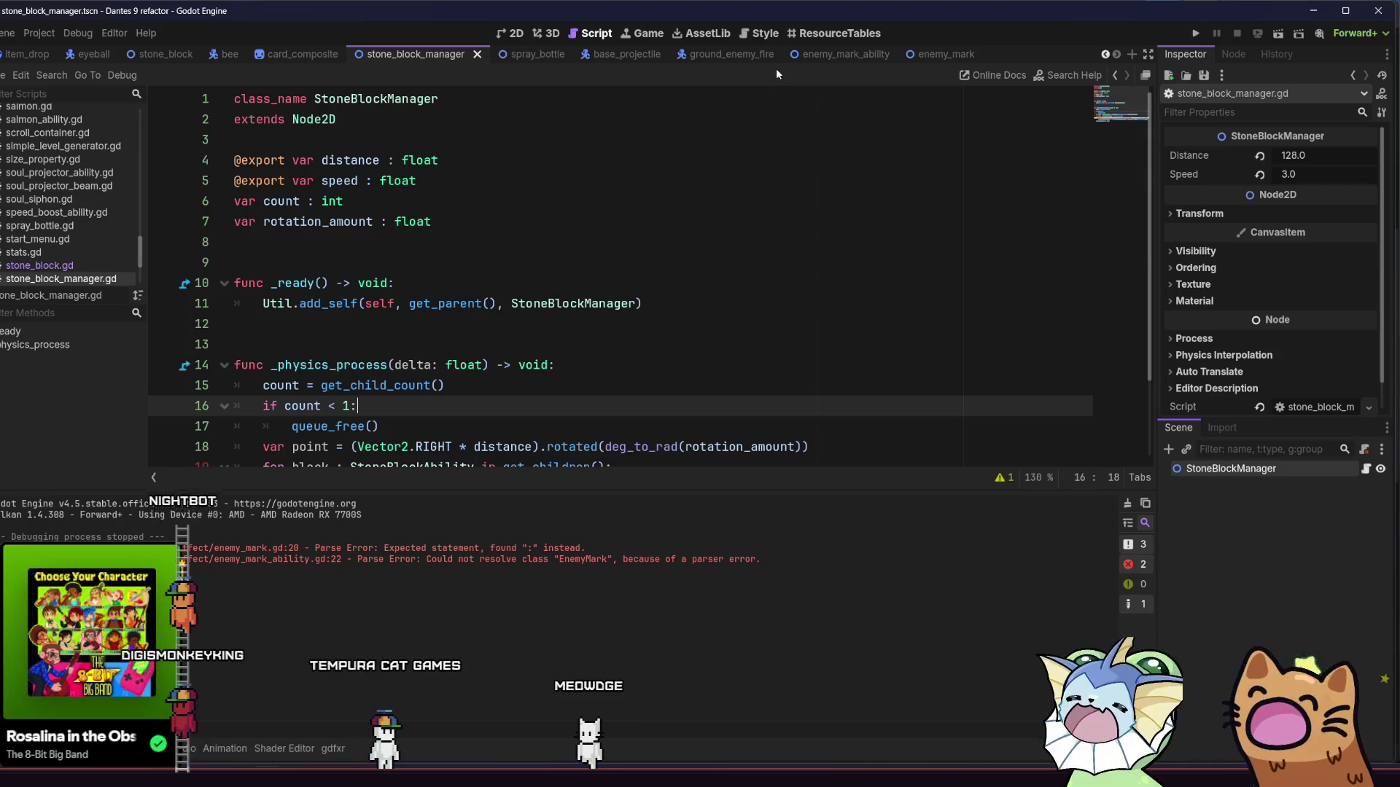
pyautogui.click(926, 54)
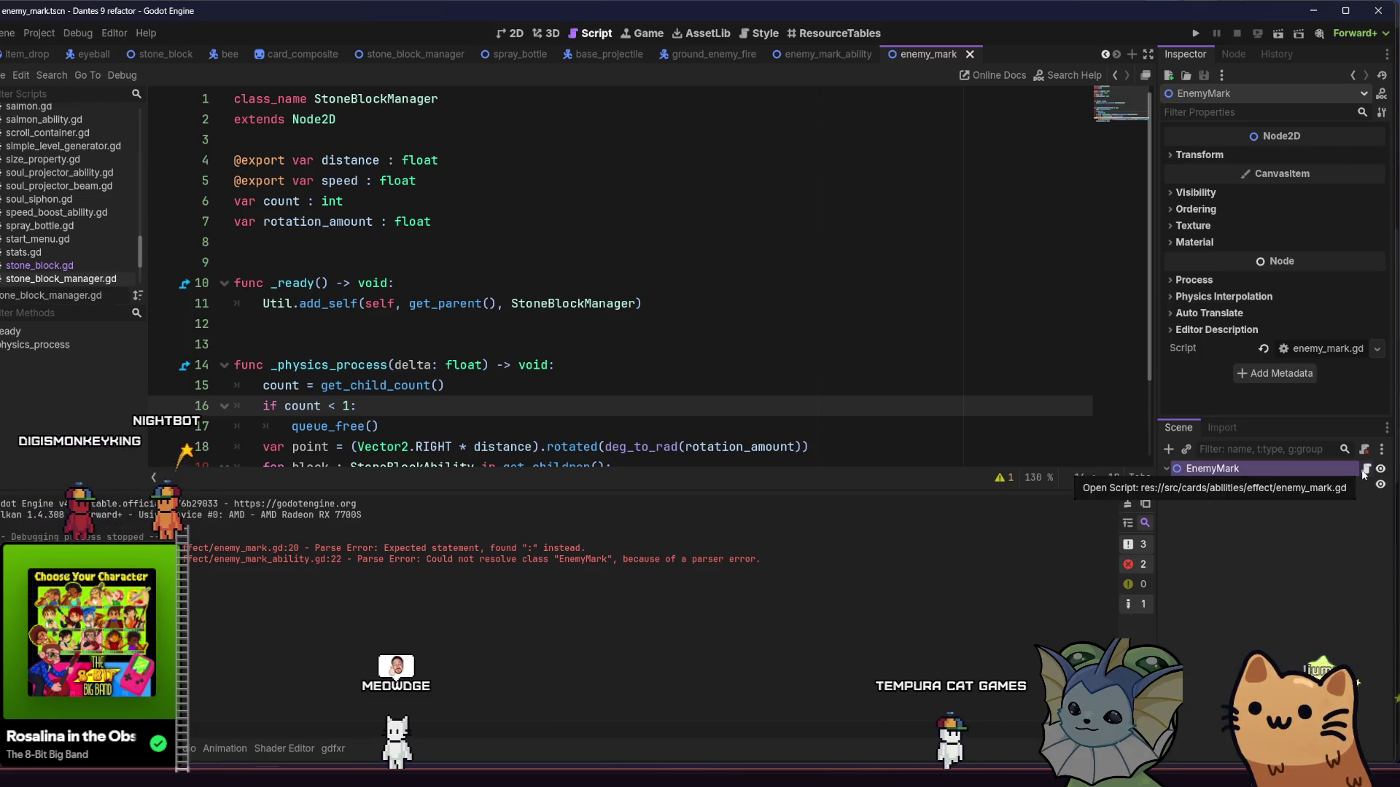
# Step: Review enemy_mark.gd from the EnemyMark node, then run the project to the title menu
pyautogui.click(1363, 473)
pyautogui.scroll(-4, 847, 328)
pyautogui.click(847, 328)
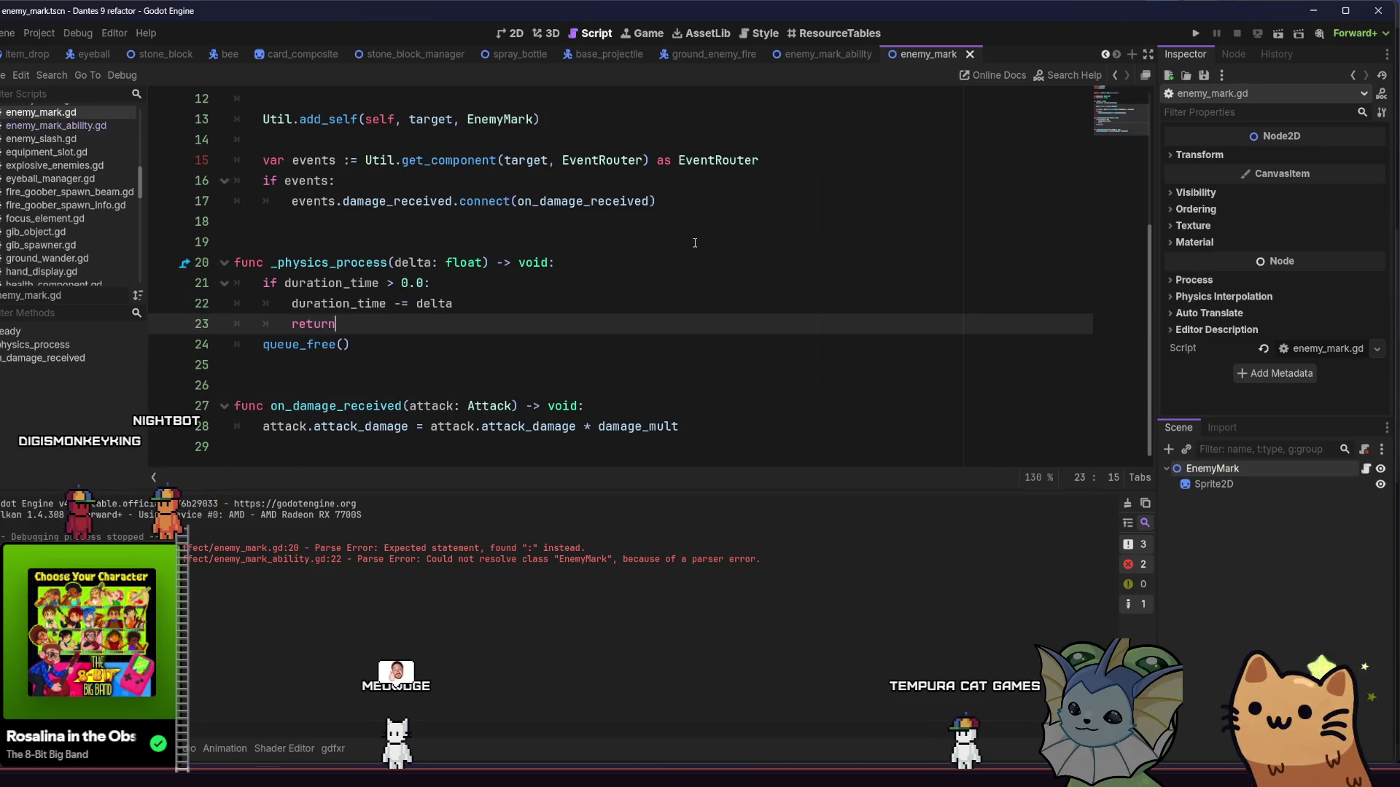
pyautogui.scroll(4, 848, 227)
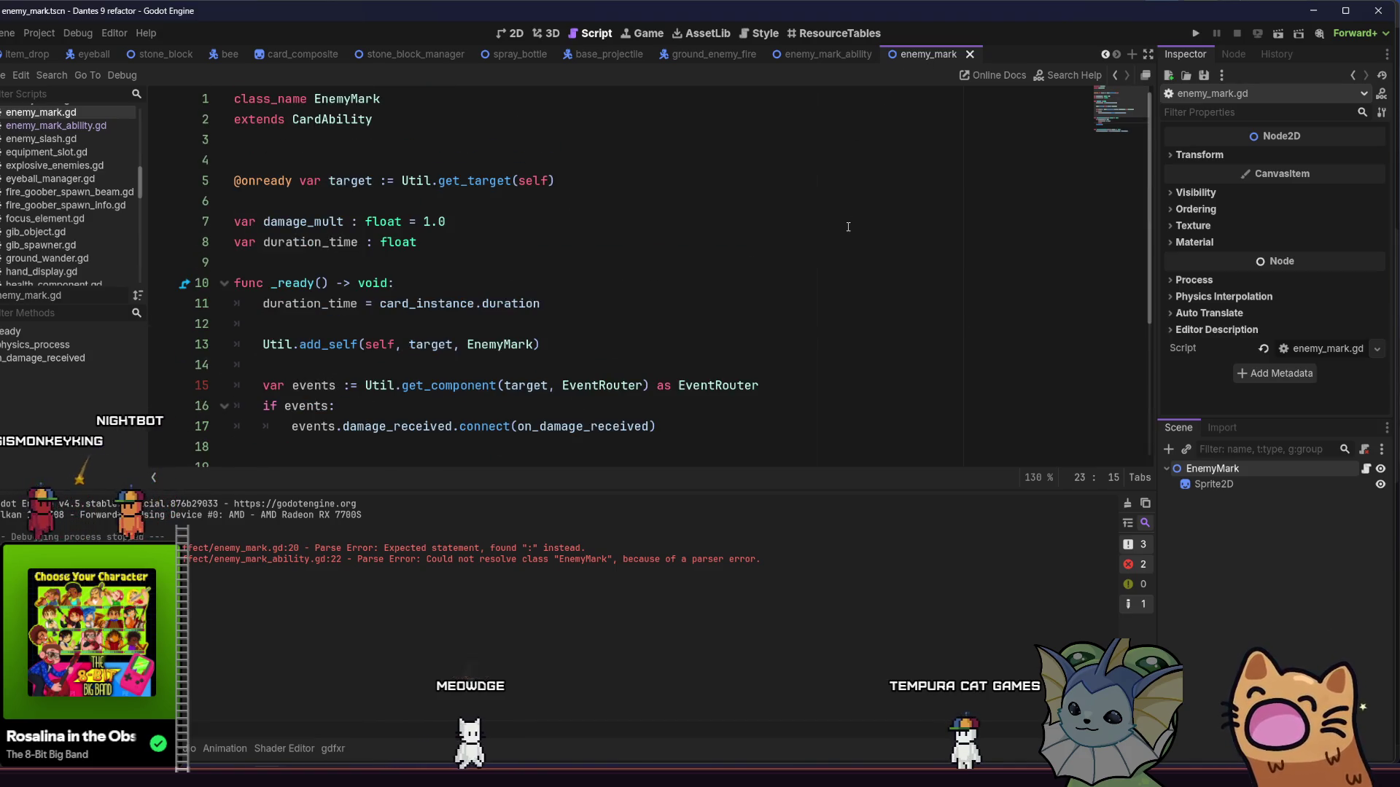
pyautogui.scroll(-5, 847, 227)
pyautogui.scroll(2, 721, 318)
pyautogui.scroll(3, 721, 318)
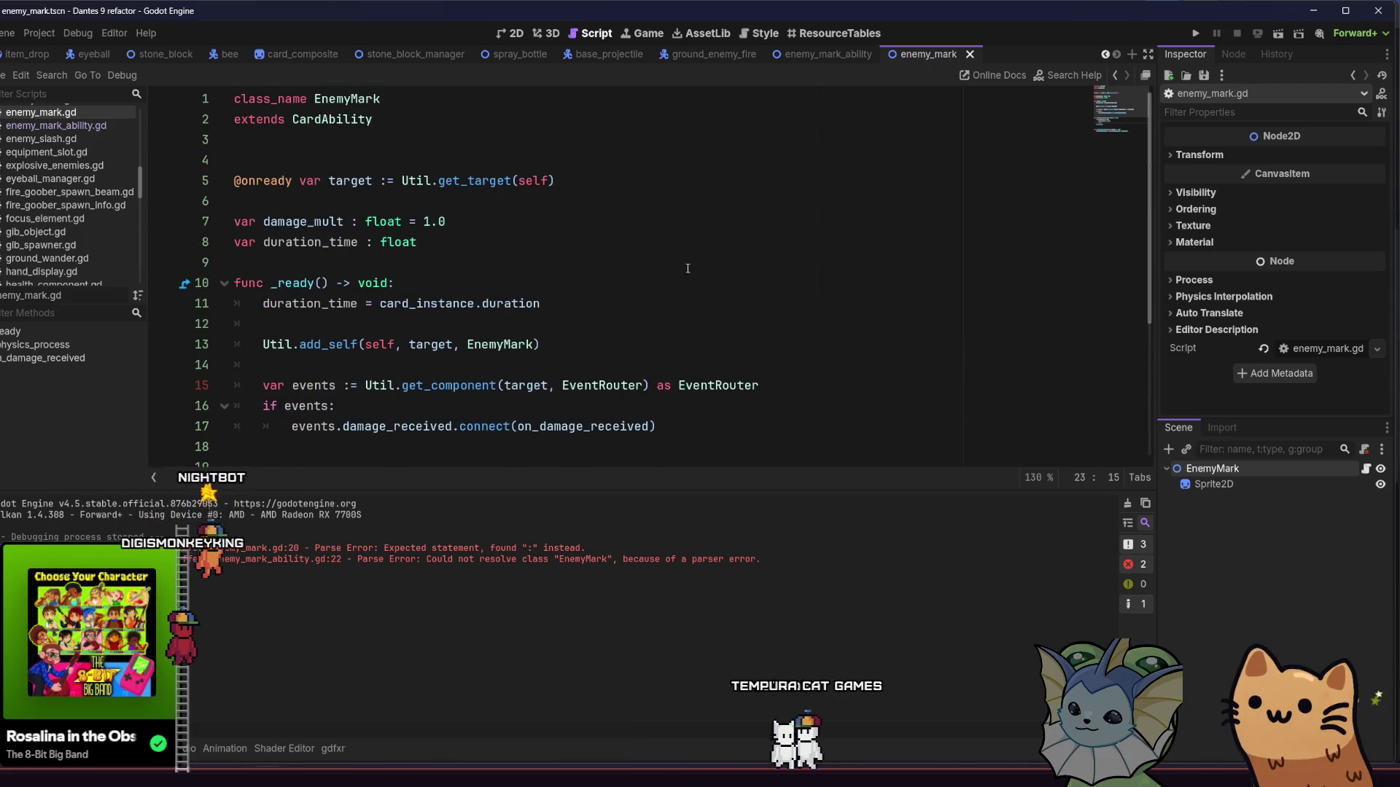
pyautogui.scroll(-3, 565, 237)
pyautogui.scroll(-2, 565, 237)
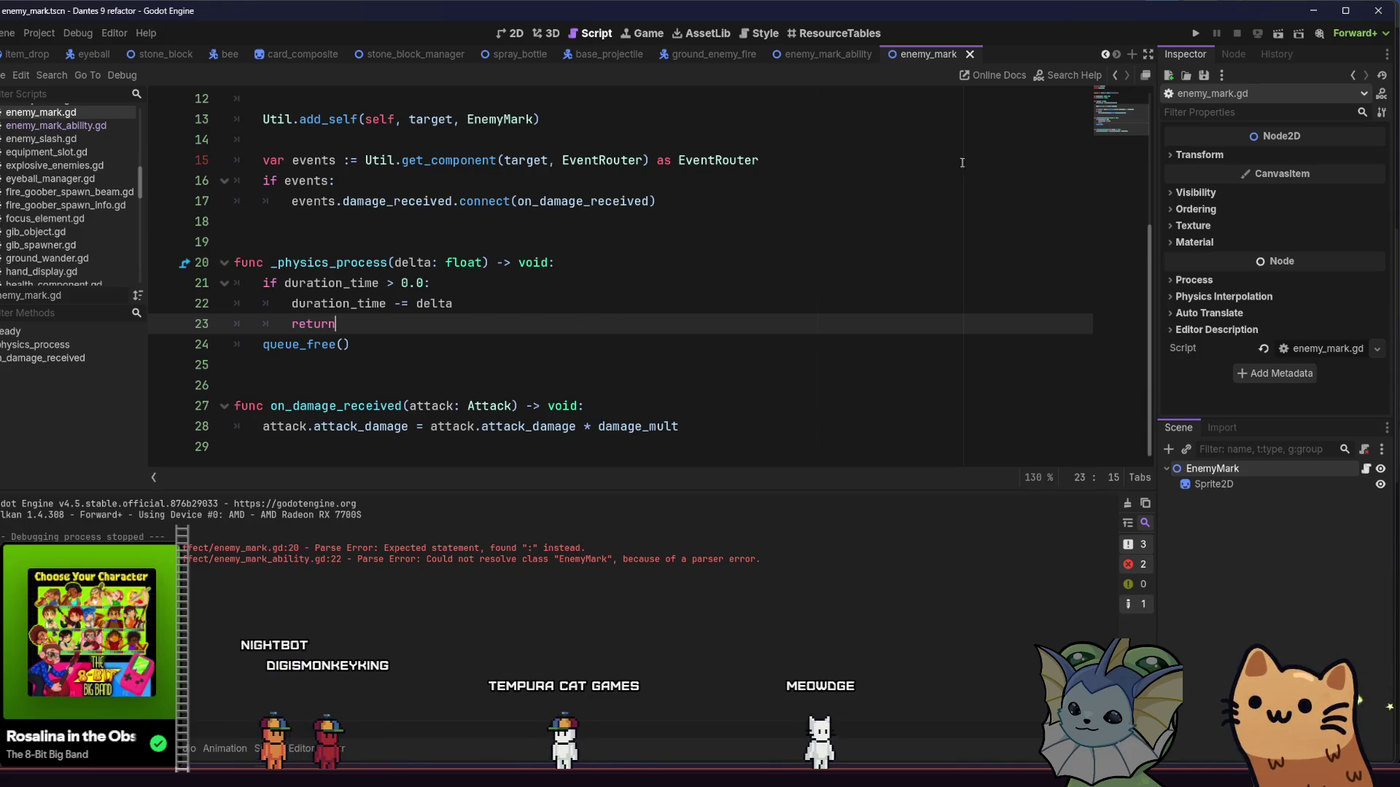
pyautogui.click(1191, 36)
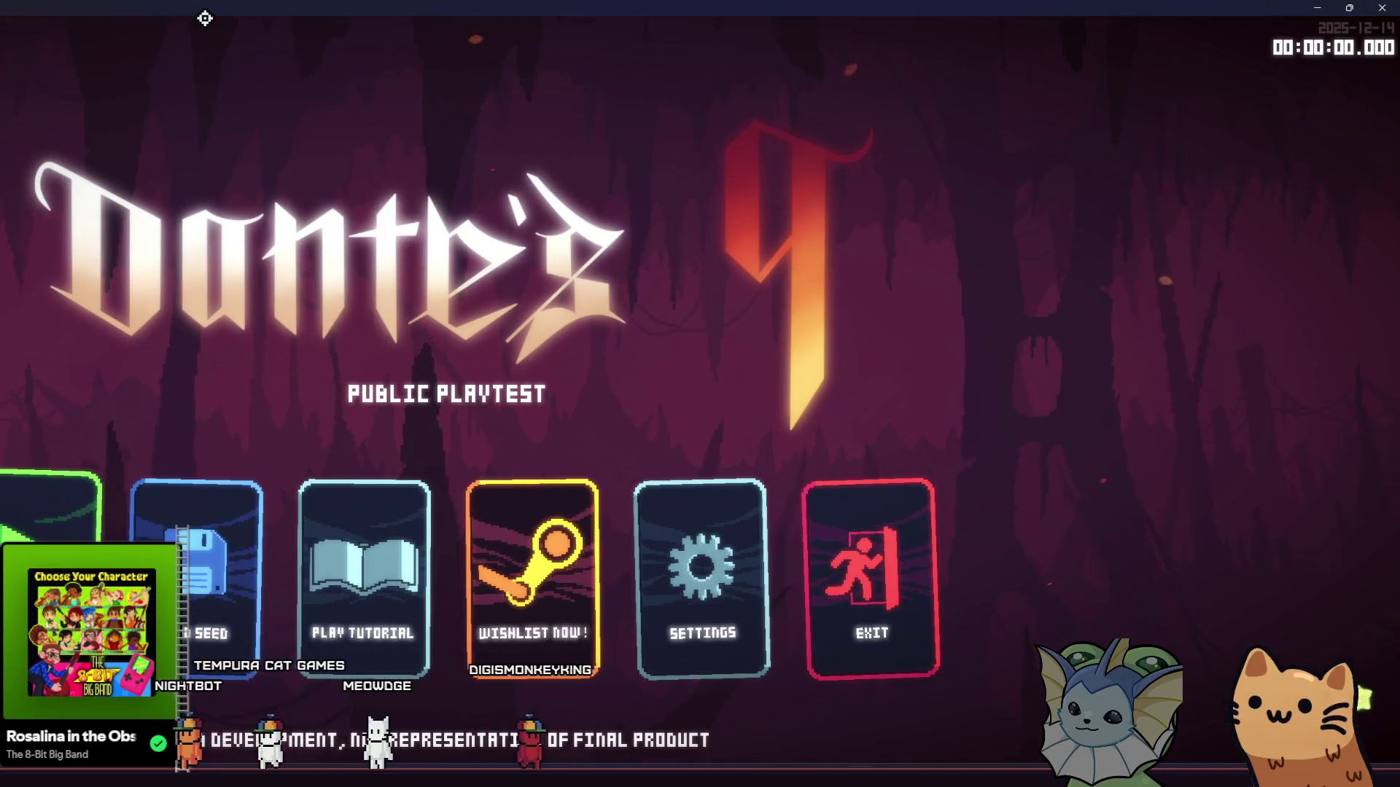
pyautogui.moveTo(474, 7)
pyautogui.mouseDown()
pyautogui.moveTo(474, 180)
pyautogui.moveTo(535, 150)
pyautogui.moveTo(535, 3)
pyautogui.mouseUp()
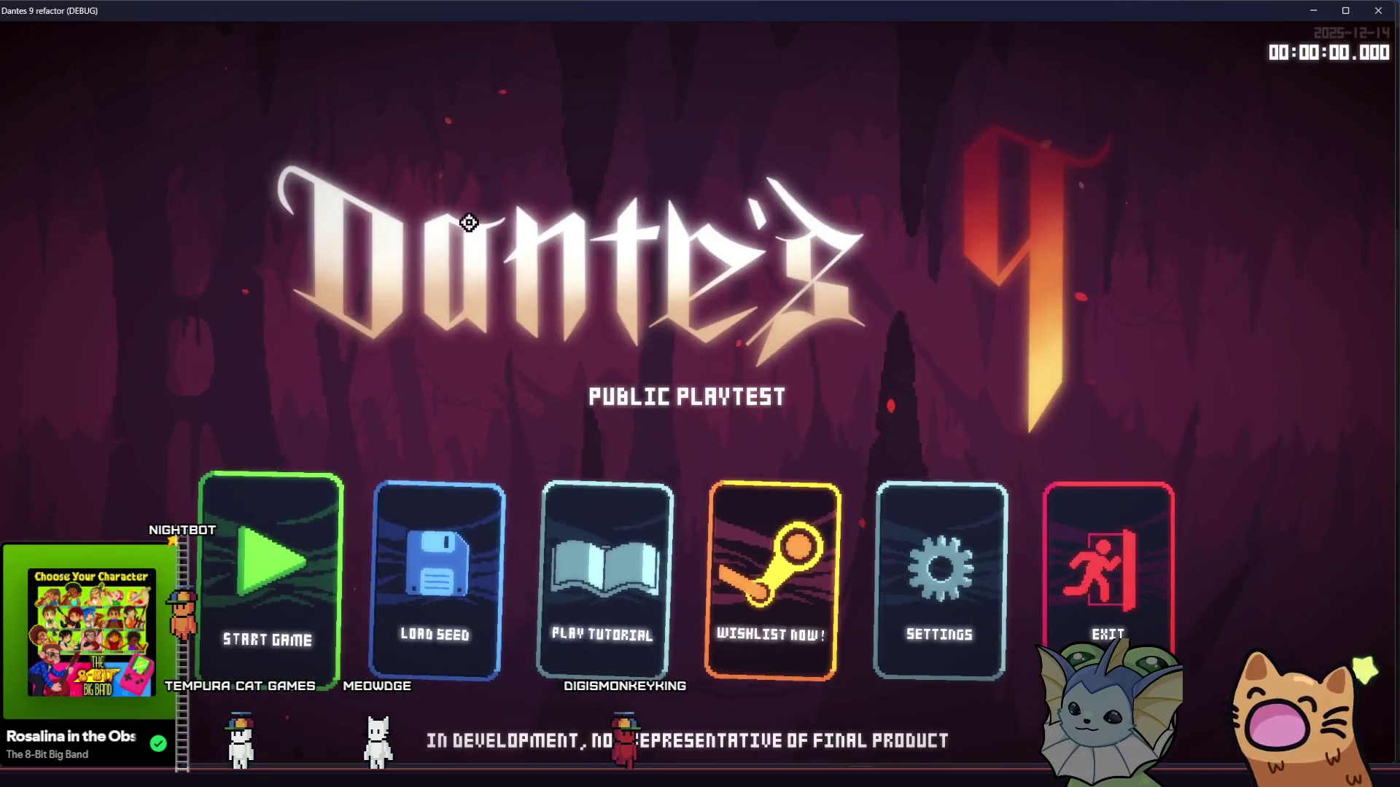
# Step: Start a new game and add a MARK card from the F1 debug panel
pyautogui.click(214, 578)
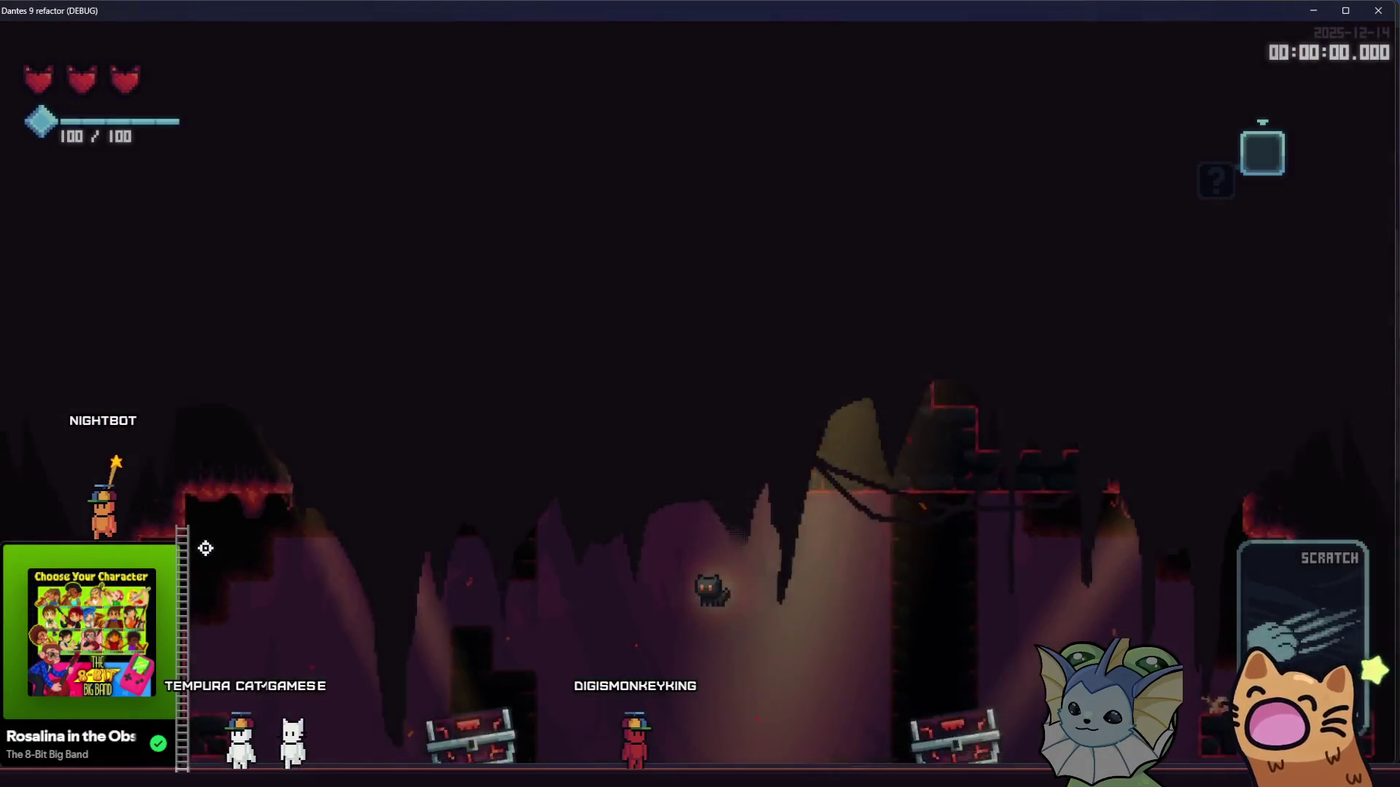
pyautogui.press('F1')
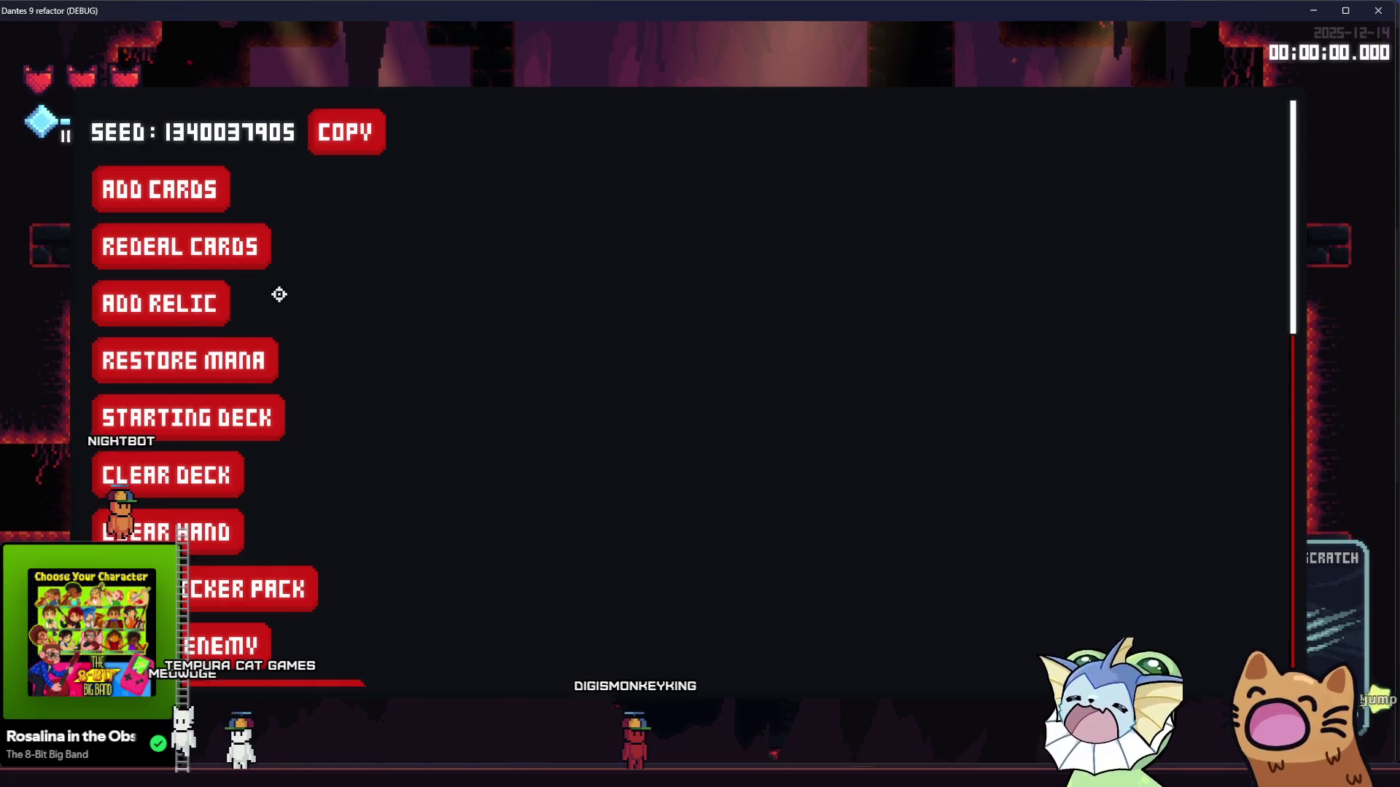
pyautogui.click(167, 191)
pyautogui.scroll(-5, 631, 292)
pyautogui.scroll(-5, 1050, 364)
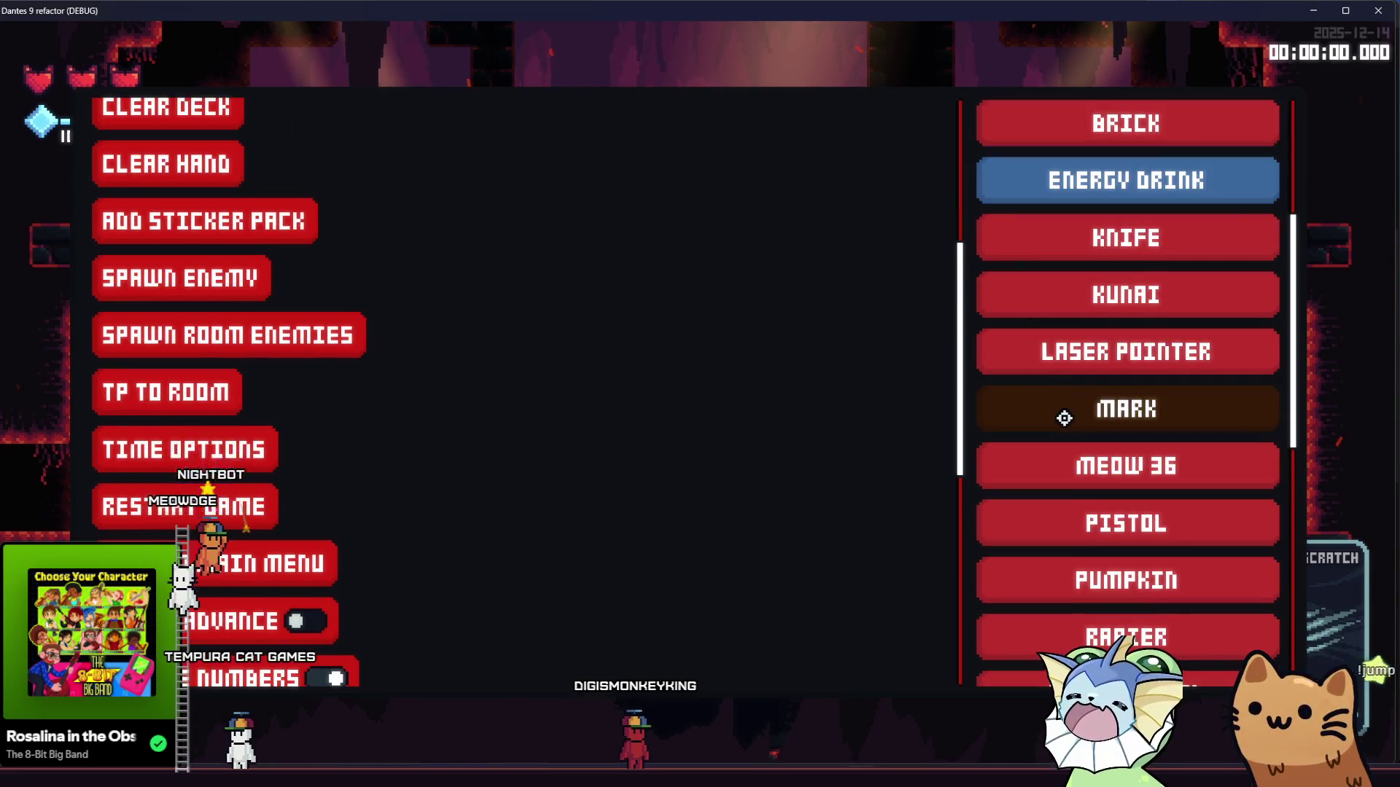
pyautogui.click(1065, 418)
# Step: Spawn a MagmaSlimeEnemy in the room from the debug panel
pyautogui.press('F1')
pyautogui.scroll(2, 312, 393)
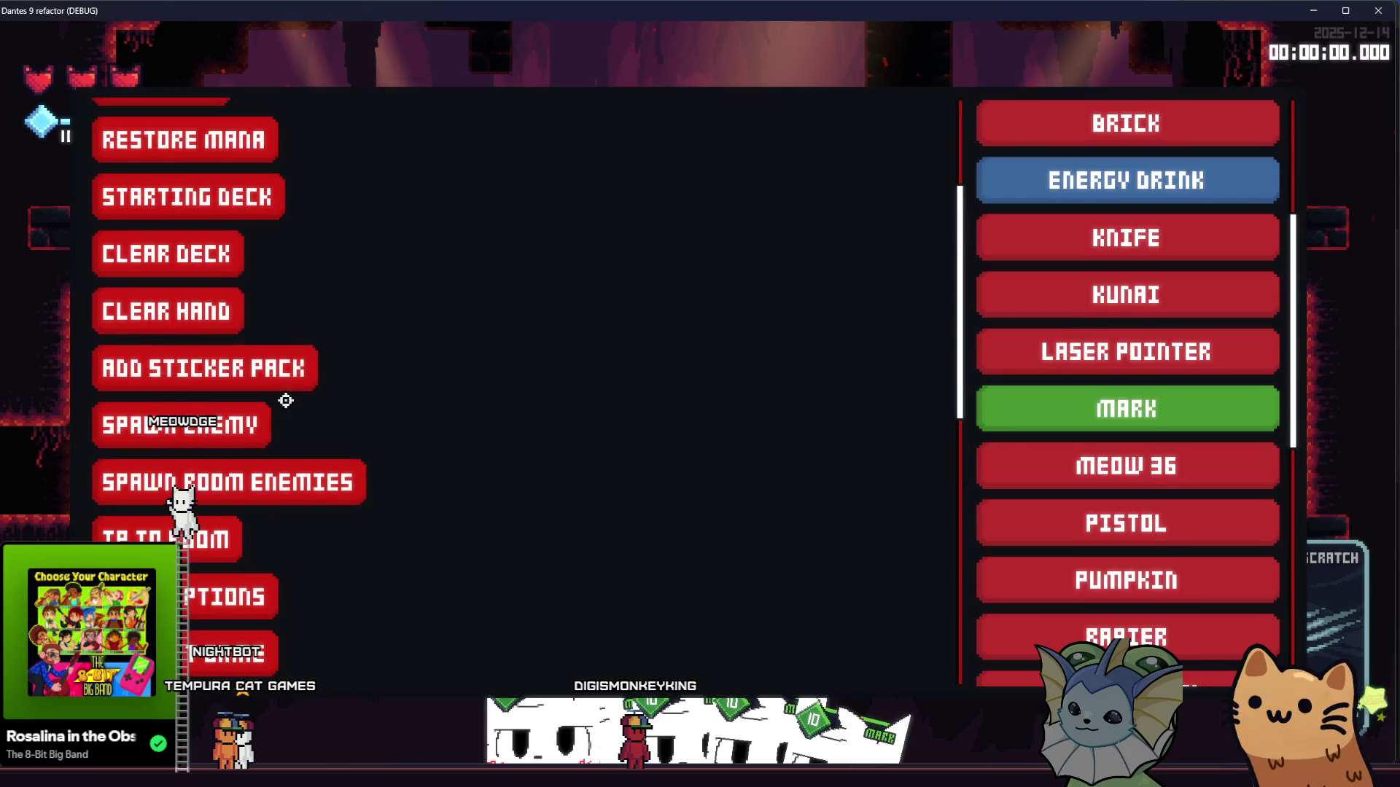
pyautogui.click(219, 425)
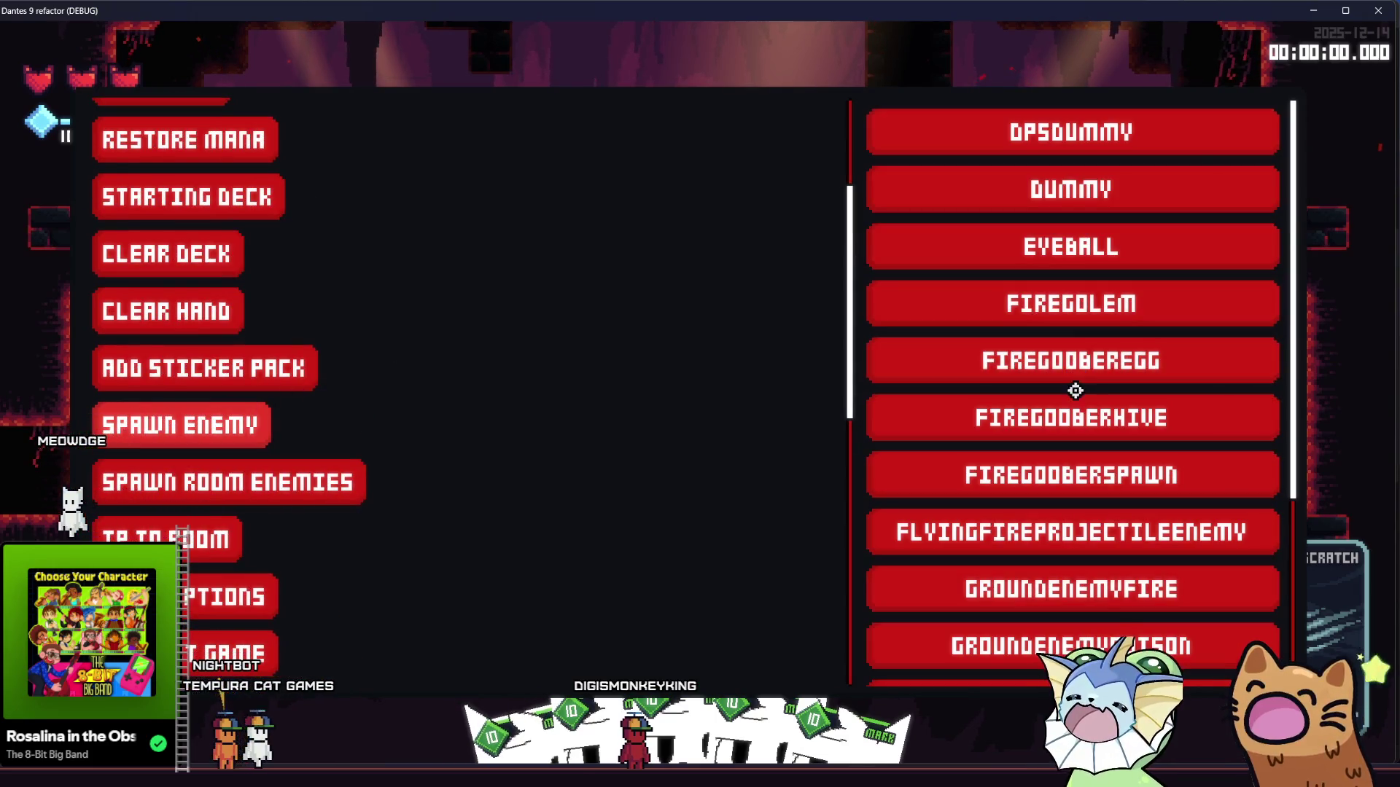
pyautogui.scroll(-2, 1000, 474)
pyautogui.click(995, 475)
pyautogui.click(790, 309)
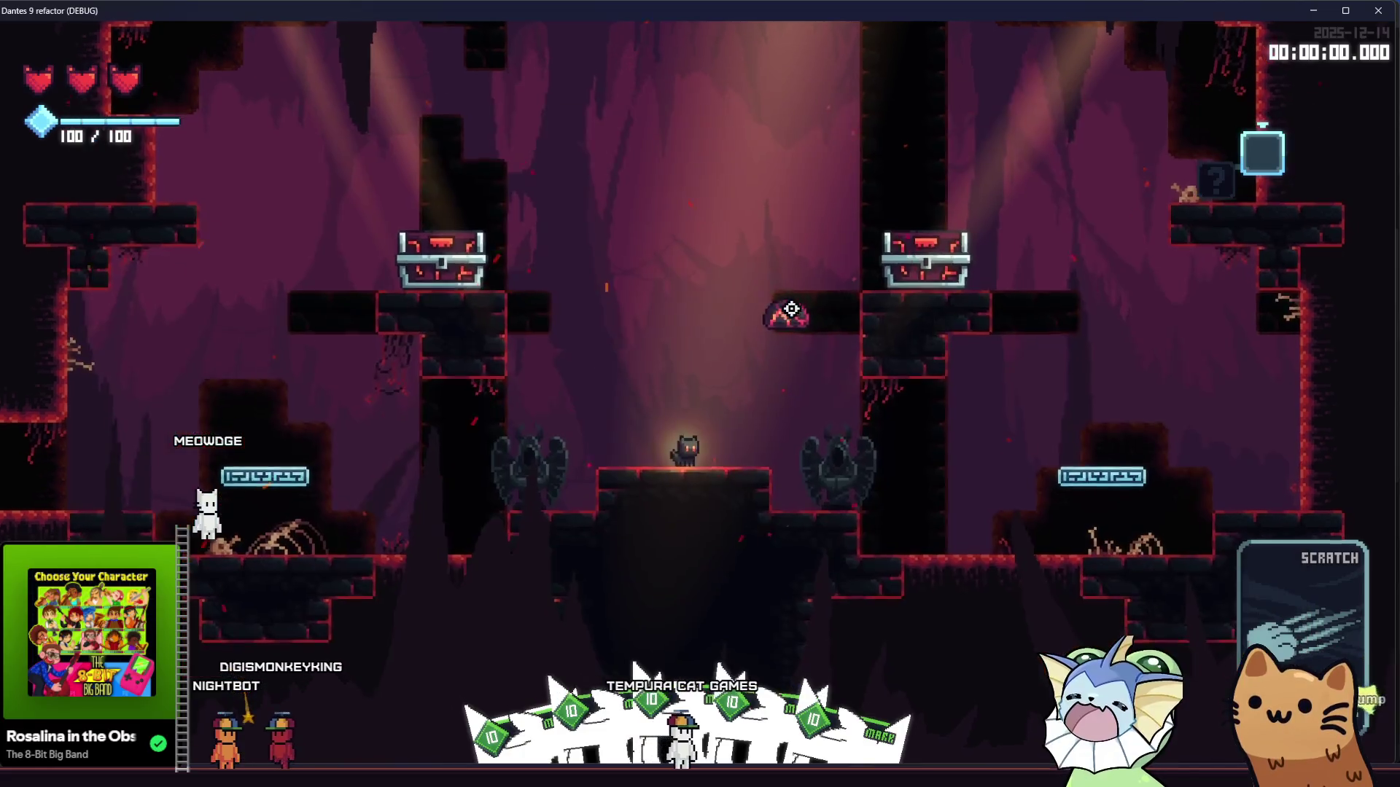
# Step: Throw a Mark card at the slime, then pause and switch back to the editor
pyautogui.press('d')
pyautogui.click(838, 410)
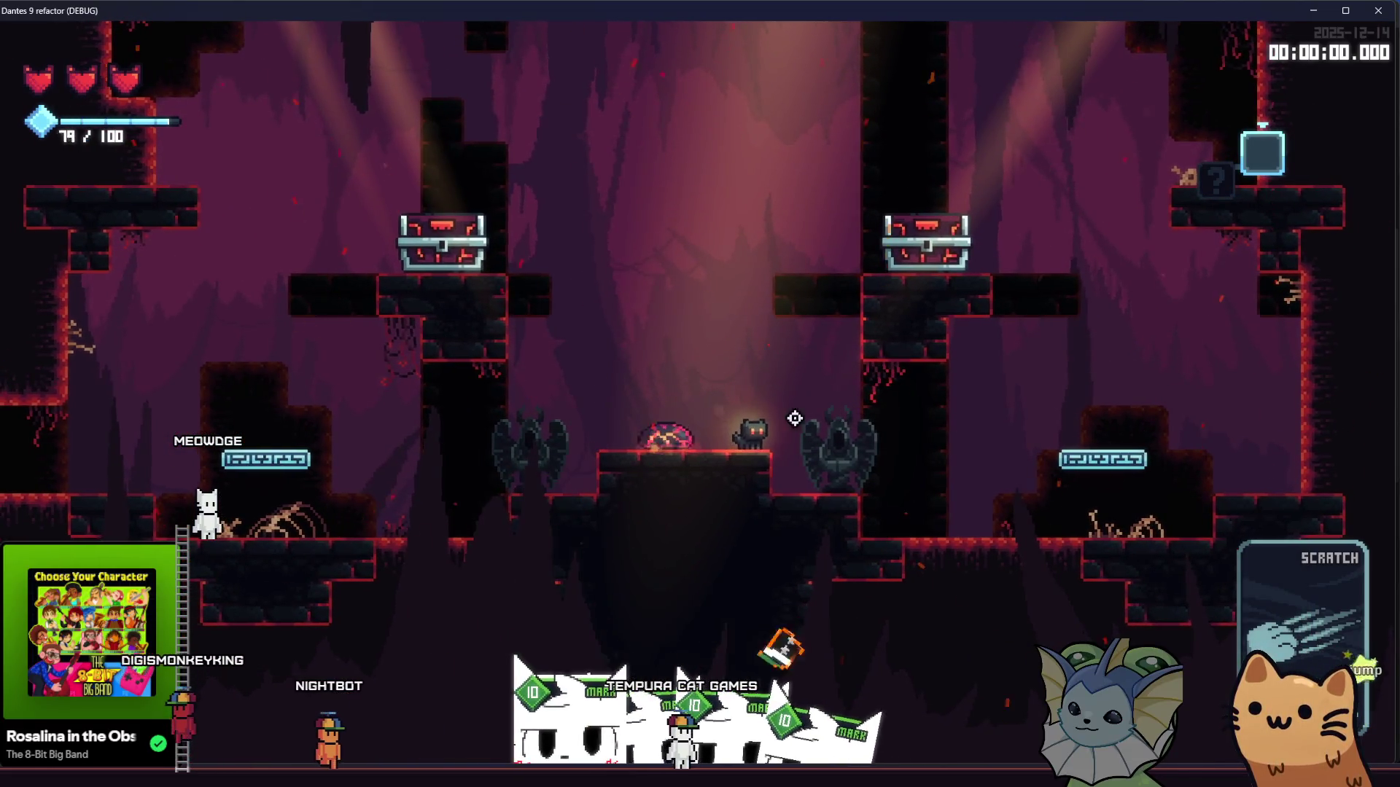
pyautogui.press('d')
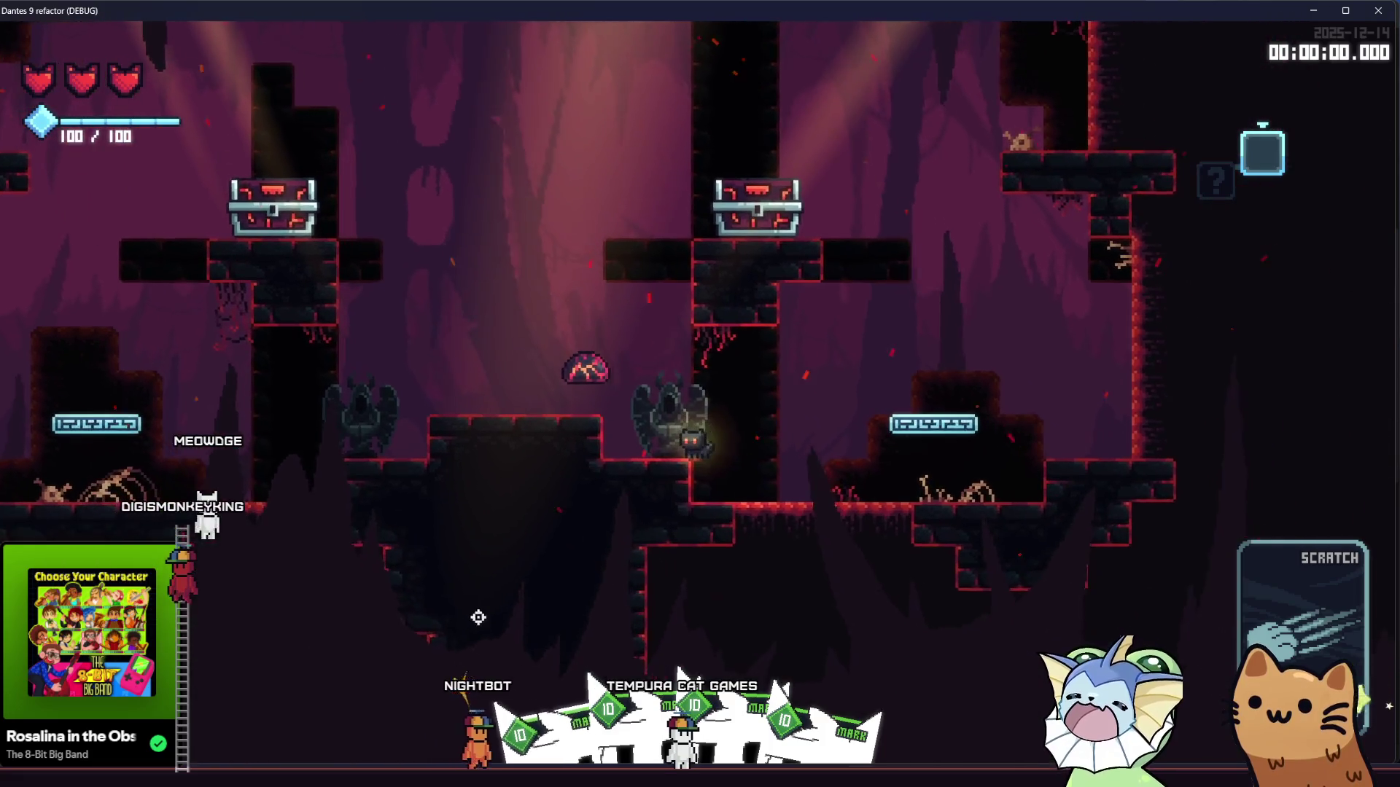
pyautogui.press('Escape')
pyautogui.hotkey('alt', 'Tab')
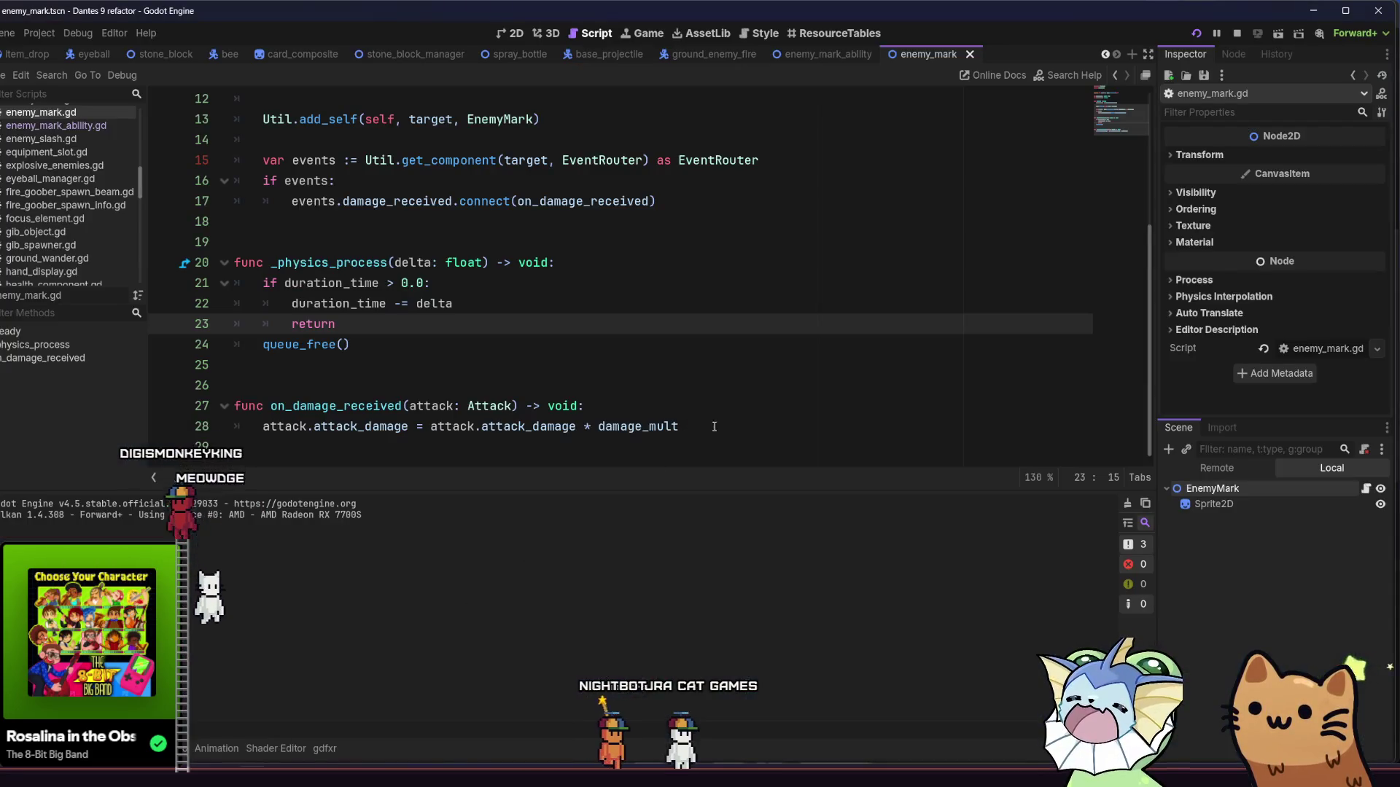
# Step: Quick-open card_mark.tres in the Inspector
pyautogui.scroll(4, 853, 350)
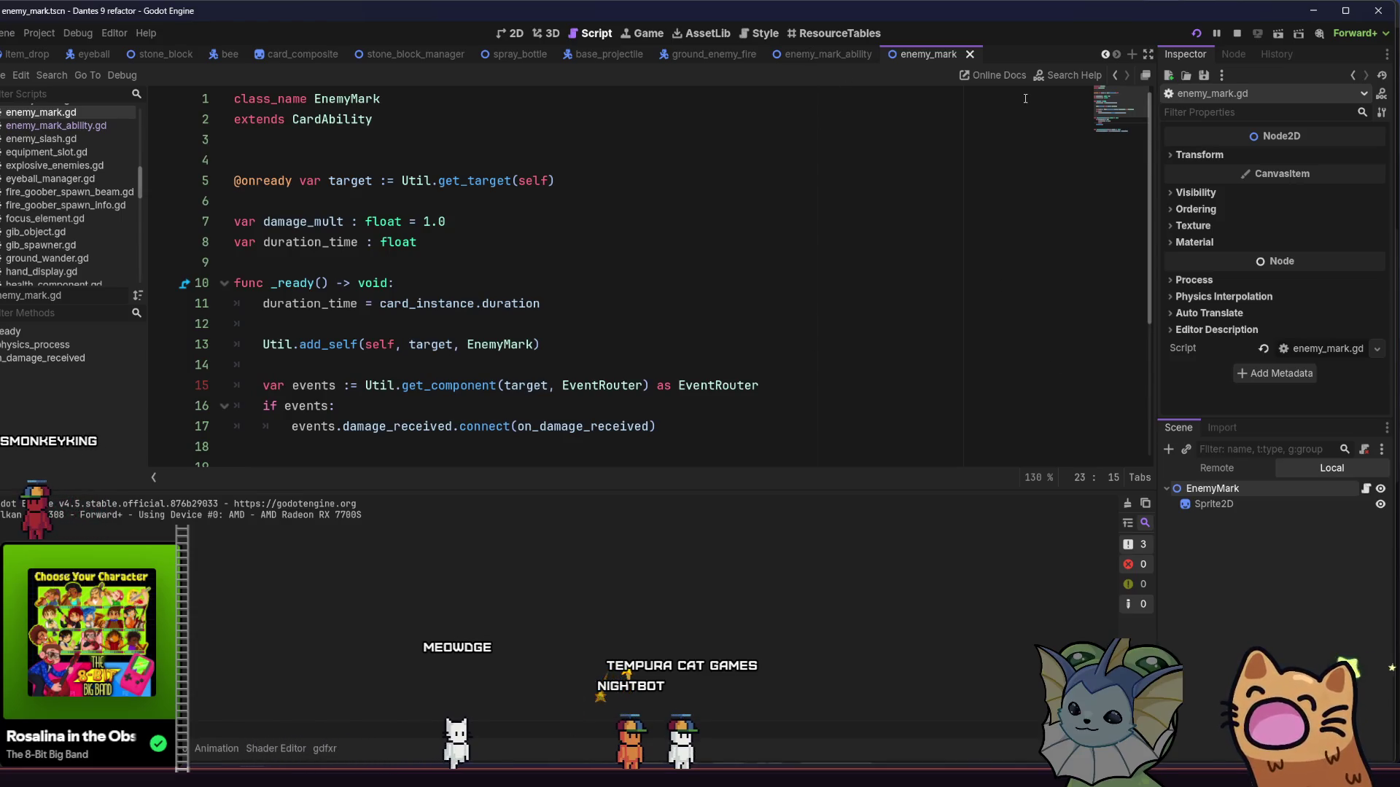
pyautogui.hotkey('shift', 'alt', 'o')
pyautogui.write('card_ma')
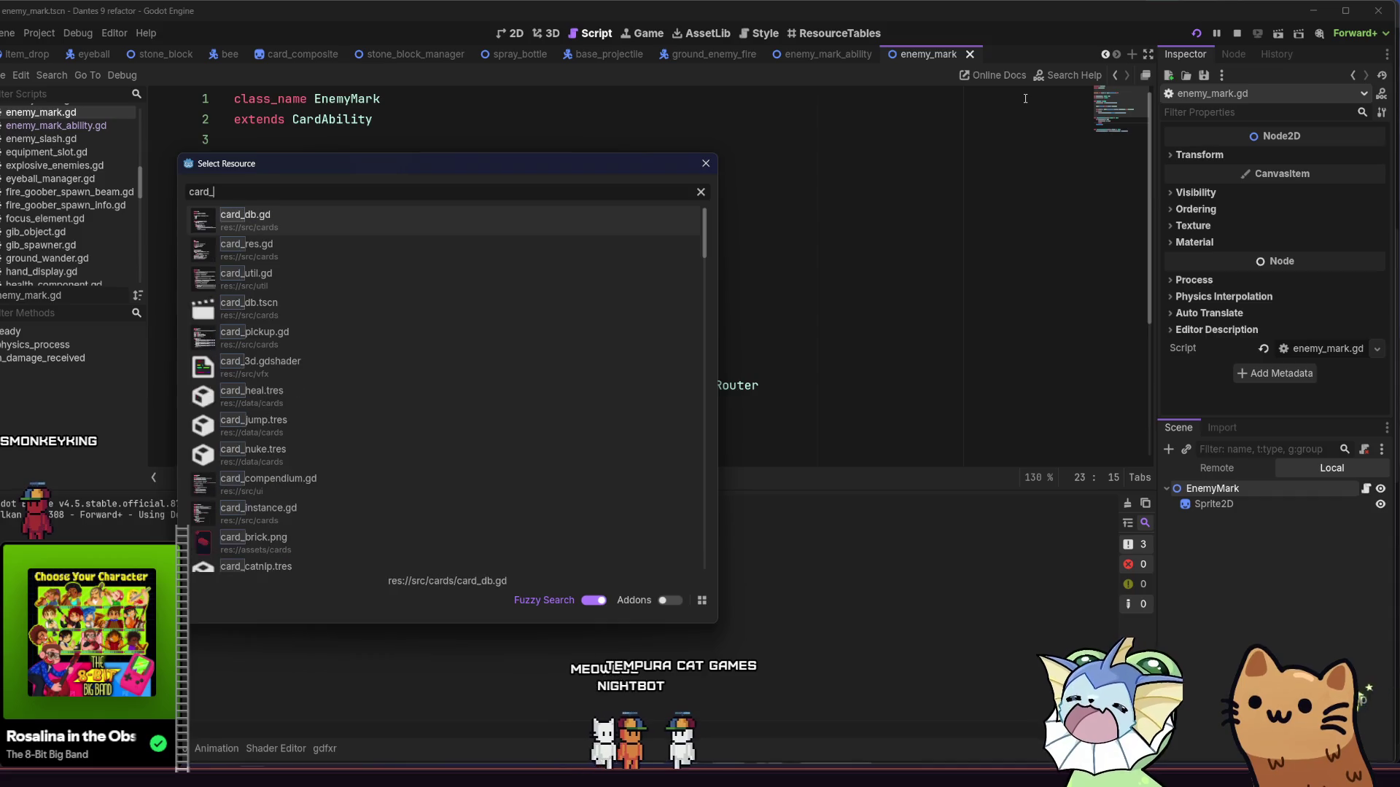
pyautogui.press('Down')
pyautogui.press('Return')
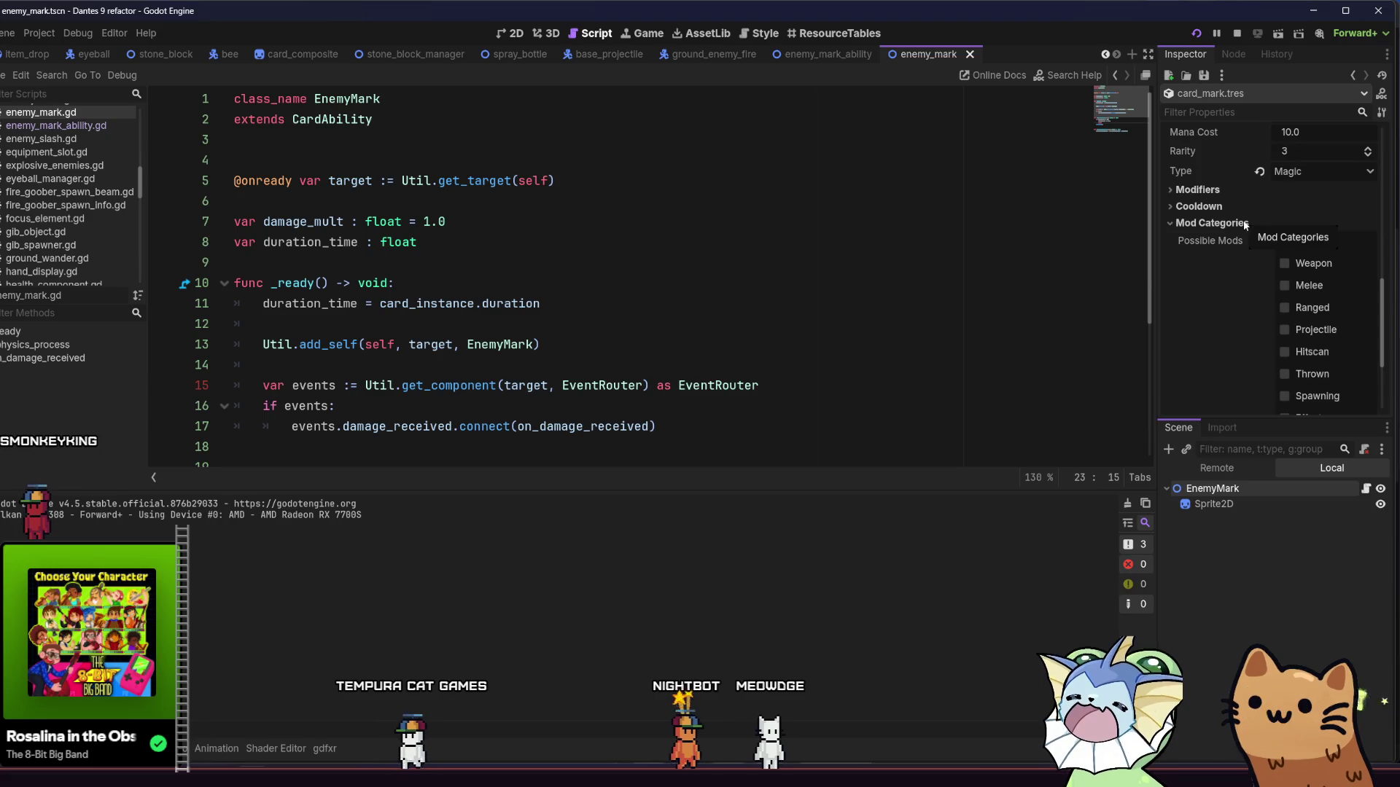
# Step: Set the card's Type to Passive and Duration to 10.0, save, and relaunch the game
pyautogui.click(1239, 152)
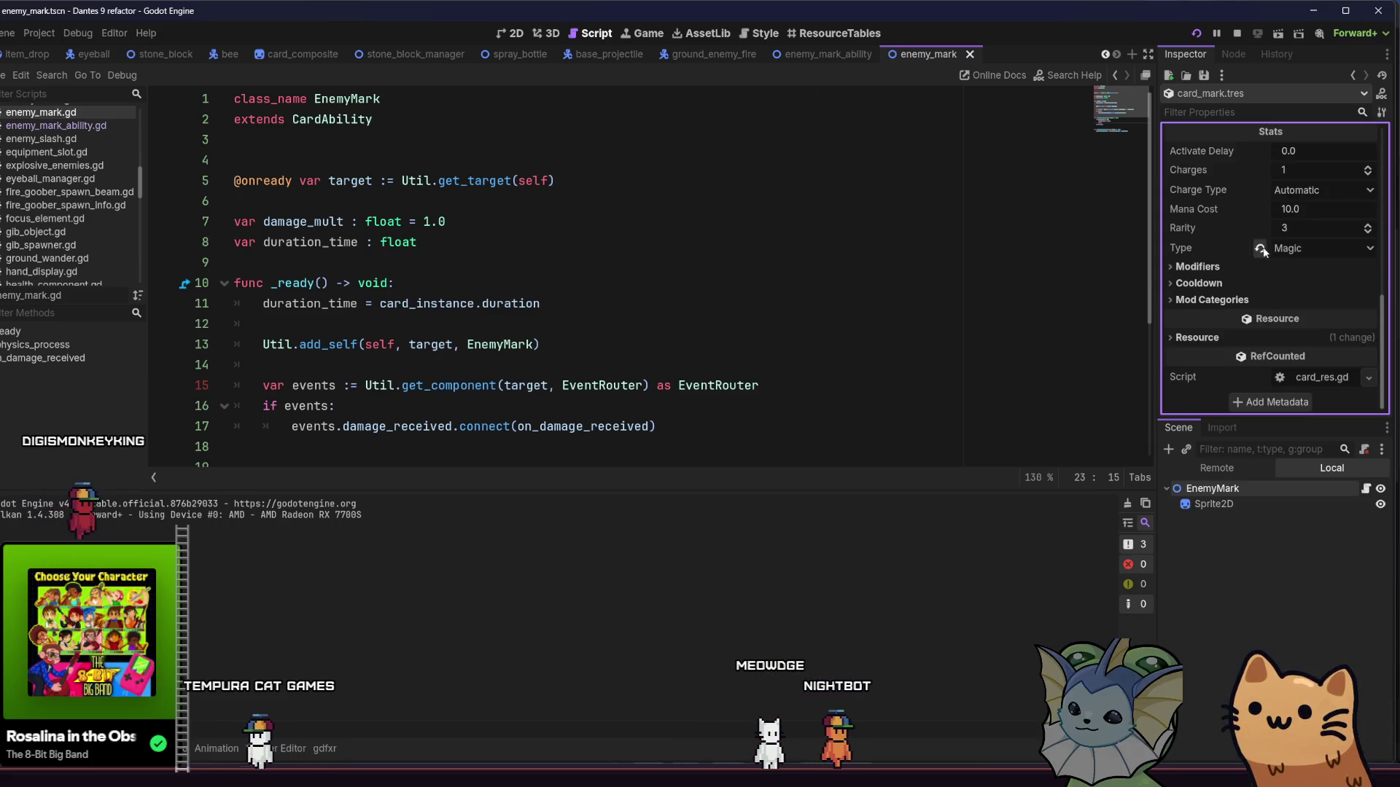
pyautogui.click(1292, 249)
pyautogui.click(1308, 296)
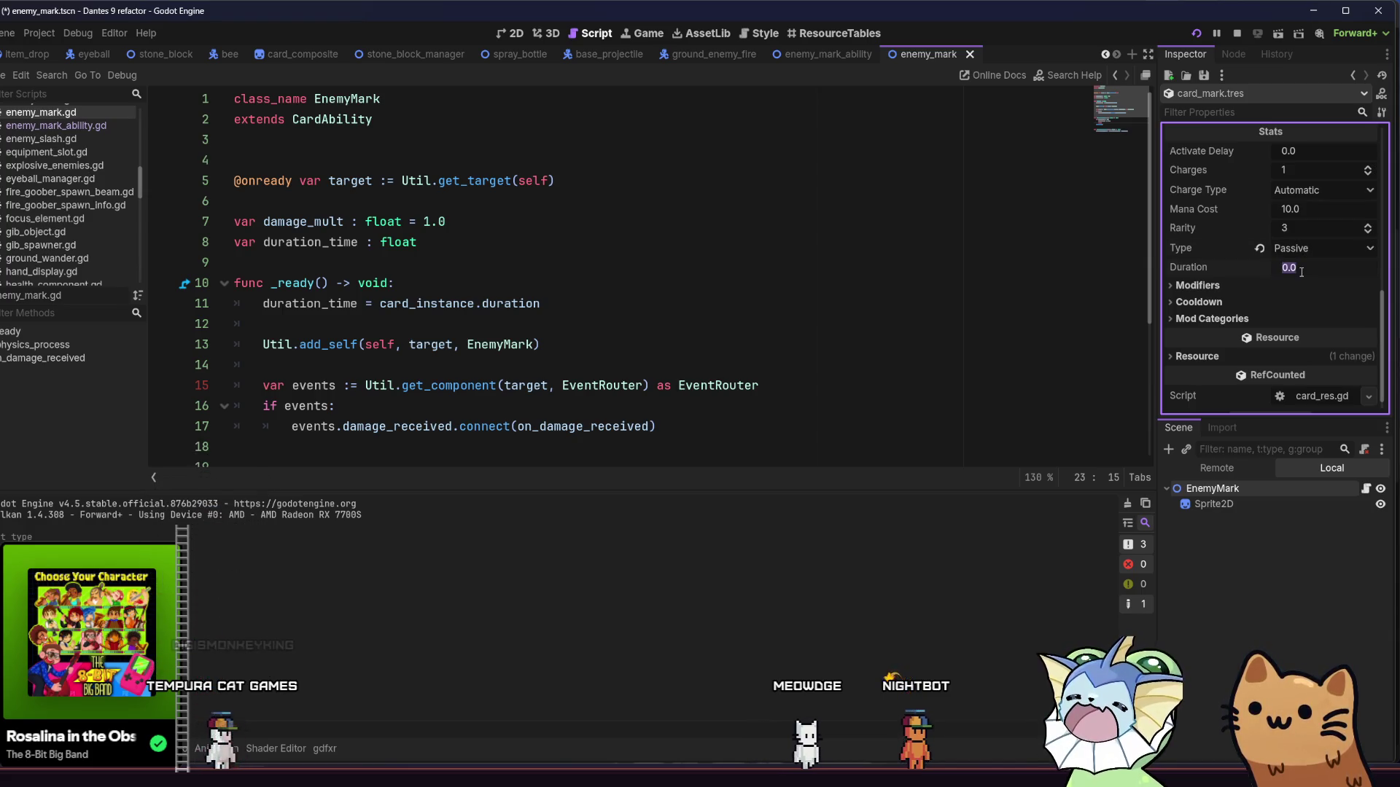
pyautogui.press('Return')
pyautogui.hotkey('ctrl', 's')
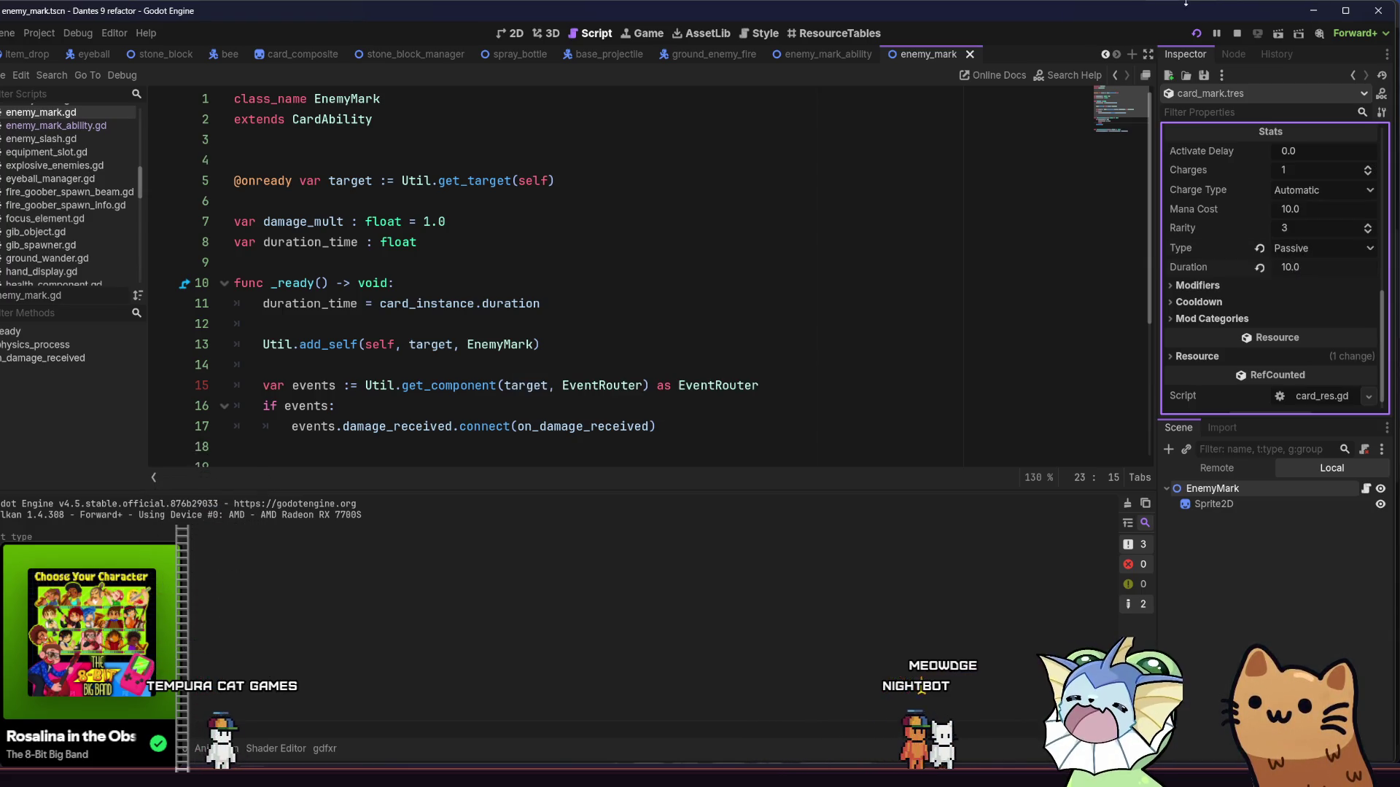
pyautogui.click(1195, 33)
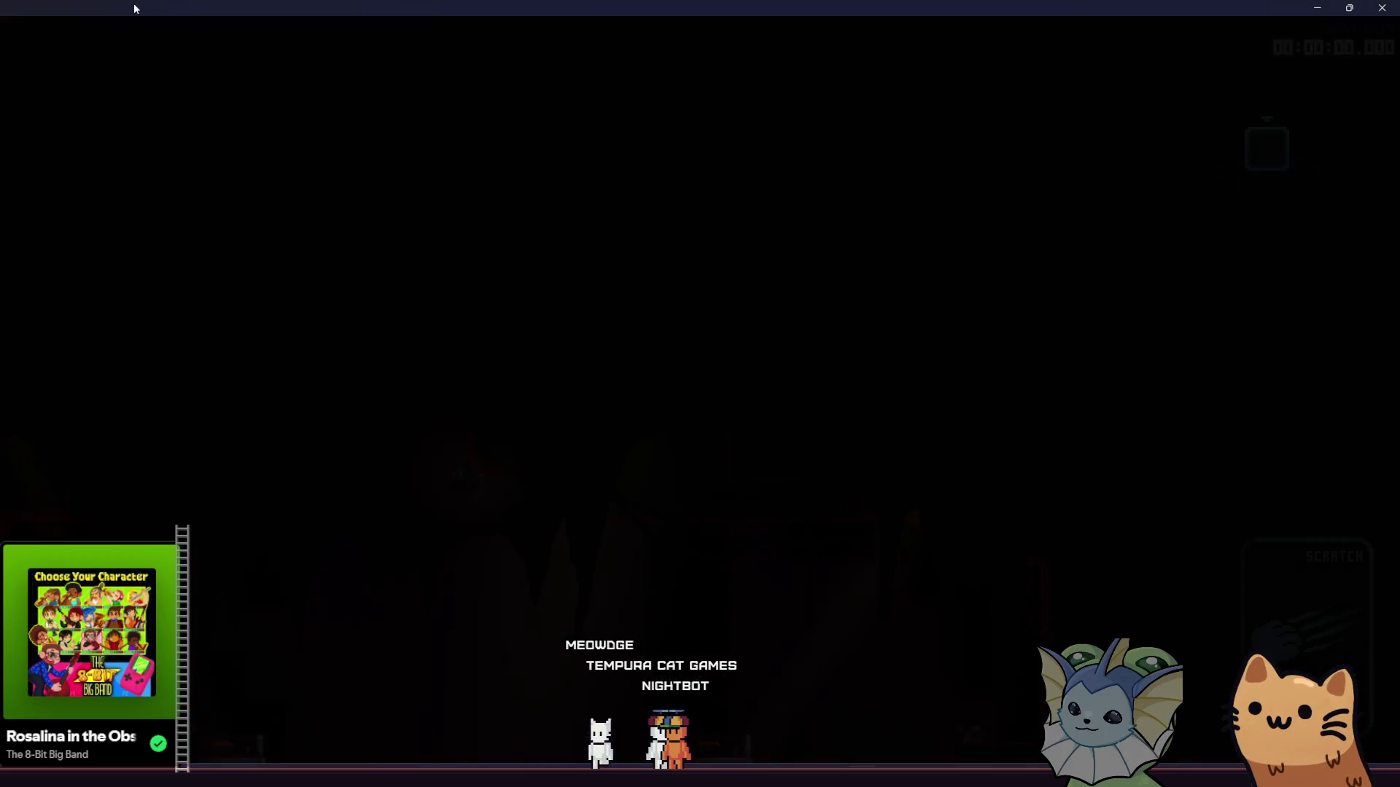
# Step: Add two Mark cards to the hand from the debug menu
pyautogui.press('`')
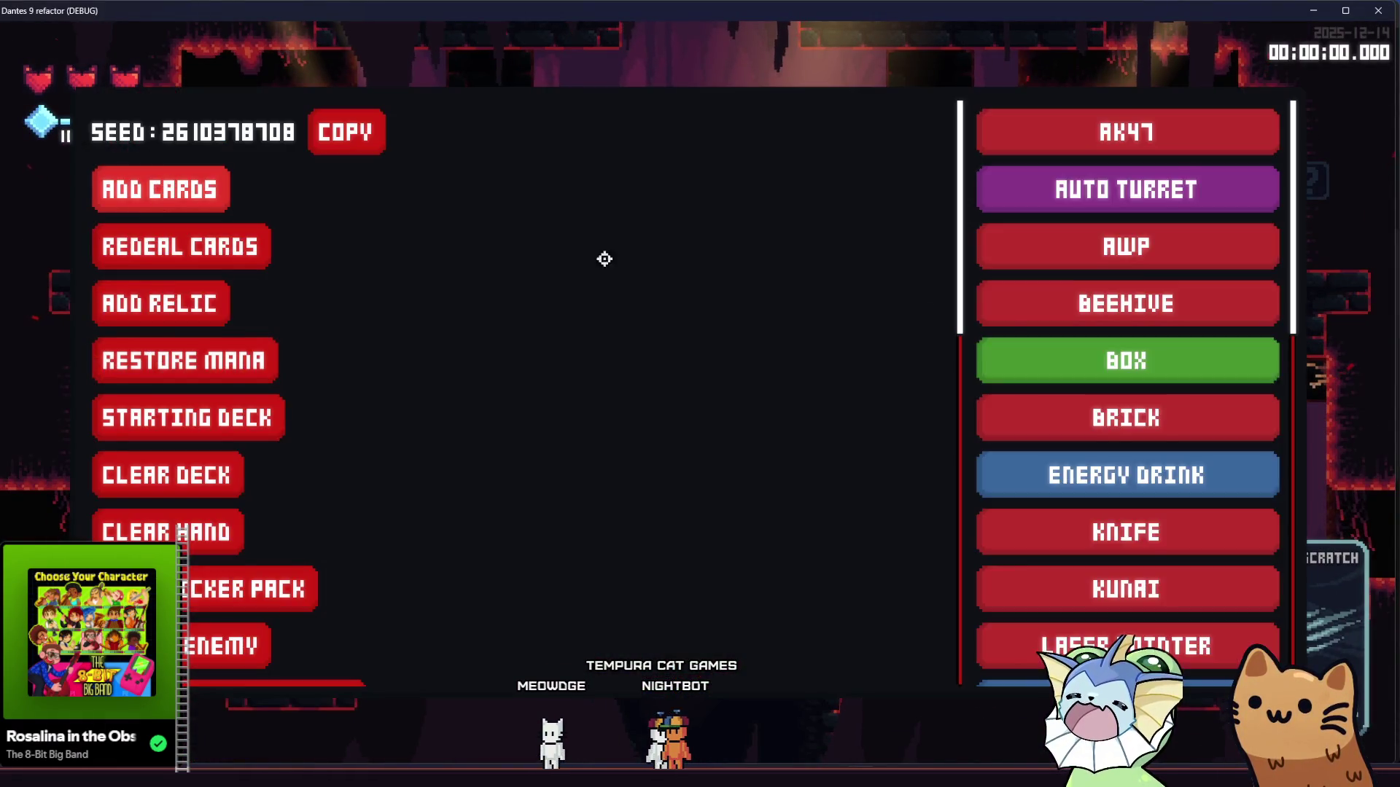
pyautogui.scroll(-8, 1062, 356)
pyautogui.scroll(2, 1062, 285)
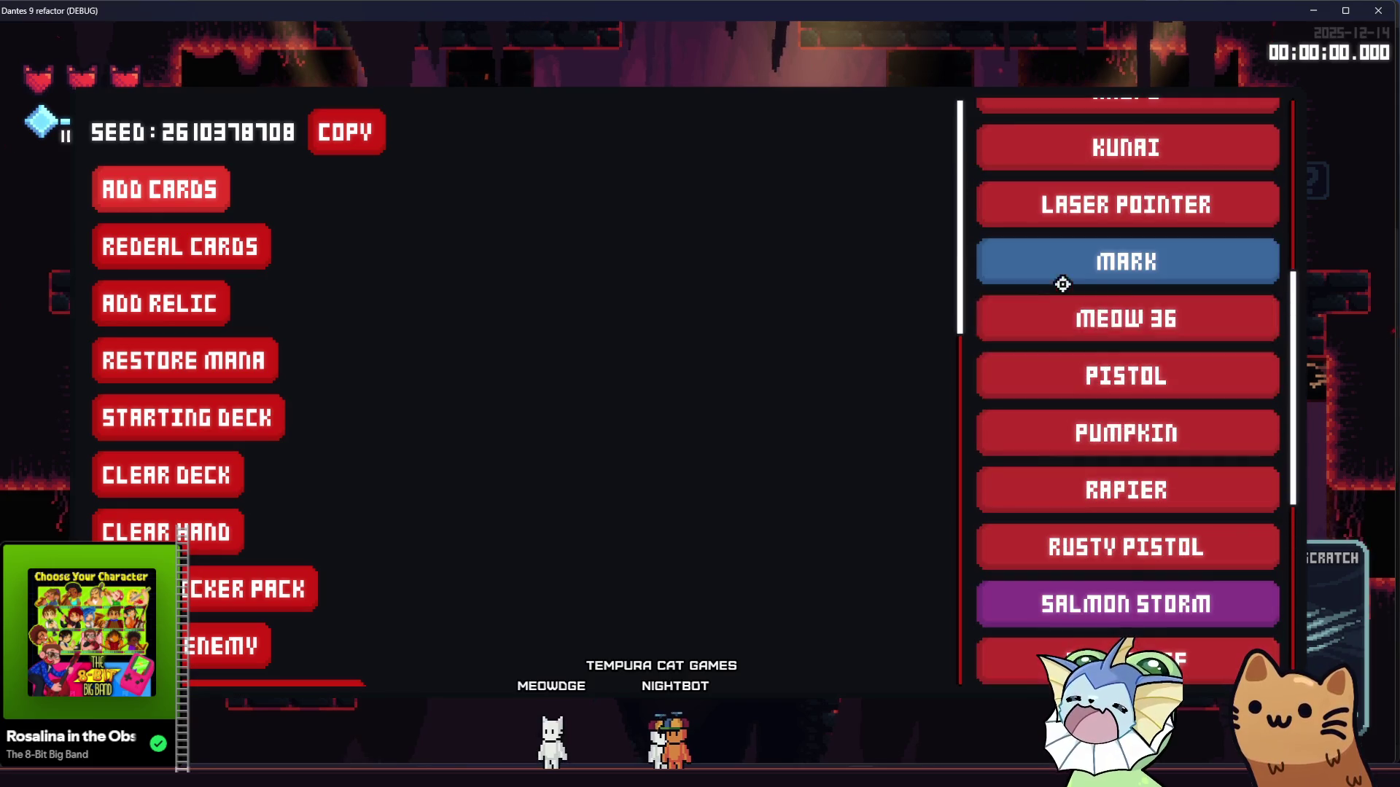
pyautogui.click(1021, 282)
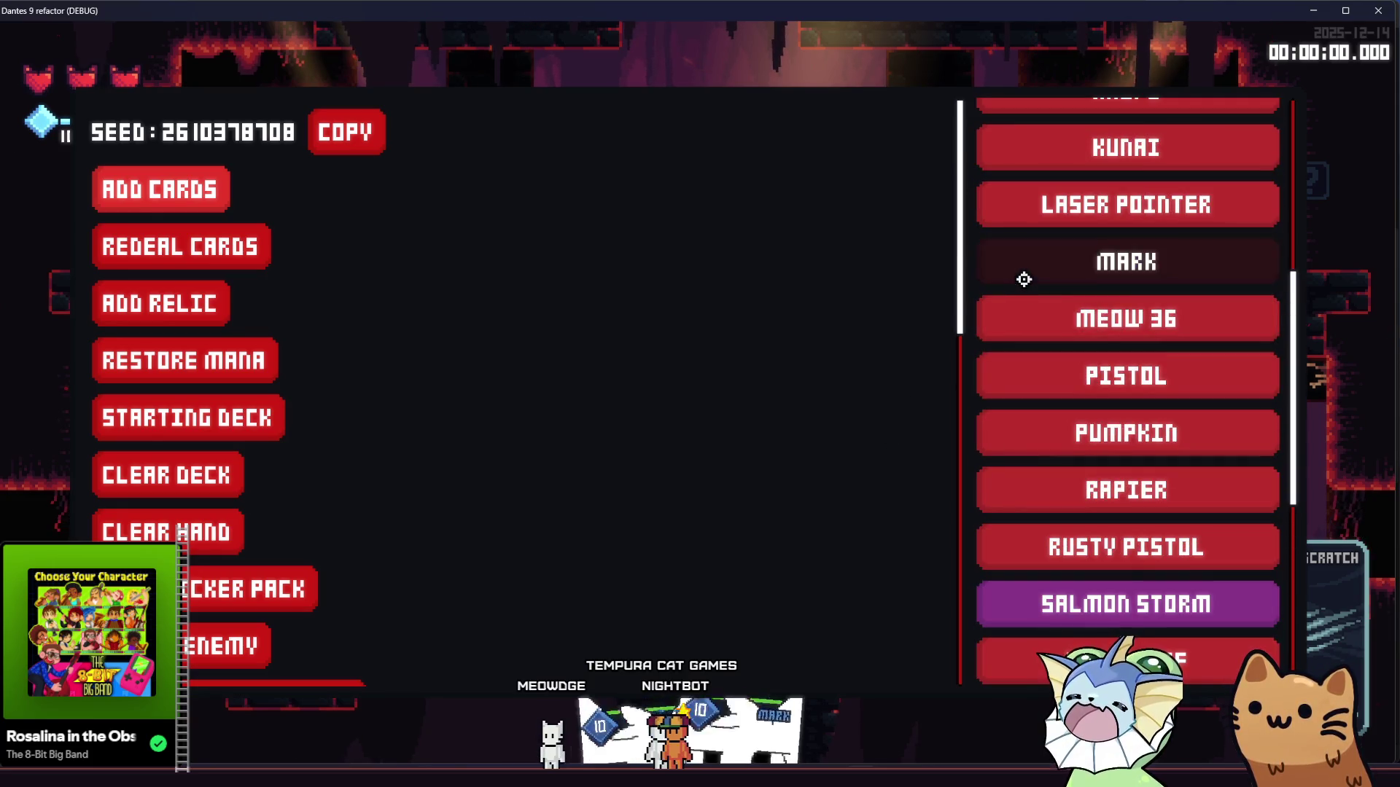
pyautogui.click(1072, 277)
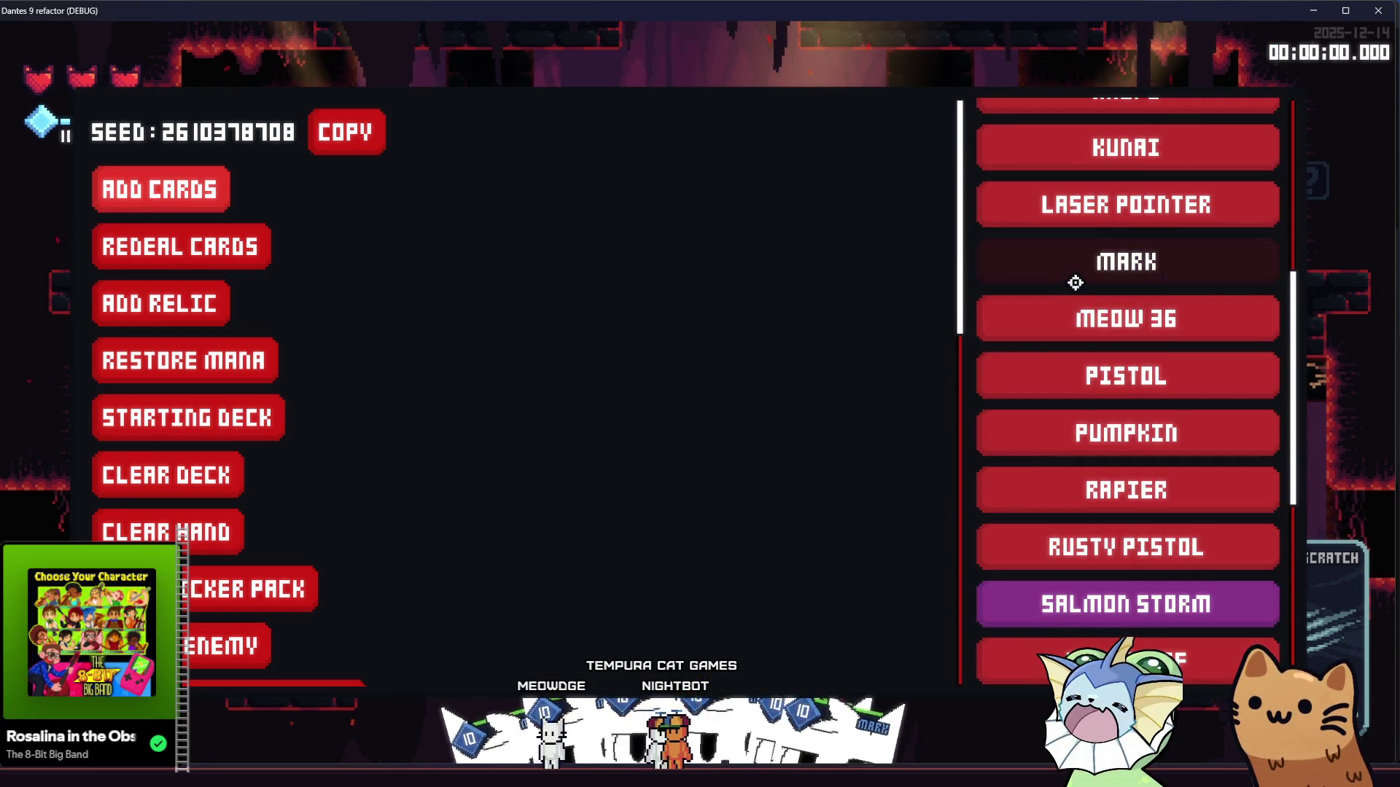
# Step: Spawn a MagmaSlimeEnemy onto the platform and resume play
pyautogui.click(272, 648)
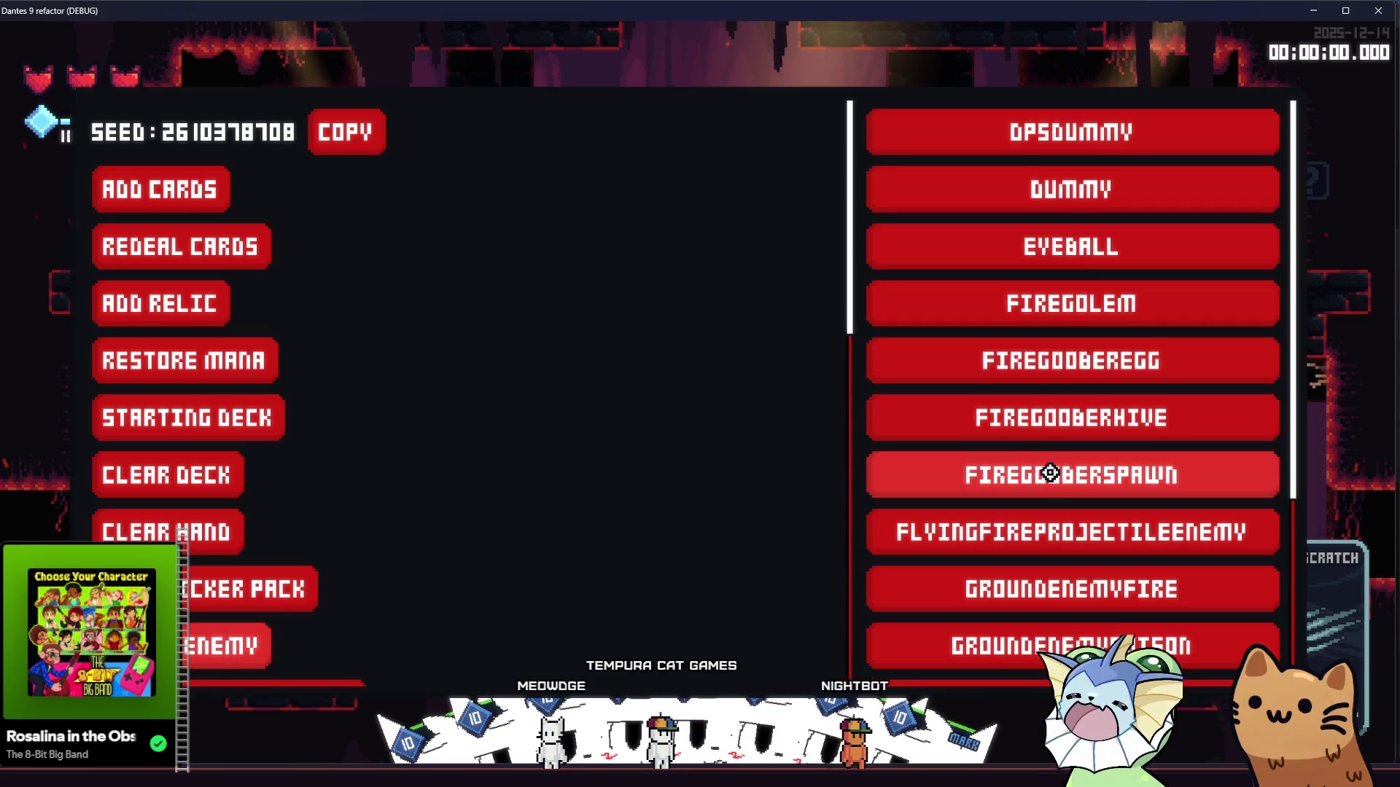
pyautogui.scroll(-4, 1064, 517)
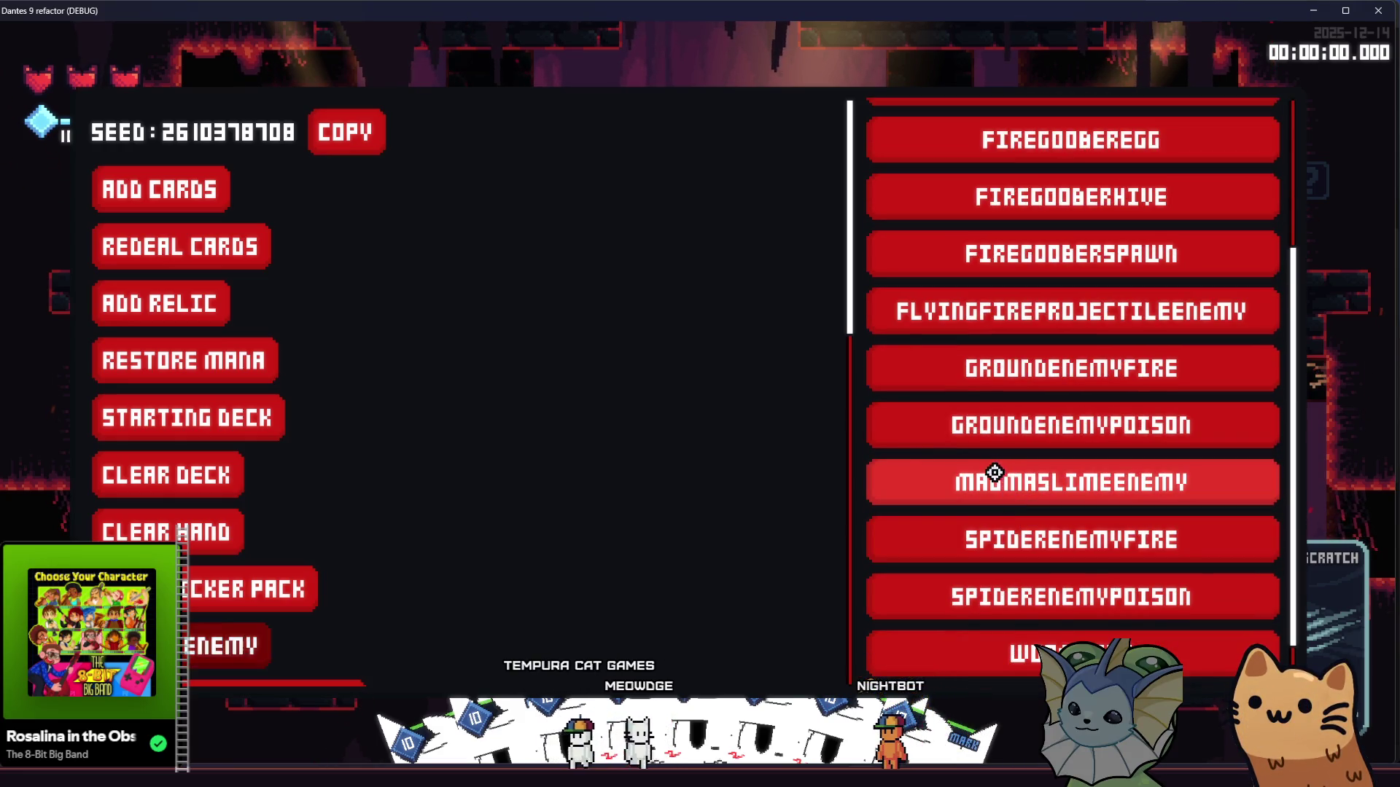
pyautogui.click(994, 472)
pyautogui.click(748, 477)
pyautogui.press('F1')
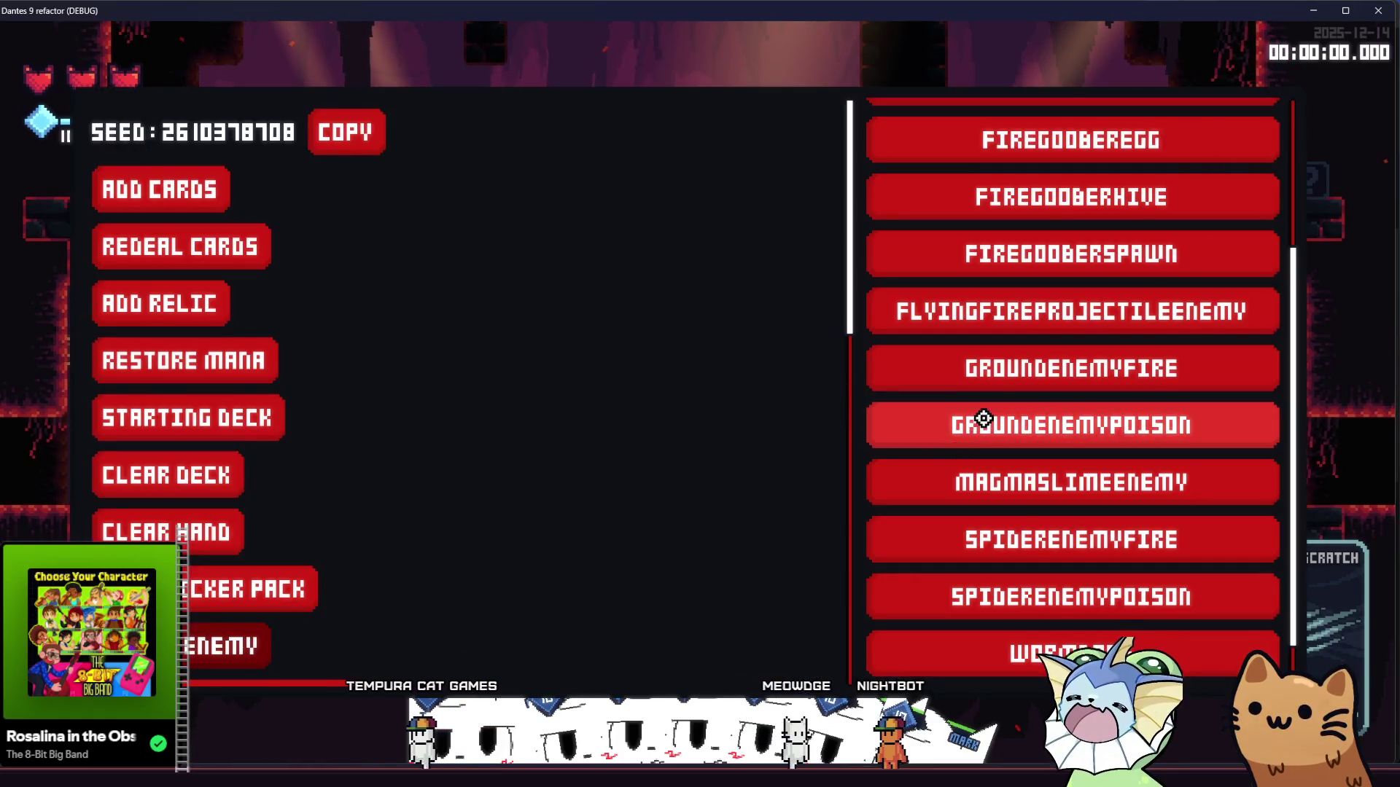
pyautogui.click(1013, 470)
pyautogui.click(661, 397)
pyautogui.press('F1')
pyautogui.press('F1')
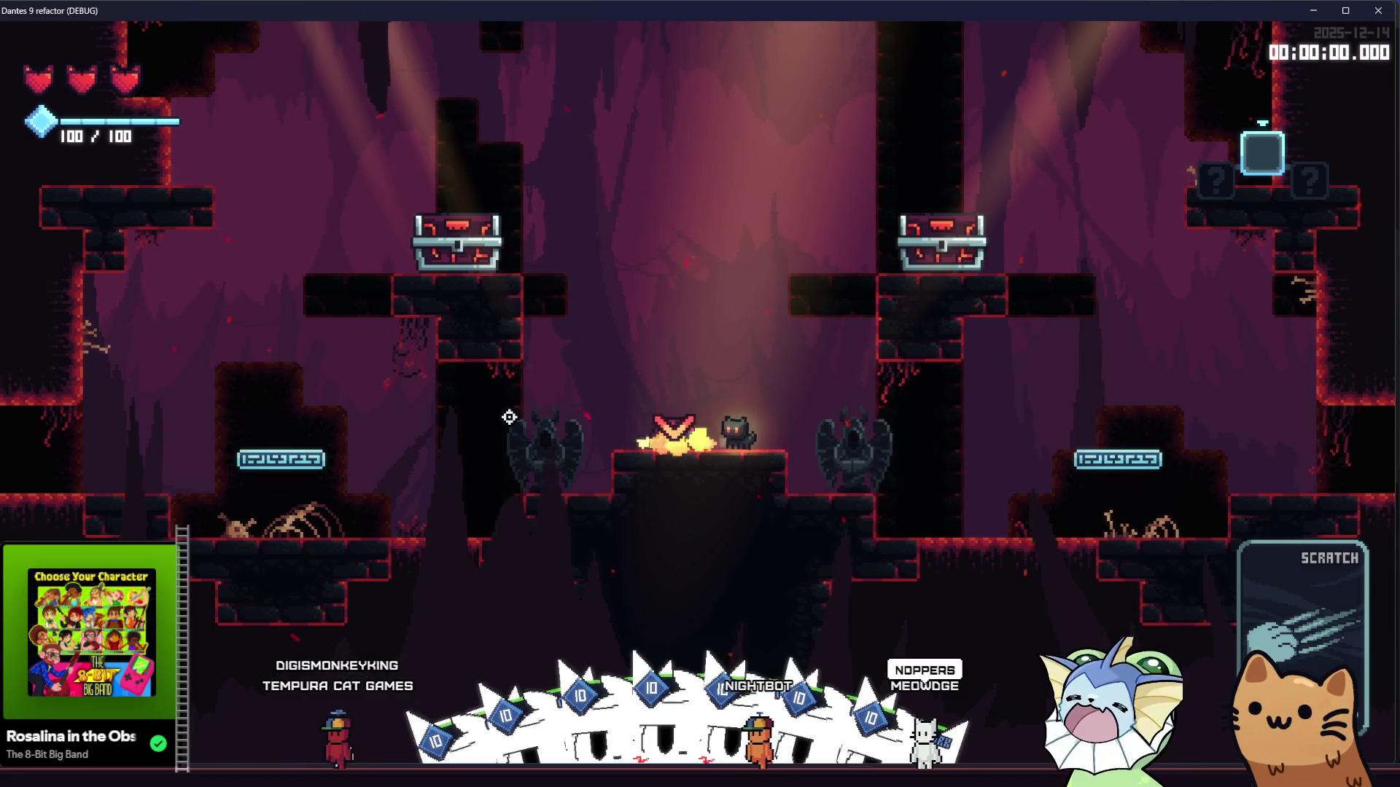
# Step: Run and jump the cat around the platforms and pillar to test the Mark cards
pyautogui.press('Right')
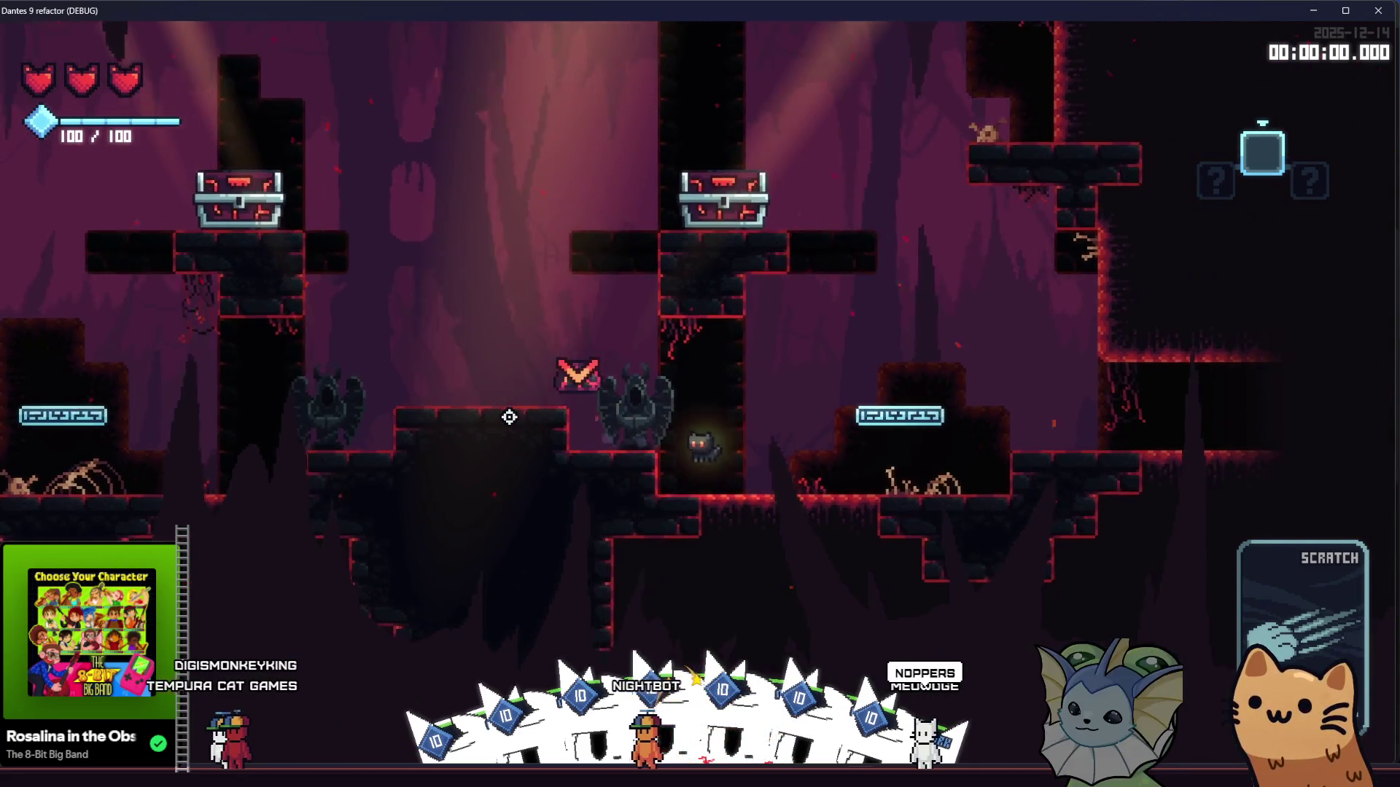
pyautogui.press('Right')
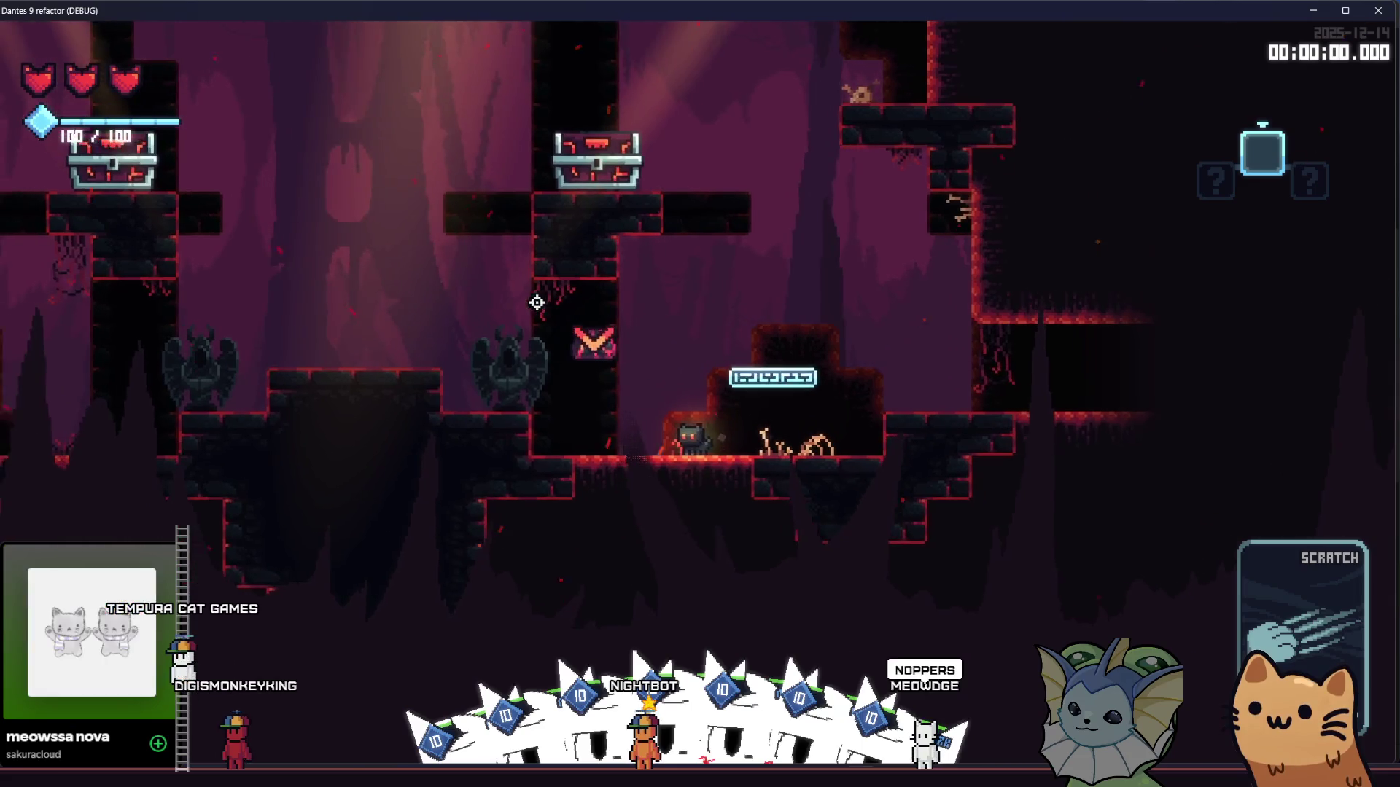
pyautogui.press('Right')
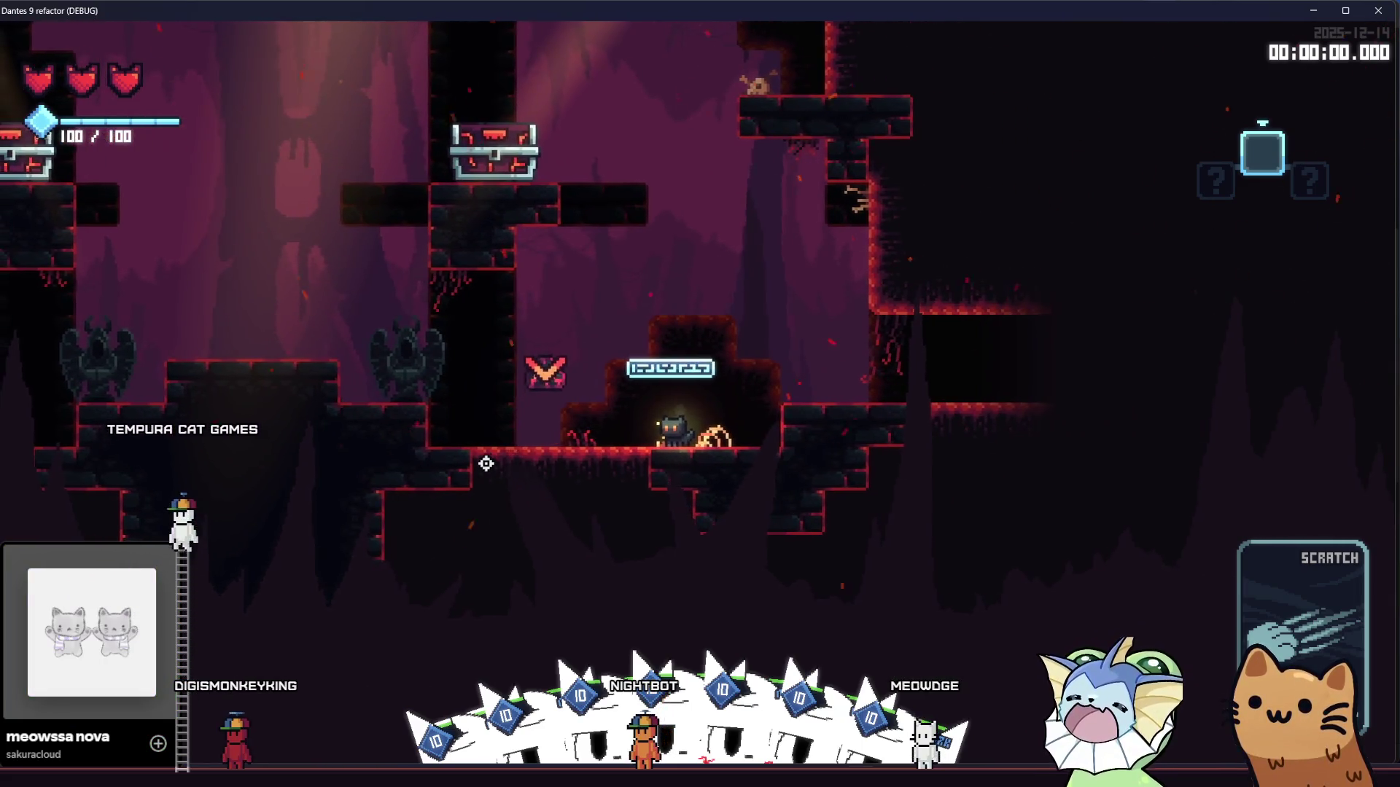
pyautogui.press('Right')
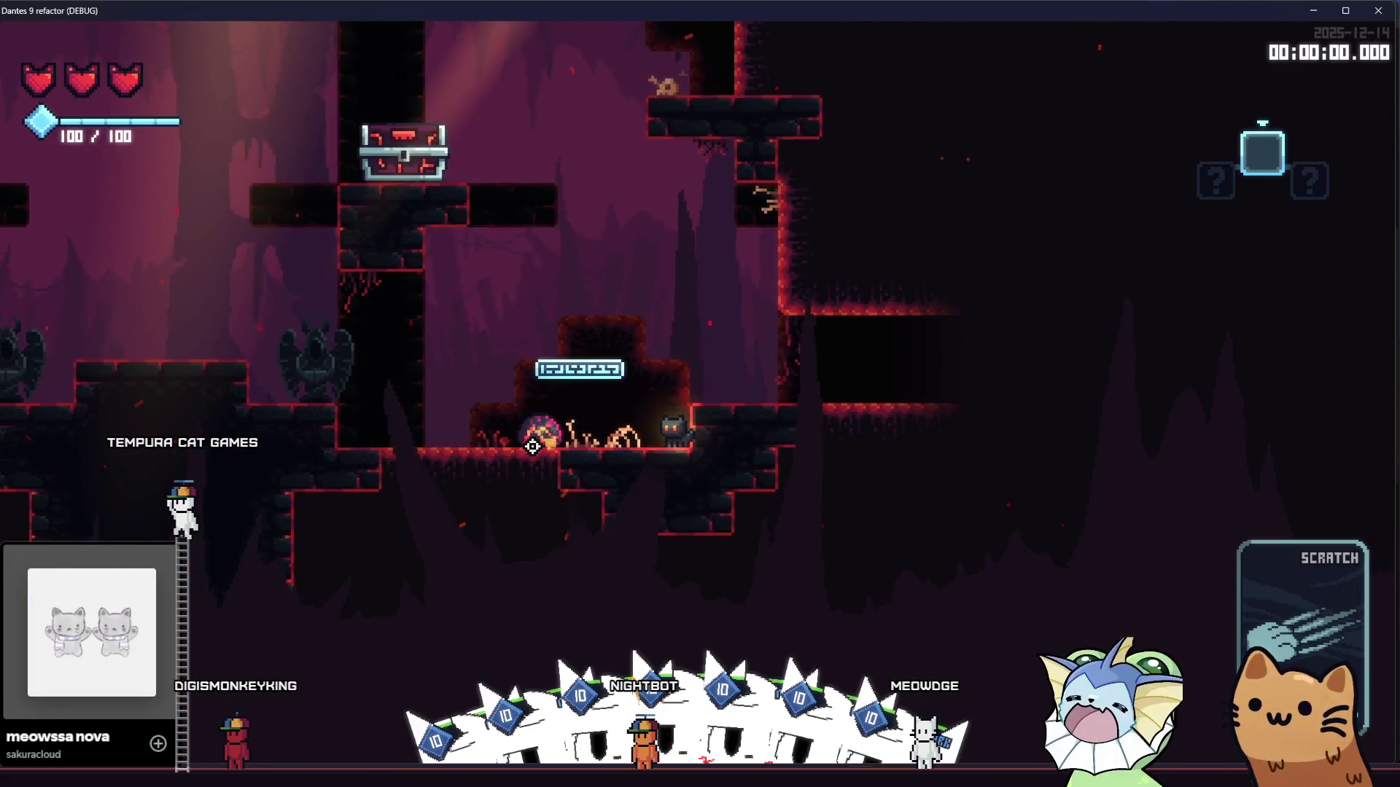
pyautogui.press('Left')
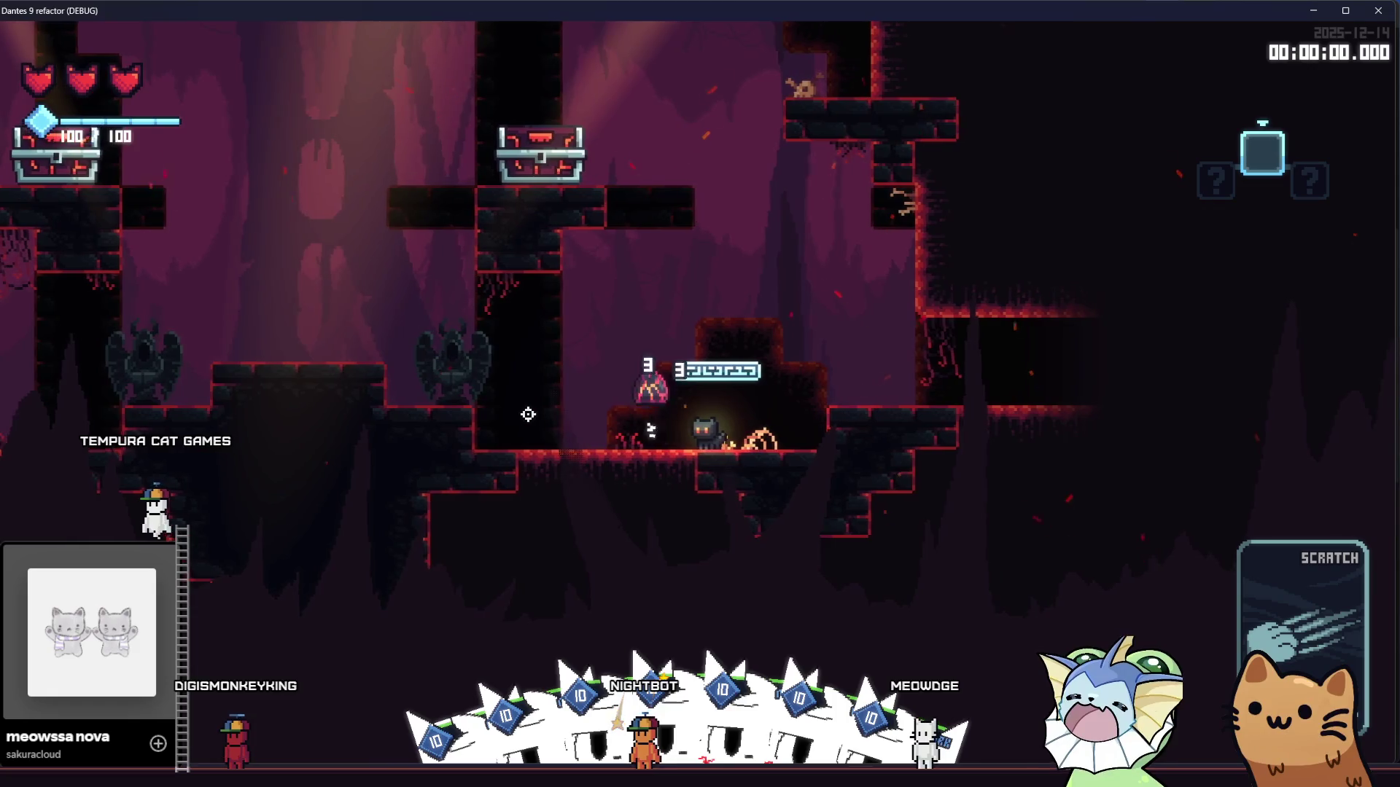
pyautogui.press('Left')
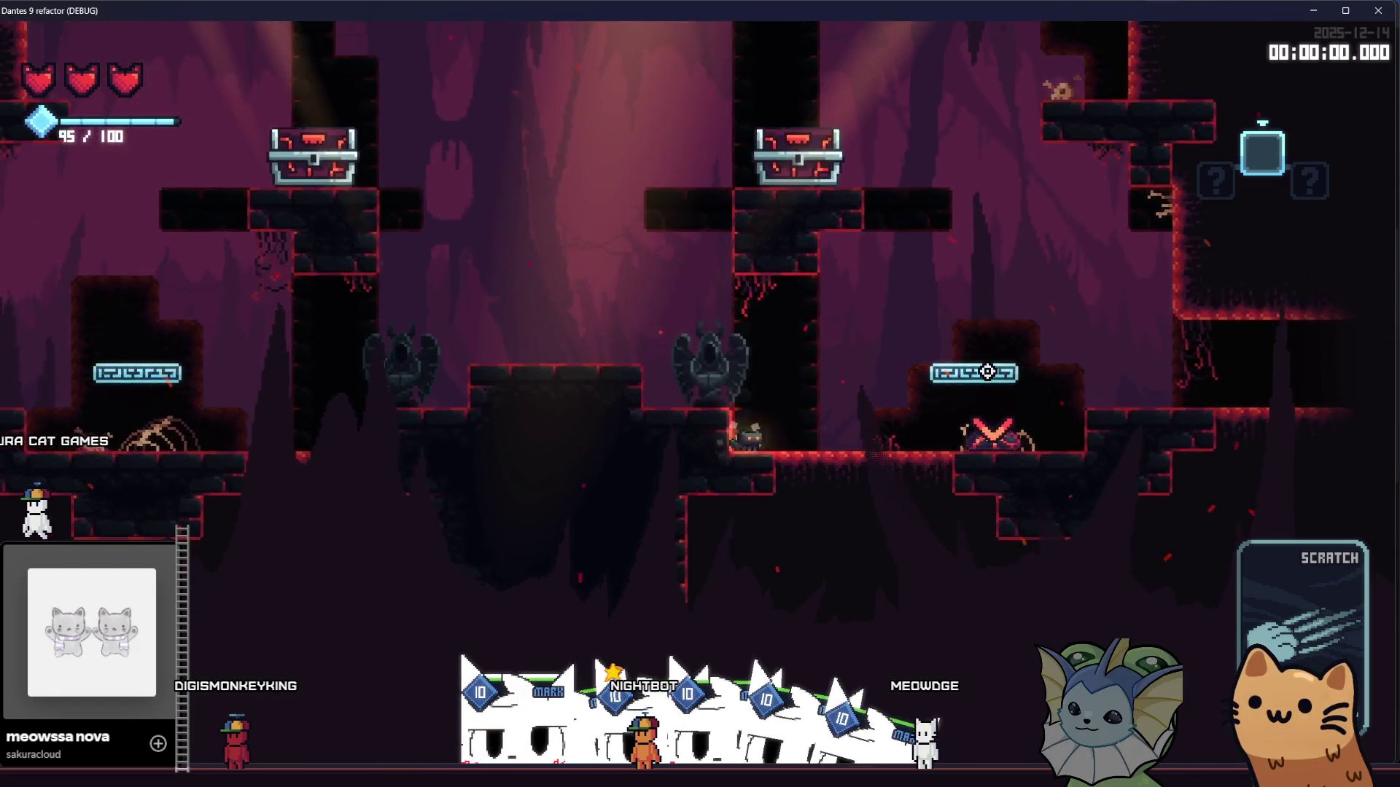
pyautogui.press('Left')
pyautogui.press('space')
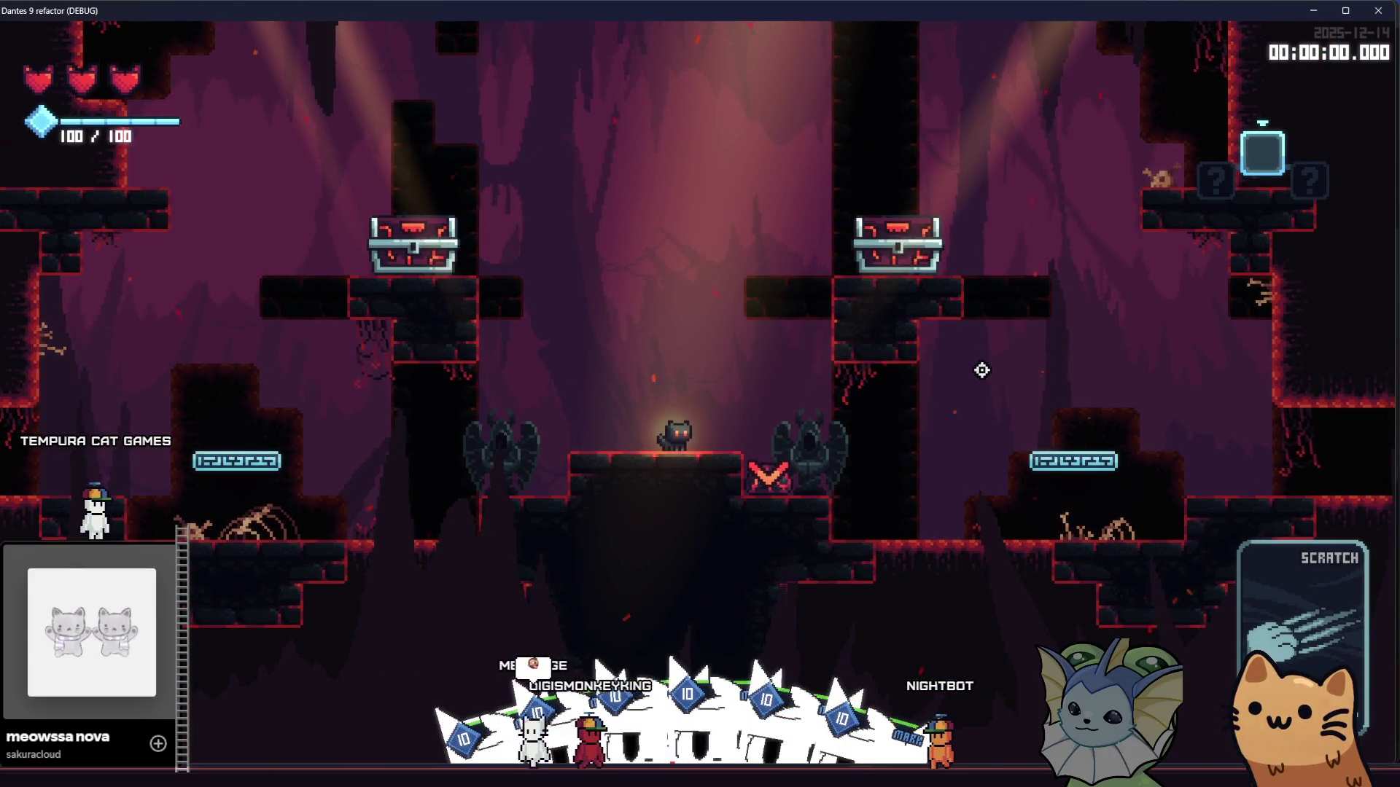
pyautogui.press('space')
pyautogui.press('Left')
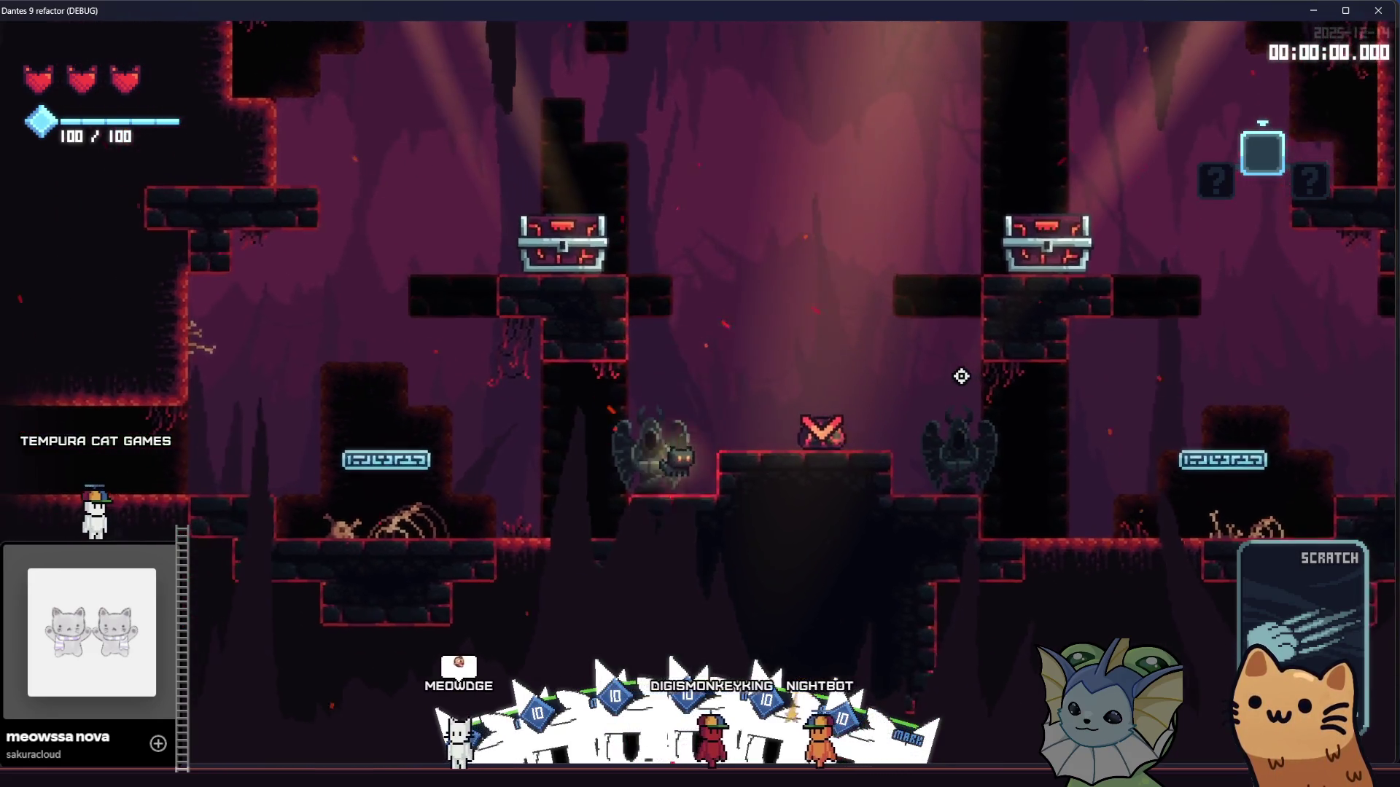
pyautogui.press('space')
pyautogui.press('Left')
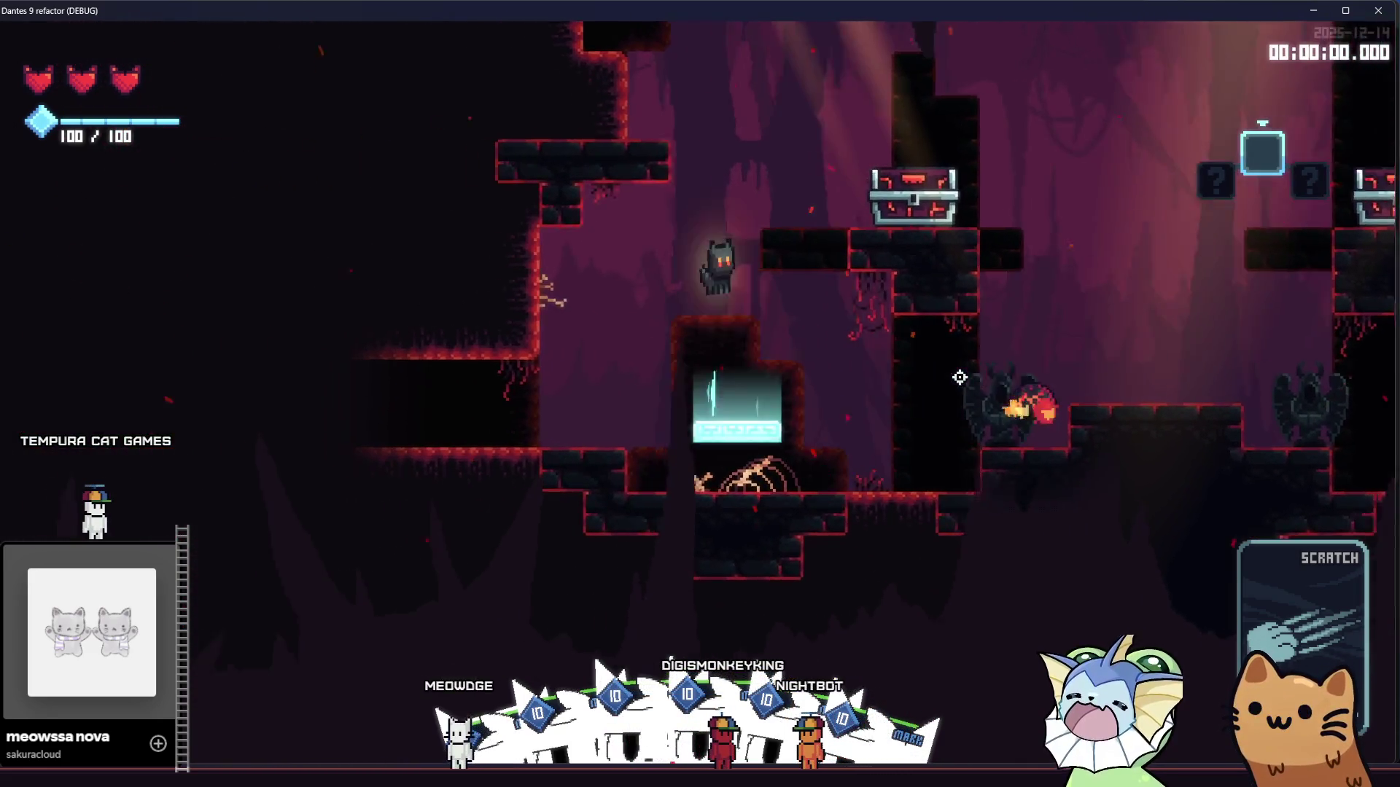
pyautogui.press('Right')
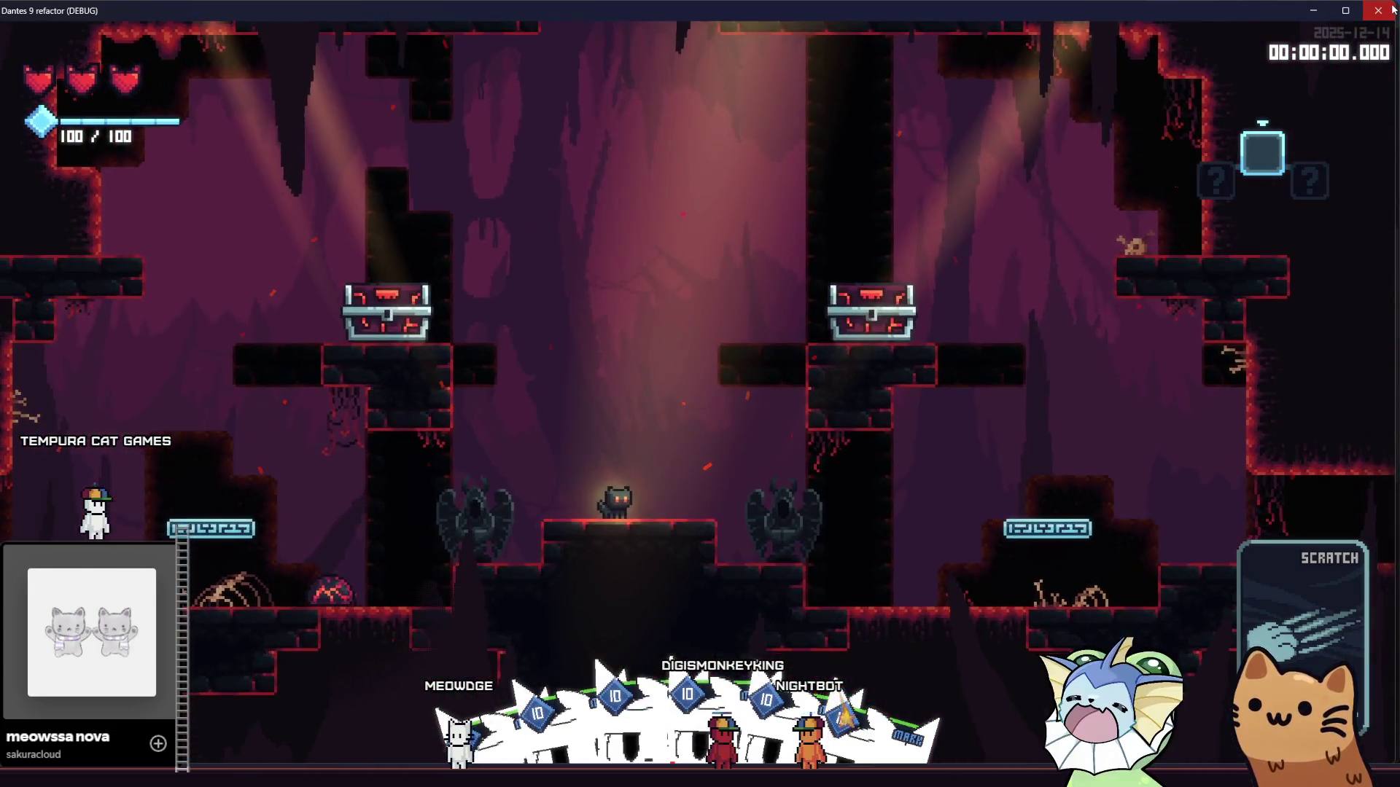
# Step: Close the game and, in a fresh run, add a Slot Machine card
pyautogui.click(1392, 9)
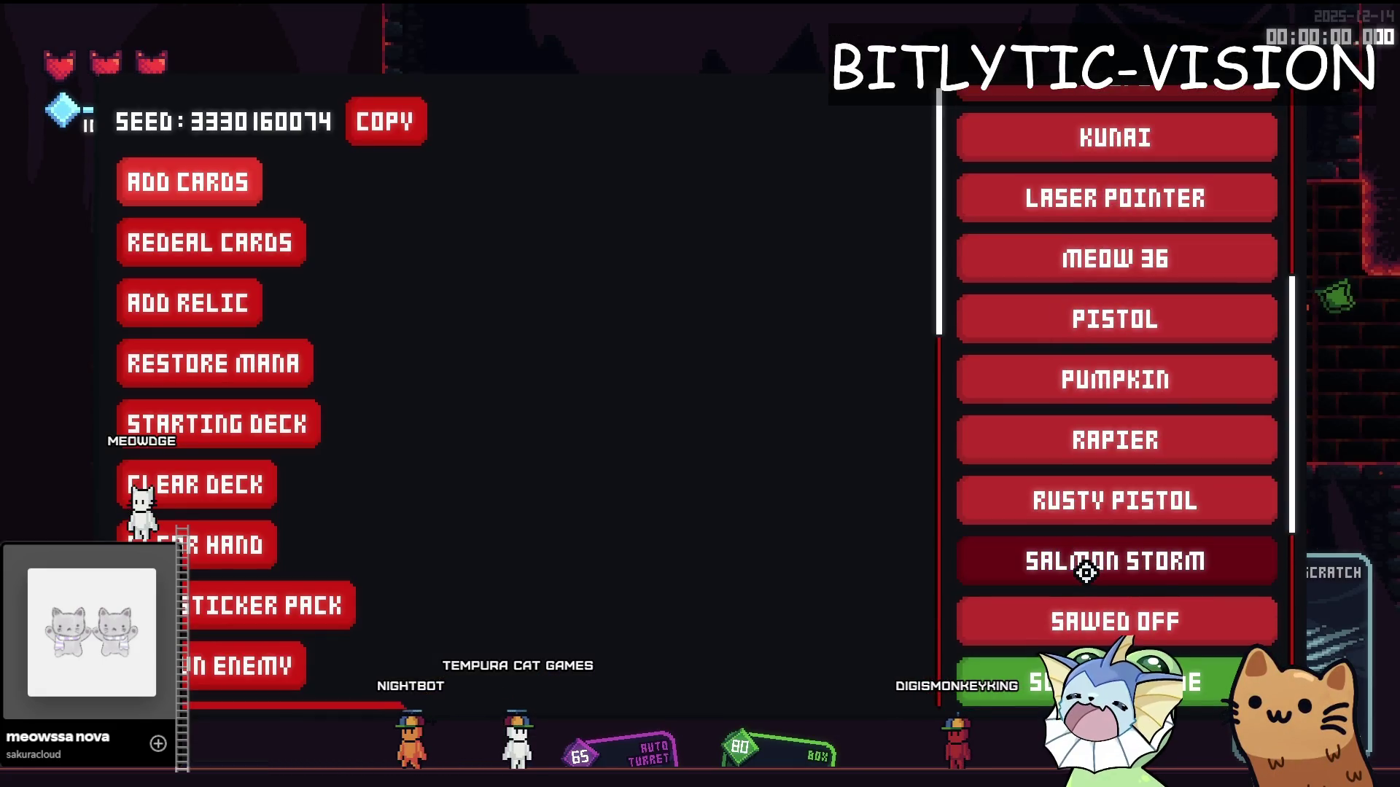
pyautogui.scroll(-5, 1079, 562)
pyautogui.click(1108, 370)
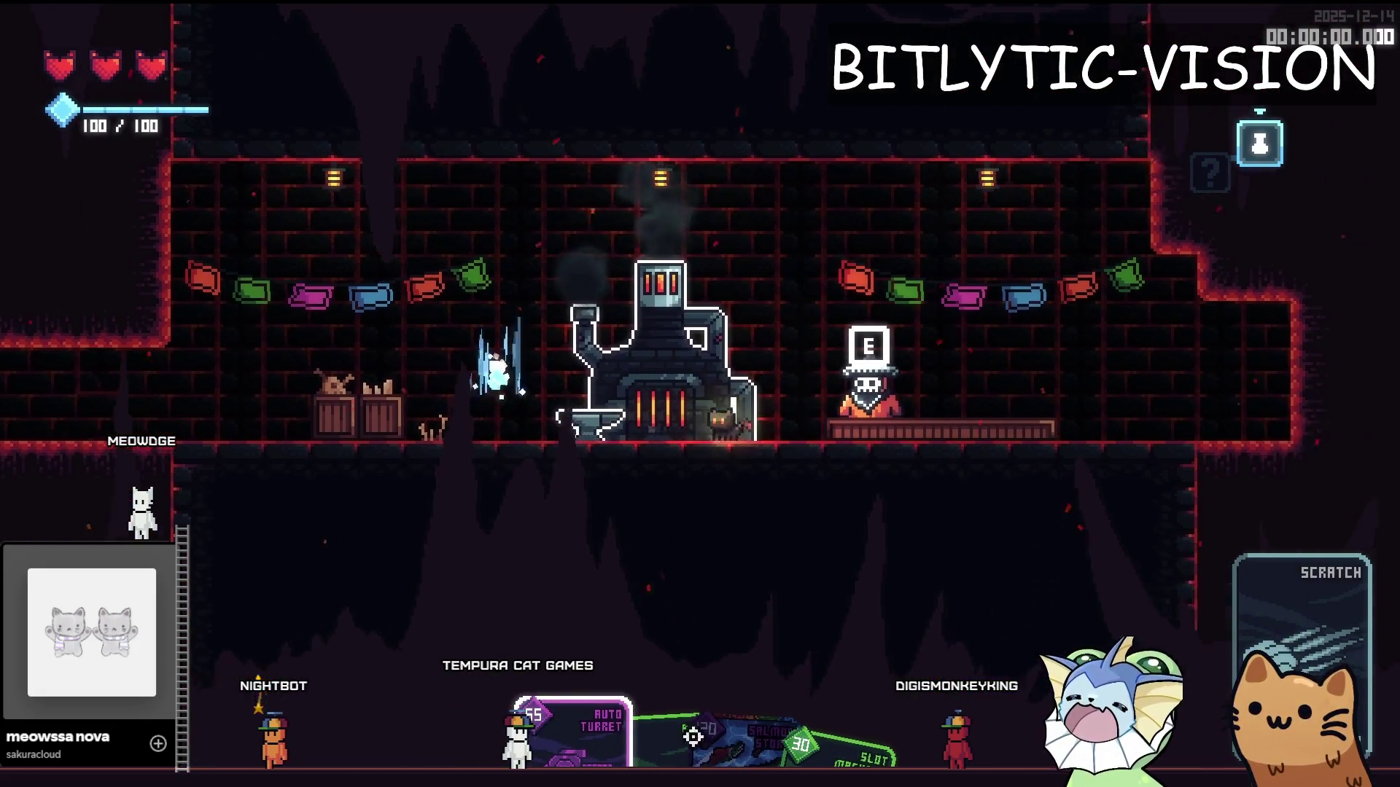
# Step: Place Pin stickers on the Auto Turret and Box cards in the forge
pyautogui.press('e')
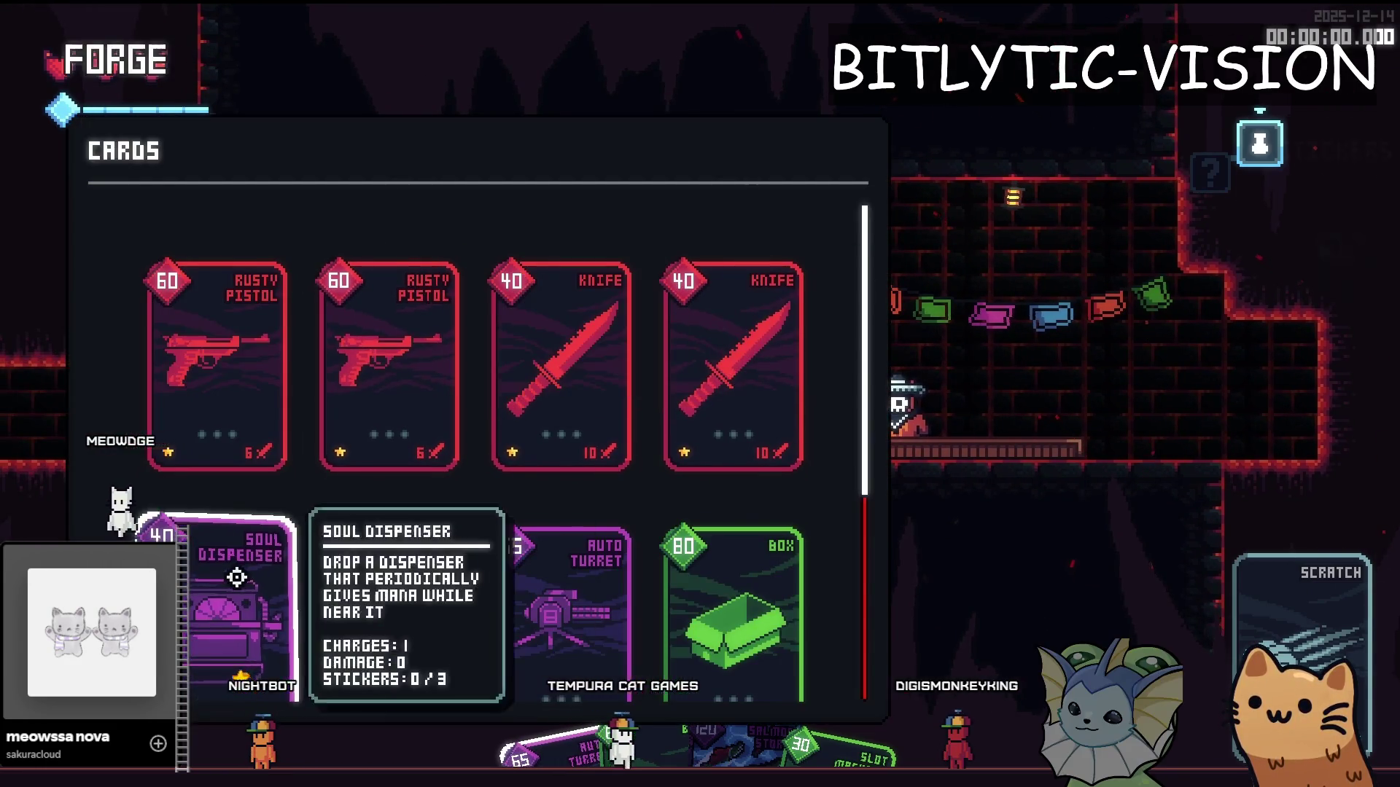
pyautogui.scroll(-2, 559, 550)
pyautogui.click(559, 379)
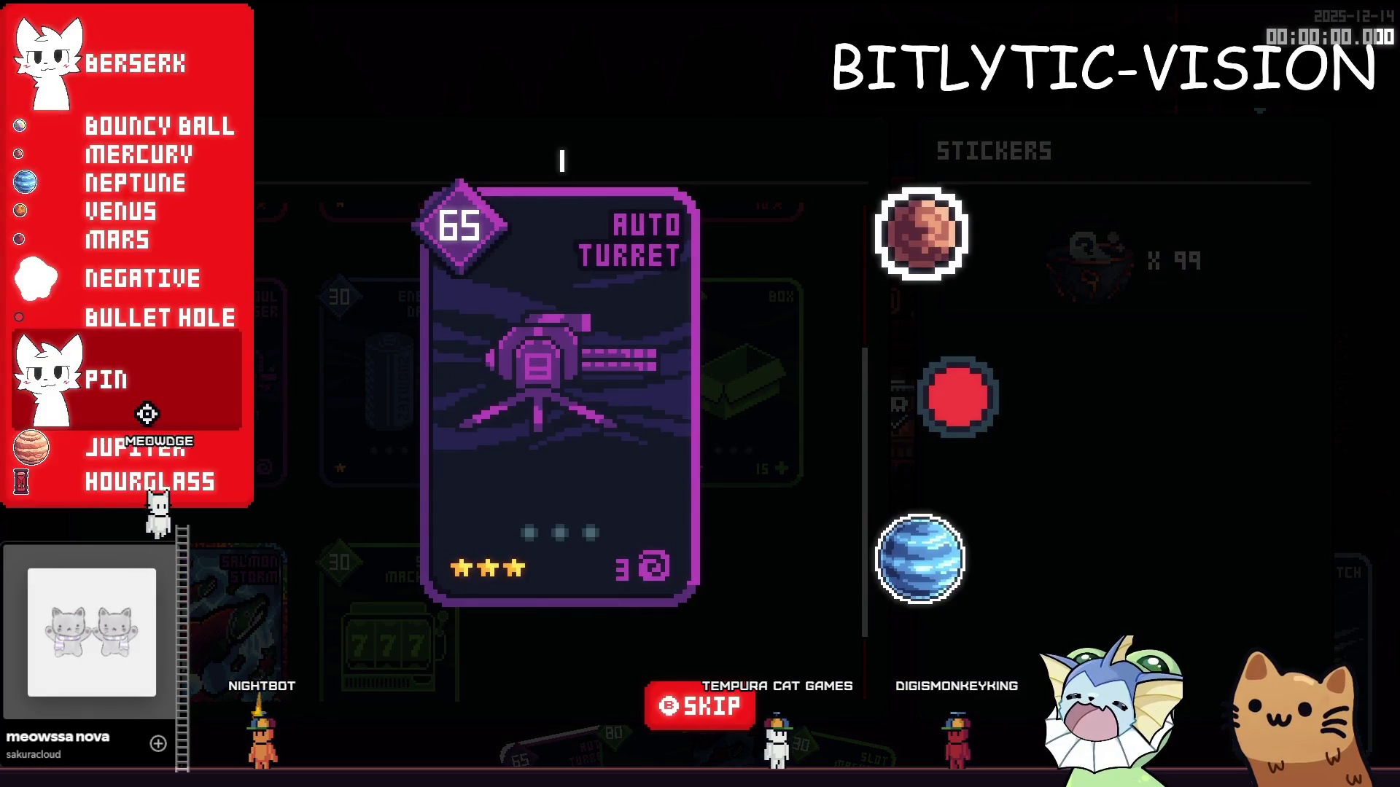
pyautogui.click(143, 409)
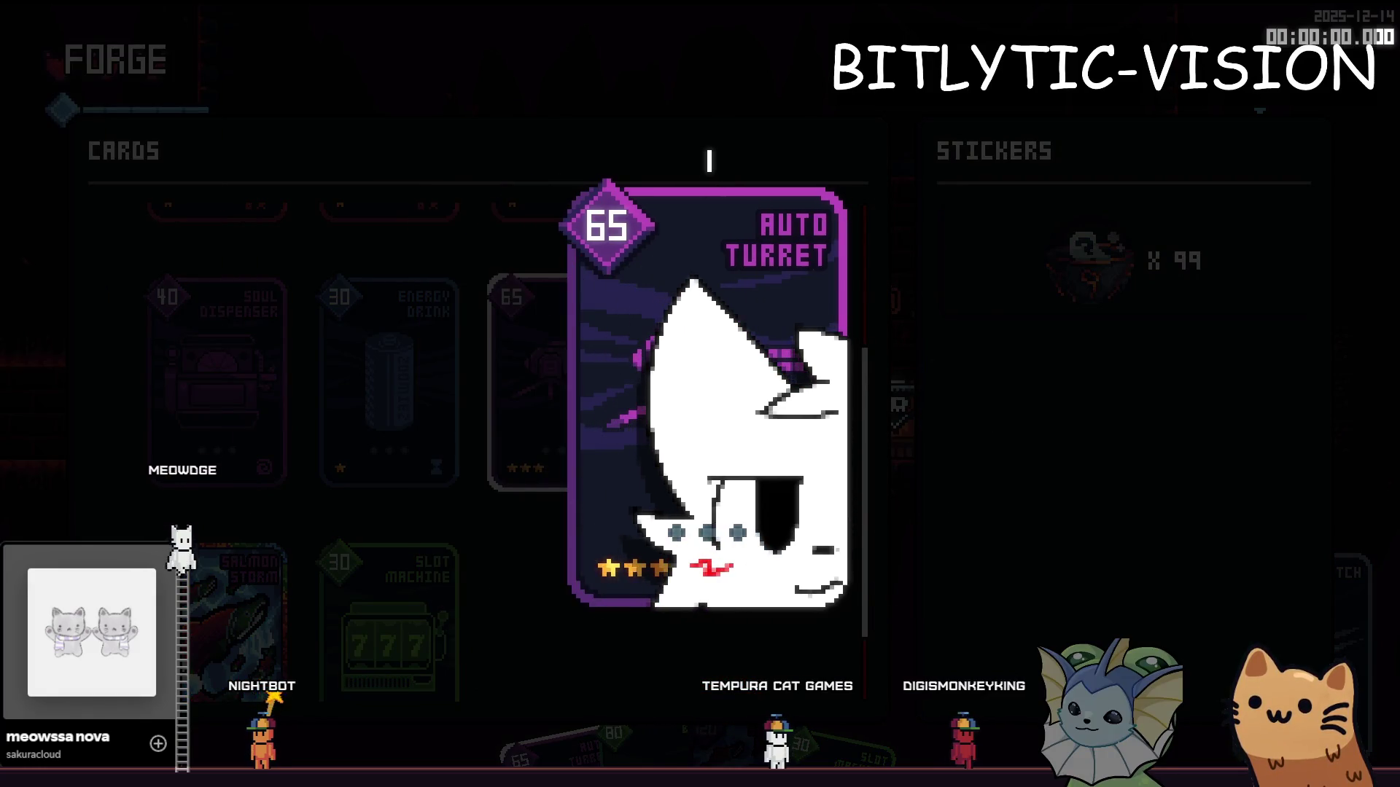
pyautogui.click(718, 719)
pyautogui.click(751, 386)
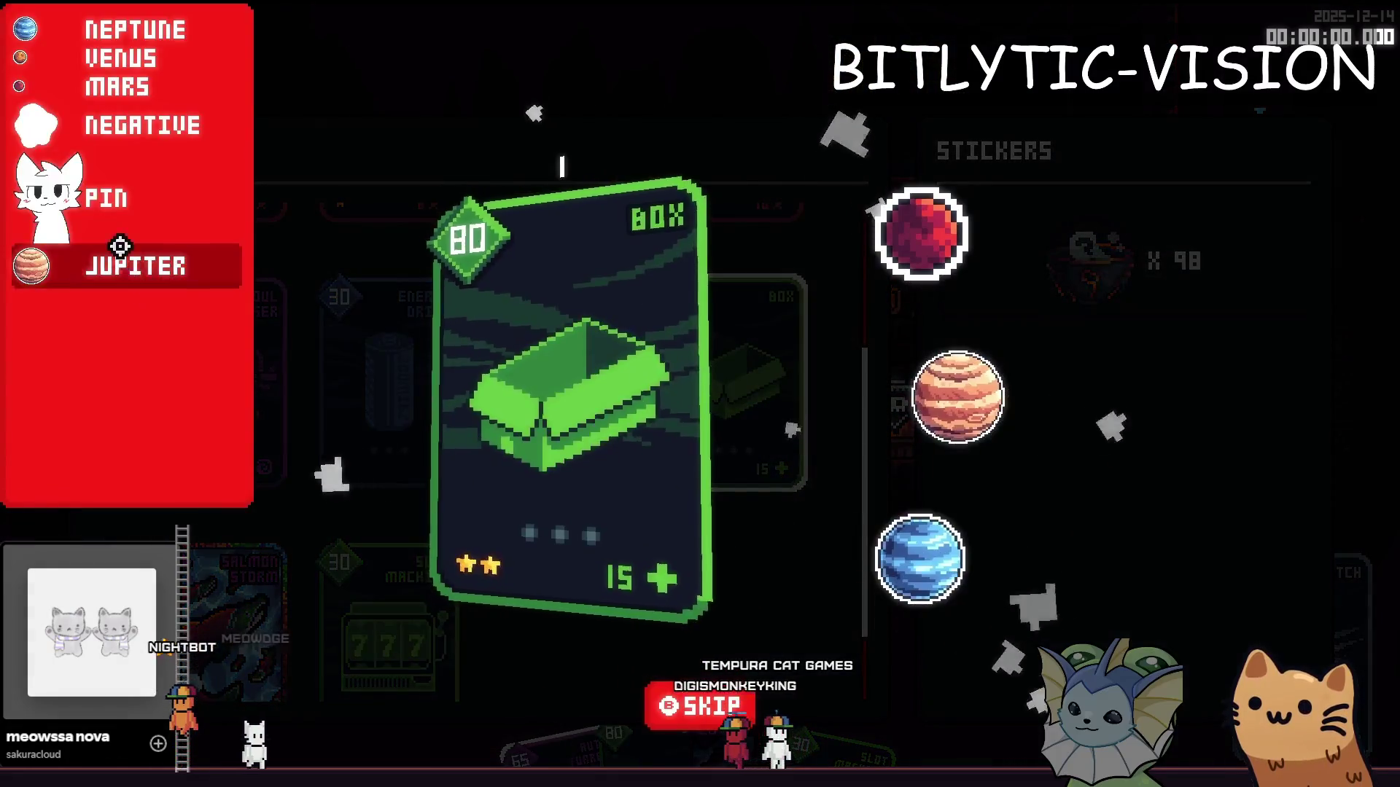
pyautogui.click(110, 219)
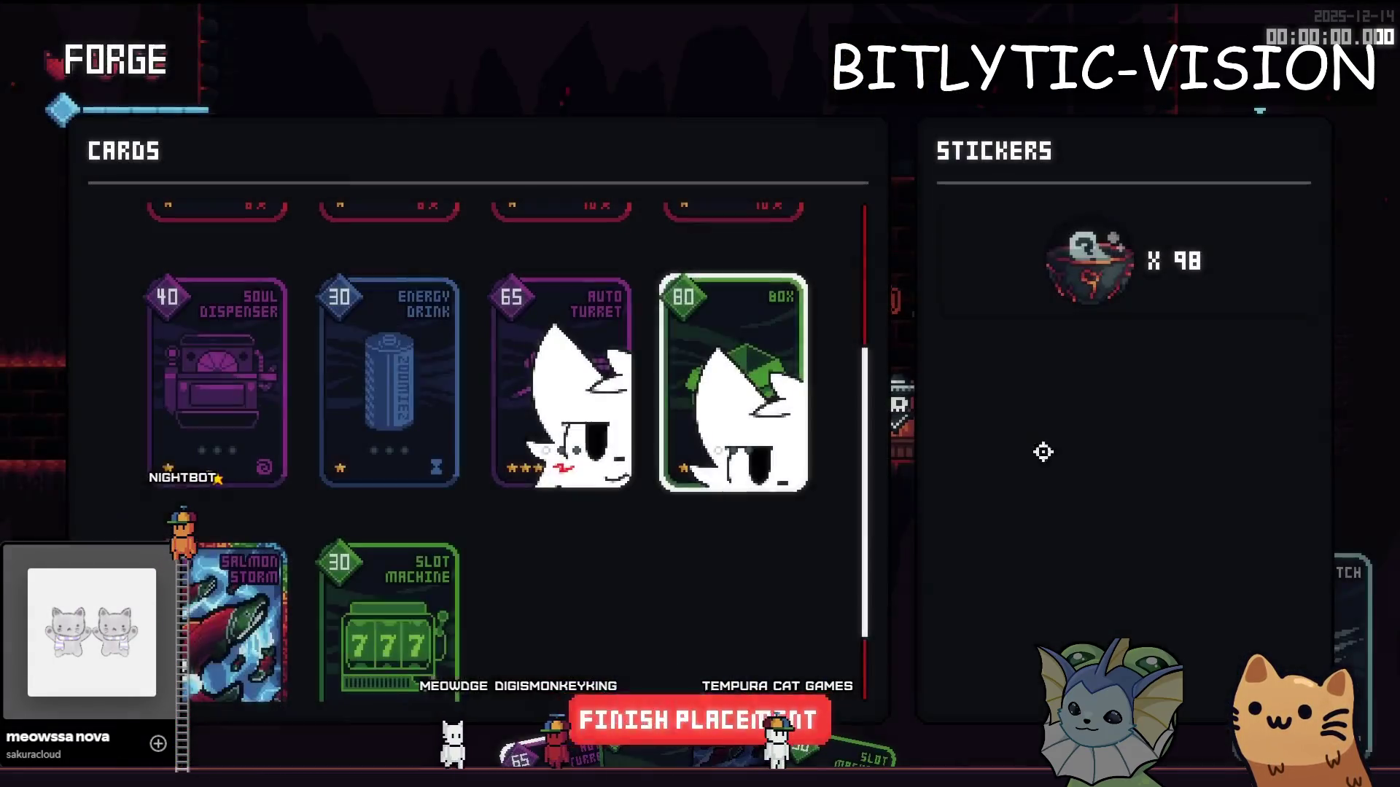
pyautogui.click(735, 718)
# Step: Sticker the Salmon Storm and Slot Machine cards, then close the forge menu
pyautogui.click(233, 620)
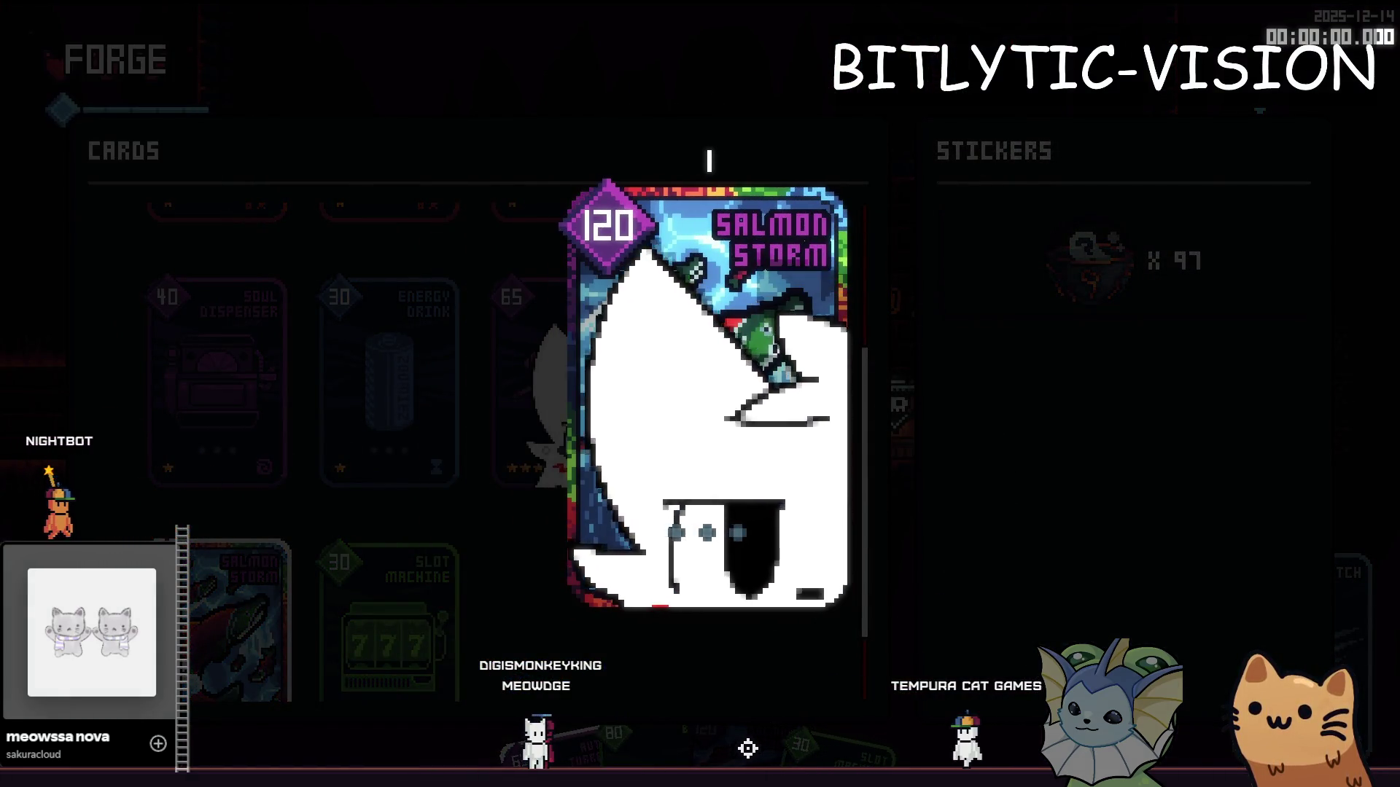
pyautogui.click(729, 720)
pyautogui.click(414, 647)
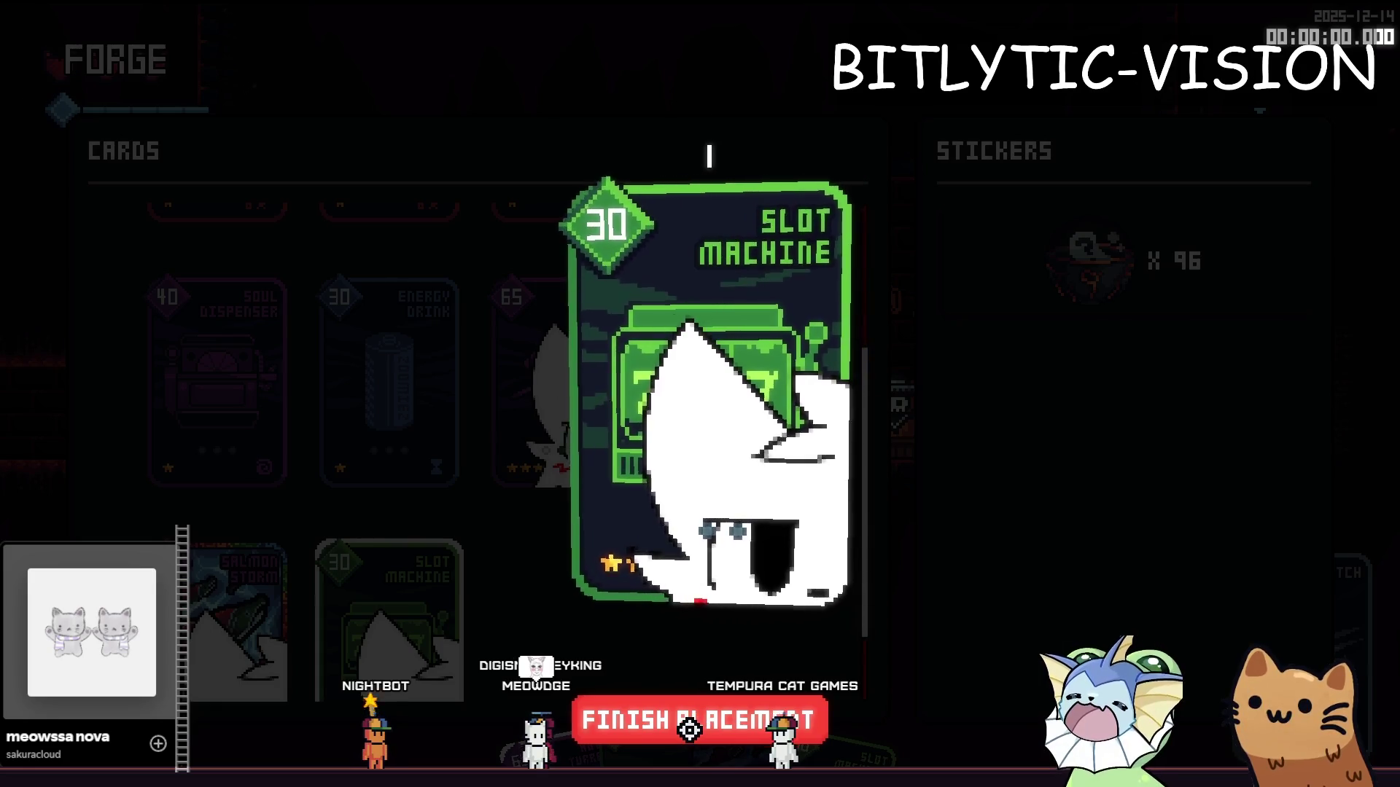
pyautogui.click(688, 729)
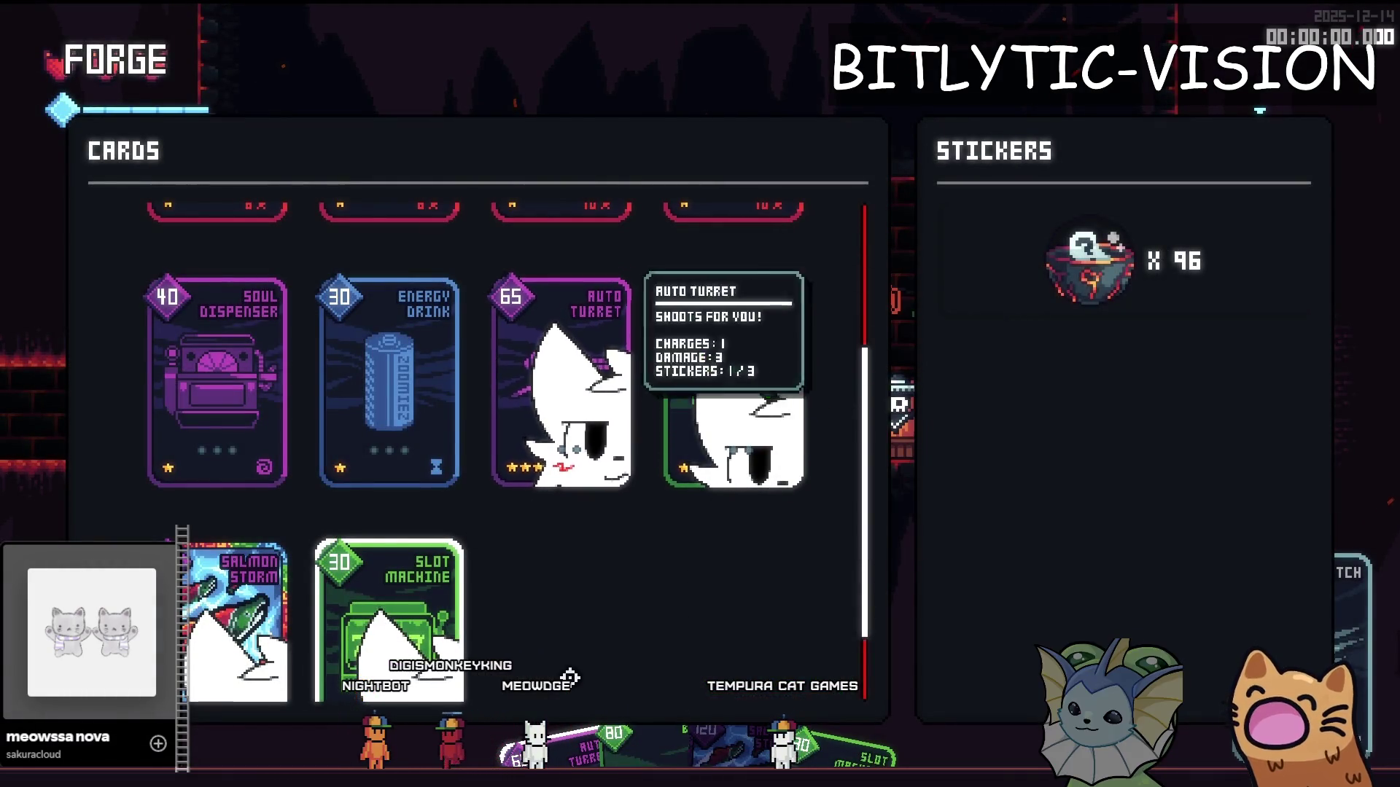
pyautogui.press('Escape')
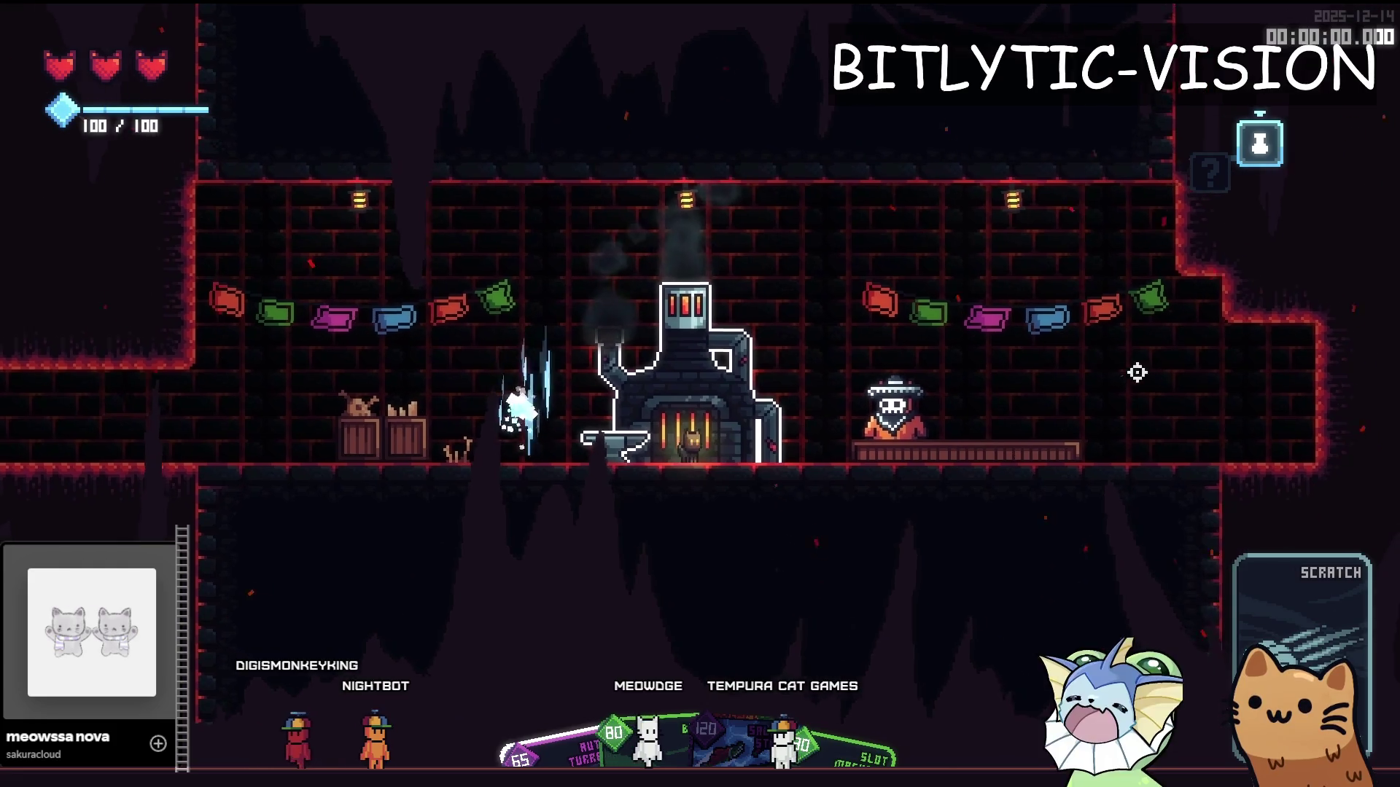
pyautogui.press('space')
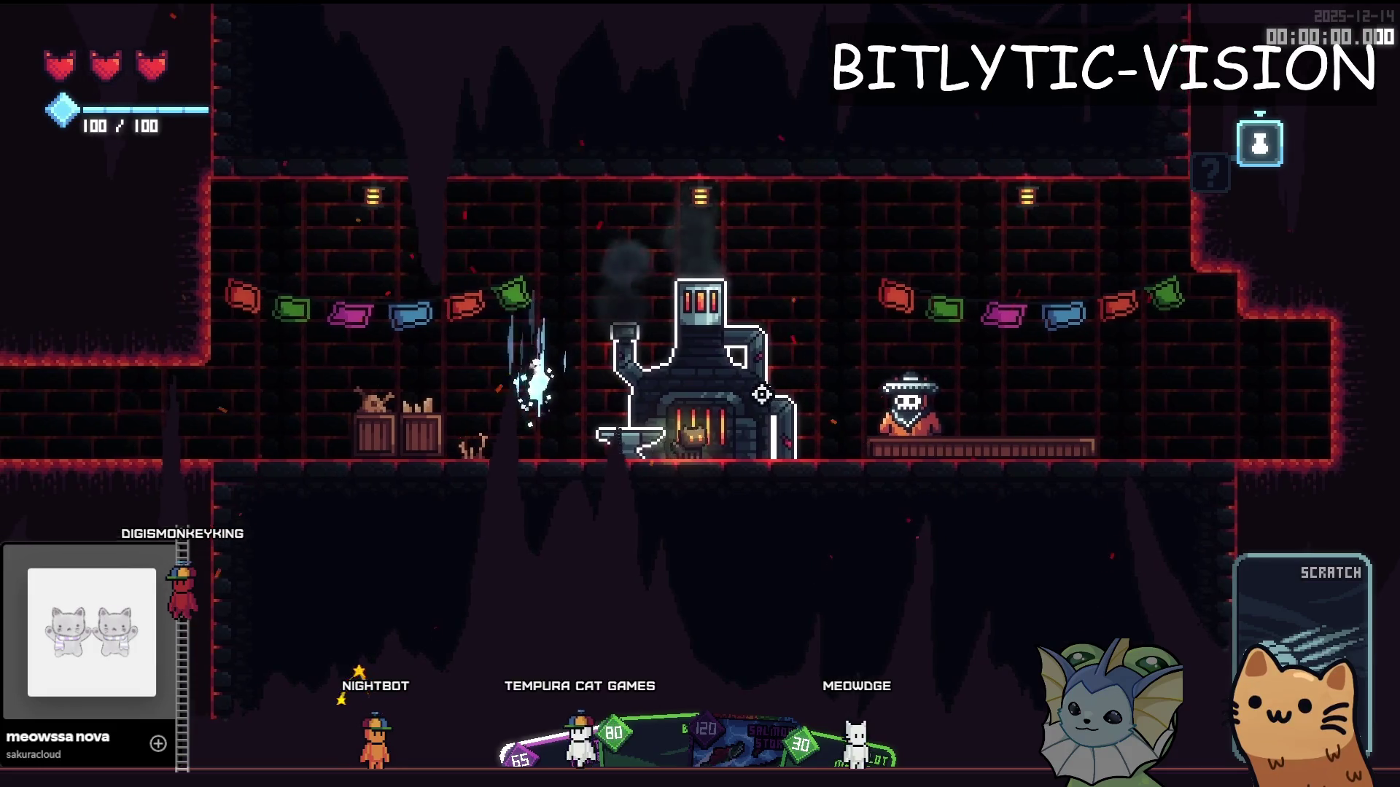
# Step: Reopen the forge and put a Pin sticker on the Rusty Pistol card
pyautogui.press('e')
pyautogui.scroll(3, 303, 416)
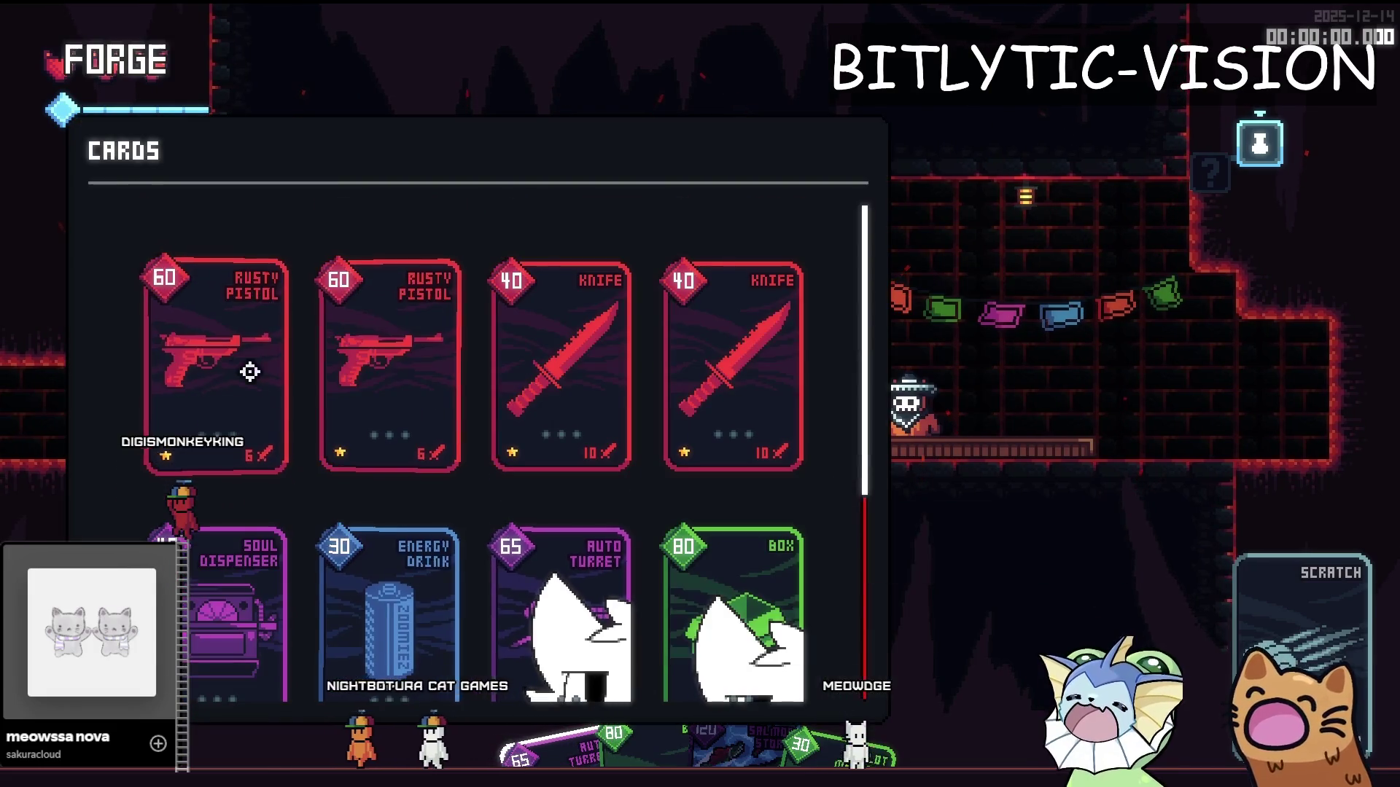
pyautogui.click(244, 362)
pyautogui.click(243, 363)
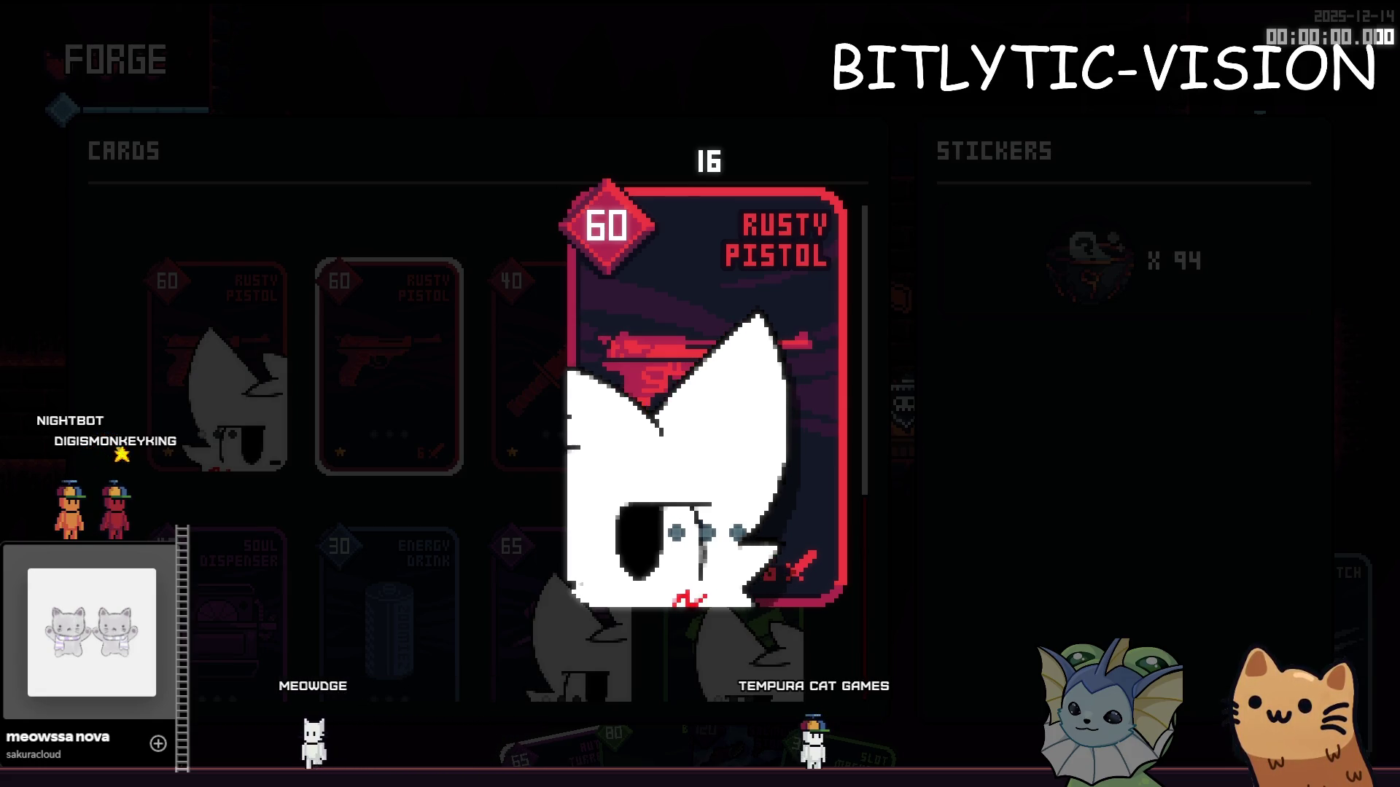
pyautogui.click(575, 581)
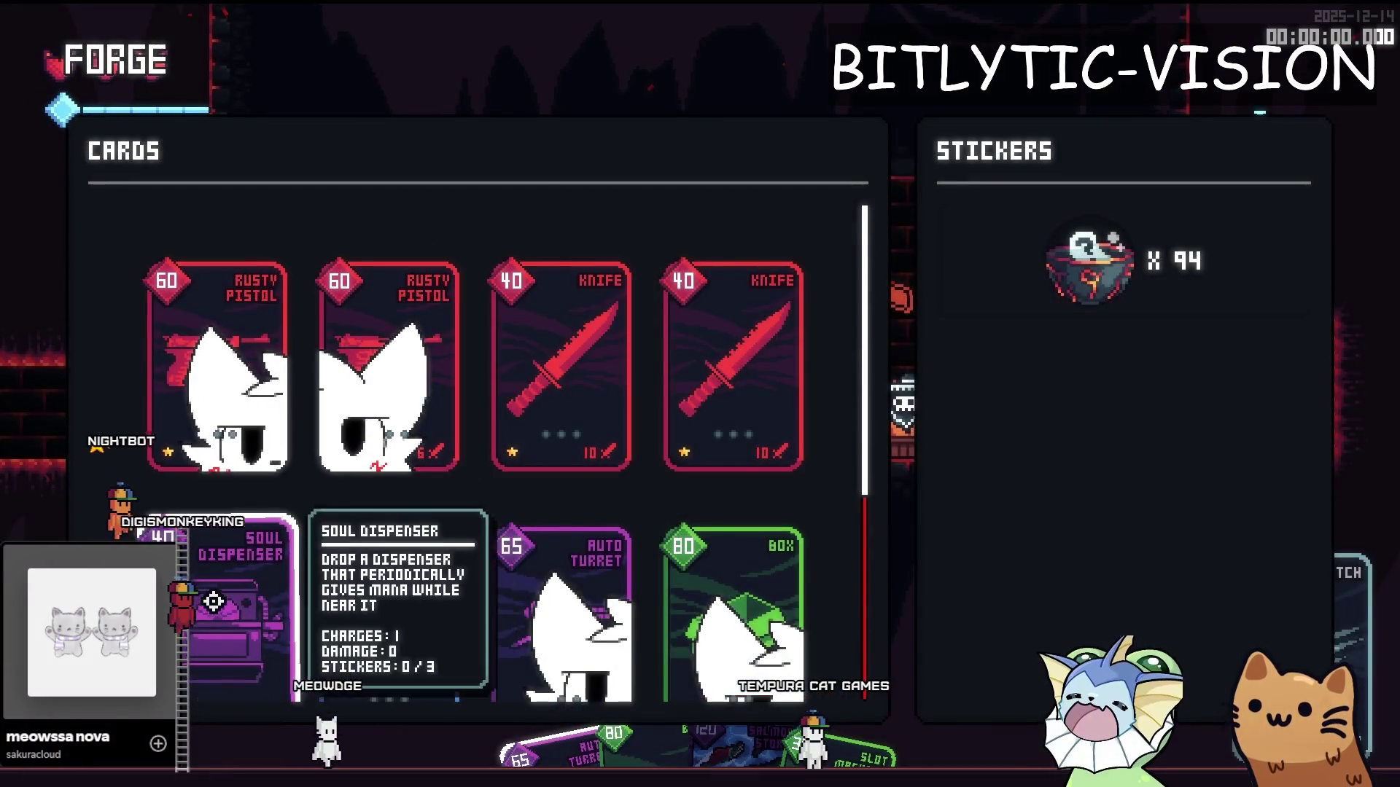
# Step: Sticker the Soul Dispenser and Energy Drink cards, then close the forge menu
pyautogui.click(214, 601)
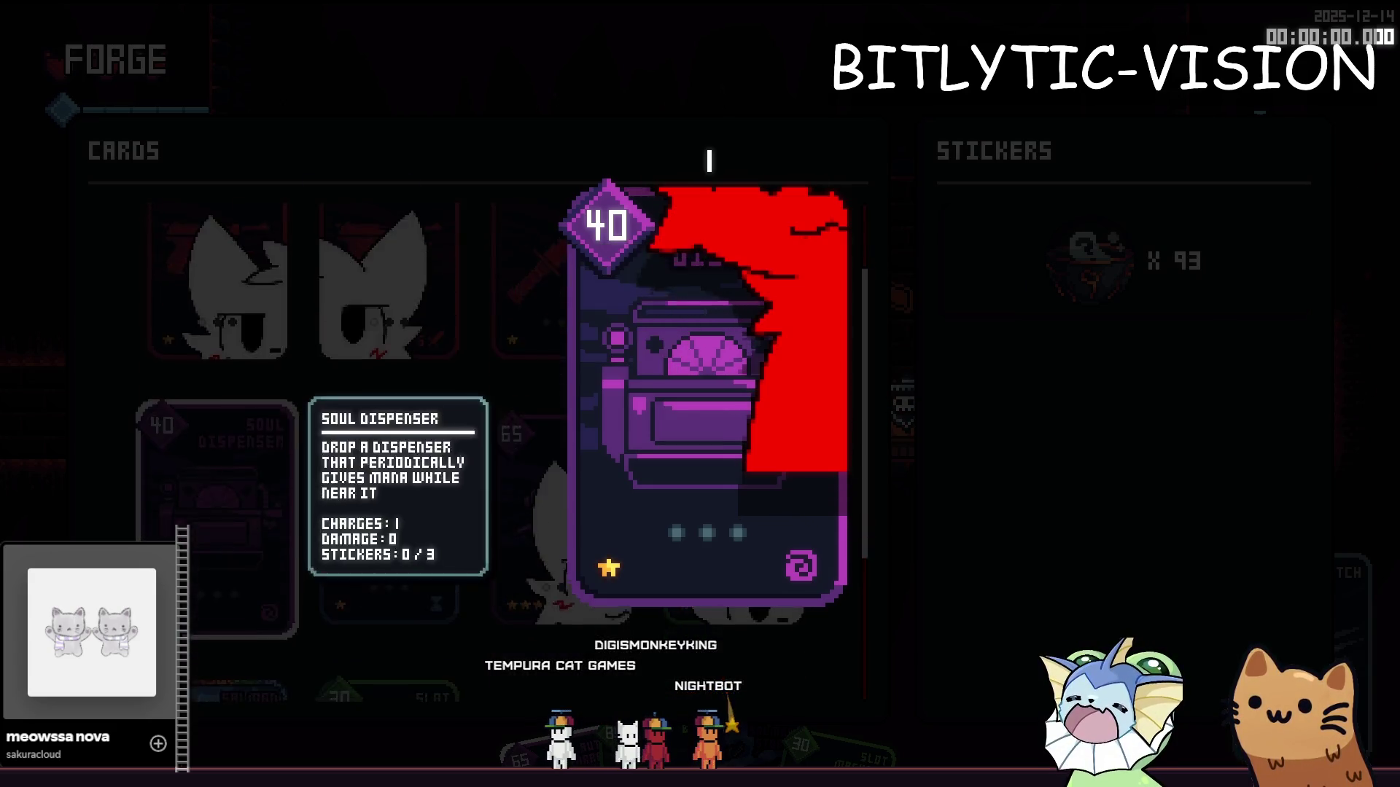
pyautogui.scroll(-1, 306, 437)
pyautogui.scroll(1, 306, 437)
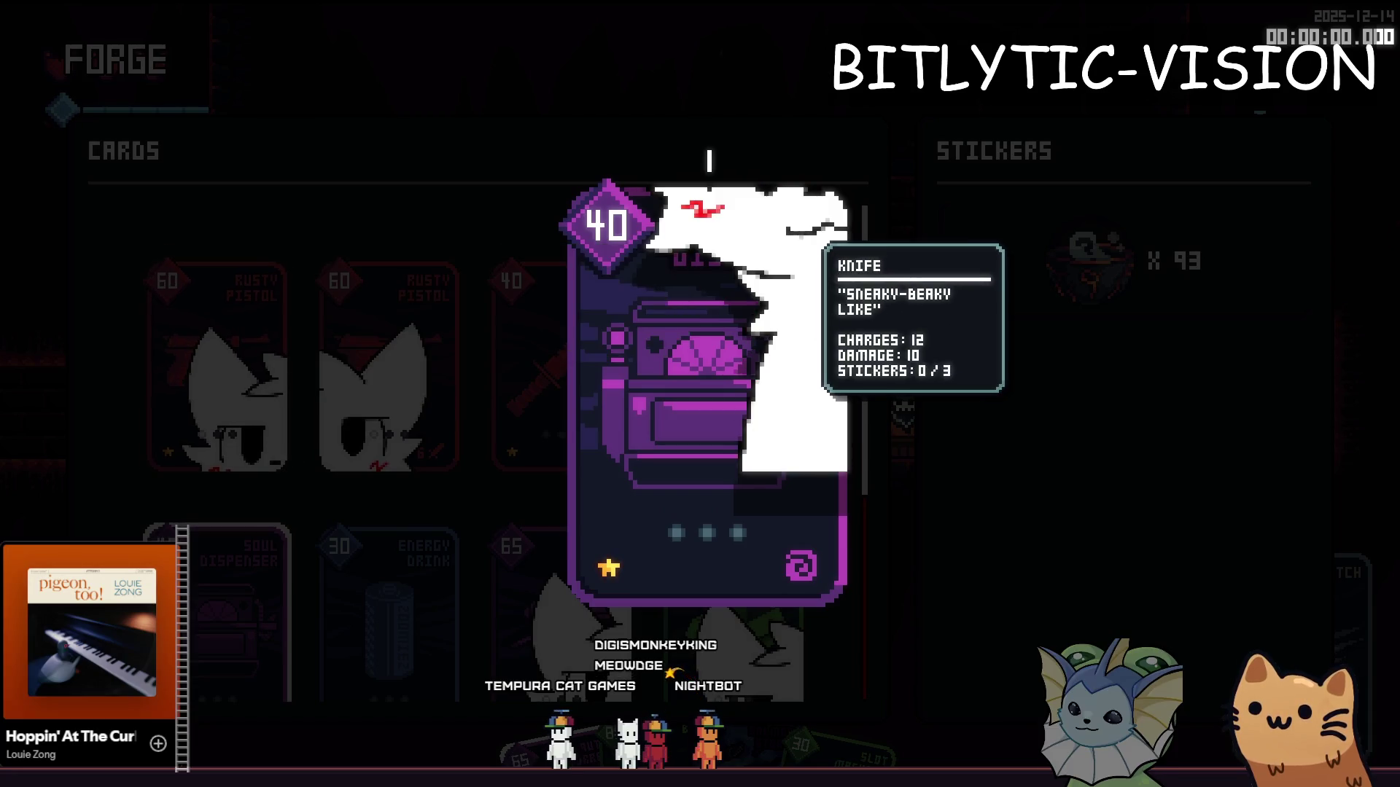
pyautogui.click(709, 161)
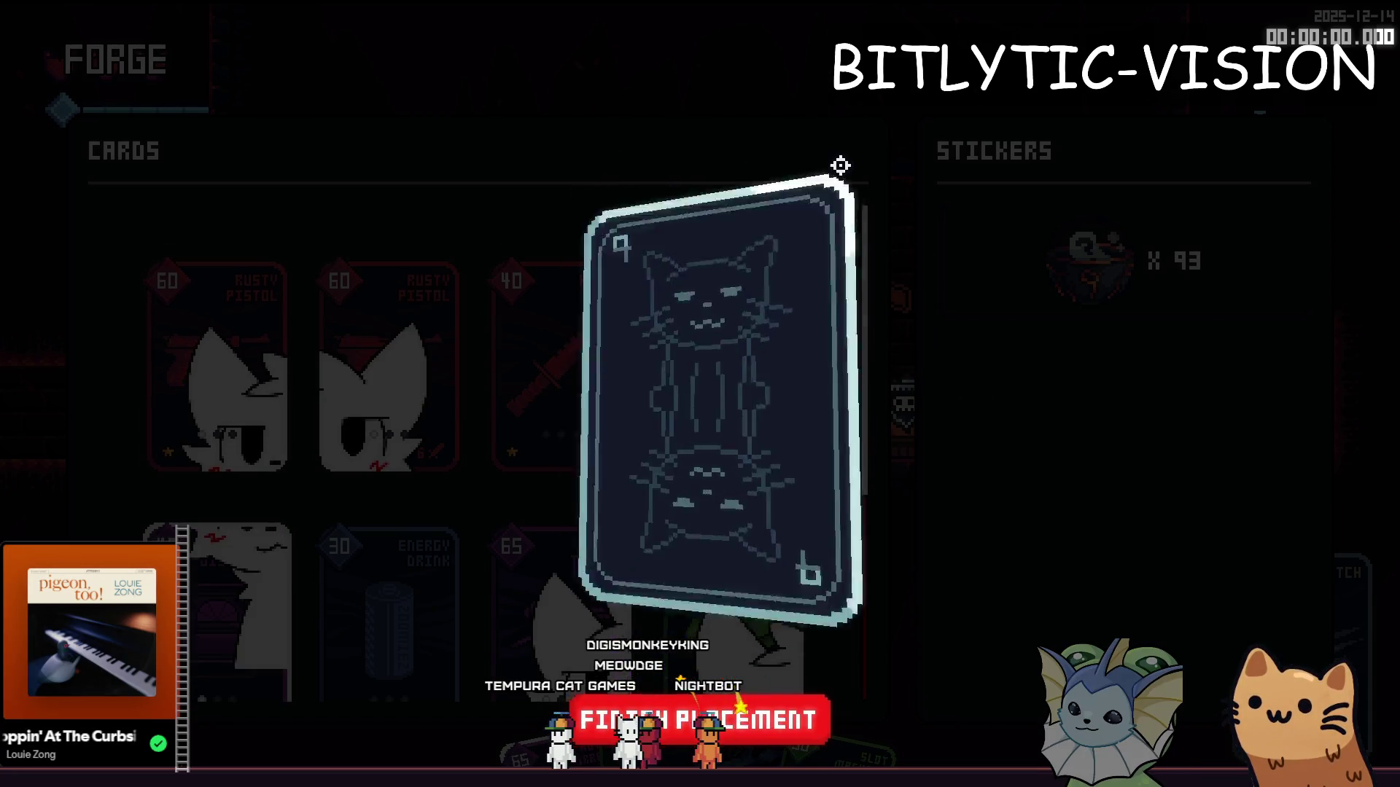
pyautogui.click(689, 716)
pyautogui.click(1087, 264)
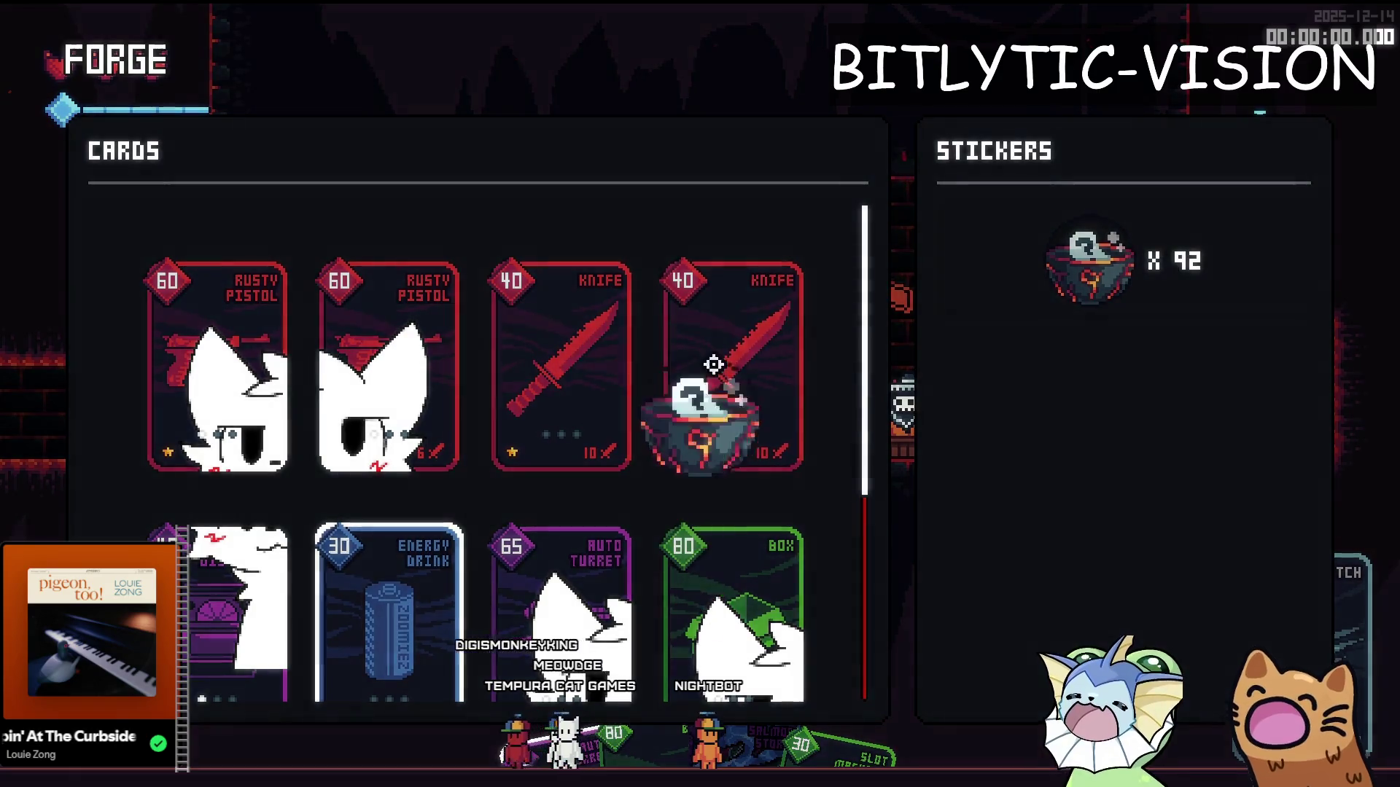
pyautogui.click(750, 347)
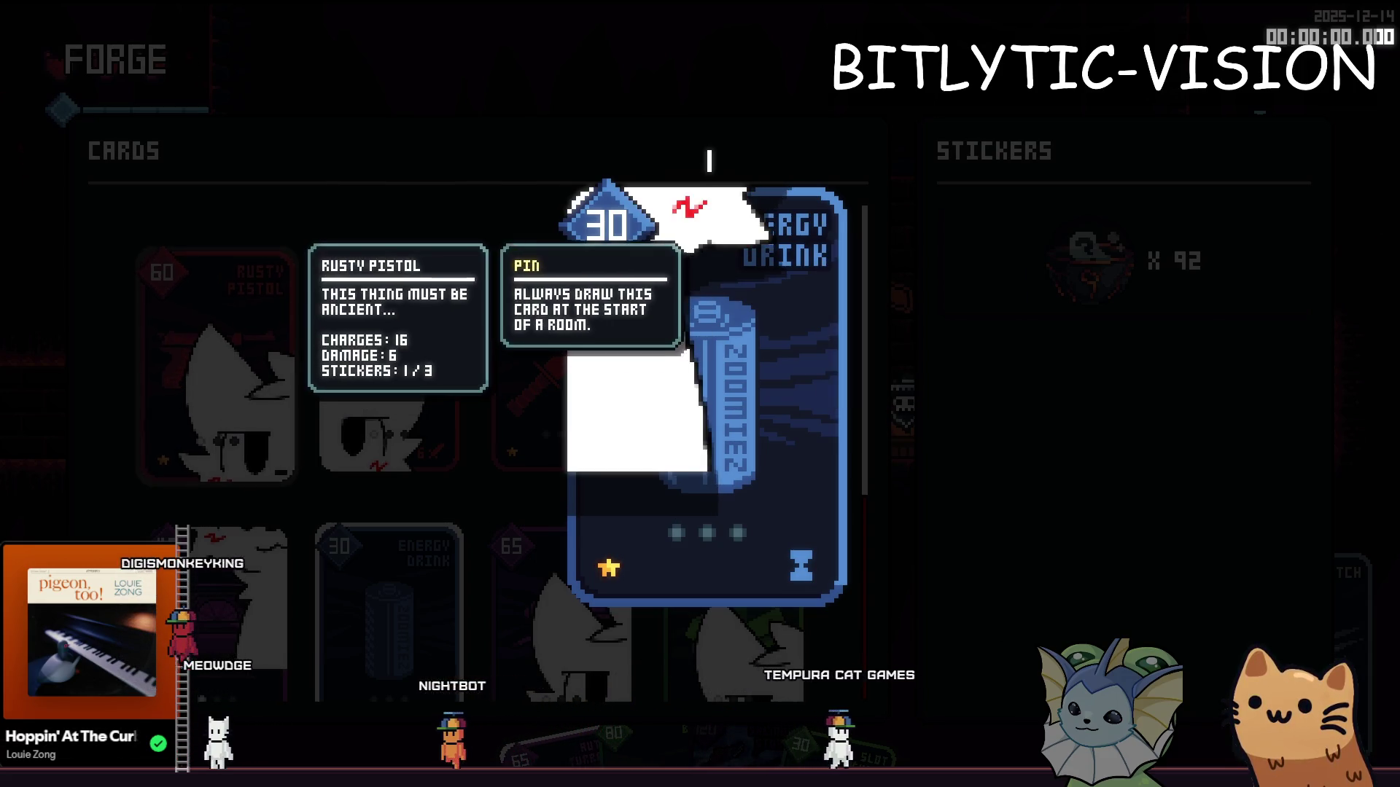
pyautogui.click(796, 723)
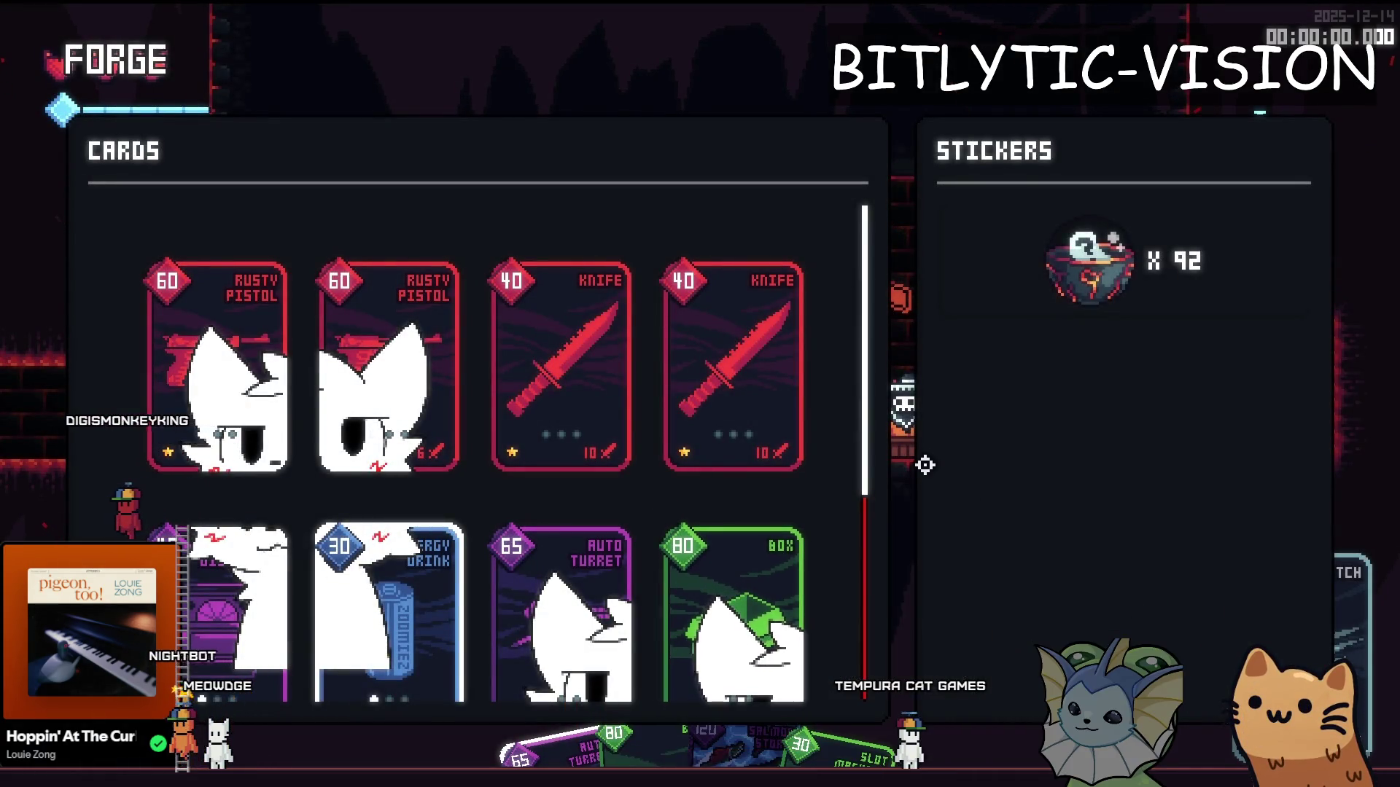
pyautogui.scroll(-1, 850, 381)
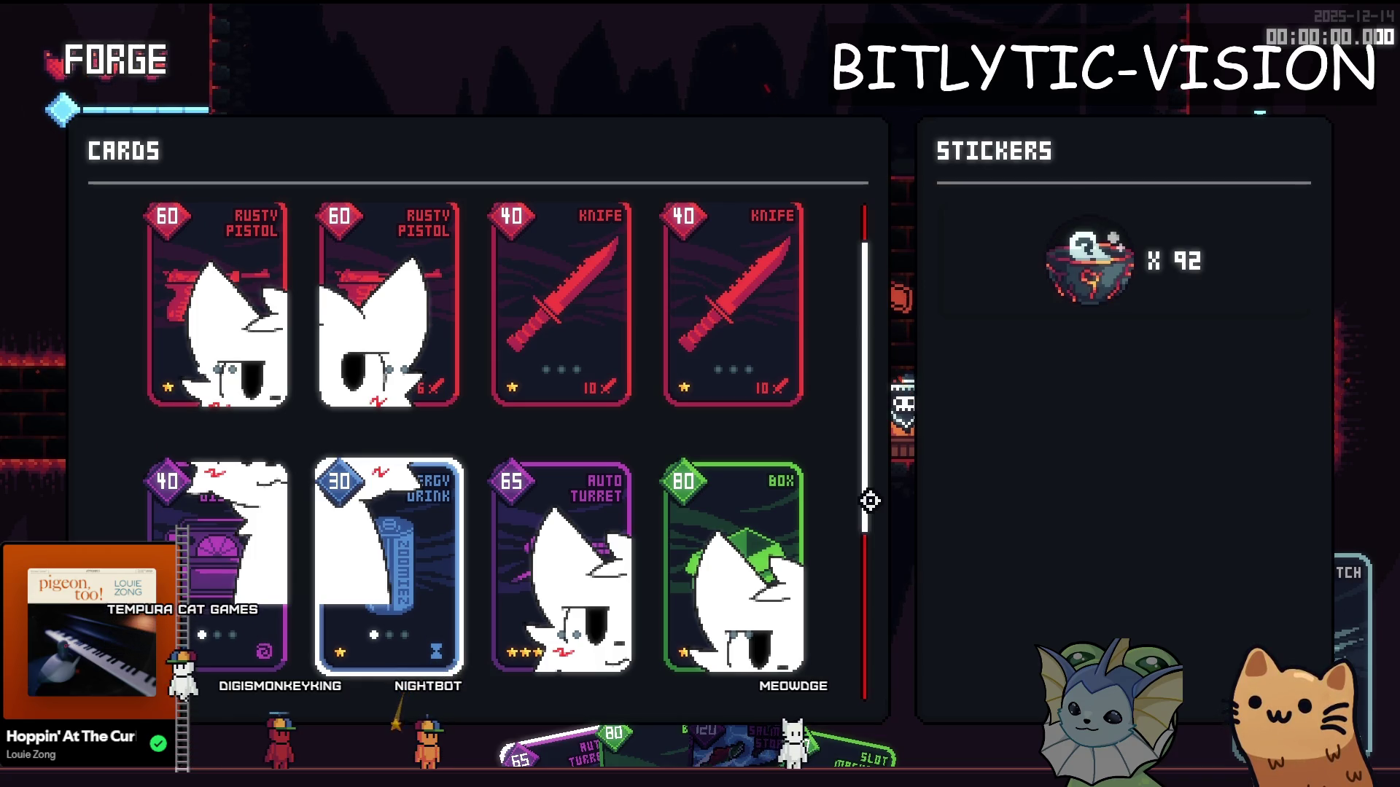
pyautogui.press('Escape')
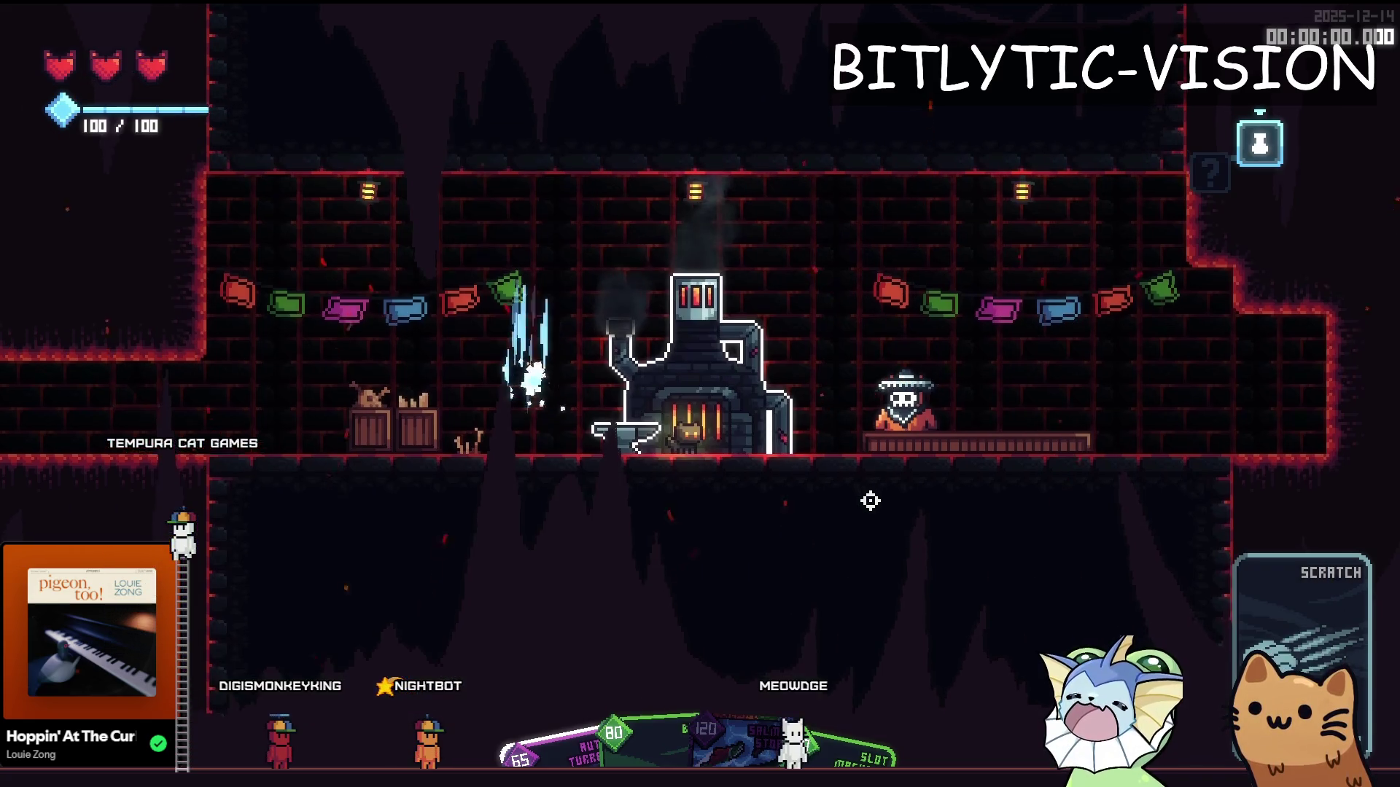
# Step: Walk out of the forge and back, rechecking the stickered cards in the forge menu
pyautogui.press('a')
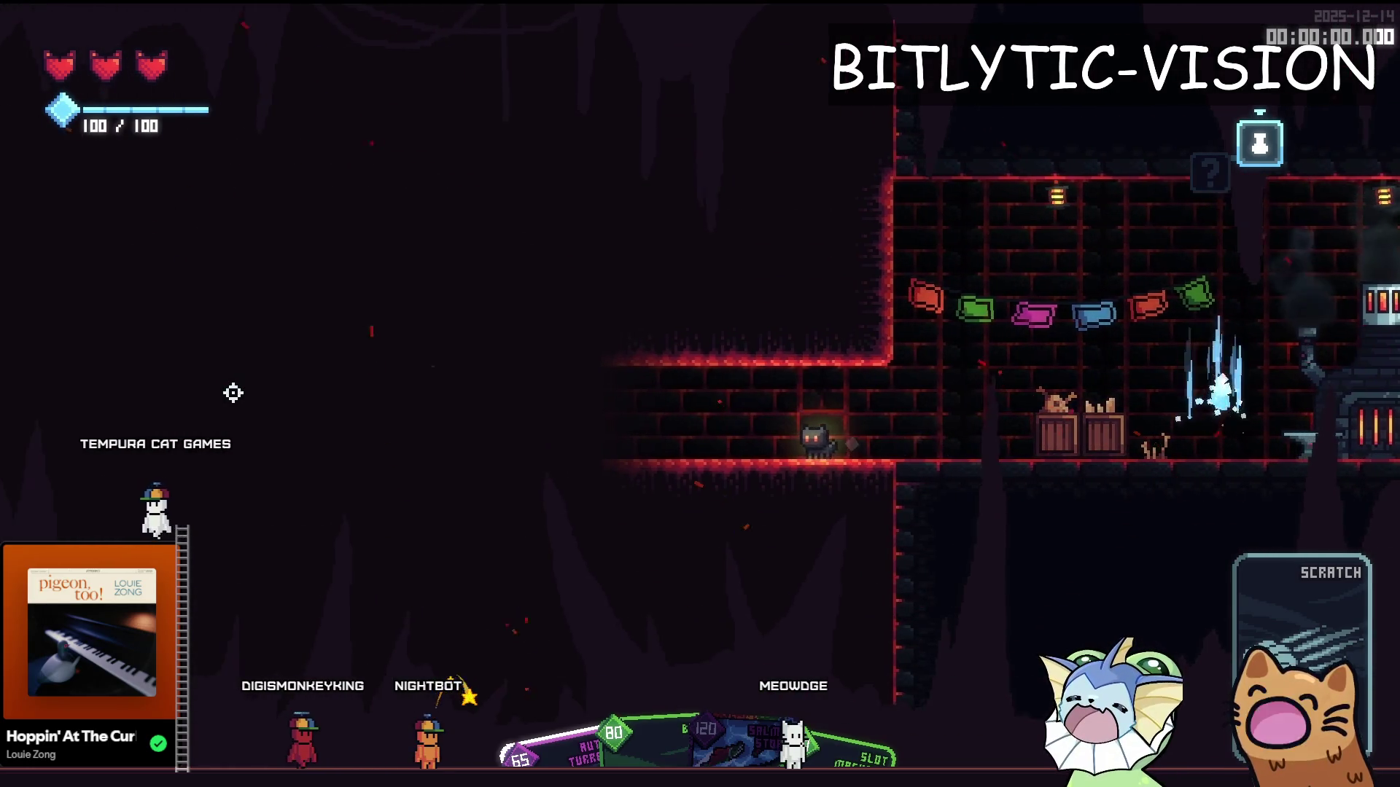
pyautogui.press('d')
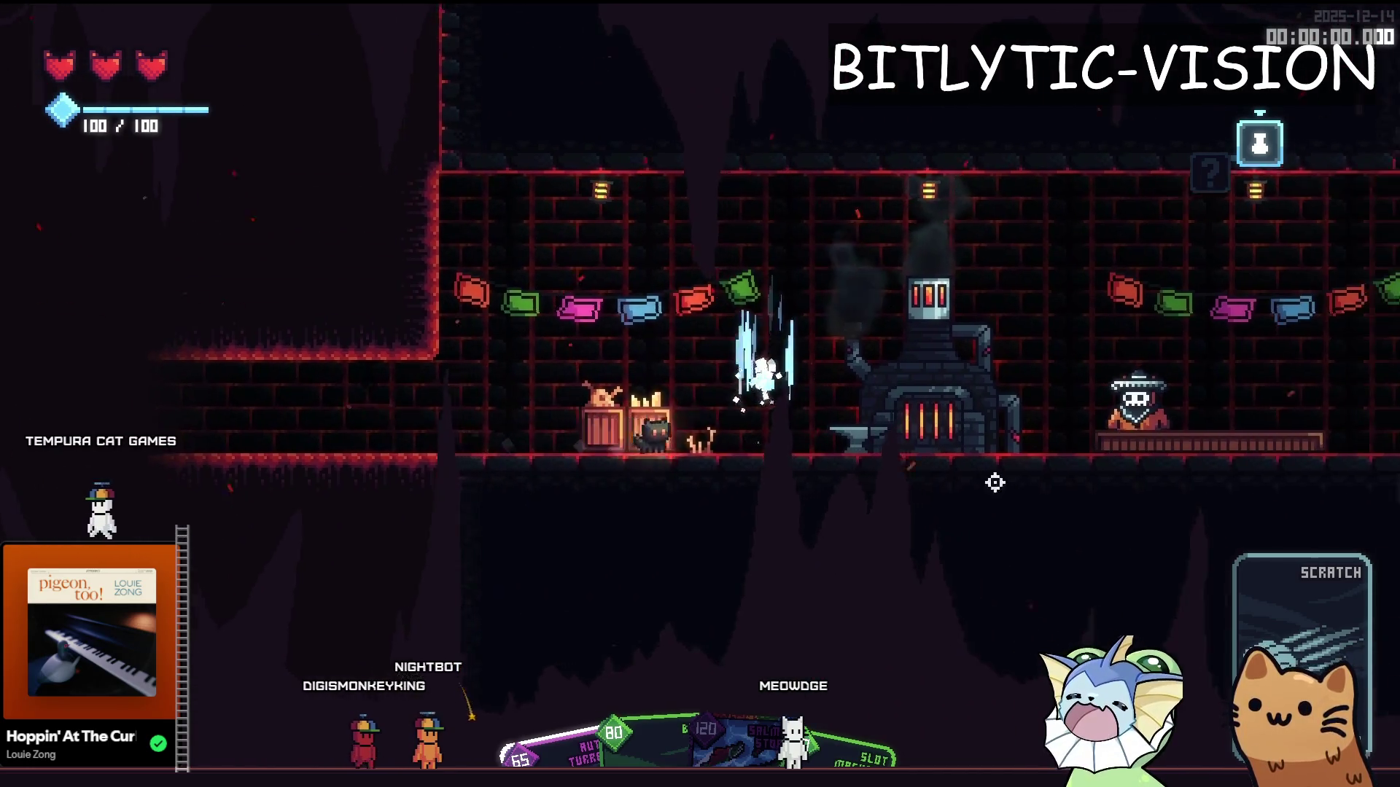
pyautogui.press('d')
pyautogui.press('e')
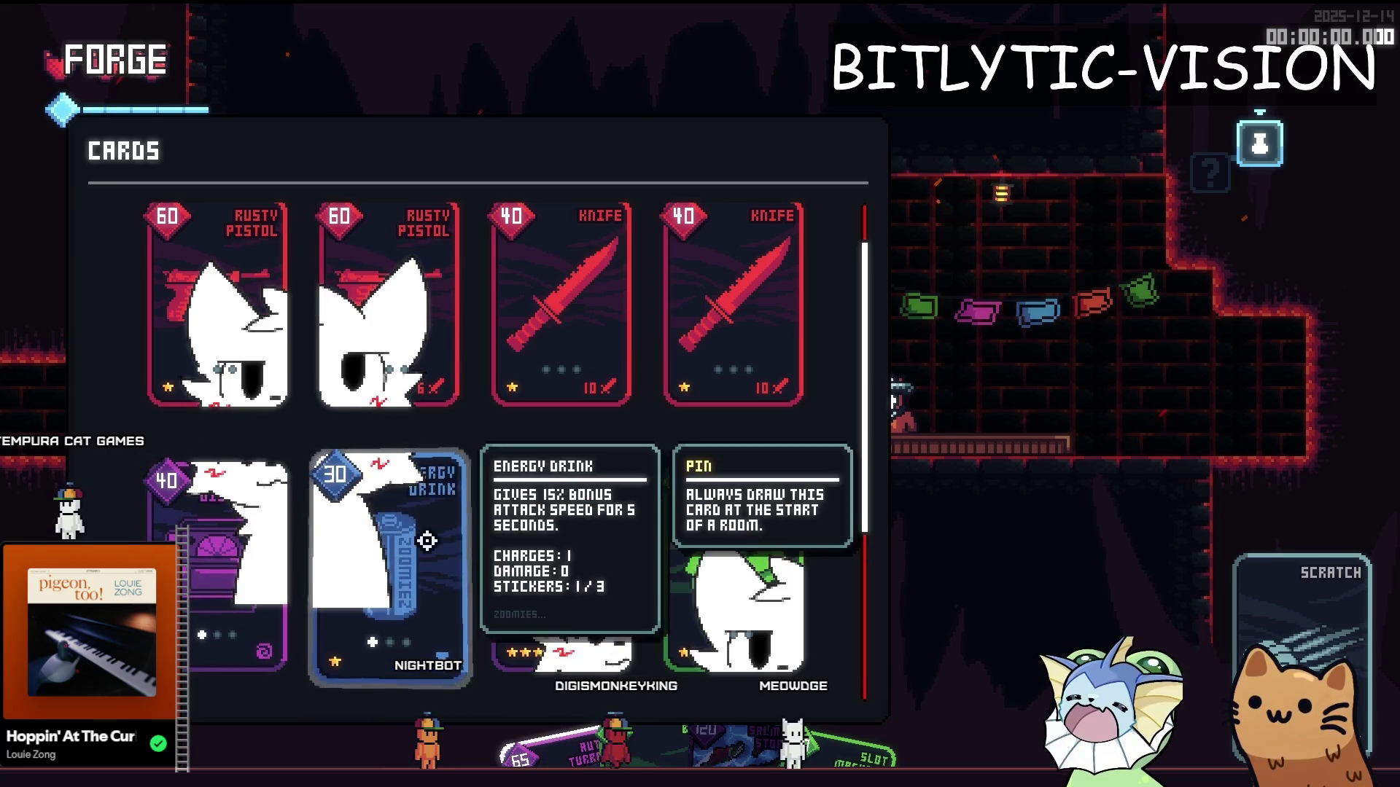
pyautogui.scroll(-1, 769, 544)
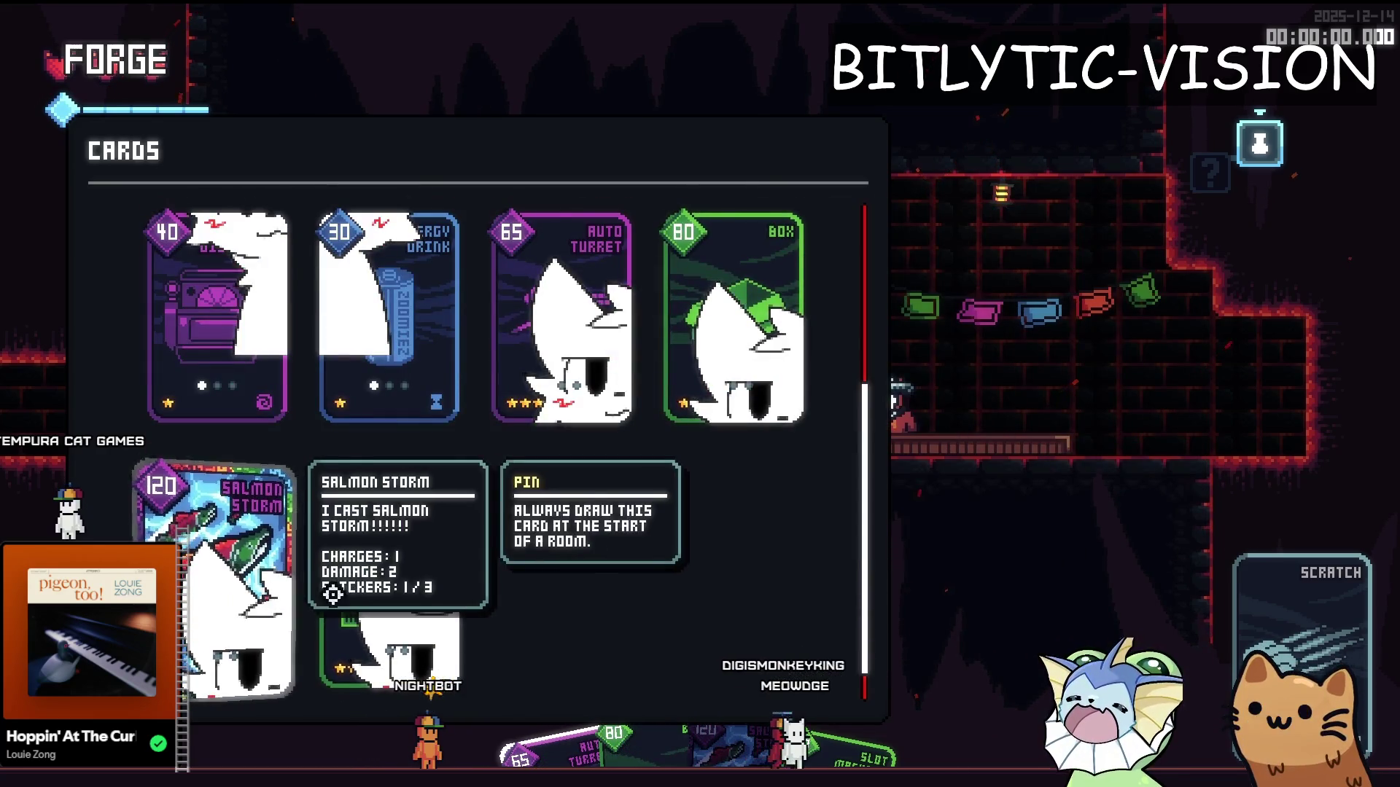
pyautogui.press('Escape')
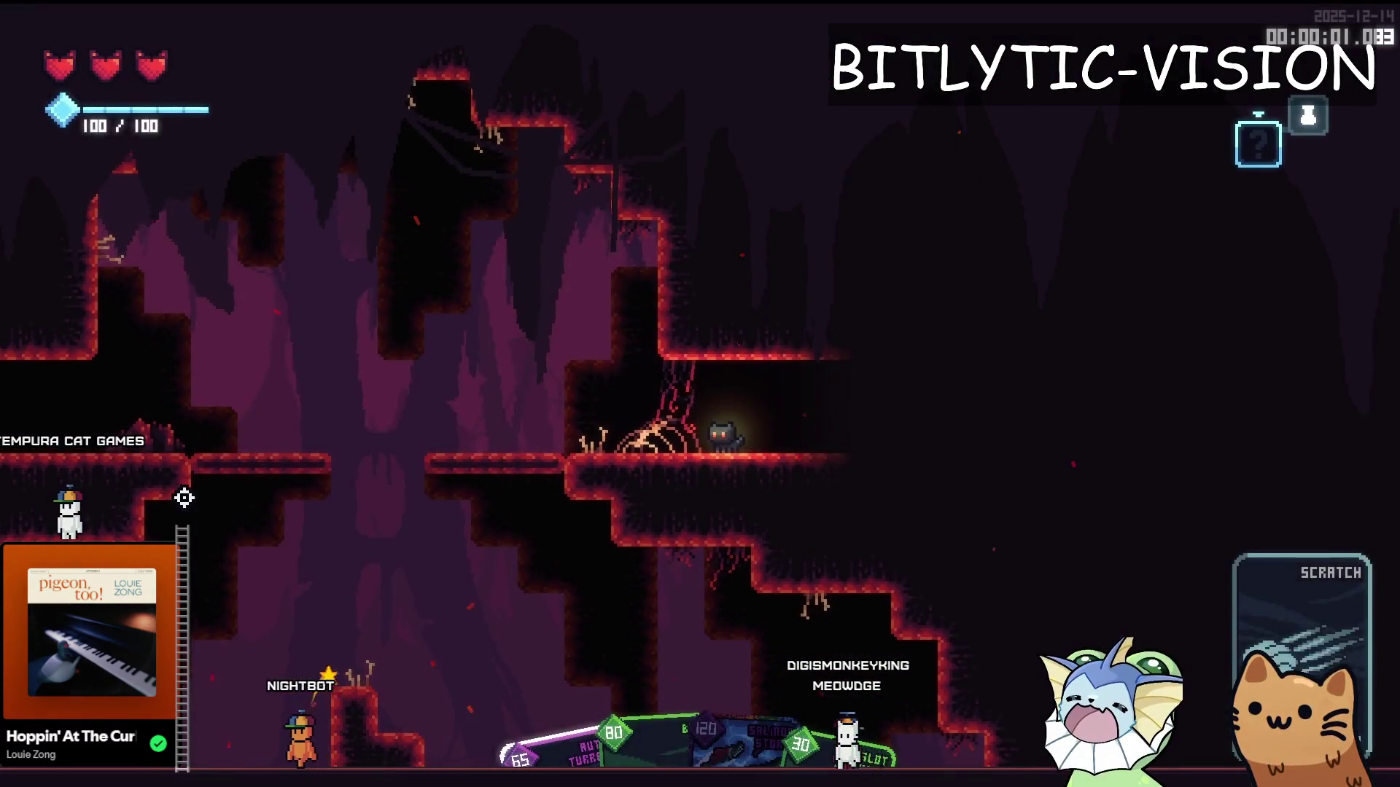
# Step: Toggle the deck view twice to inspect the pinned cards
pyautogui.press('Tab')
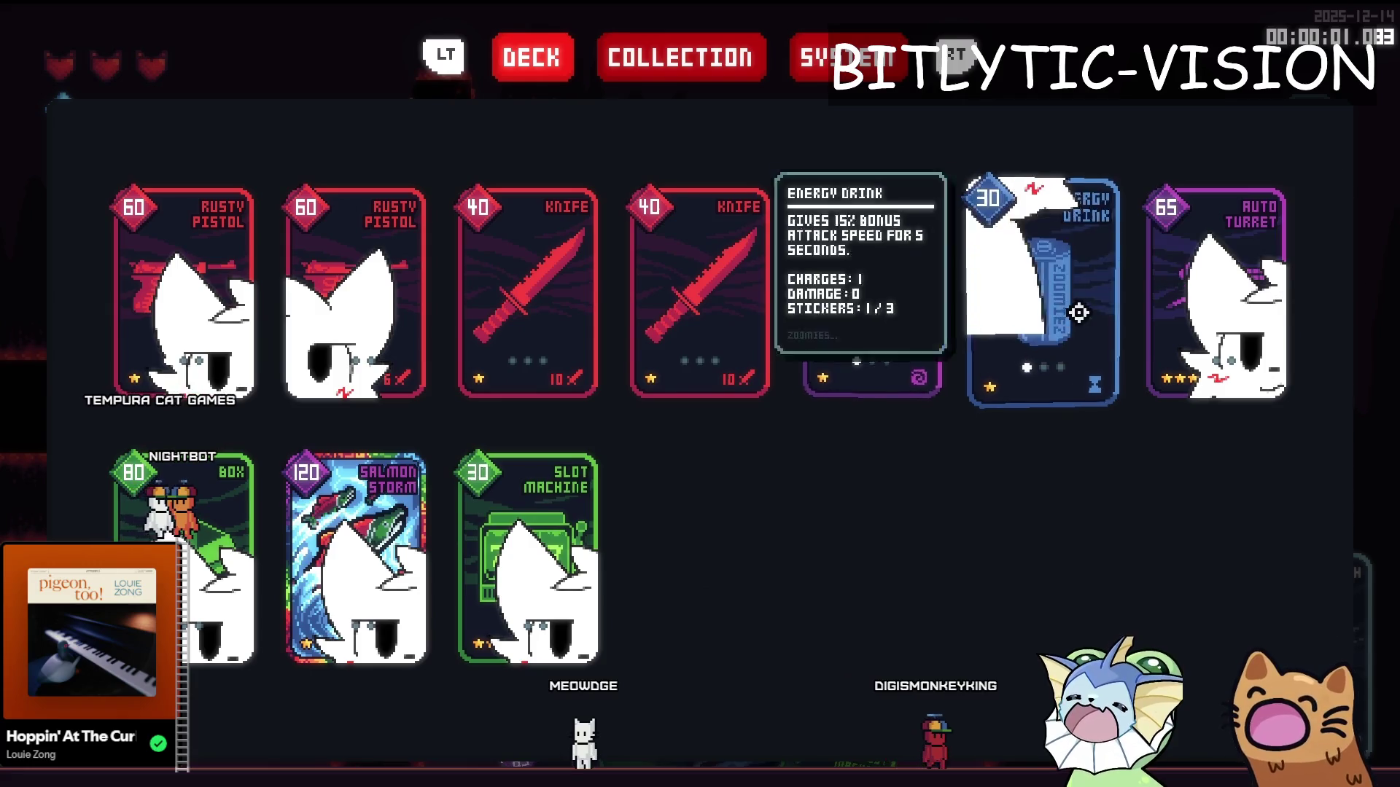
pyautogui.press('Tab')
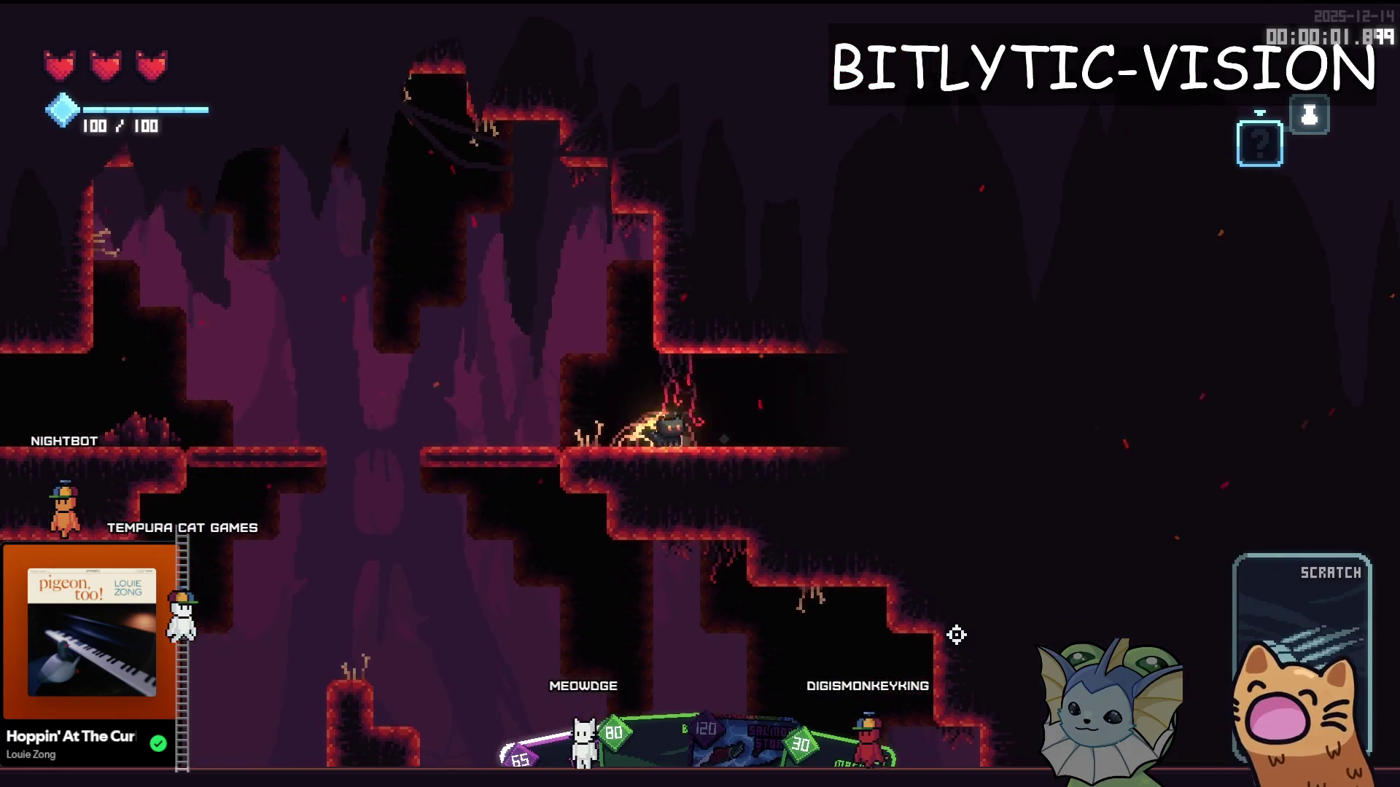
pyautogui.press('Tab')
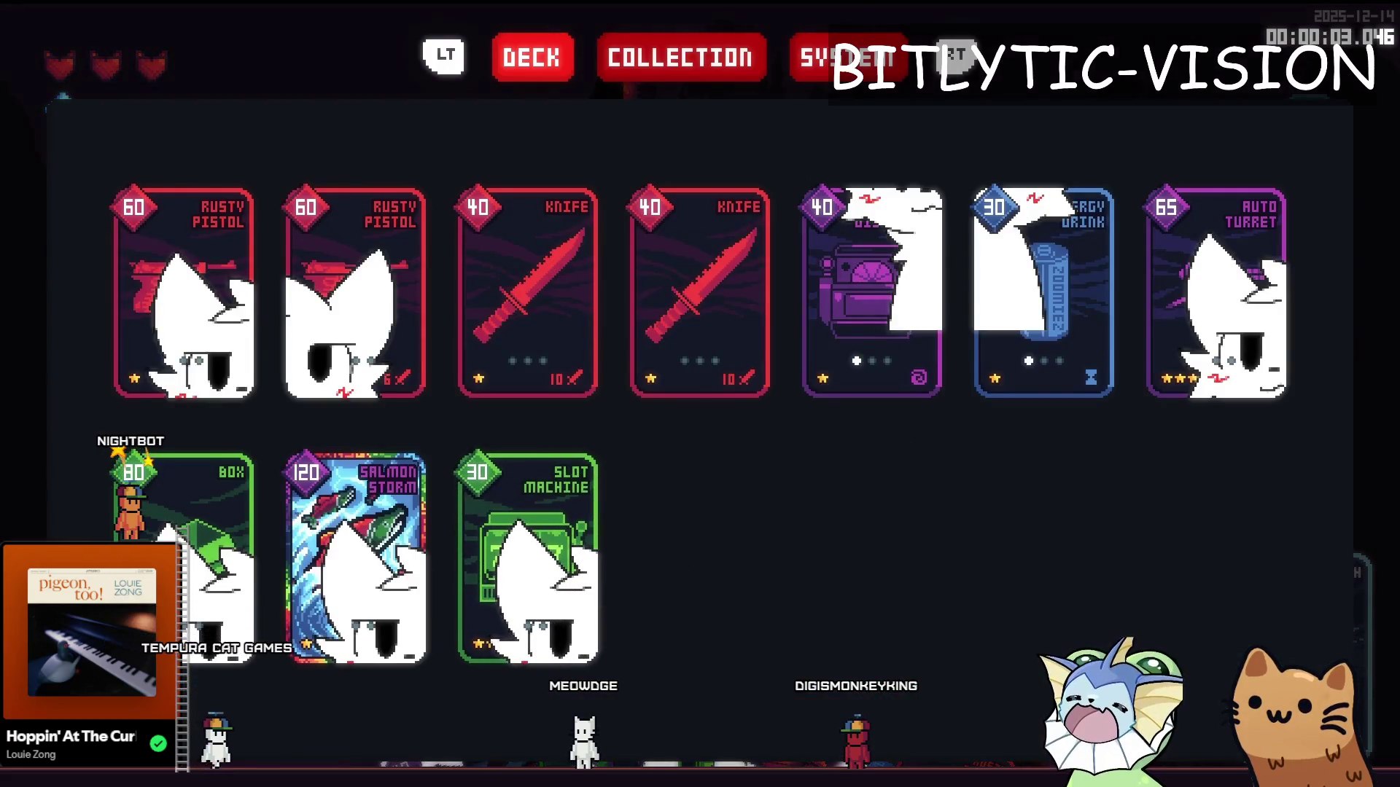
pyautogui.press('Tab')
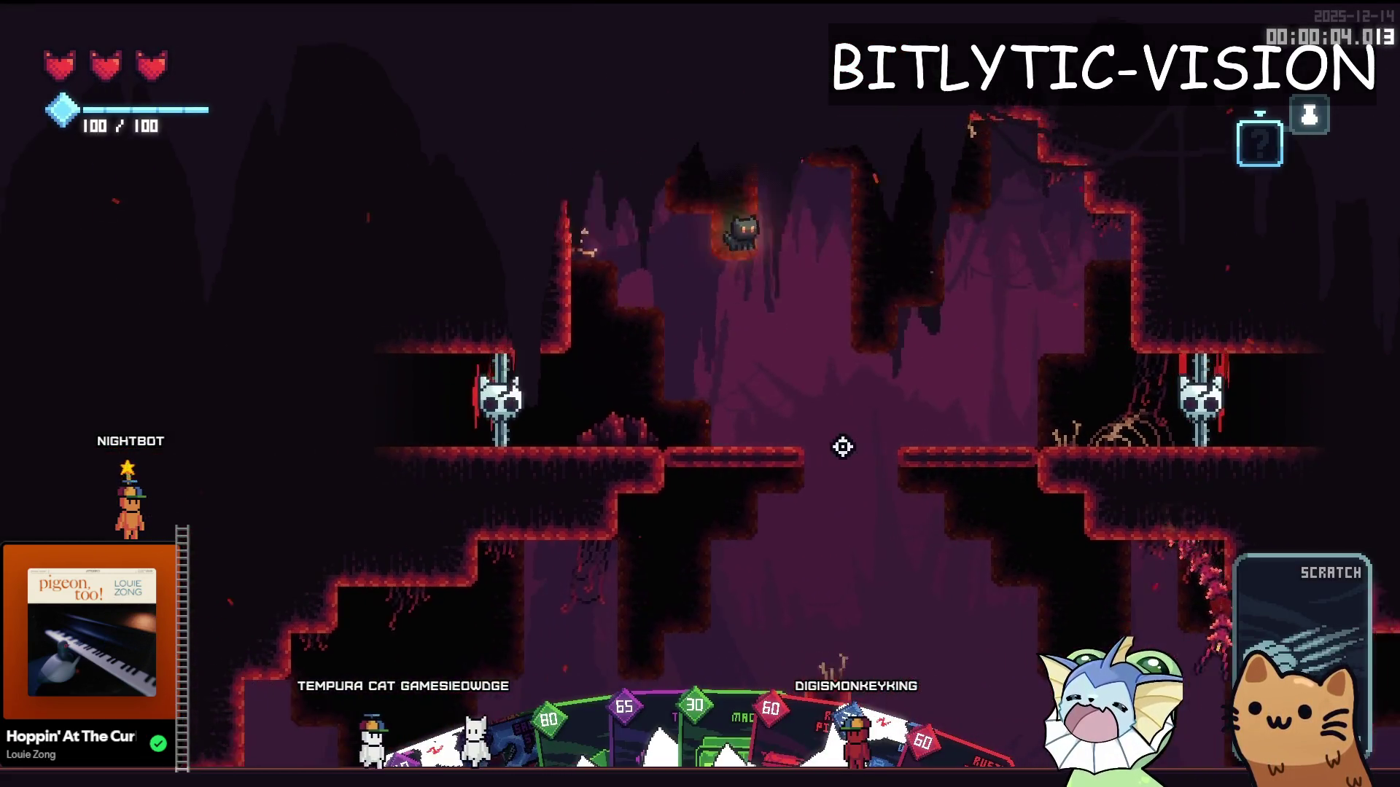
# Step: Jump and drop the cat through the cave, briefly toggling the debug menu
pyautogui.press('space')
pyautogui.press('d')
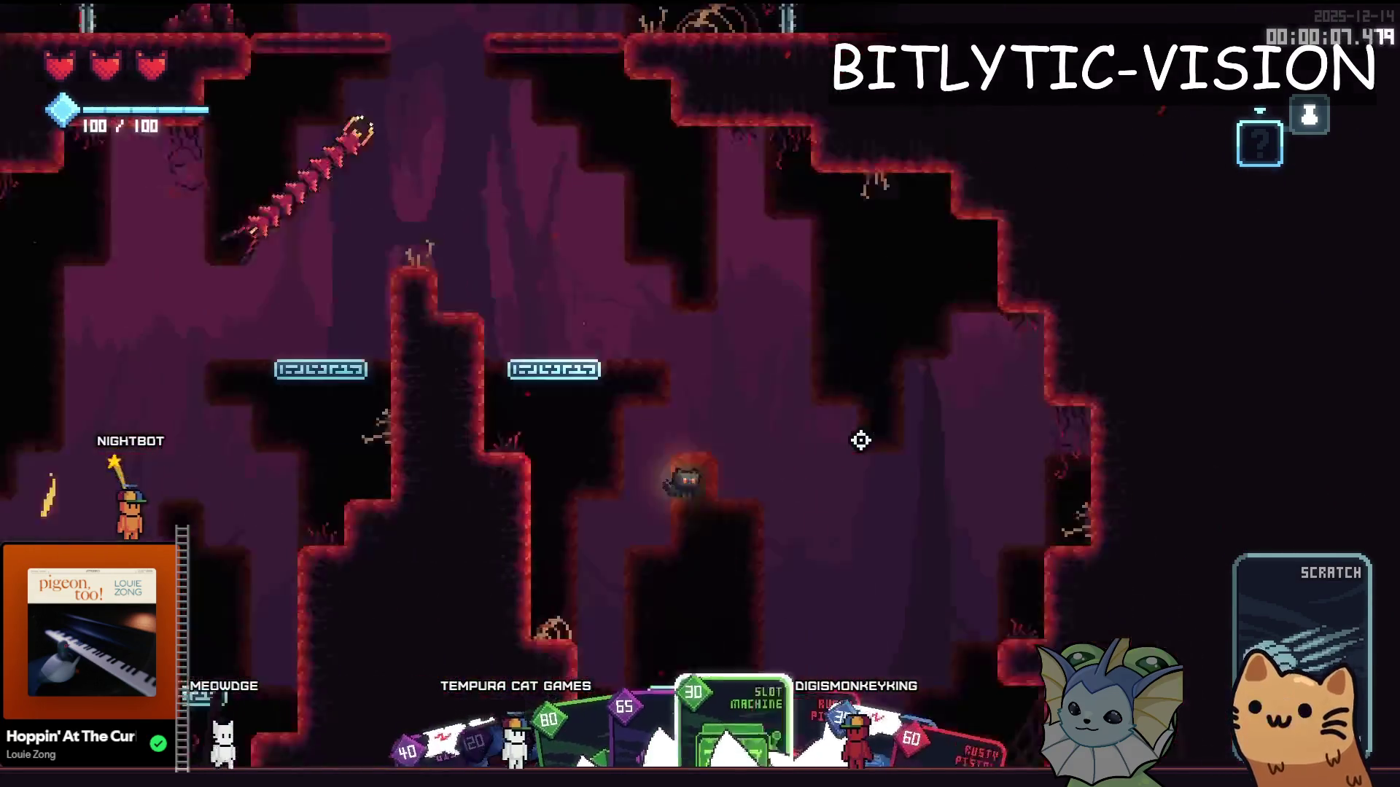
pyautogui.press('d')
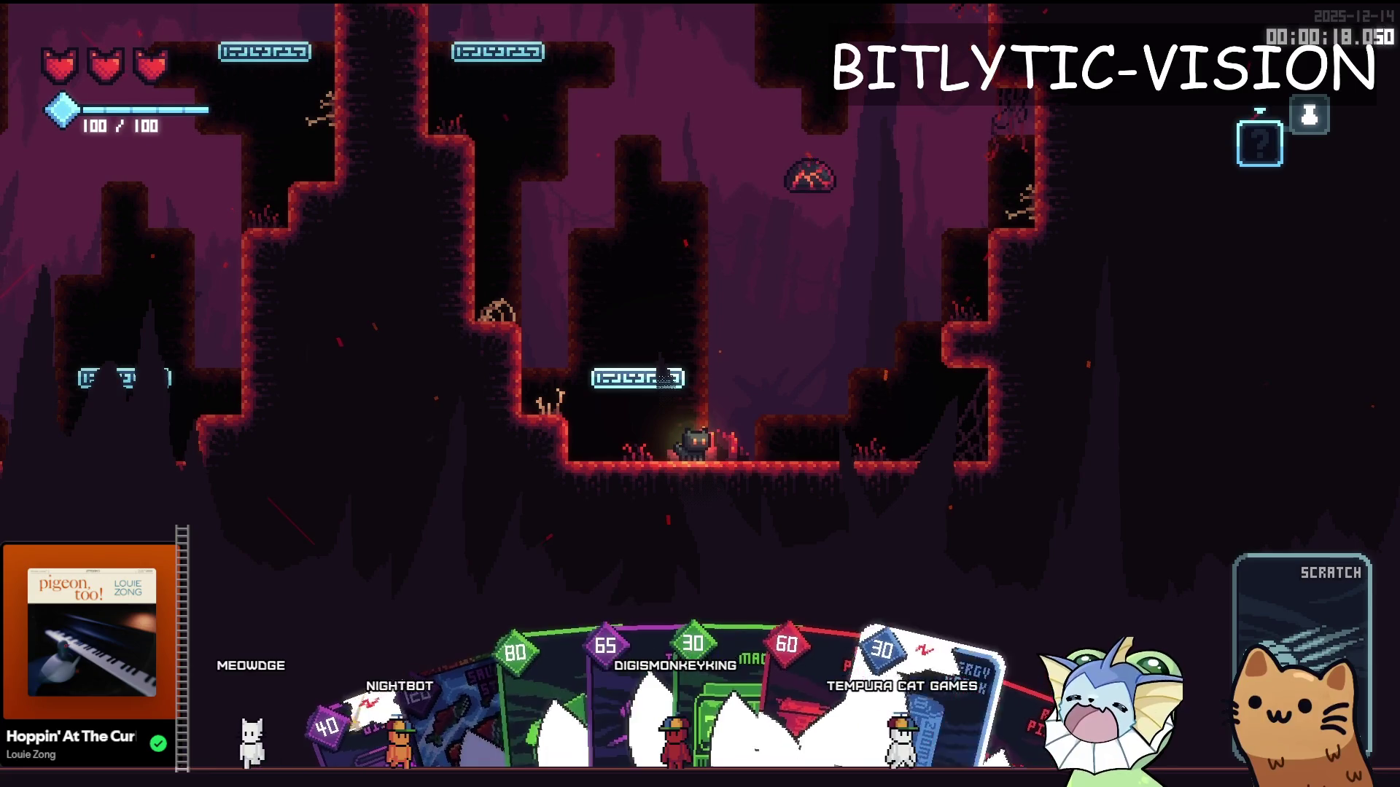
pyautogui.press('F1')
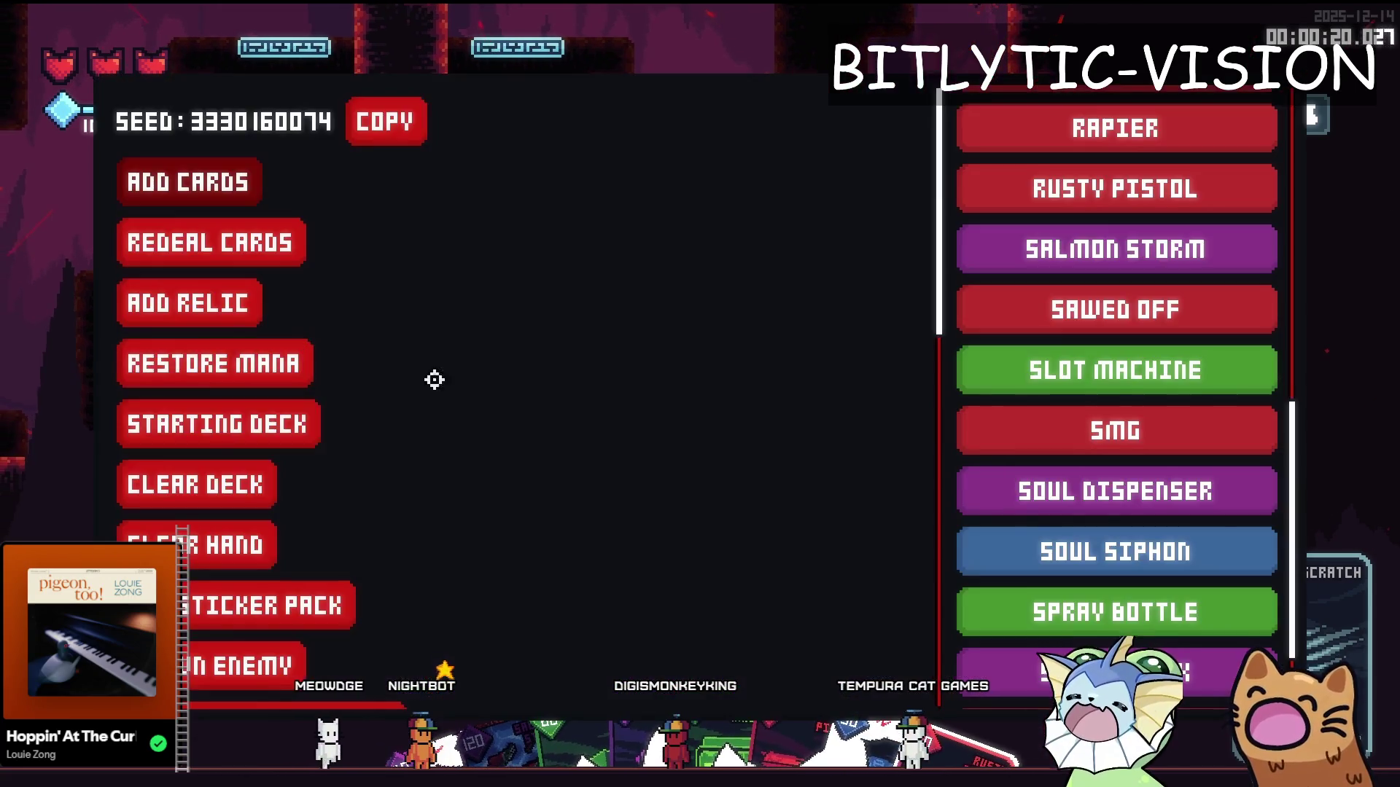
pyautogui.press('F1')
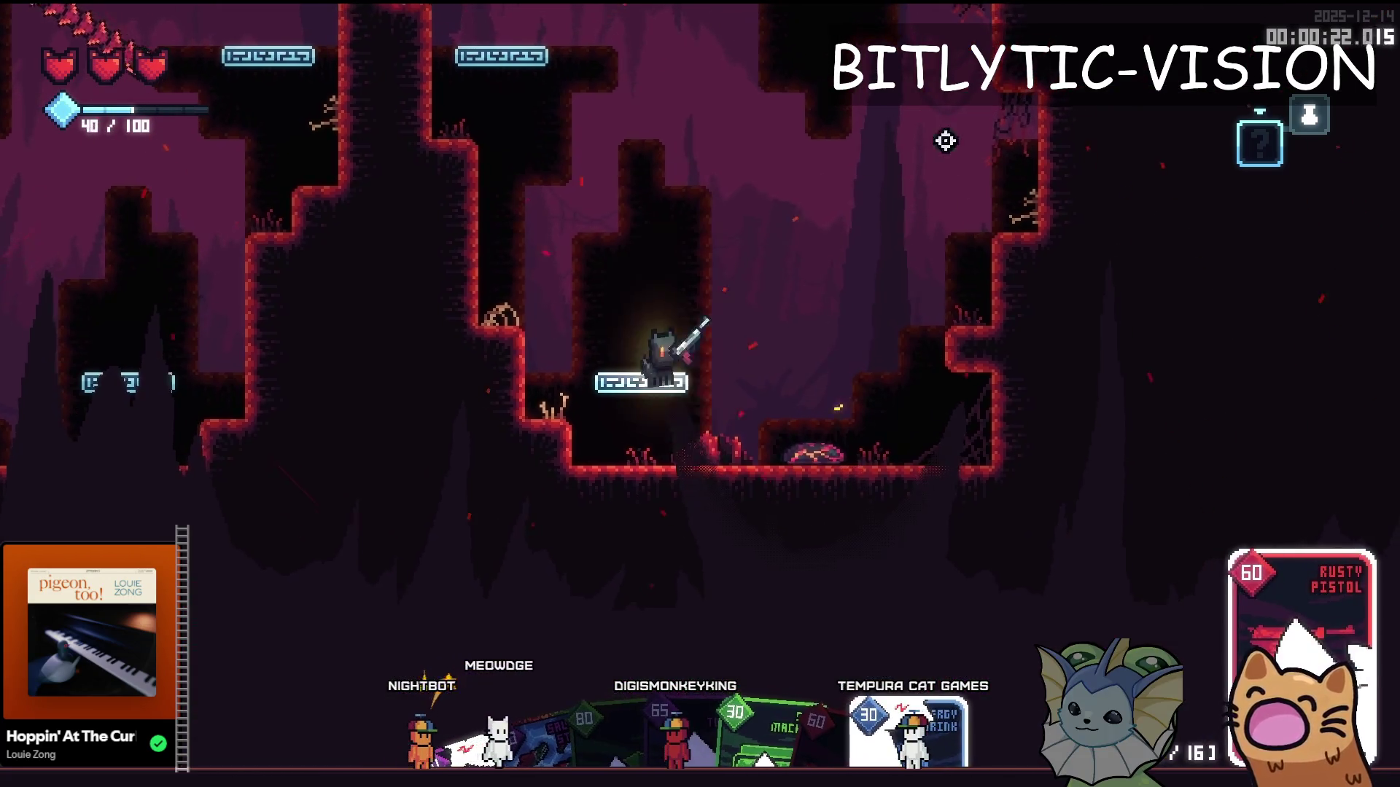
# Step: Shoot the worm and turret enemies with the Rusty Pistol and cast the 60-cost orb card
pyautogui.click(1024, 175)
pyautogui.moveTo(1024, 175)
pyautogui.mouseDown()
pyautogui.moveTo(940, 408)
pyautogui.moveTo(725, 581)
pyautogui.moveTo(462, 493)
pyautogui.moveTo(401, 419)
pyautogui.moveTo(397, 444)
pyautogui.moveTo(522, 459)
pyautogui.moveTo(771, 437)
pyautogui.moveTo(737, 566)
pyautogui.moveTo(925, 516)
pyautogui.moveTo(768, 538)
pyautogui.moveTo(810, 553)
pyautogui.moveTo(653, 503)
pyautogui.moveTo(917, 444)
pyautogui.moveTo(1059, 452)
pyautogui.moveTo(1065, 401)
pyautogui.moveTo(999, 371)
pyautogui.mouseUp()
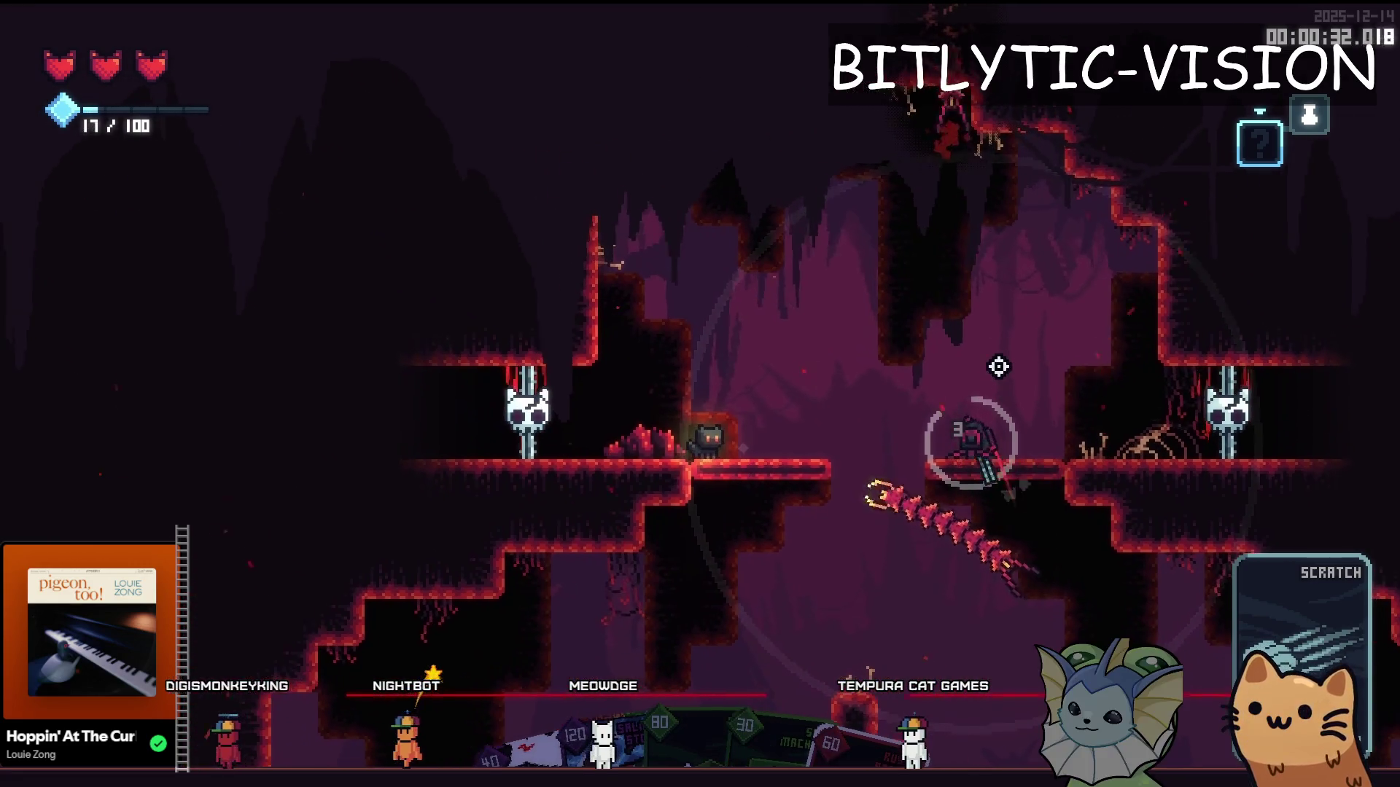
pyautogui.moveTo(643, 536)
pyautogui.mouseDown()
pyautogui.moveTo(725, 381)
pyautogui.moveTo(706, 124)
pyautogui.moveTo(811, 141)
pyautogui.mouseUp()
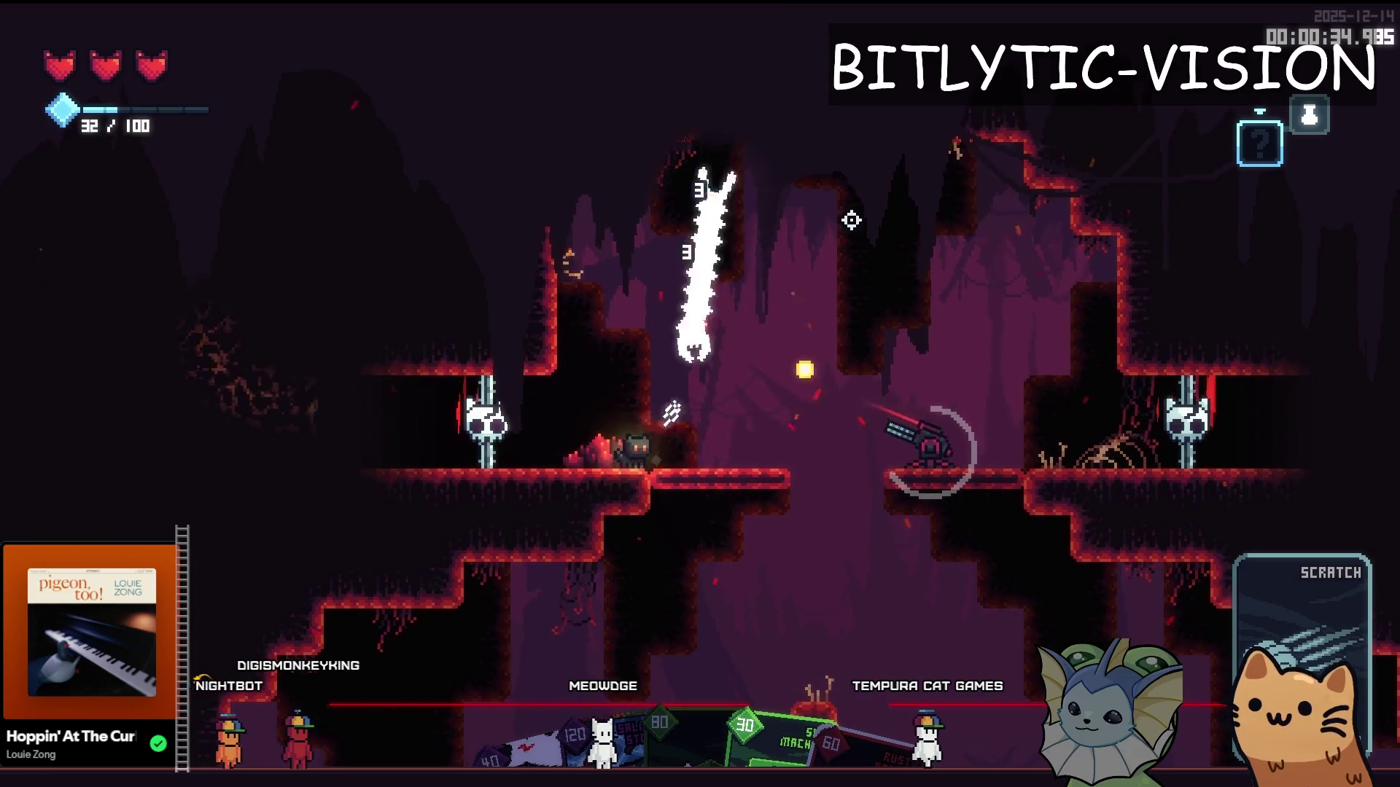
pyautogui.moveTo(851, 219); pyautogui.dragTo(836, 405)
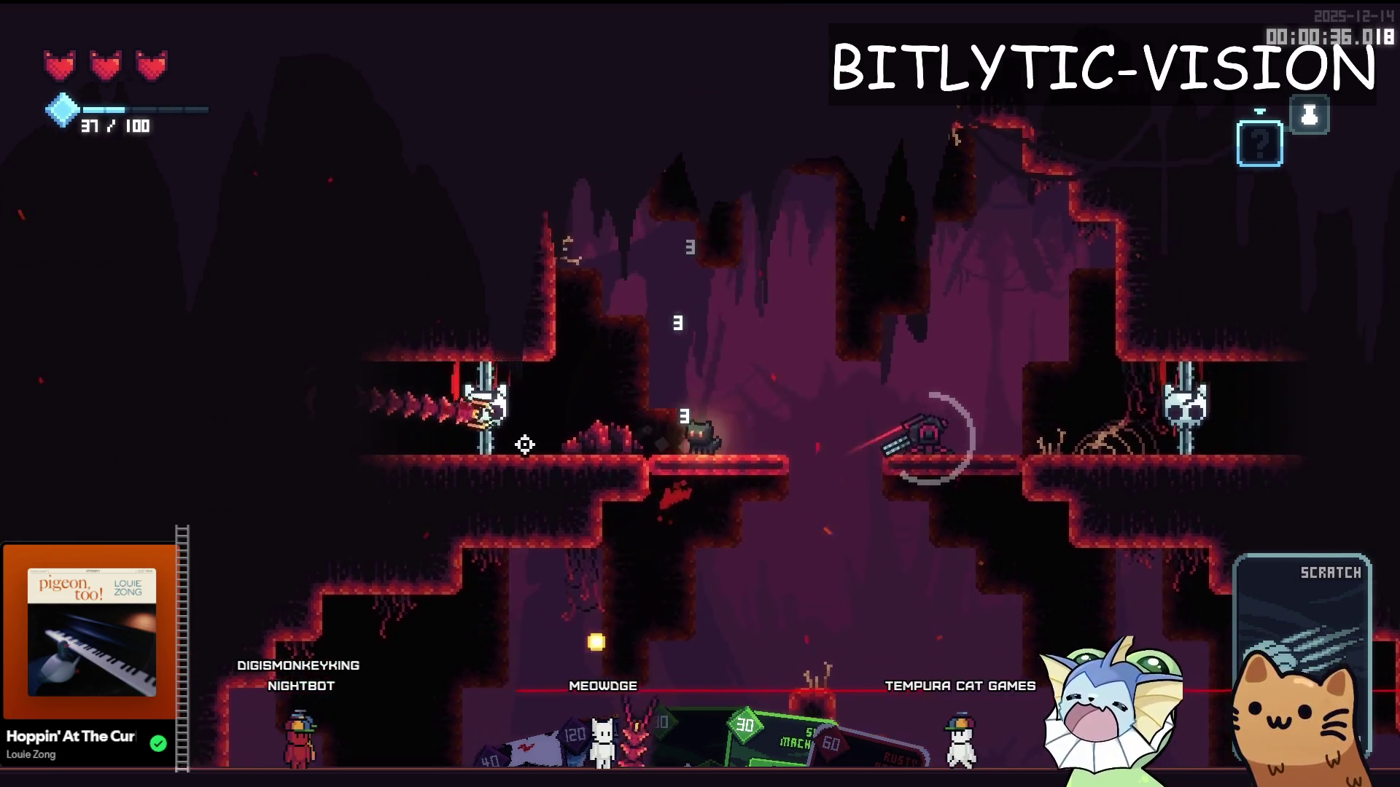
pyautogui.moveTo(567, 485); pyautogui.dragTo(946, 509)
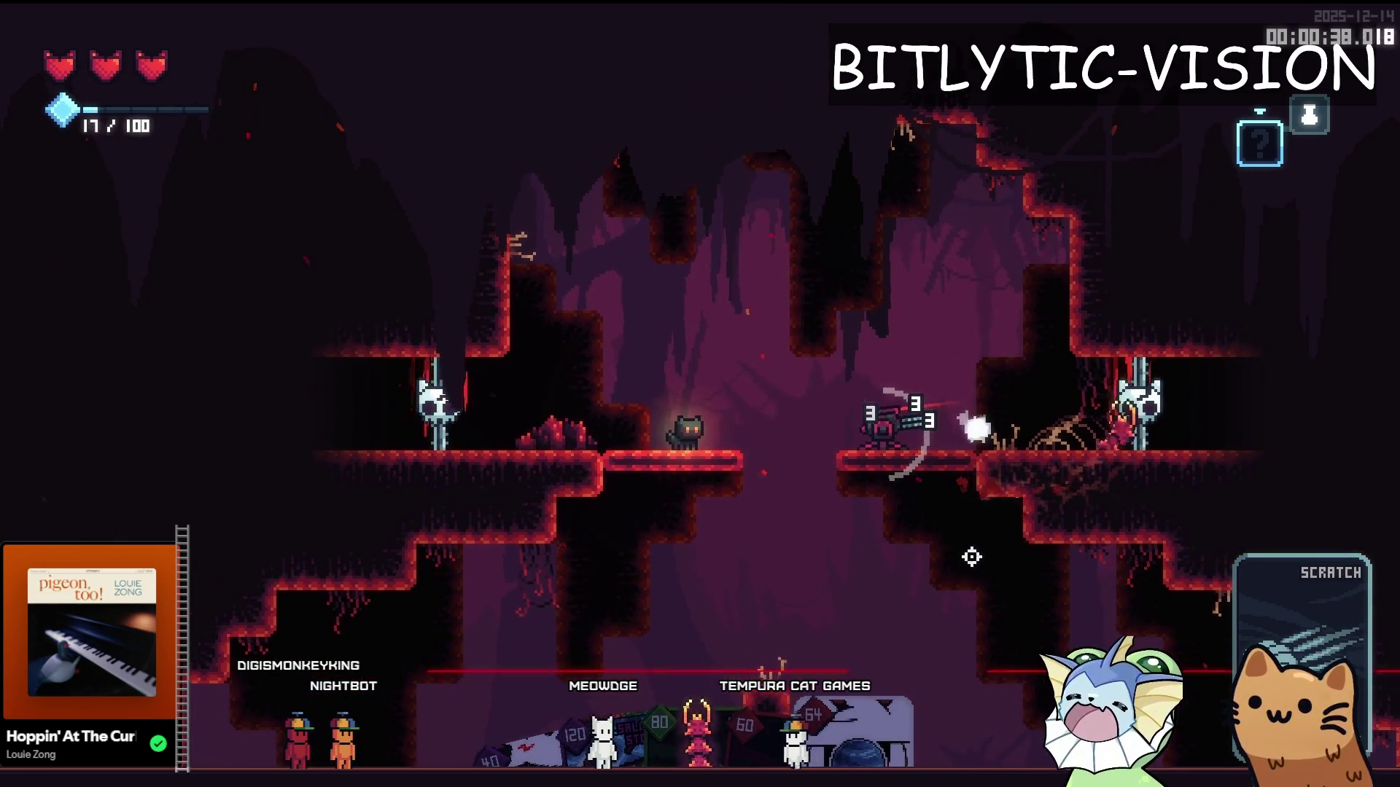
pyautogui.moveTo(880, 732)
pyautogui.mouseDown()
pyautogui.moveTo(906, 406)
pyautogui.moveTo(999, 397)
pyautogui.moveTo(806, 685)
pyautogui.moveTo(856, 623)
pyautogui.moveTo(911, 758)
pyautogui.moveTo(904, 459)
pyautogui.moveTo(926, 354)
pyautogui.mouseUp()
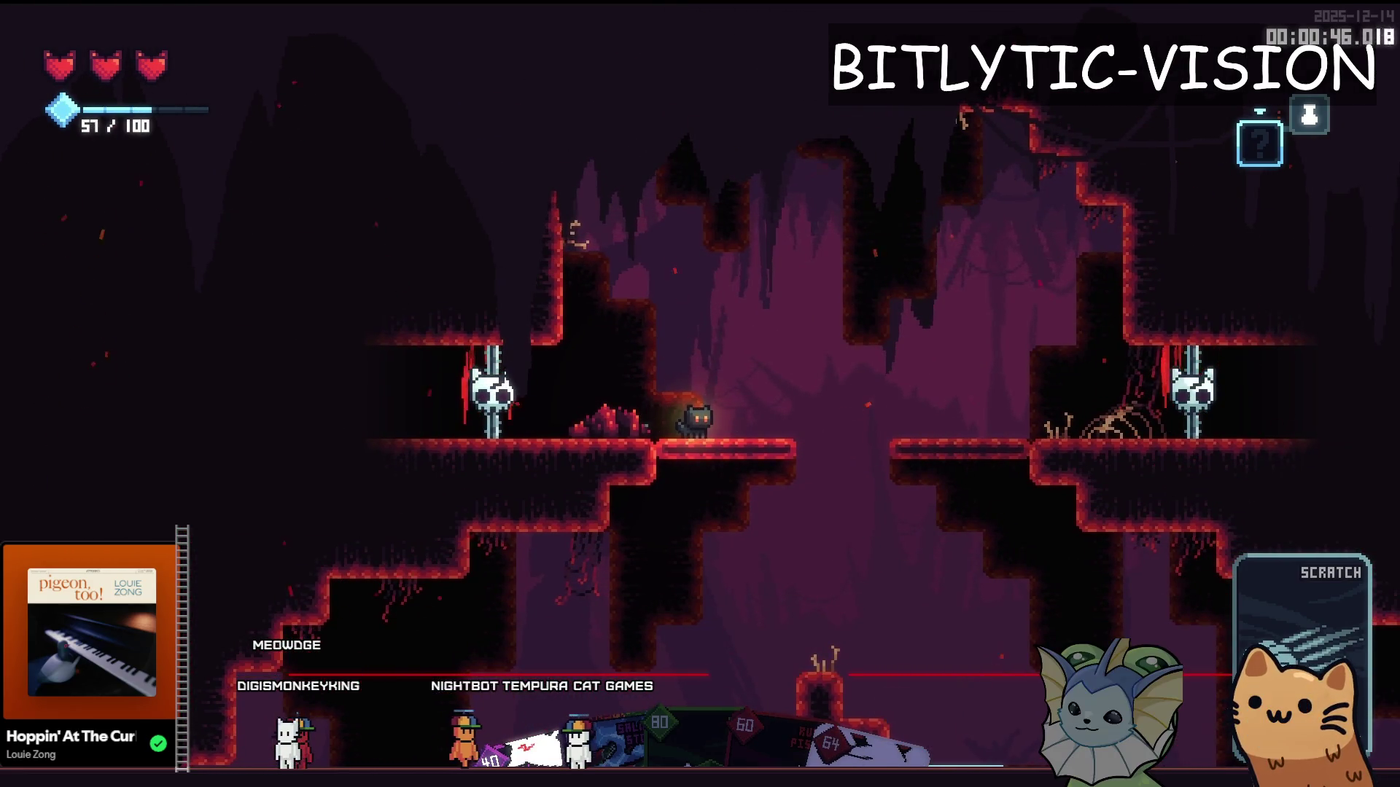
pyautogui.moveTo(875, 722); pyautogui.dragTo(874, 722)
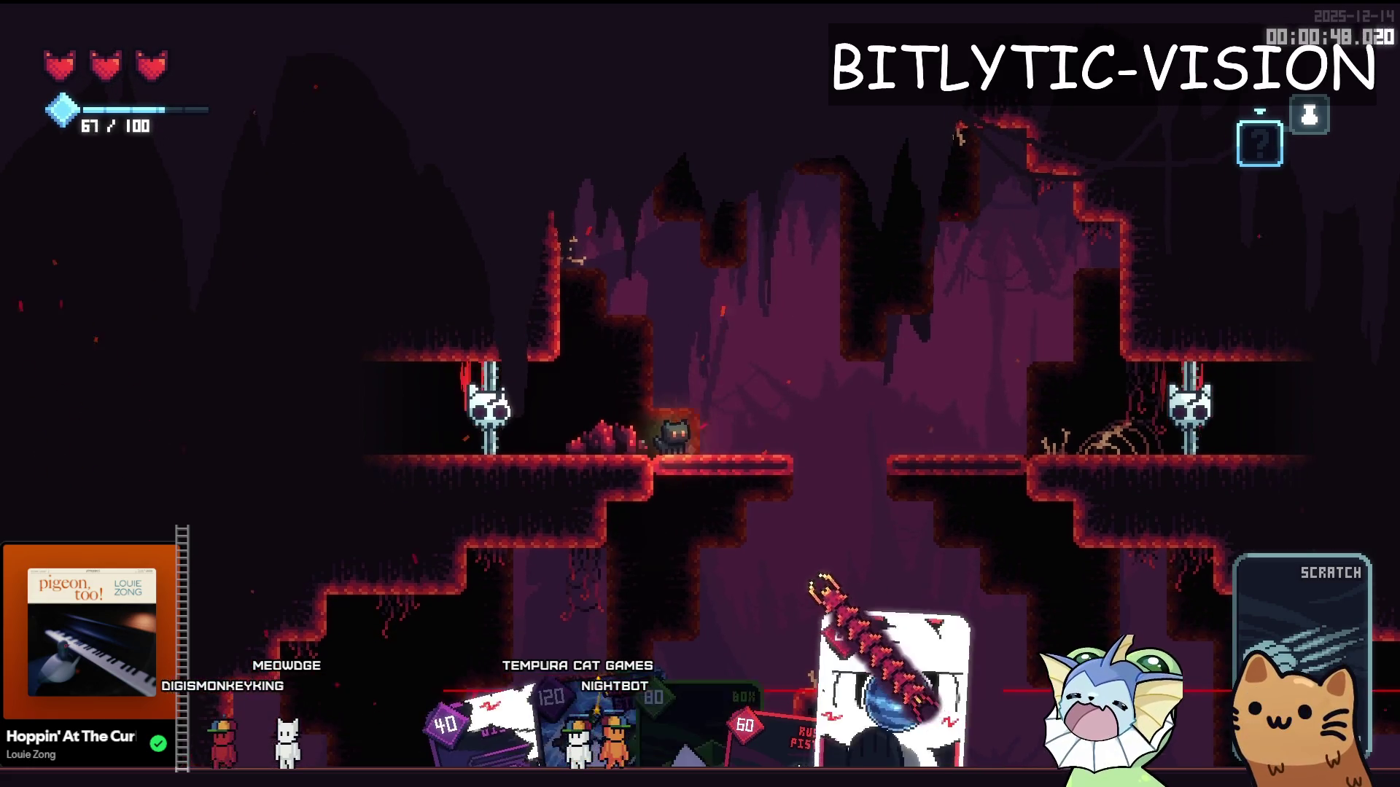
pyautogui.rightClick(890, 469)
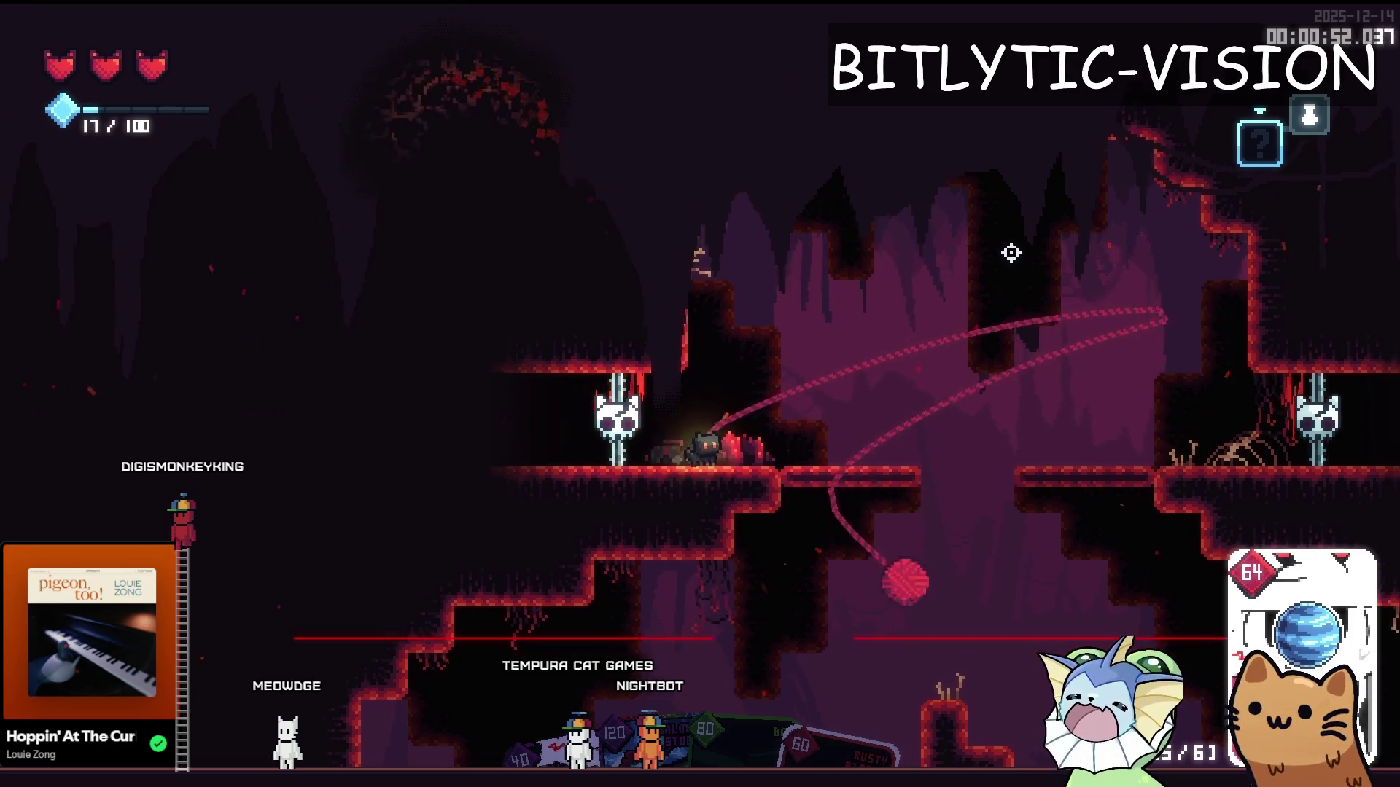
pyautogui.press('d')
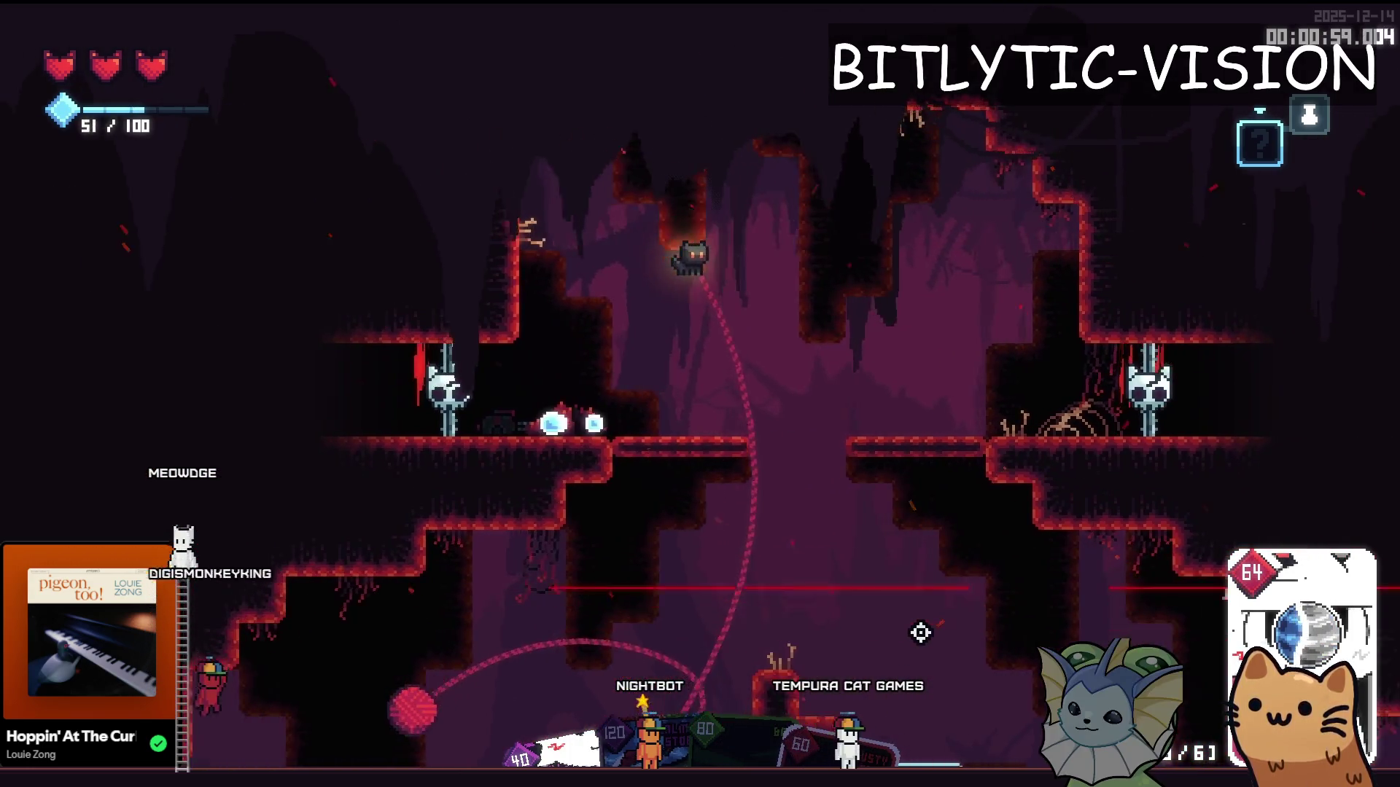
# Step: Switch back to the Godot editor and open player_equipment.gd through Quick Open
pyautogui.press('Escape')
pyautogui.hotkey('alt', 'Tab')
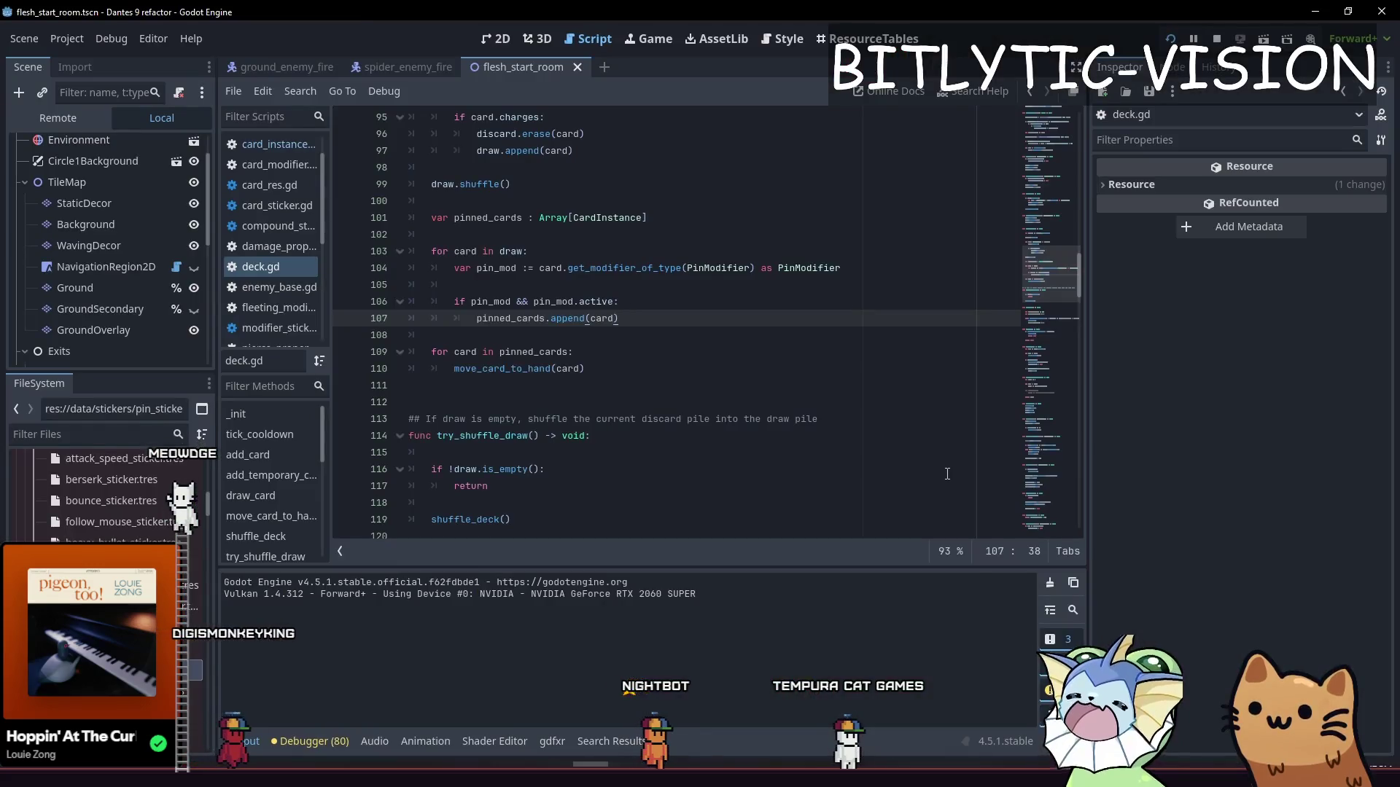
pyautogui.hotkey('shift', 'alt', 'o')
pyautogui.write('input')
pyautogui.hotkey('ctrl', 'a')
pyautogui.write('player_equipment')
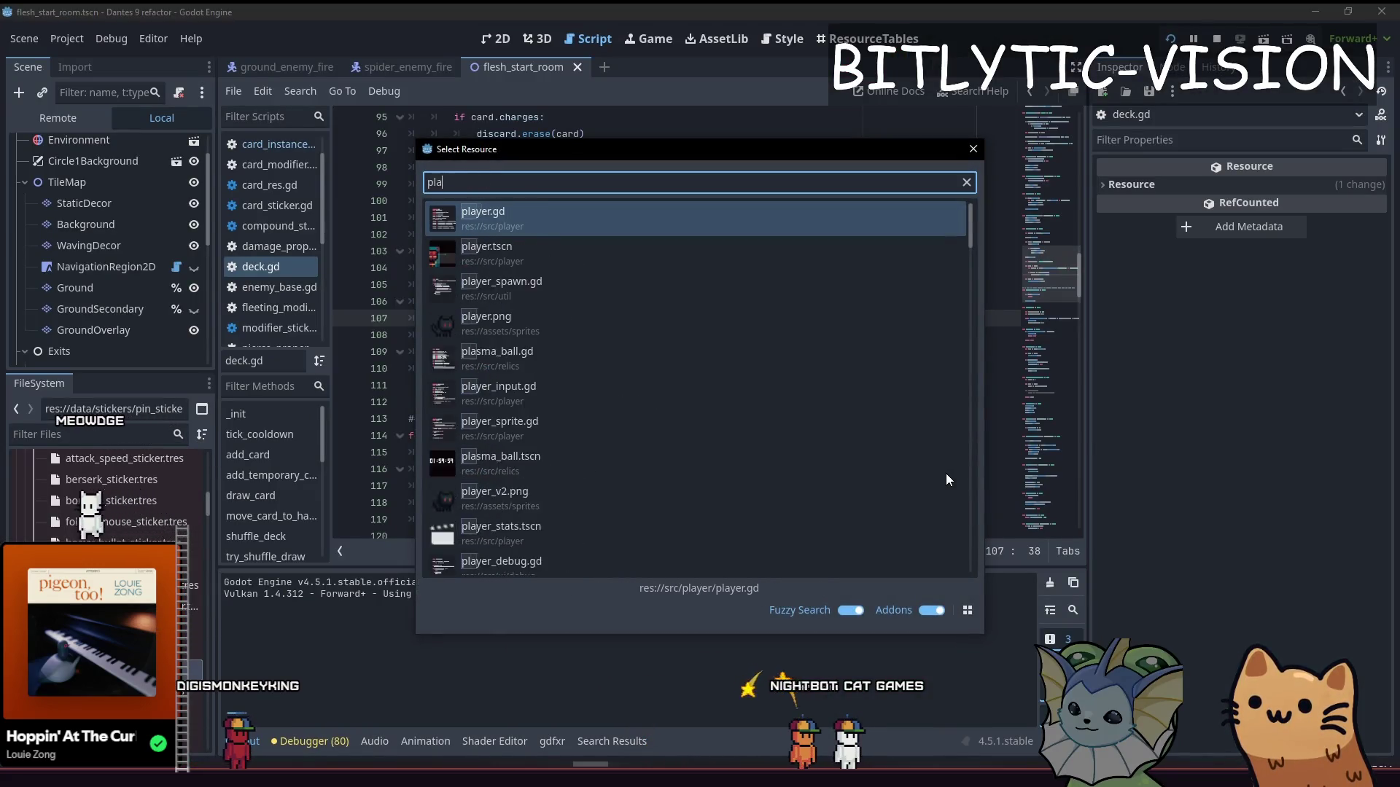
pyautogui.press('Return')
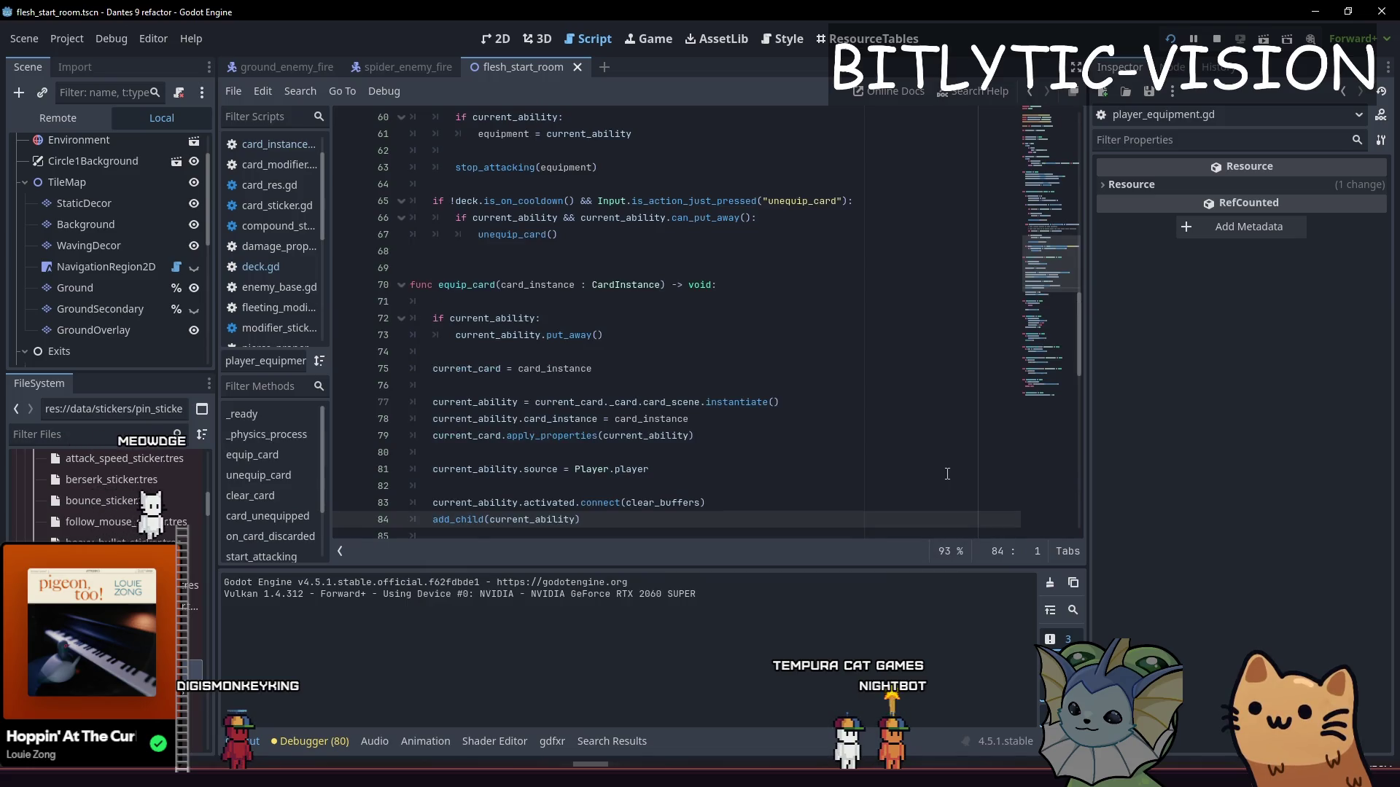
# Step: Go to the top of _physics_process and insert a blank line for debug code
pyautogui.press('pageup')
pyautogui.press('pageup')
pyautogui.press('pageup')
pyautogui.press('pagedown')
pyautogui.press('pagedown')
pyautogui.press('pageup')
pyautogui.press('pageup')
pyautogui.press('pageup')
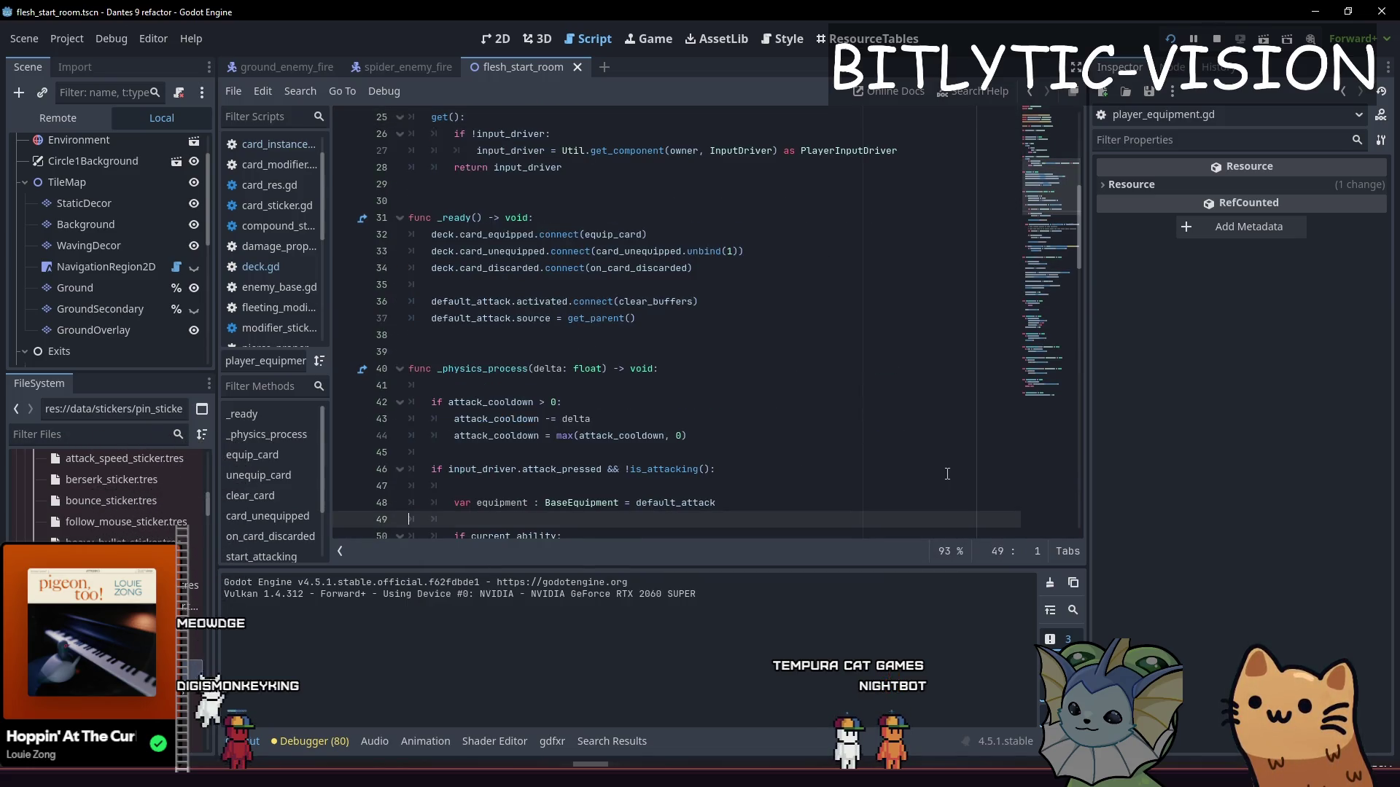
pyautogui.hotkey('shift', 'alt', 'o')
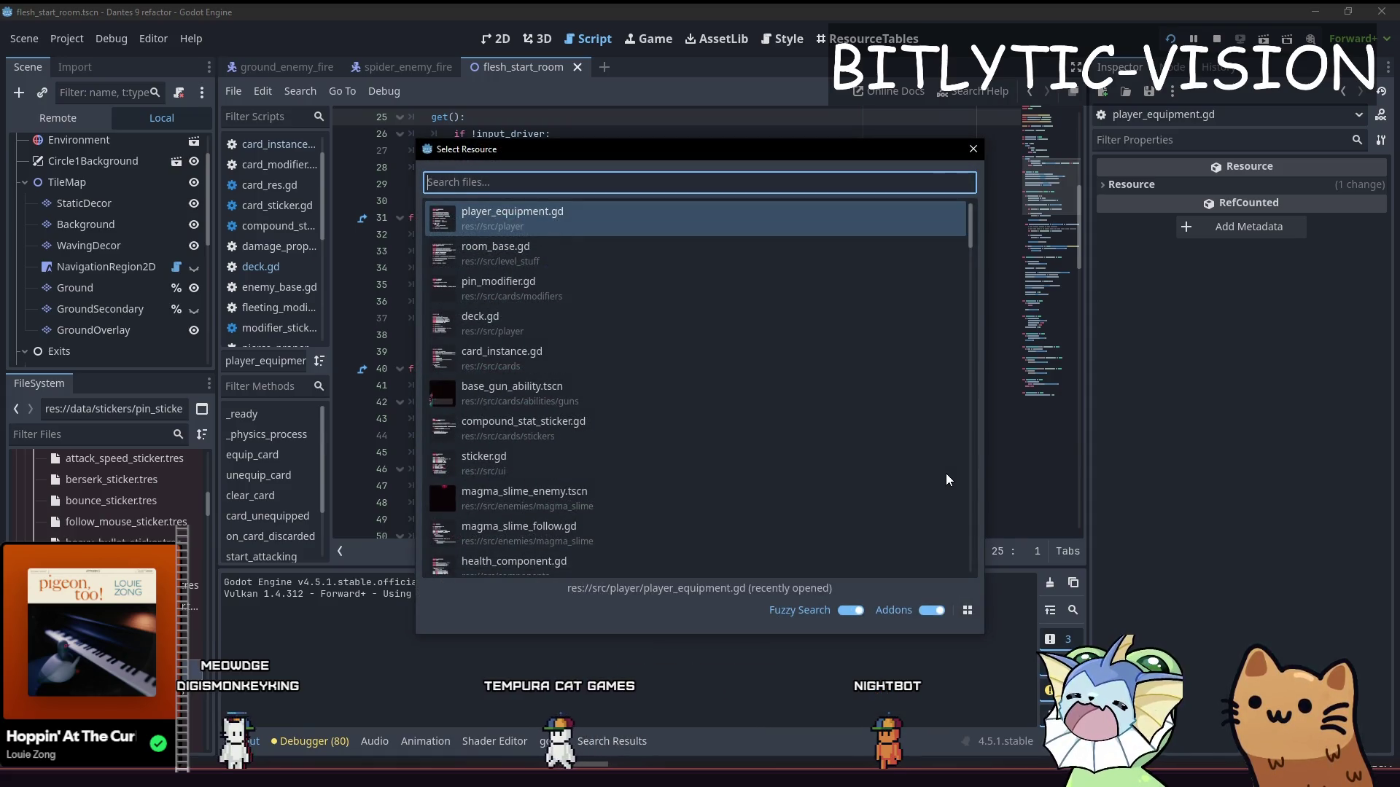
pyautogui.press('Escape')
pyautogui.scroll(-5, 947, 474)
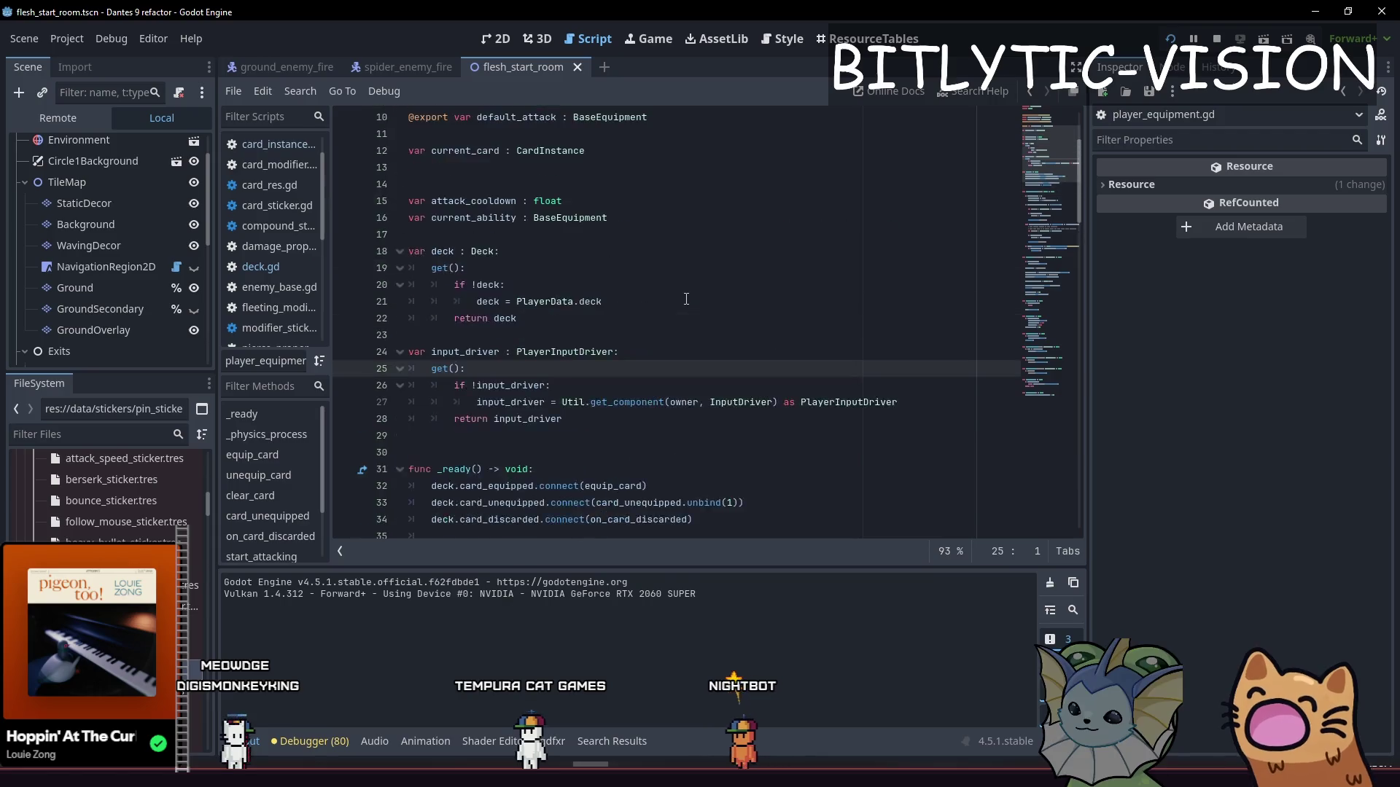
pyautogui.click(567, 134)
pyautogui.press('Return')
pyautogui.press('Return')
pyautogui.write('if Input.is_action')
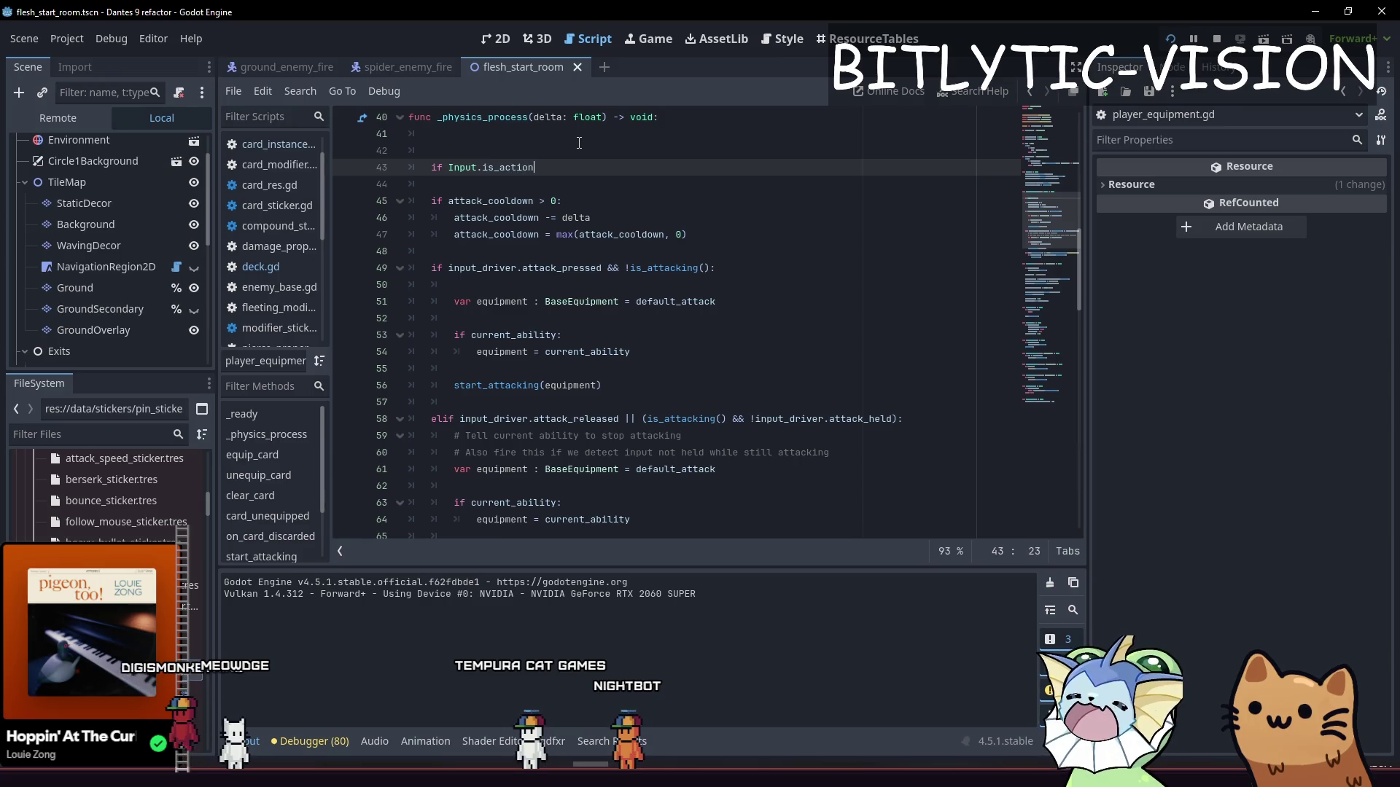
# Step: Add an is_action_just_pressed("debug_2") check that calls Console.print(current_card), then save and test
pyautogui.write('_just_pressed("debug_2"):"')
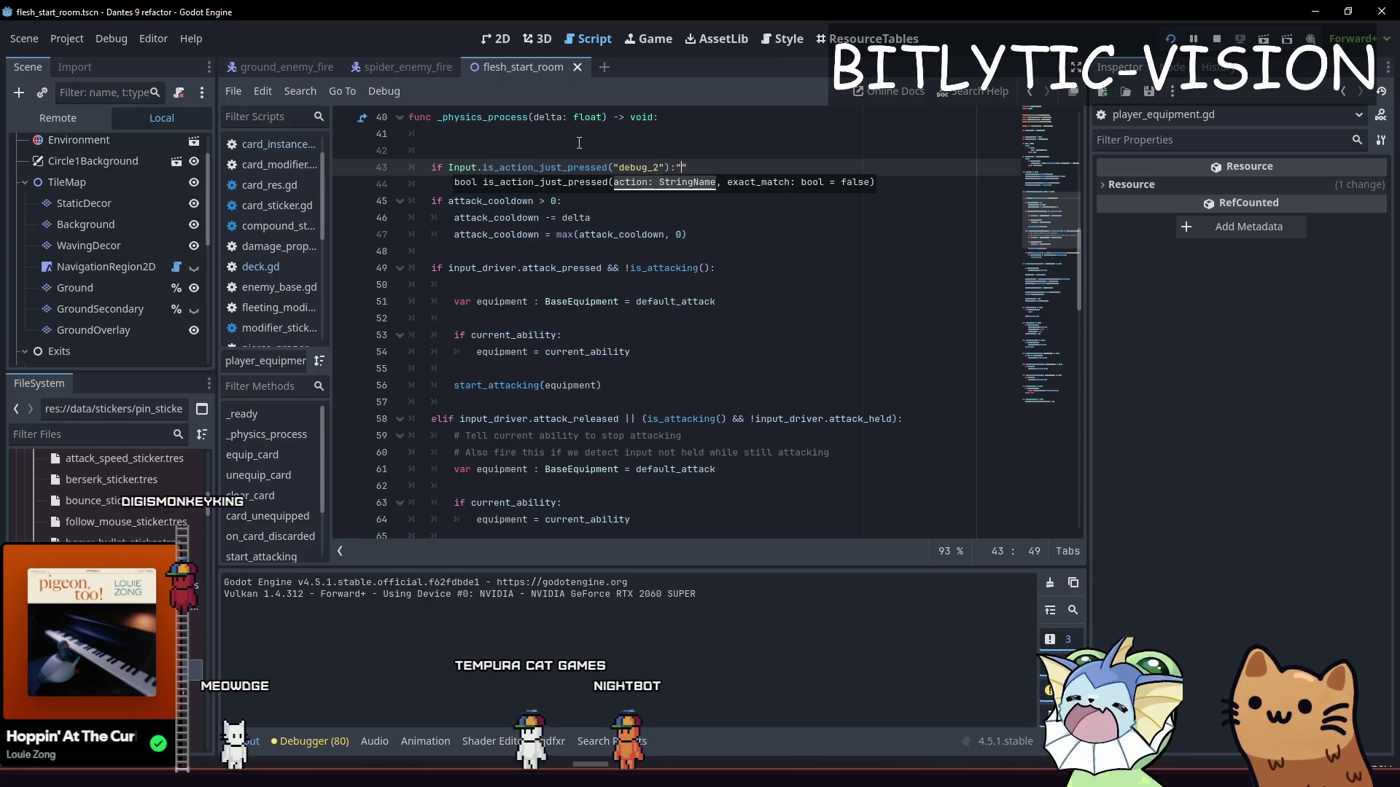
pyautogui.press('BackSpace')
pyautogui.press('Return')
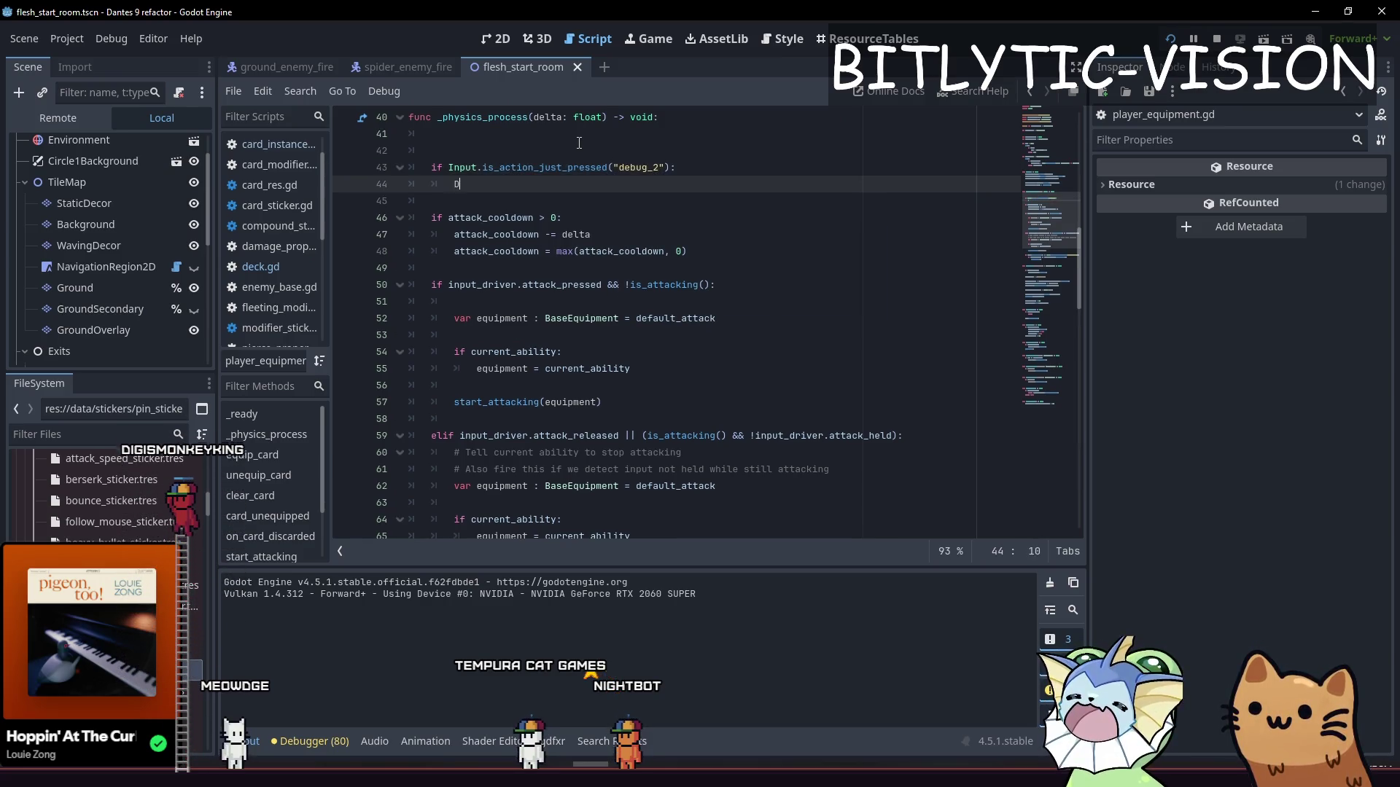
pyautogui.press('BackSpace')
pyautogui.press('BackSpace')
pyautogui.write('e.p')
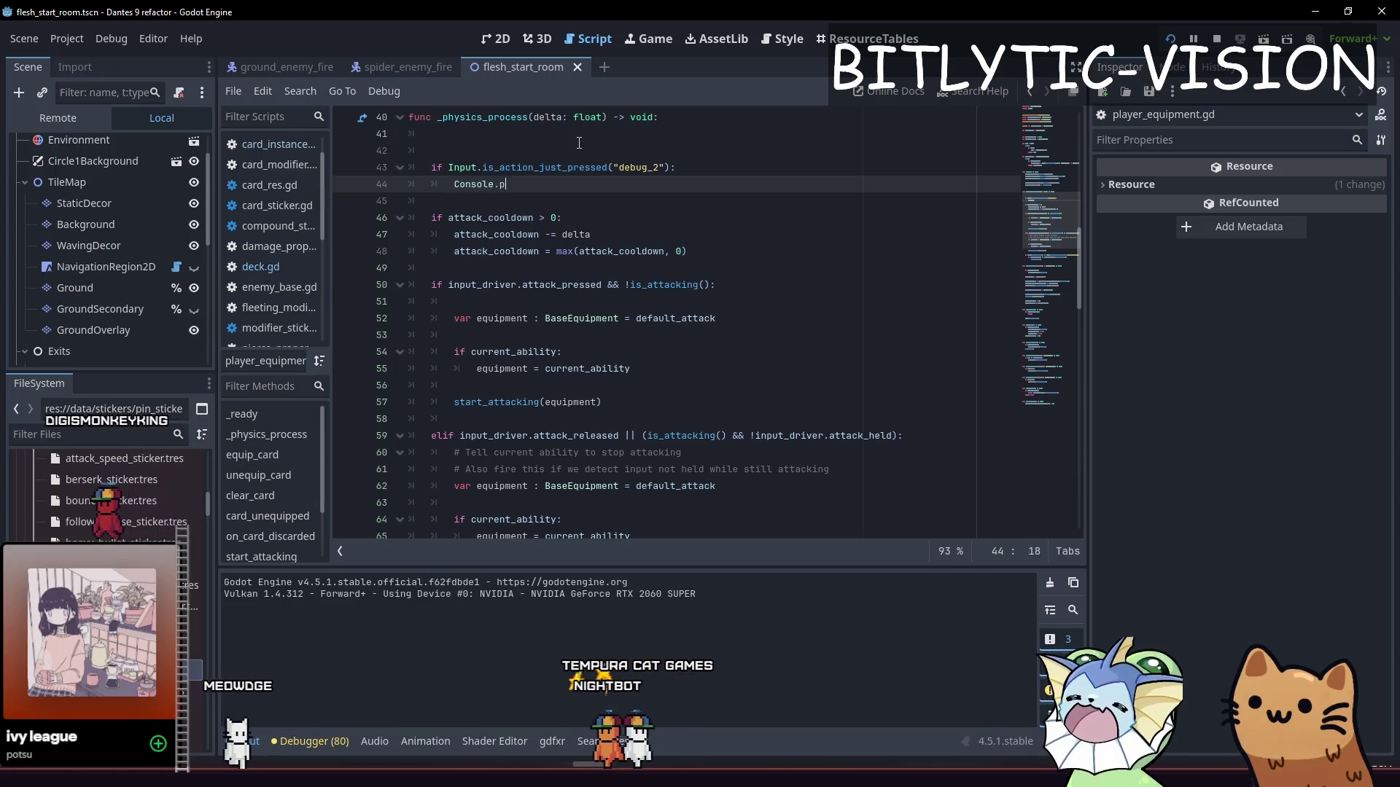
pyautogui.write('rint(current_card')
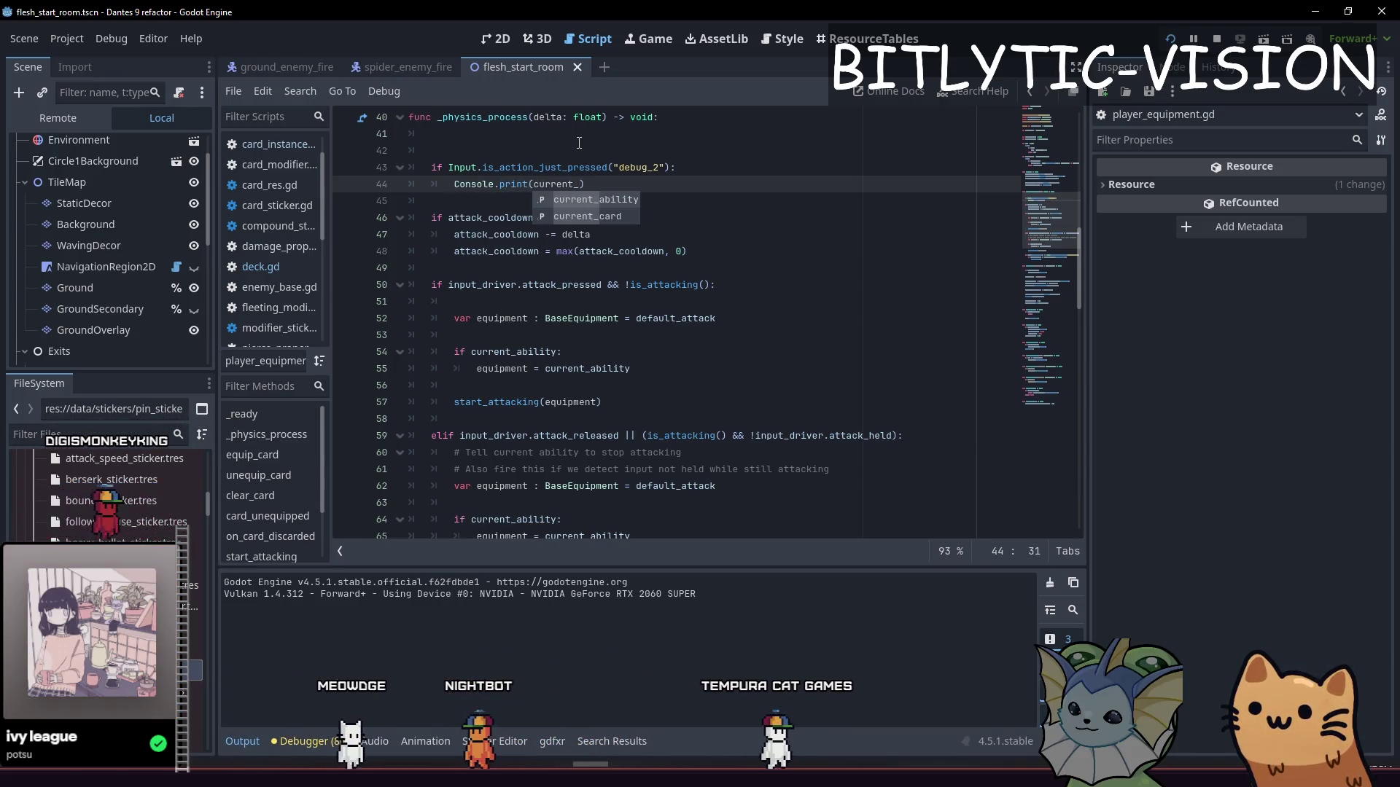
pyautogui.hotkey('ctrl', 's')
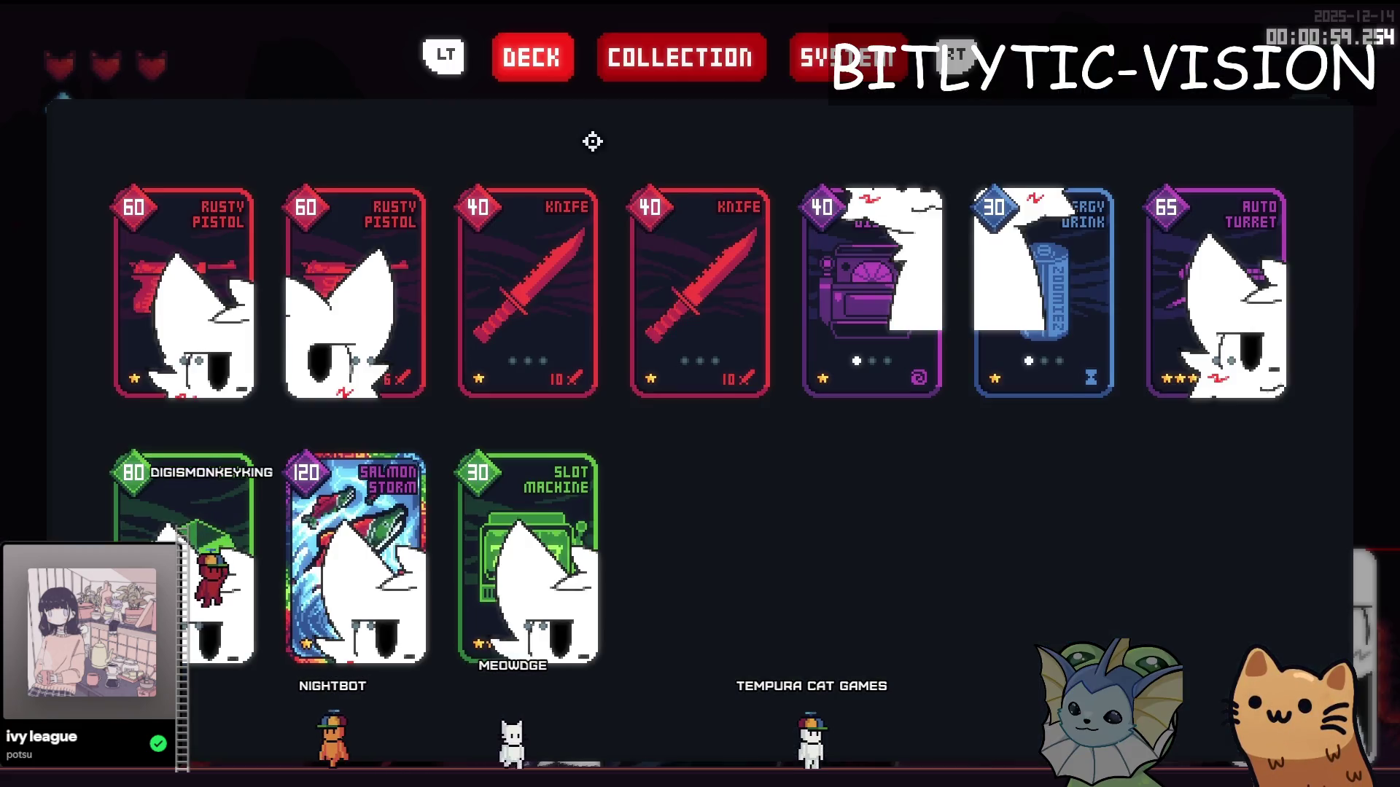
pyautogui.hotkey('alt', 'Tab')
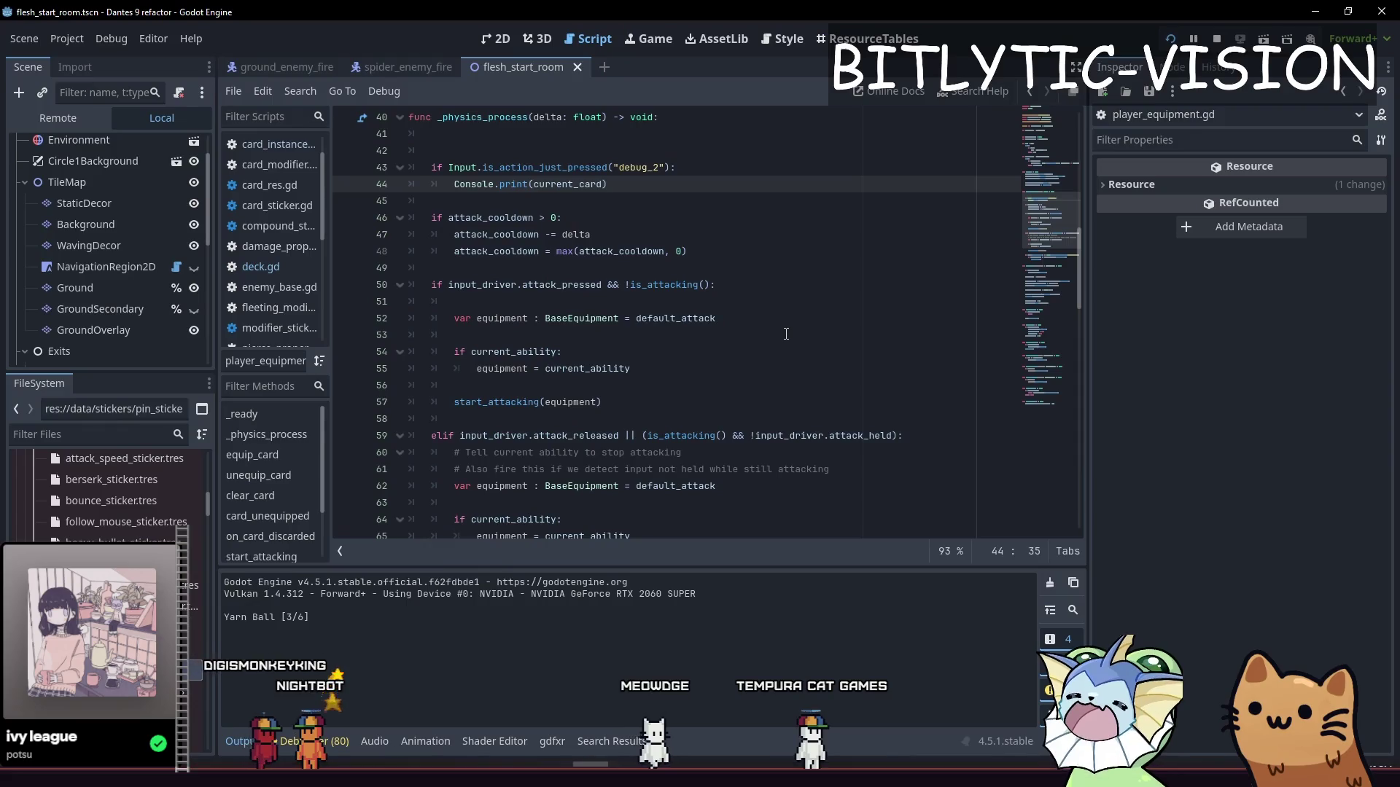
# Step: Change the print to current_card.stickers and relaunch the game
pyautogui.press('BackSpace')
pyautogui.write('.sticker')
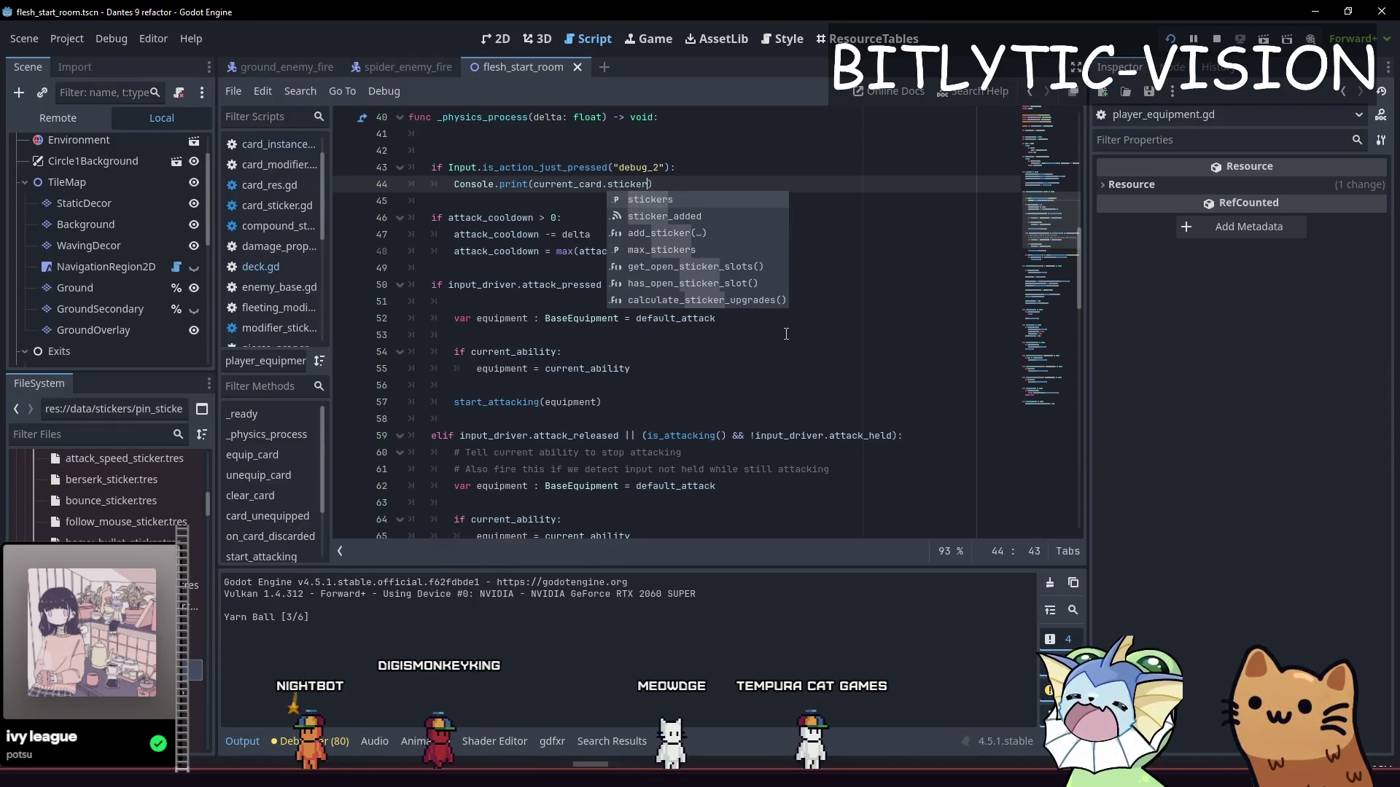
pyautogui.press('Return')
pyautogui.hotkey('alt', 'Tab')
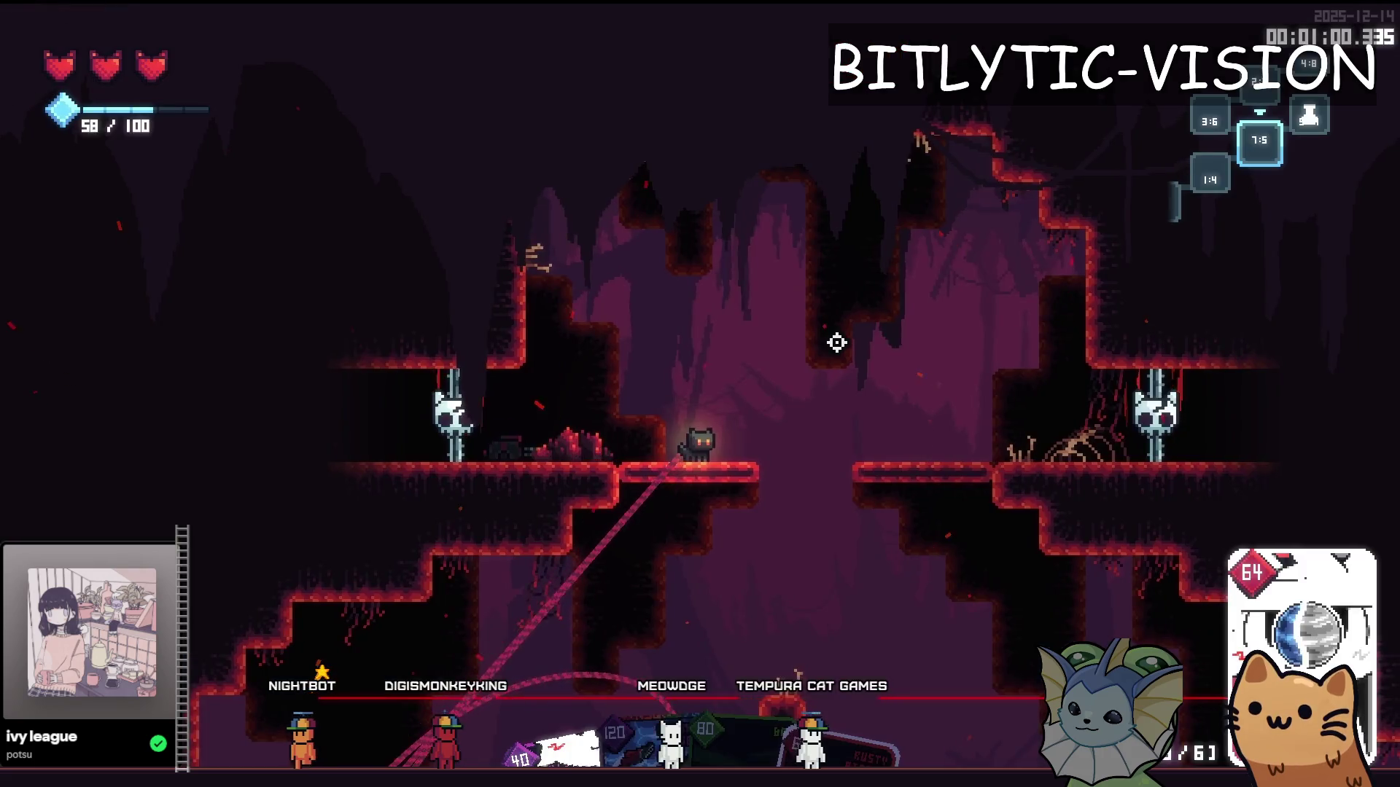
# Step: Move through the cave, glance at the deck screen, and shoot enemies with the Rusty Pistol
pyautogui.press('space')
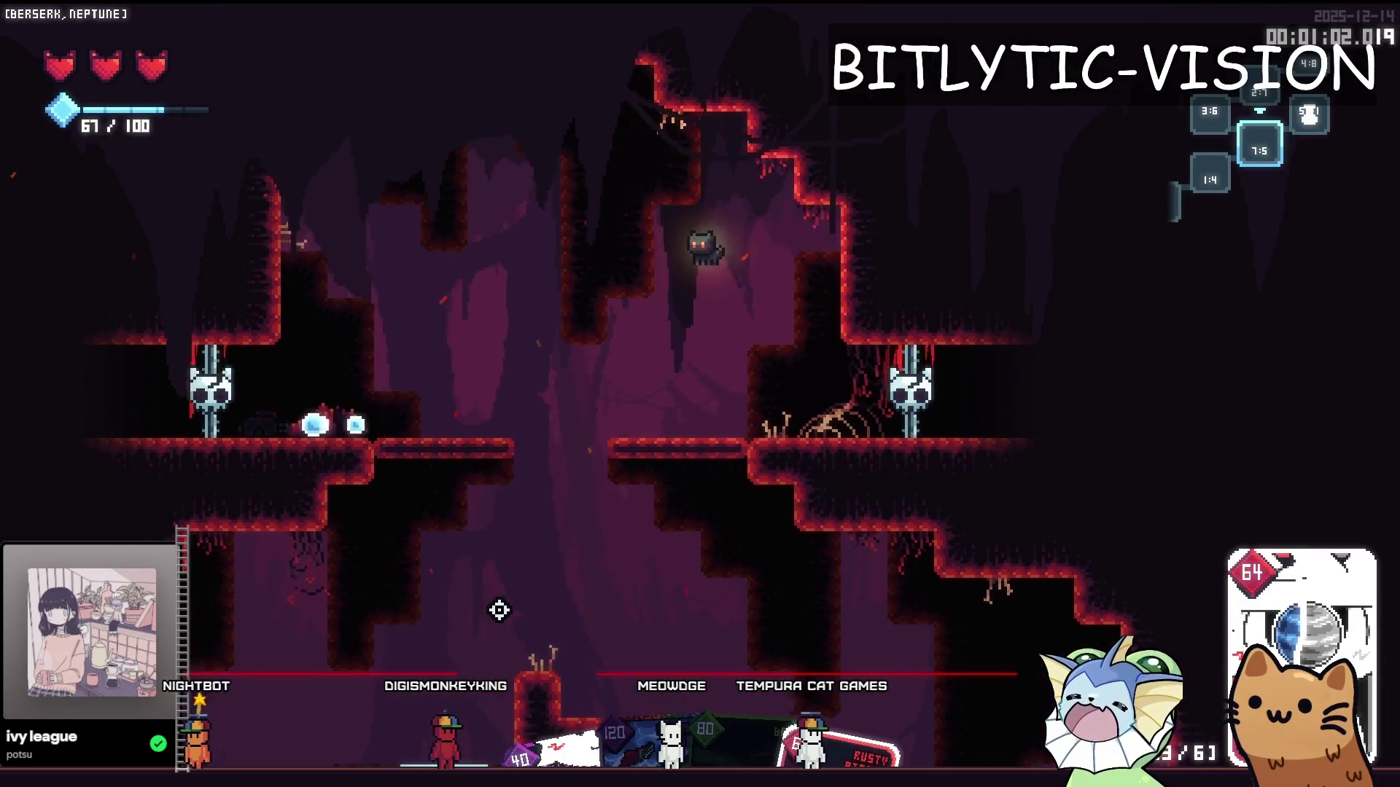
pyautogui.press('Tab')
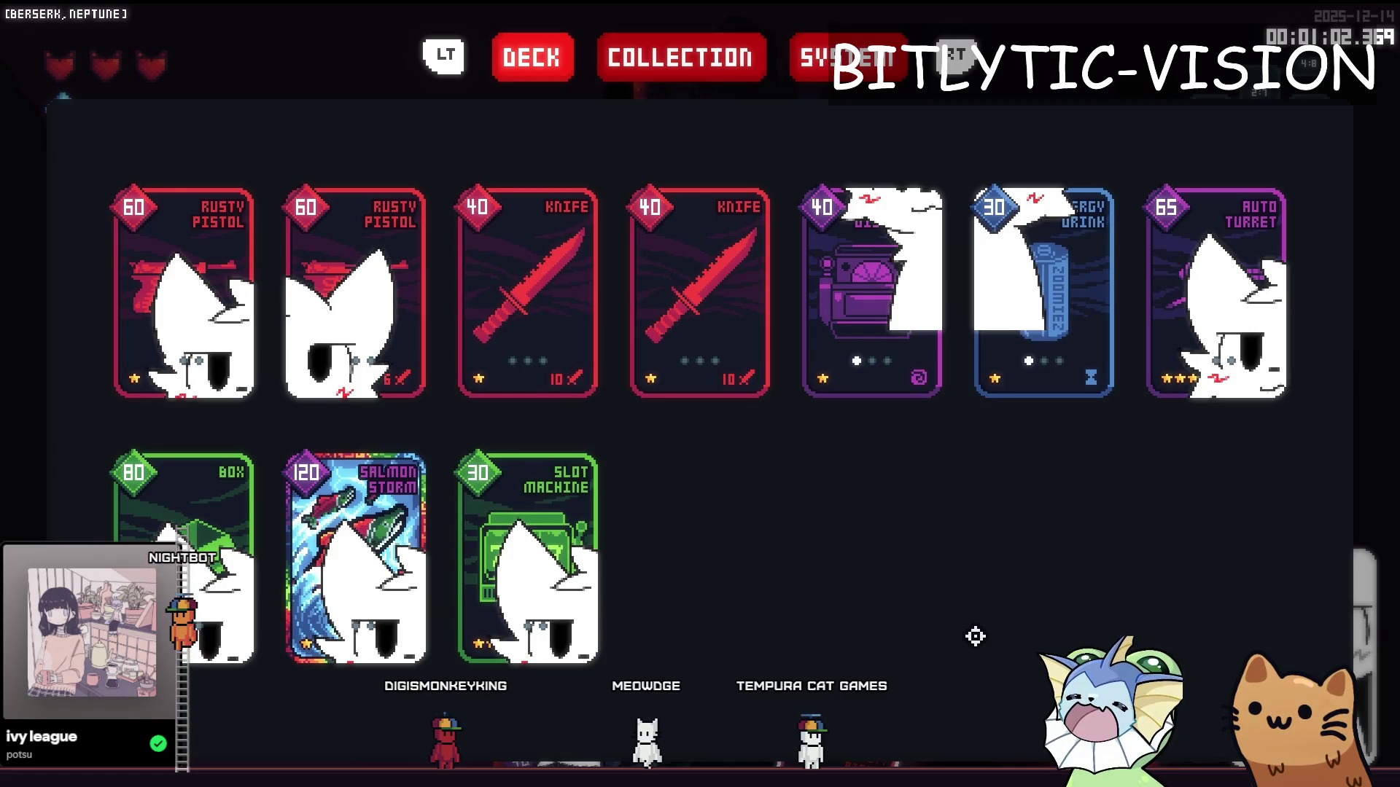
pyautogui.press('Tab')
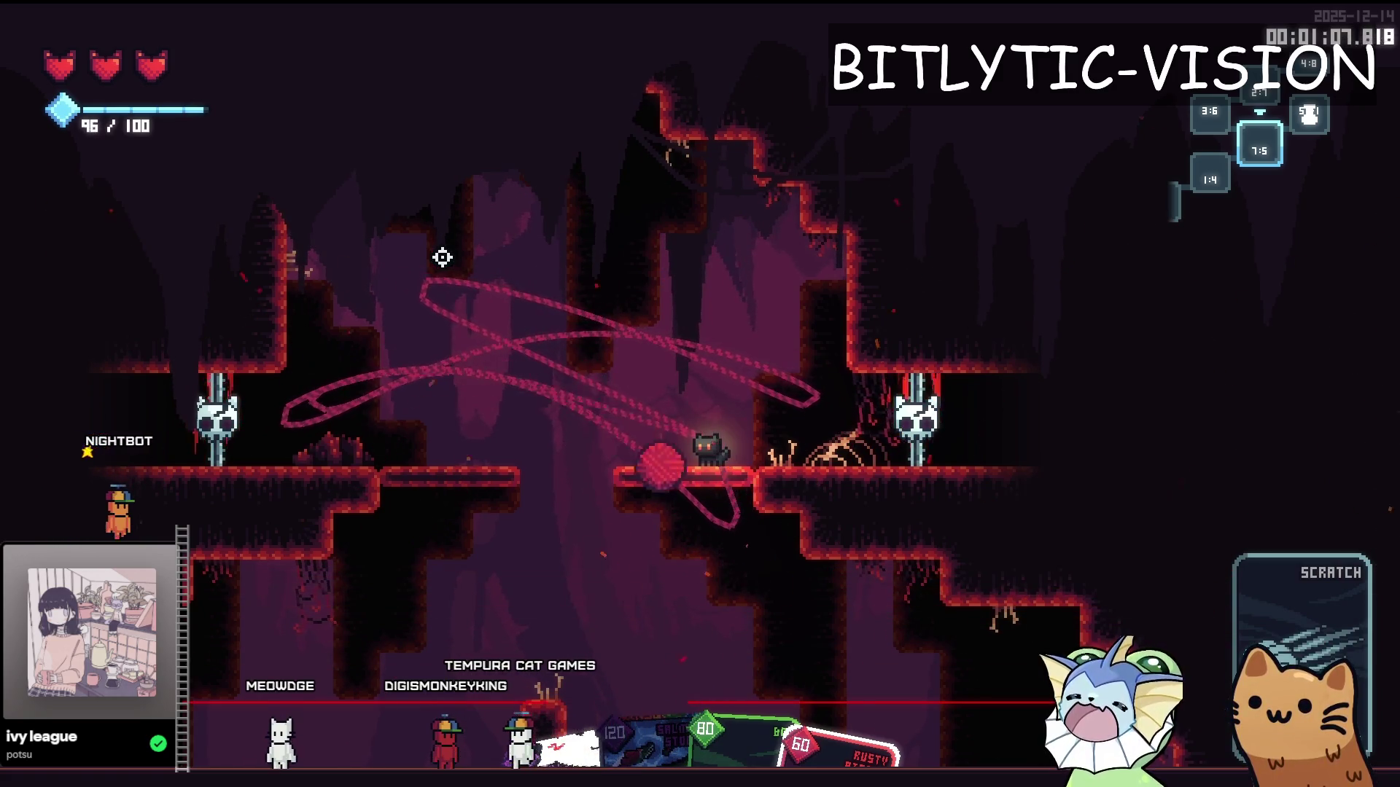
pyautogui.press('s')
pyautogui.click(956, 613)
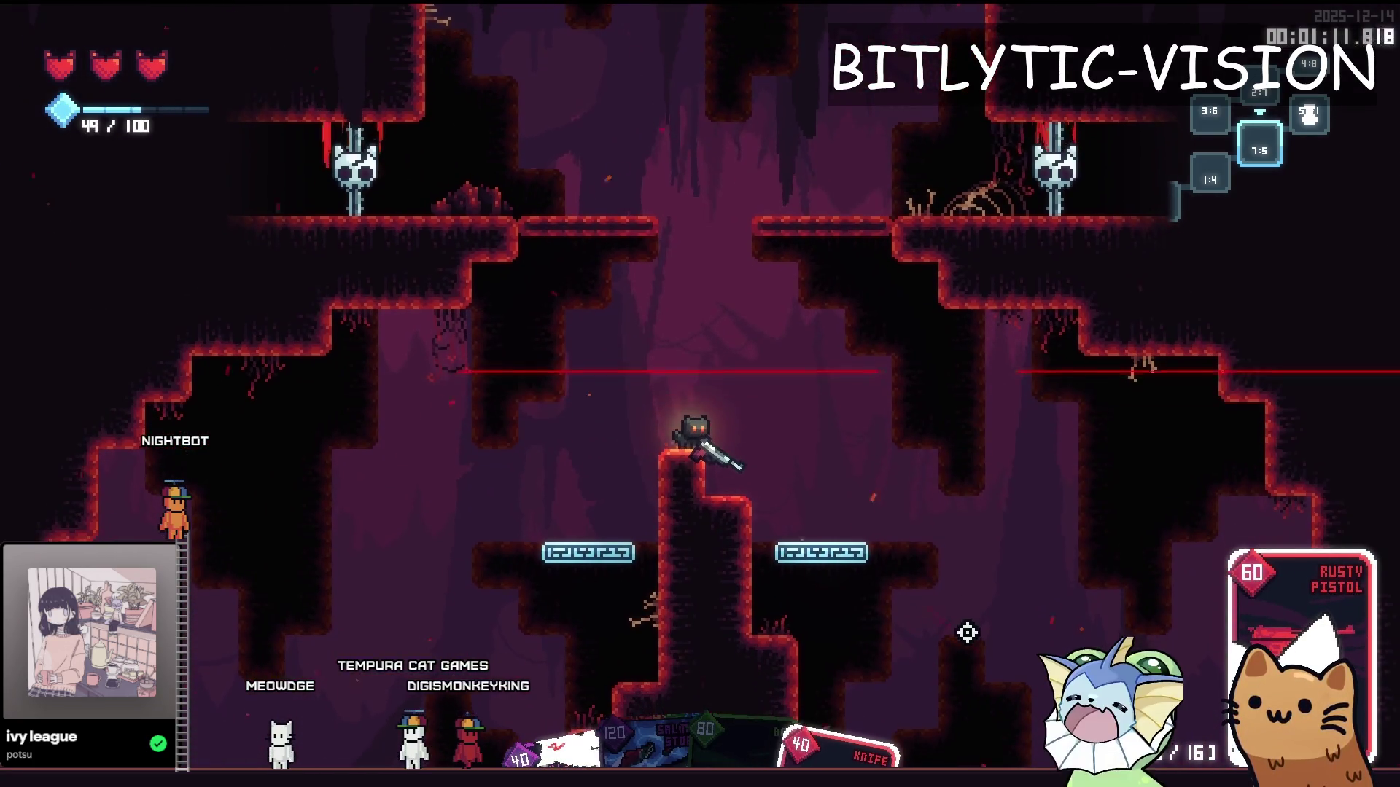
pyautogui.press('d')
pyautogui.press('d')
pyautogui.click(337, 374)
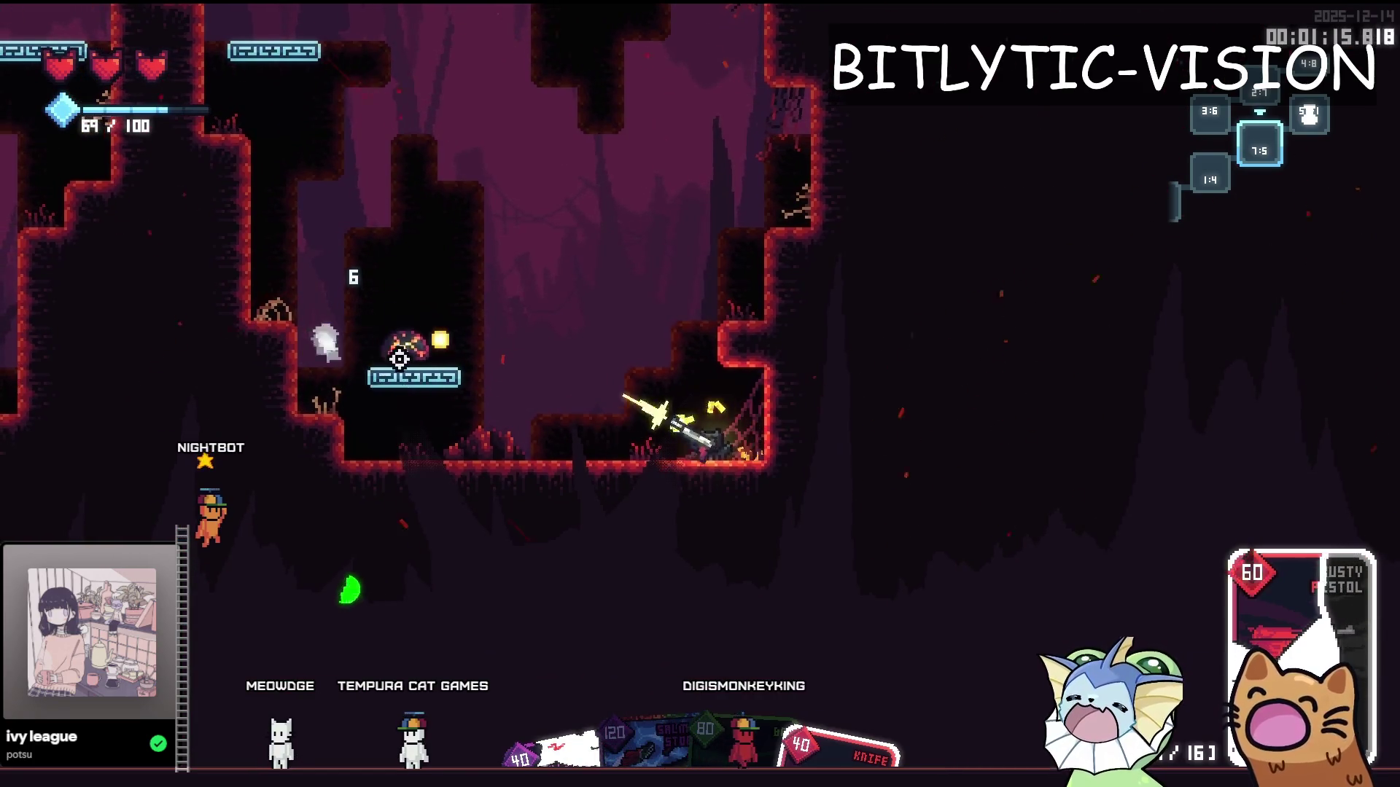
pyautogui.click(397, 467)
pyautogui.click(402, 440)
pyautogui.press('a')
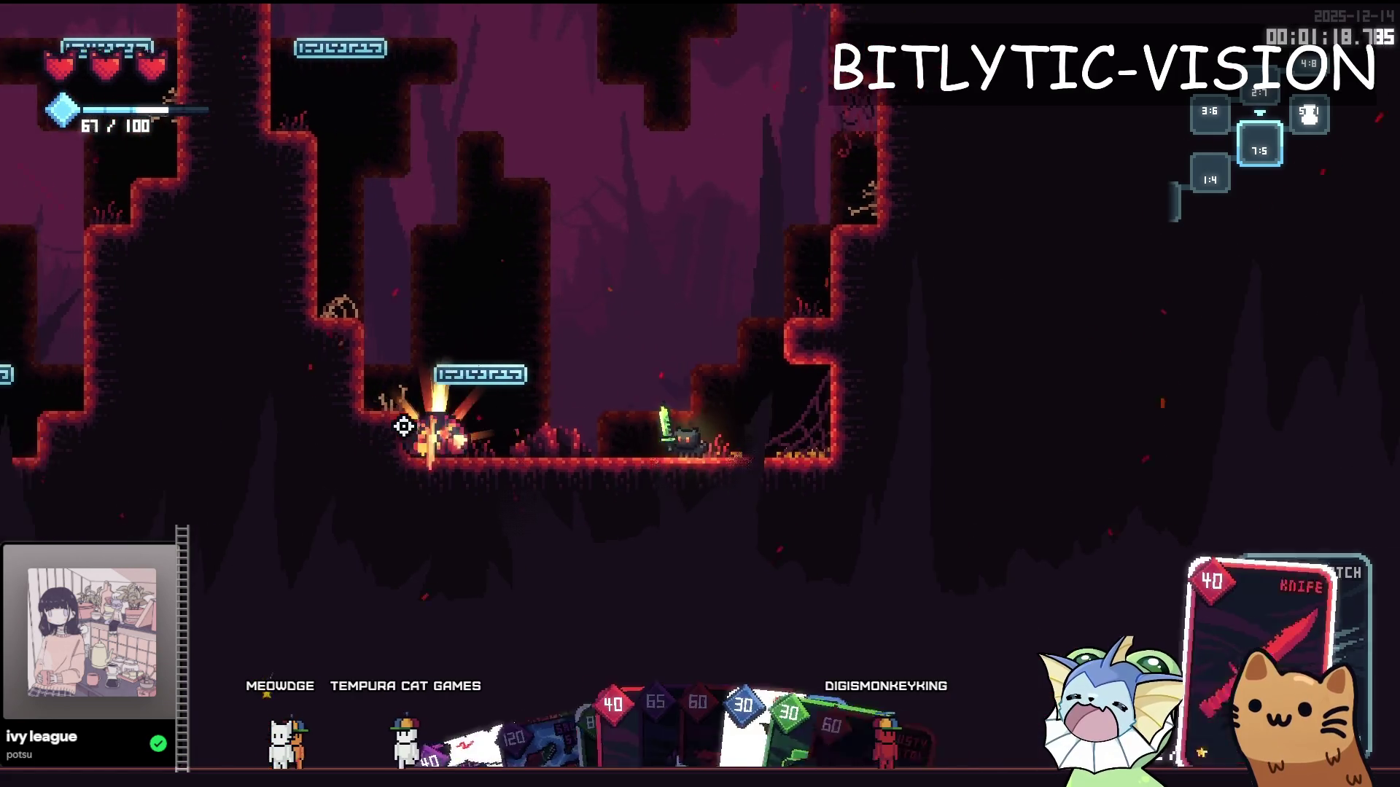
pyautogui.press('a')
pyautogui.click(463, 388)
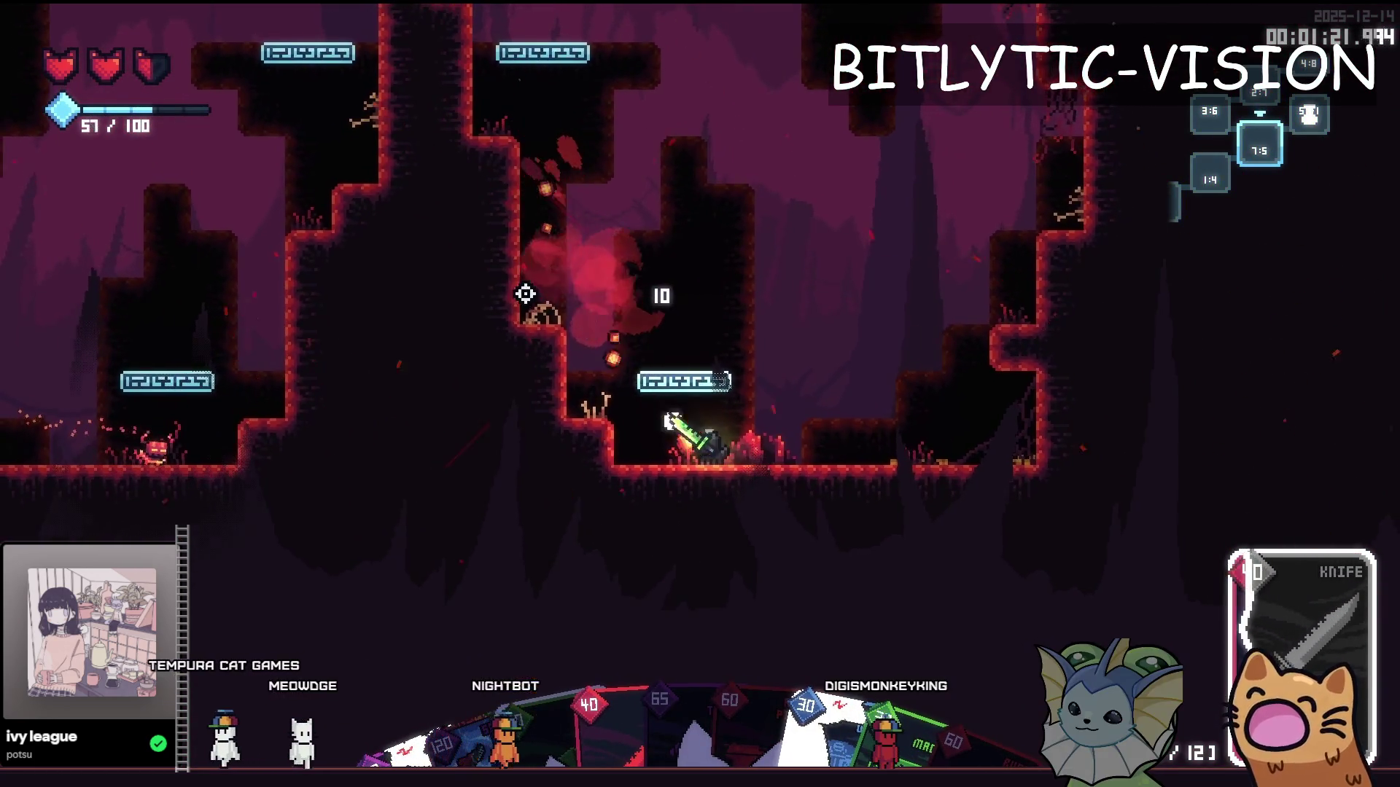
# Step: Jump up to the skull ledge and attack with the Knife card
pyautogui.press('d')
pyautogui.press('space')
pyautogui.press('s')
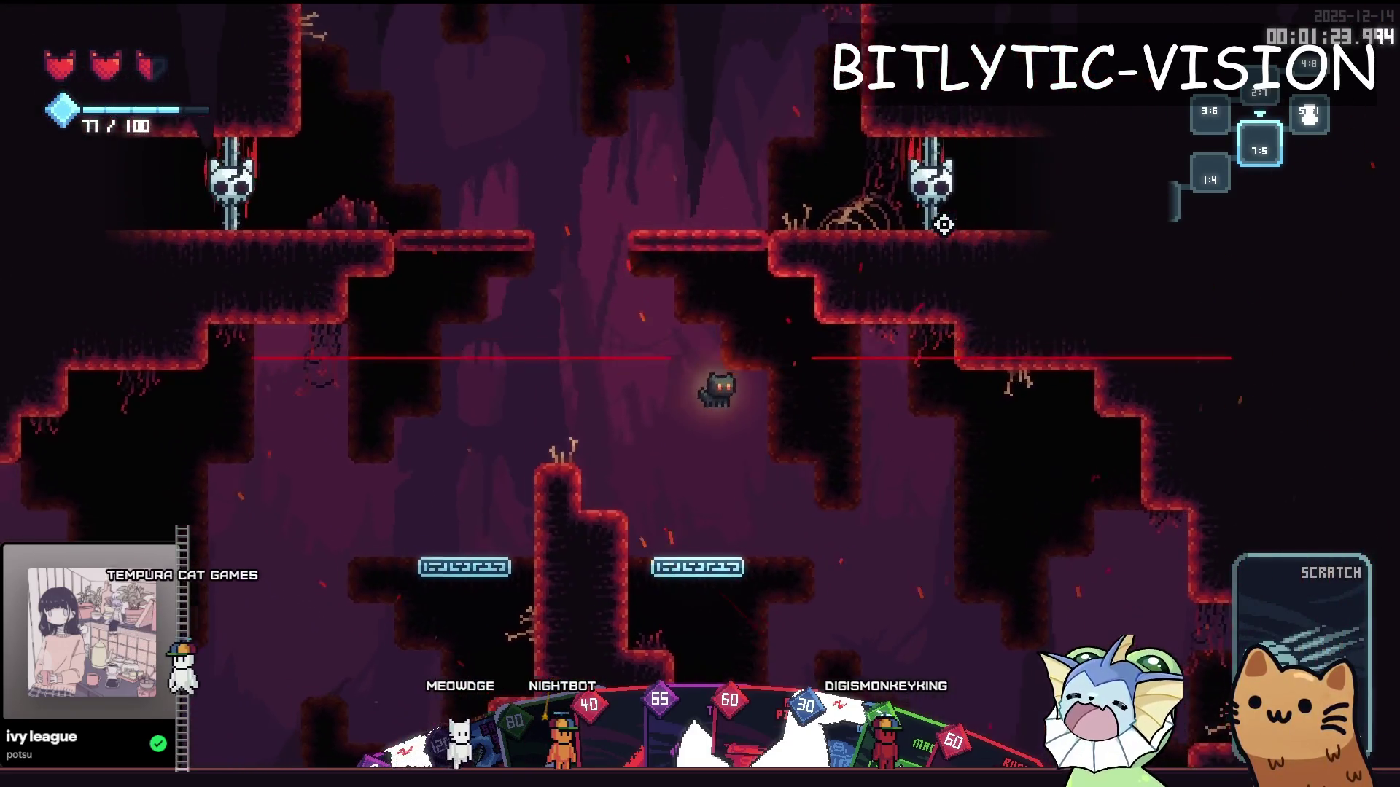
pyautogui.press('space')
pyautogui.press('a')
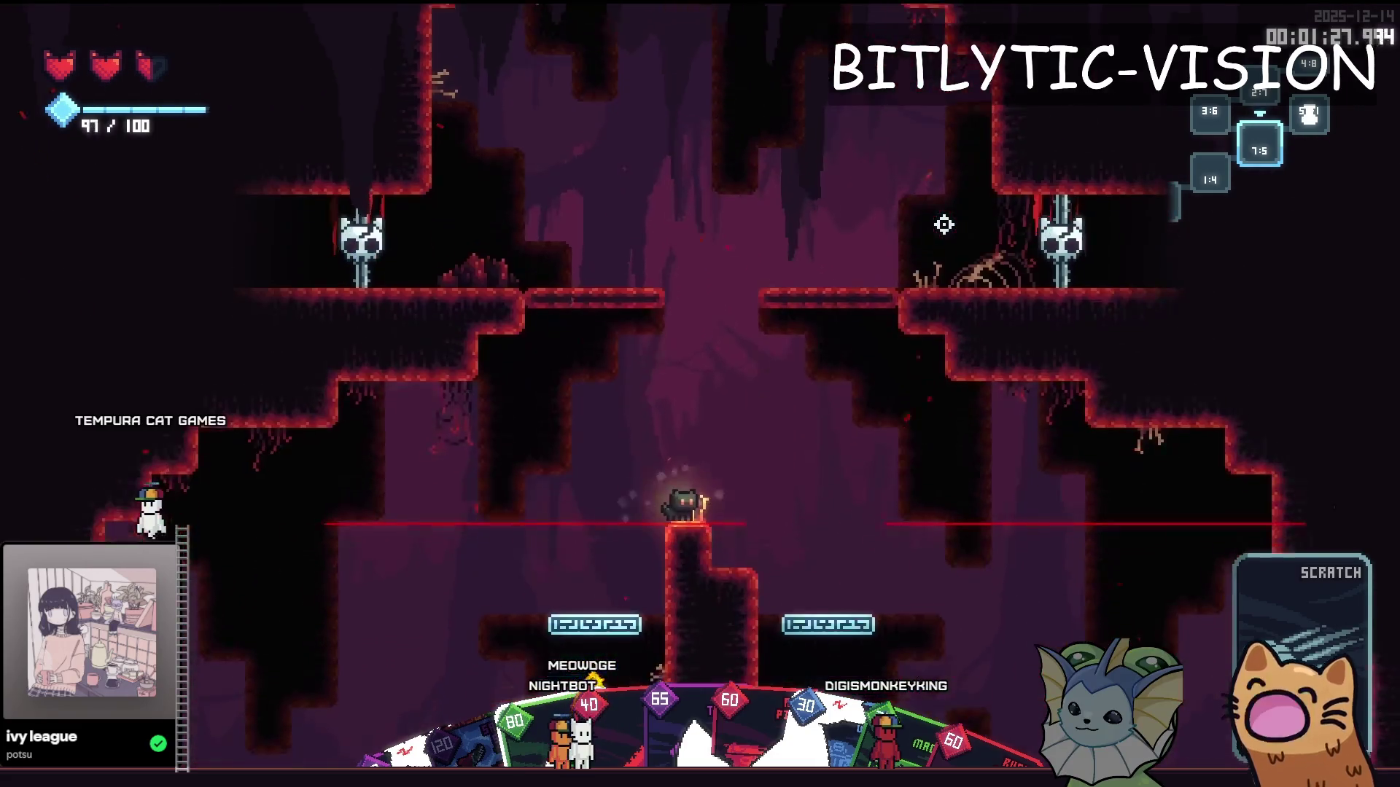
pyautogui.press('space')
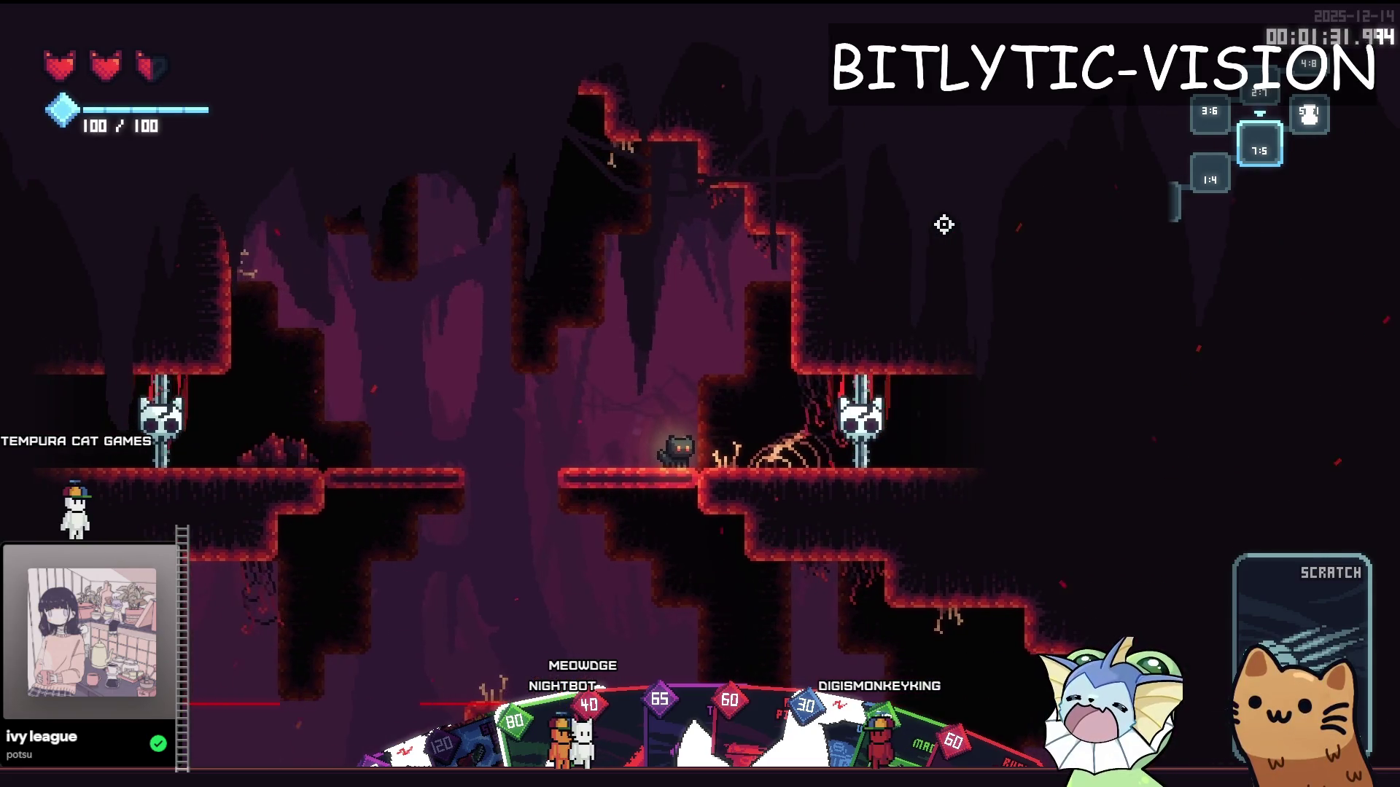
pyautogui.click(943, 224)
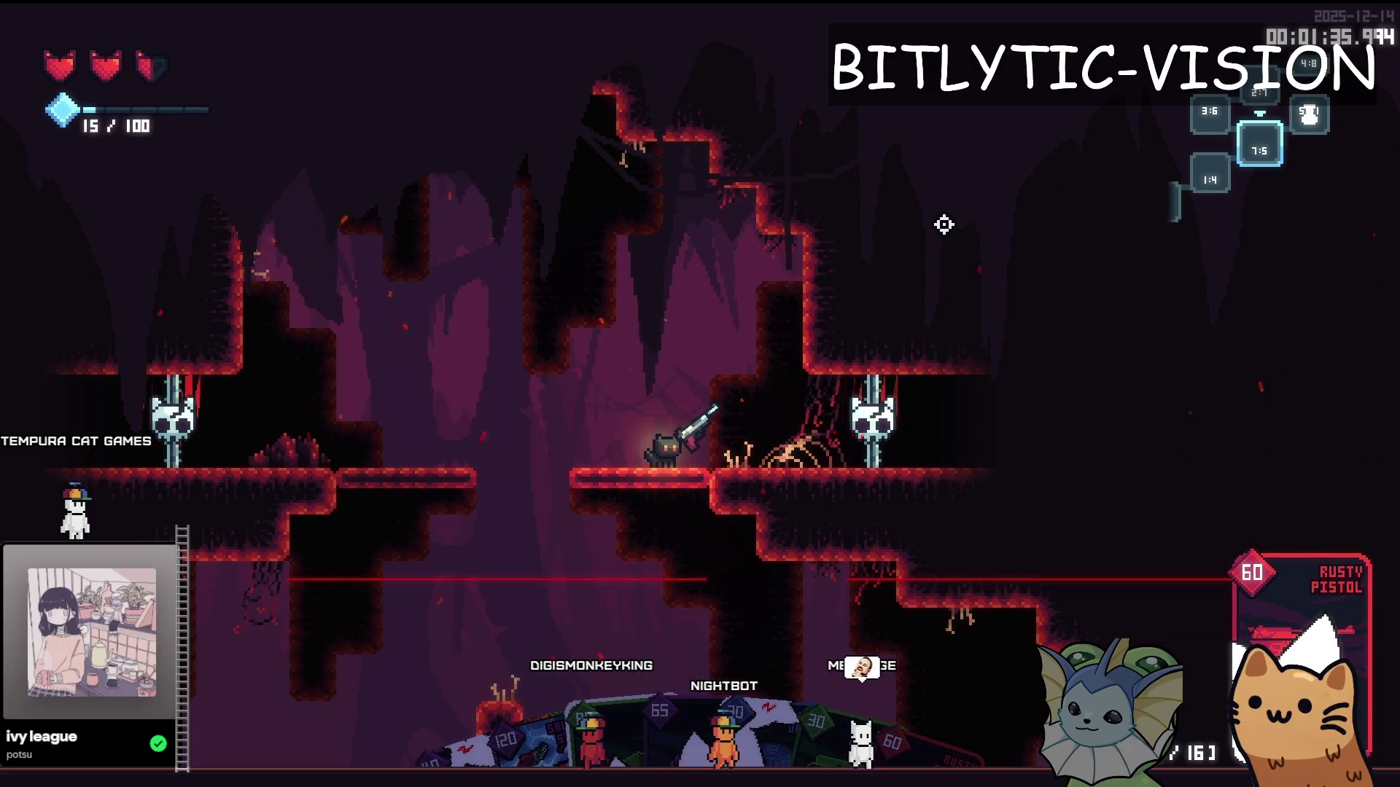
# Step: Bring up the debug overlay with its cheat toggles and card list
pyautogui.press('F1')
pyautogui.scroll(-5, 408, 506)
pyautogui.press('F1')
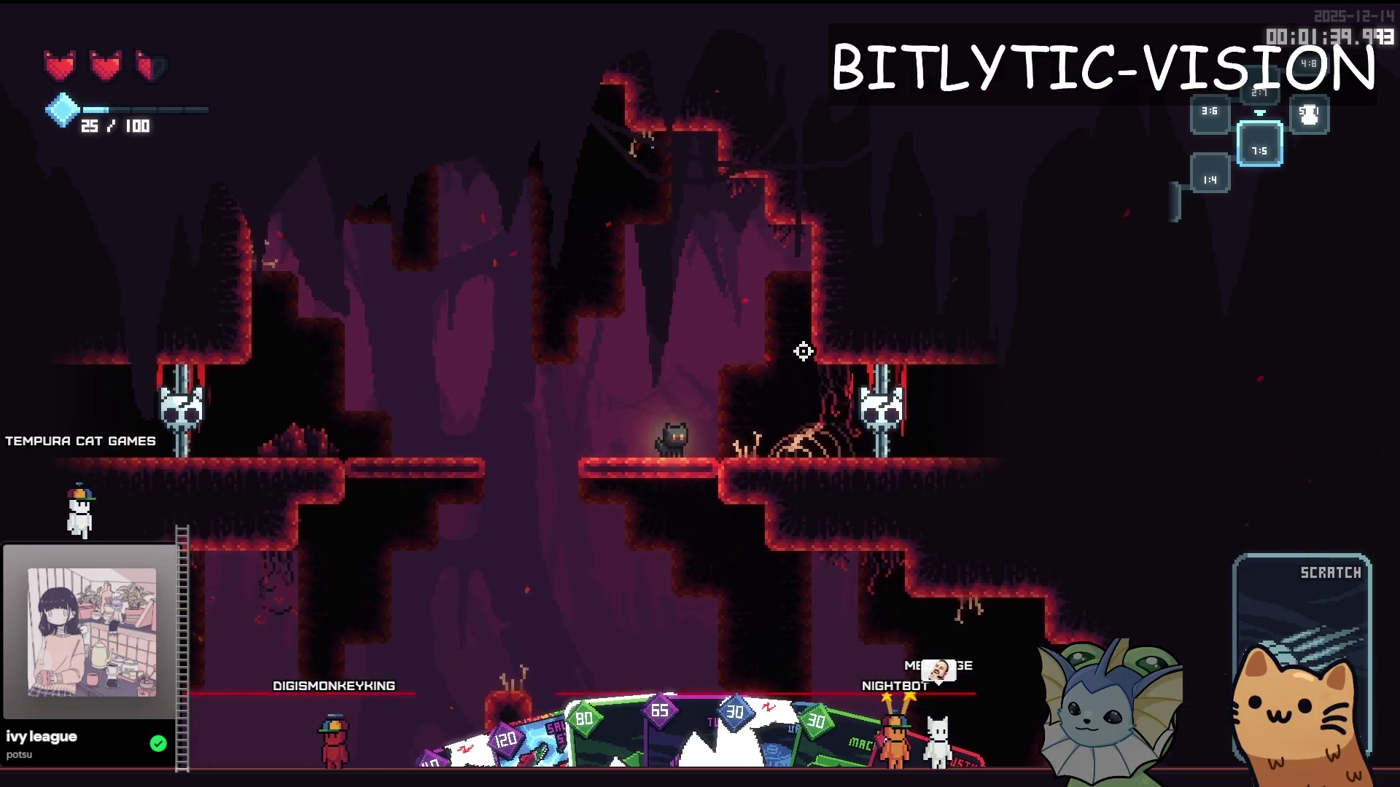
pyautogui.press('F1')
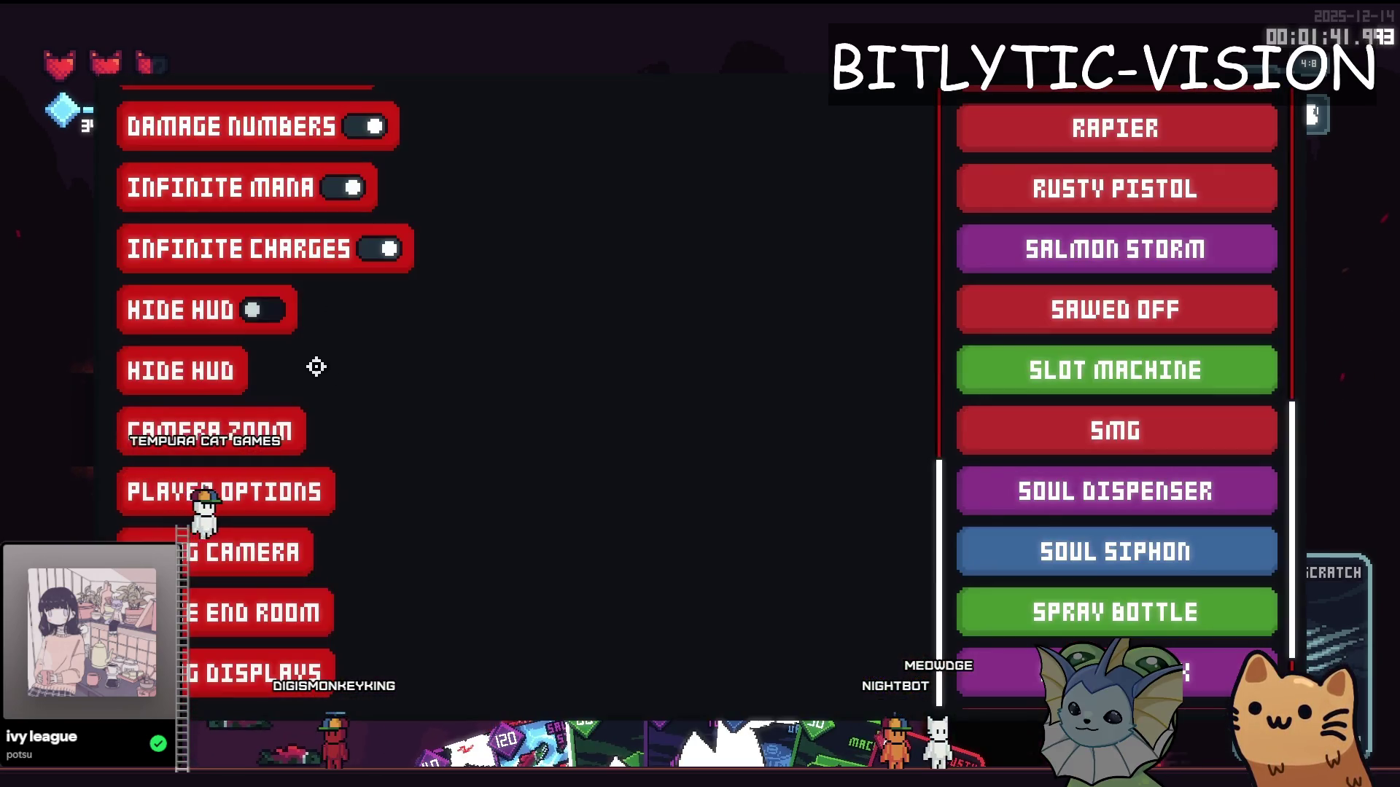
# Step: Close the debug overlay, equip the Rusty Pistol card and fire at the eye enemy
pyautogui.press('F1')
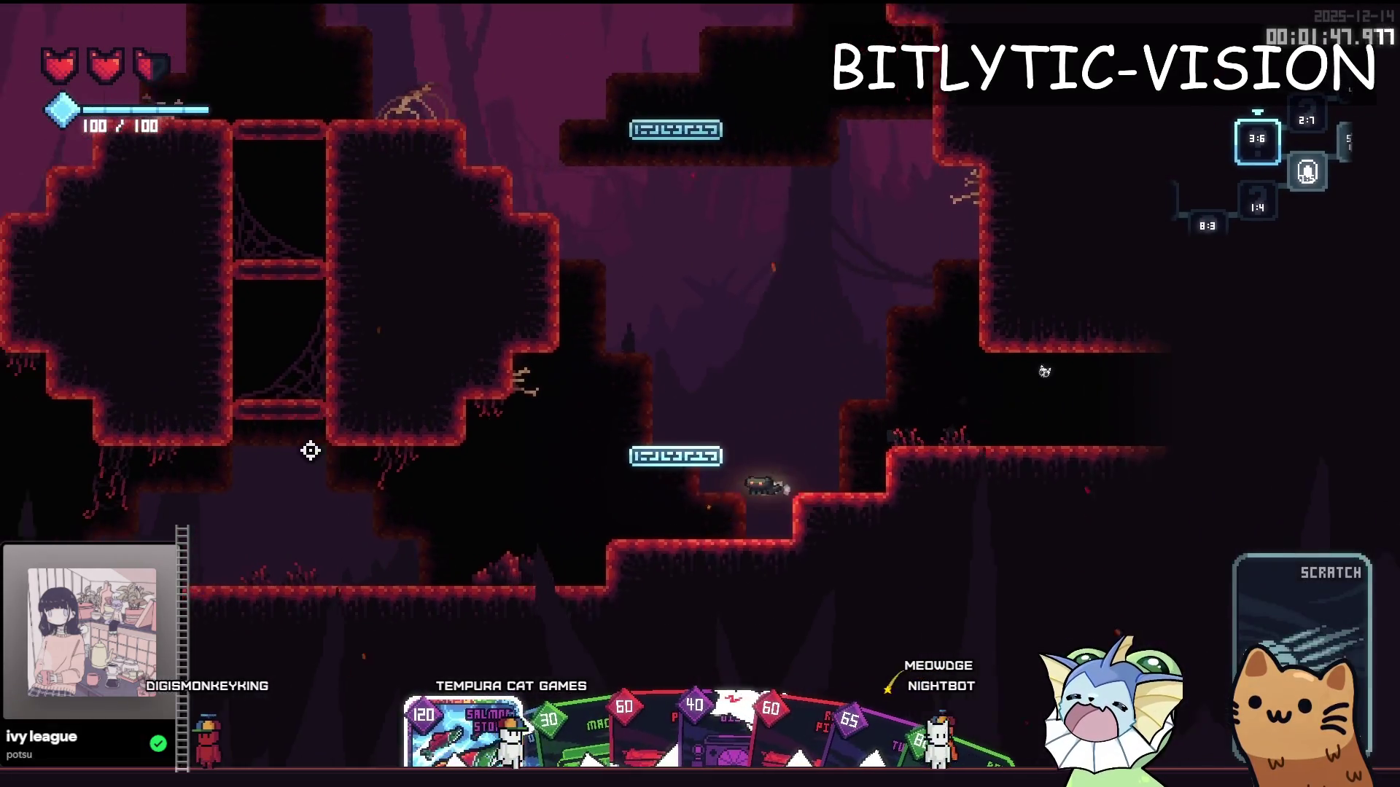
pyautogui.press('d')
pyautogui.press('space')
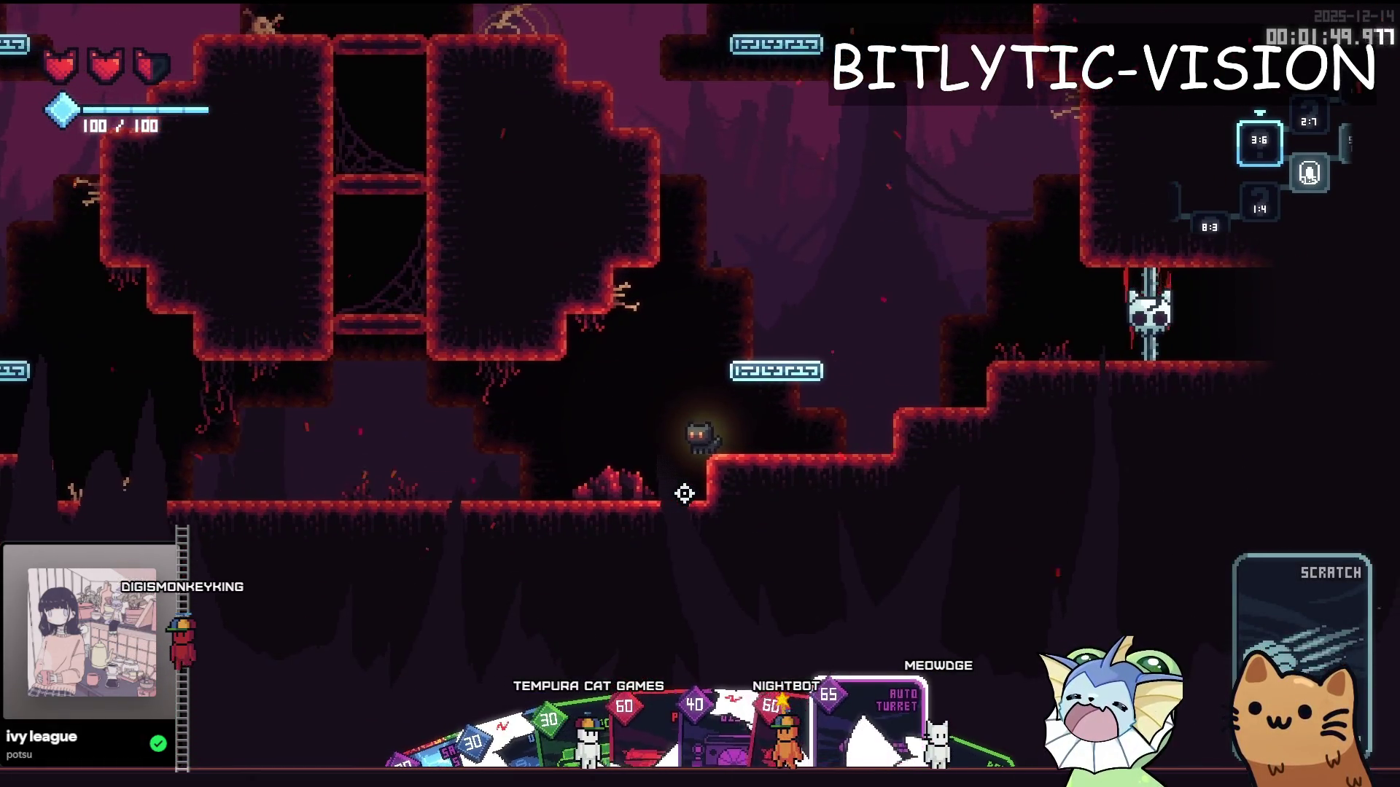
pyautogui.click(684, 494)
pyautogui.press('a')
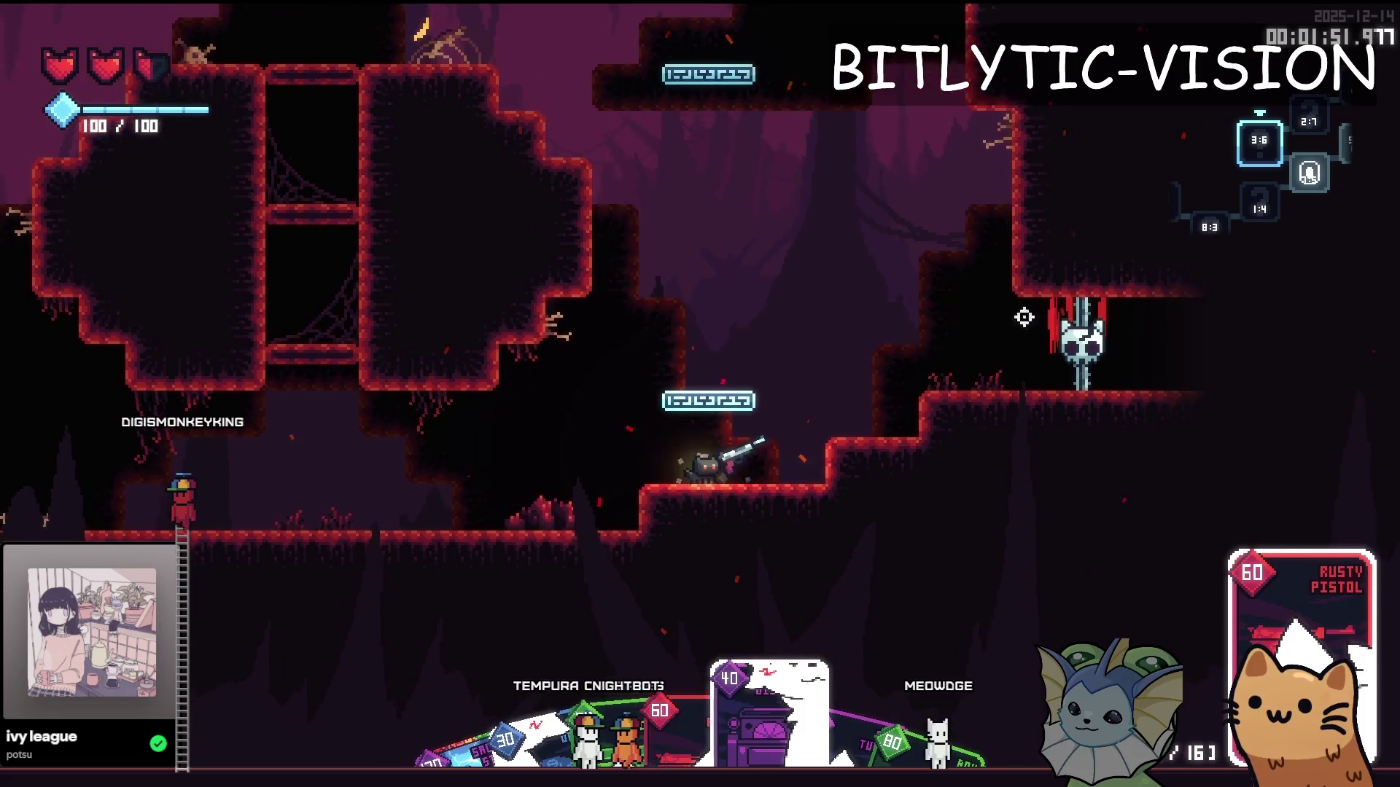
pyautogui.press('a')
pyautogui.click(1063, 312)
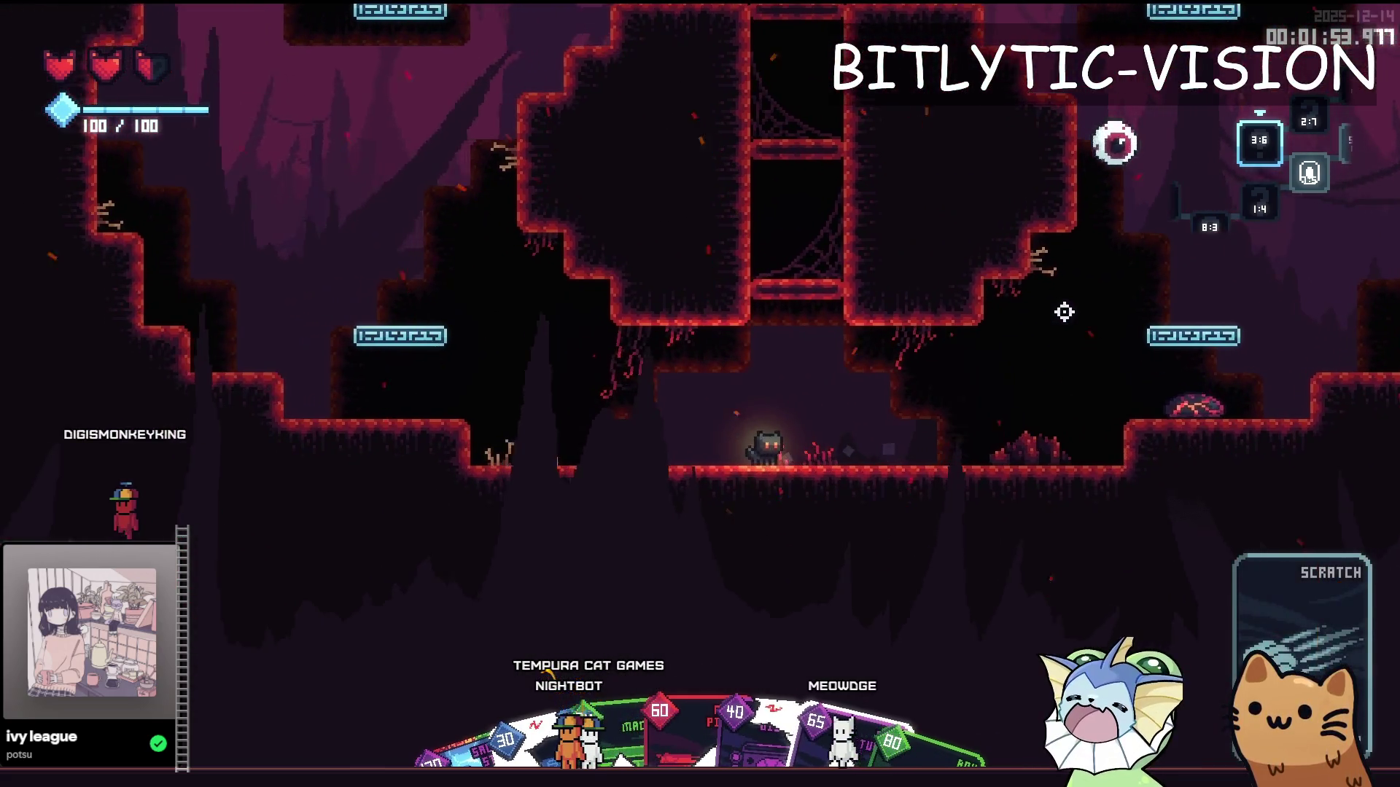
pyautogui.press('d')
pyautogui.click(1062, 314)
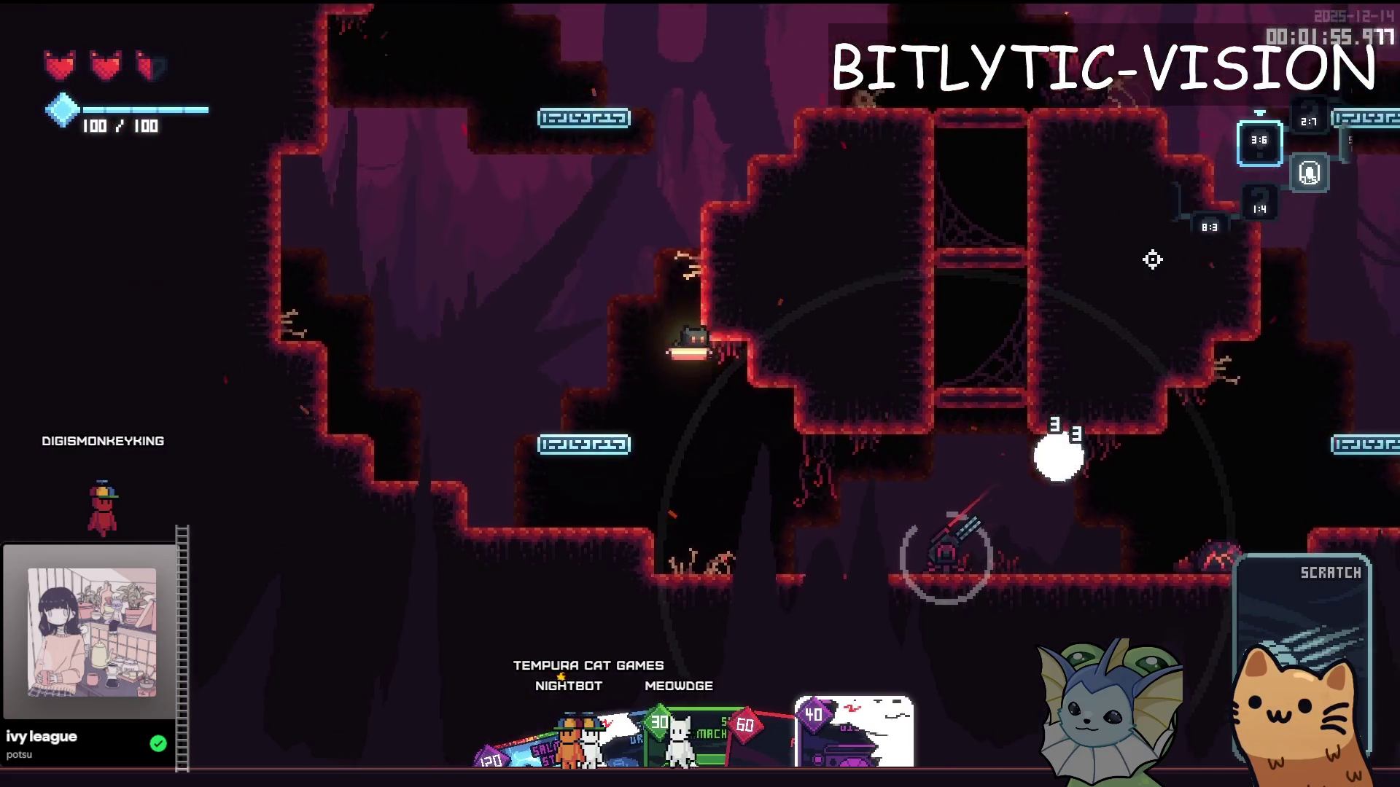
# Step: Keep attacking enemies, open the pause menu, then return to the editor showing [Berserk, Neptune]
pyautogui.press('a')
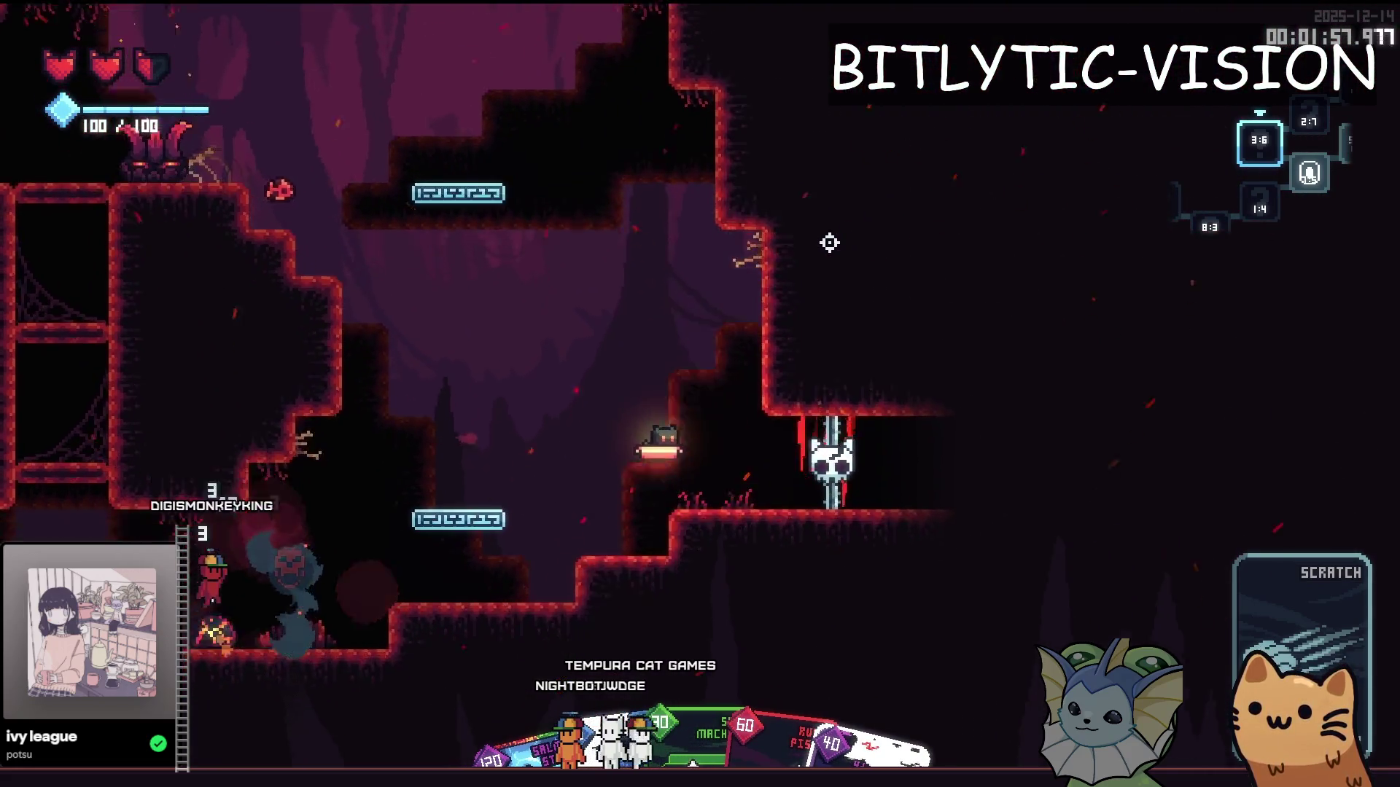
pyautogui.click(543, 282)
pyautogui.click(625, 234)
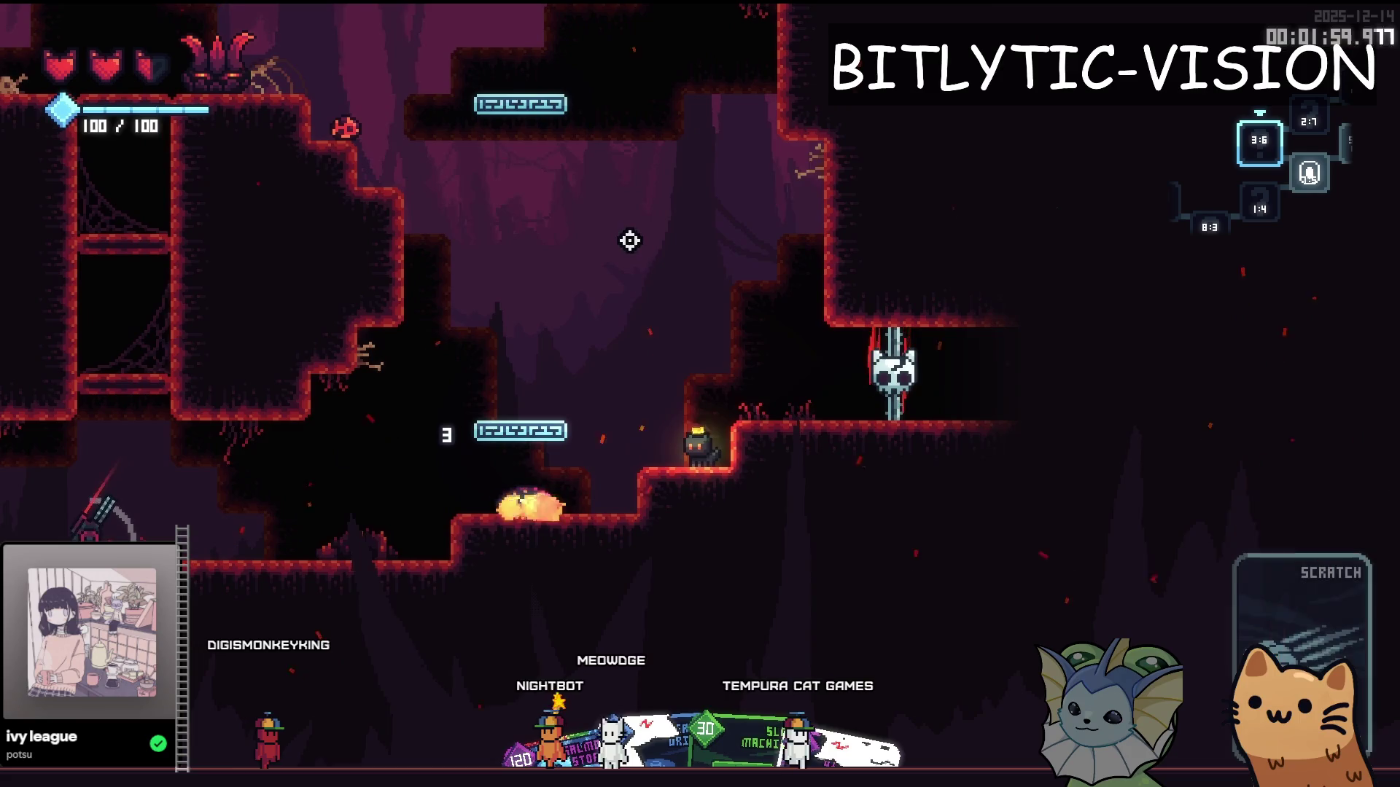
pyautogui.click(671, 244)
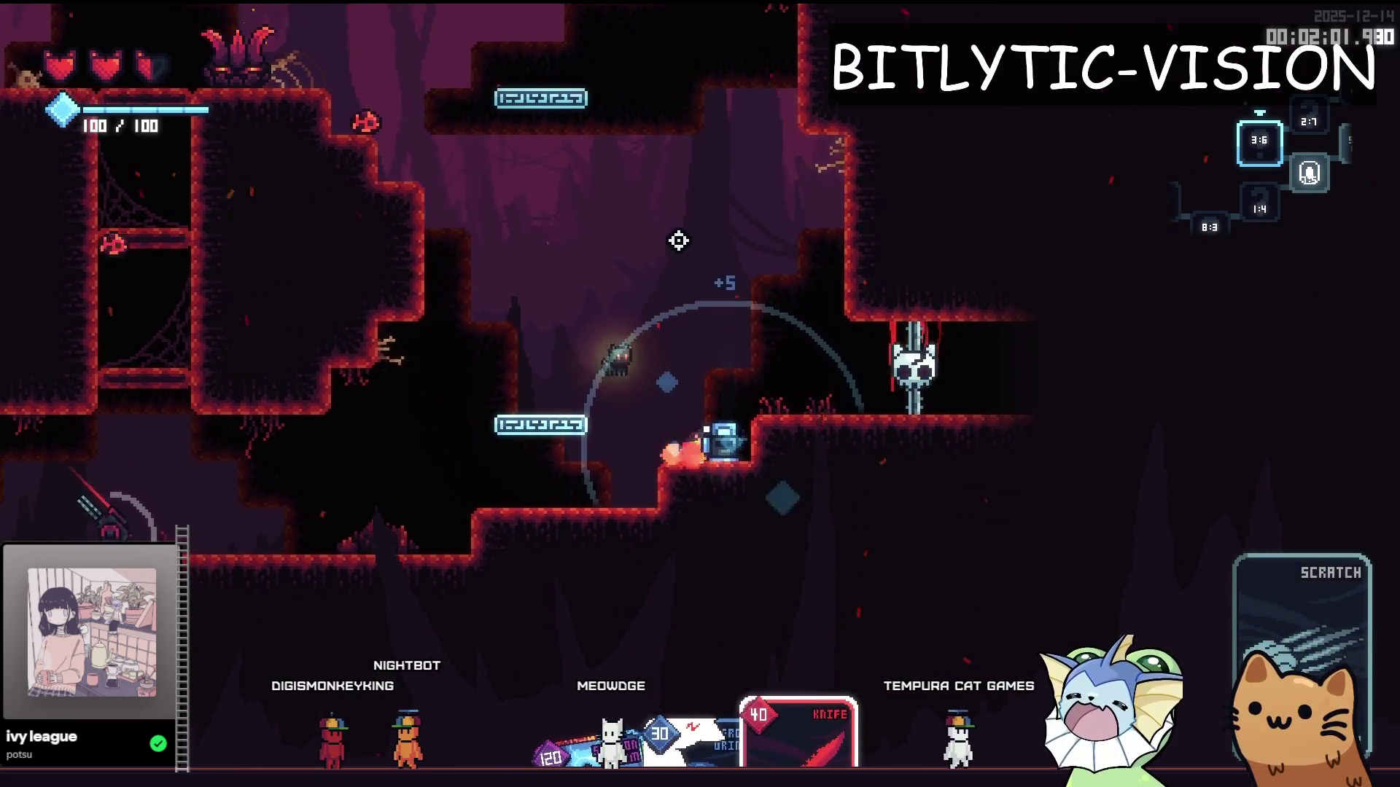
pyautogui.press('d')
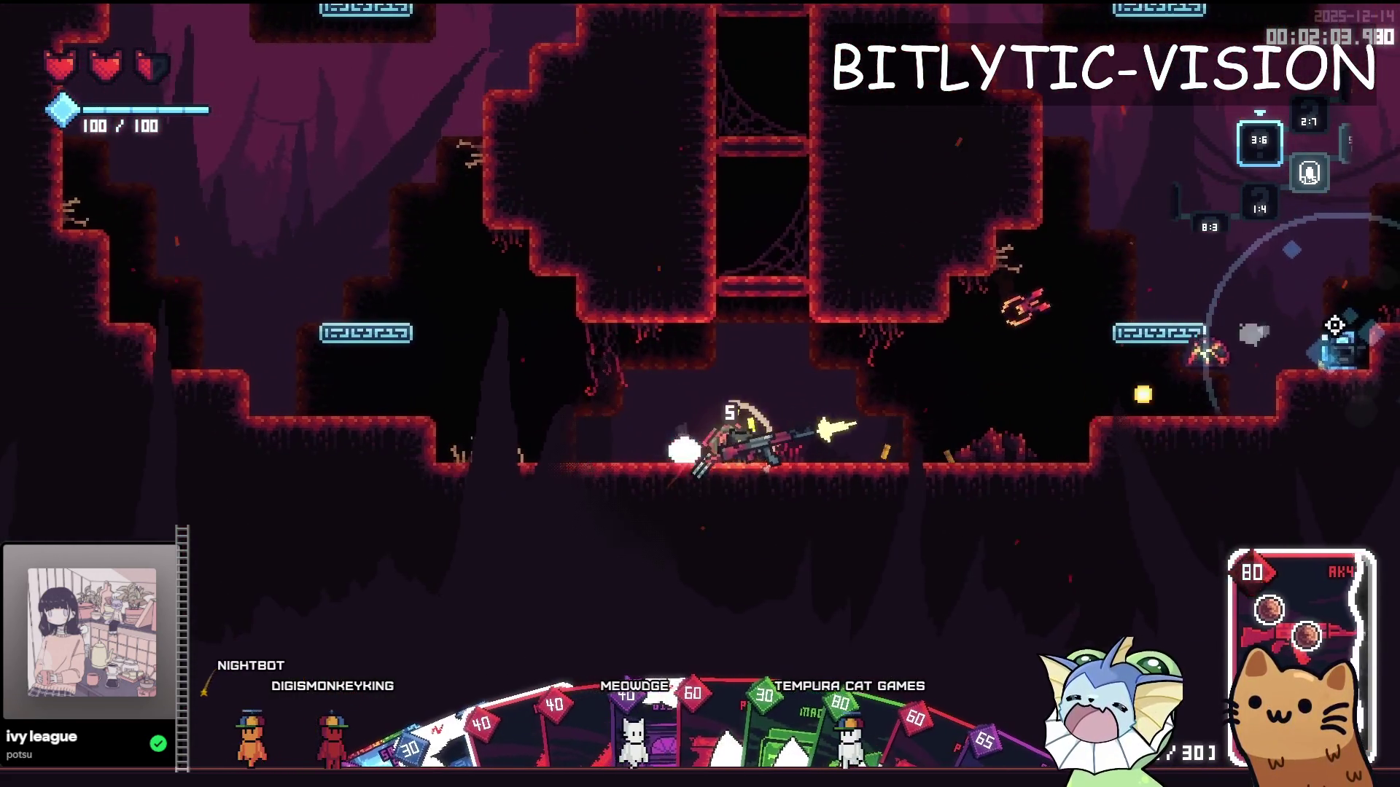
pyautogui.press('Escape')
pyautogui.press('Escape')
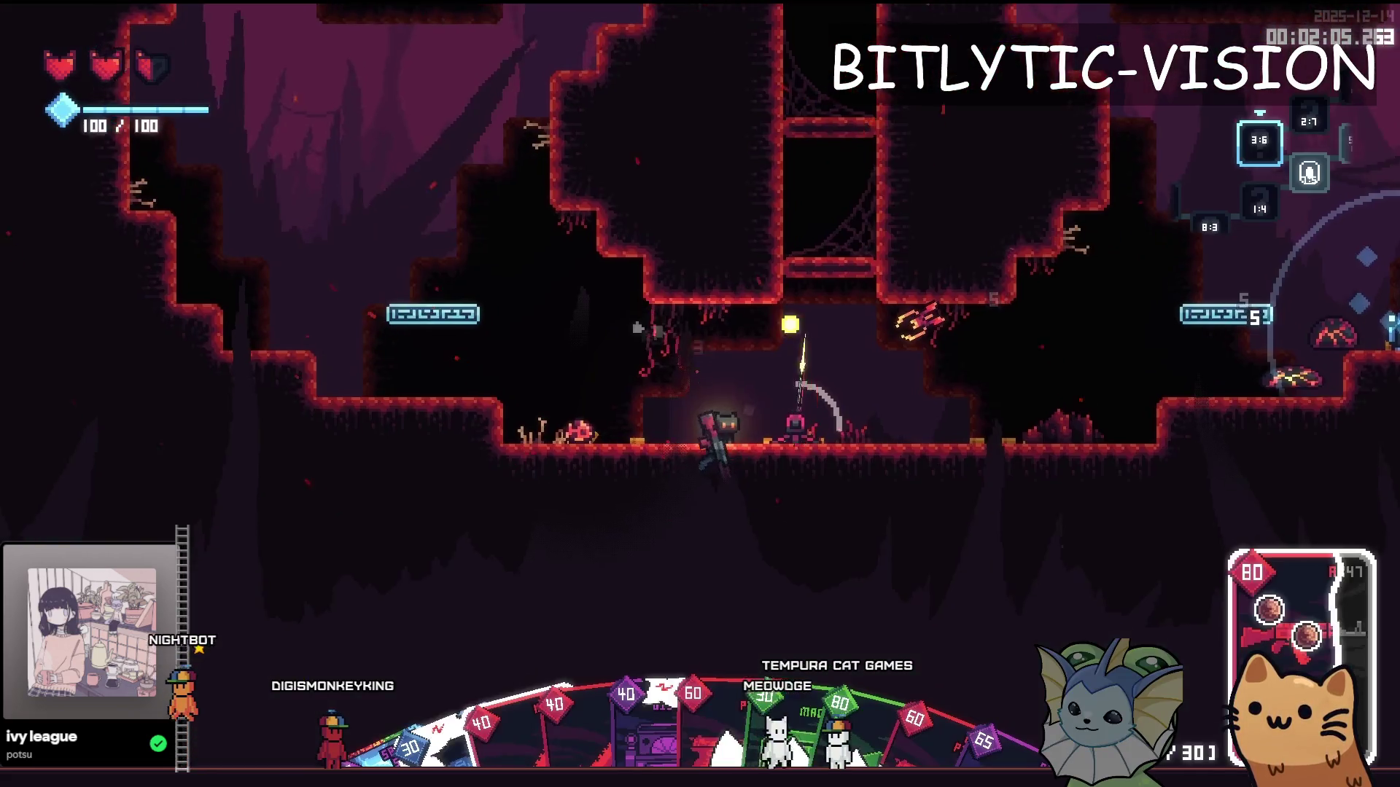
pyautogui.press('a')
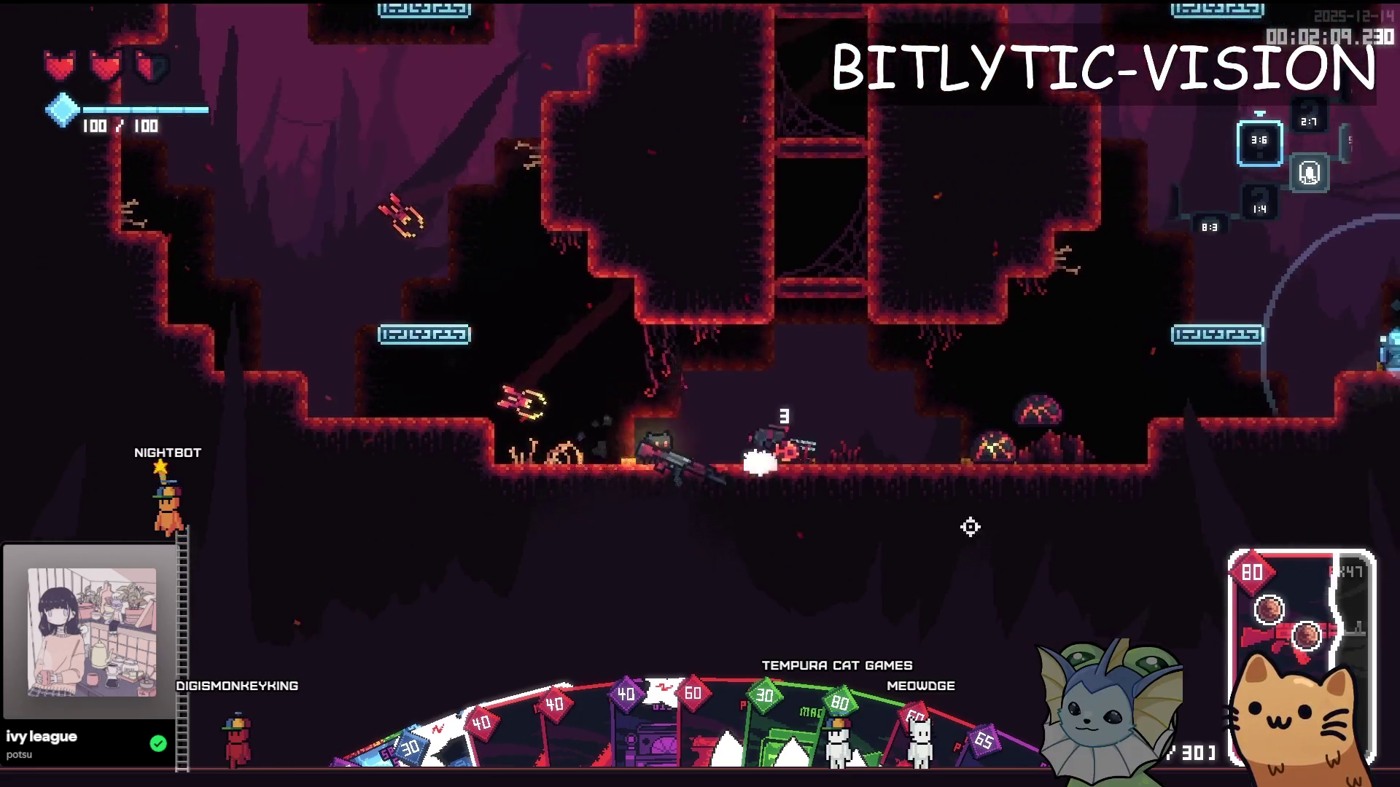
pyautogui.hotkey('alt', 'Tab')
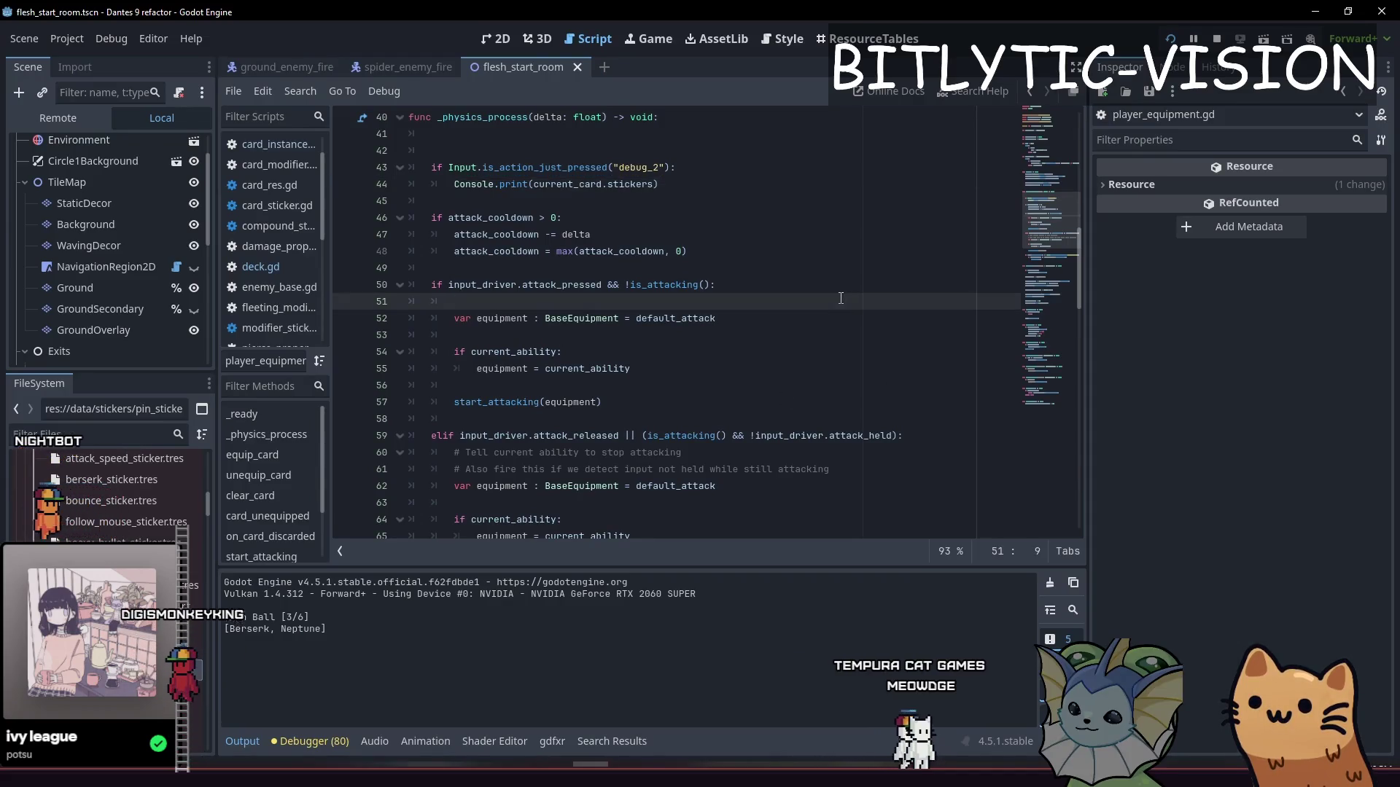
# Step: Open deck.gd and inspect the pinned_cards append and move_card_to_hand lines
pyautogui.hotkey('ctrl', 'alt', 'o')
pyautogui.write('deck.g')
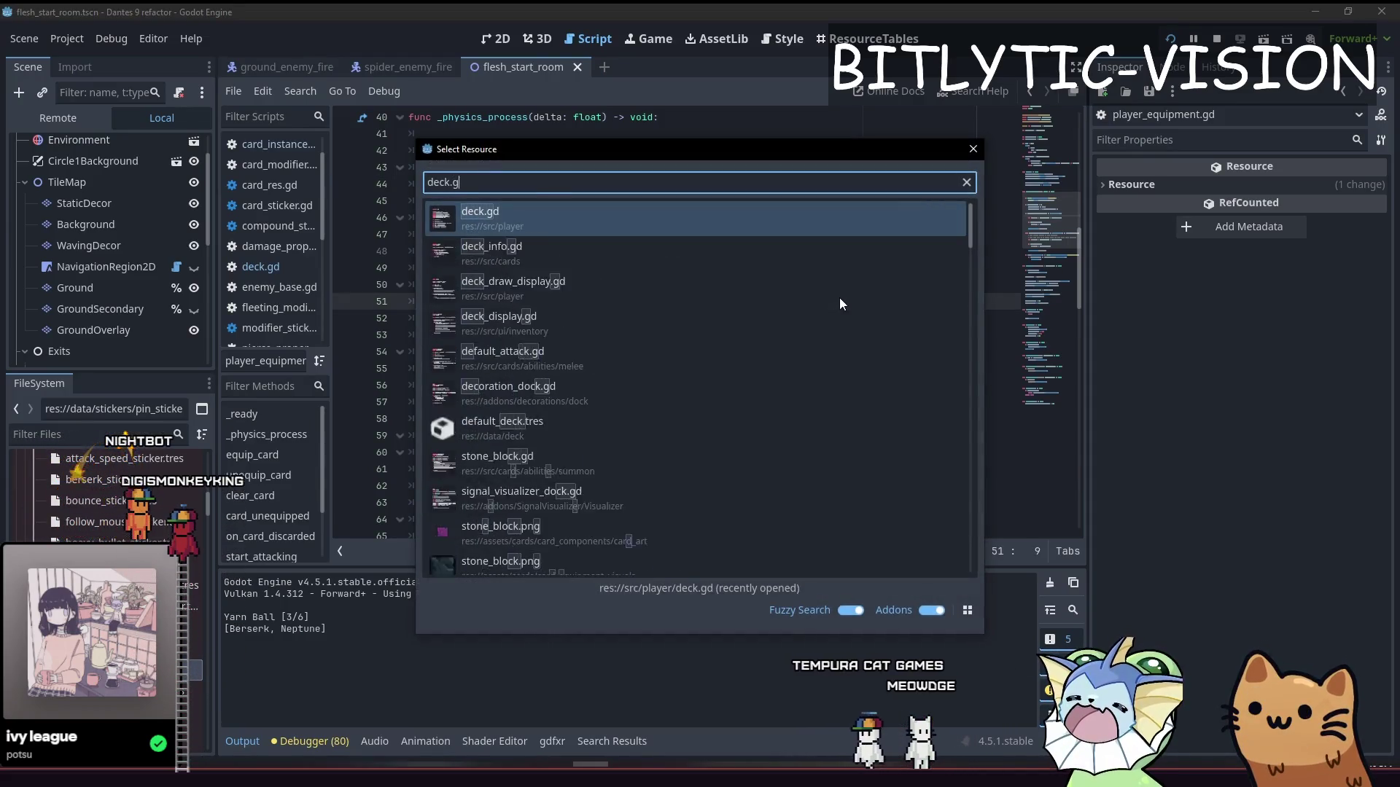
pyautogui.press('Return')
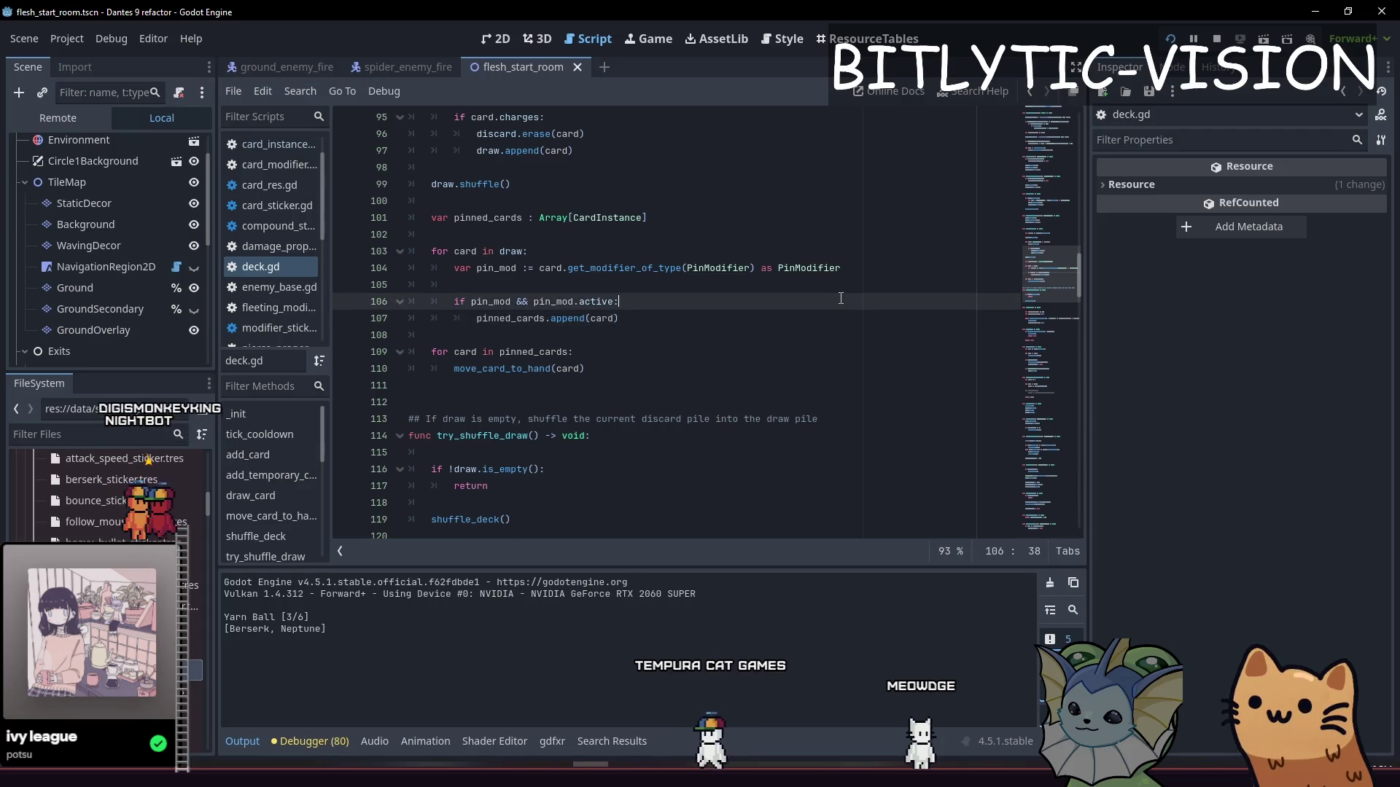
pyautogui.press('Down')
pyautogui.press('Down')
pyautogui.press('Down')
pyautogui.press('Home')
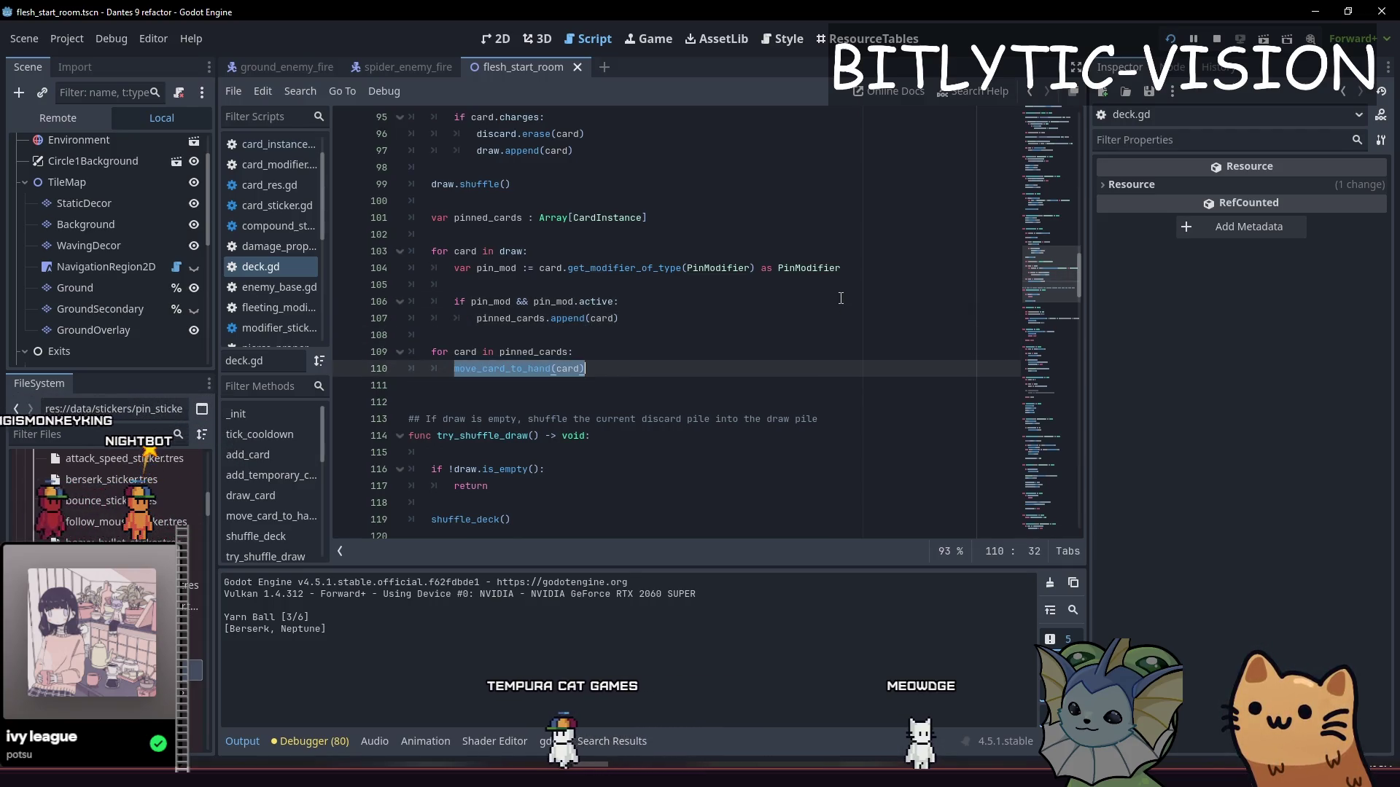
pyautogui.press('Up')
pyautogui.press('Up')
pyautogui.press('Up')
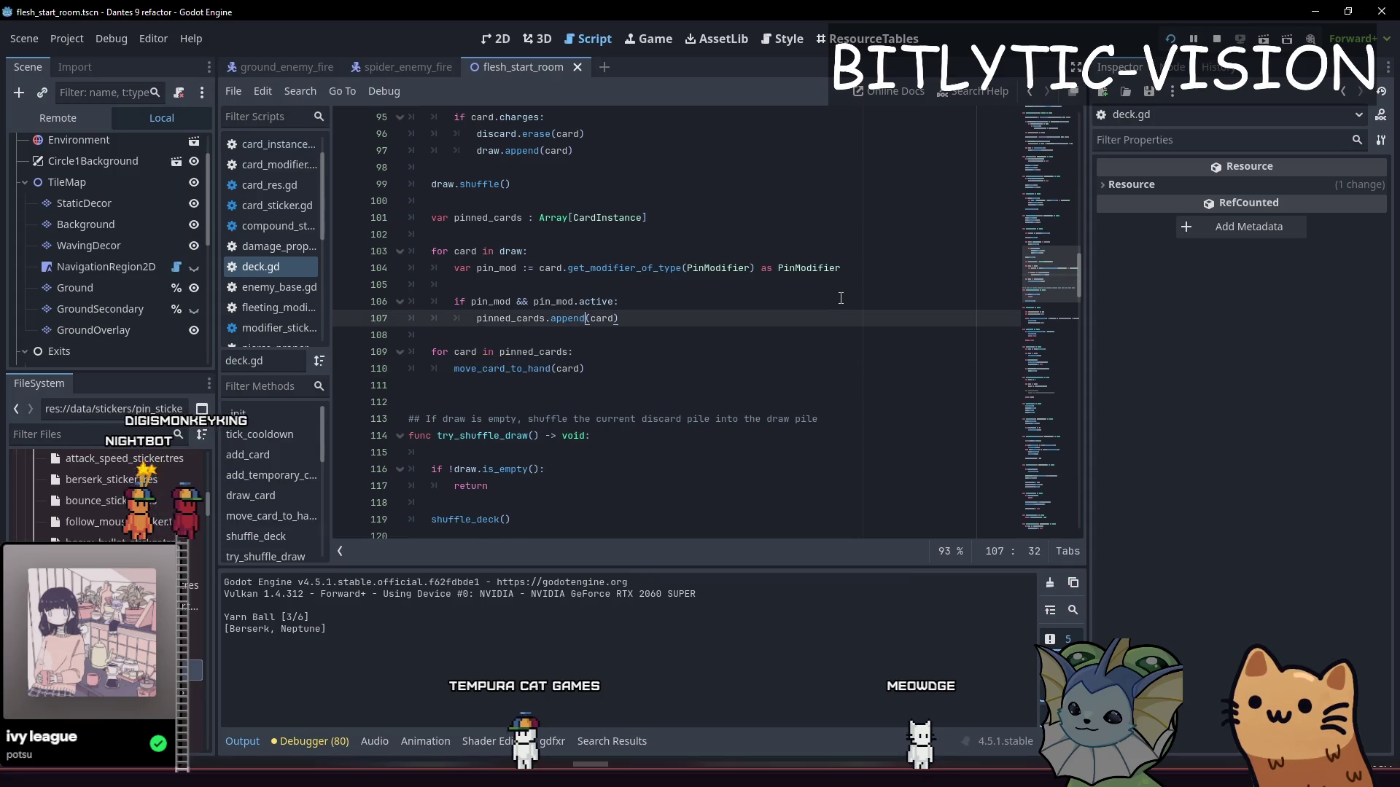
# Step: Browse equip_card, focus_card and the file's end, then return to shuffle_deck
pyautogui.press('Down')
pyautogui.press('Down')
pyautogui.press('Down')
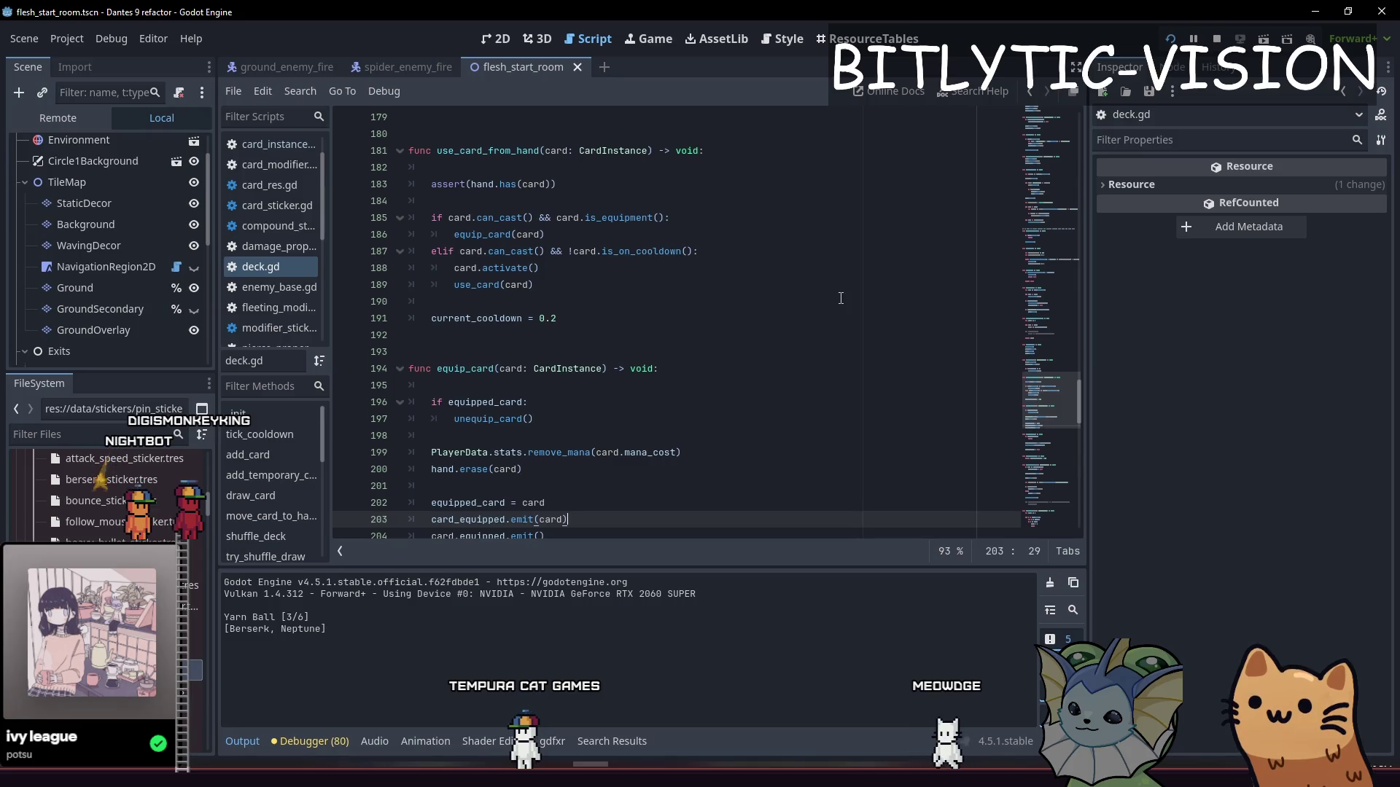
pyautogui.press('Down')
pyautogui.press('Down')
pyautogui.press('Down')
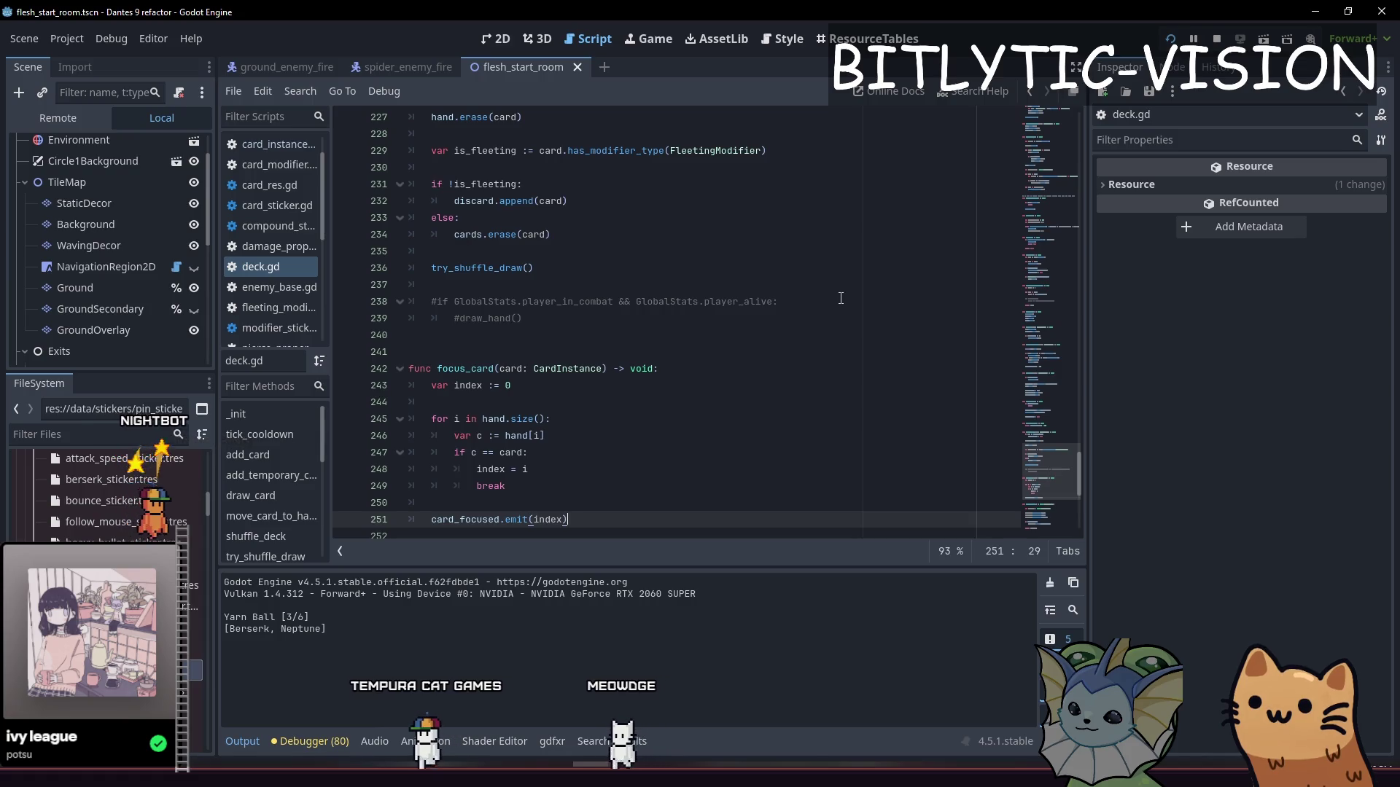
pyautogui.hotkey('ctrl', 'End')
pyautogui.press('Up')
pyautogui.press('Up')
pyautogui.press('Up')
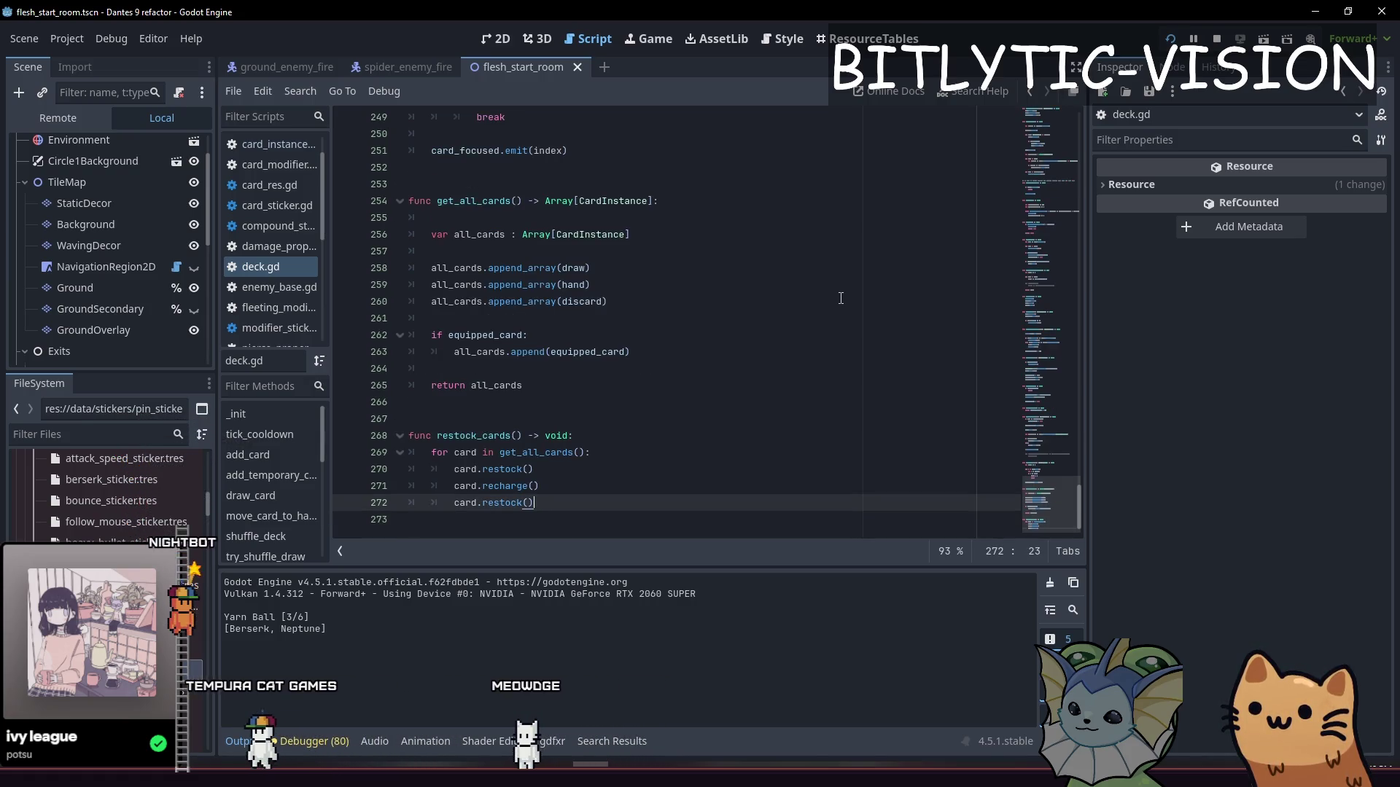
pyautogui.press('End')
pyautogui.press('Up')
pyautogui.press('Up')
pyautogui.press('Up')
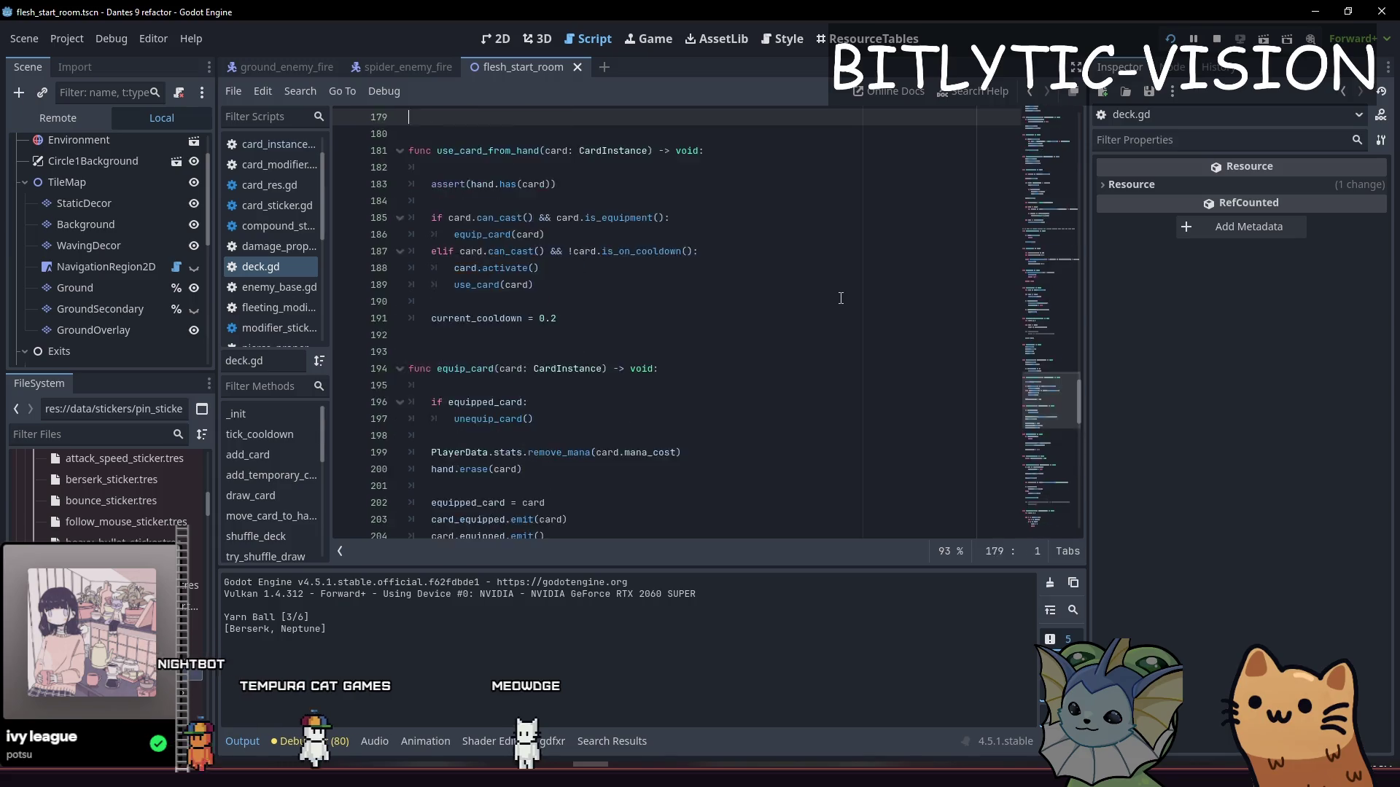
pyautogui.press('pageup')
pyautogui.press('pageup')
pyautogui.press('pageup')
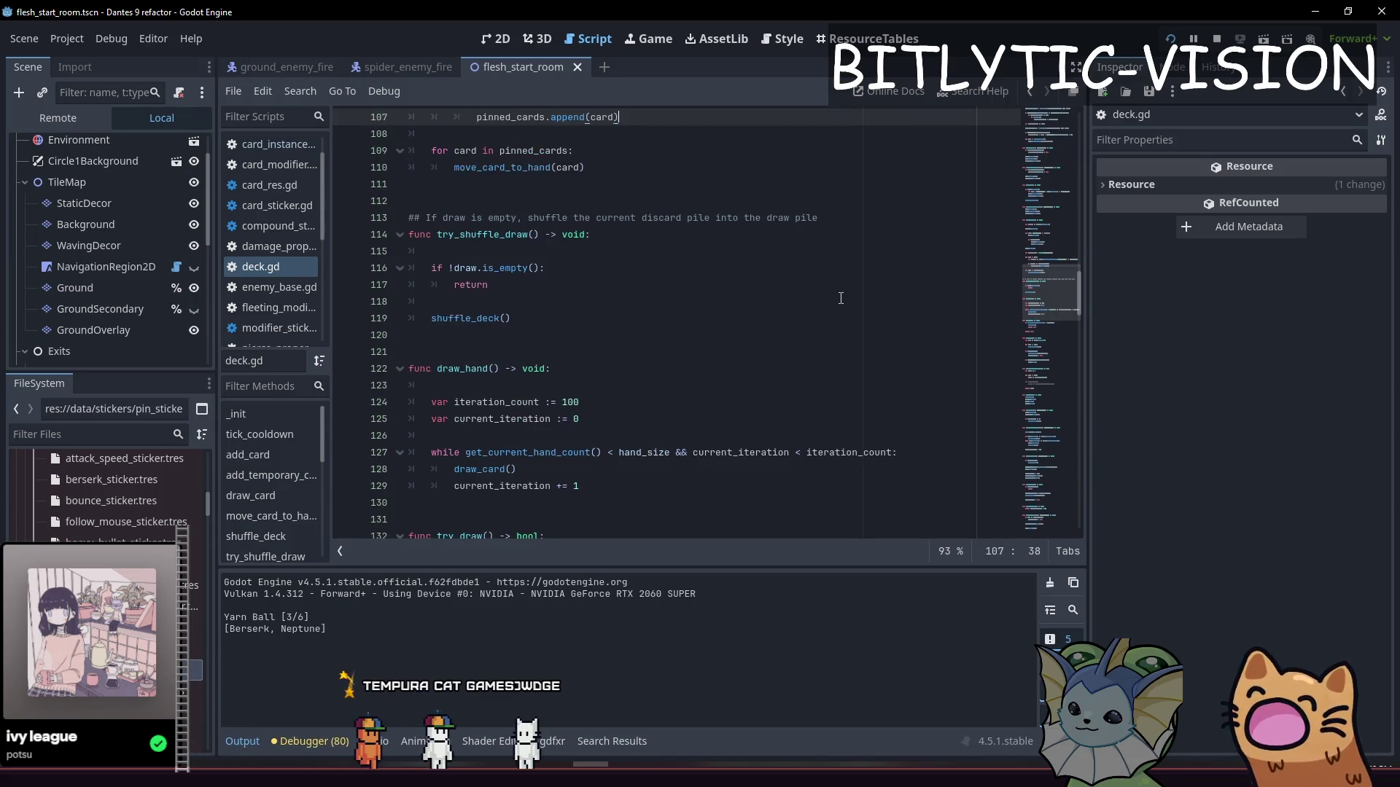
pyautogui.press('End')
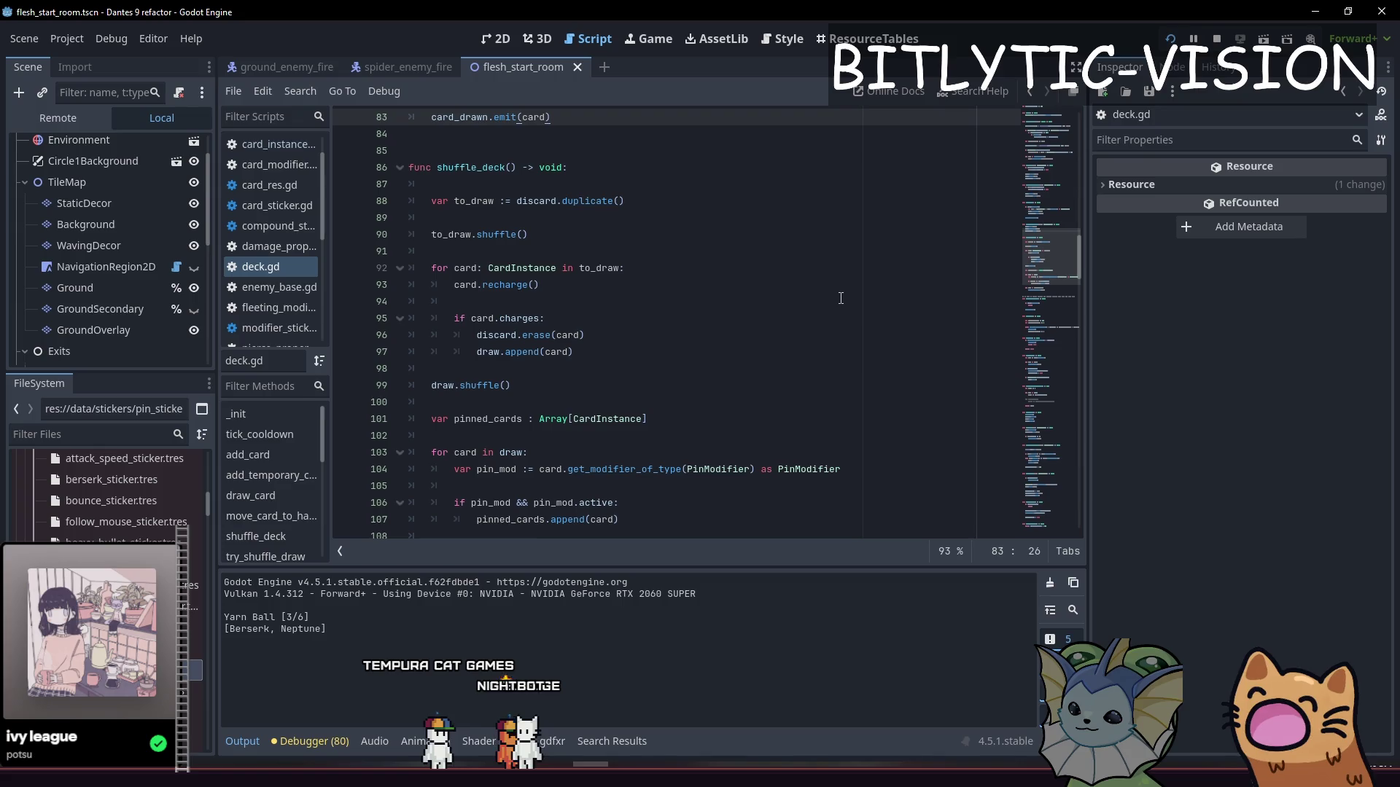
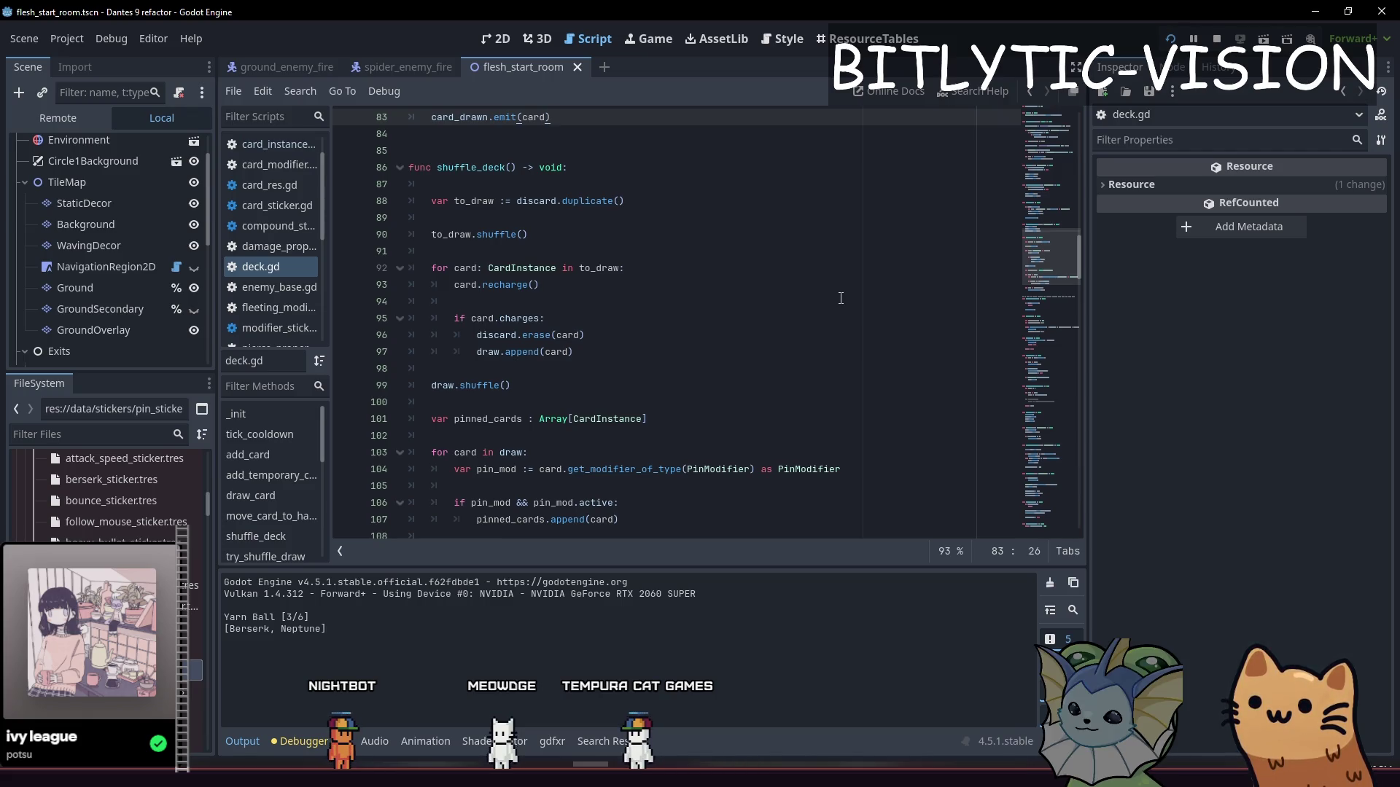
# Step: Review the move_card_to_hand function header and the current_draw_time declaration in deck.gd
pyautogui.scroll(4, 705, 190)
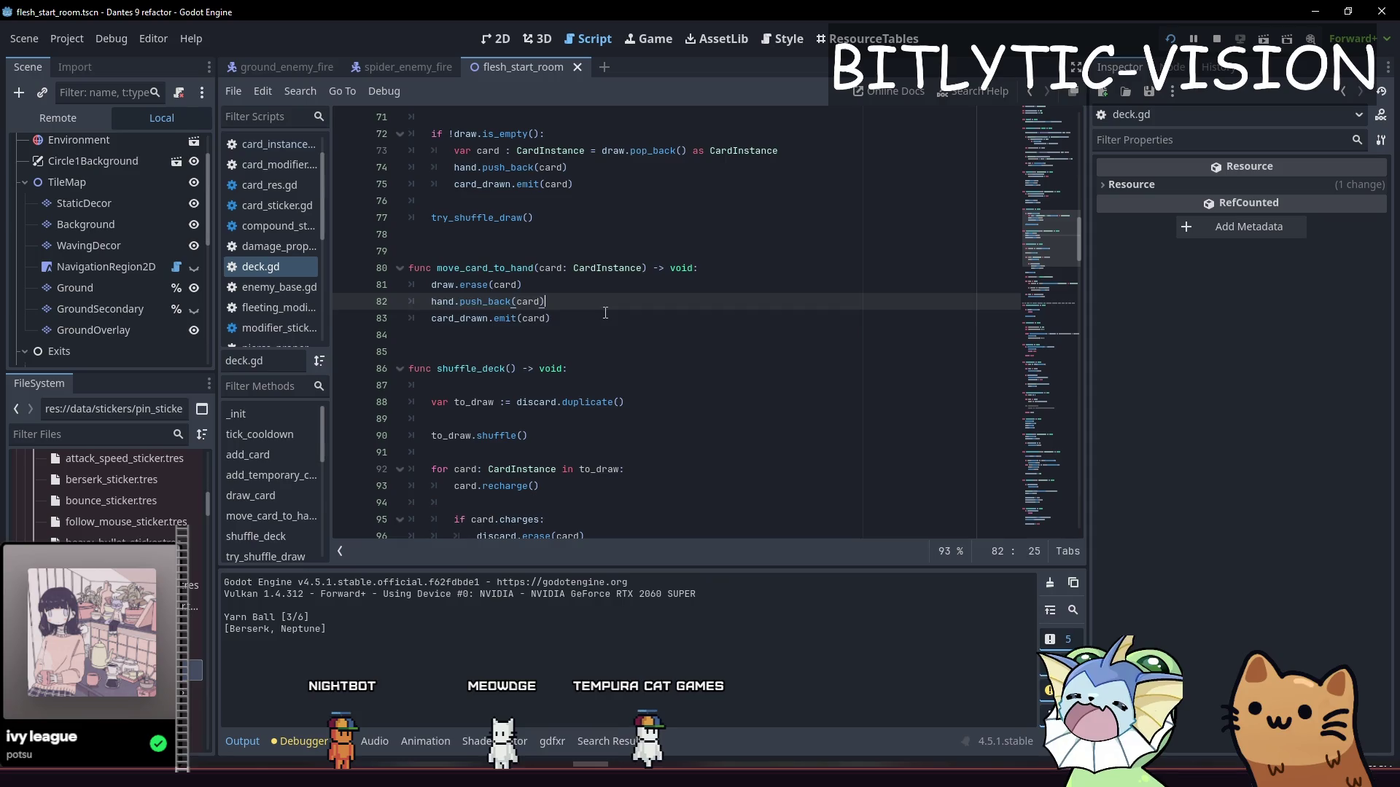
pyautogui.click(608, 291)
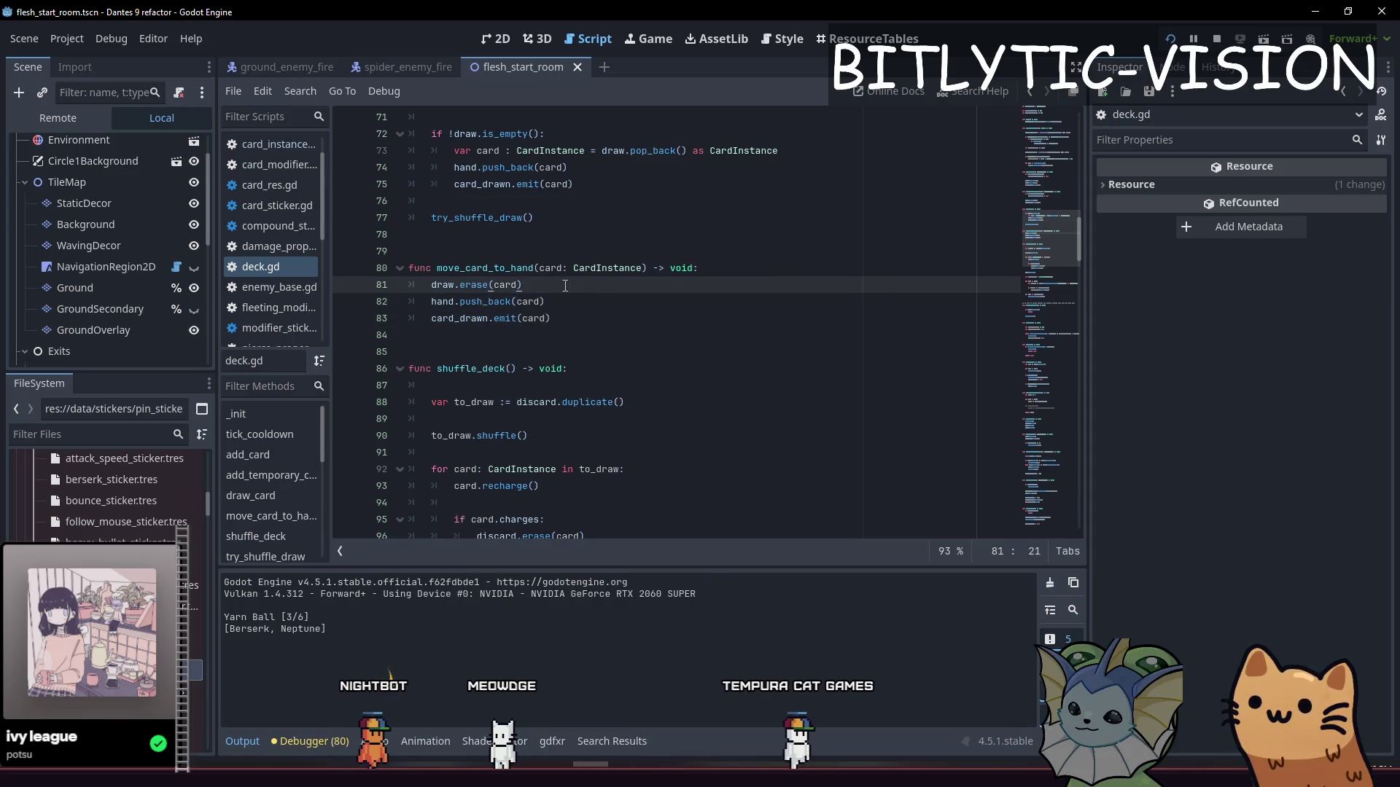
pyautogui.click(495, 269)
pyautogui.scroll(12, 510, 291)
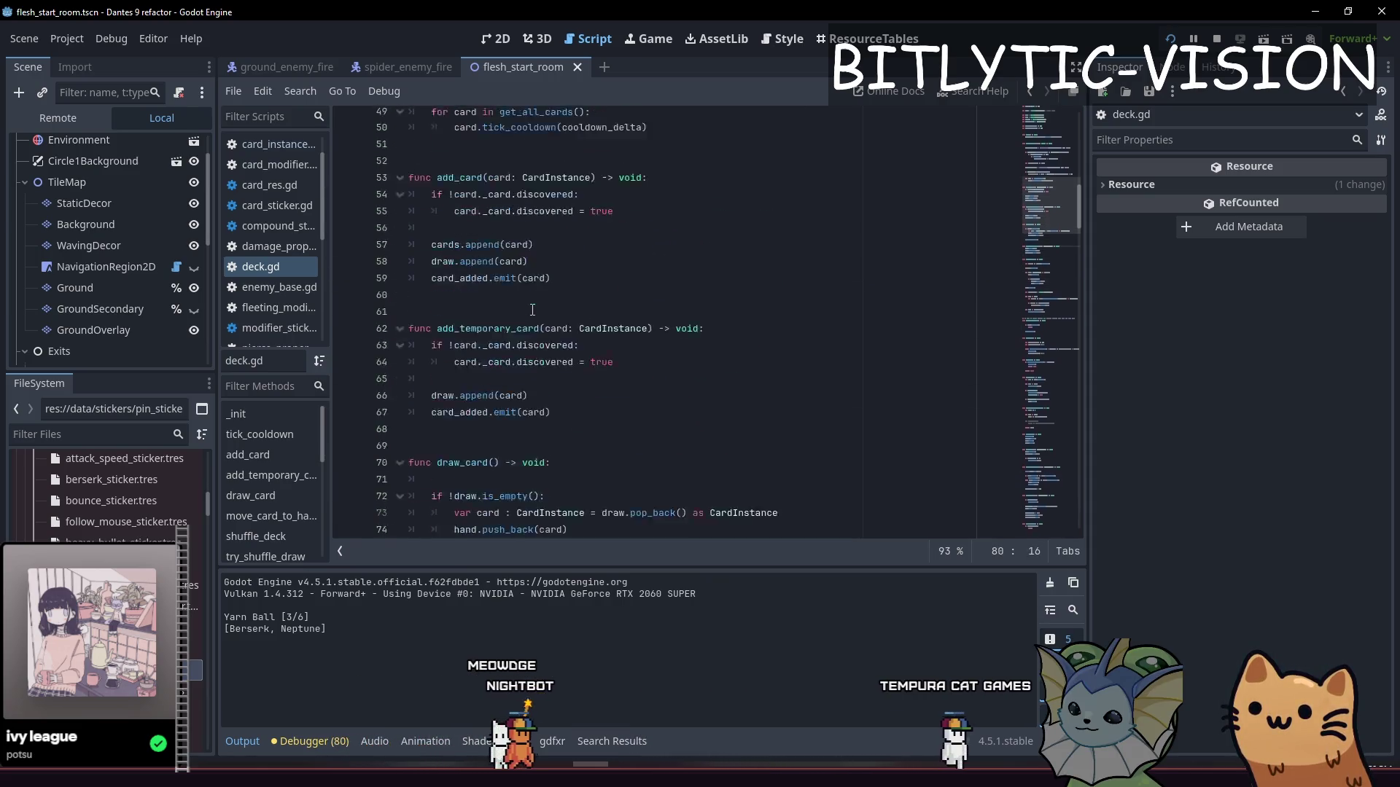
pyautogui.scroll(5, 532, 350)
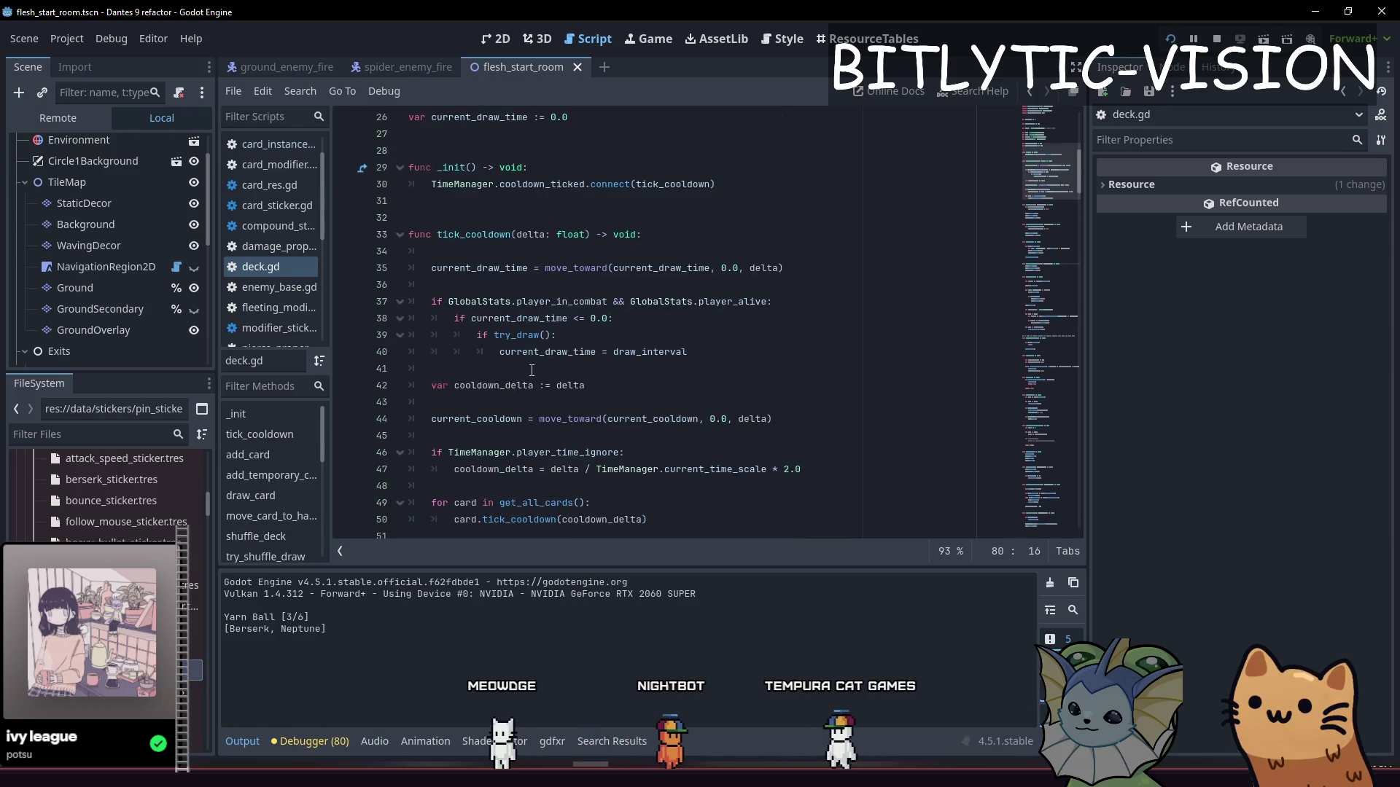
pyautogui.scroll(4, 568, 393)
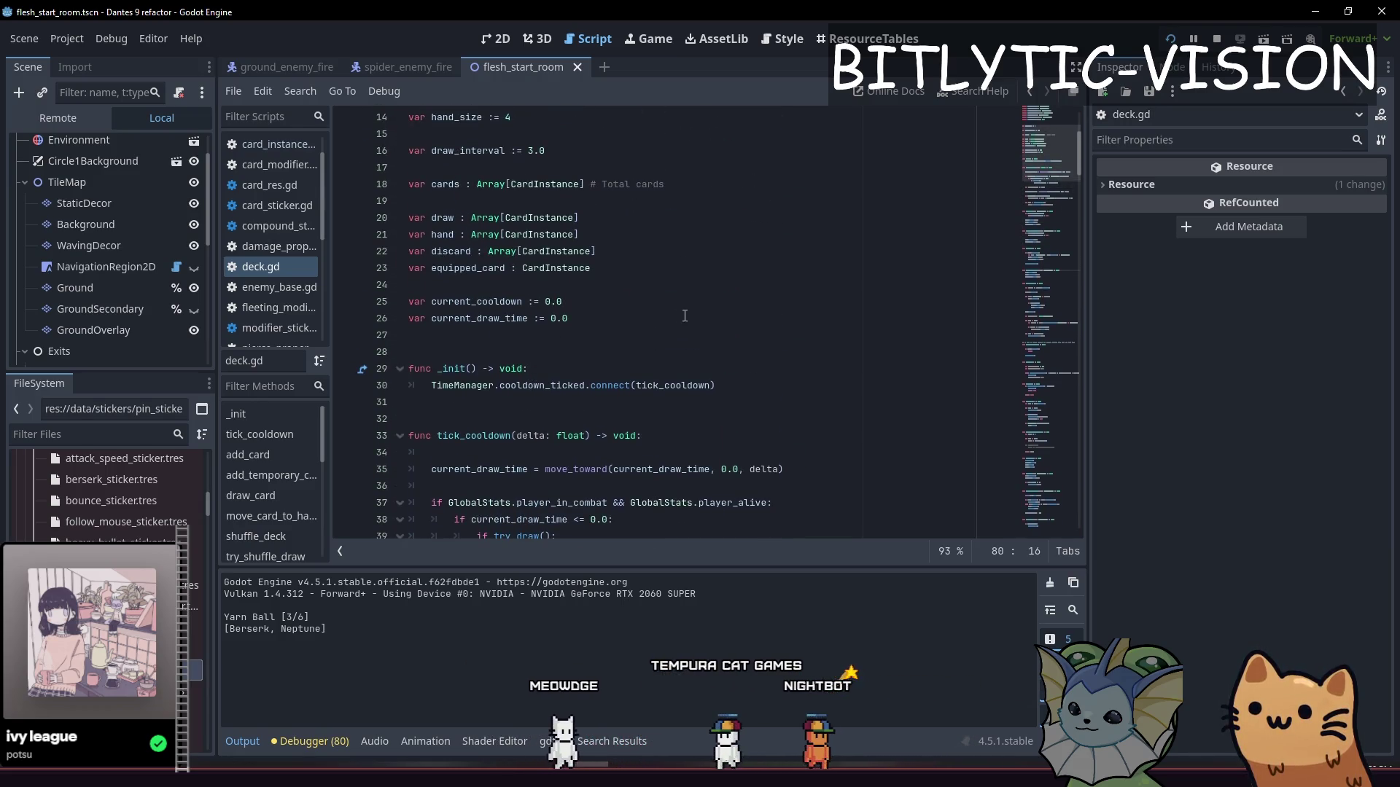
pyautogui.click(637, 437)
pyautogui.press('Up')
# Step: Open a new line after 'for card in pinned_cards:', ahead of the move_card_to_hand call
pyautogui.scroll(-3, 656, 379)
pyautogui.scroll(-13, 669, 337)
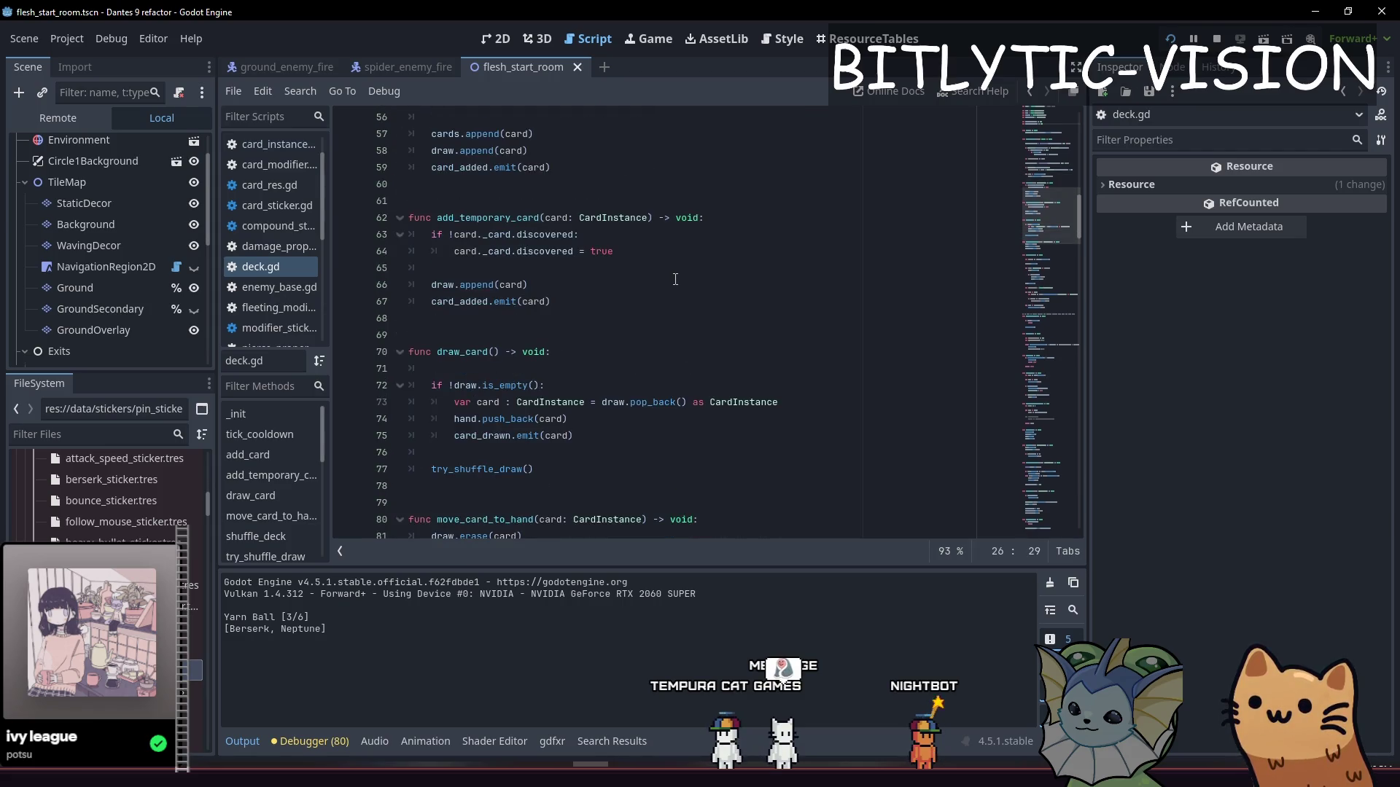
pyautogui.scroll(-5, 670, 280)
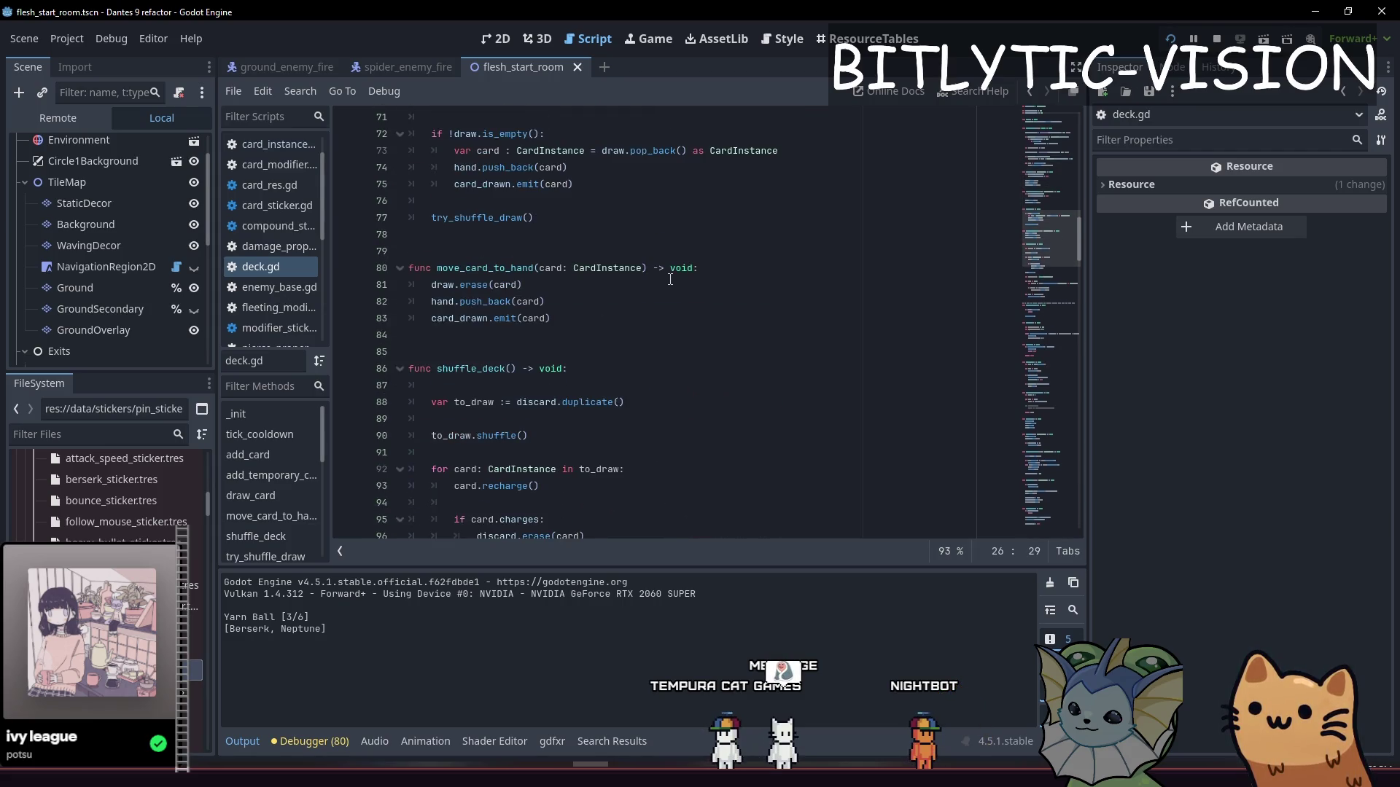
pyautogui.scroll(-8, 579, 315)
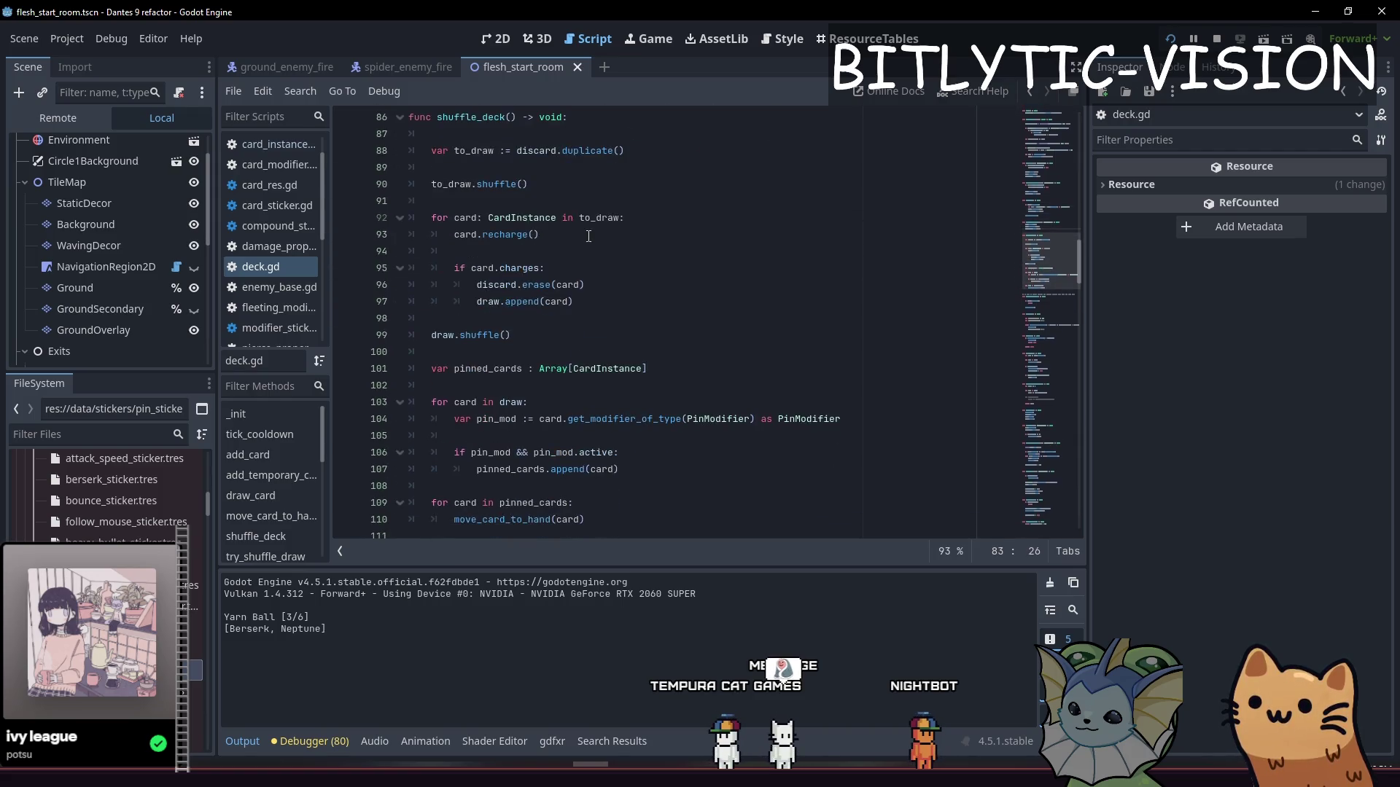
pyautogui.click(578, 370)
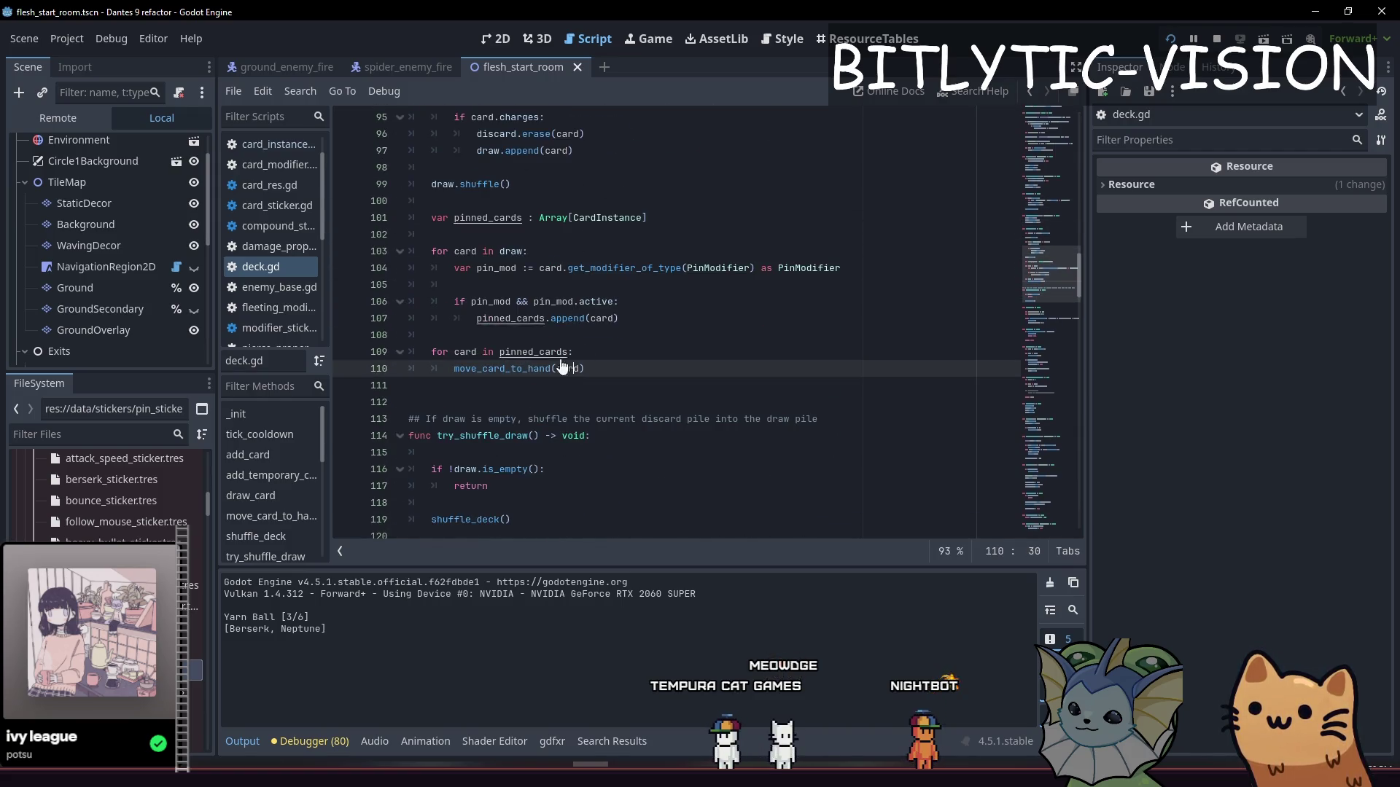
pyautogui.click(608, 351)
pyautogui.press('Return')
pyautogui.write('Console."Drawing')
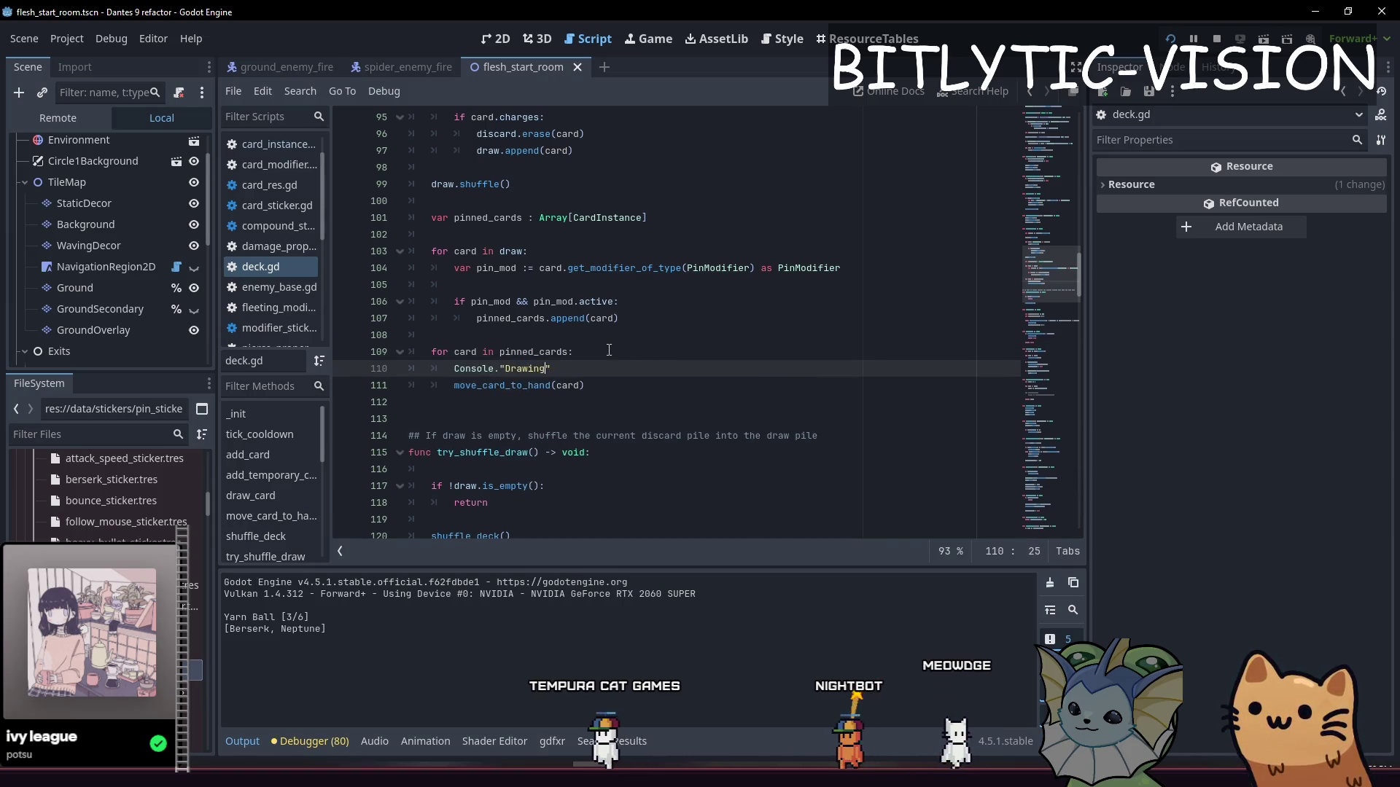
# Step: Write the Console.print("Drawing", card) debug line inside the pinned-cards loop
pyautogui.write('print(')
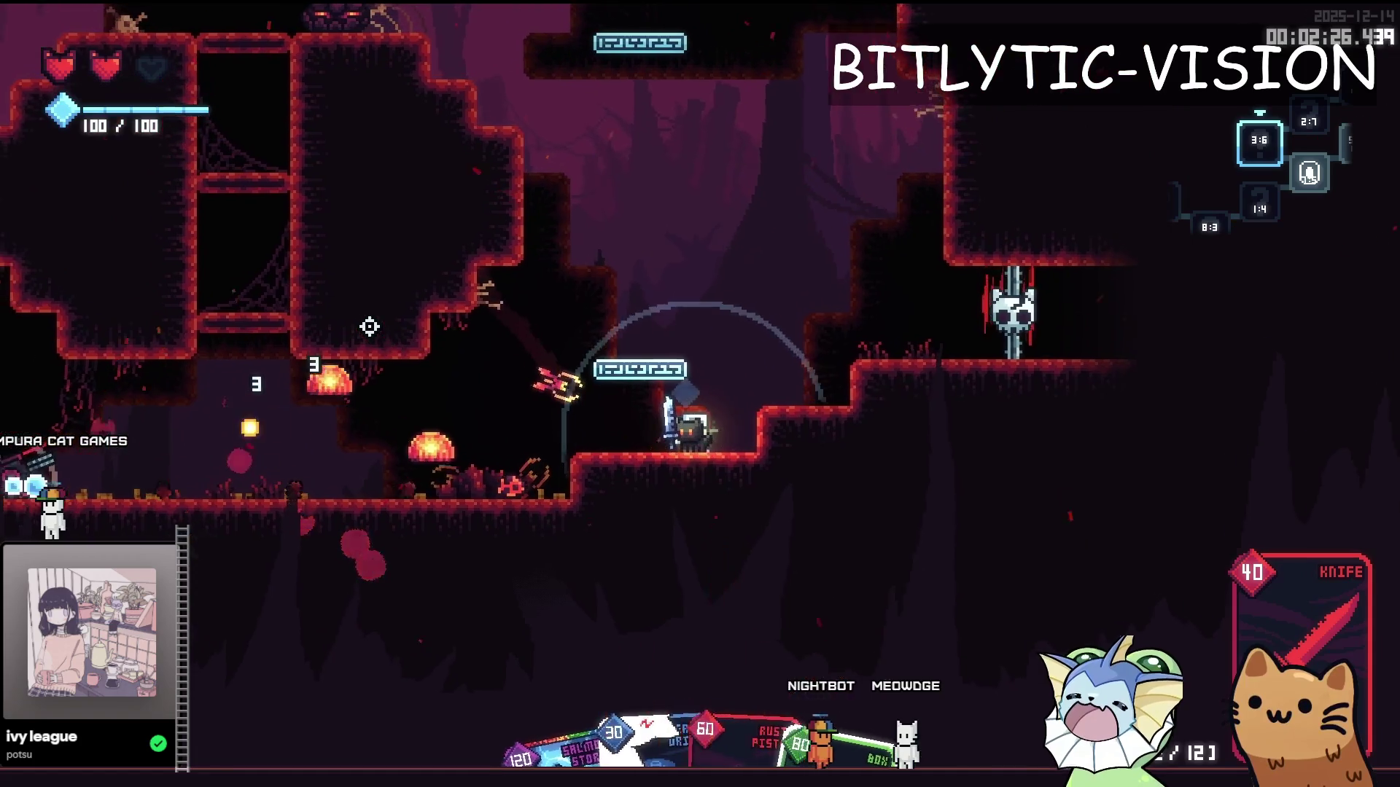
# Step: Check the in-game deck, add 'pin_mod.active = false' after pinned_cards.append(card), then return to the game
pyautogui.press('Tab')
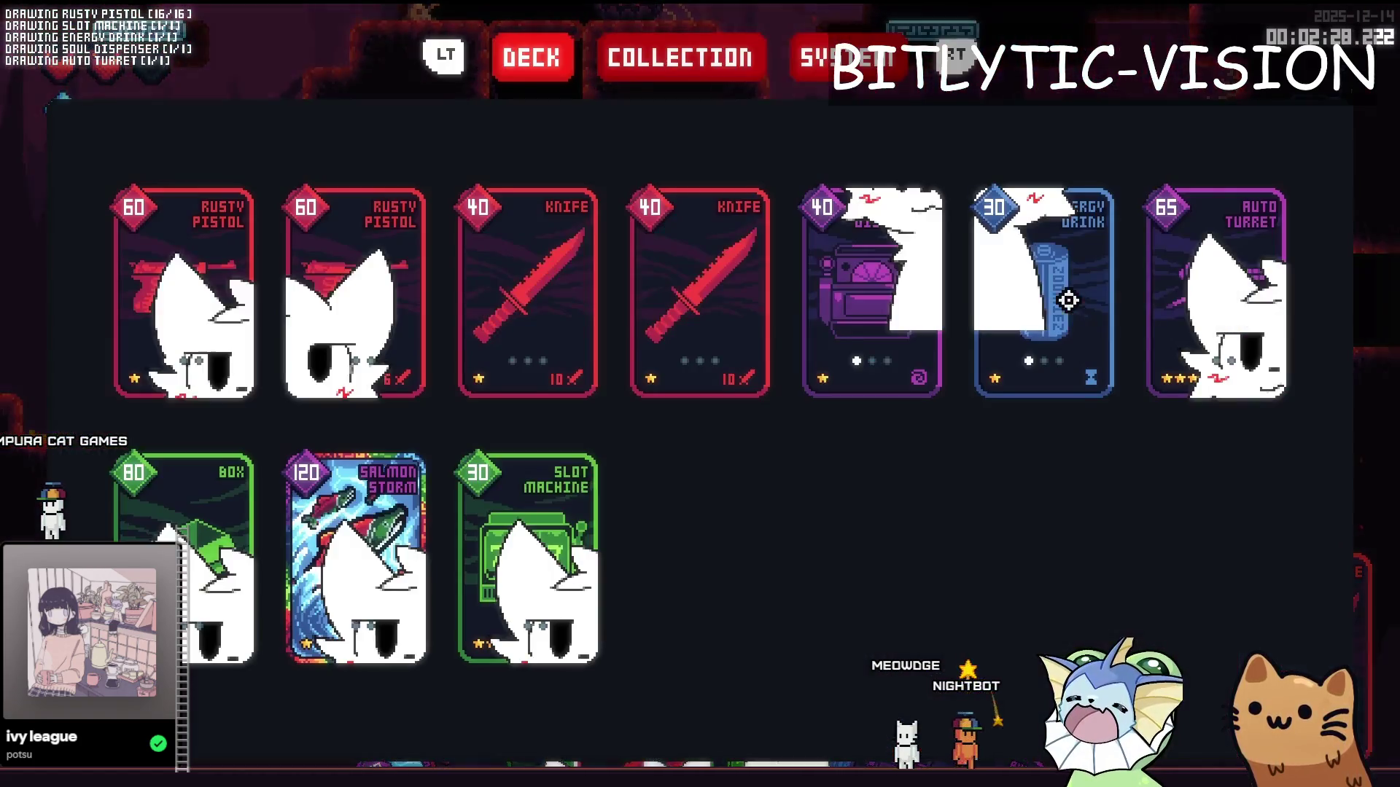
pyautogui.hotkey('alt', 'Tab')
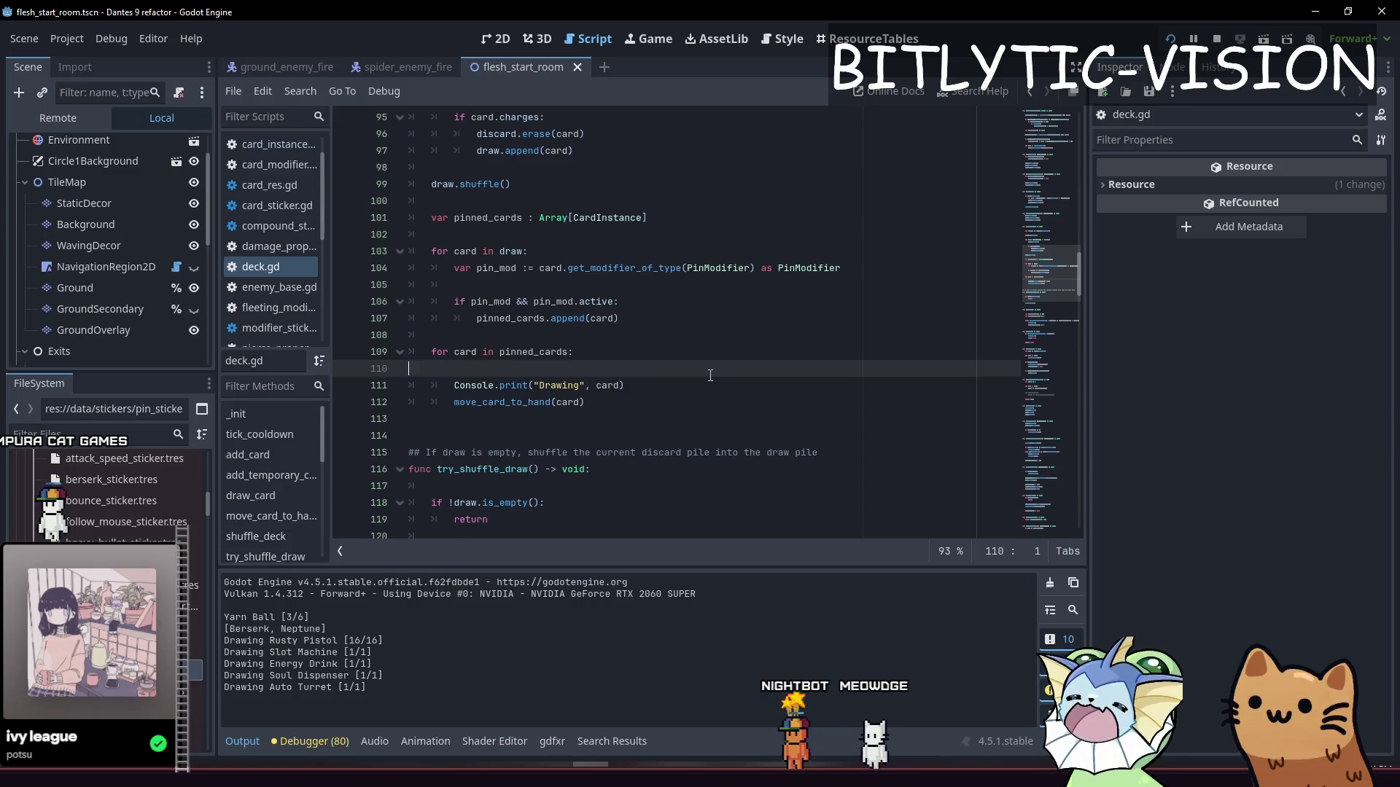
pyautogui.press('Down')
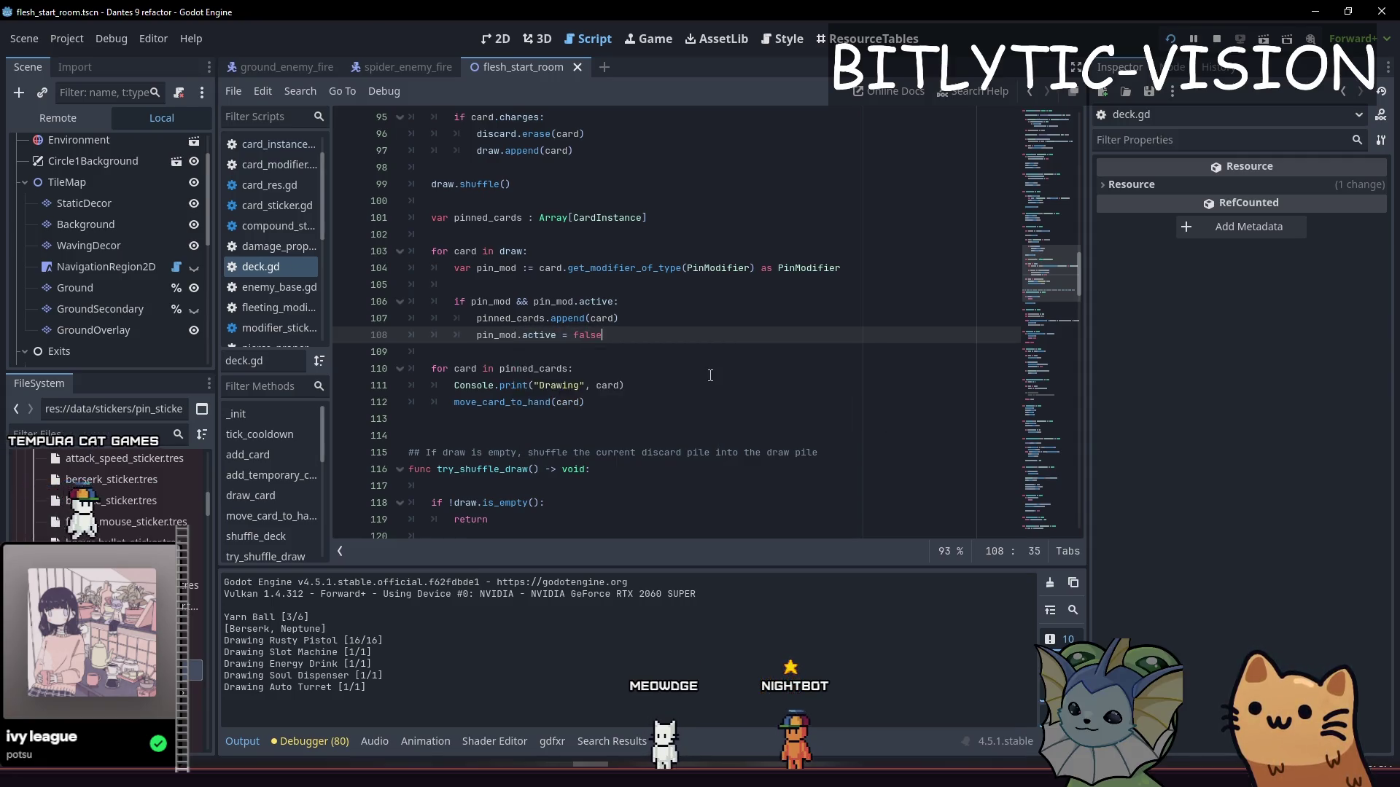
pyautogui.hotkey('alt', 'Tab')
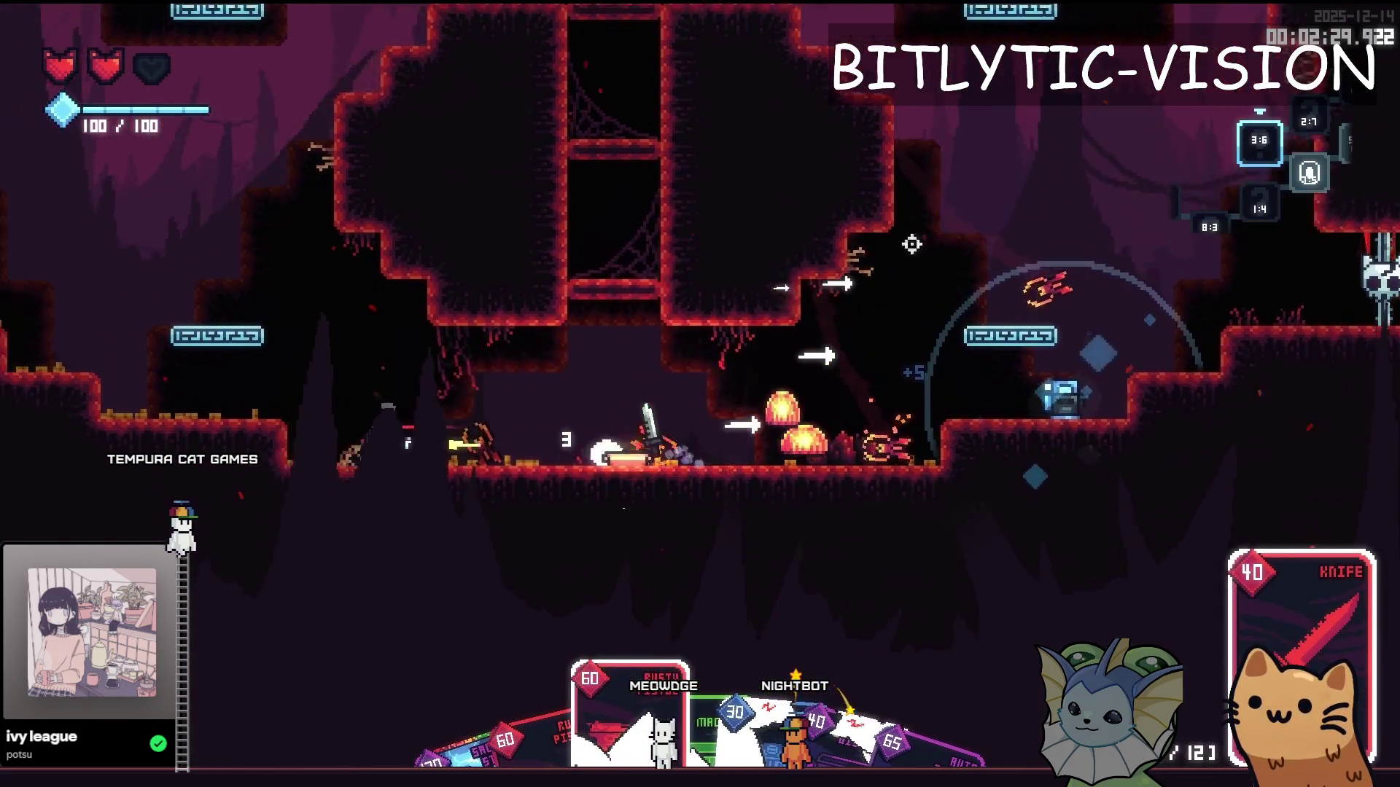
# Step: Run and jump onto the blue platform, shooting the pistol at the cave enemies
pyautogui.press('a')
pyautogui.press('d')
pyautogui.press('space')
pyautogui.press('d')
pyautogui.click(725, 185)
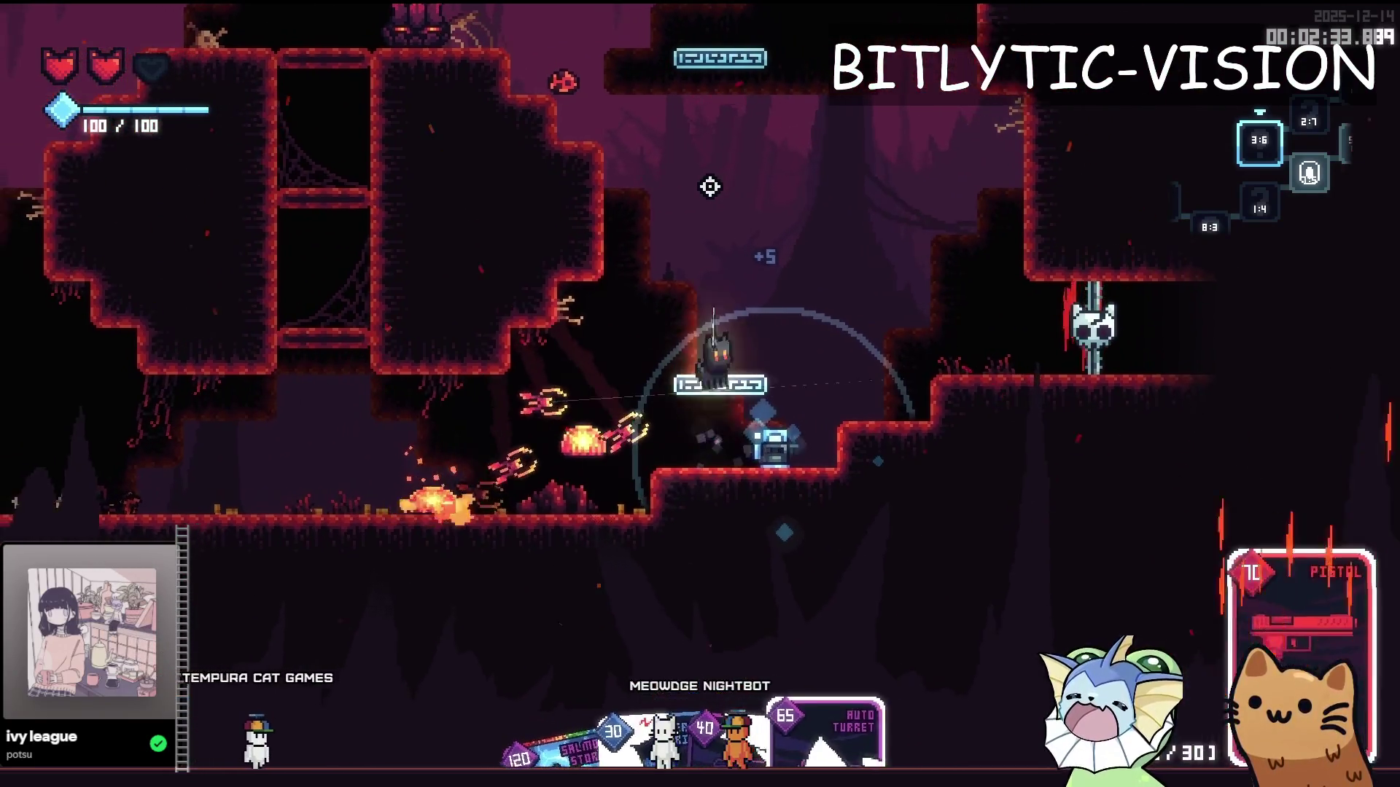
pyautogui.click(766, 194)
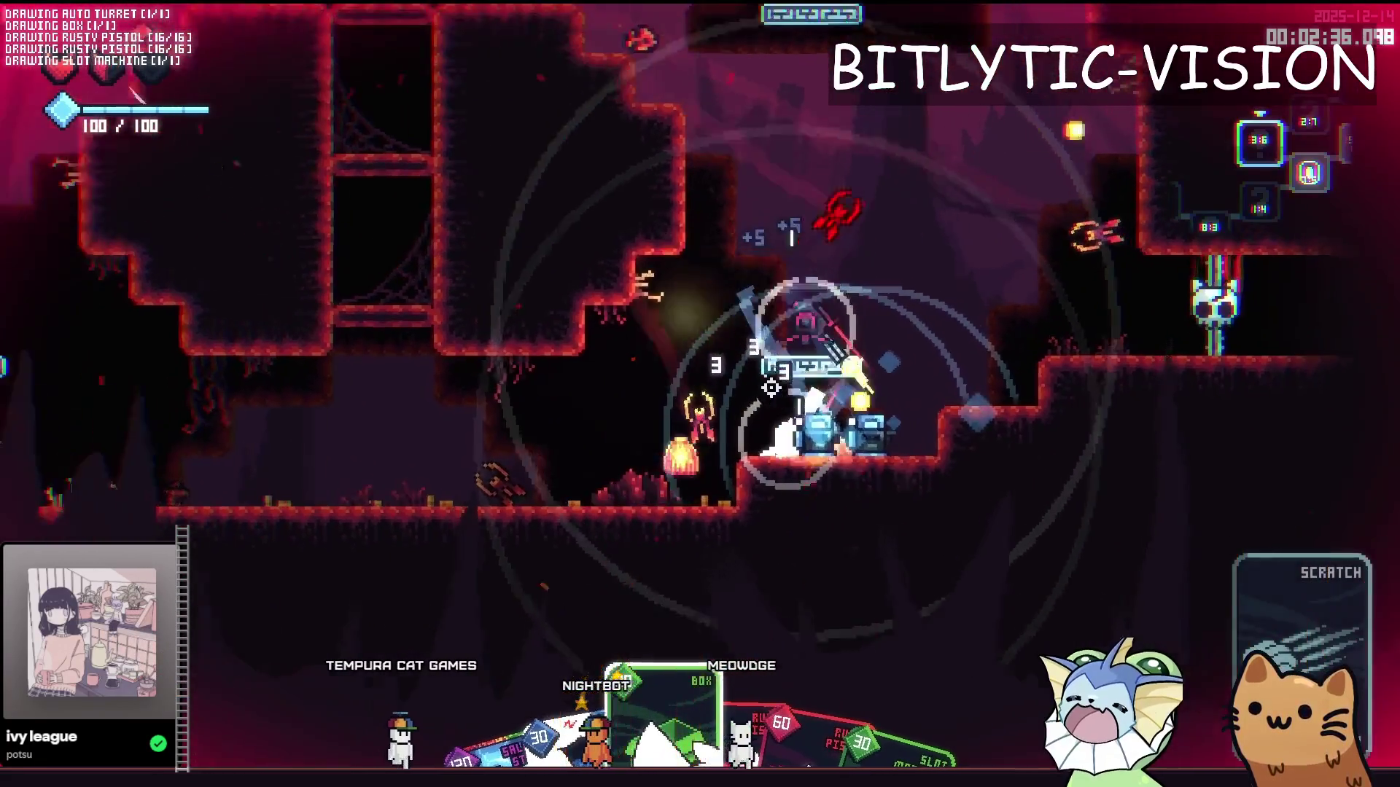
pyautogui.press('a')
pyautogui.click(921, 397)
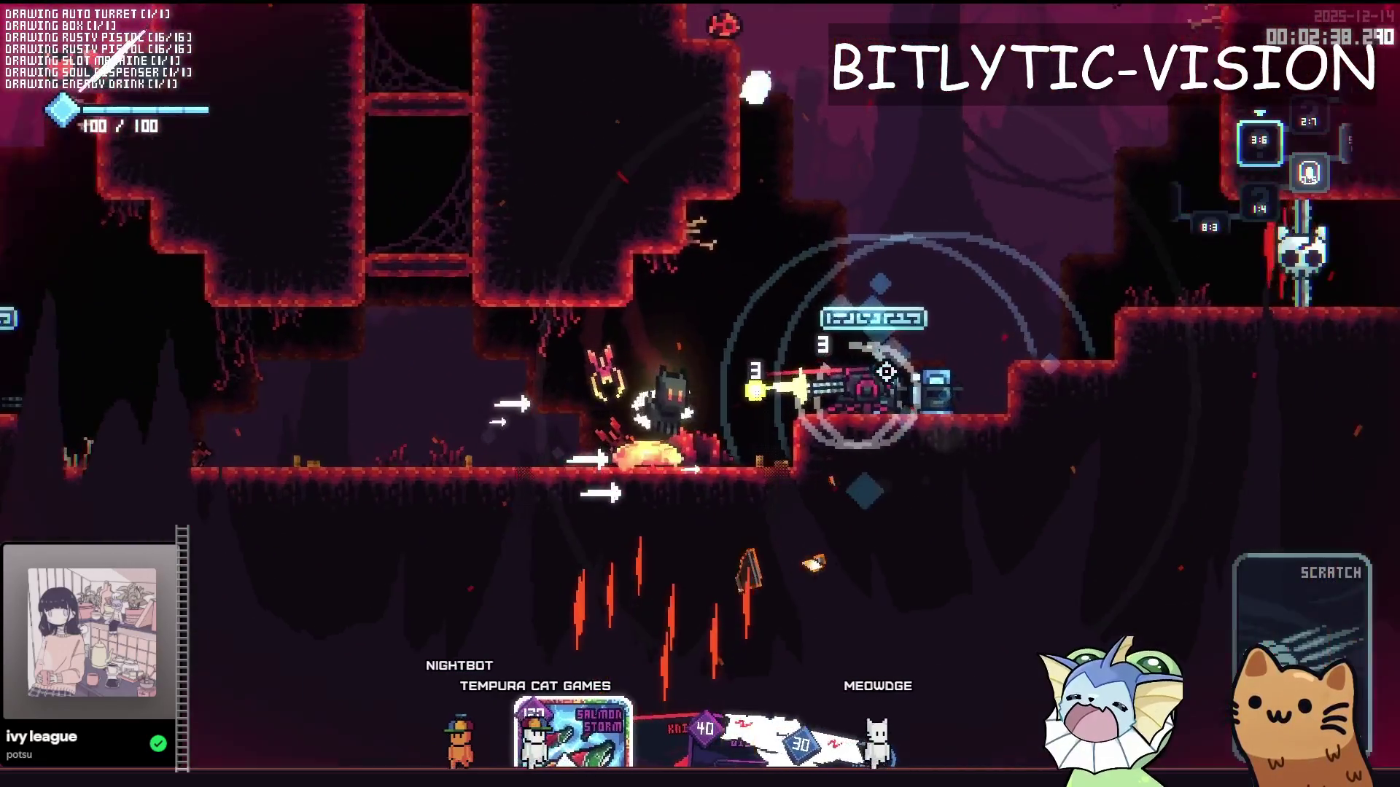
pyautogui.press('d')
pyautogui.press('space')
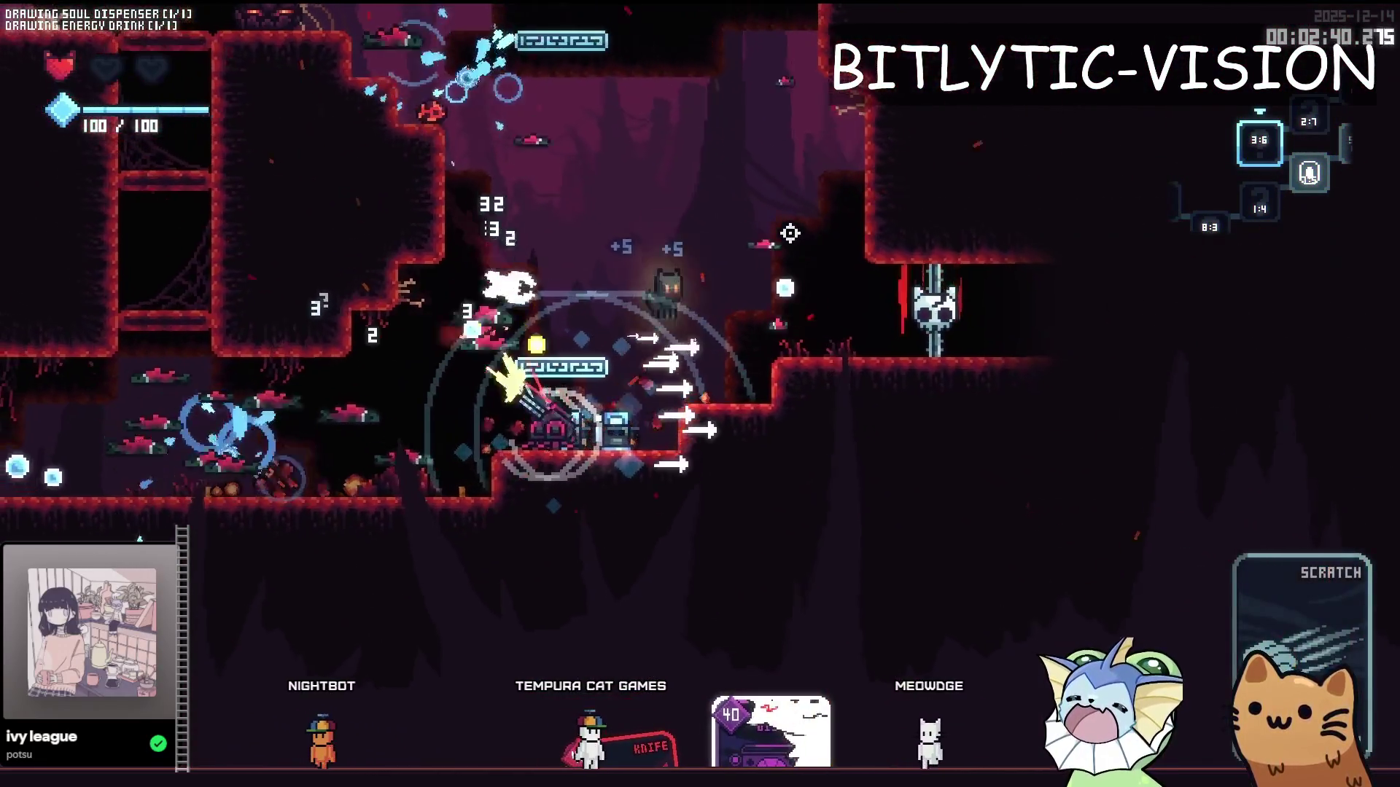
# Step: Climb the ledges, slash enemies and use Salmon Storm, then check the deck showing Soul Dispenser's Pin sticker
pyautogui.press('a')
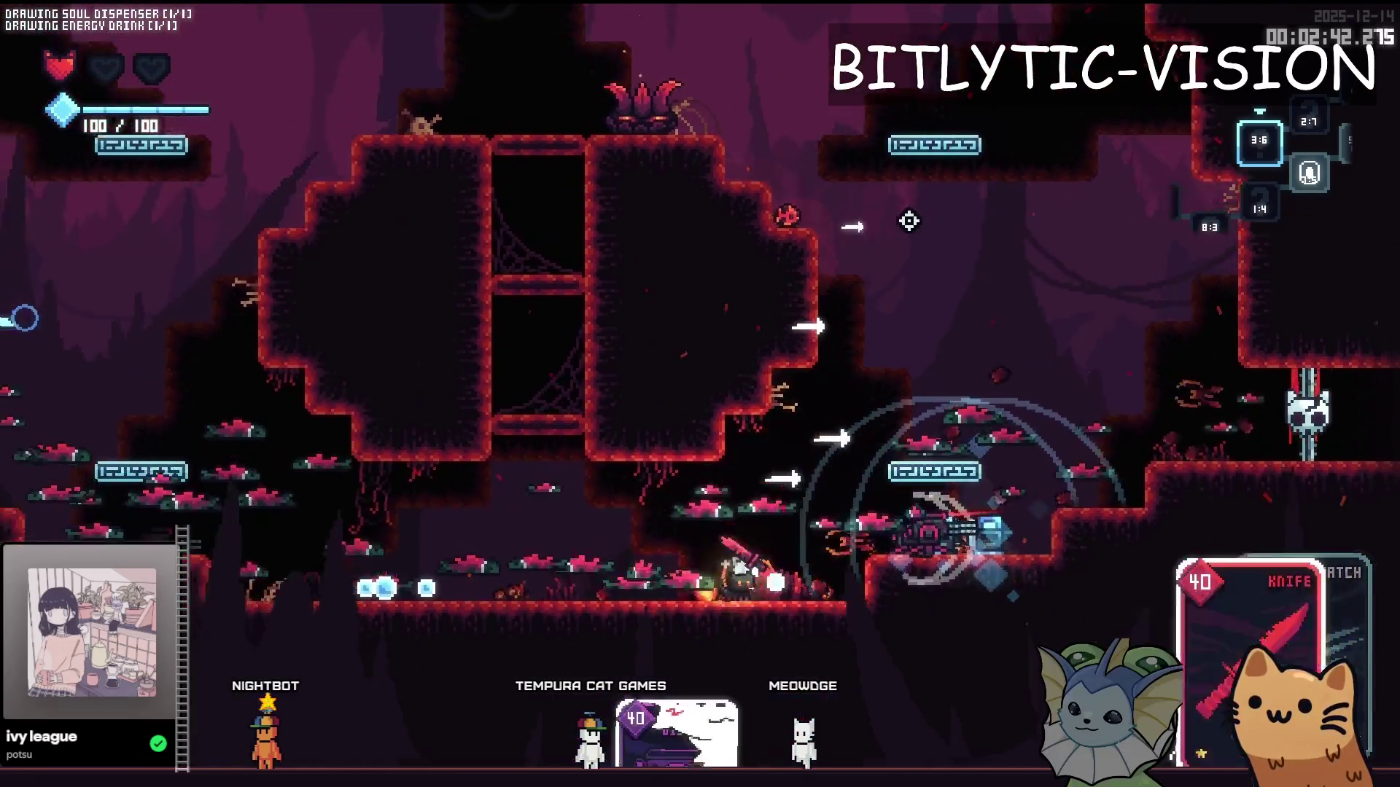
pyautogui.press('space')
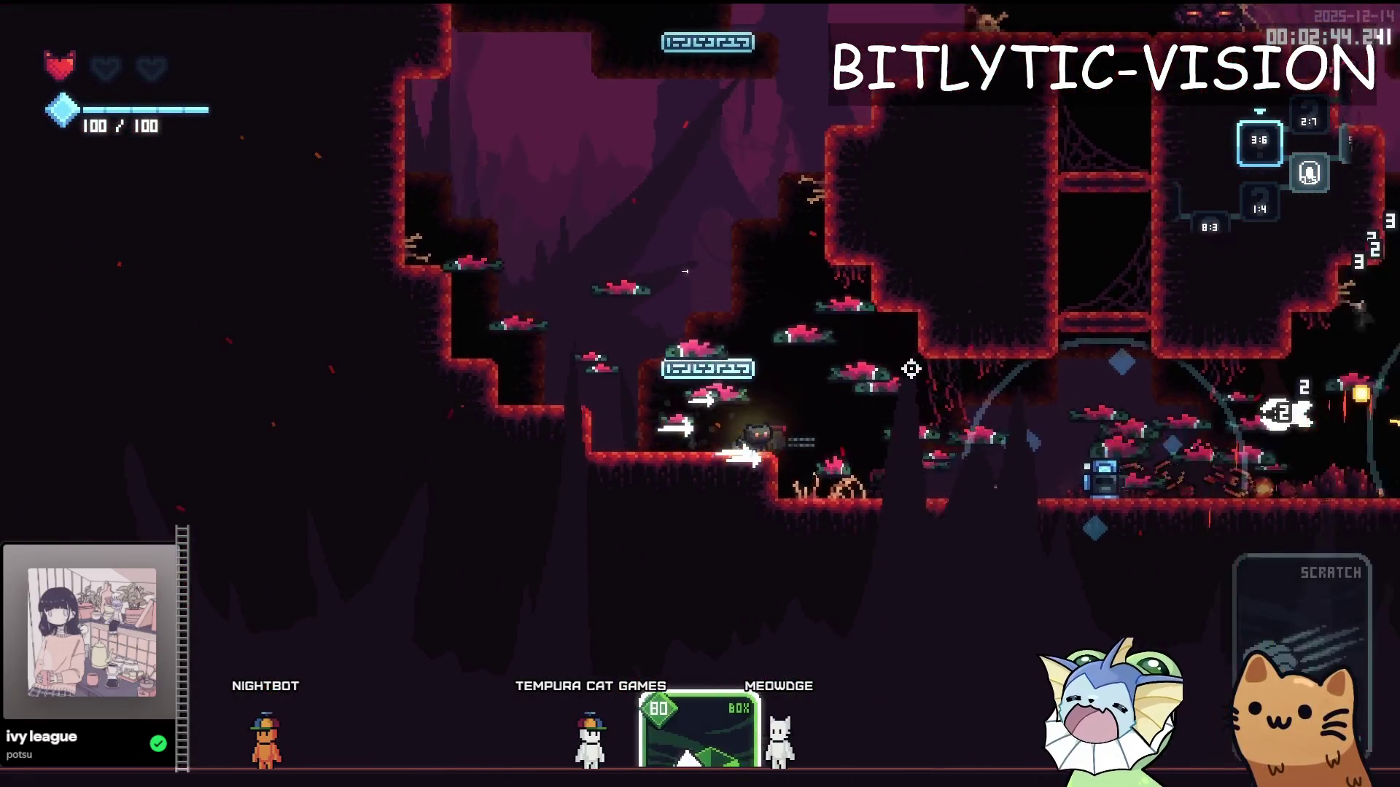
pyautogui.press('d')
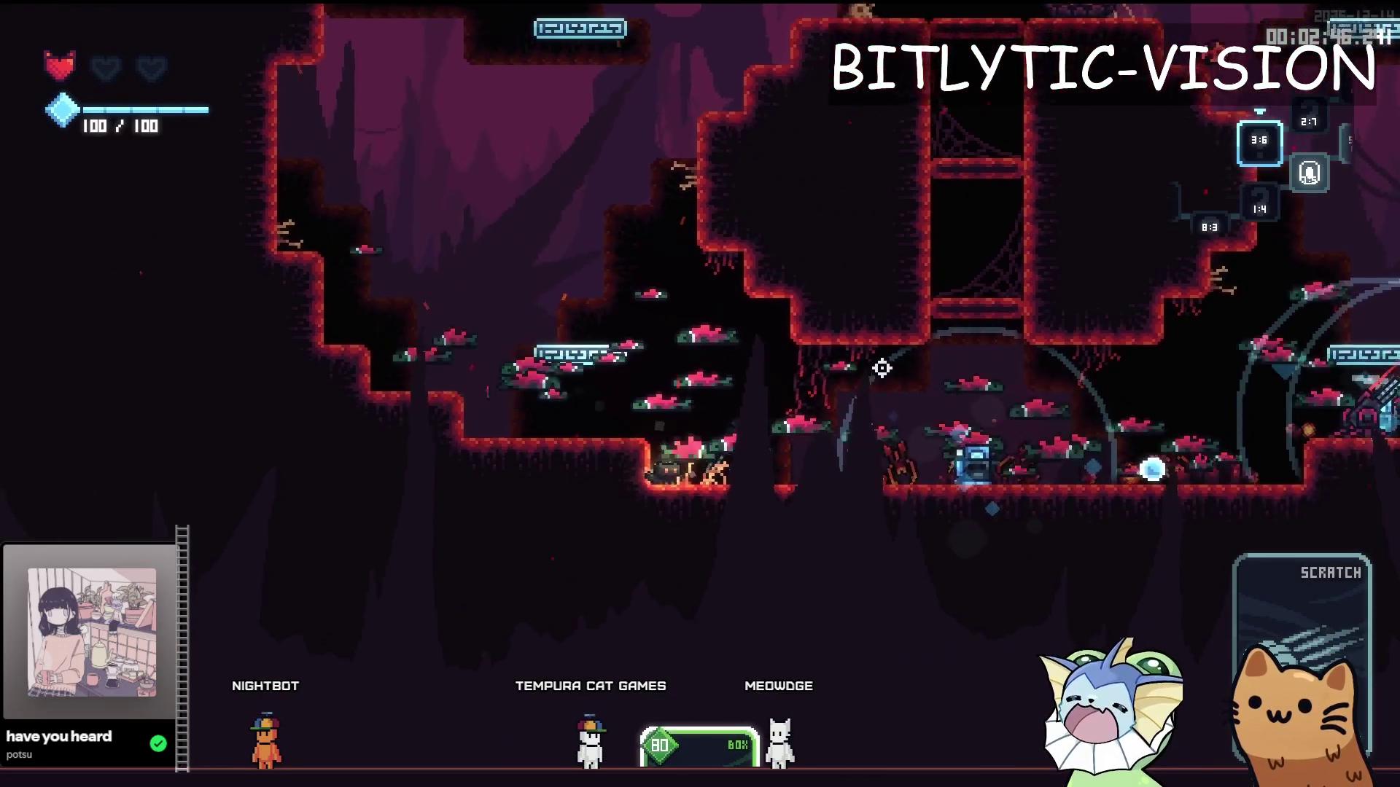
pyautogui.click(748, 389)
pyautogui.press('space')
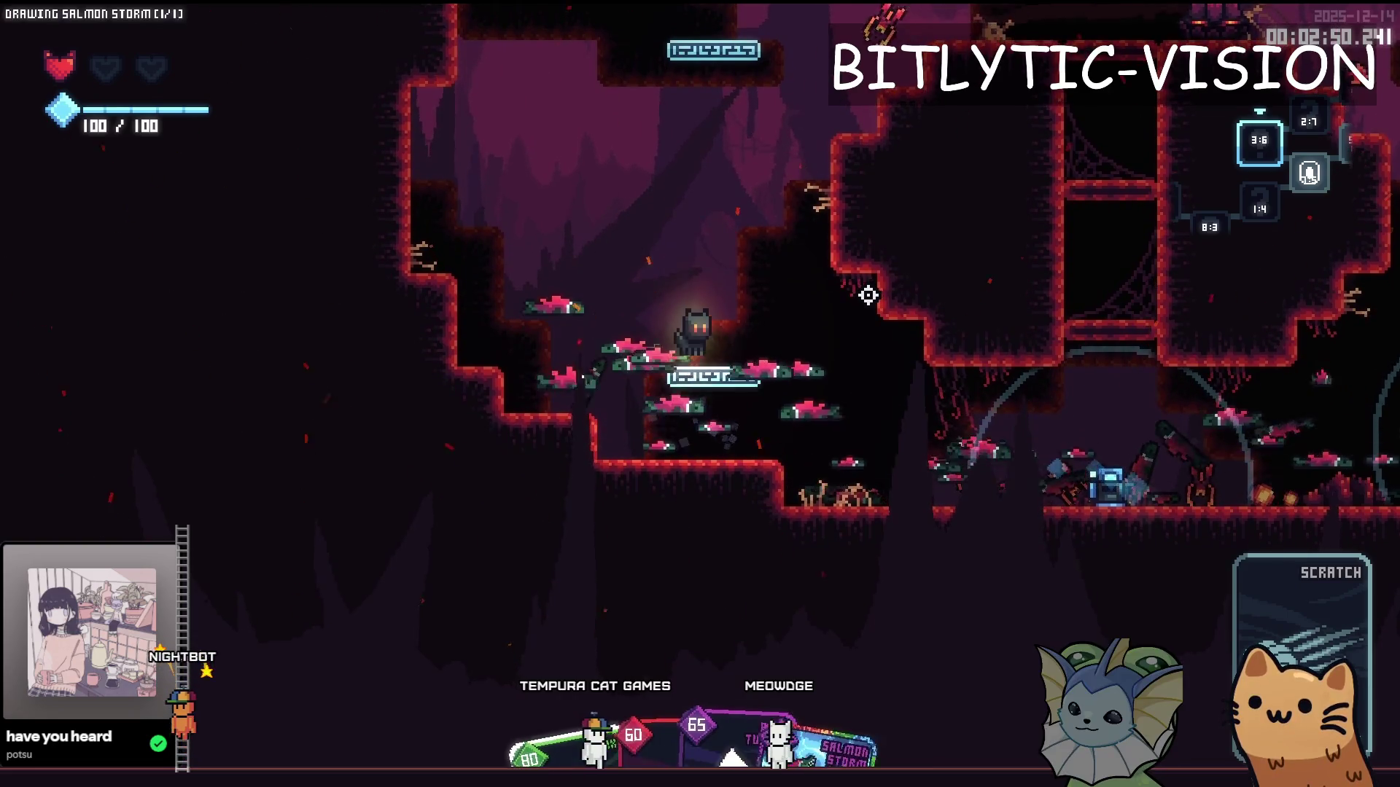
pyautogui.press('a')
pyautogui.press('space')
pyautogui.press('d')
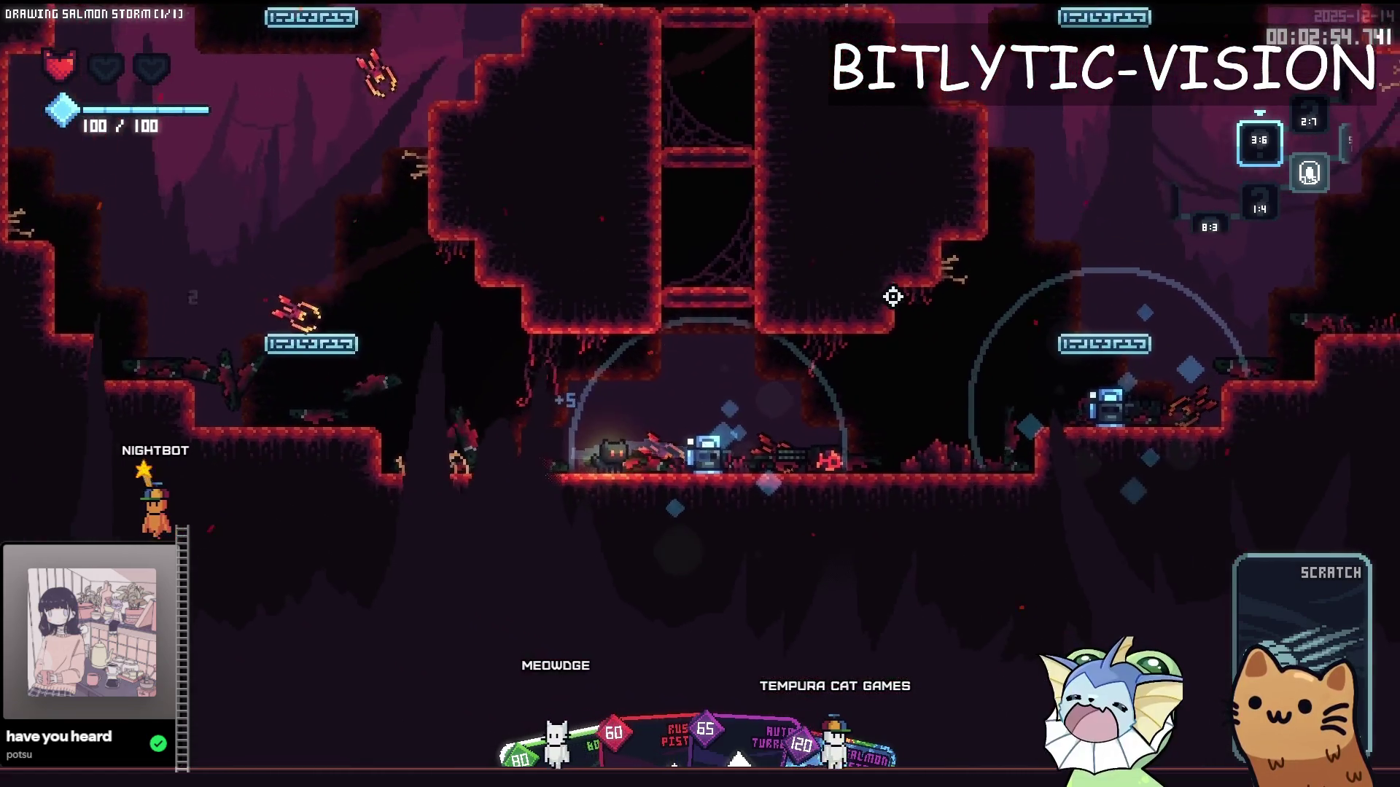
pyautogui.press('Tab')
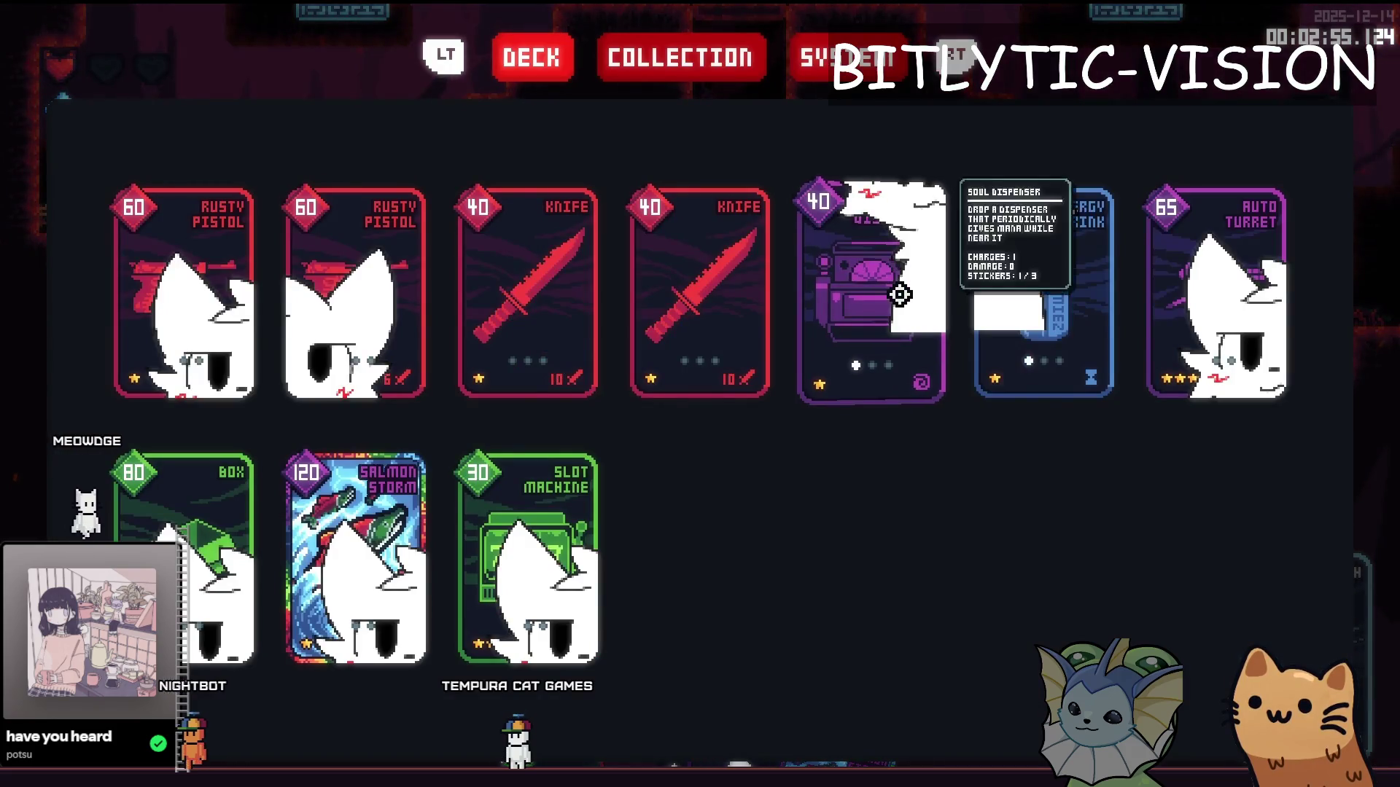
pyautogui.hotkey('alt', 'Tab')
# Step: Quick-open the input_driver.gd script
pyautogui.hotkey('shift', 'alt', 'o')
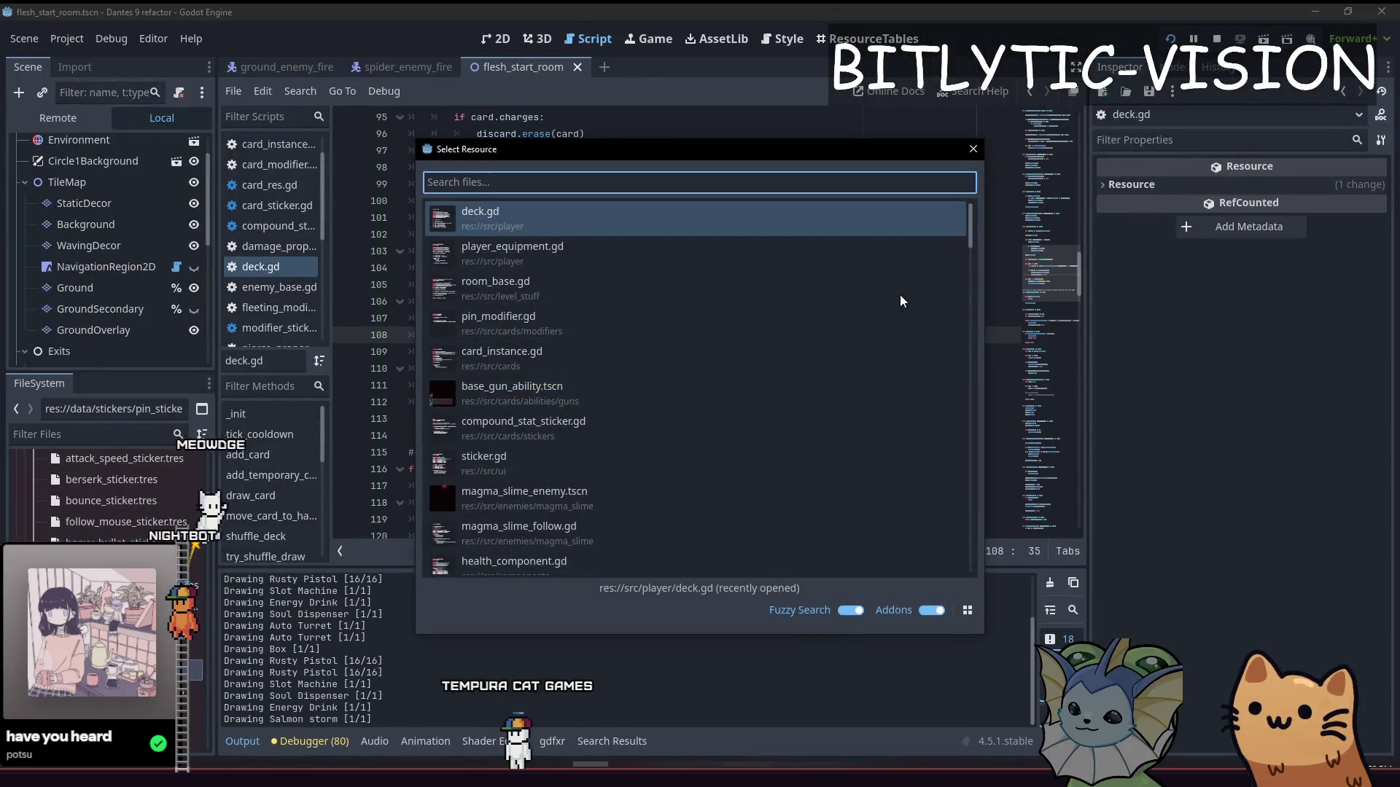
pyautogui.write('input_driver')
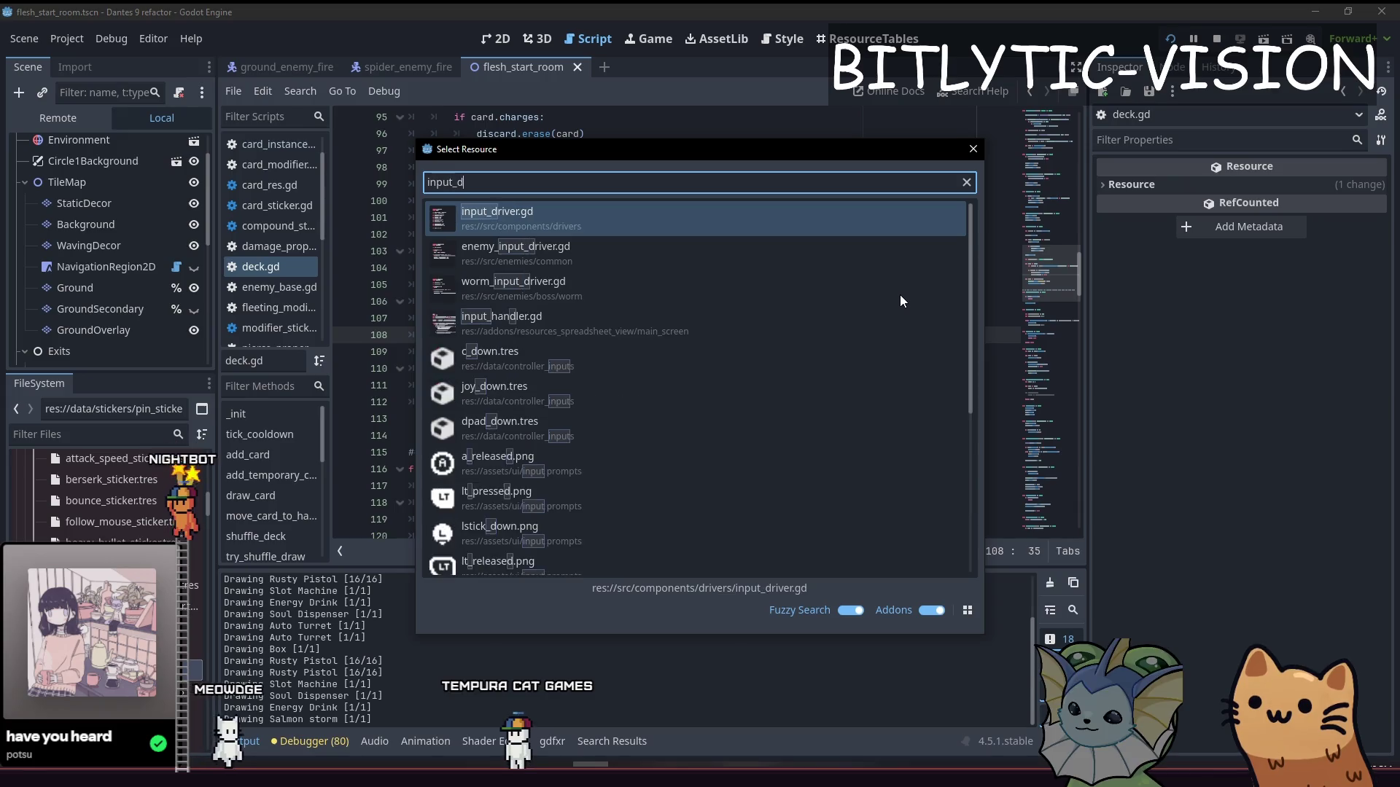
pyautogui.press('Return')
# Step: Inspect _ready's previous_driver check and follow Util.add_self into util.gd
pyautogui.scroll(5, 469, 140)
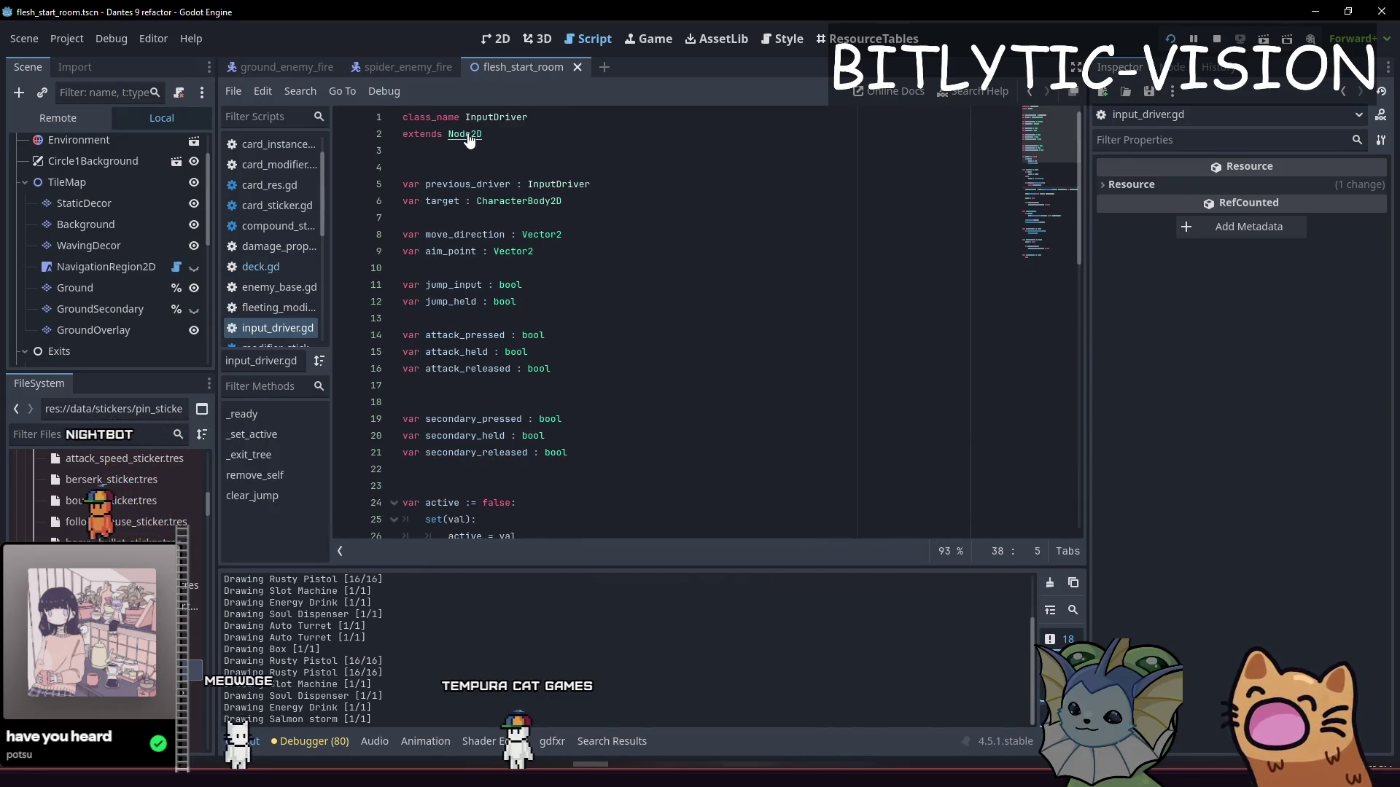
pyautogui.scroll(-10, 744, 406)
pyautogui.scroll(3, 743, 406)
pyautogui.click(744, 406)
pyautogui.click(696, 411)
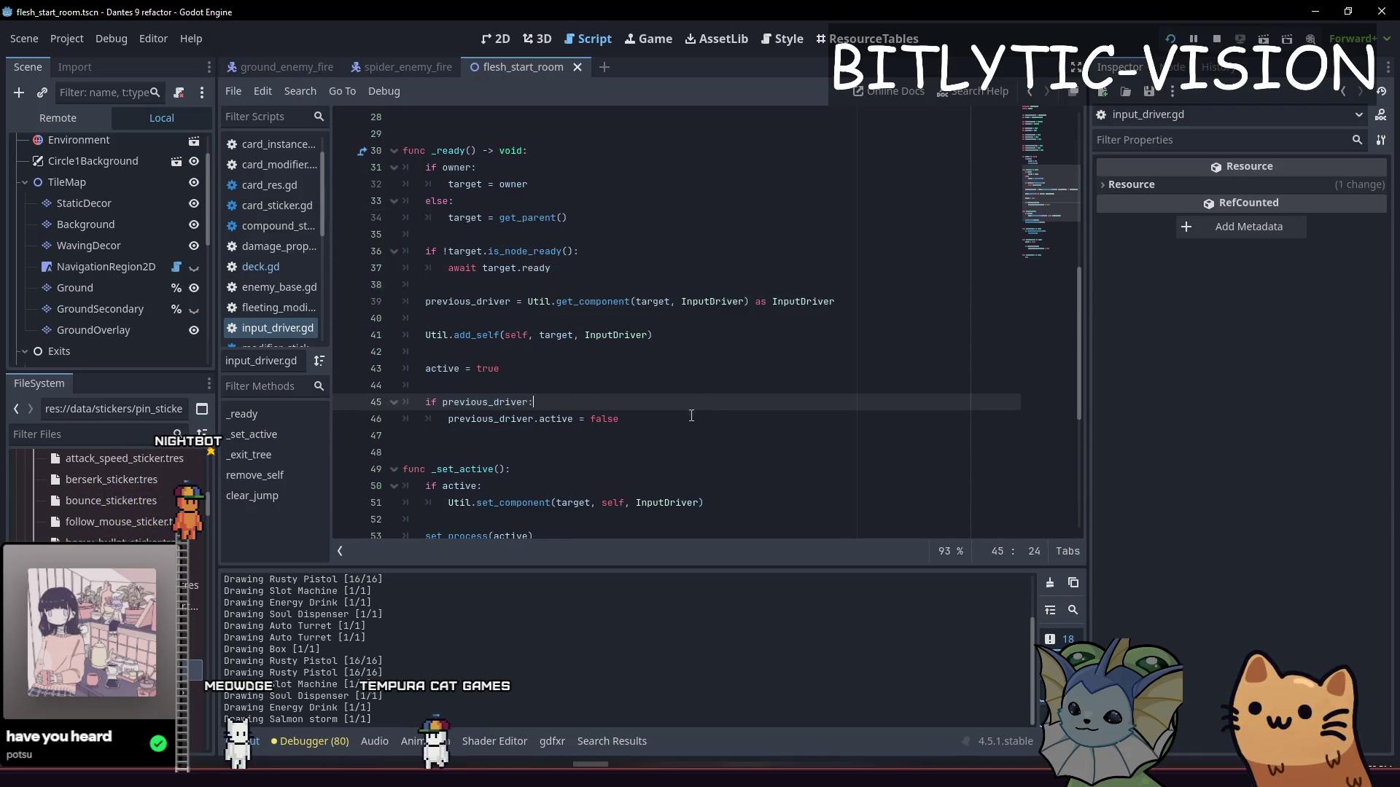
pyautogui.click(656, 336)
pyautogui.keyDown('ctrl'); pyautogui.click(481, 338); pyautogui.keyUp('ctrl')
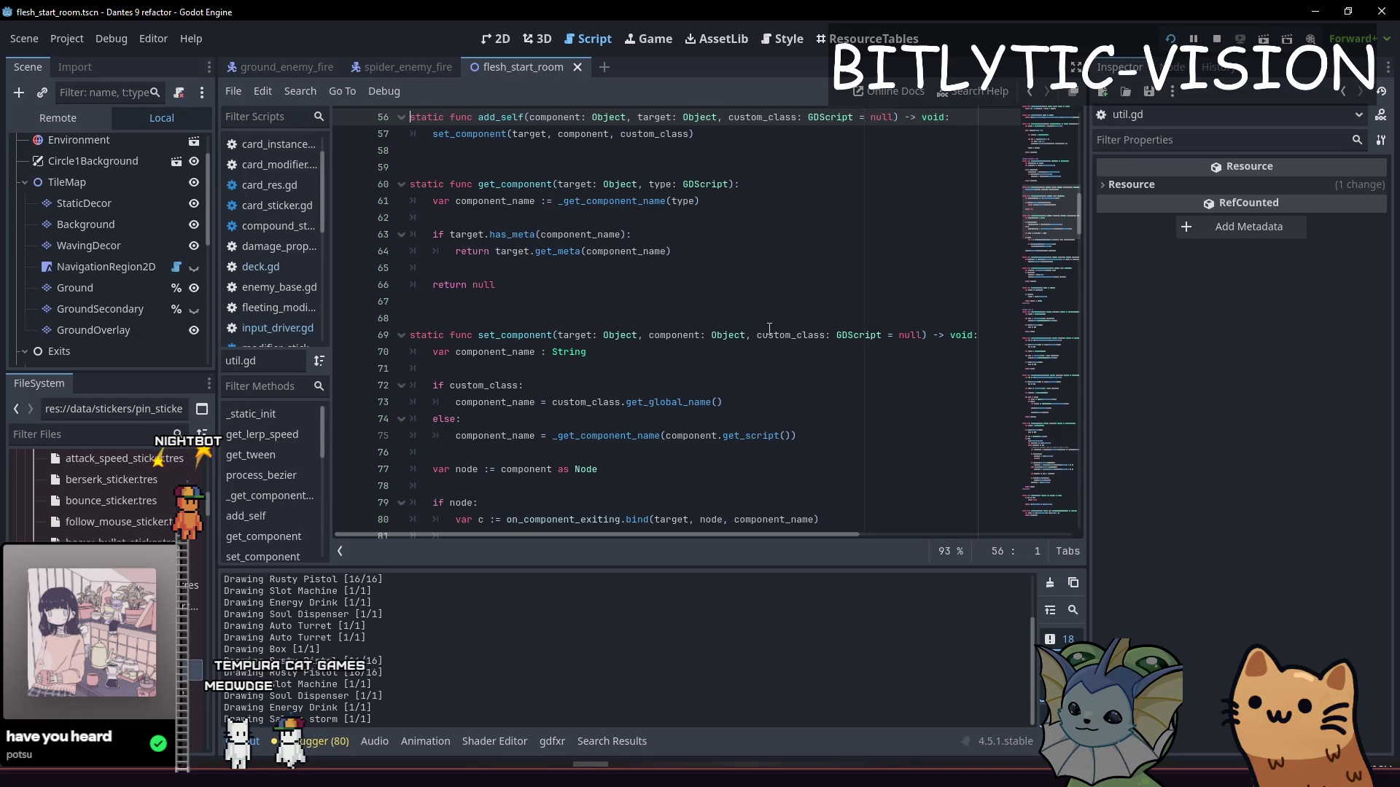
# Step: Add an autoremove parameter defaulting to false to add_self and pass it on to set_component
pyautogui.scroll(3, 809, 220)
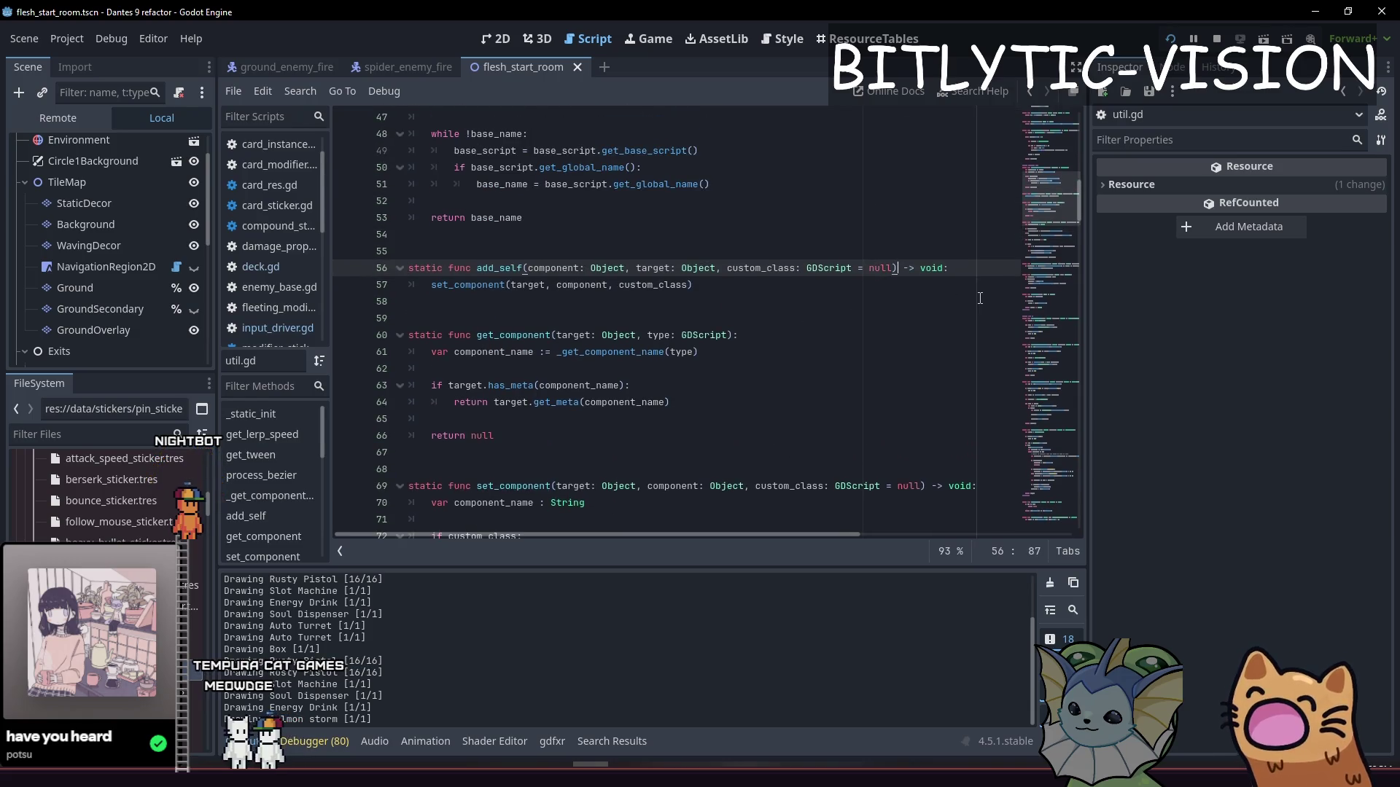
pyautogui.press('Down')
pyautogui.press('Up')
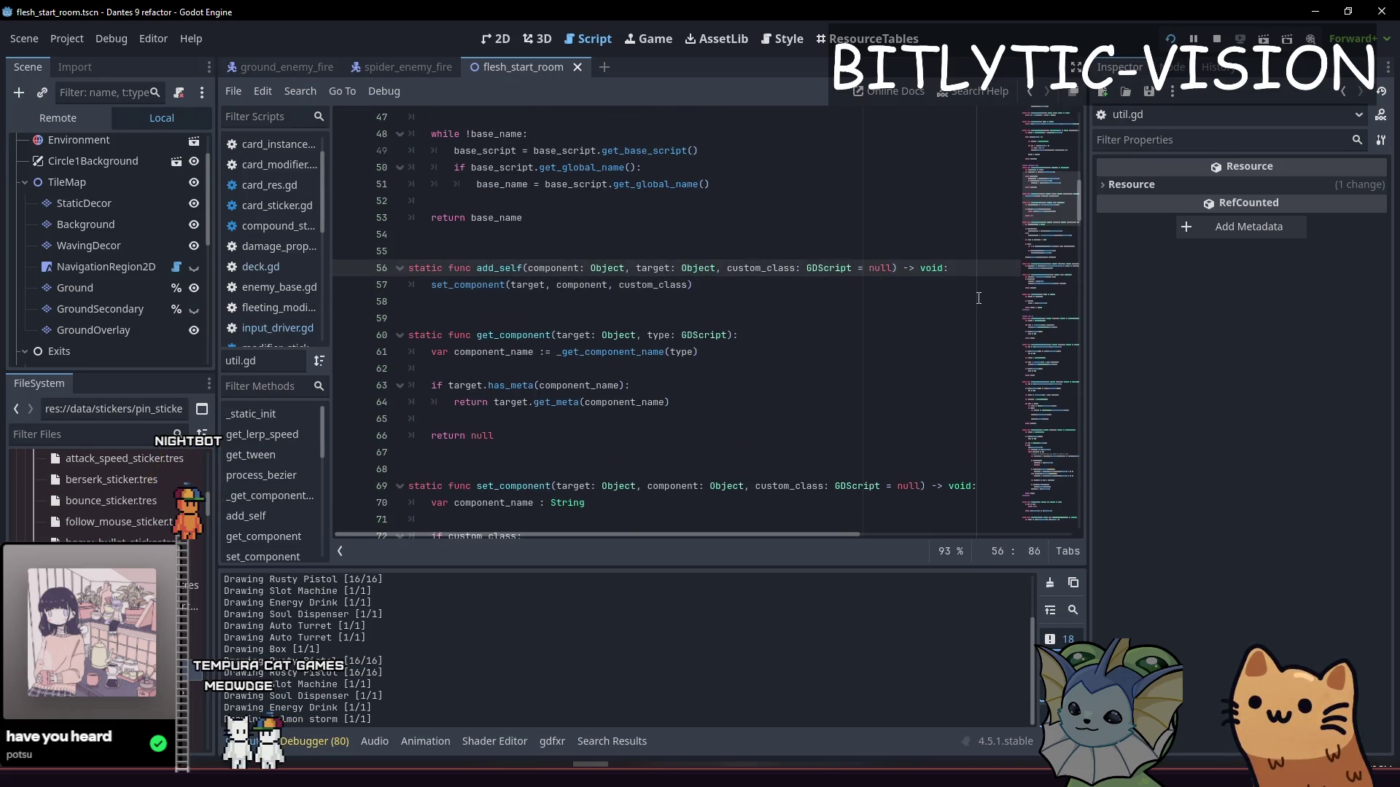
pyautogui.press('Down')
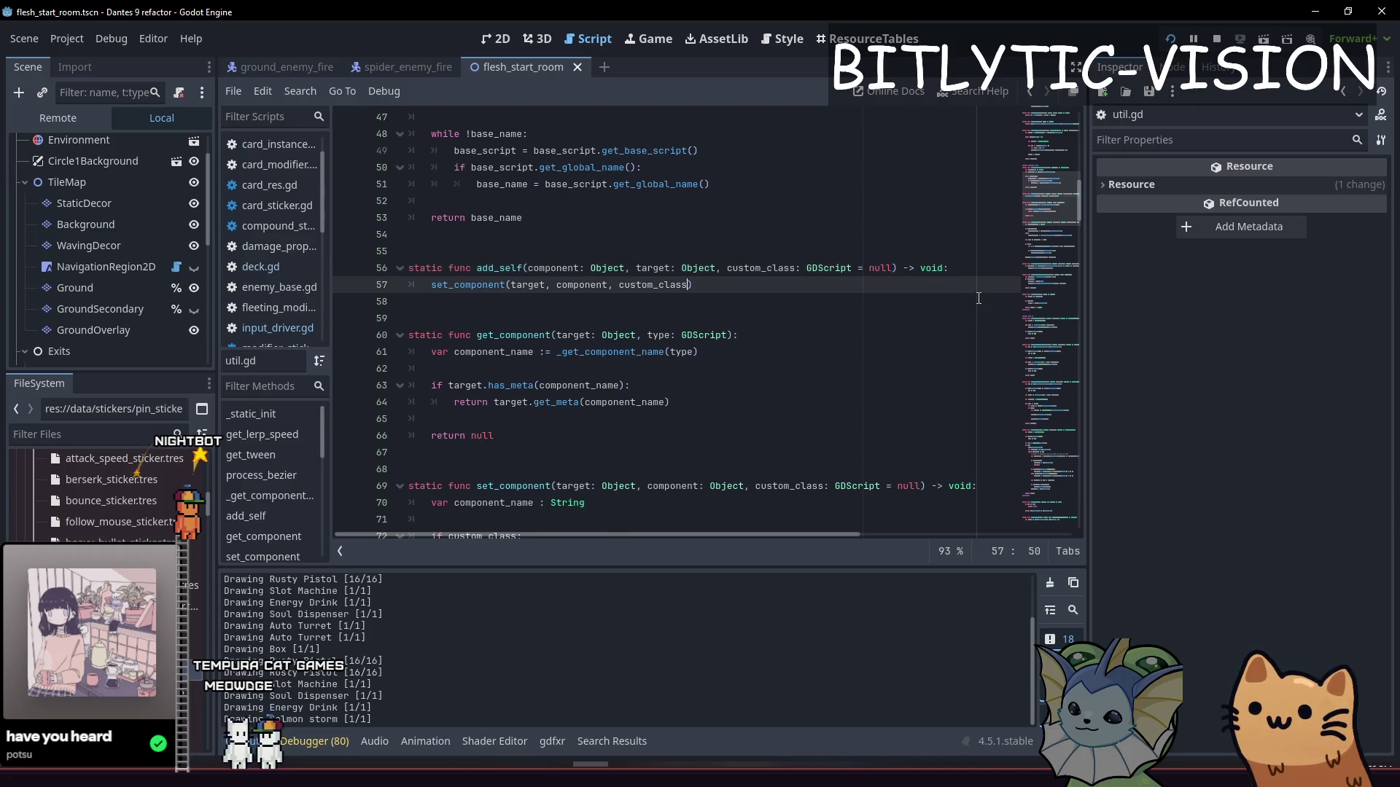
pyautogui.press('Up')
pyautogui.hotkey('ctrl', 'Right')
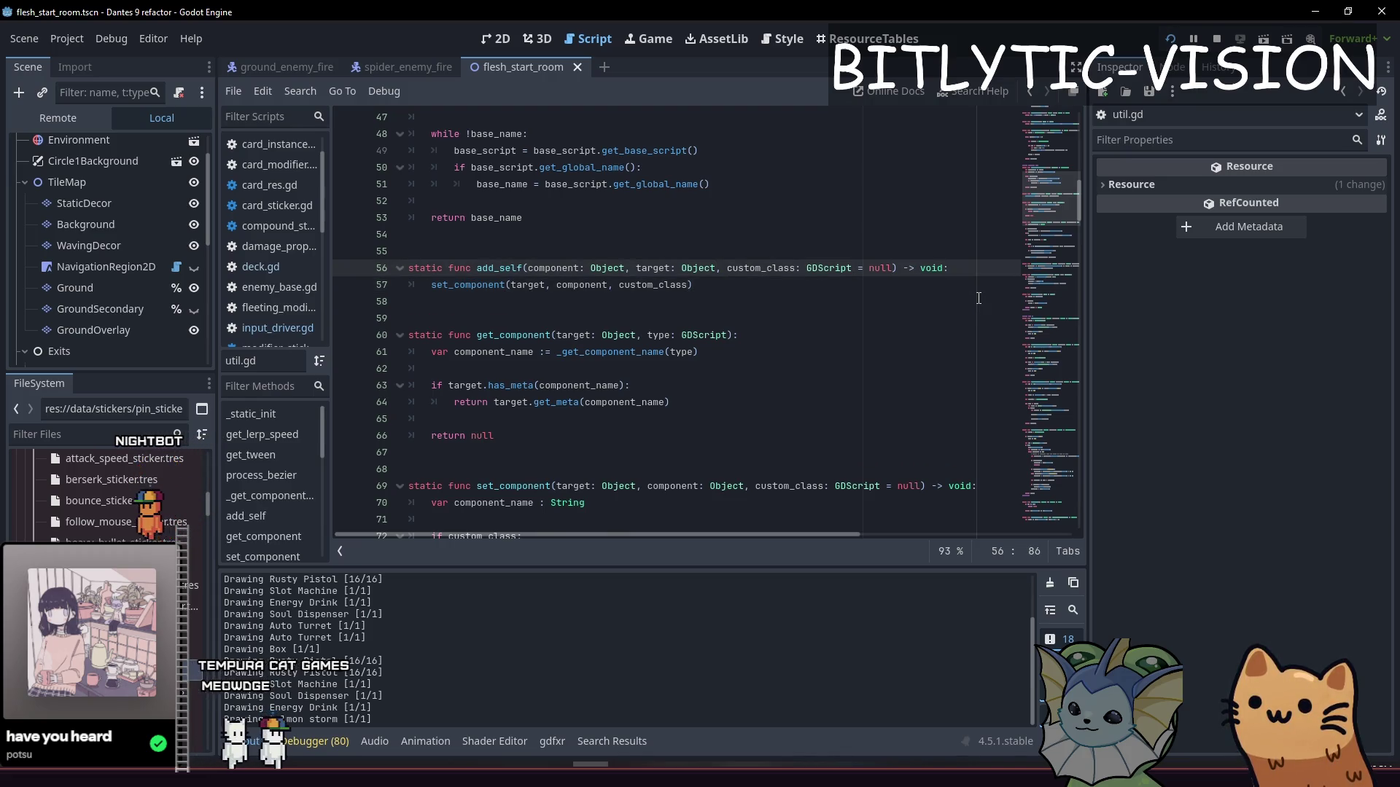
pyautogui.write(', autoremove :=')
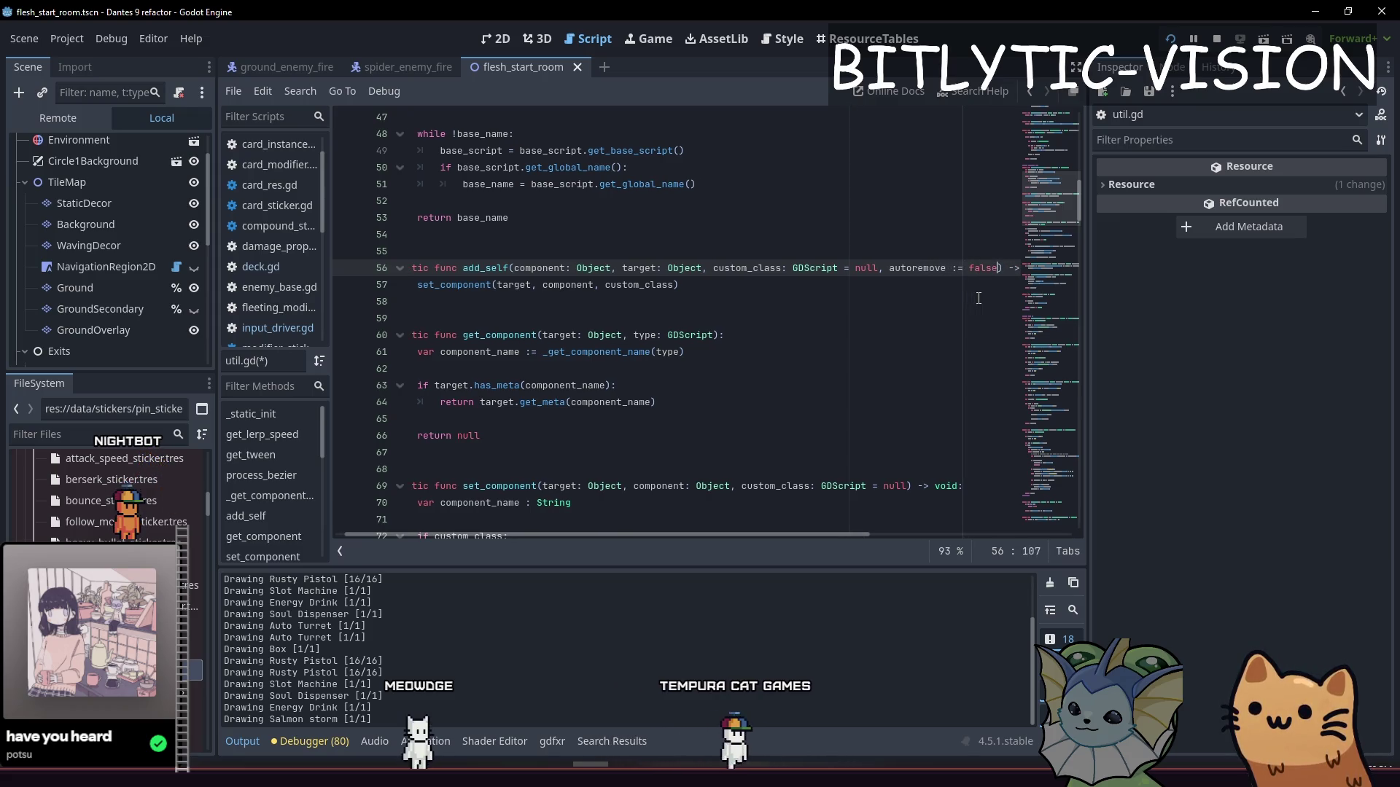
pyautogui.write(' false')
pyautogui.press('Down')
pyautogui.press('BackSpace')
pyautogui.press('BackSpace')
pyautogui.write('remov')
# Step: Give set_component an 'autoremove := false' parameter and add an 'if autoremove:' check before the hookup code
pyautogui.press('Down')
pyautogui.press('Down')
pyautogui.press('Down')
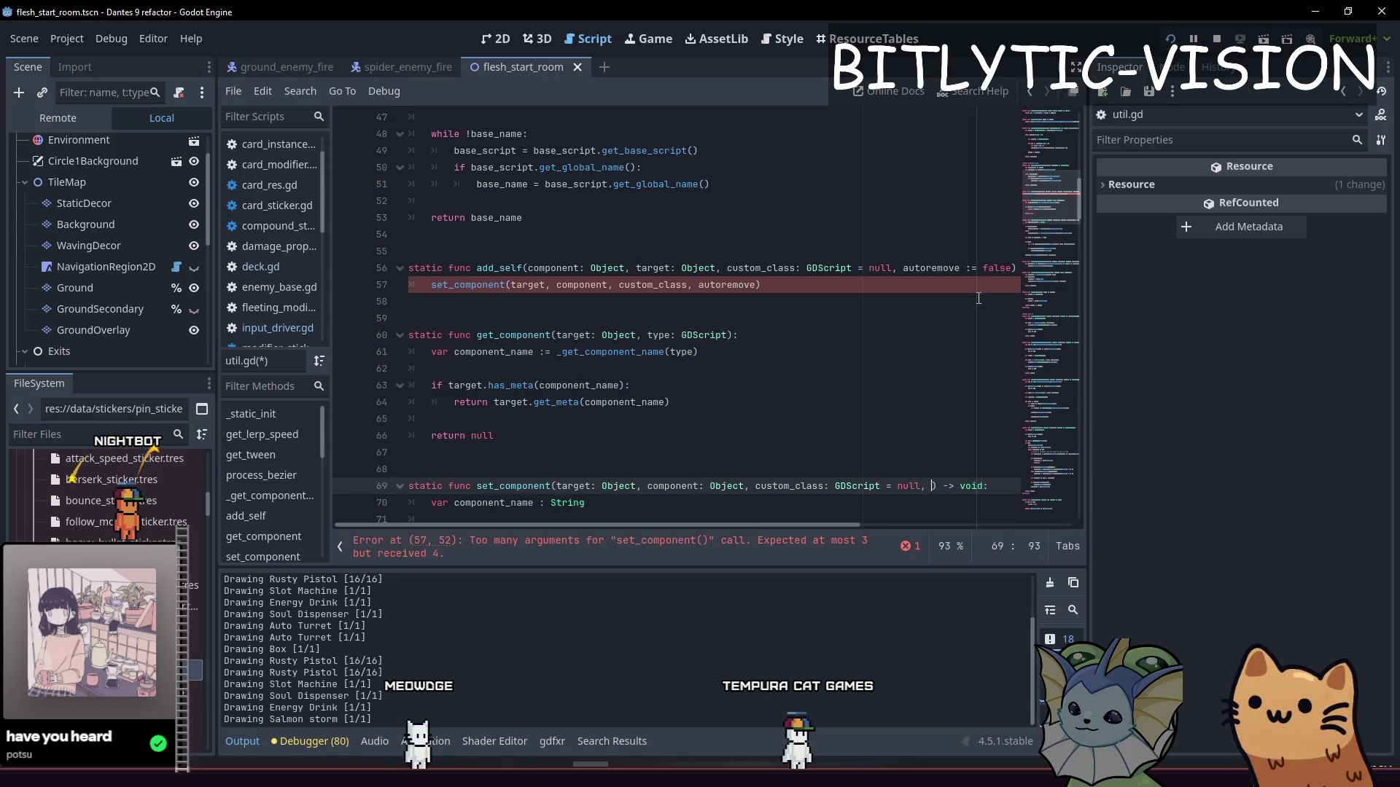
pyautogui.write(':= false')
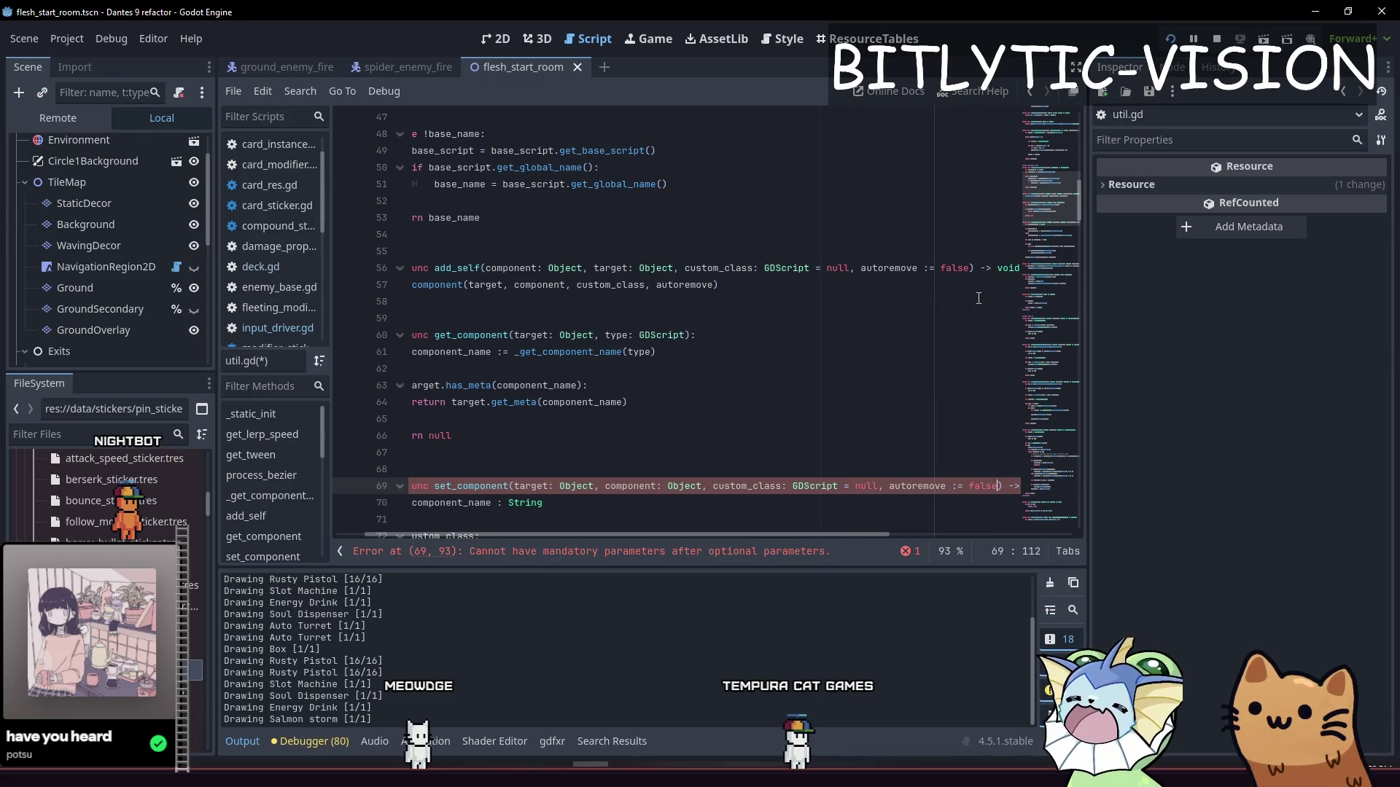
pyautogui.press('Down')
pyautogui.press('Down')
pyautogui.press('Down')
pyautogui.press('Down')
pyautogui.press('Down')
pyautogui.press('Down')
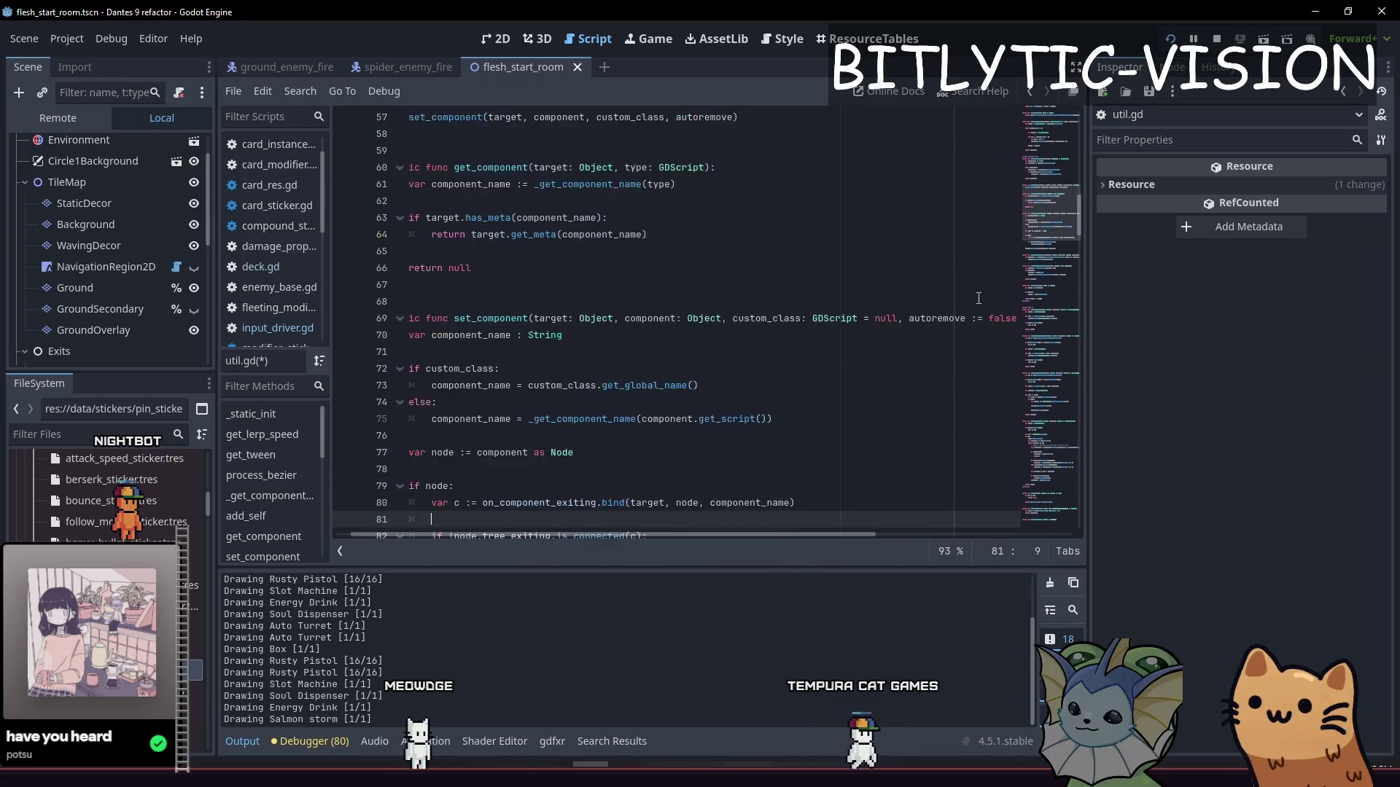
pyautogui.press('Up')
pyautogui.press('Up')
pyautogui.press('Up')
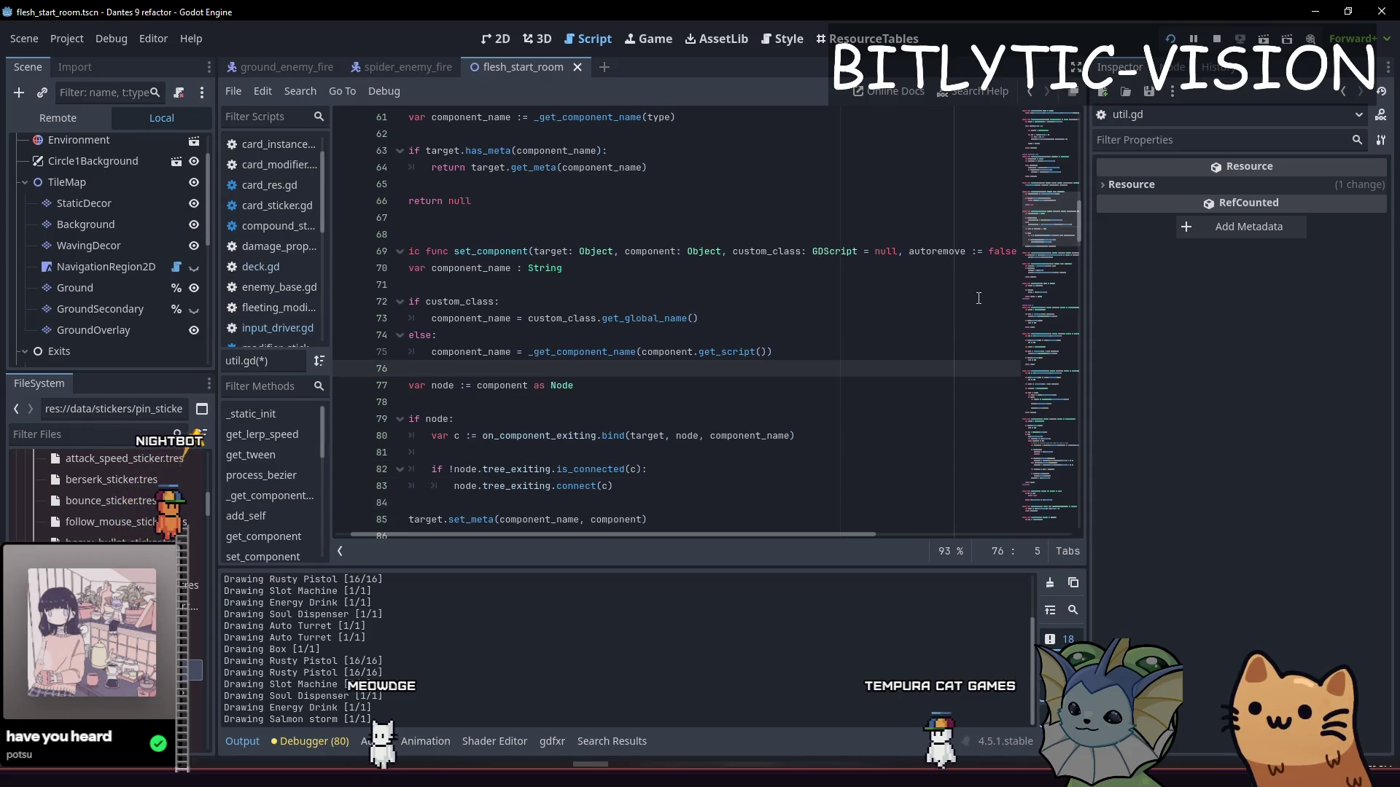
pyautogui.press('Return')
pyautogui.write('if autor')
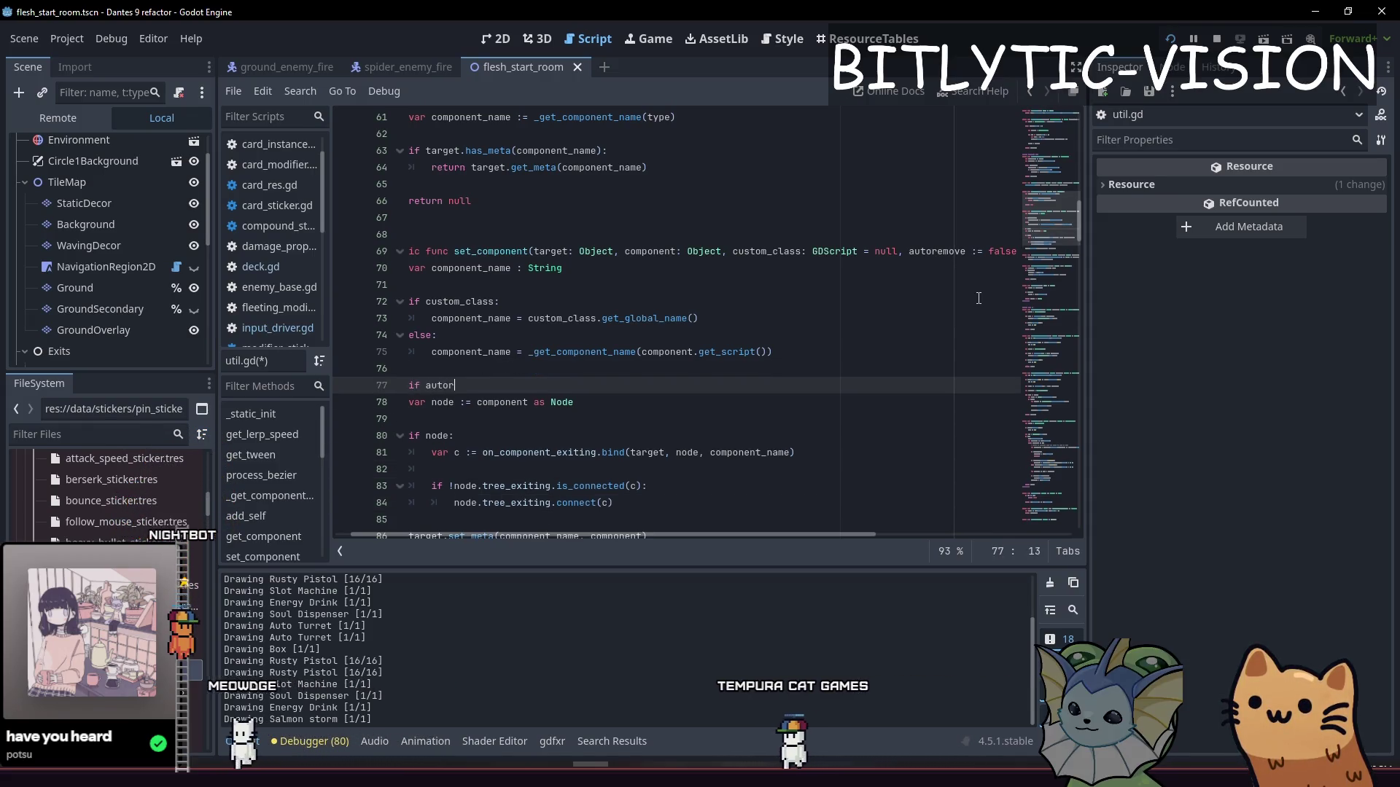
pyautogui.write('emove:')
pyautogui.press('Return')
# Step: Indent the node hookup code under the autoremove check and save util.gd
pyautogui.press('Down')
pyautogui.hotkey('shift', 'Down')
pyautogui.hotkey('shift', 'Down')
pyautogui.hotkey('shift', 'Down')
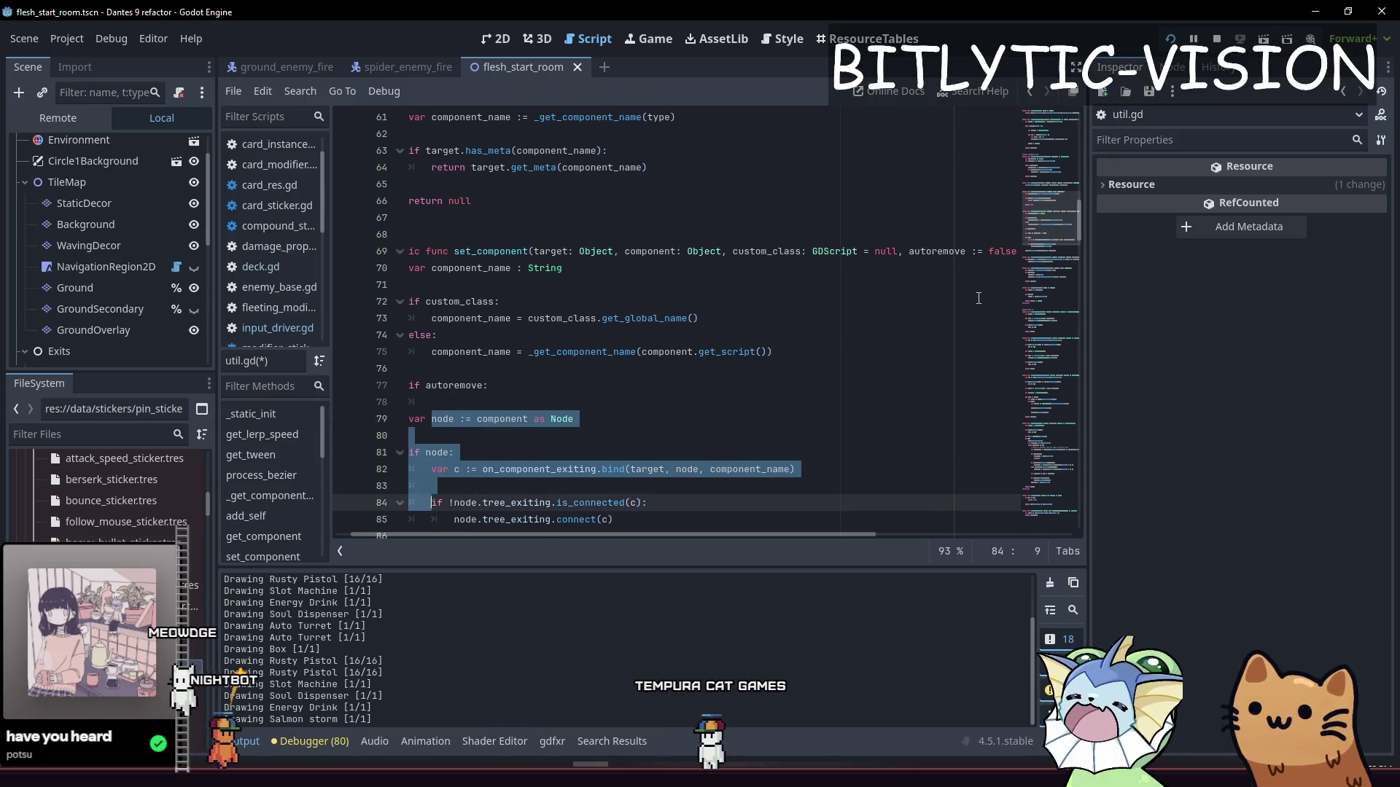
pyautogui.hotkey('shift', 'Up')
pyautogui.hotkey('shift', 'Up')
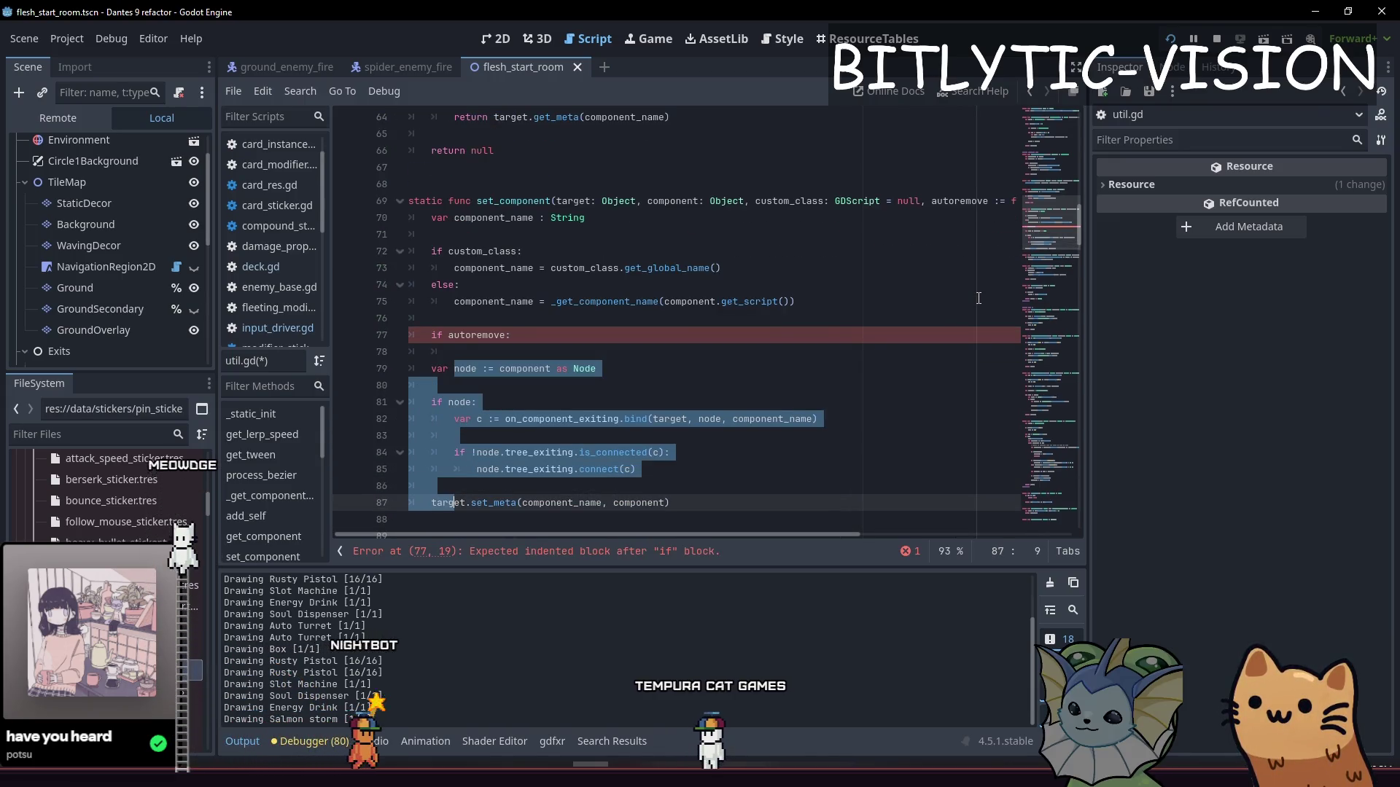
pyautogui.press('Tab')
pyautogui.press('Up')
pyautogui.press('Up')
pyautogui.press('Up')
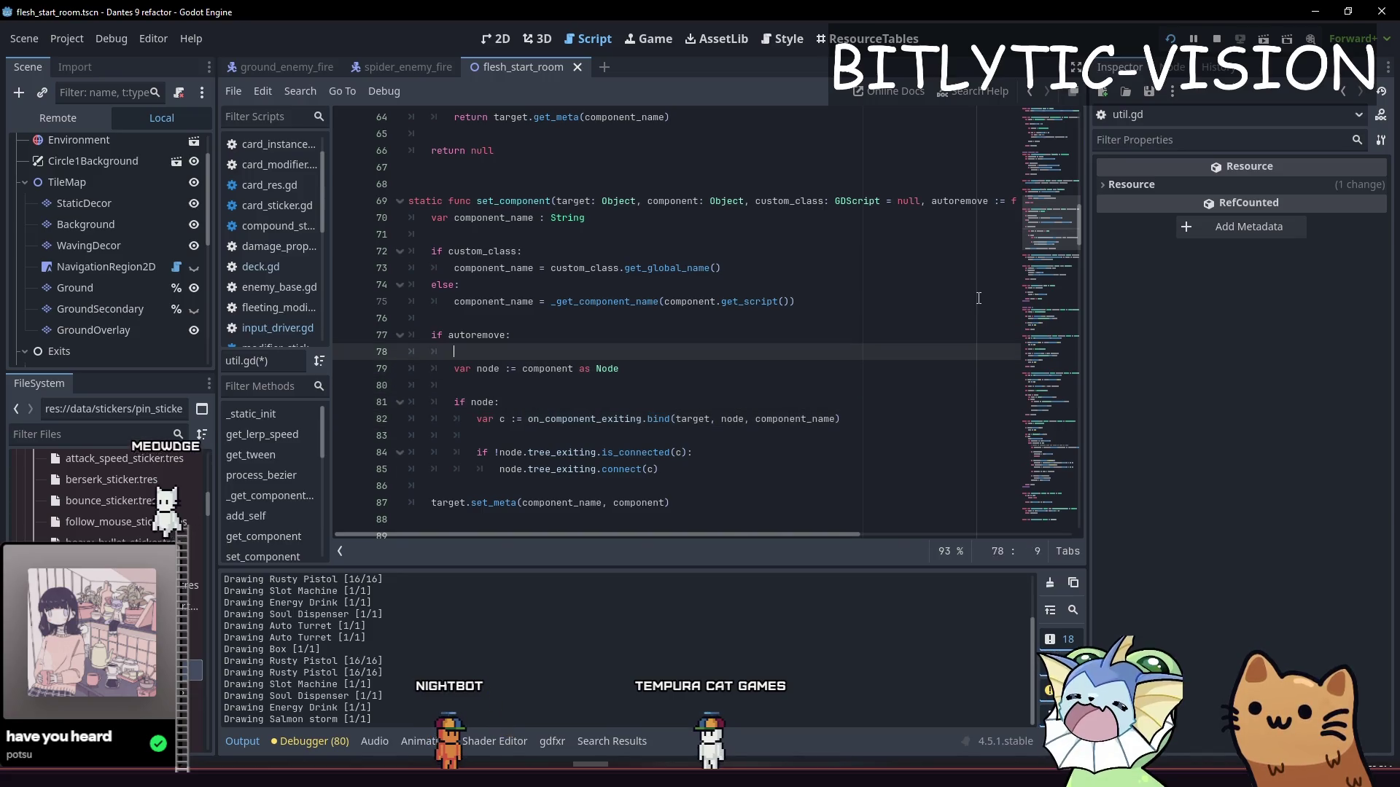
pyautogui.press('BackSpace')
pyautogui.press('BackSpace')
pyautogui.hotkey('ctrl', 's')
pyautogui.press('Up')
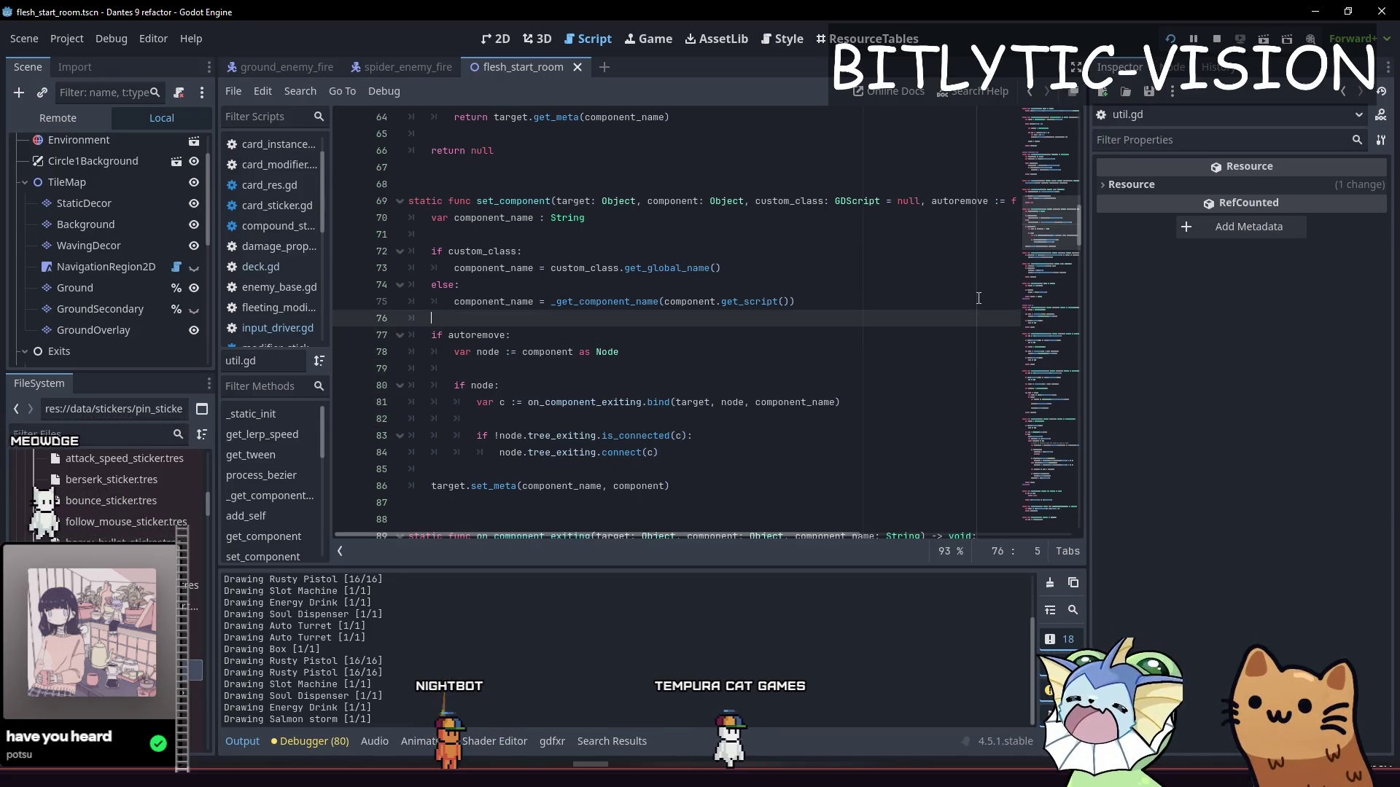
# Step: Change the autoremove default to true in both set_component and add_self
pyautogui.press('Up')
pyautogui.press('Up')
pyautogui.press('Up')
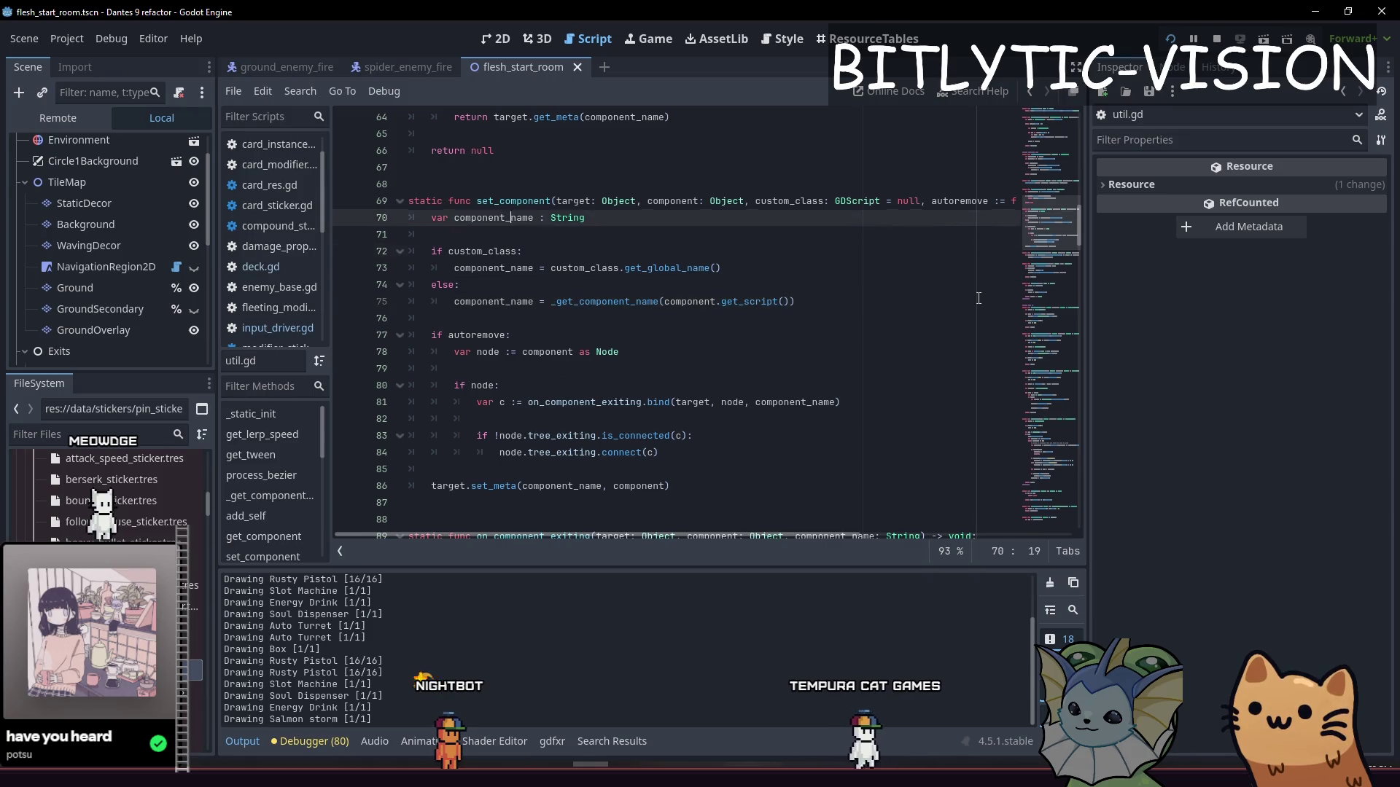
pyautogui.press('End')
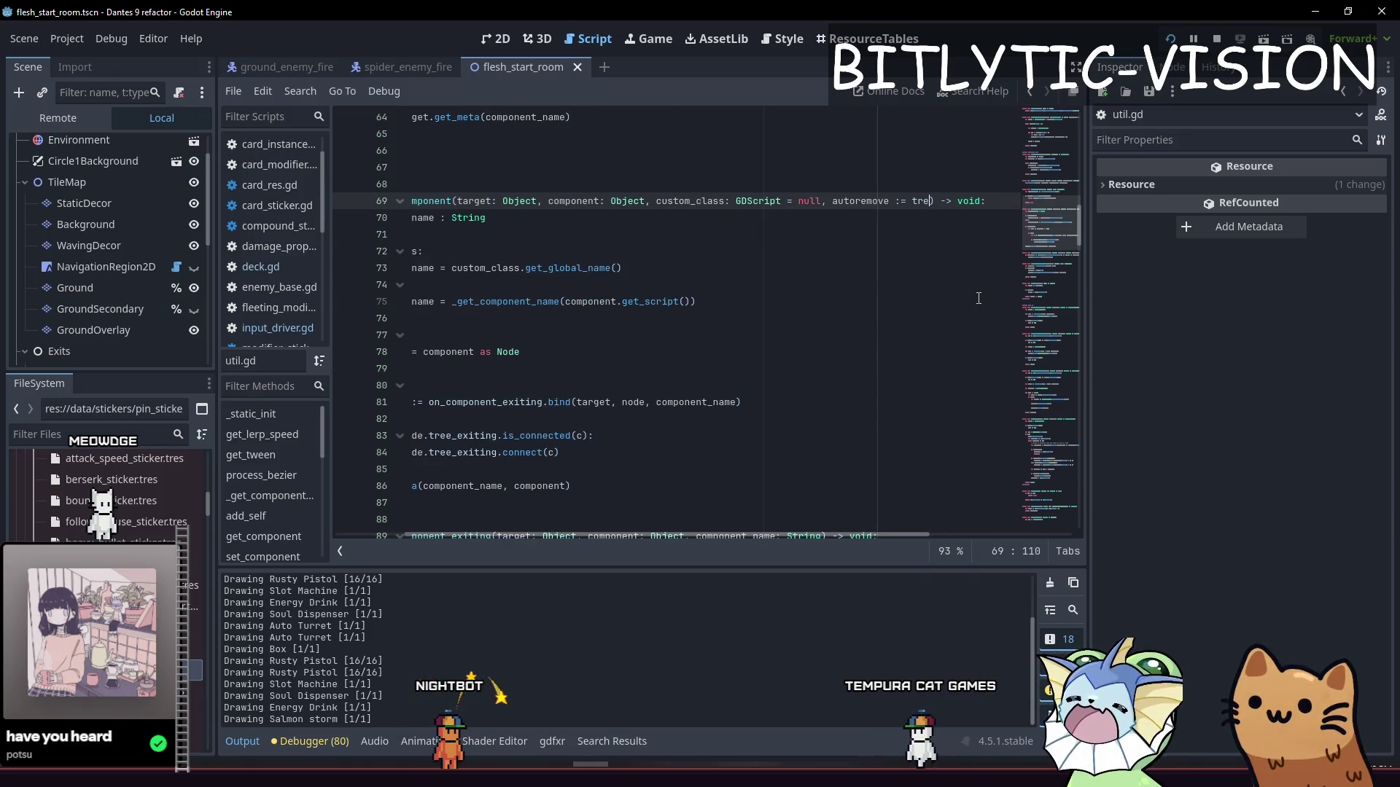
pyautogui.press('Escape')
pyautogui.press('pageup')
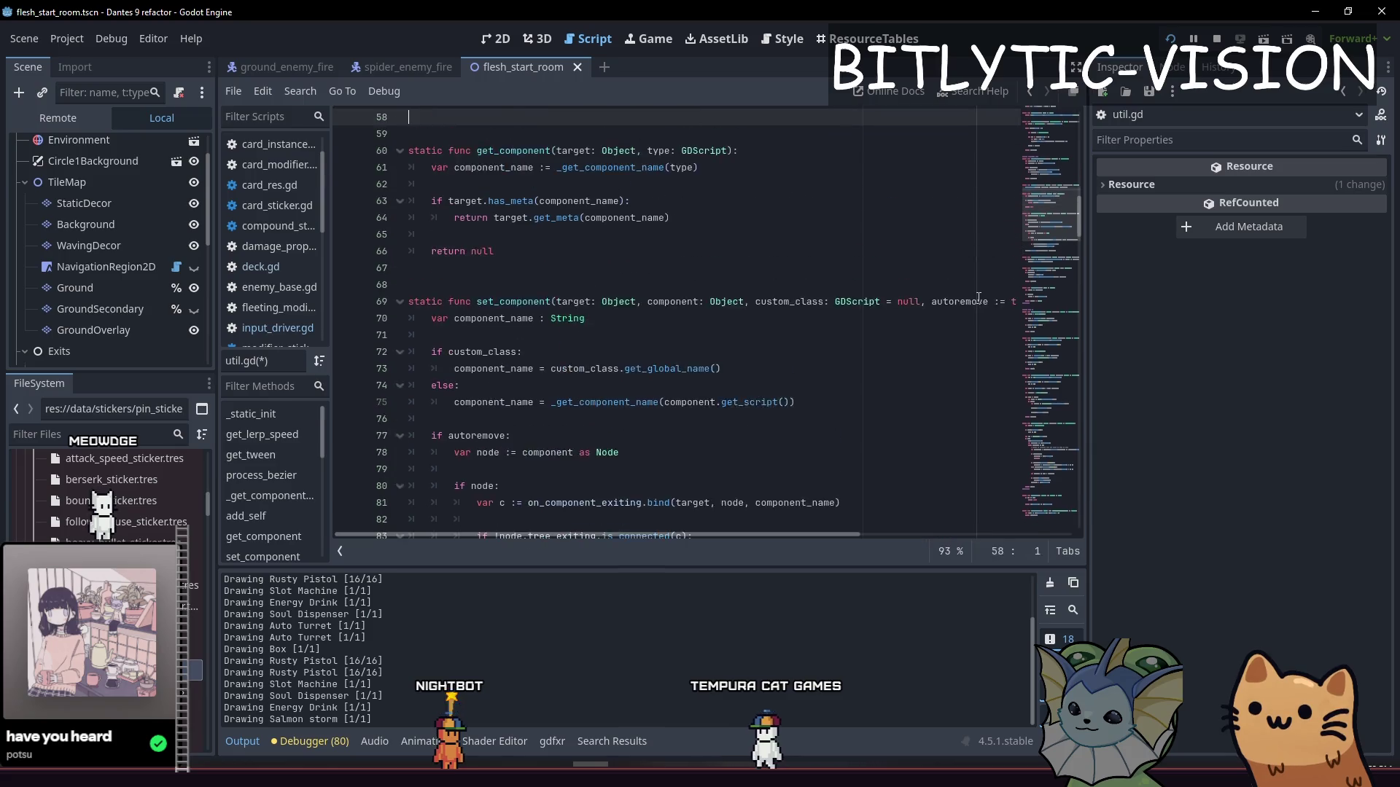
pyautogui.press('Up')
pyautogui.press('Up')
pyautogui.press('End')
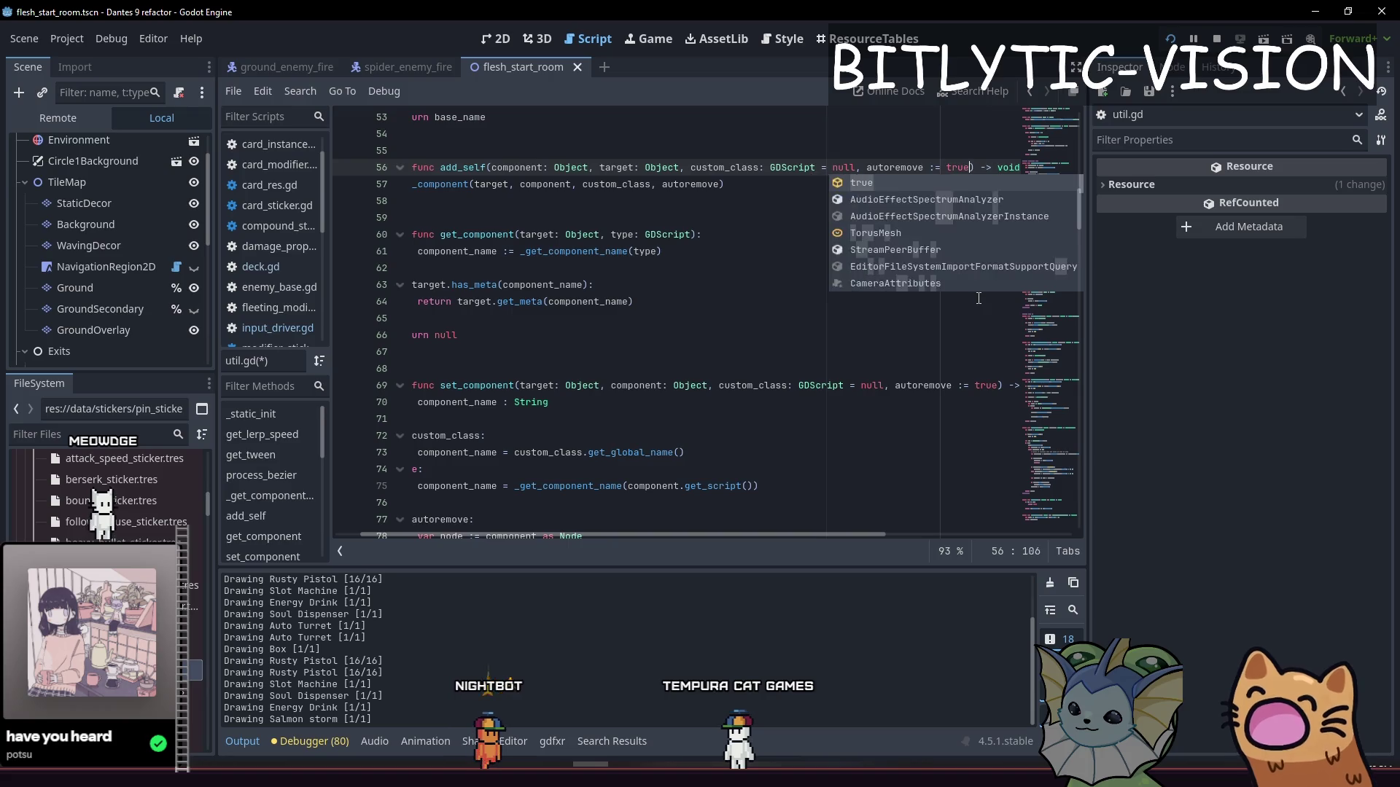
pyautogui.press('Escape')
pyautogui.hotkey('ctrl', 'z')
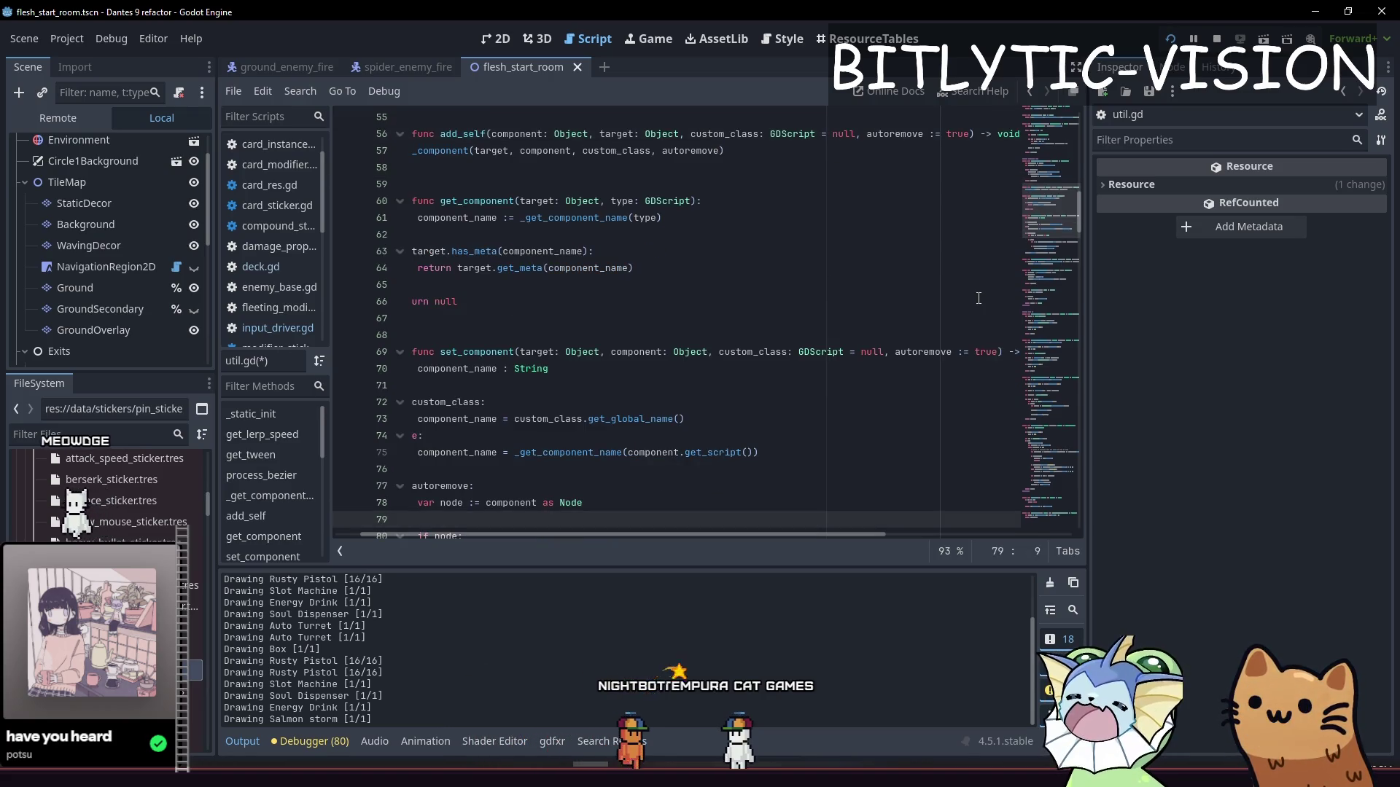
# Step: Look over the rest of util.gd, save it and run the game to test the change
pyautogui.press('Up')
pyautogui.press('End')
pyautogui.hotkey('shift', 'Home')
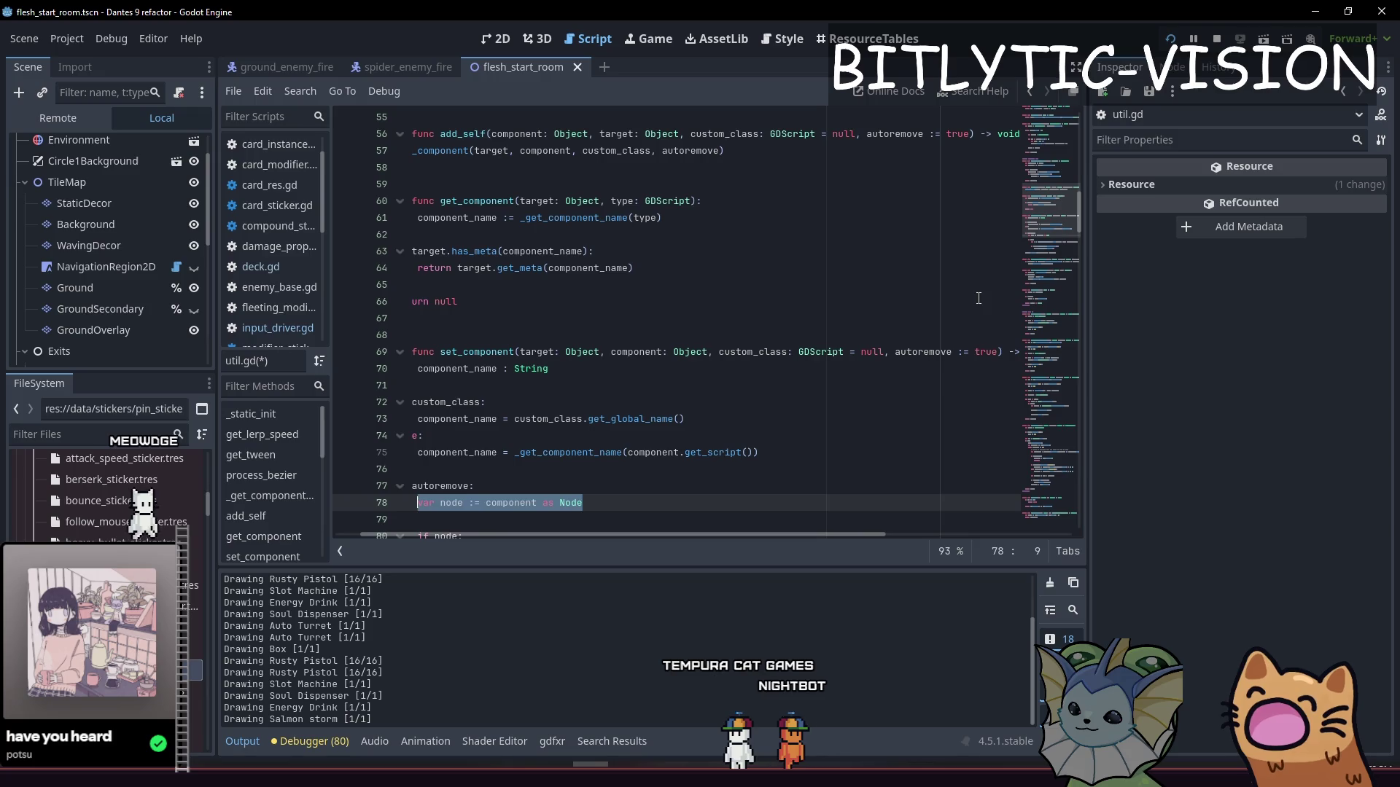
pyautogui.hotkey('ctrl', 'Home')
pyautogui.hotkey('ctrl', 'End')
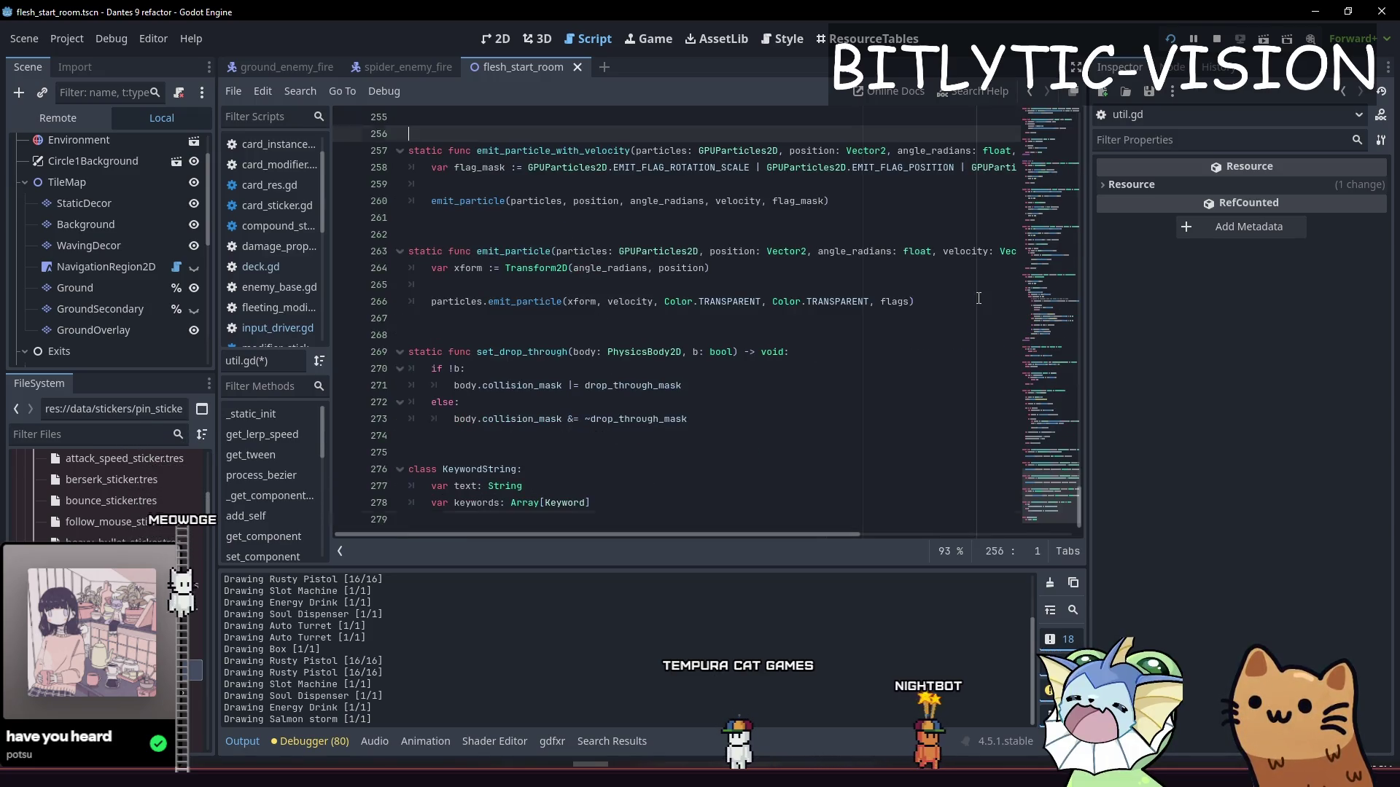
pyautogui.press('pageup')
pyautogui.press('pageup')
pyautogui.press('pageup')
pyautogui.press('pageup')
pyautogui.hotkey('ctrl', 's')
pyautogui.press('F5')
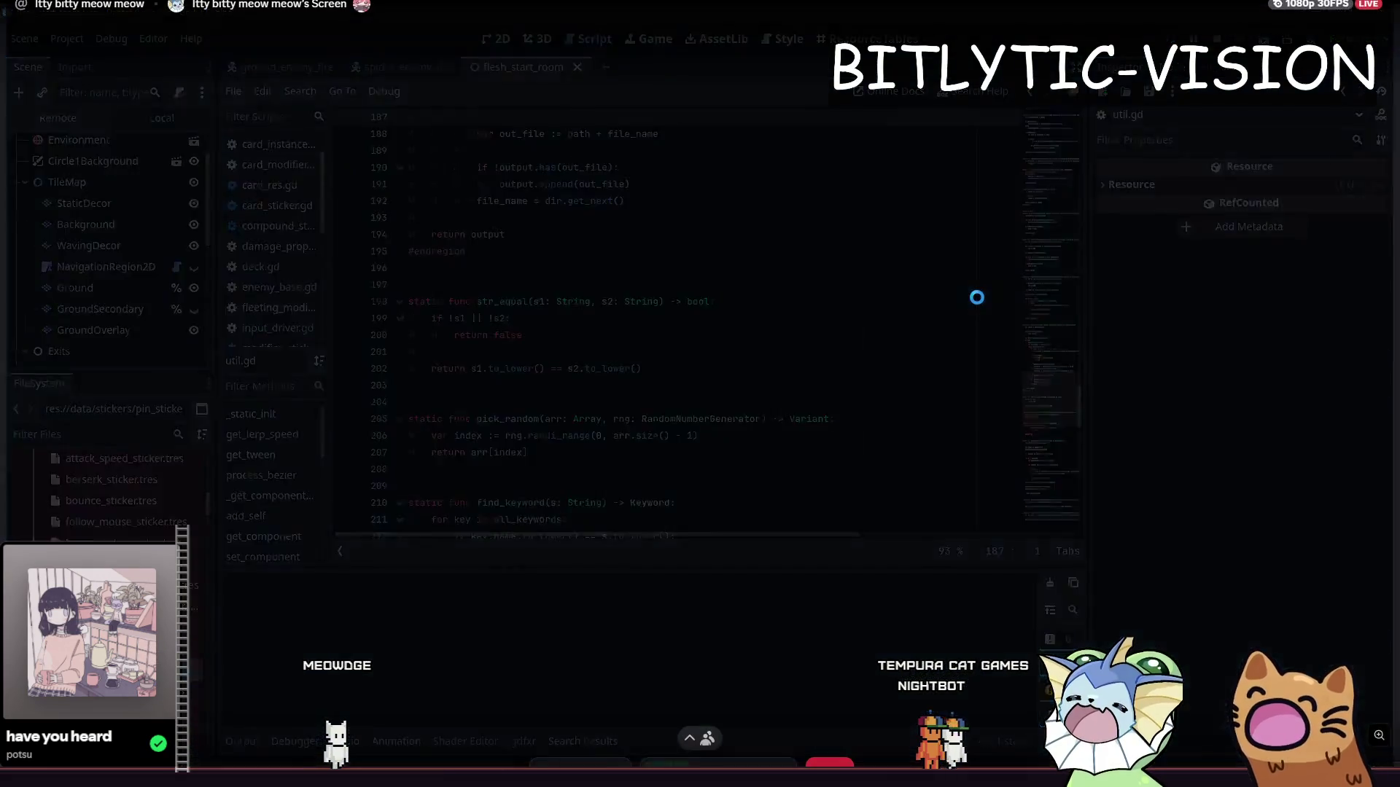
# Step: Shift the arrow's lower half one pixel right, nudge its upper part, and move the whole arrow about five pixels left
pyautogui.hotkey('alt', 'Tab')
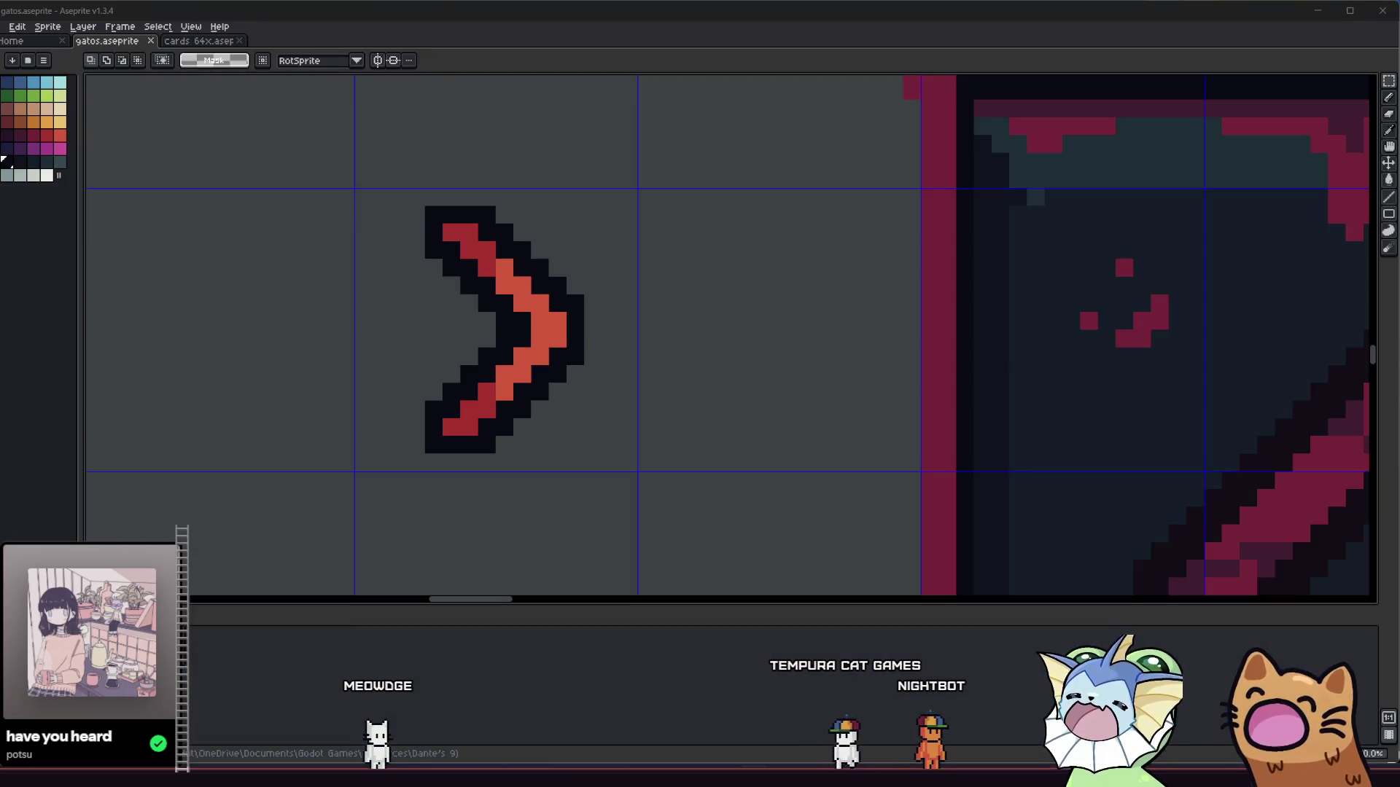
pyautogui.scroll(-4, 380, 391)
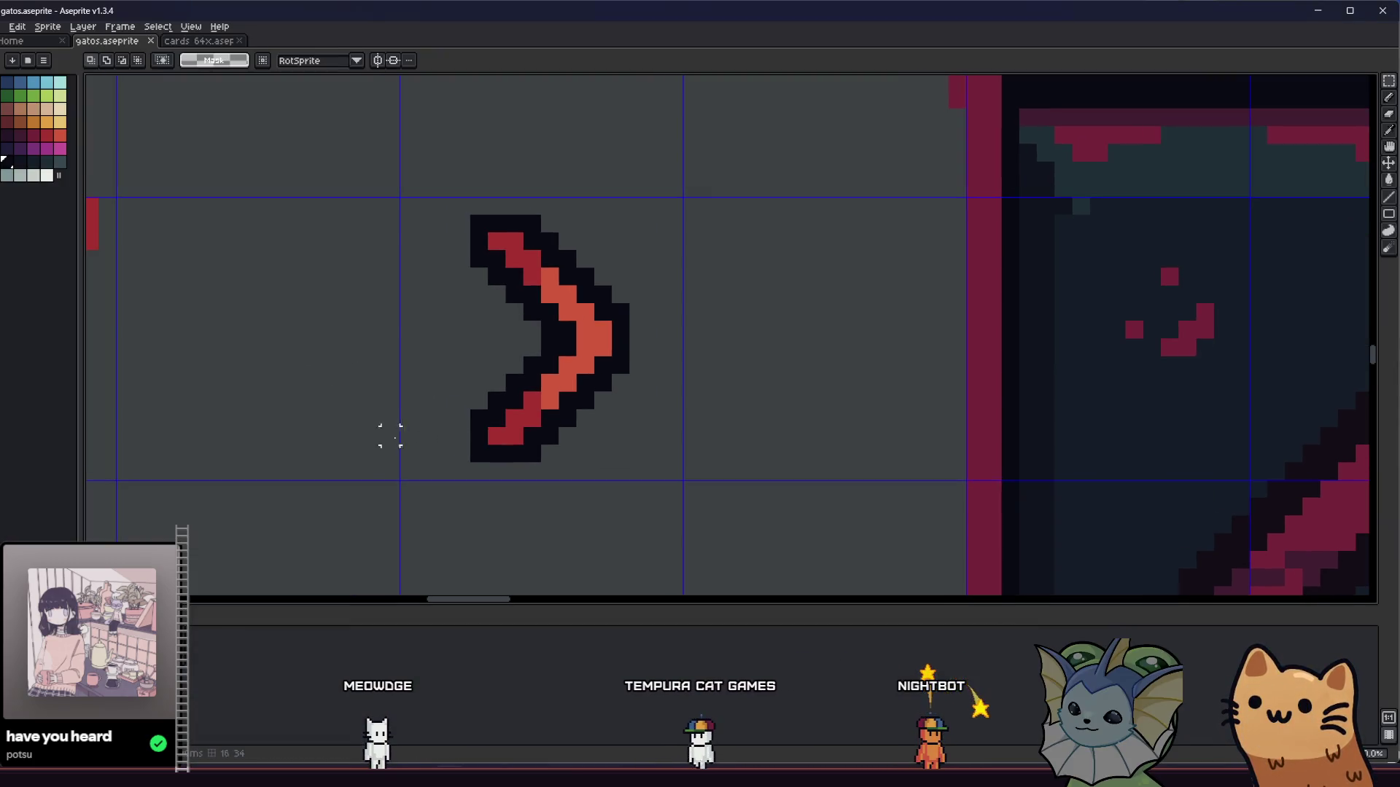
pyautogui.scroll(-3, 409, 440)
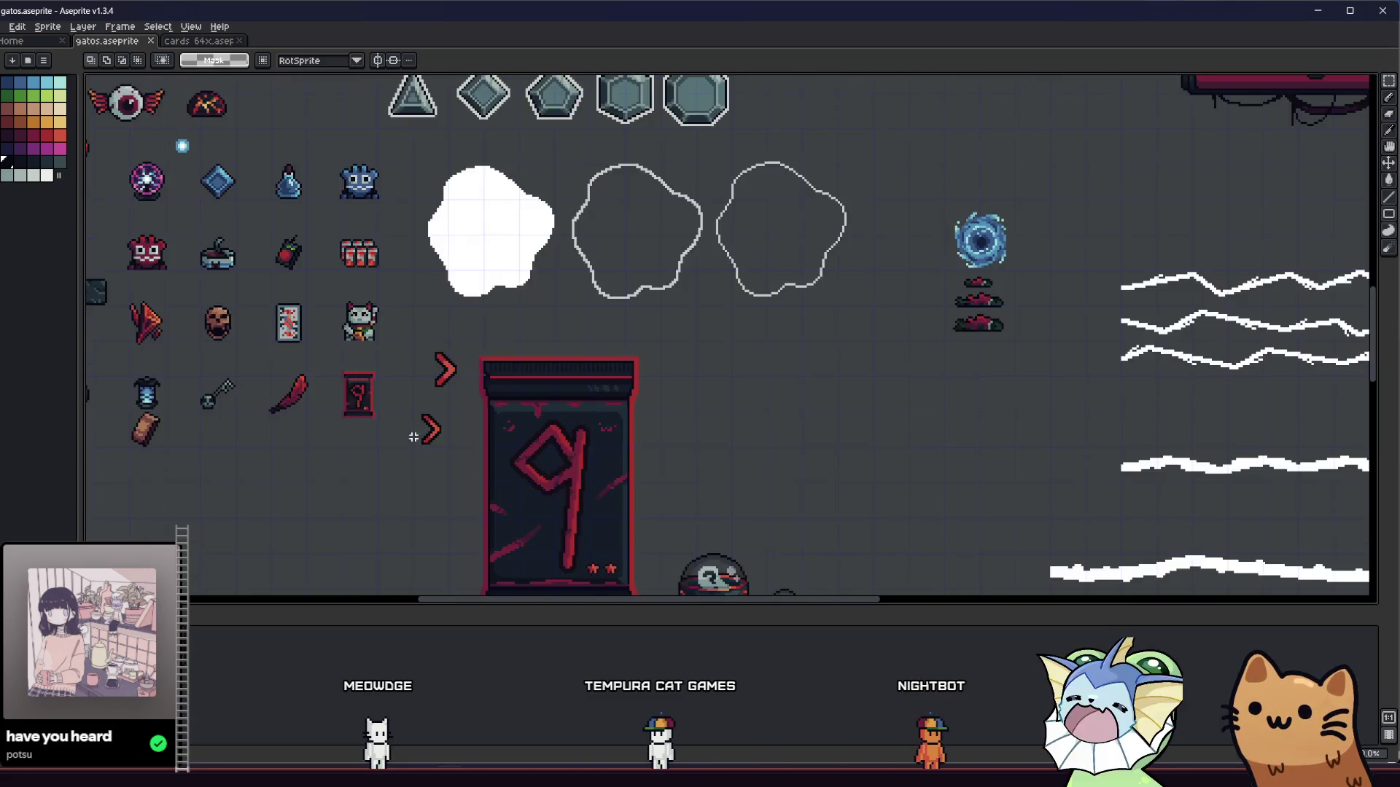
pyautogui.scroll(6, 401, 452)
pyautogui.moveTo(479, 464)
pyautogui.mouseDown()
pyautogui.moveTo(600, 531)
pyautogui.moveTo(622, 519)
pyautogui.mouseUp()
pyautogui.moveTo(525, 457); pyautogui.dragTo(538, 463)
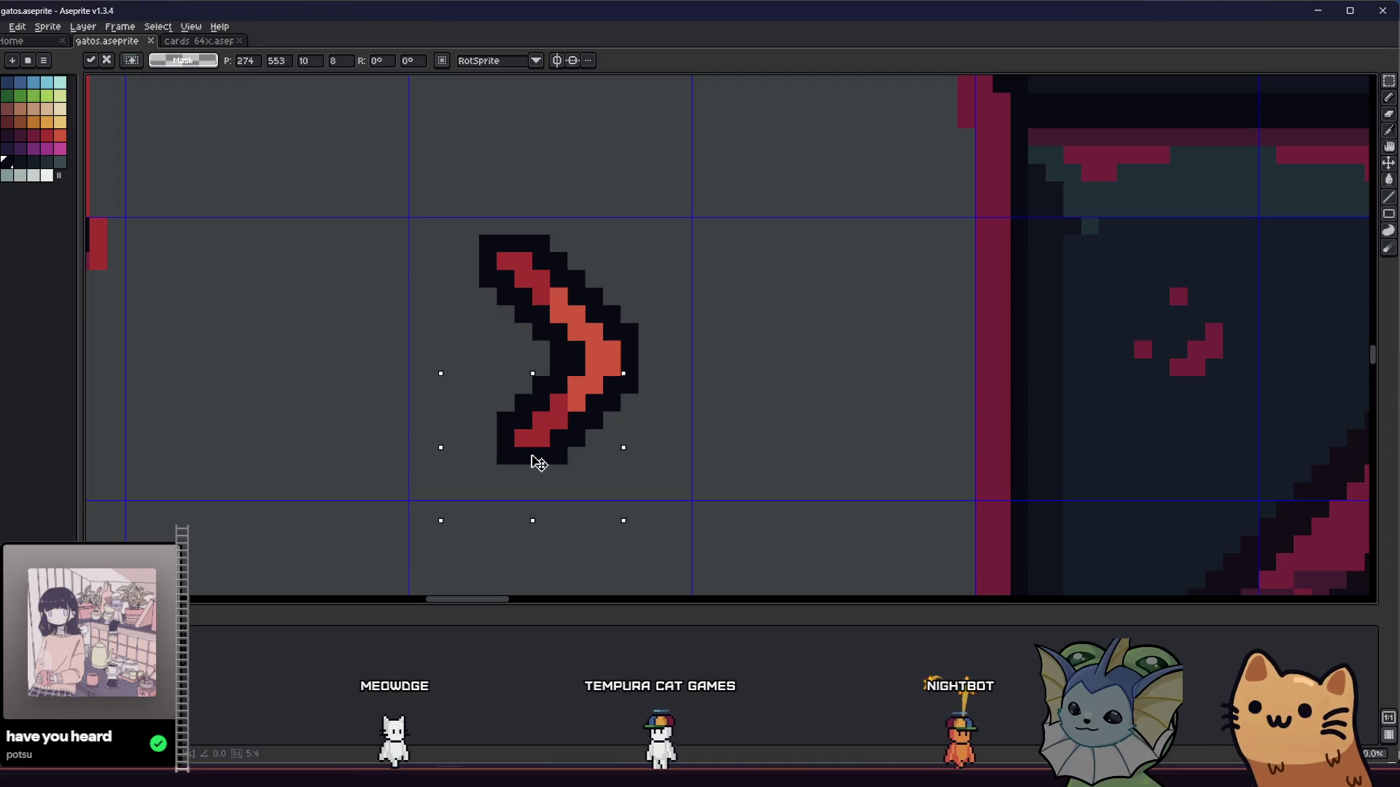
pyautogui.click(399, 403)
pyautogui.moveTo(425, 198)
pyautogui.mouseDown()
pyautogui.moveTo(600, 334)
pyautogui.moveTo(554, 318)
pyautogui.moveTo(554, 336)
pyautogui.mouseUp()
pyautogui.hotkey('ctrl', 'd')
pyautogui.moveTo(442, 251); pyautogui.dragTo(671, 482)
pyautogui.moveTo(551, 410); pyautogui.dragTo(464, 413)
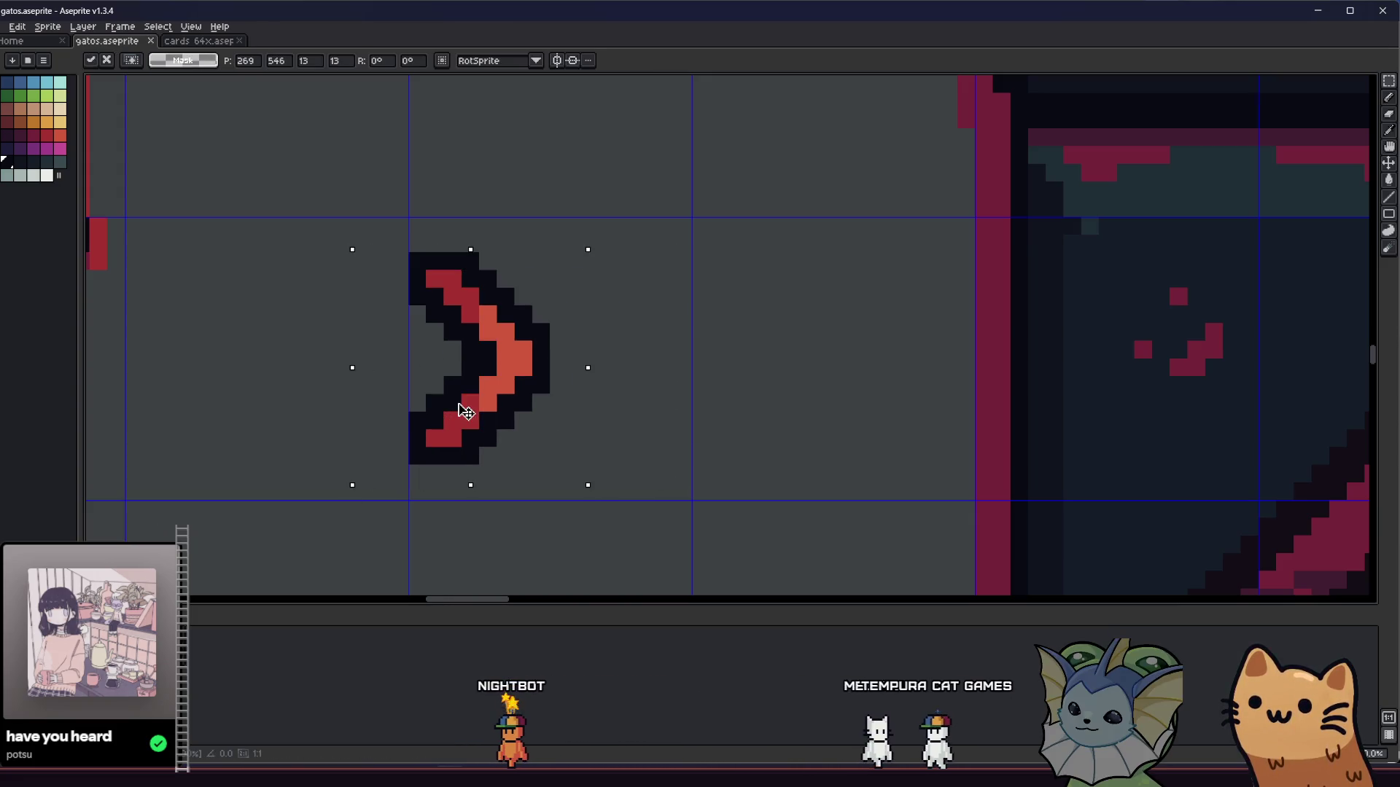
pyautogui.hotkey('ctrl', 'd')
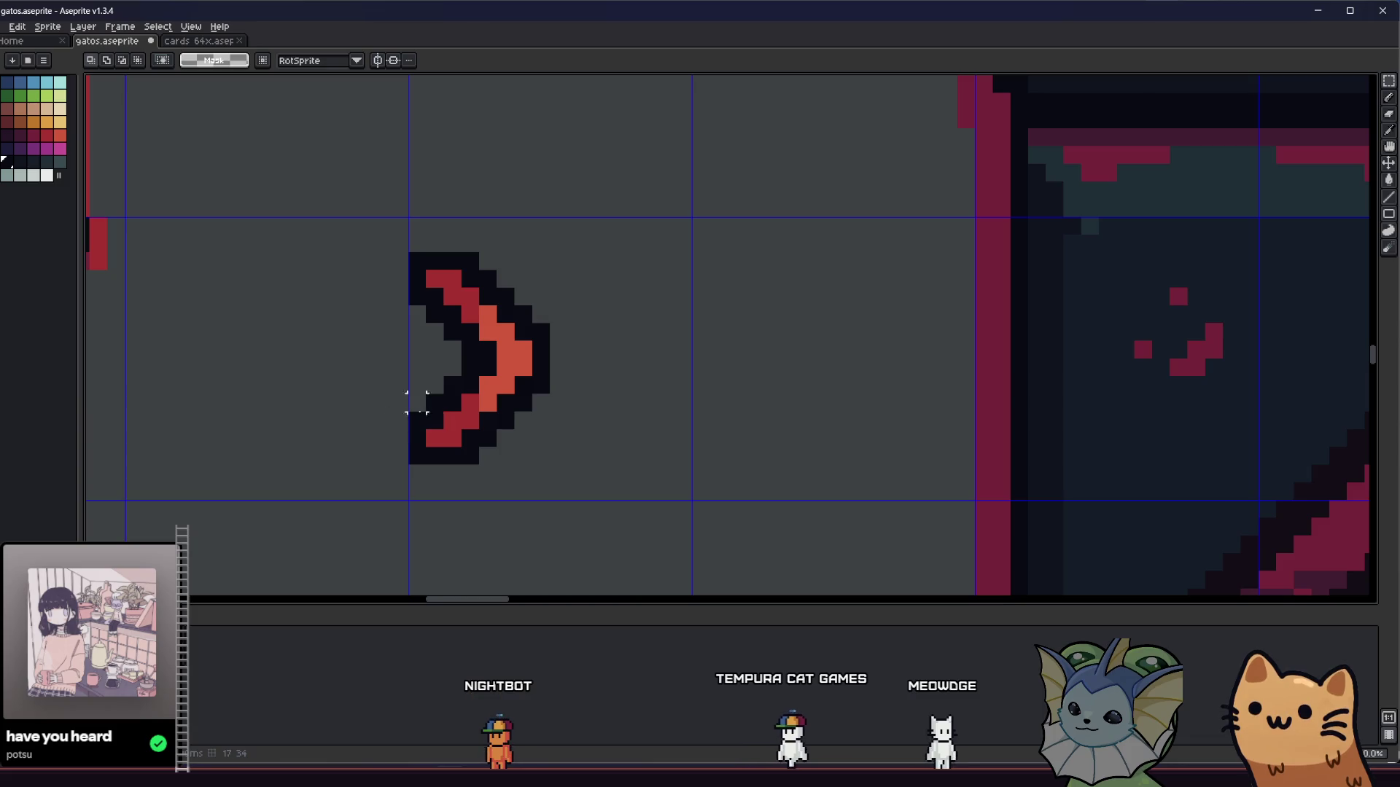
# Step: Move the arrow's lower and top parts up-right, shift it one pixel left, then make a horizontally flipped copy
pyautogui.moveTo(364, 296); pyautogui.dragTo(487, 436)
pyautogui.moveTo(371, 411)
pyautogui.mouseDown()
pyautogui.moveTo(475, 478)
pyautogui.moveTo(500, 520)
pyautogui.mouseUp()
pyautogui.moveTo(364, 385)
pyautogui.mouseDown()
pyautogui.moveTo(490, 491)
pyautogui.moveTo(482, 452)
pyautogui.mouseUp()
pyautogui.click(364, 402)
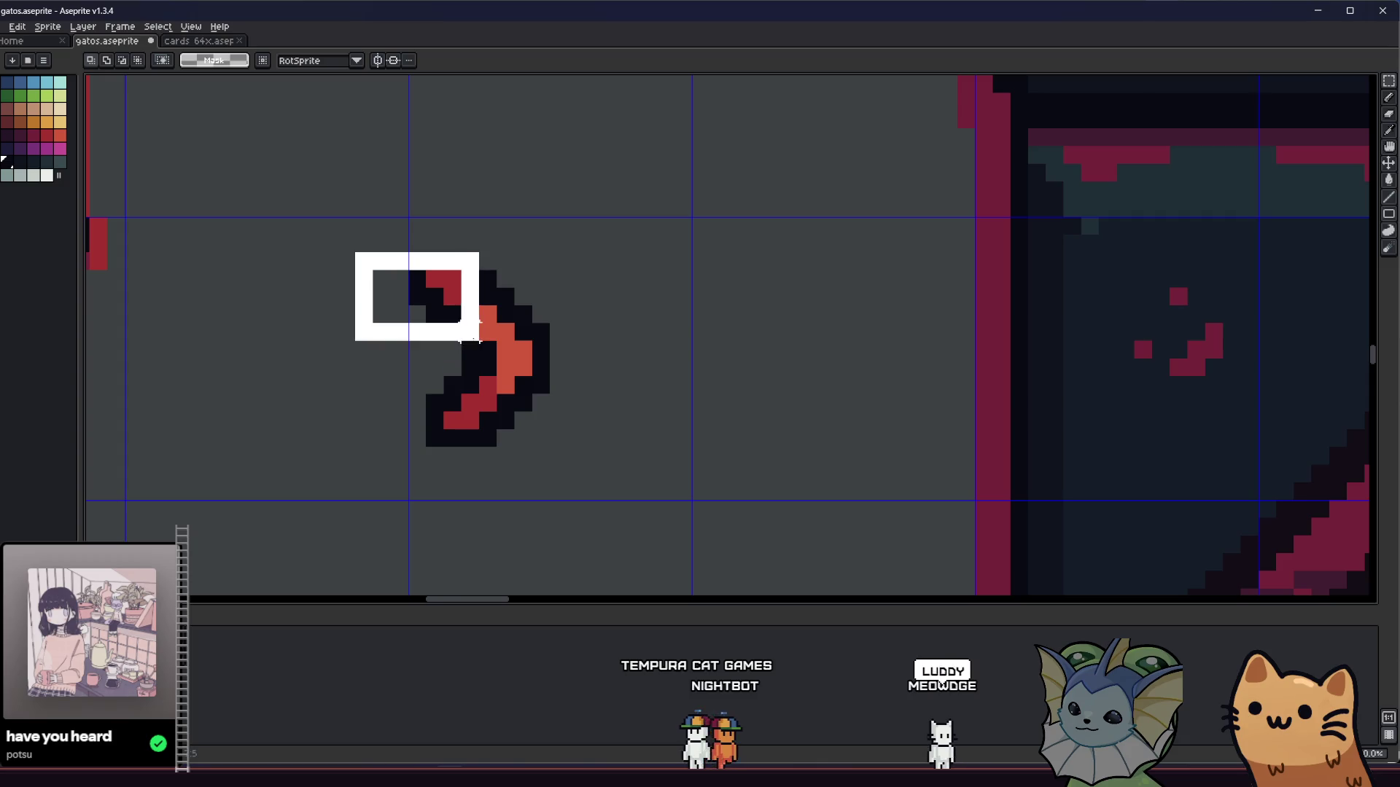
pyautogui.moveTo(479, 331); pyautogui.dragTo(467, 308)
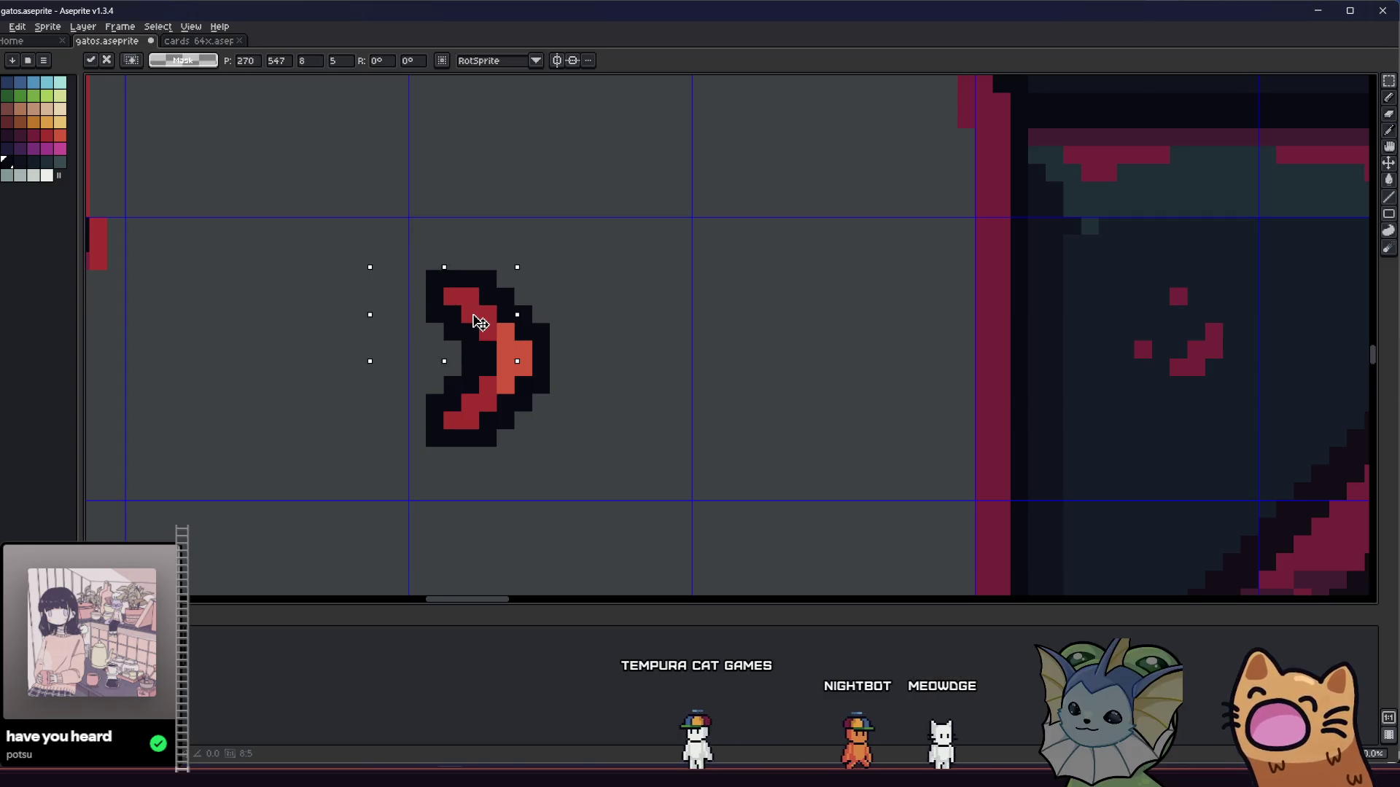
pyautogui.click(398, 368)
pyautogui.moveTo(352, 250); pyautogui.dragTo(573, 478)
pyautogui.moveTo(496, 389); pyautogui.dragTo(478, 388)
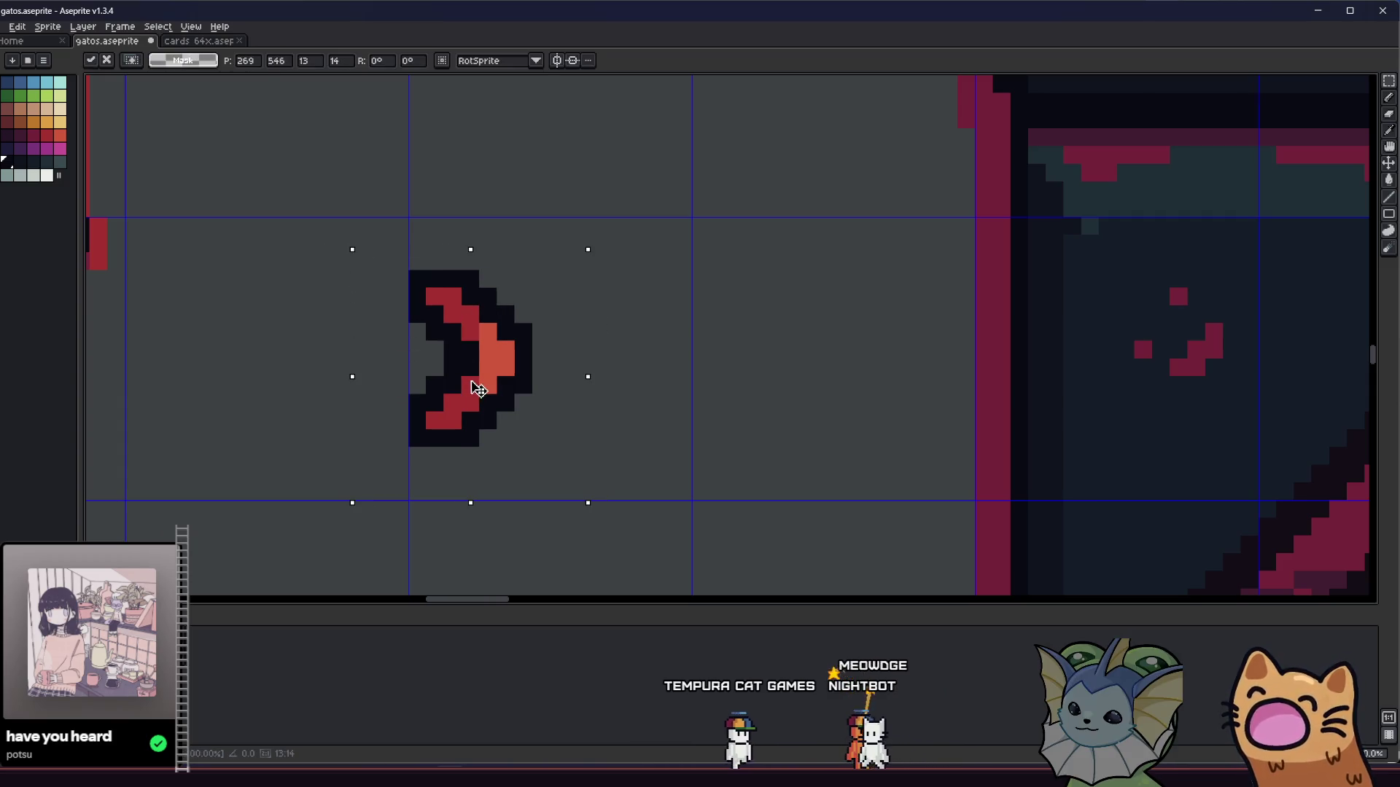
pyautogui.click(328, 456)
pyautogui.moveTo(317, 250); pyautogui.dragTo(659, 520)
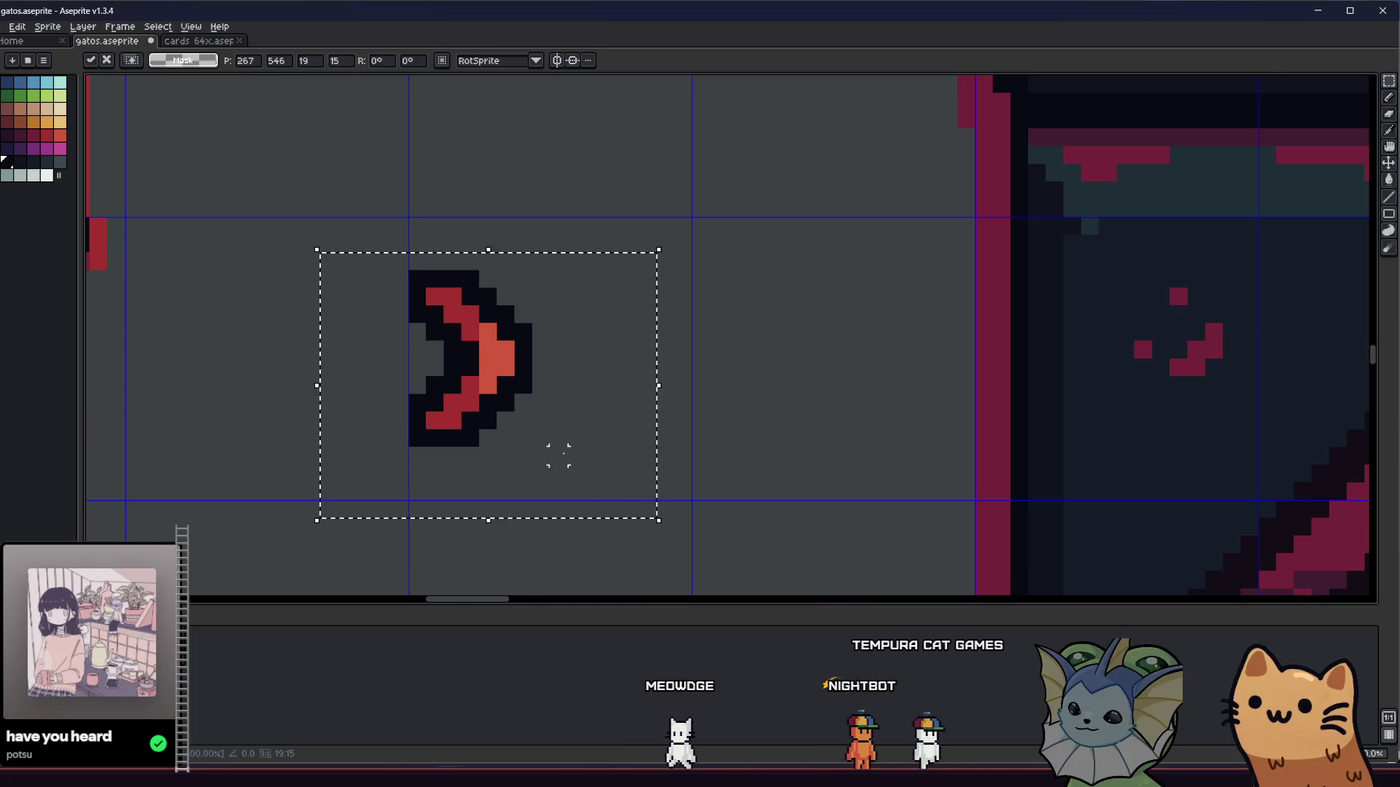
pyautogui.hotkey('shift', 'h')
# Step: Place the flipped arrow copy beside the original, one pixel further right
pyautogui.moveTo(478, 416)
pyautogui.mouseDown()
pyautogui.moveTo(619, 431)
pyautogui.moveTo(592, 431)
pyautogui.mouseUp()
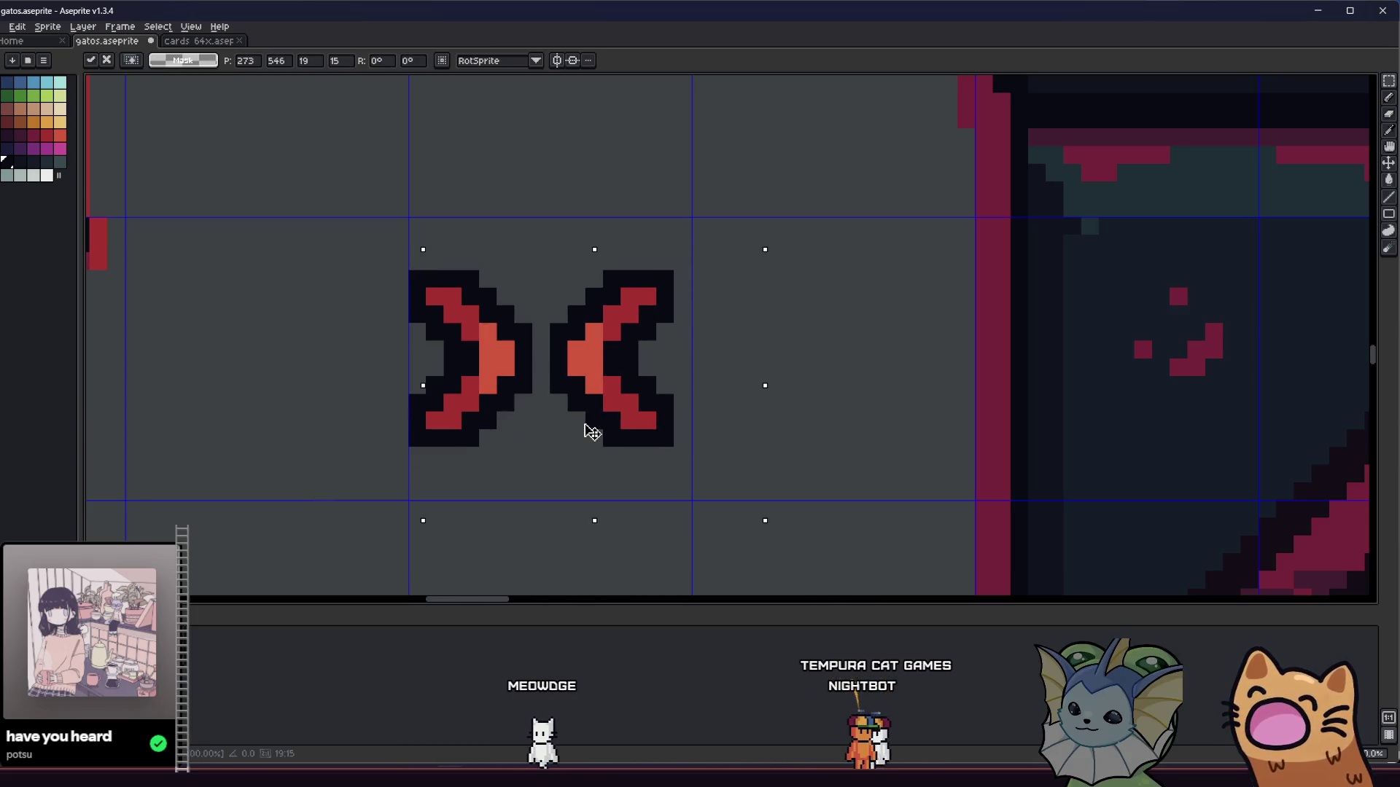
pyautogui.press('Right')
pyautogui.click(345, 456)
pyautogui.scroll(-5, 364, 451)
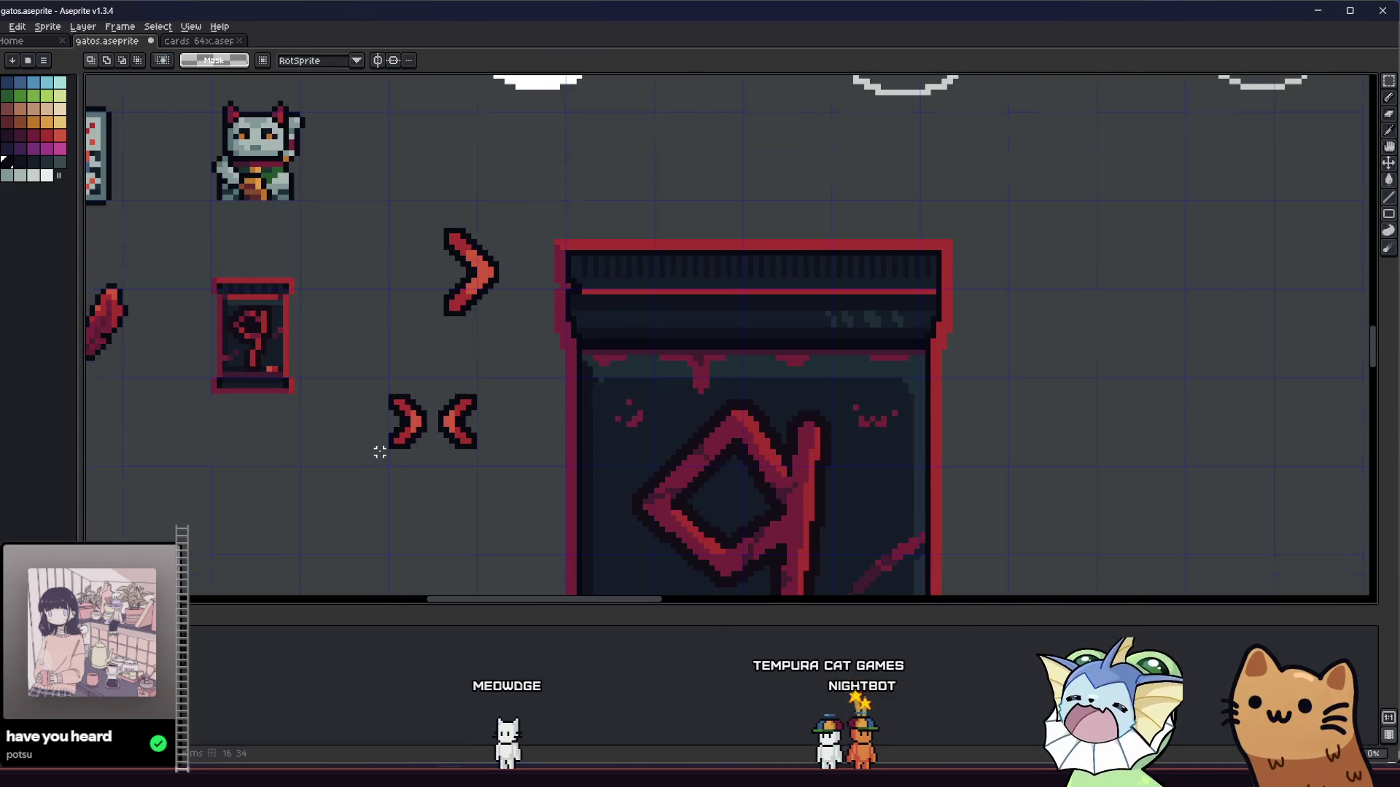
pyautogui.scroll(5, 394, 452)
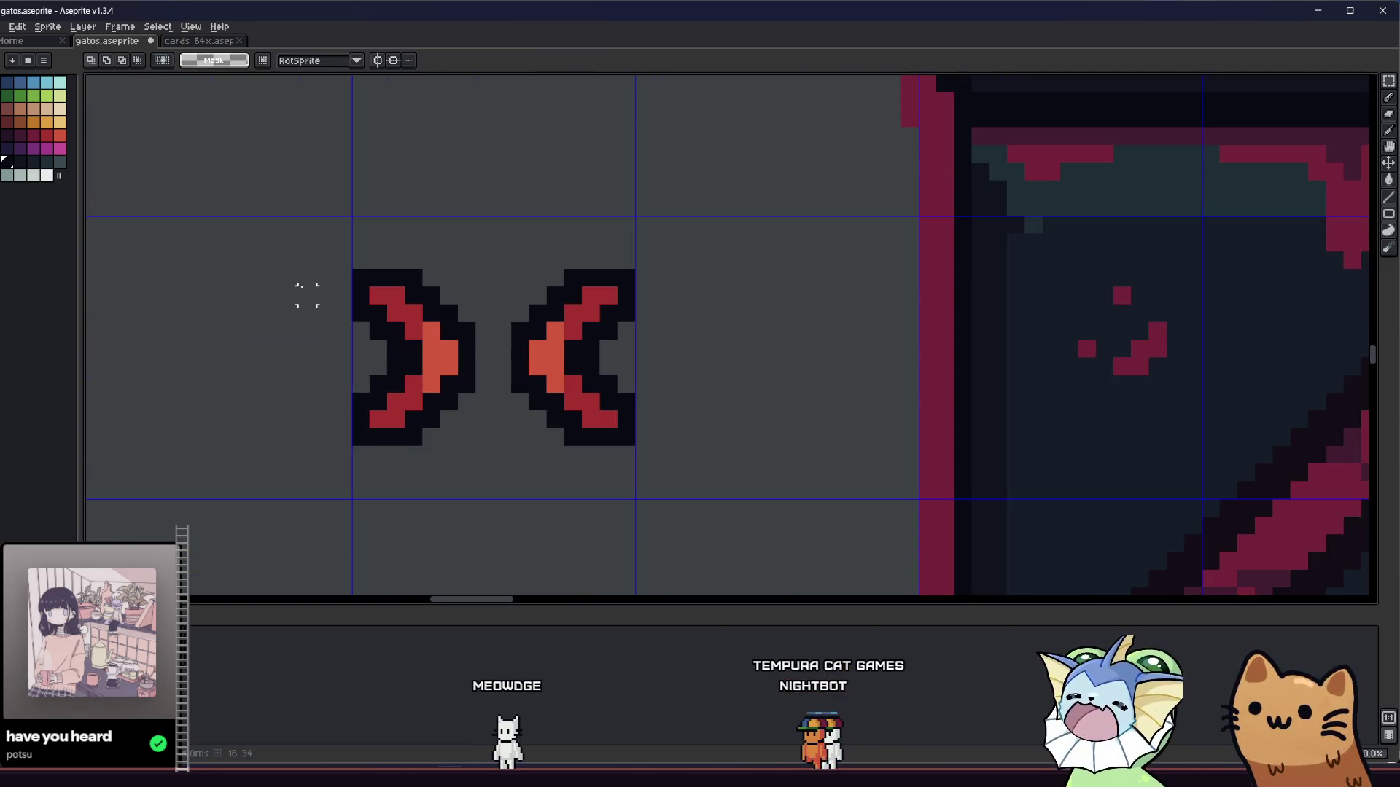
# Step: Shift the inner piece of the left arrow one pixel right
pyautogui.moveTo(334, 305)
pyautogui.mouseDown()
pyautogui.moveTo(384, 438)
pyautogui.moveTo(366, 422)
pyautogui.moveTo(390, 431)
pyautogui.mouseUp()
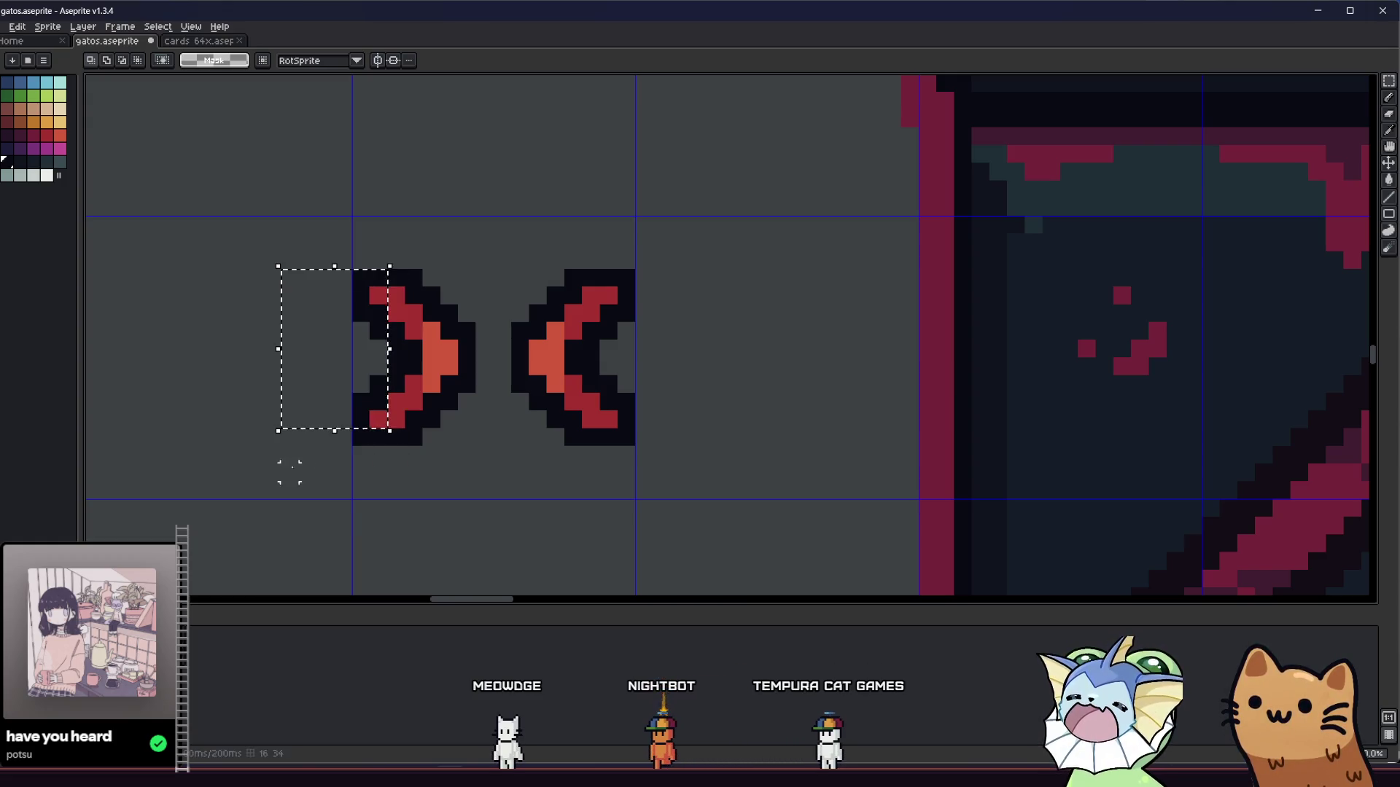
pyautogui.moveTo(359, 294); pyautogui.dragTo(368, 391)
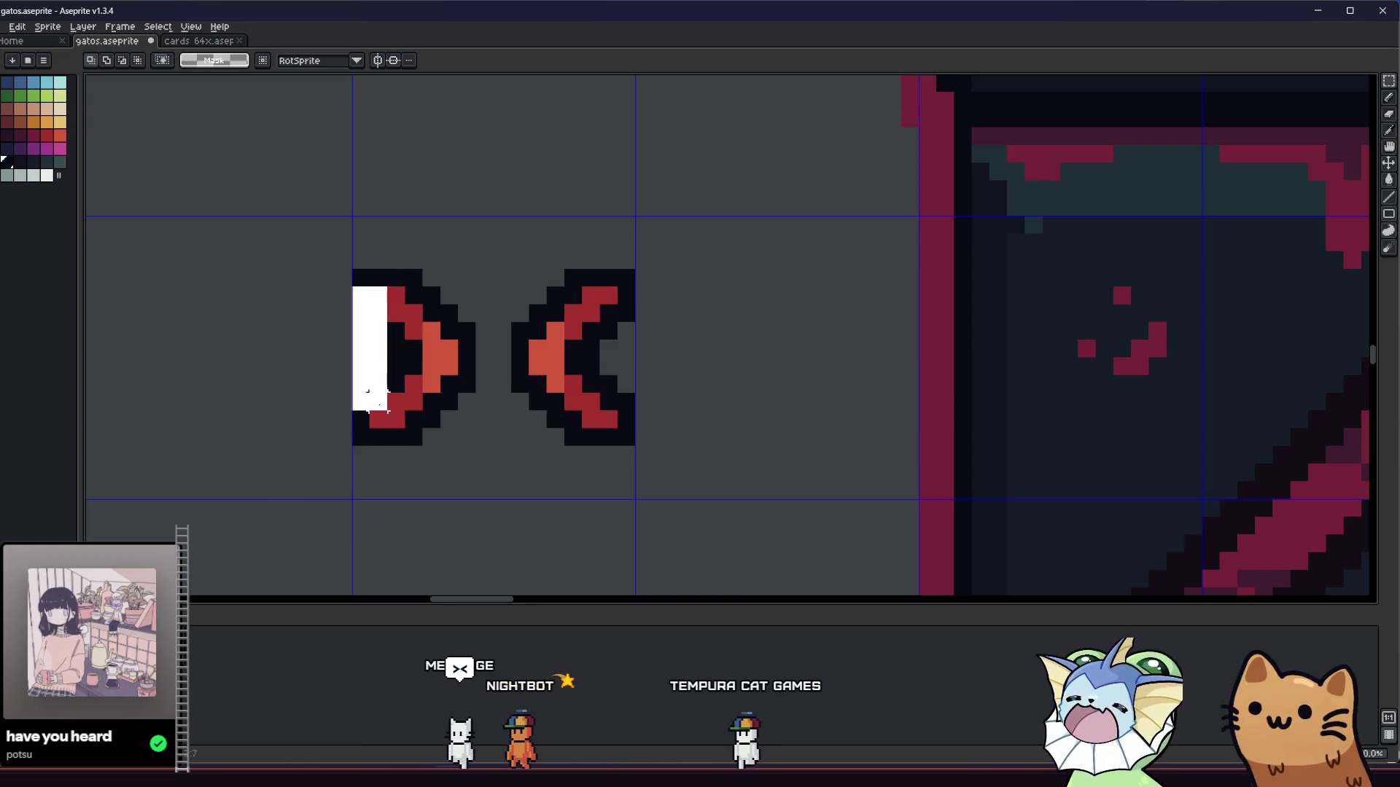
pyautogui.hotkey('ctrl', 'z')
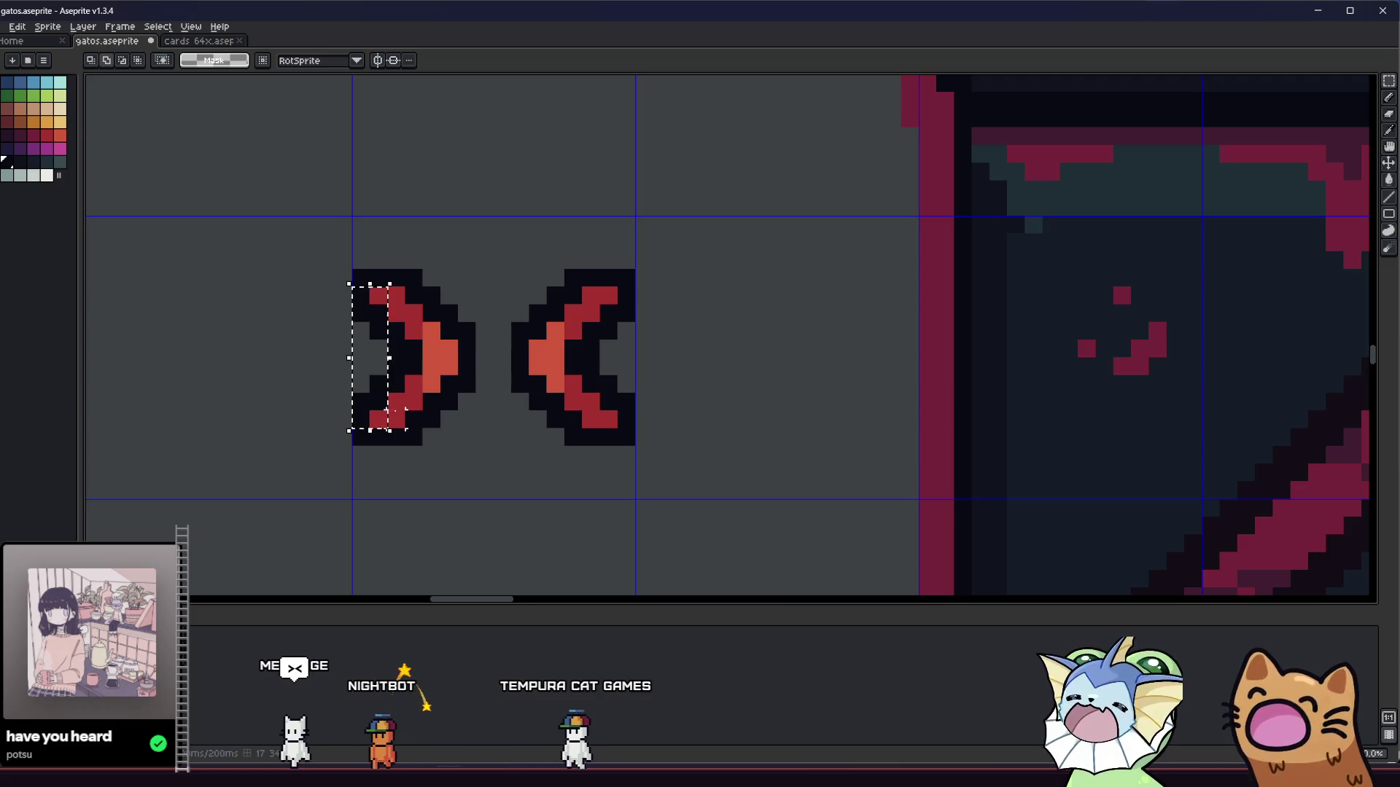
pyautogui.moveTo(395, 401); pyautogui.dragTo(395, 315)
pyautogui.hotkey('ctrl', 'z')
pyautogui.moveTo(414, 392); pyautogui.dragTo(413, 334)
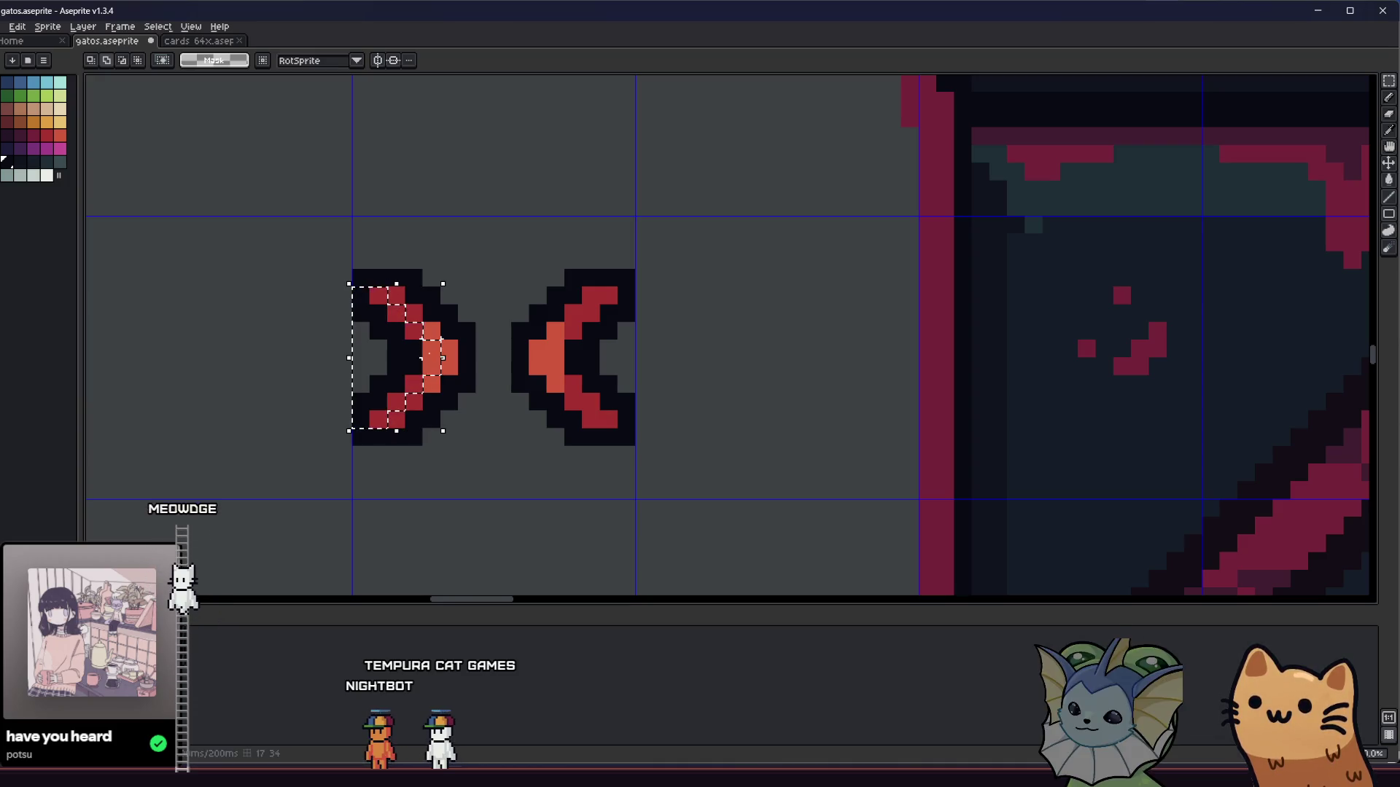
pyautogui.click(405, 376)
pyautogui.moveTo(401, 367); pyautogui.dragTo(407, 367)
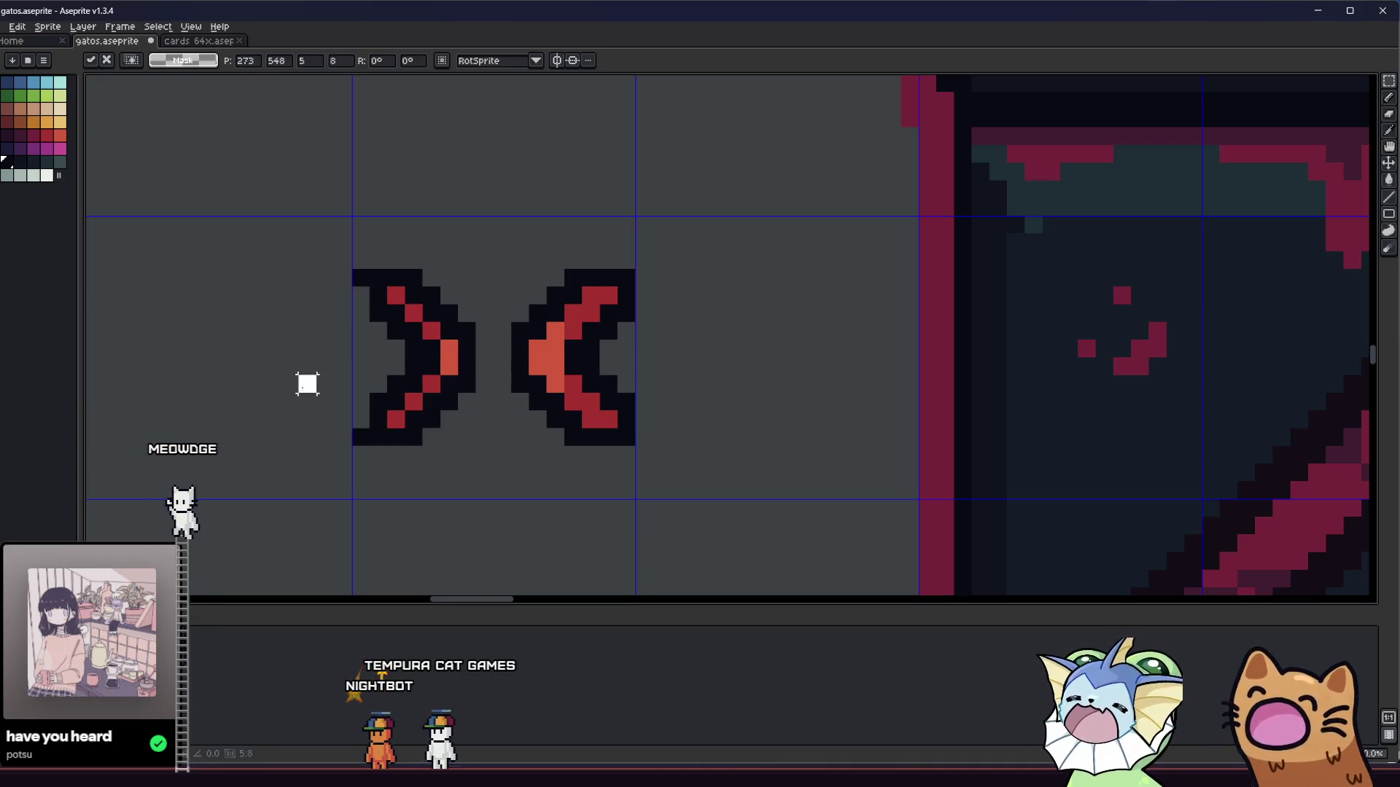
pyautogui.press('Return')
pyautogui.scroll(-3, 307, 384)
pyautogui.scroll(5, 299, 438)
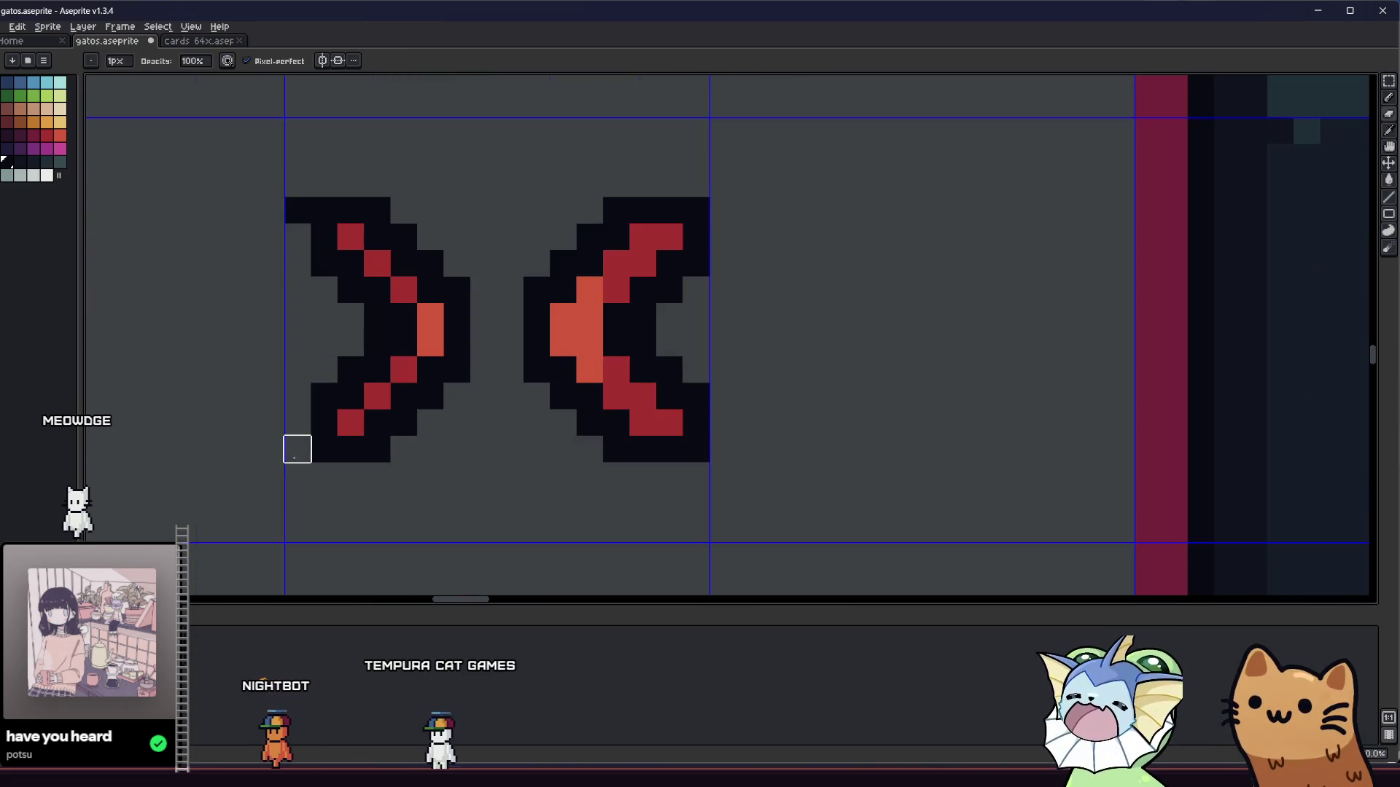
pyautogui.scroll(-2, 289, 234)
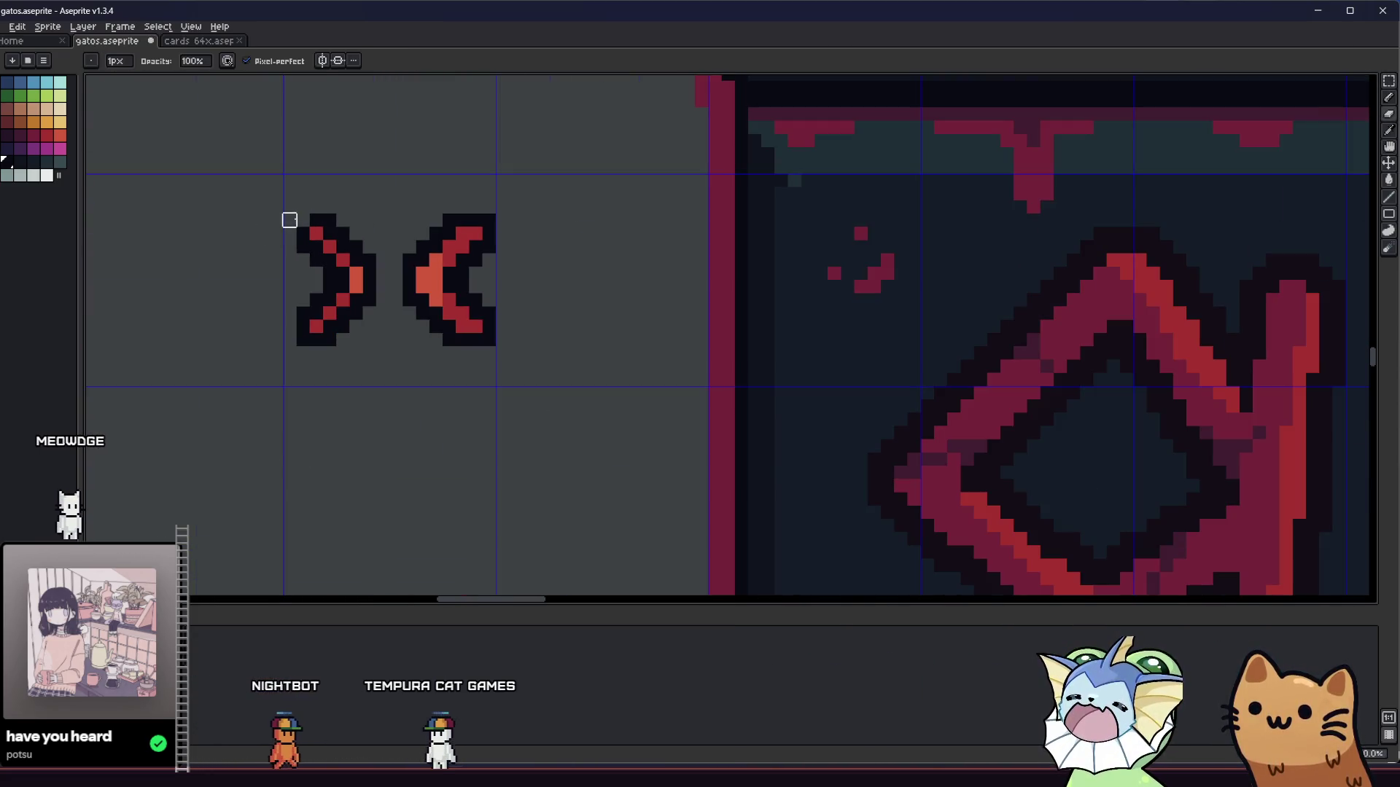
pyautogui.scroll(2, 289, 220)
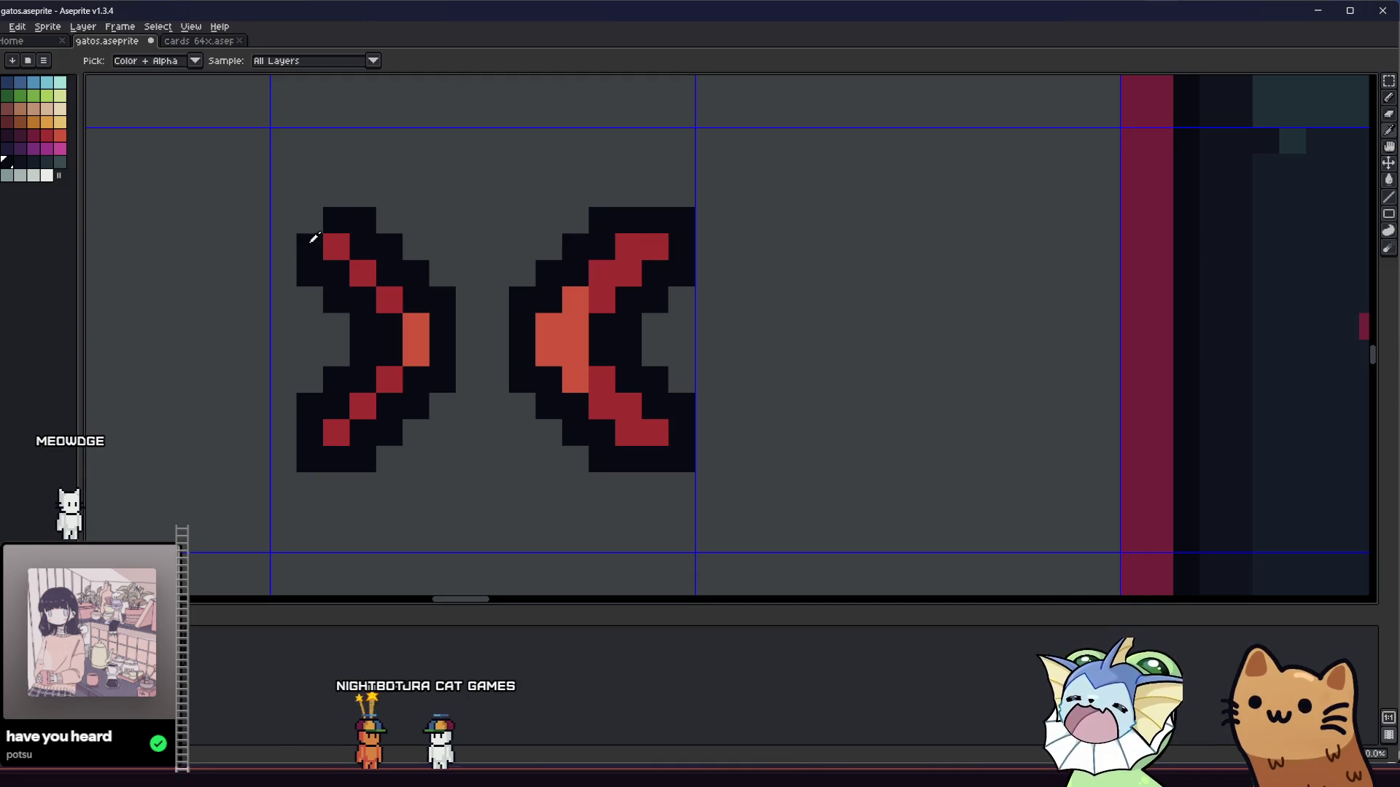
# Step: Paint the stray corner pixel dark, nudge the left arrow left, and delete the right arrow
pyautogui.click(308, 223)
pyautogui.press('m')
pyautogui.moveTo(303, 193); pyautogui.dragTo(456, 470)
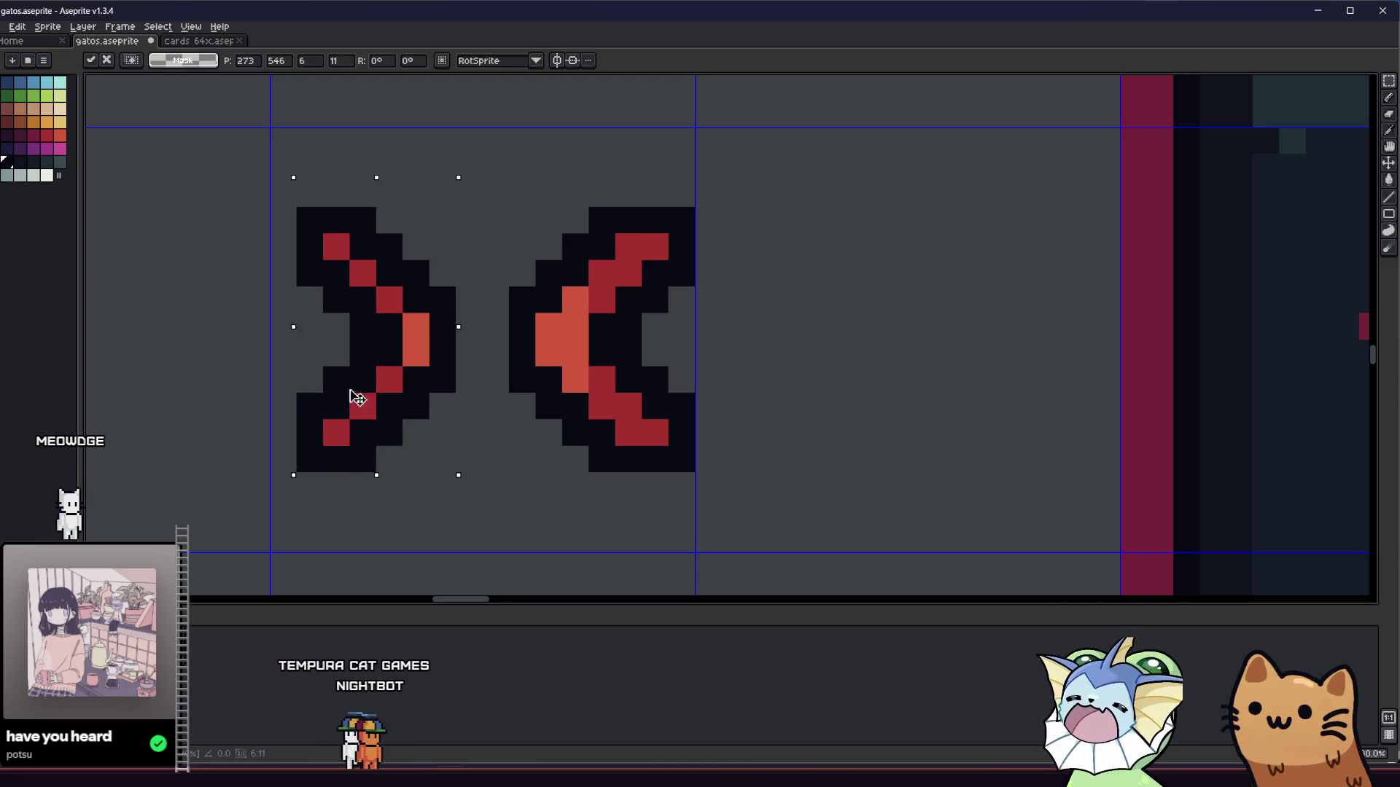
pyautogui.press('Left')
pyautogui.moveTo(522, 193); pyautogui.dragTo(788, 515)
pyautogui.scroll(-1, 788, 515)
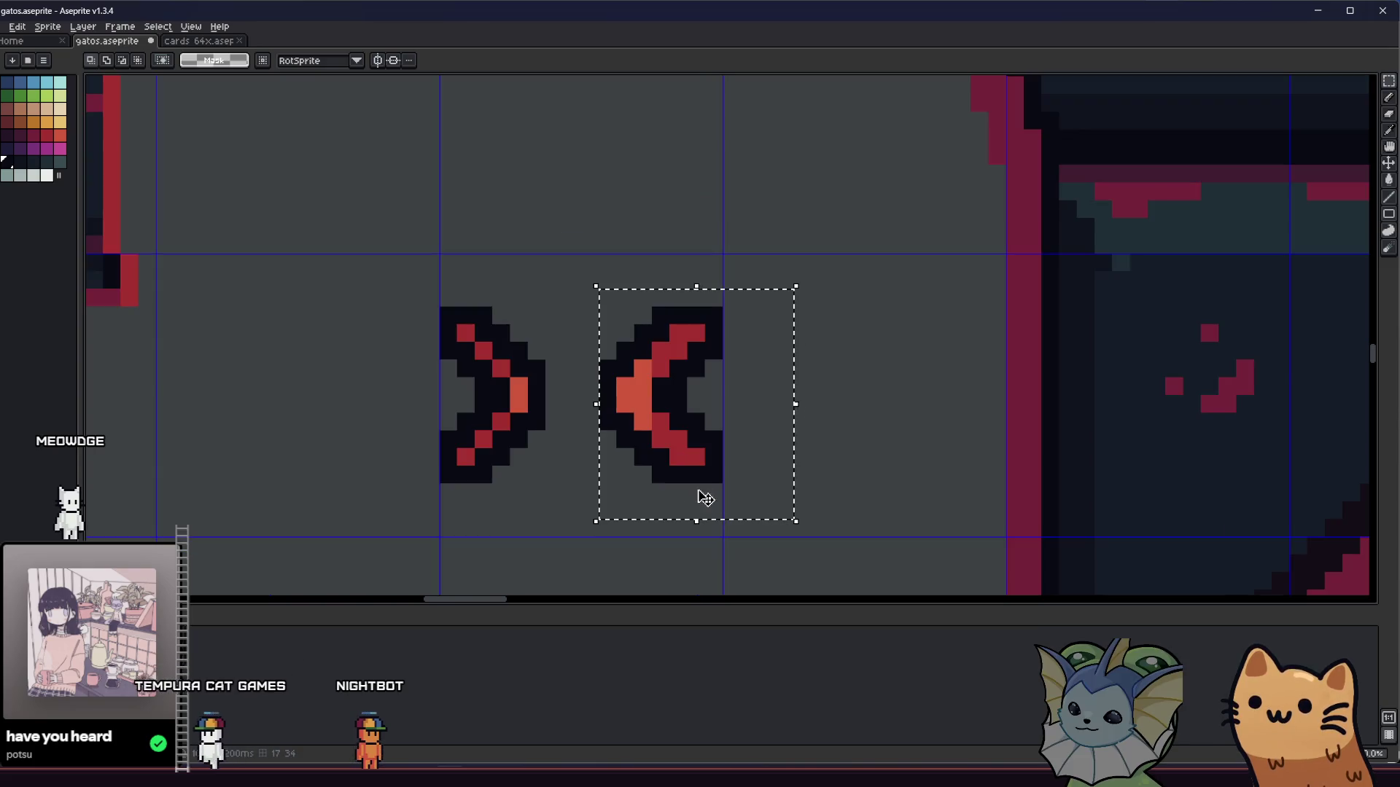
pyautogui.press('Delete')
# Step: Make a horizontally flipped copy of the left arrow and position it as a facing pair
pyautogui.moveTo(332, 288)
pyautogui.mouseDown()
pyautogui.moveTo(581, 509)
pyautogui.moveTo(677, 474)
pyautogui.mouseUp()
pyautogui.hotkey('shift', 'h')
pyautogui.moveTo(573, 456); pyautogui.dragTo(667, 447)
pyautogui.moveTo(385, 305); pyautogui.dragTo(547, 485)
# Step: Rotate the selected arrow pair by 90° and commit it
pyautogui.moveTo(714, 298); pyautogui.dragTo(426, 498)
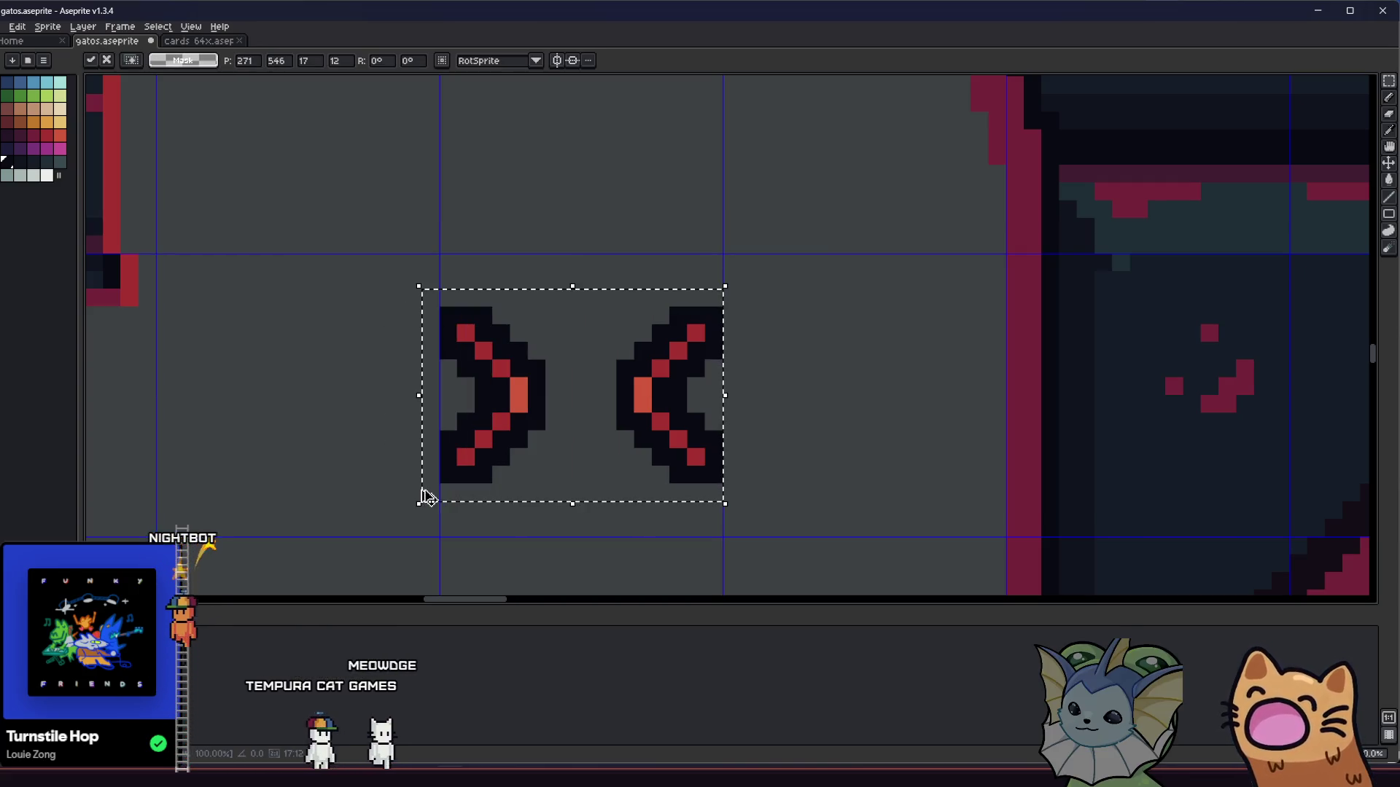
pyautogui.moveTo(409, 283)
pyautogui.mouseDown()
pyautogui.moveTo(622, 275)
pyautogui.moveTo(684, 234)
pyautogui.mouseUp()
pyautogui.press('Return')
pyautogui.scroll(-3, 359, 436)
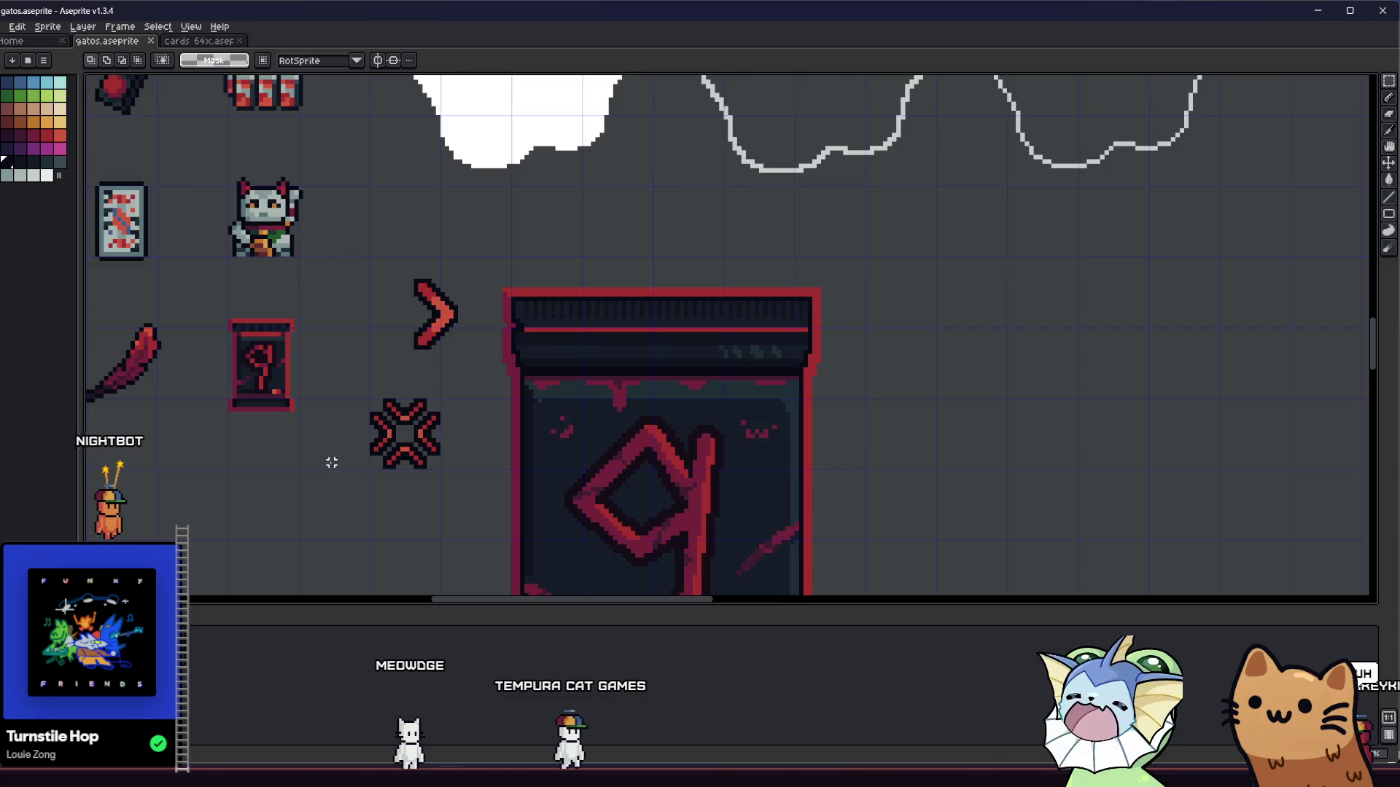
# Step: Erase the bottom chevron of the red X mark
pyautogui.scroll(-3, 332, 463)
pyautogui.moveTo(306, 495)
pyautogui.mouseDown()
pyautogui.moveTo(379, 485)
pyautogui.moveTo(475, 522)
pyautogui.moveTo(715, 532)
pyautogui.moveTo(496, 489)
pyautogui.moveTo(334, 493)
pyautogui.mouseUp()
pyautogui.scroll(6, 360, 462)
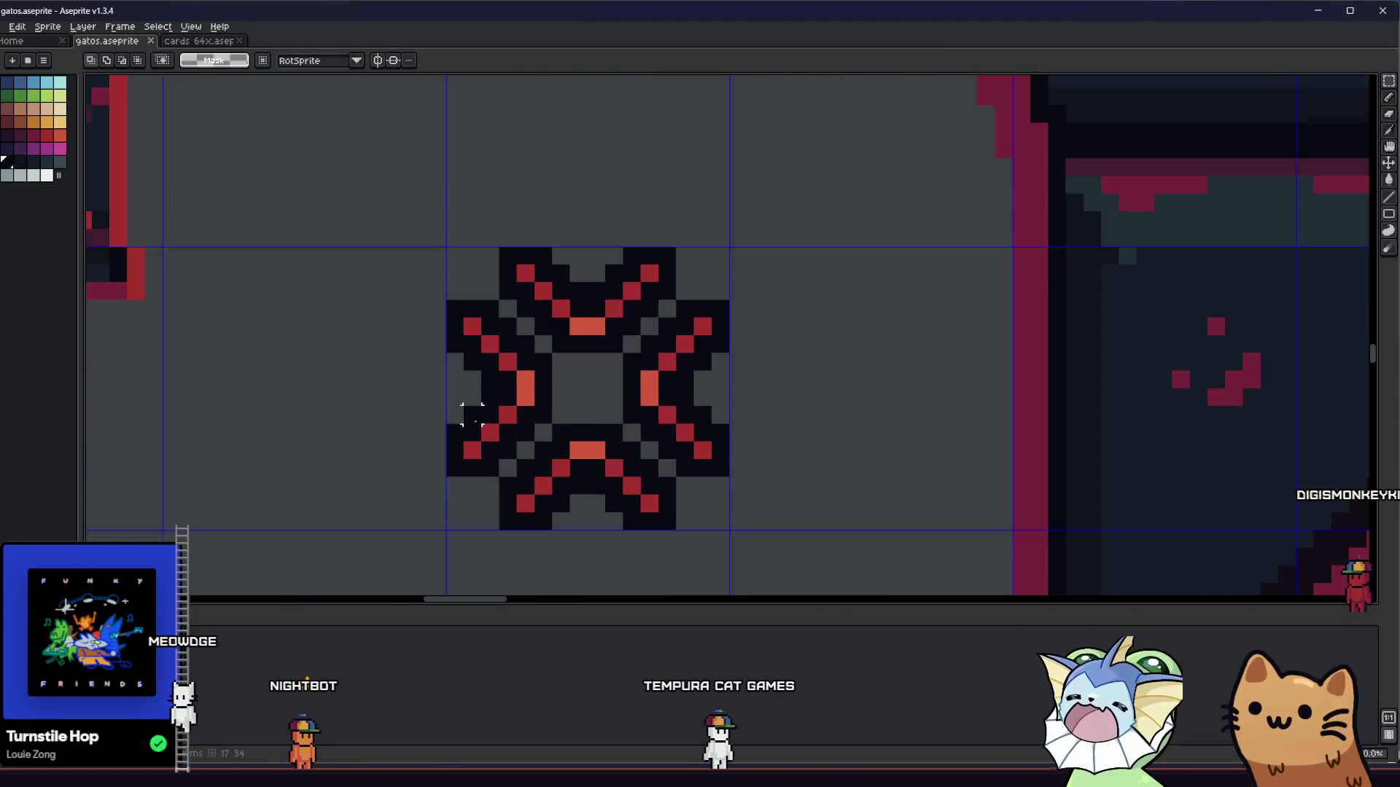
pyautogui.press('i')
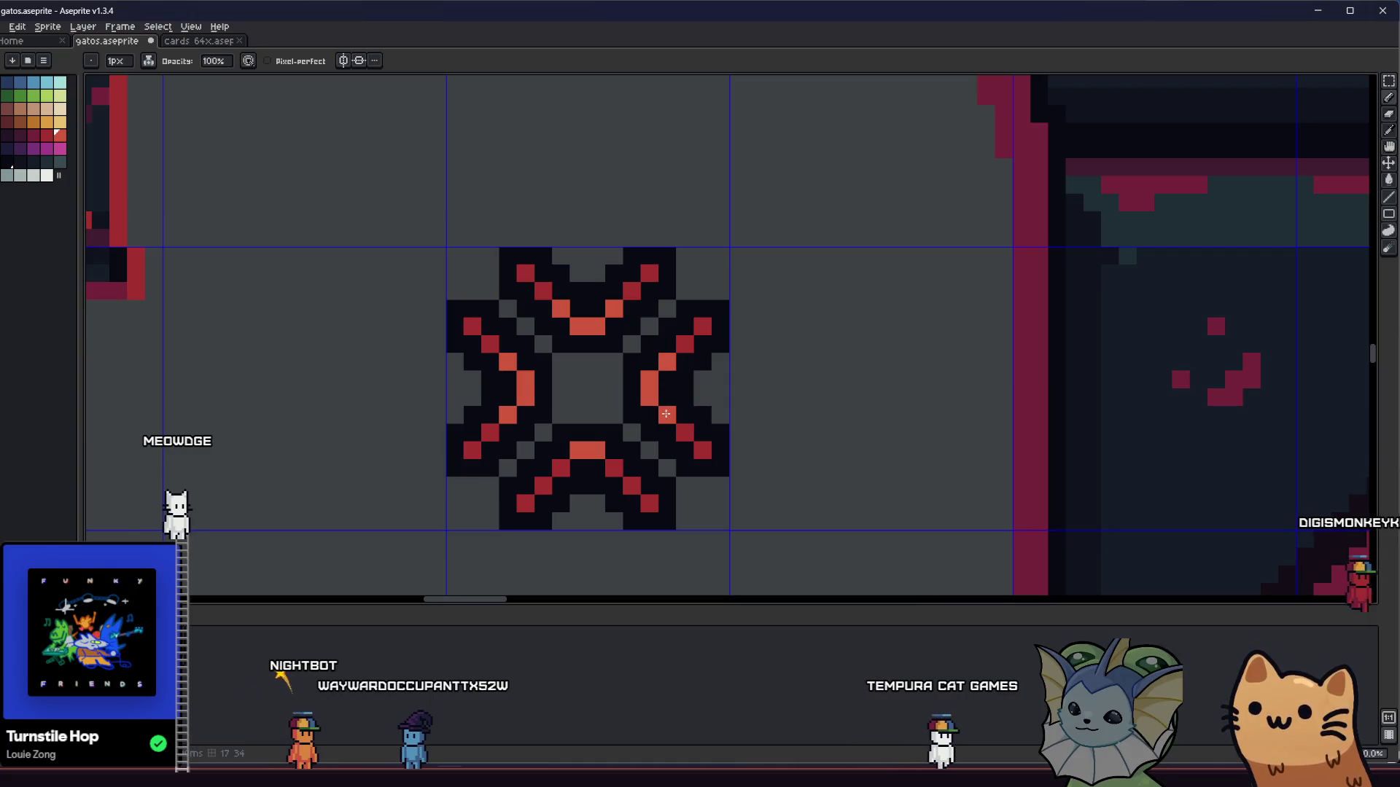
pyautogui.press('m')
pyautogui.scroll(-5, 599, 464)
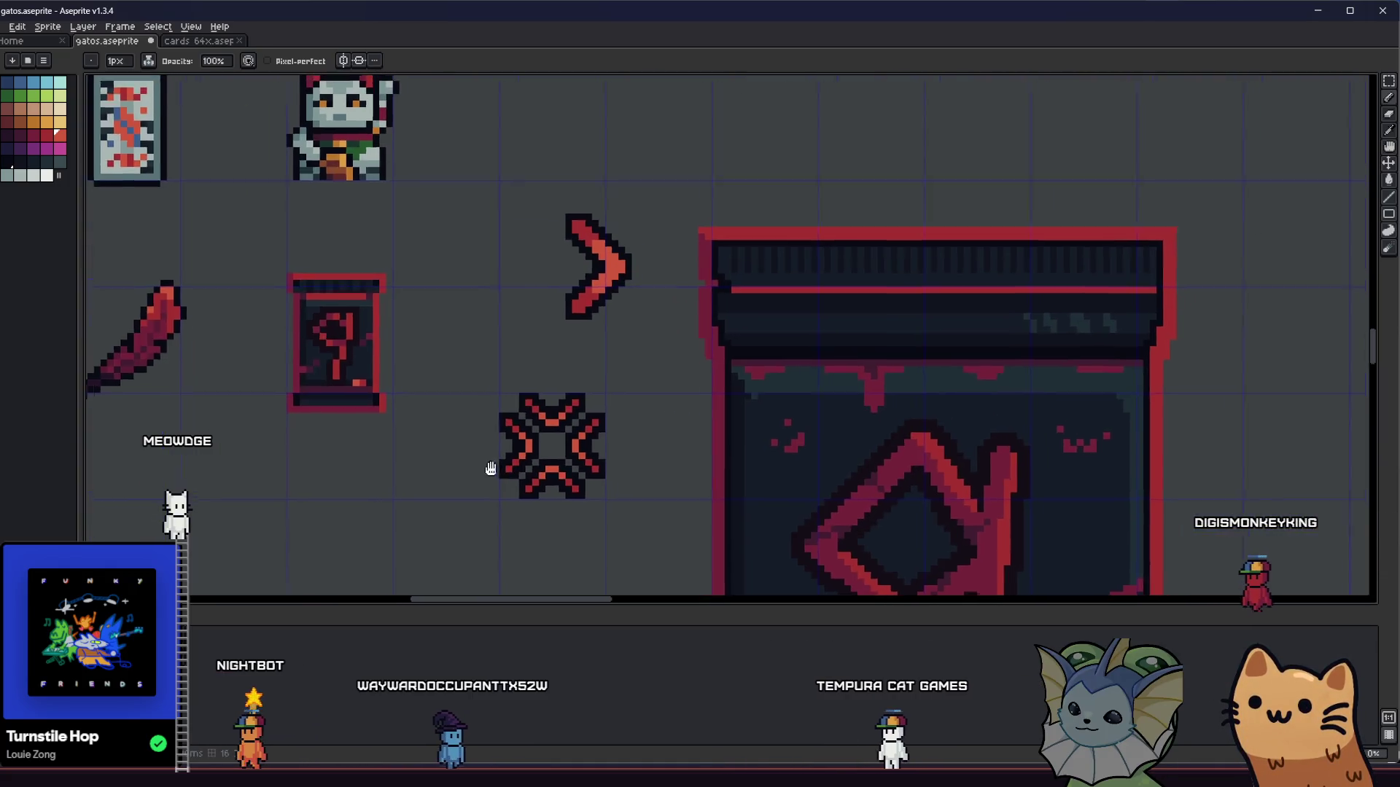
pyautogui.scroll(-2, 372, 474)
pyautogui.scroll(5, 373, 473)
pyautogui.moveTo(331, 436); pyautogui.dragTo(477, 503)
pyautogui.press('Delete')
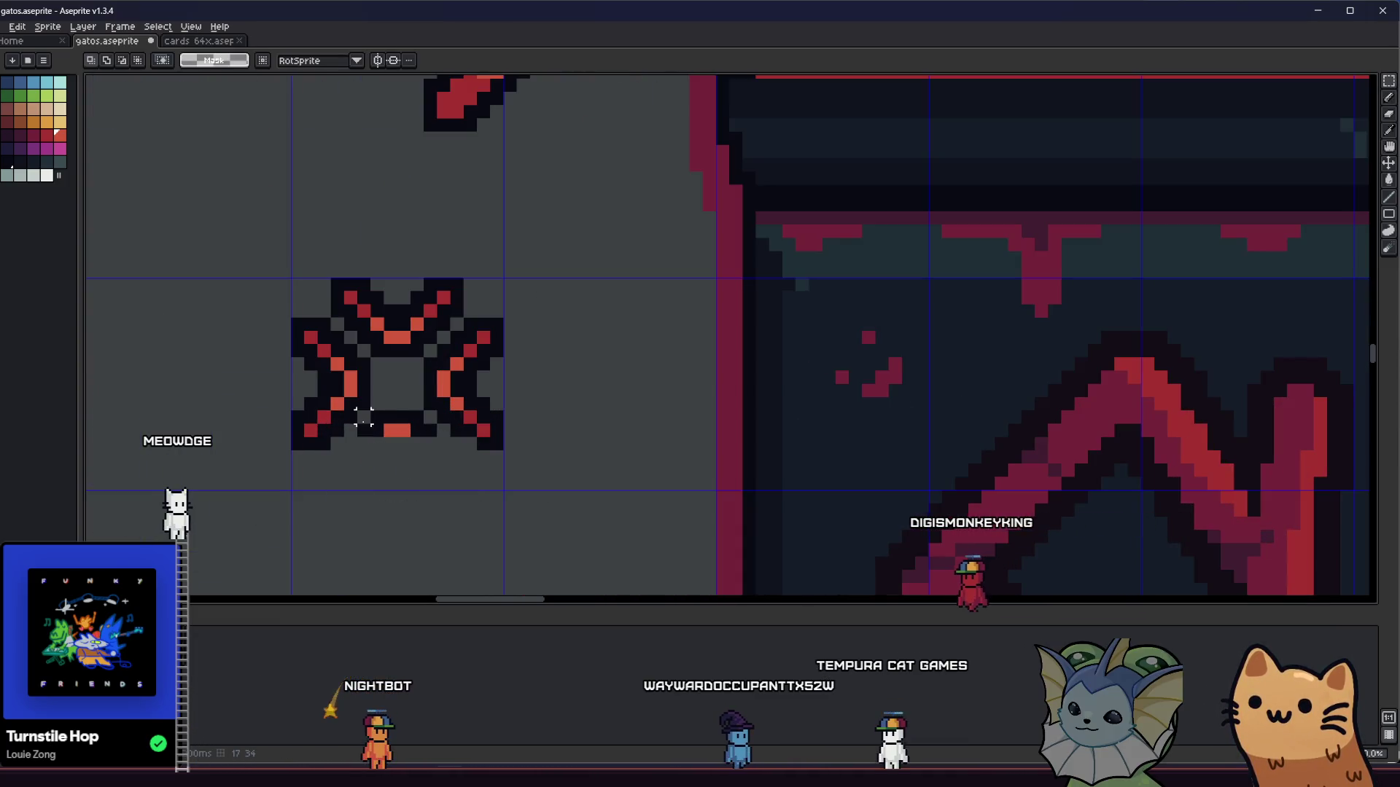
# Step: Erase the right chevron, the leftover dark pixels, and the red bar
pyautogui.moveTo(365, 416); pyautogui.dragTo(515, 469)
pyautogui.press('Delete')
pyautogui.moveTo(523, 298); pyautogui.dragTo(430, 455)
pyautogui.press('Delete')
pyautogui.moveTo(417, 299); pyautogui.dragTo(457, 313)
pyautogui.press('Delete')
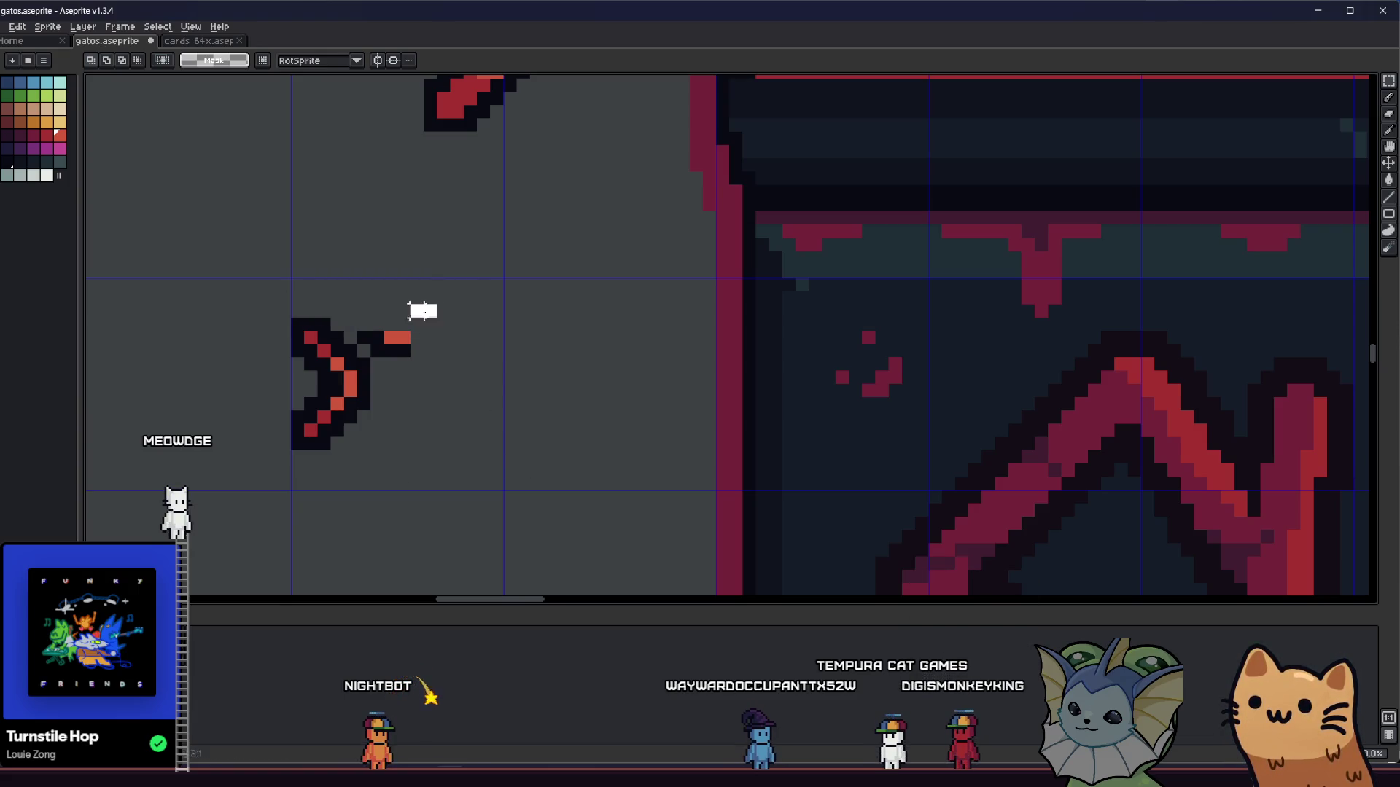
pyautogui.moveTo(359, 354); pyautogui.dragTo(358, 355)
pyautogui.press('Delete')
# Step: Move the remaining chevron right, save the file, and clear the selection
pyautogui.moveTo(262, 289); pyautogui.dragTo(387, 452)
pyautogui.moveTo(314, 437)
pyautogui.mouseDown()
pyautogui.moveTo(394, 437)
pyautogui.moveTo(380, 437)
pyautogui.mouseUp()
pyautogui.press('Return')
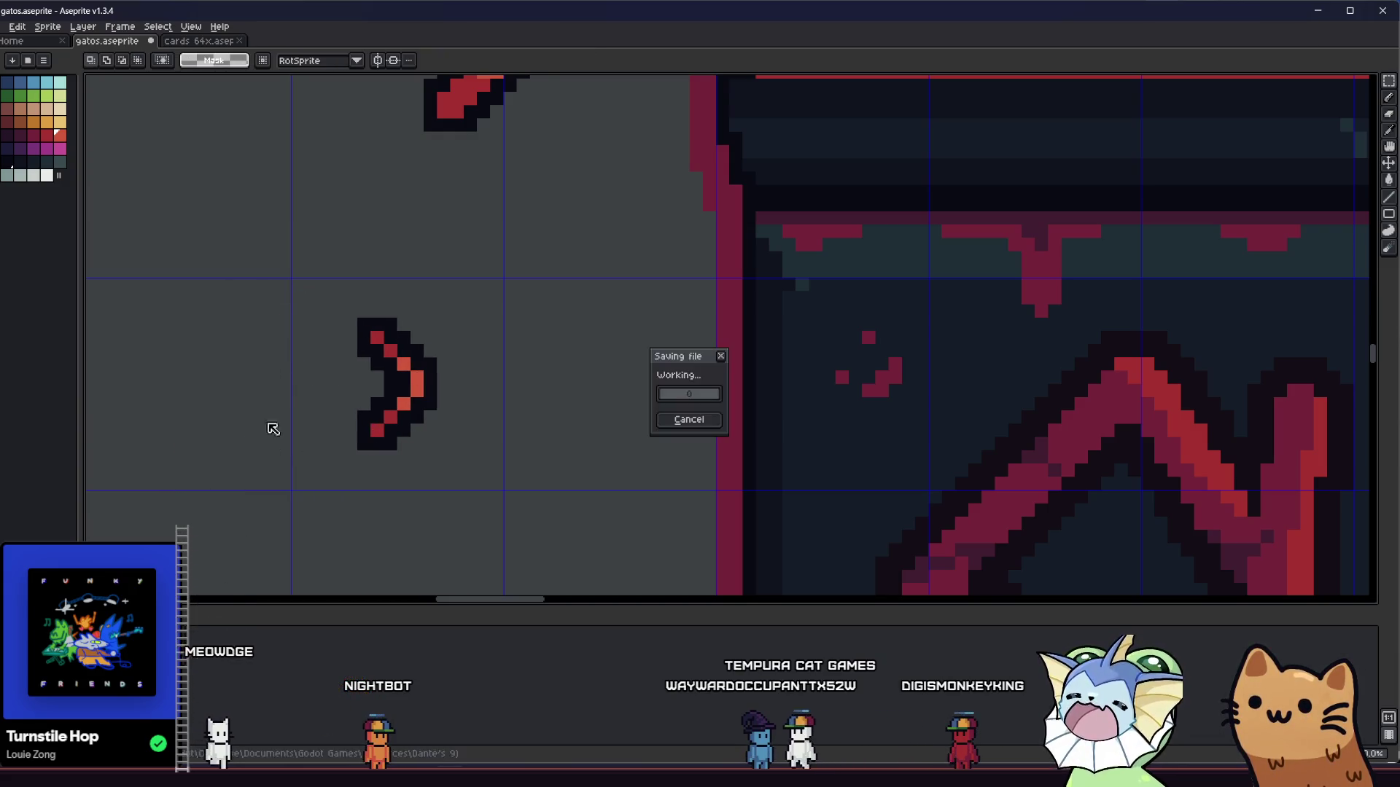
pyautogui.click(363, 310)
pyautogui.click(407, 398)
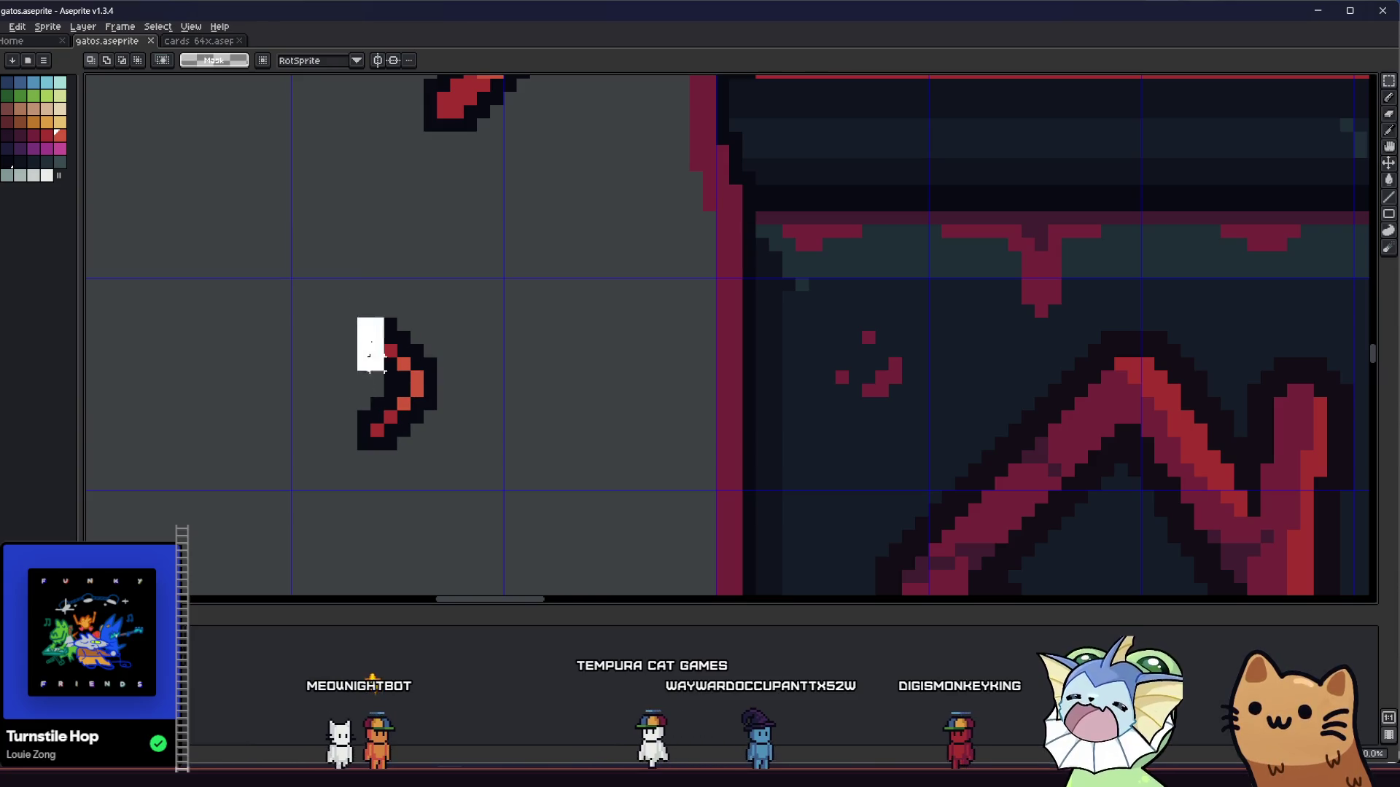
# Step: Marquee-select the lone right-pointing red-and-black chevron
pyautogui.moveTo(430, 441); pyautogui.dragTo(432, 444)
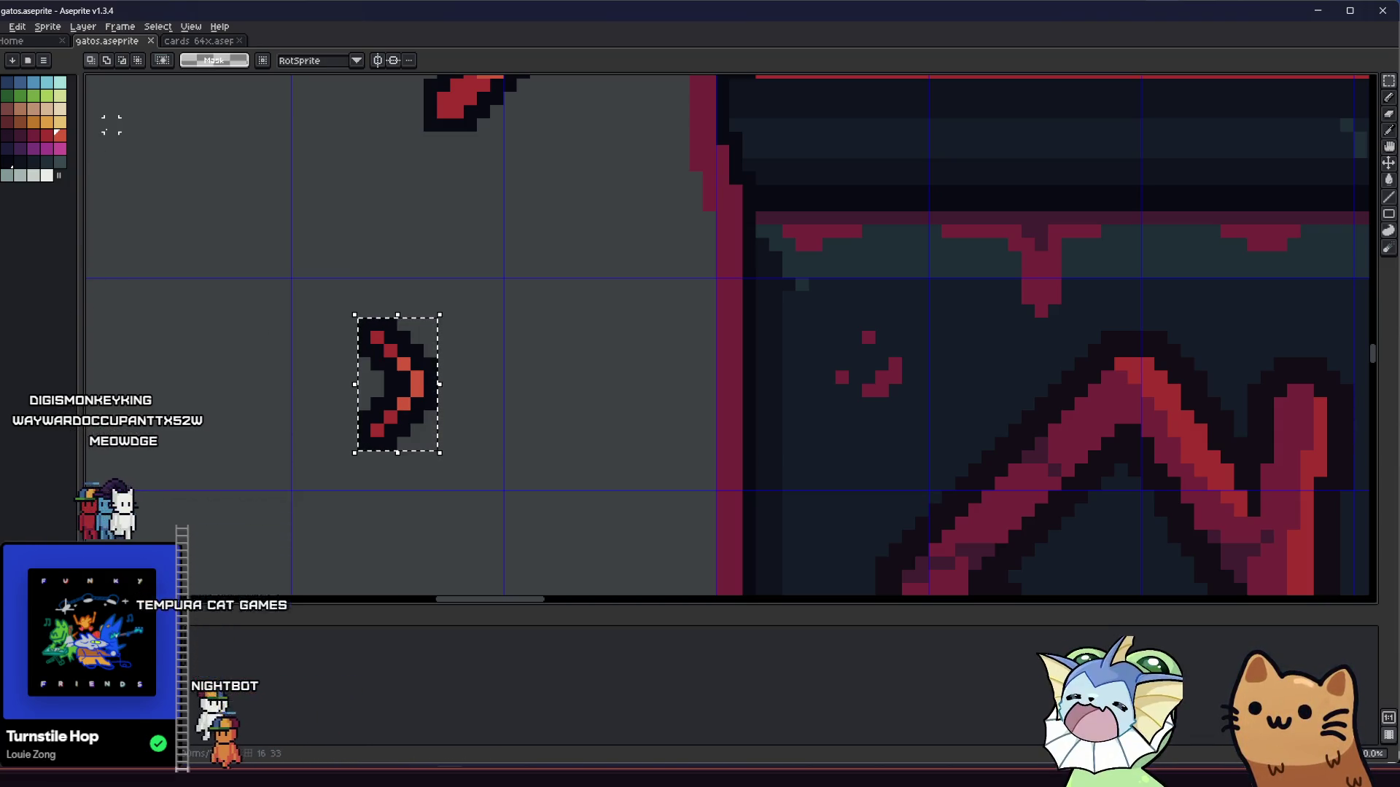
# Step: Open the export settings for the selection and name the file mark_indicator
pyautogui.click(3, 26)
pyautogui.moveTo(44, 136)
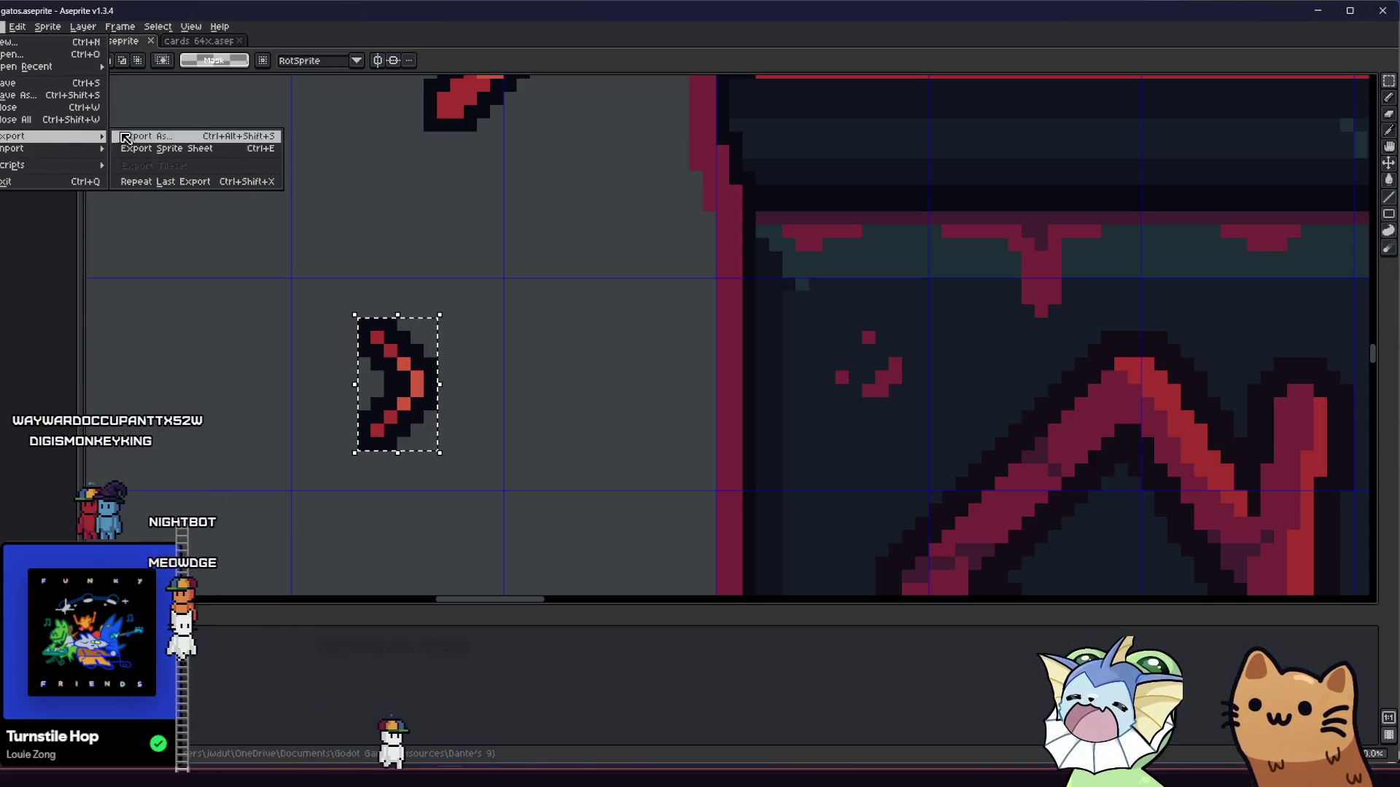
pyautogui.click(205, 137)
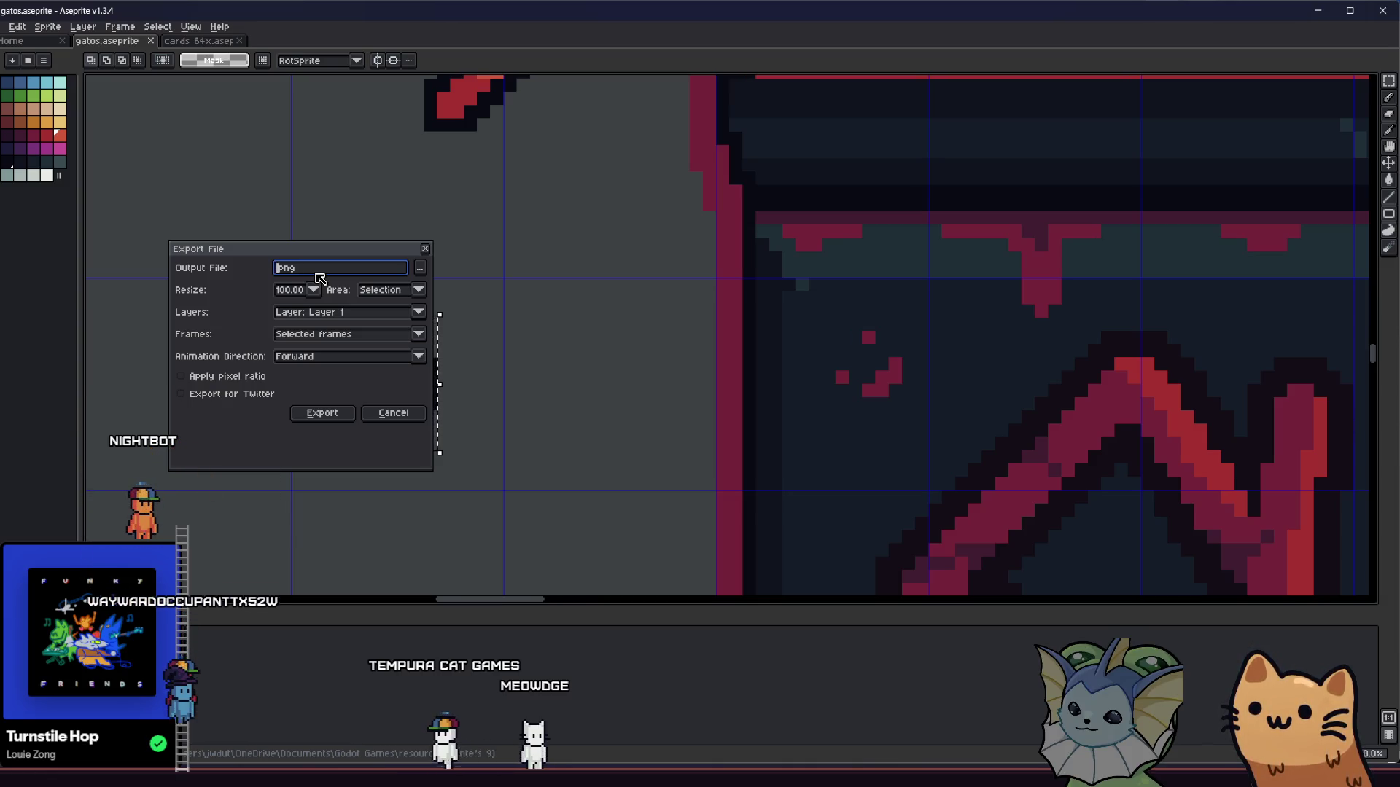
pyautogui.write('mark_')
pyautogui.write('indi')
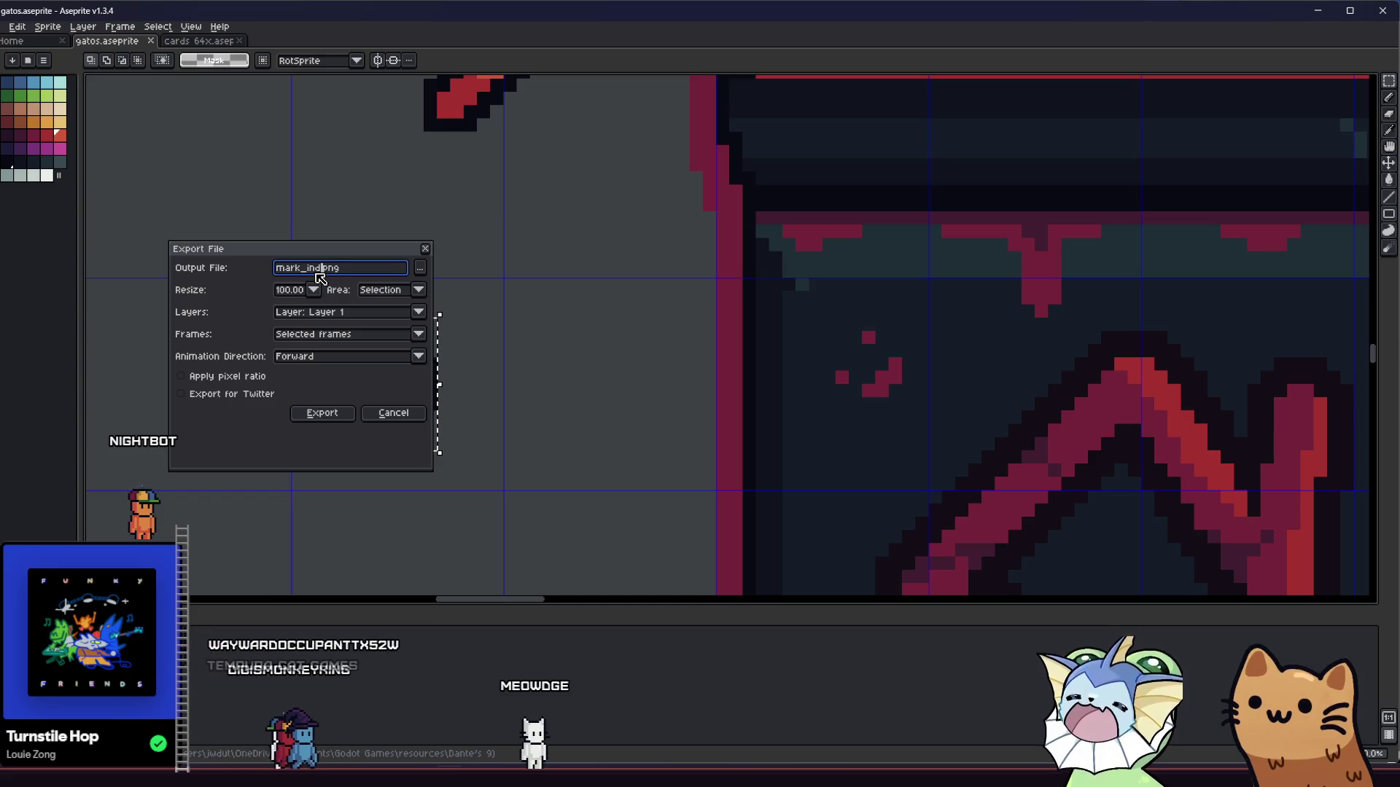
pyautogui.write('cator')
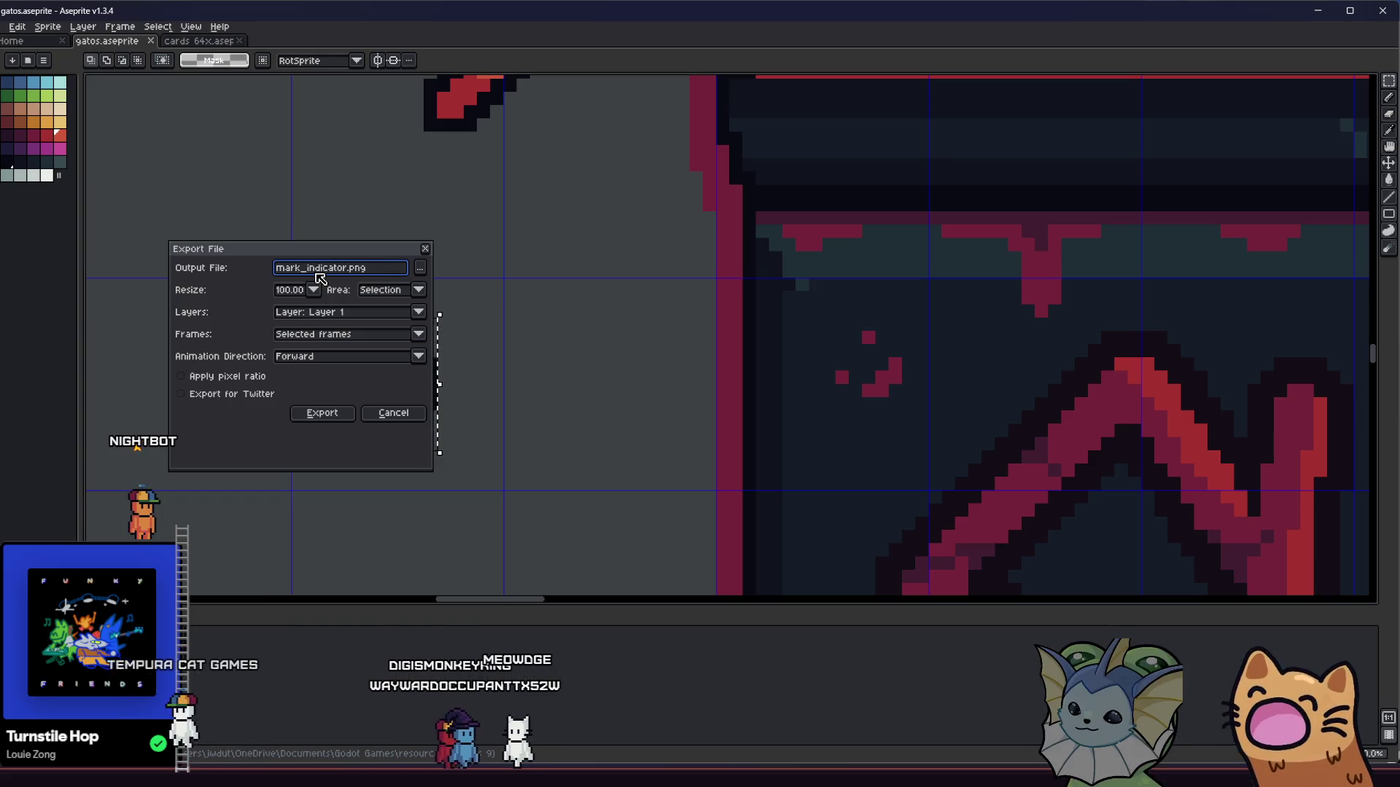
# Step: Export mark_indicator.png into the Dante's 9 card resources folder
pyautogui.click(420, 268)
pyautogui.moveTo(243, 36); pyautogui.dragTo(229, 130)
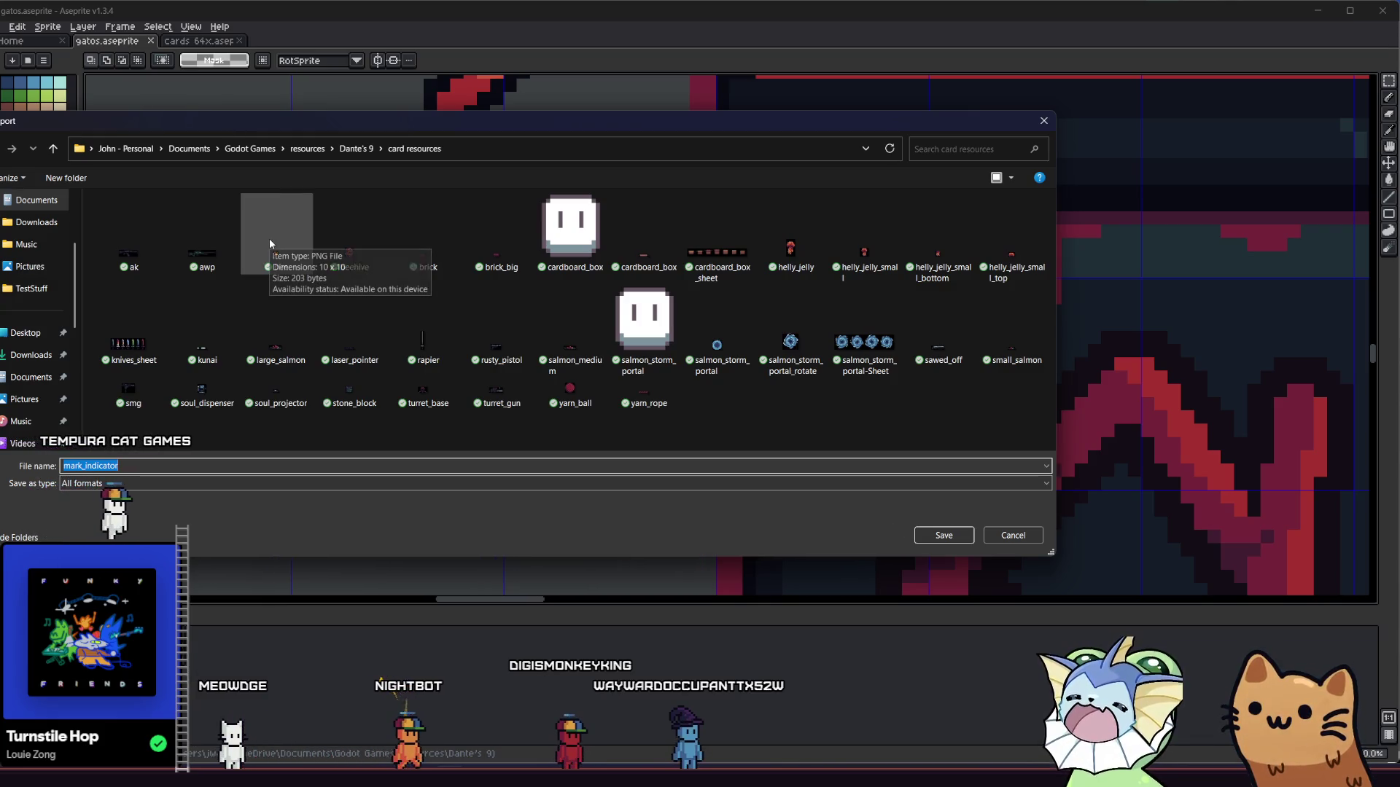
pyautogui.click(54, 150)
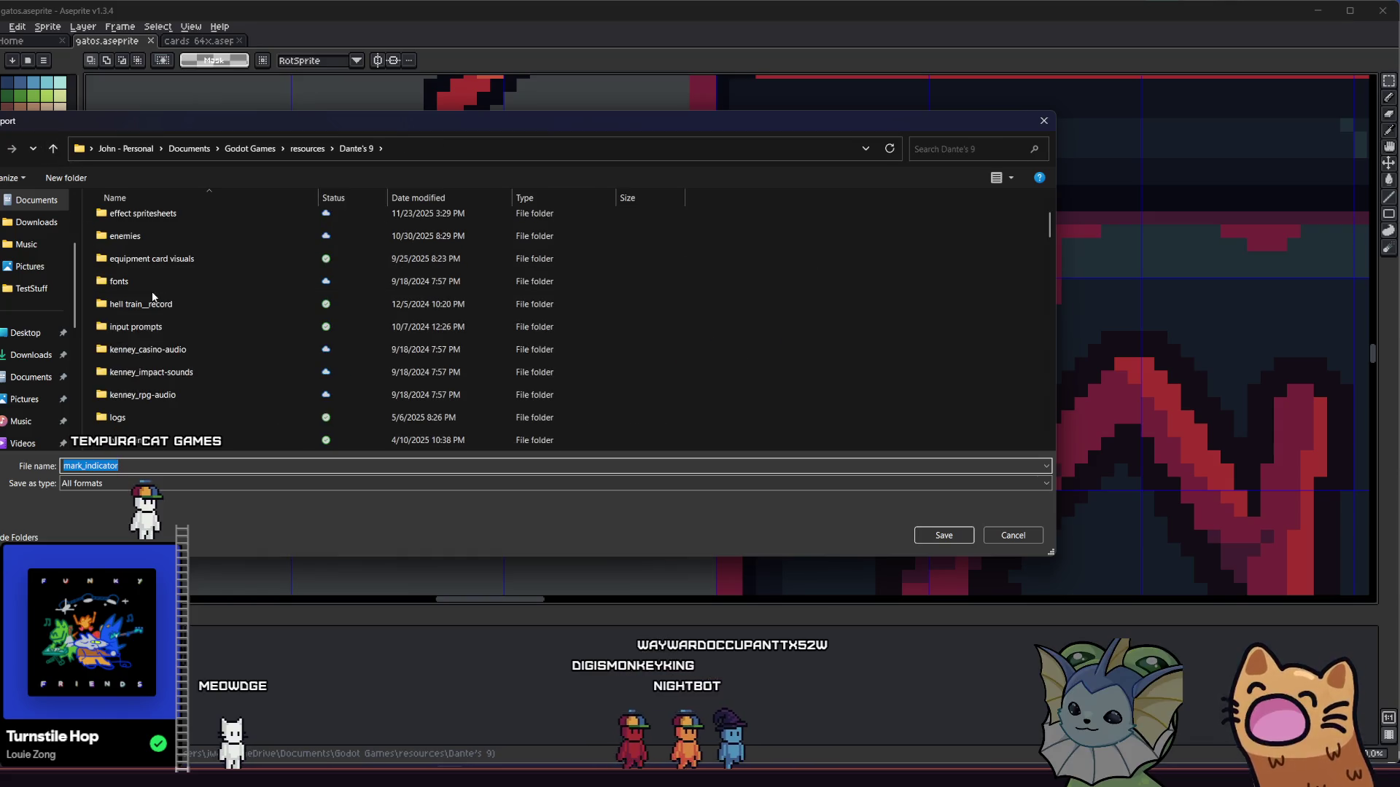
pyautogui.scroll(2, 166, 303)
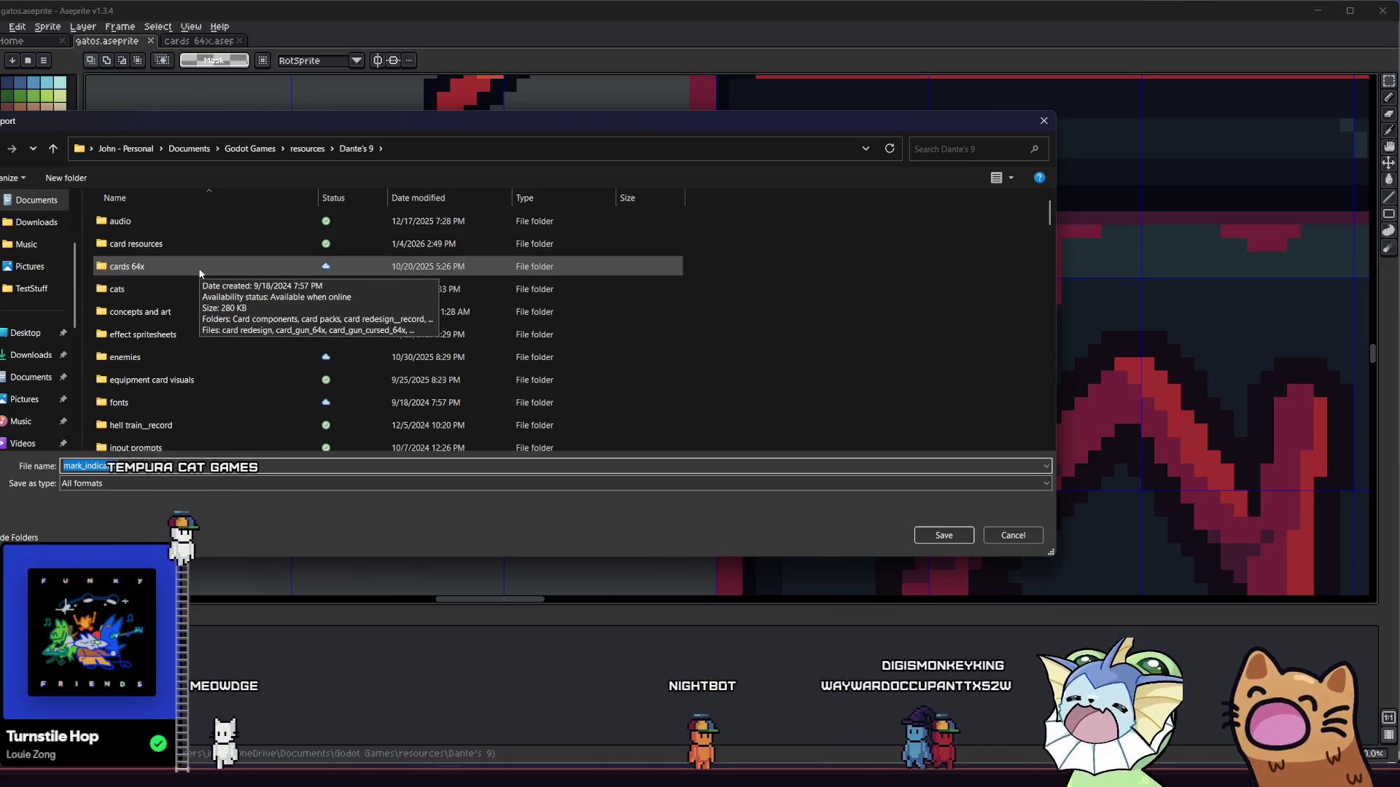
pyautogui.doubleClick(204, 245)
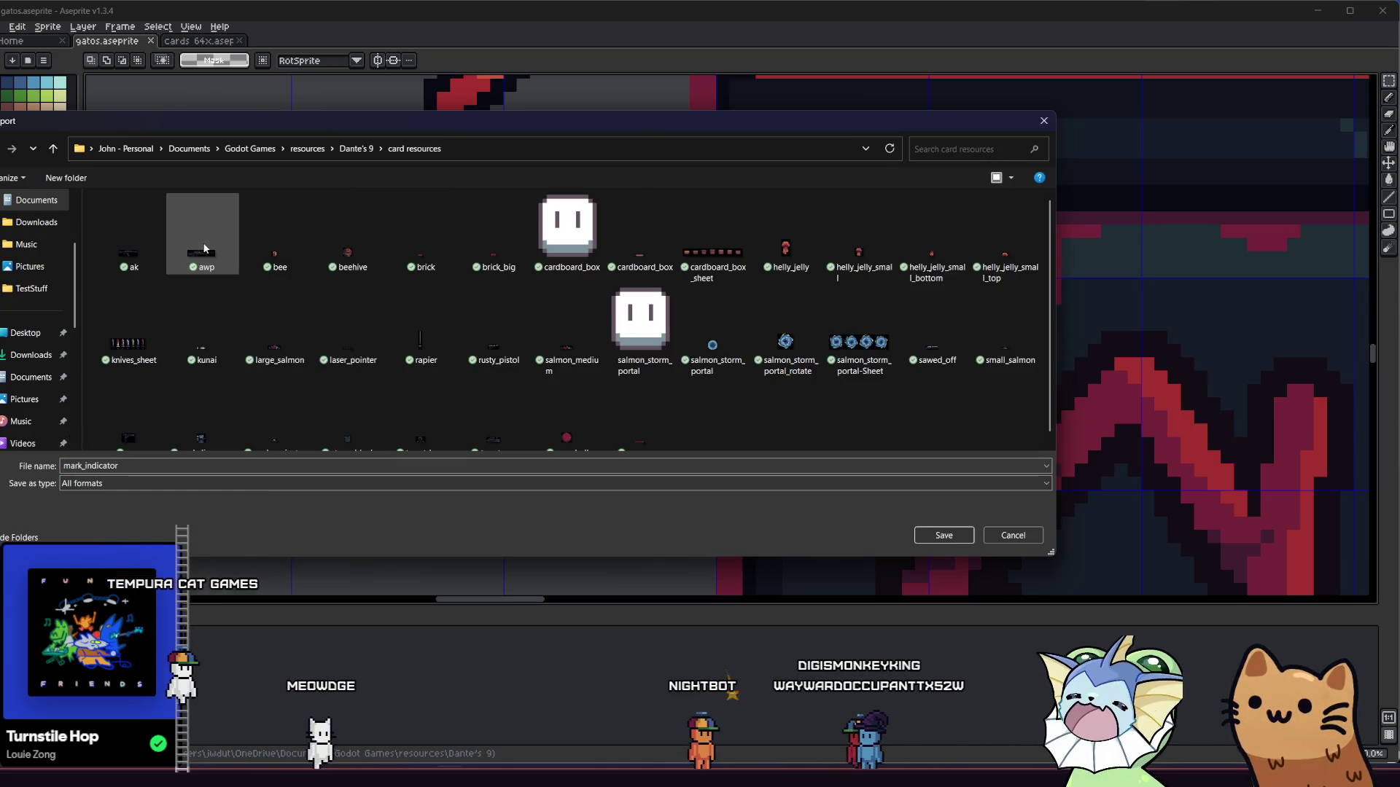
pyautogui.scroll(-1, 926, 374)
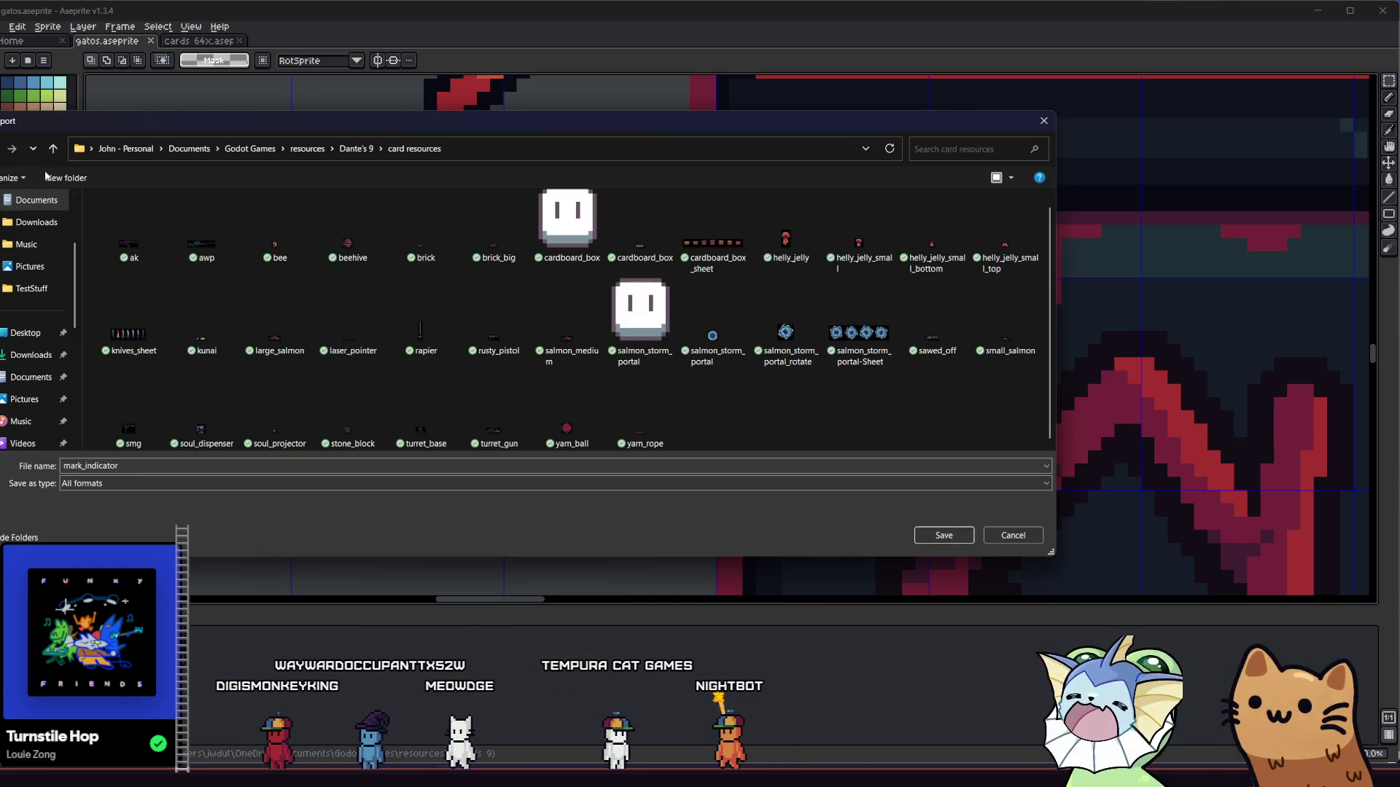
pyautogui.click(57, 150)
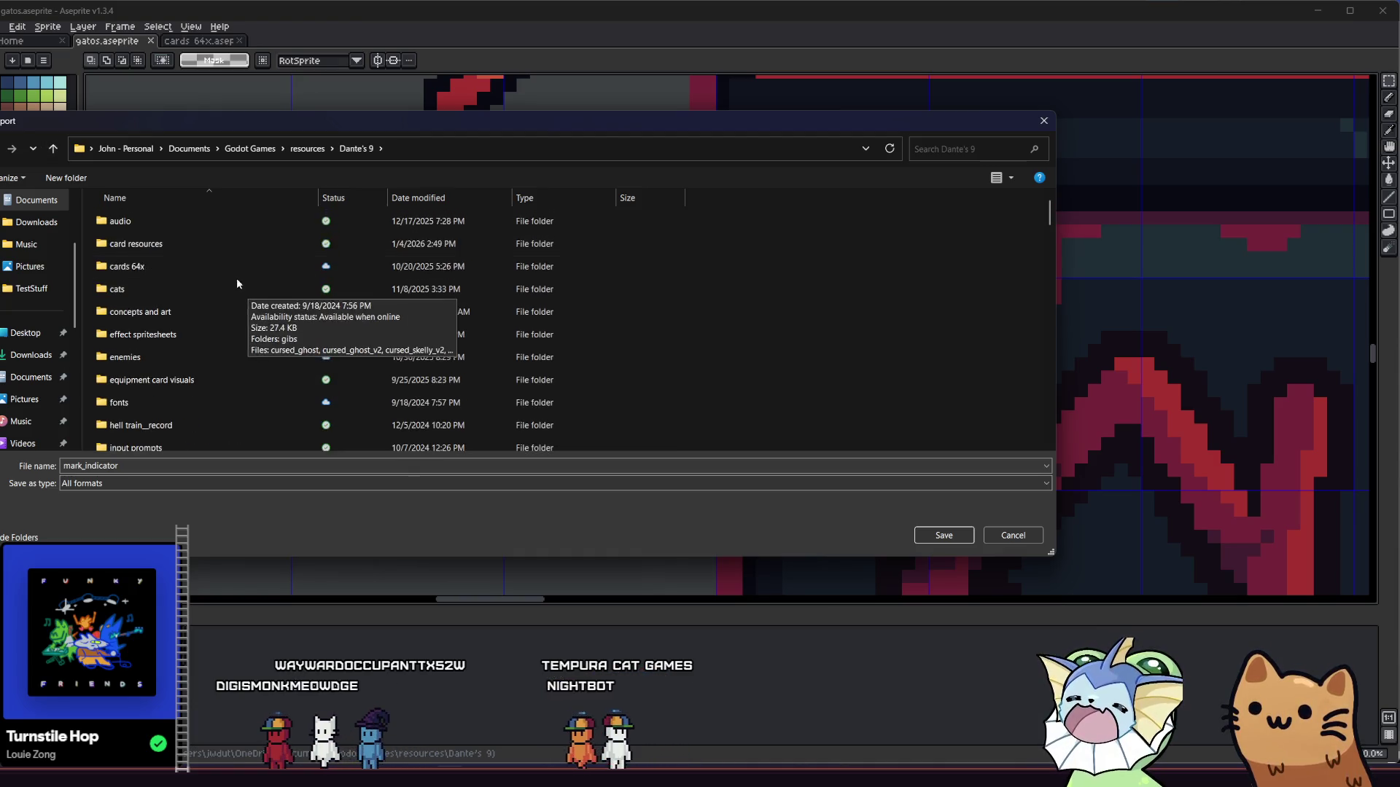
pyautogui.doubleClick(210, 249)
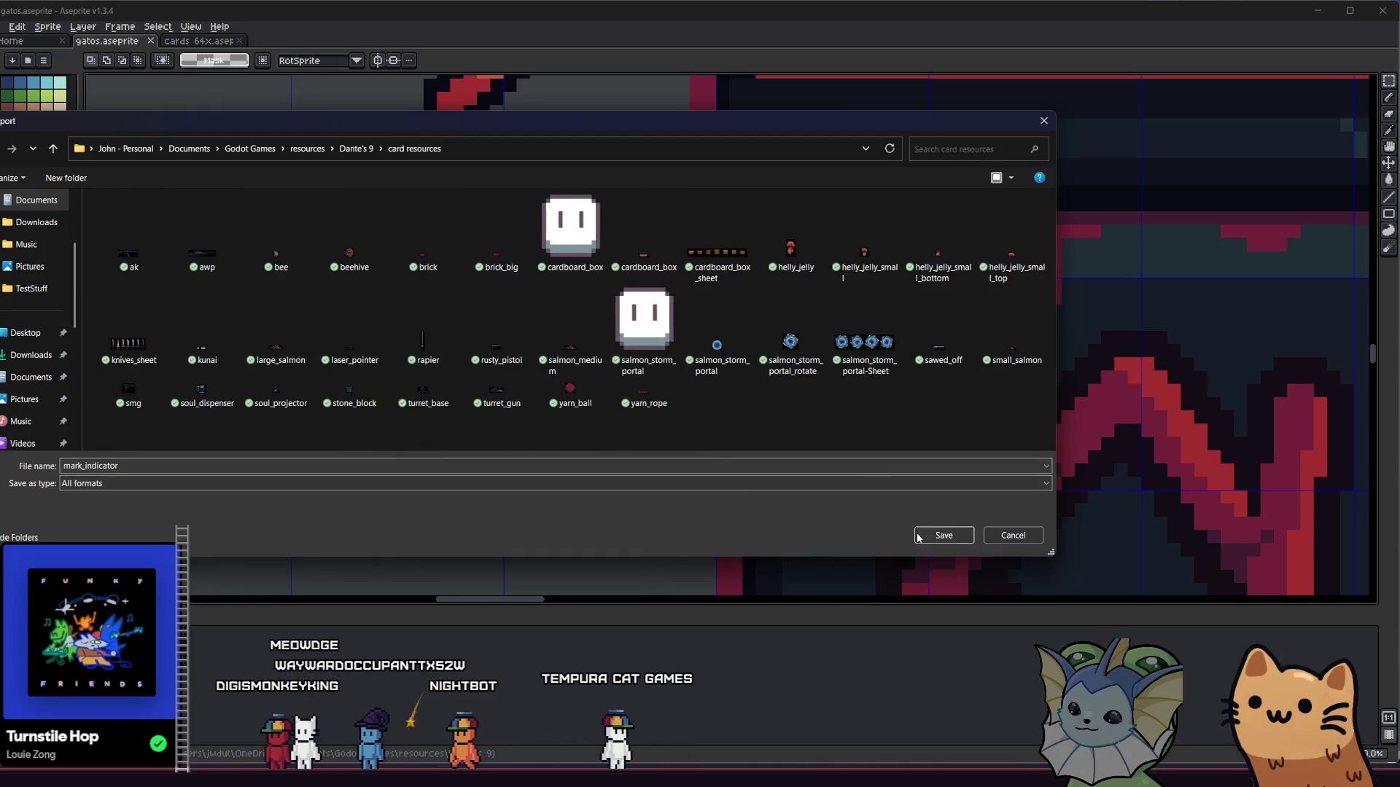
pyautogui.click(918, 536)
pyautogui.click(303, 420)
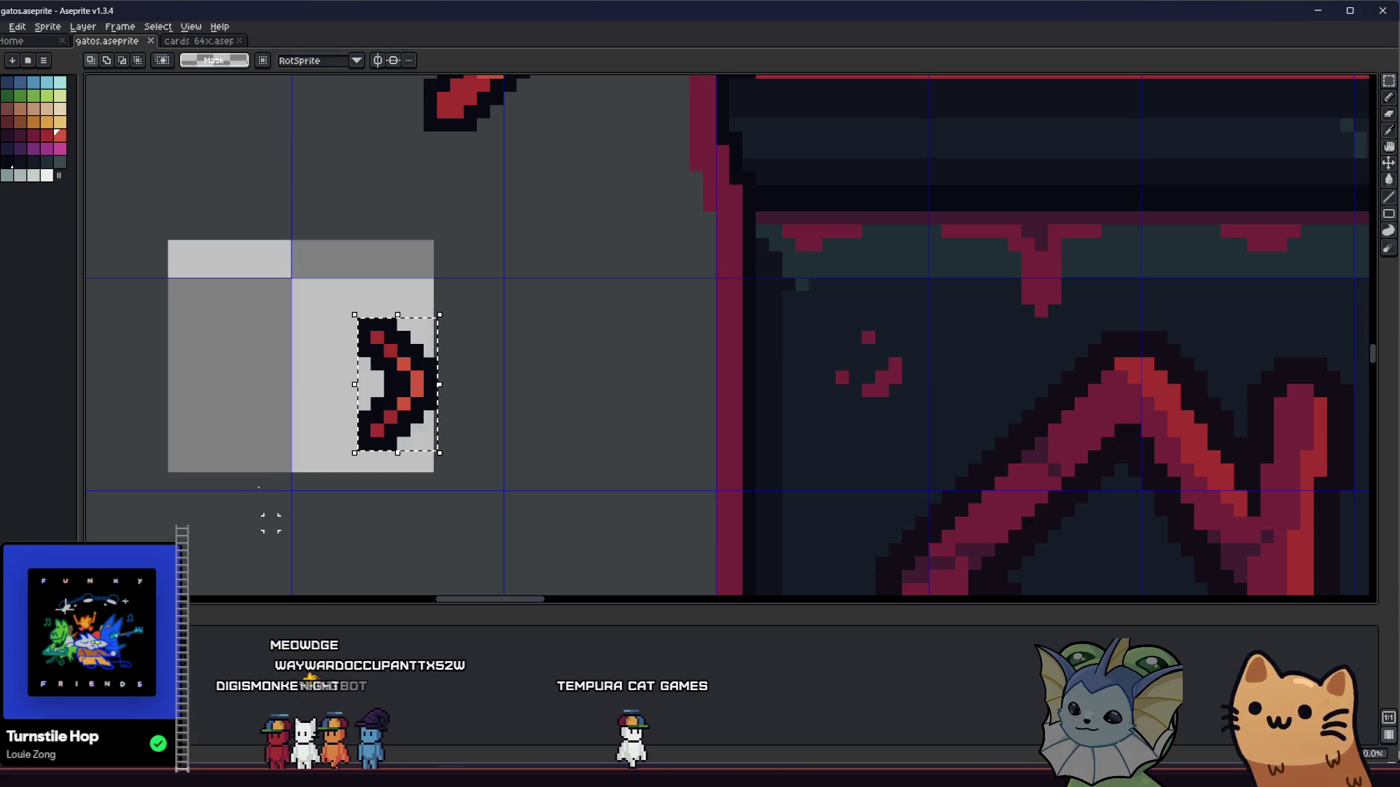
pyautogui.hotkey('alt', 'Tab')
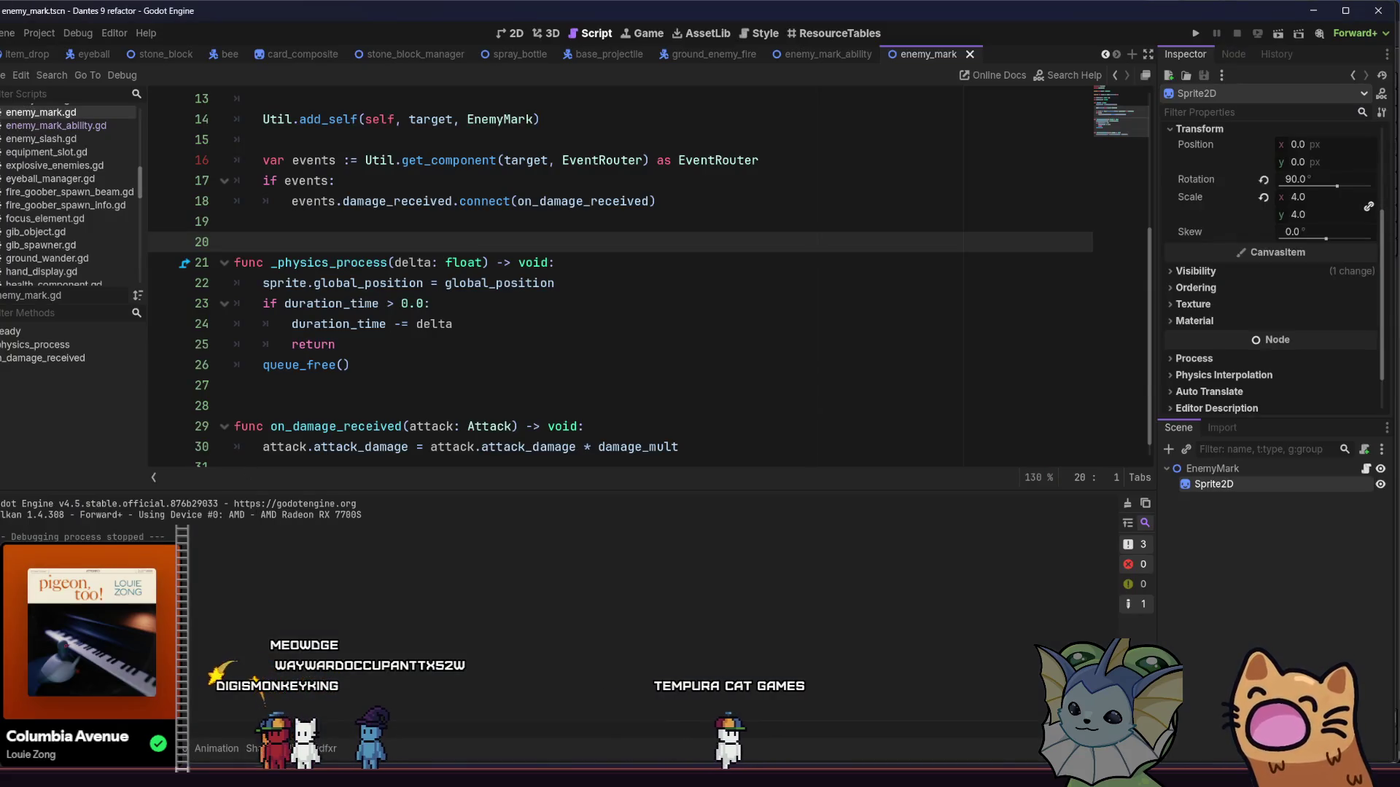
# Step: Import mark_indicator.png from card resources into card_equipment_visuals and set it as the Sprite2D texture
pyautogui.hotkey('alt', 'f')
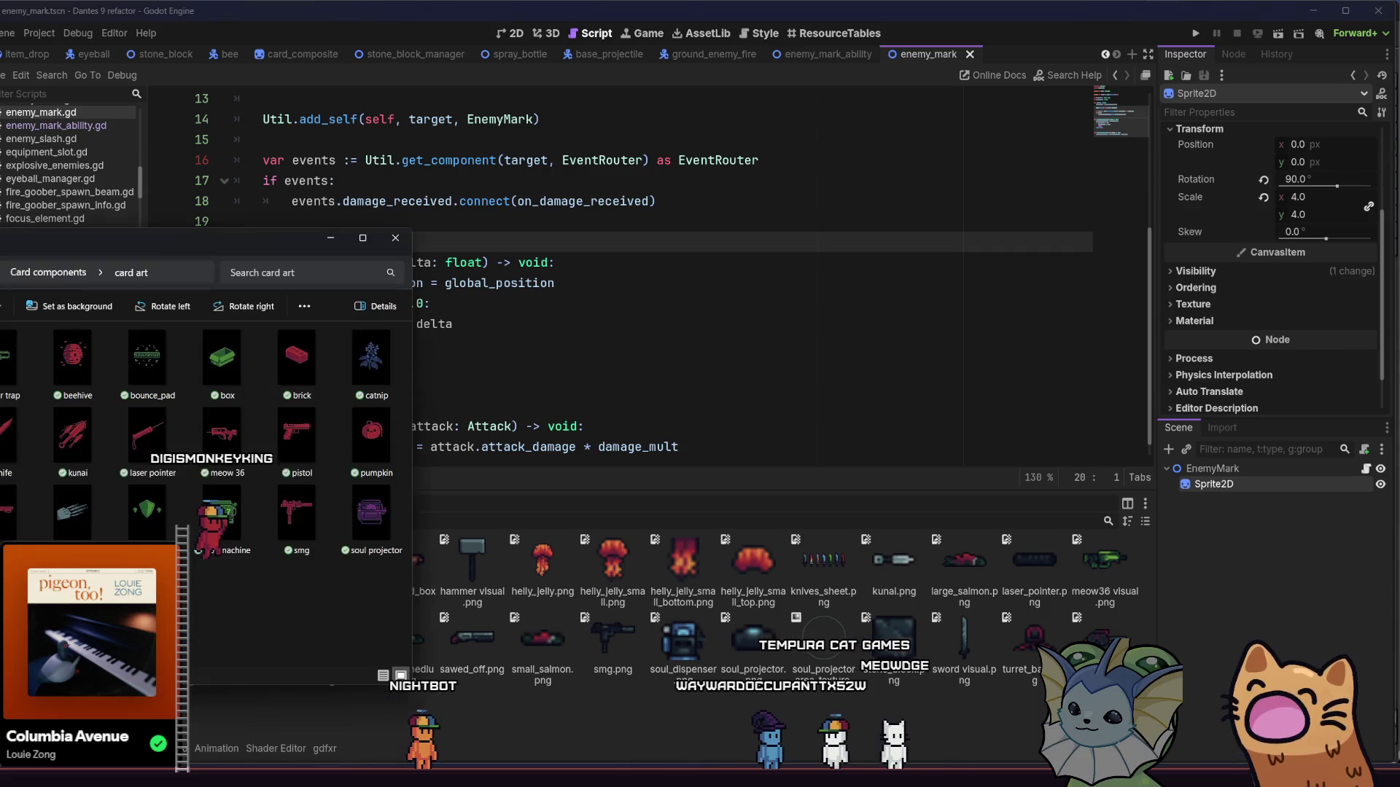
pyautogui.hotkey('alt', 'Tab')
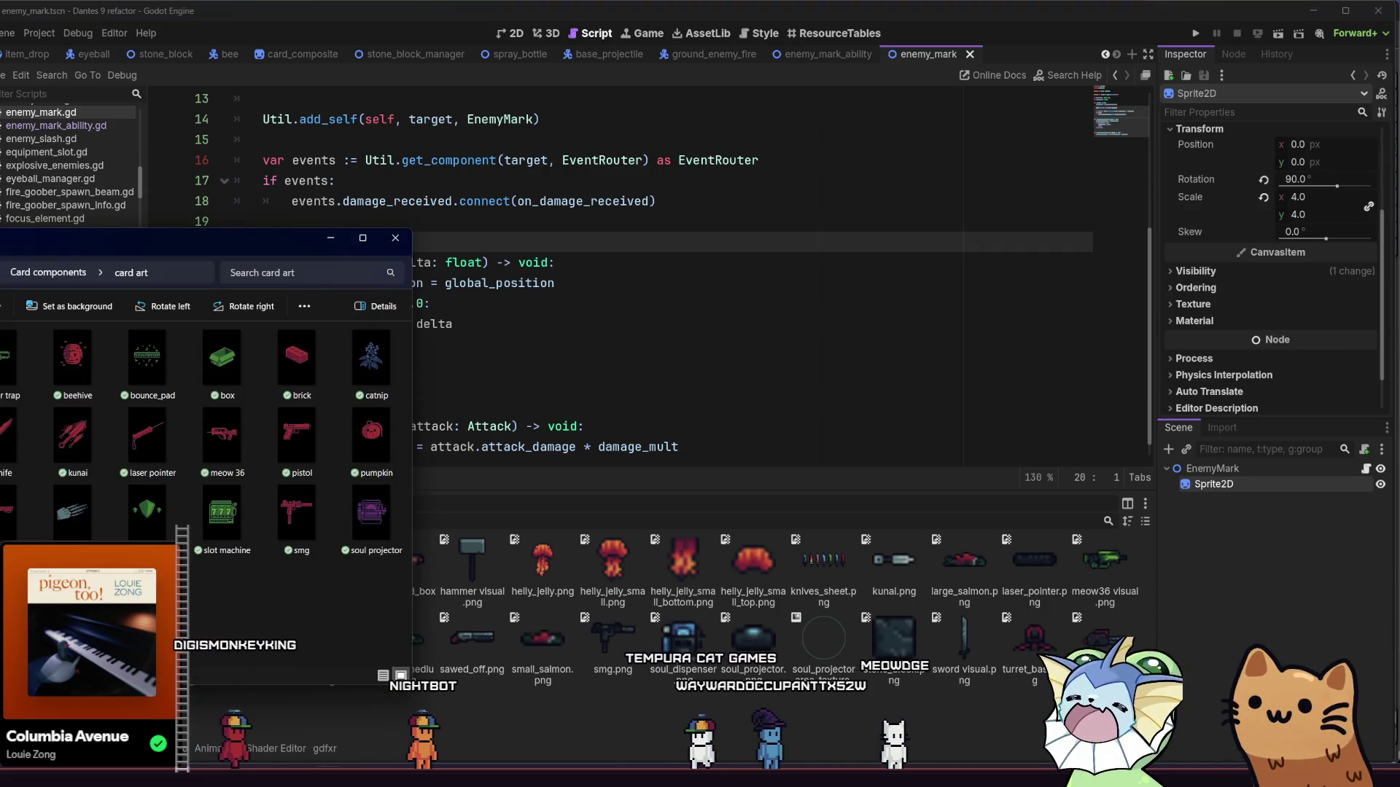
pyautogui.hotkey('ctrl', 'shift', '6')
pyautogui.hotkey('alt', 'Up')
pyautogui.hotkey('alt', 'Up')
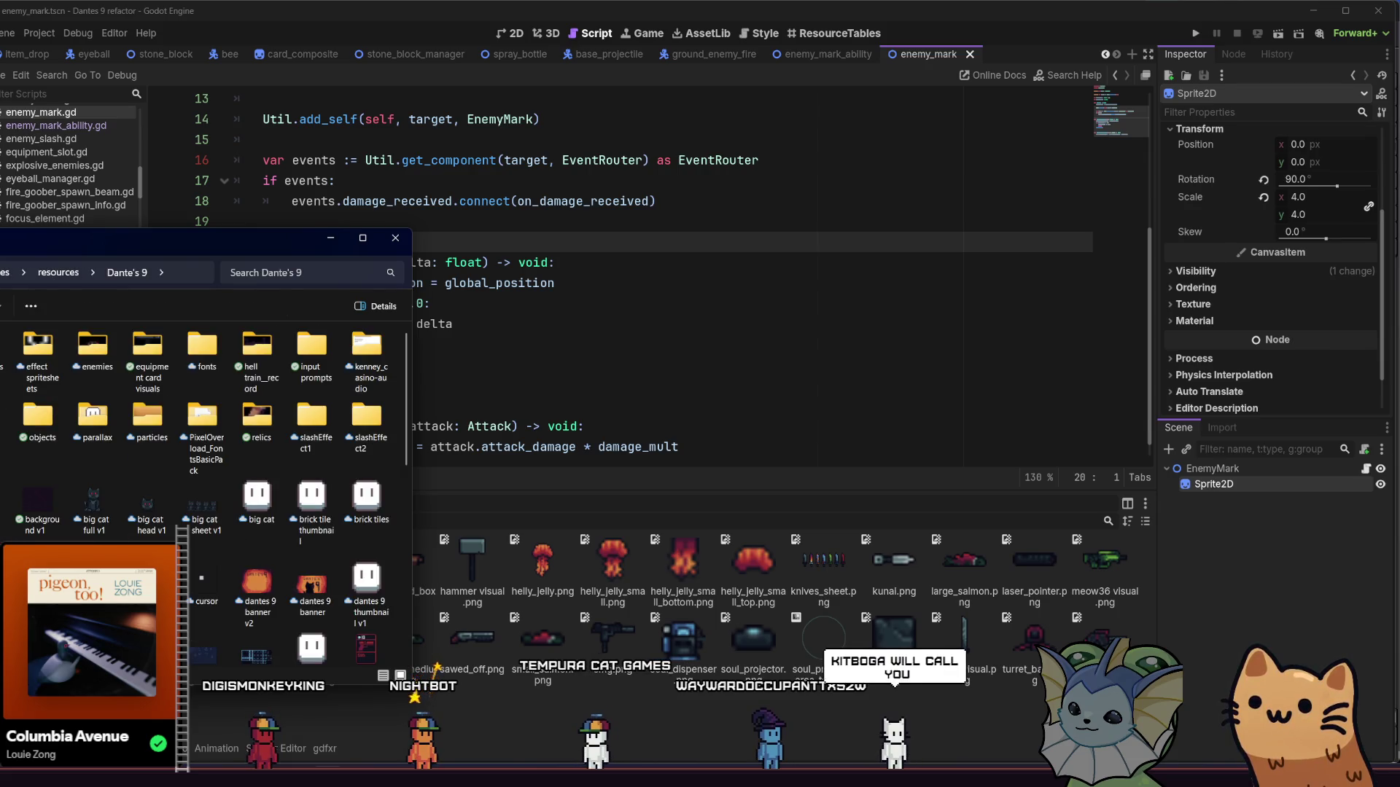
pyautogui.press('Return')
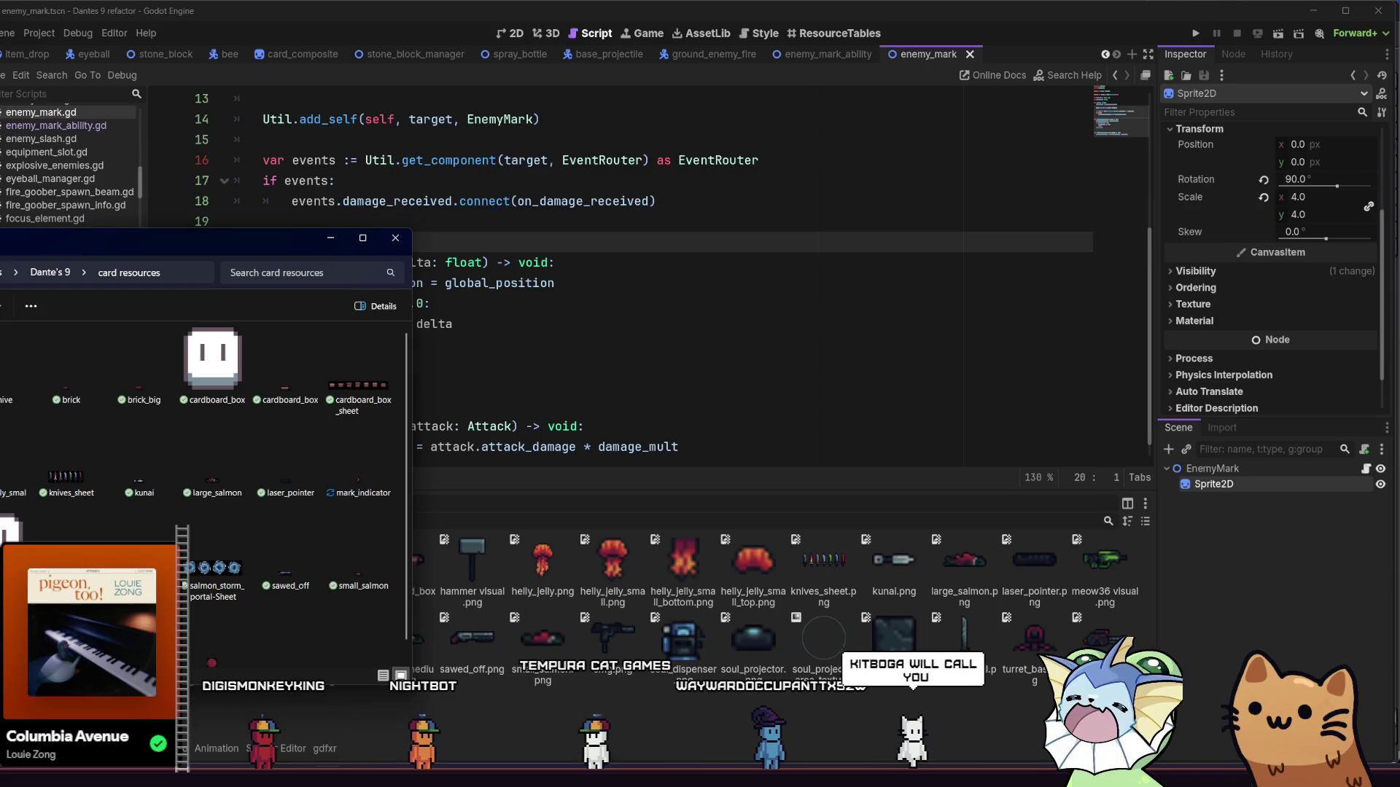
pyautogui.click(343, 466)
pyautogui.moveTo(337, 475); pyautogui.dragTo(613, 701)
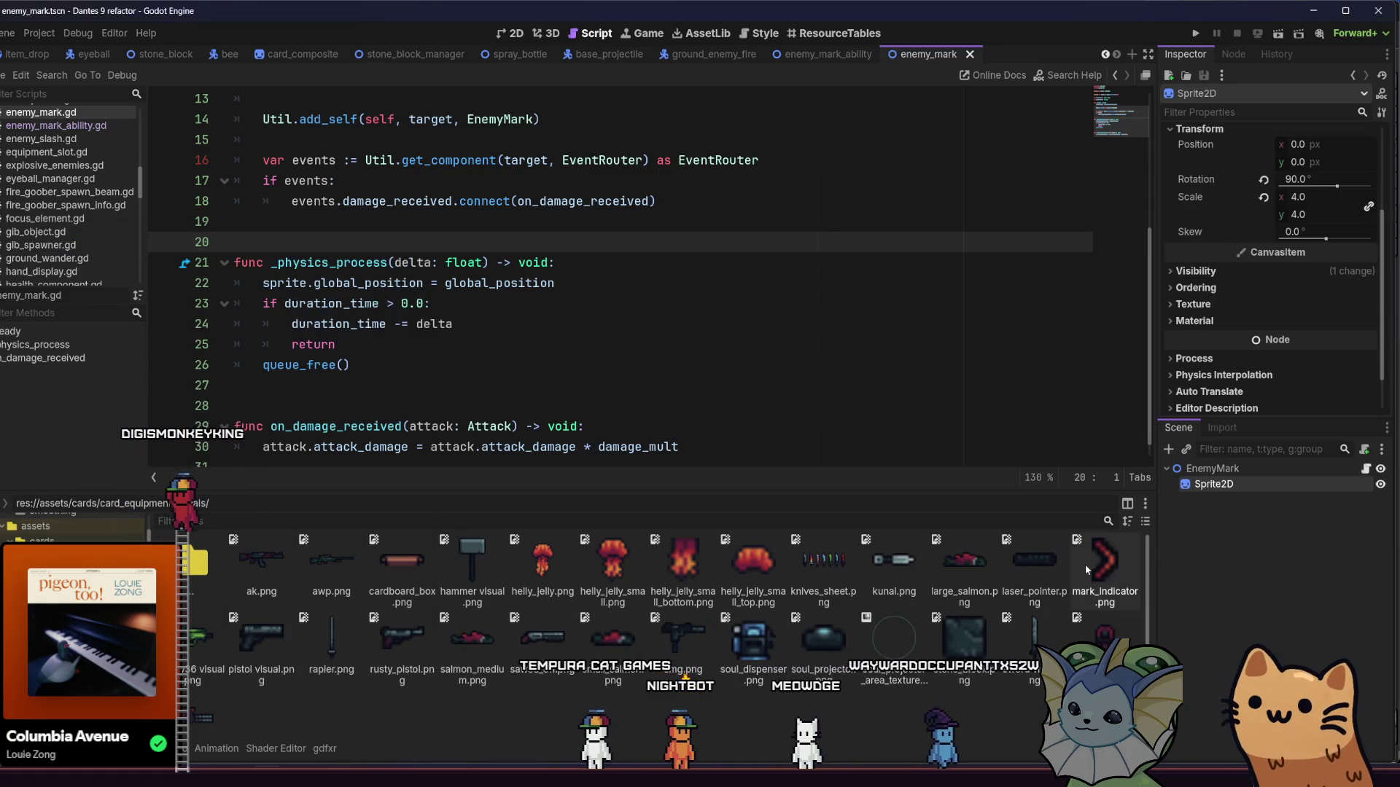
pyautogui.click(1083, 572)
pyautogui.moveTo(1129, 567); pyautogui.dragTo(1257, 484)
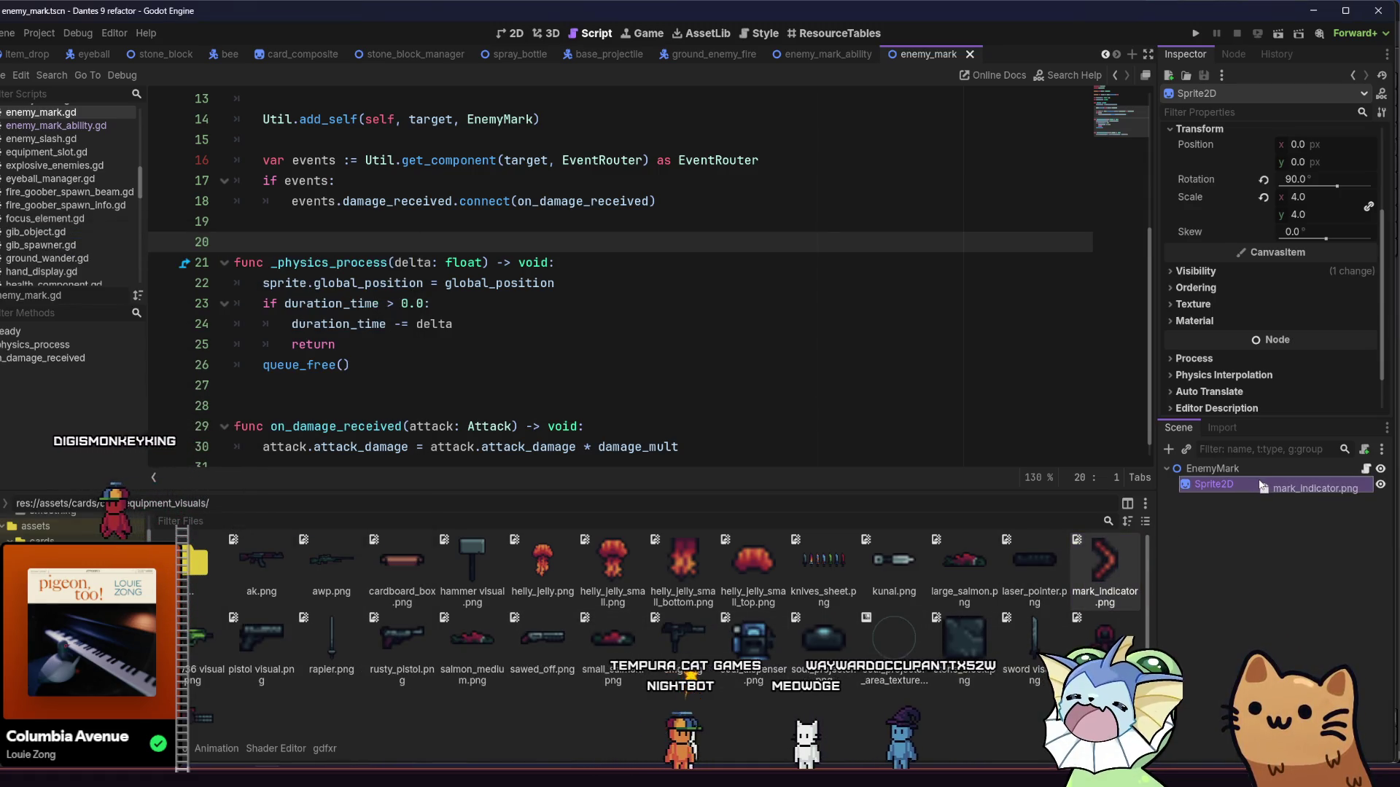
# Step: Add a Node2D to the scene and reparent the Sprite2D under it
pyautogui.click(1169, 450)
pyautogui.write('node')
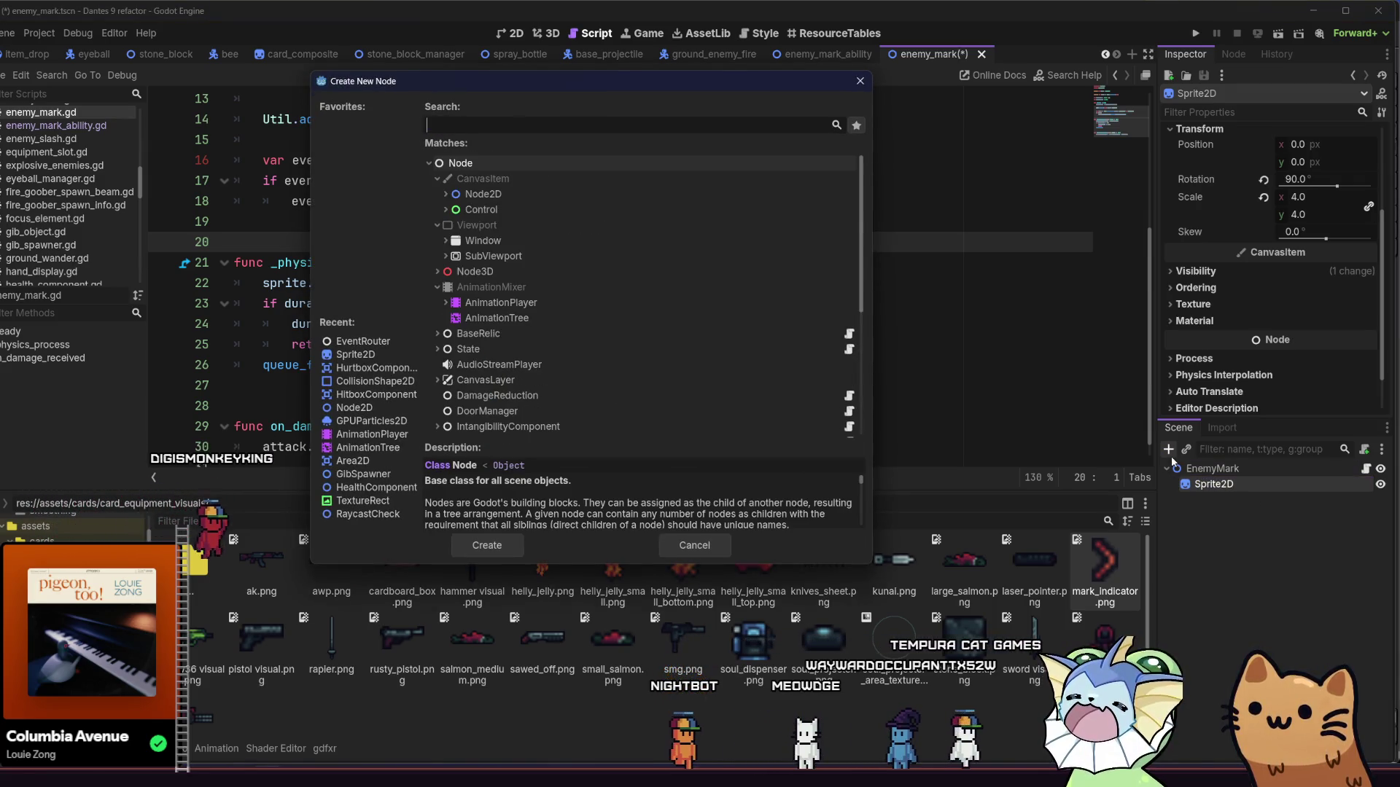
pyautogui.doubleClick(545, 191)
pyautogui.click(1210, 486)
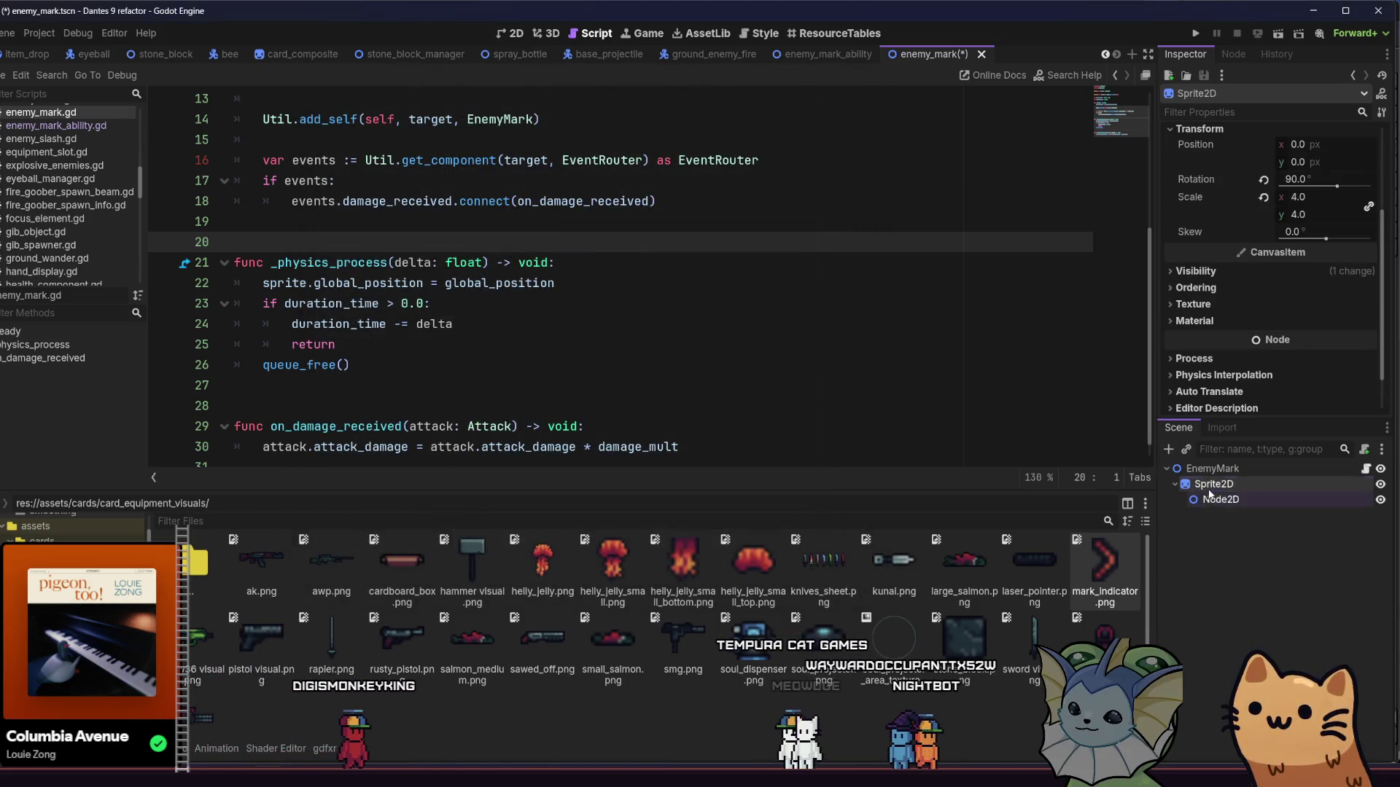
pyautogui.moveTo(1225, 502); pyautogui.dragTo(1225, 503)
pyautogui.click(1221, 501)
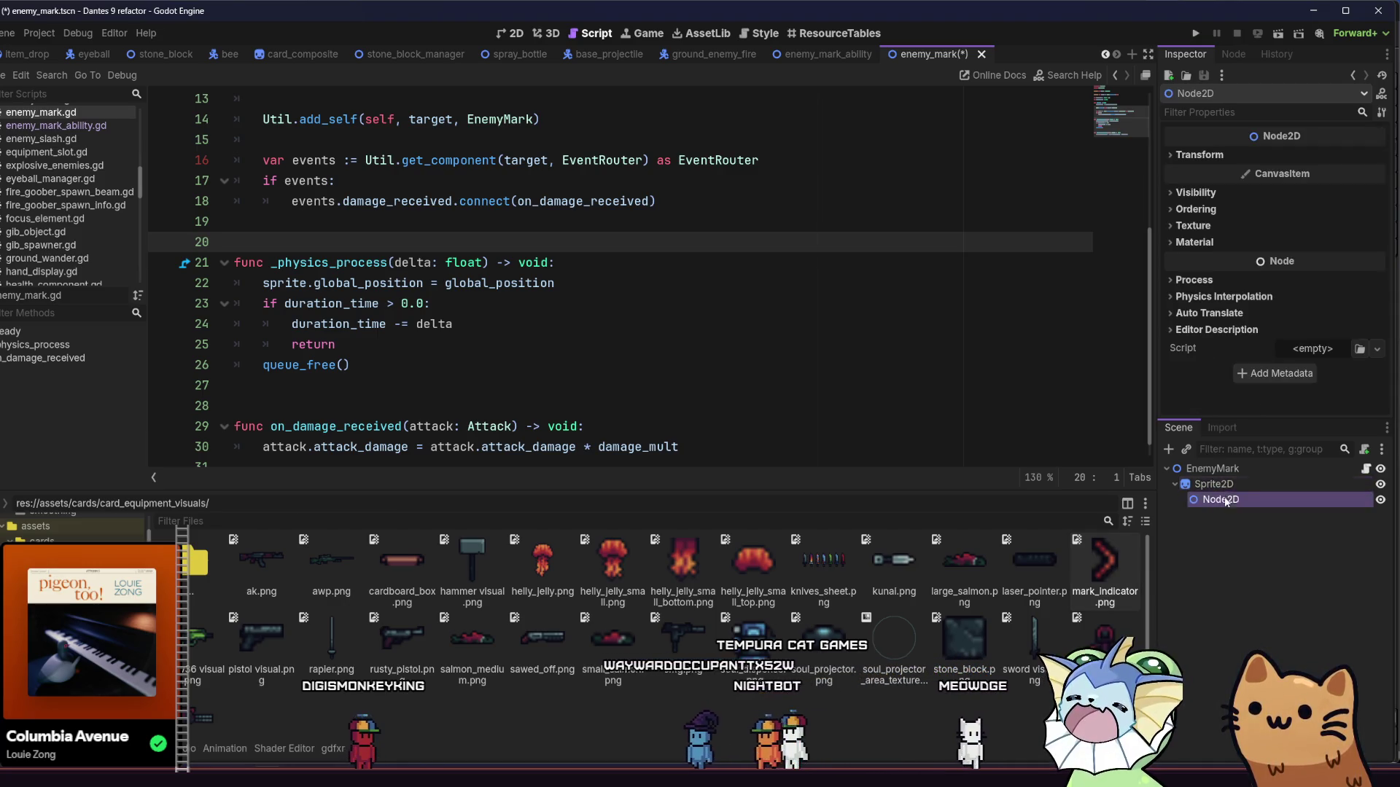
pyautogui.click(1227, 485)
pyautogui.moveTo(1227, 484); pyautogui.dragTo(1223, 490)
# Step: Raise the chevron sprite to y -16, save the scene, and duplicate the sprite
pyautogui.scroll(3, 1203, 415)
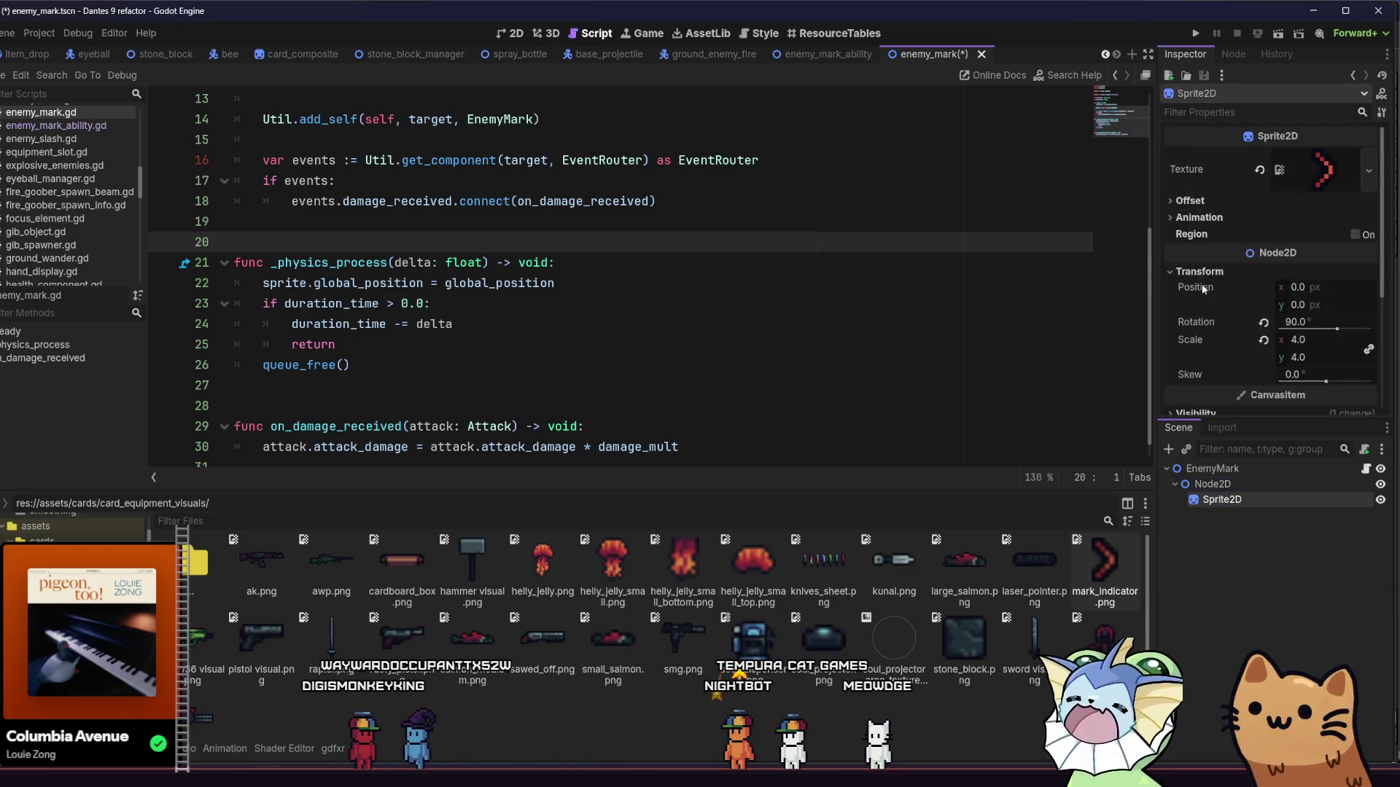
pyautogui.click(510, 32)
pyautogui.scroll(4, 426, 202)
pyautogui.scroll(4, 347, 252)
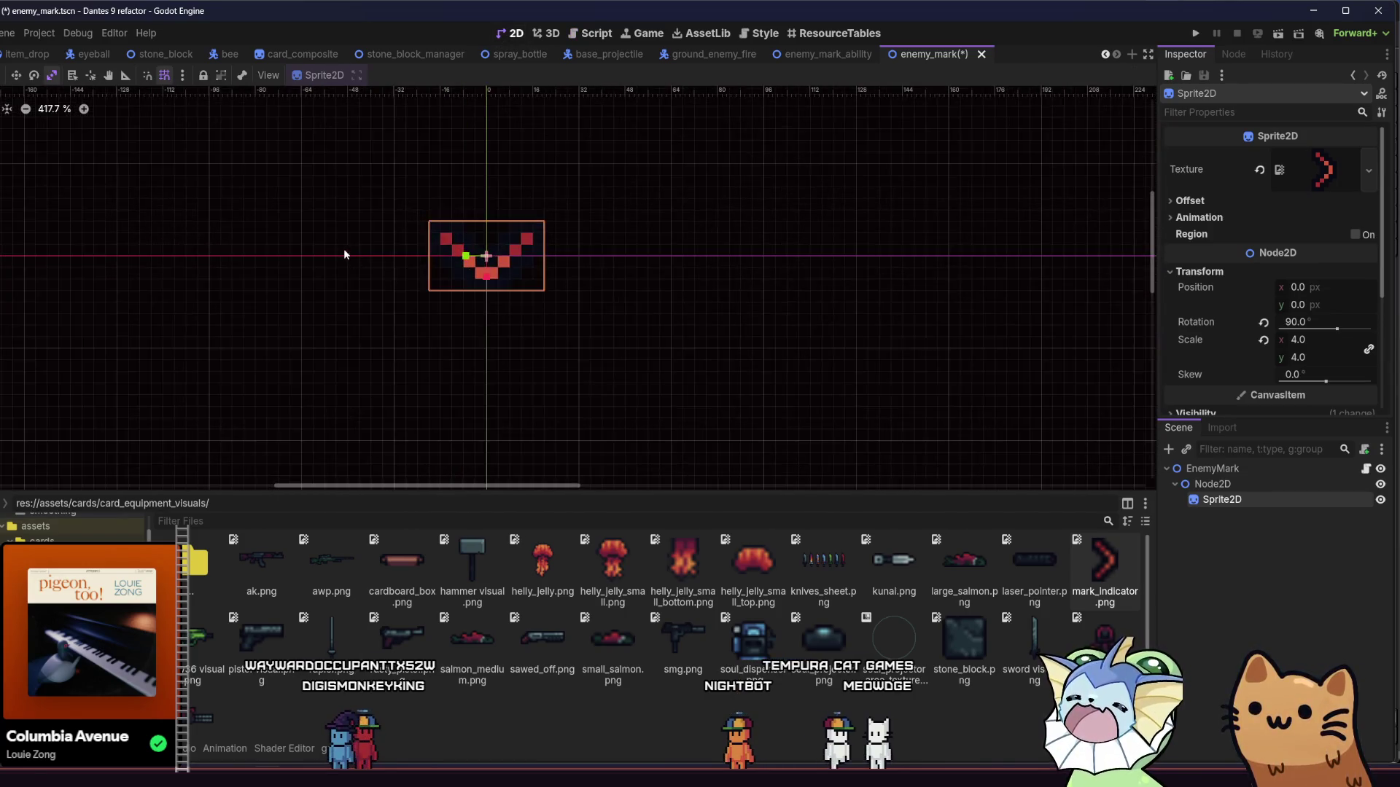
pyautogui.click(363, 259)
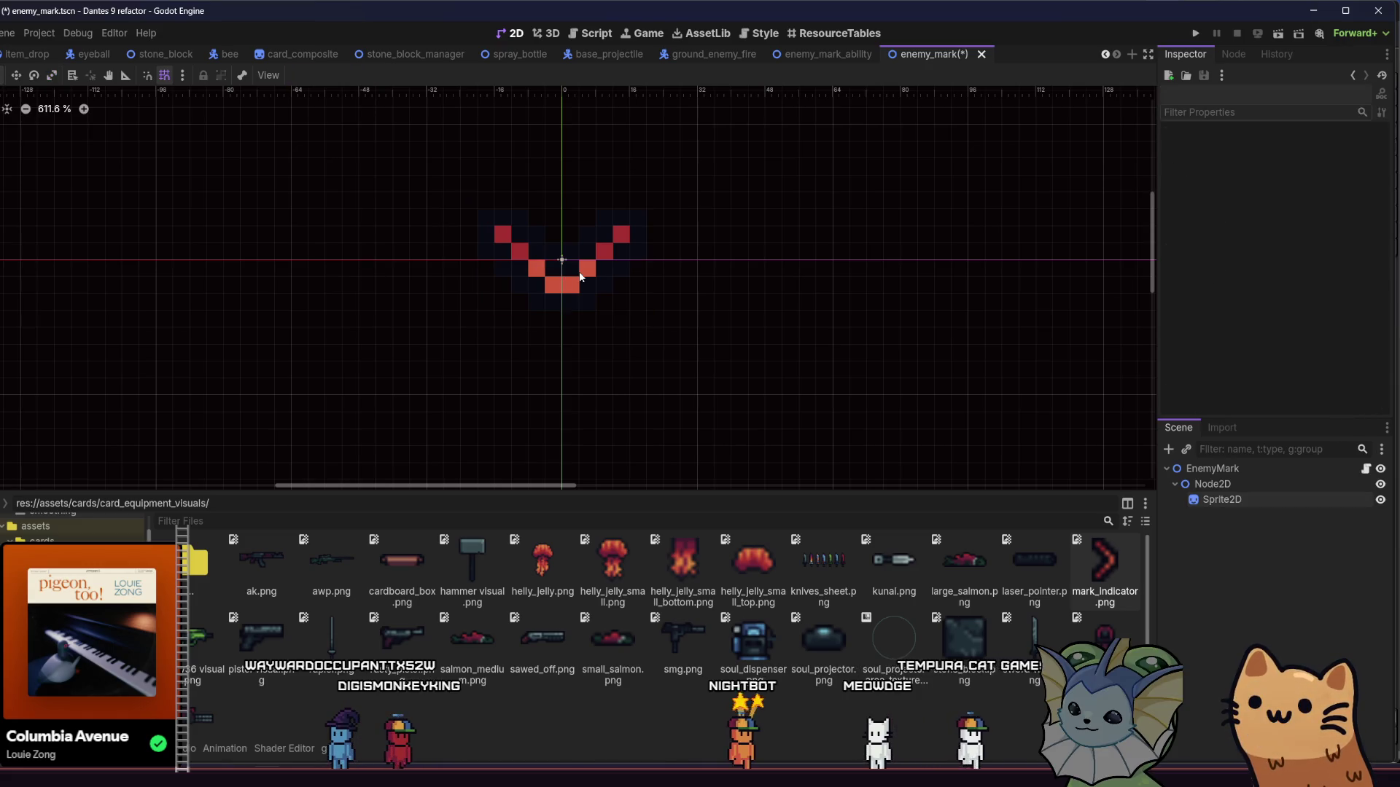
pyautogui.click(581, 277)
pyautogui.moveTo(559, 259); pyautogui.dragTo(558, 208)
pyautogui.hotkey('ctrl', 's')
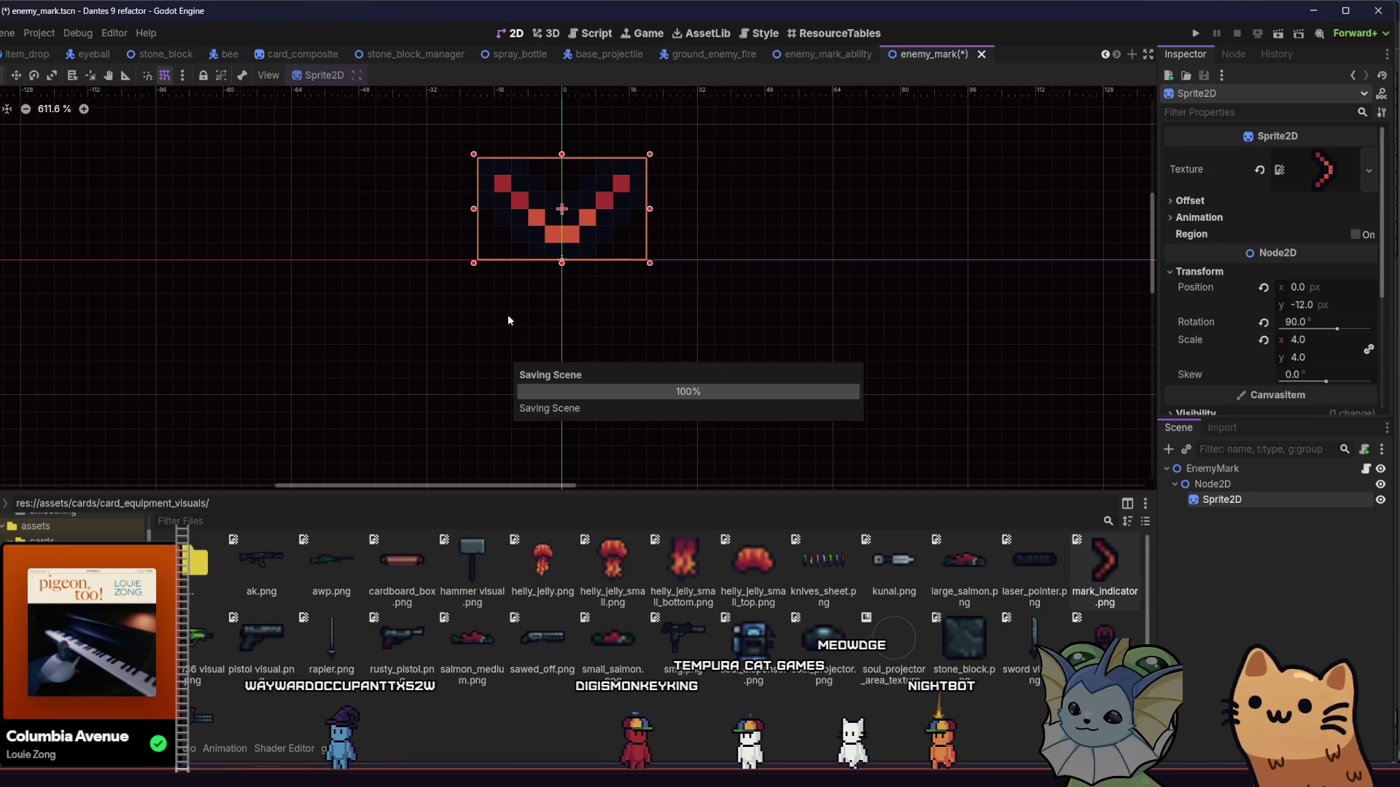
pyautogui.click(509, 272)
pyautogui.moveTo(538, 283); pyautogui.dragTo(537, 263)
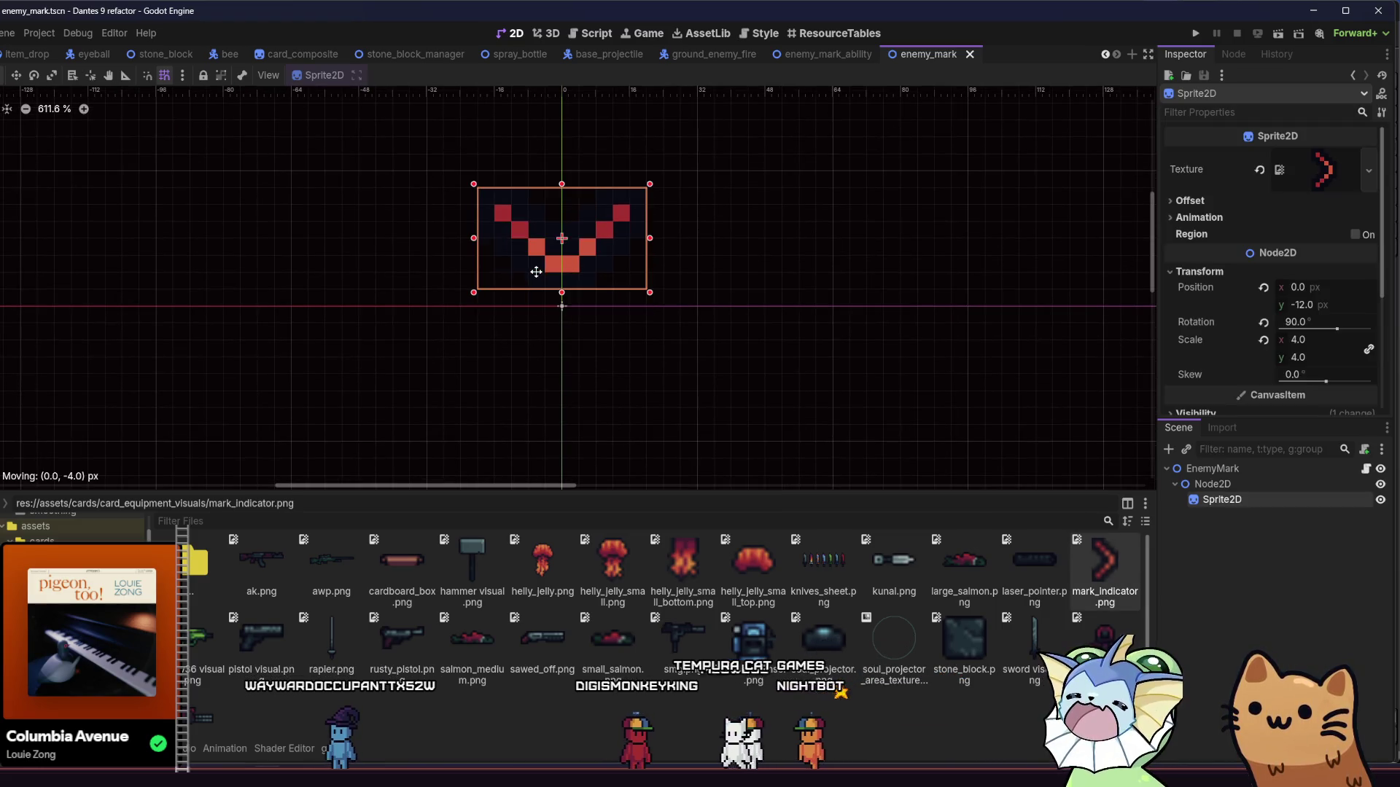
pyautogui.scroll(-1, 537, 265)
pyautogui.hotkey('ctrl', 's')
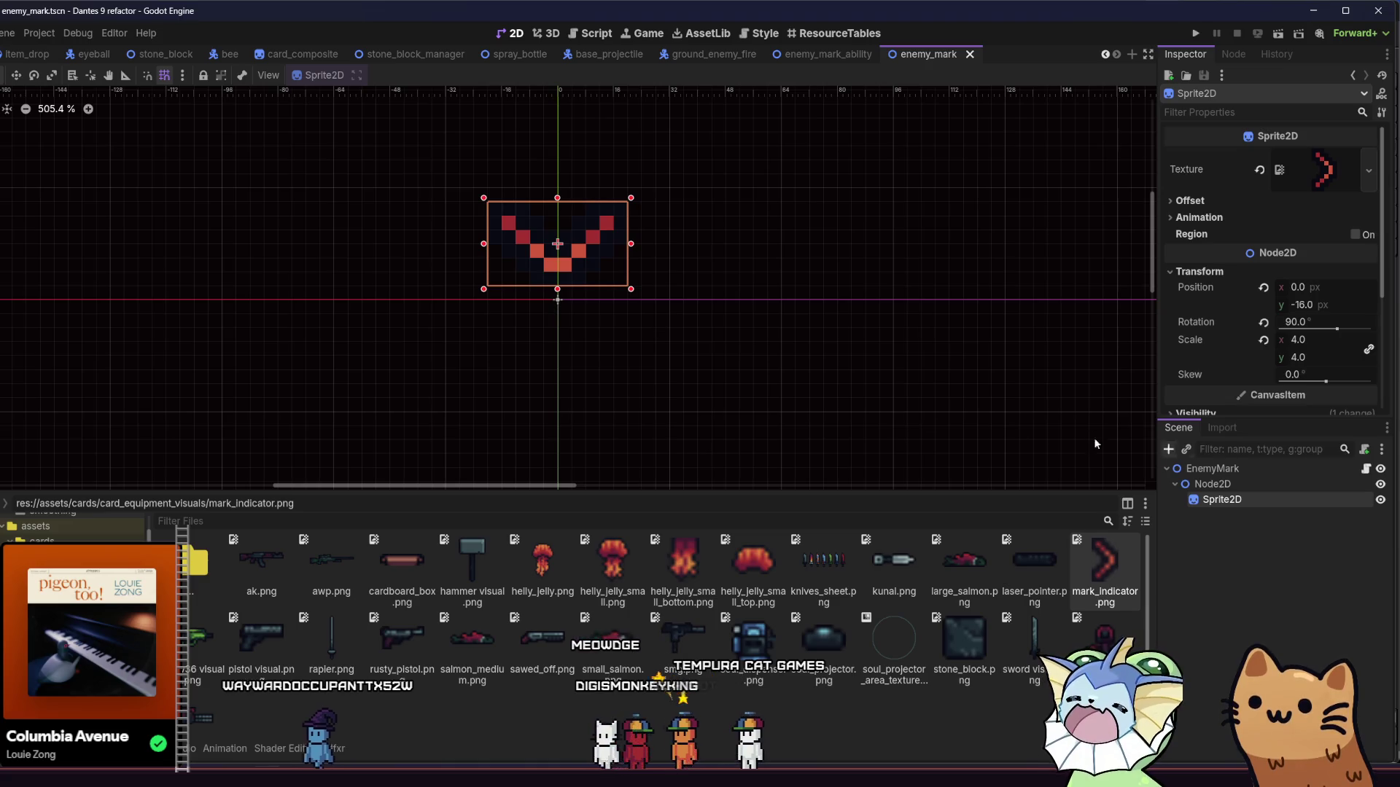
pyautogui.hotkey('ctrl', 'd')
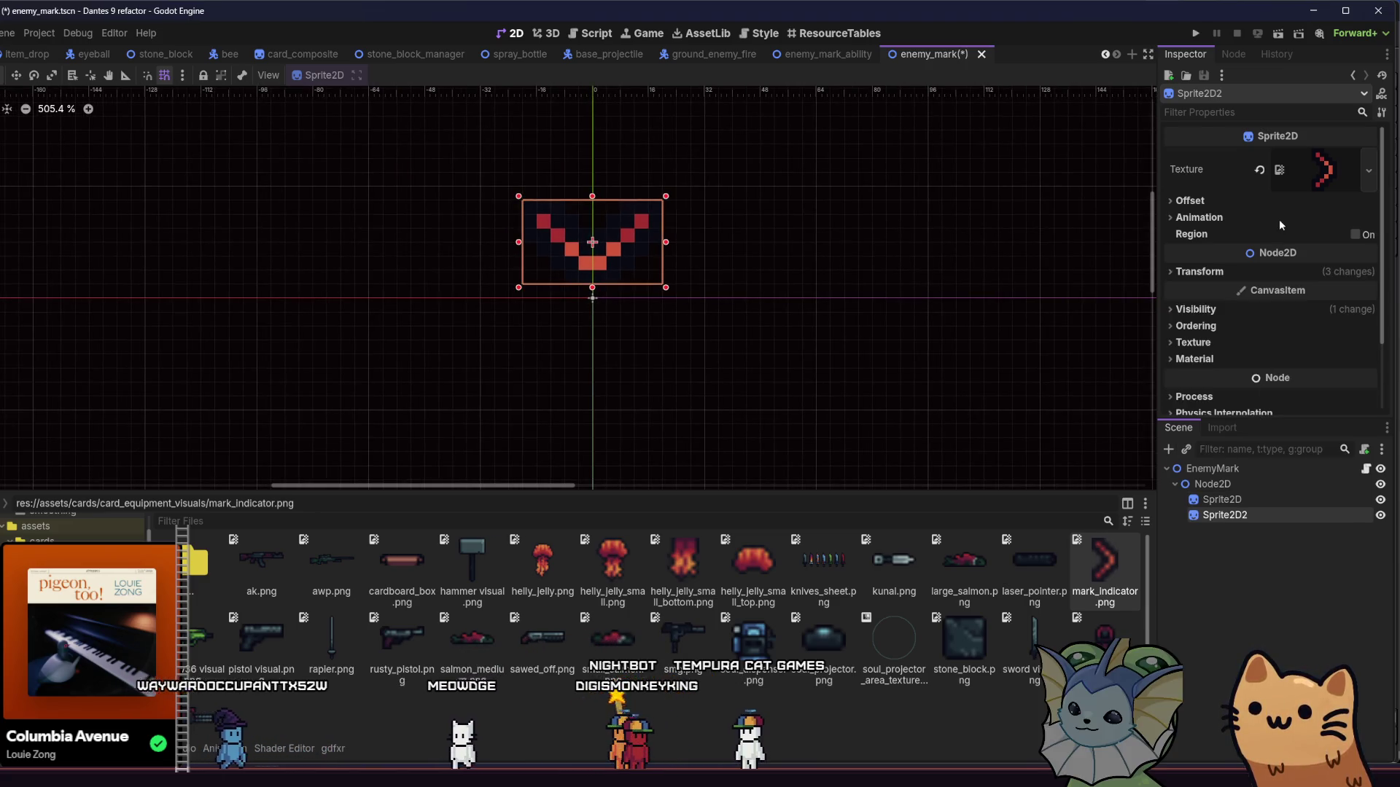
# Step: Reset the second chevron's rotation to upright, move it left of centre, and save
pyautogui.click(1281, 271)
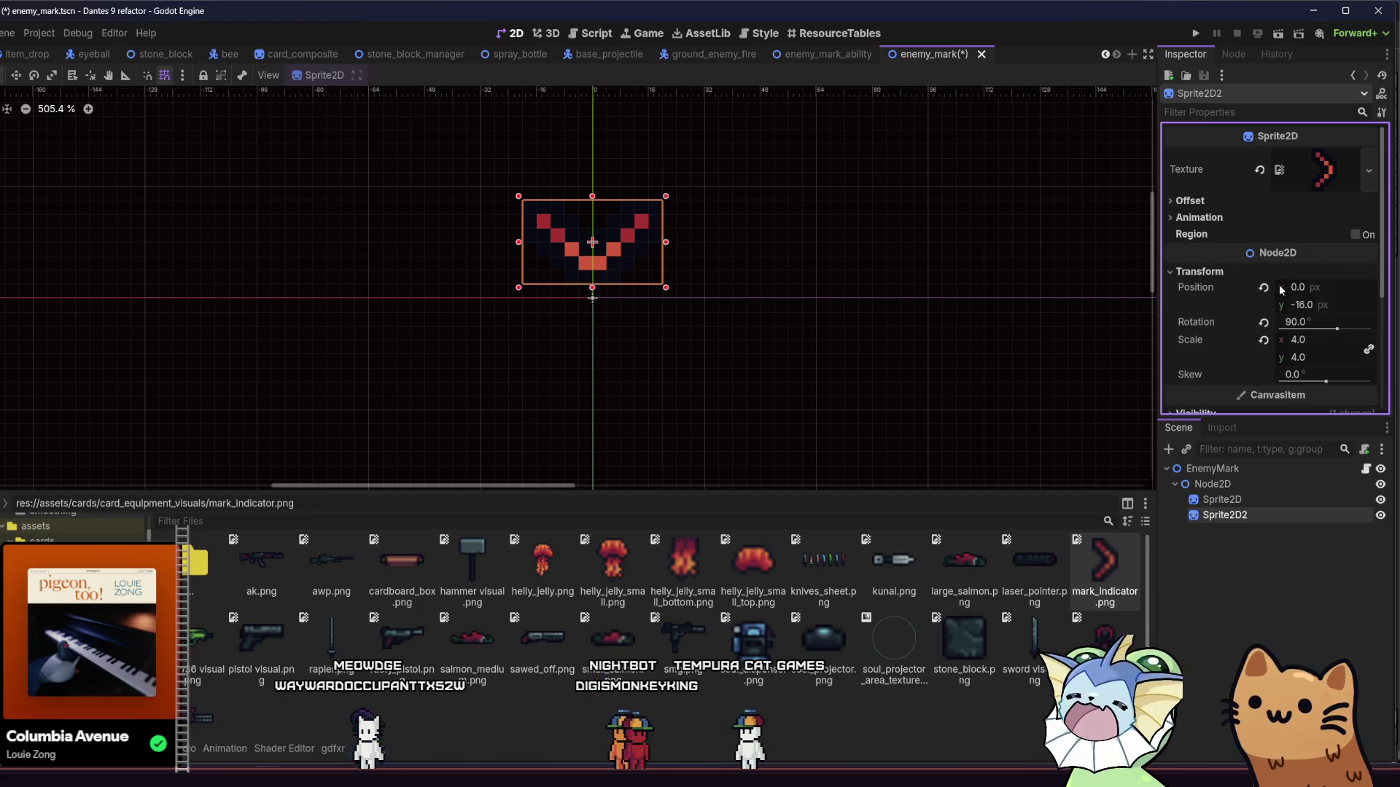
pyautogui.click(1263, 321)
pyautogui.moveTo(619, 281)
pyautogui.mouseDown()
pyautogui.moveTo(567, 304)
pyautogui.moveTo(528, 360)
pyautogui.moveTo(561, 326)
pyautogui.mouseUp()
pyautogui.hotkey('ctrl', 's')
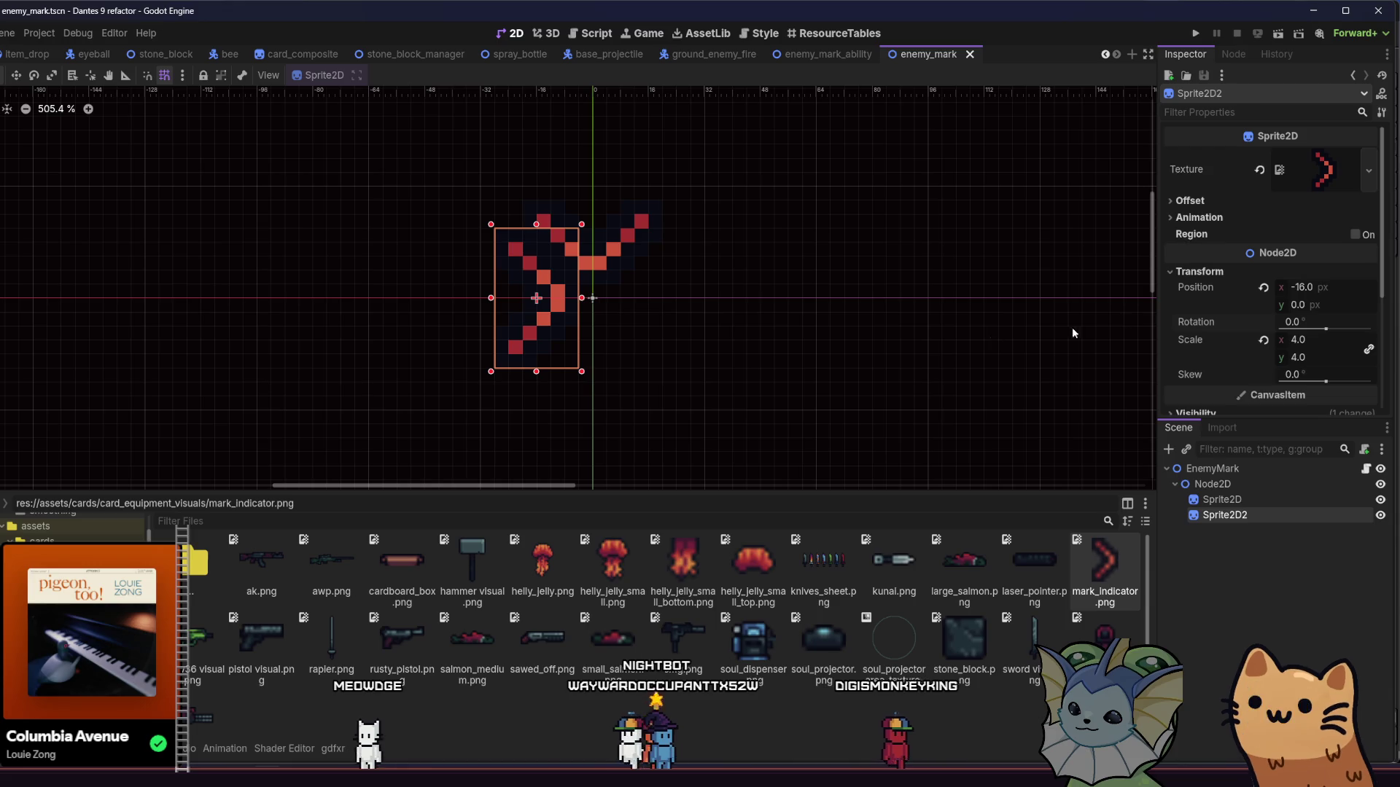
# Step: Duplicate a third chevron, rotate it, place it below the centre, and save
pyautogui.hotkey('ctrl', 'd')
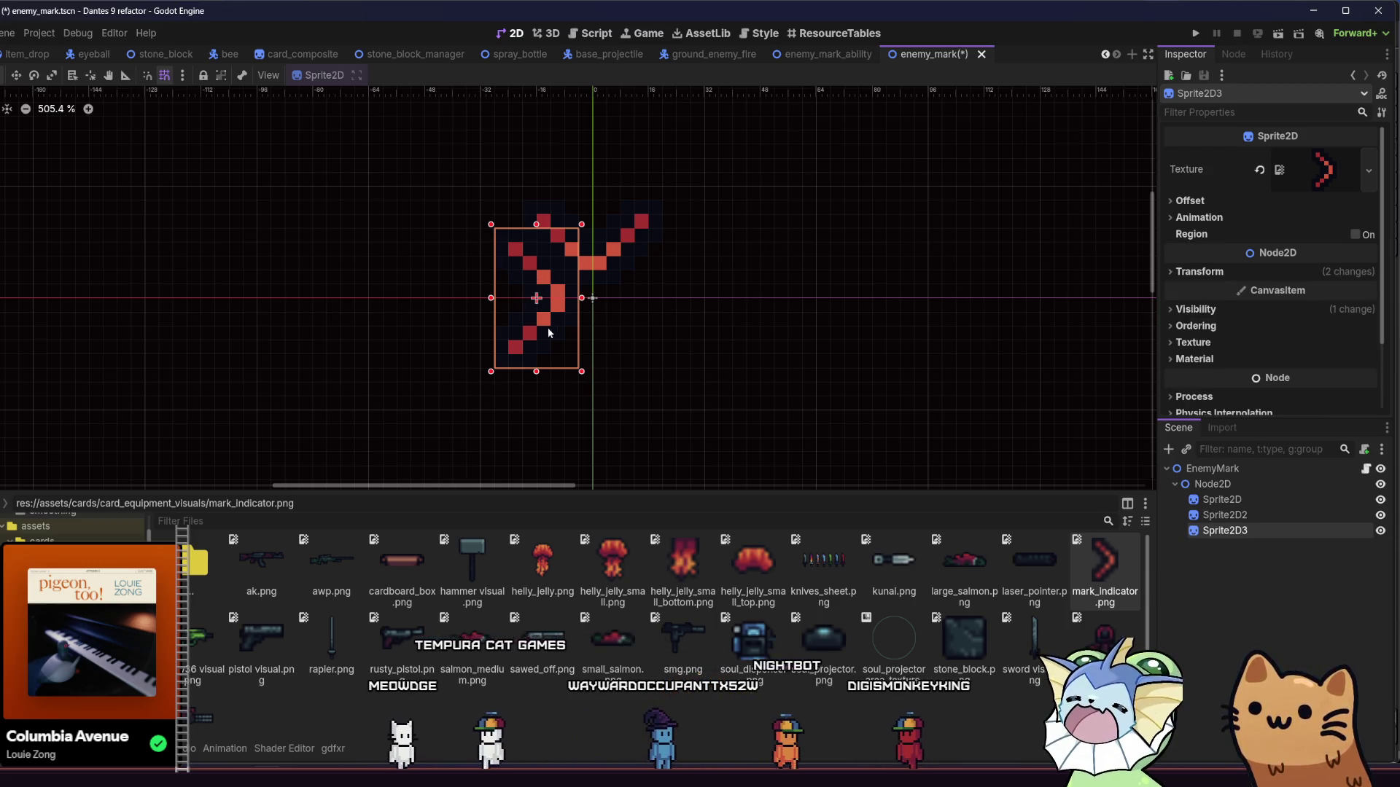
pyautogui.scroll(-2, 495, 327)
pyautogui.press('e')
pyautogui.moveTo(274, 241)
pyautogui.mouseDown()
pyautogui.moveTo(266, 274)
pyautogui.moveTo(335, 389)
pyautogui.moveTo(447, 433)
pyautogui.moveTo(436, 422)
pyautogui.mouseUp()
pyautogui.press('w')
pyautogui.moveTo(445, 307)
pyautogui.mouseDown()
pyautogui.moveTo(464, 307)
pyautogui.moveTo(492, 355)
pyautogui.mouseUp()
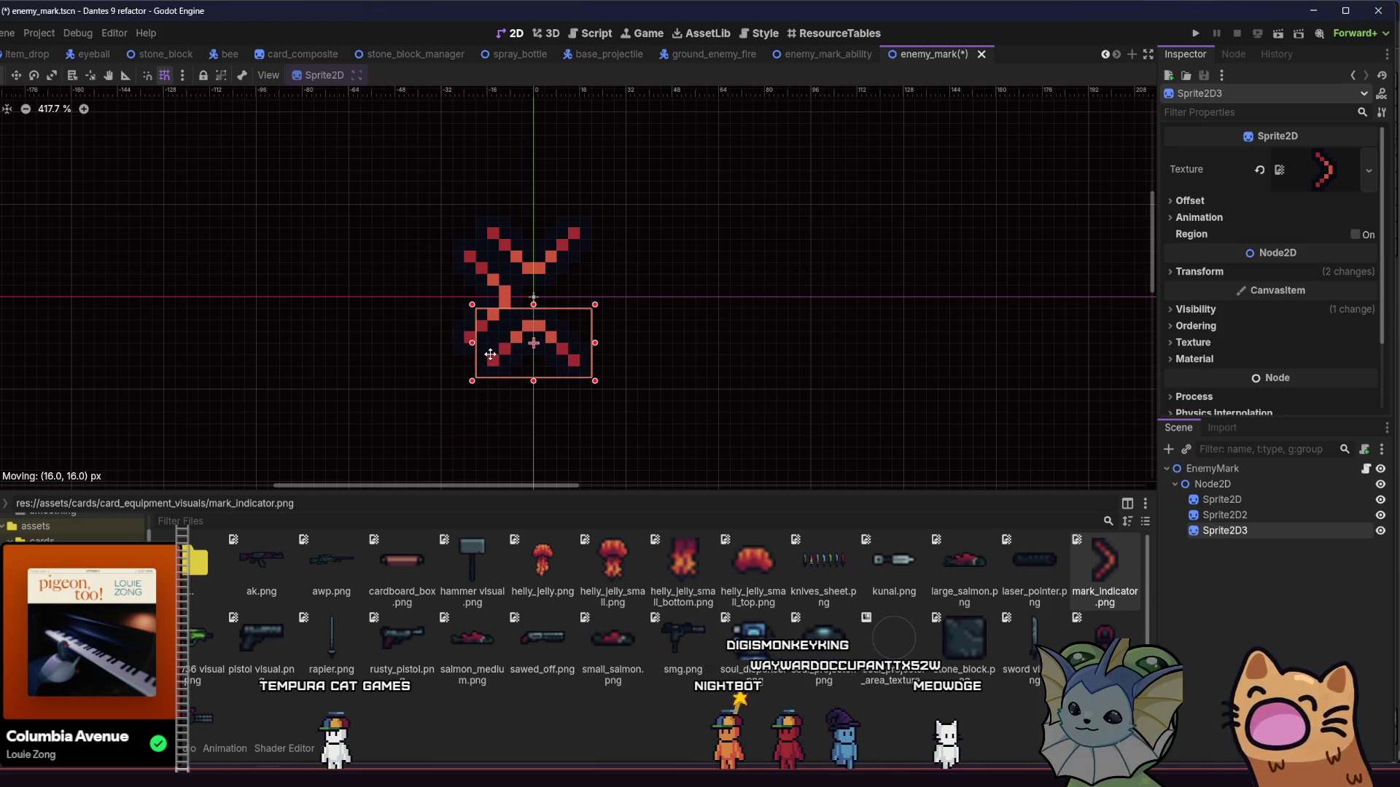
pyautogui.hotkey('ctrl', 's')
# Step: Duplicate a fourth chevron, rotate it, move it up-right into place, and save
pyautogui.hotkey('ctrl', 'd')
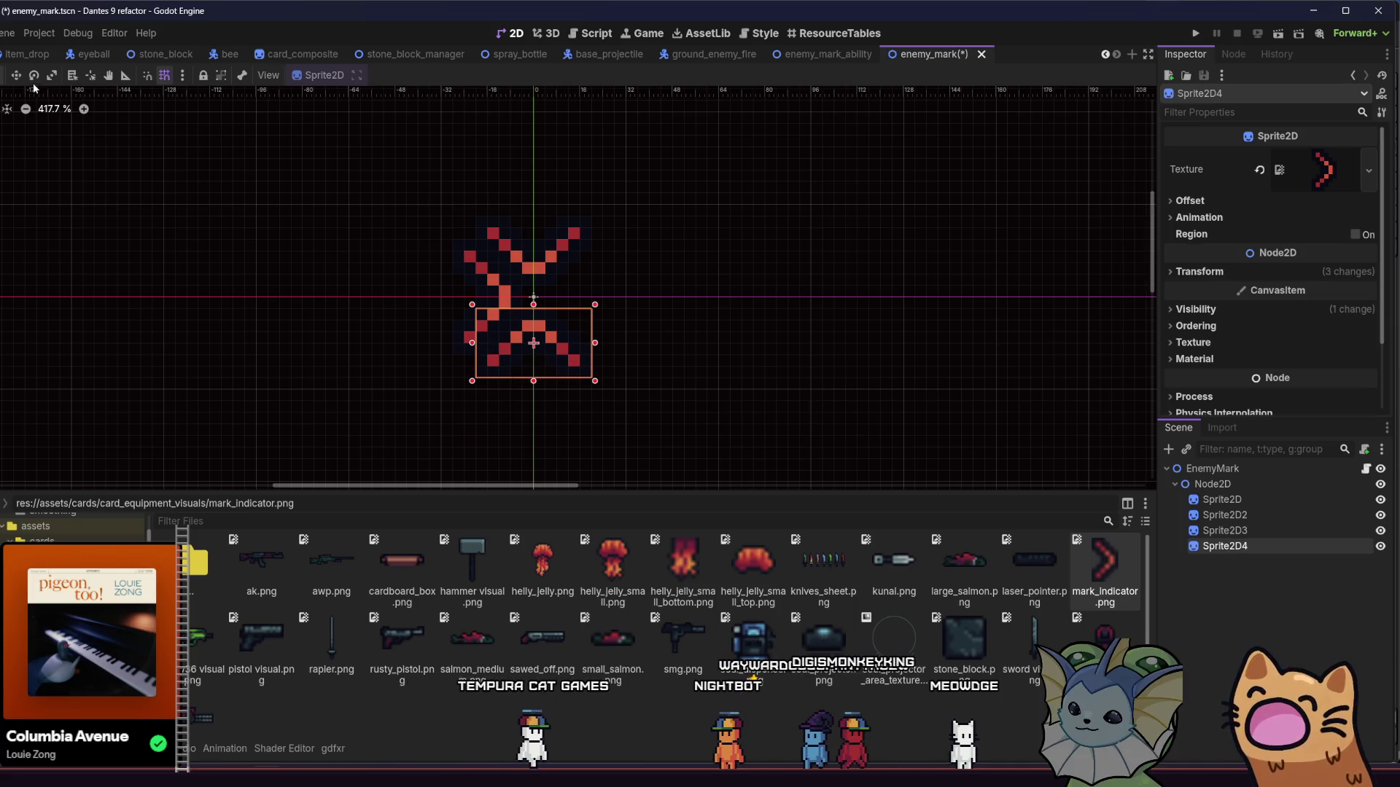
pyautogui.moveTo(123, 157)
pyautogui.mouseDown()
pyautogui.moveTo(240, 338)
pyautogui.moveTo(461, 413)
pyautogui.moveTo(526, 417)
pyautogui.moveTo(493, 403)
pyautogui.moveTo(508, 411)
pyautogui.mouseUp()
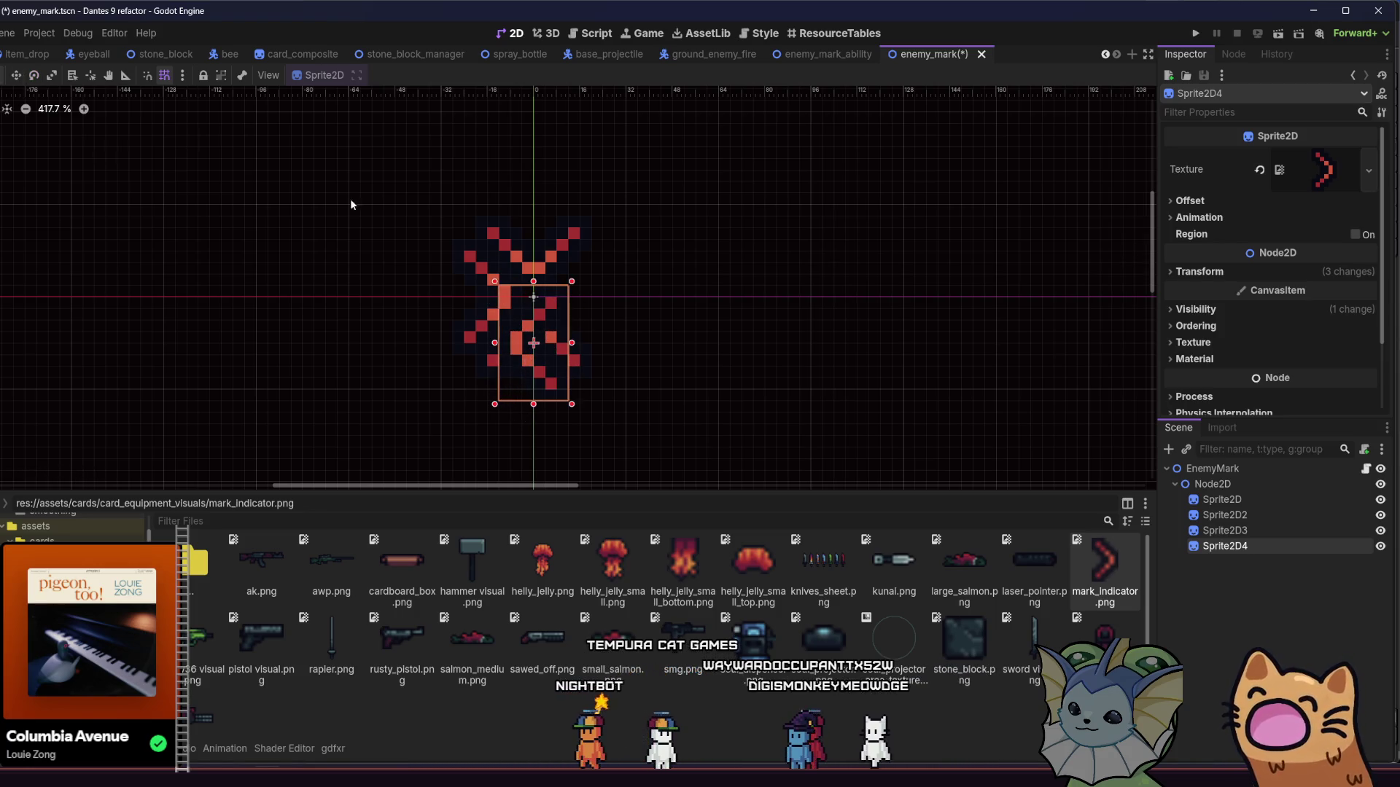
pyautogui.moveTo(531, 347)
pyautogui.mouseDown()
pyautogui.moveTo(568, 333)
pyautogui.moveTo(578, 301)
pyautogui.mouseUp()
pyautogui.hotkey('ctrl', 's')
pyautogui.click(442, 314)
pyautogui.scroll(2, 474, 305)
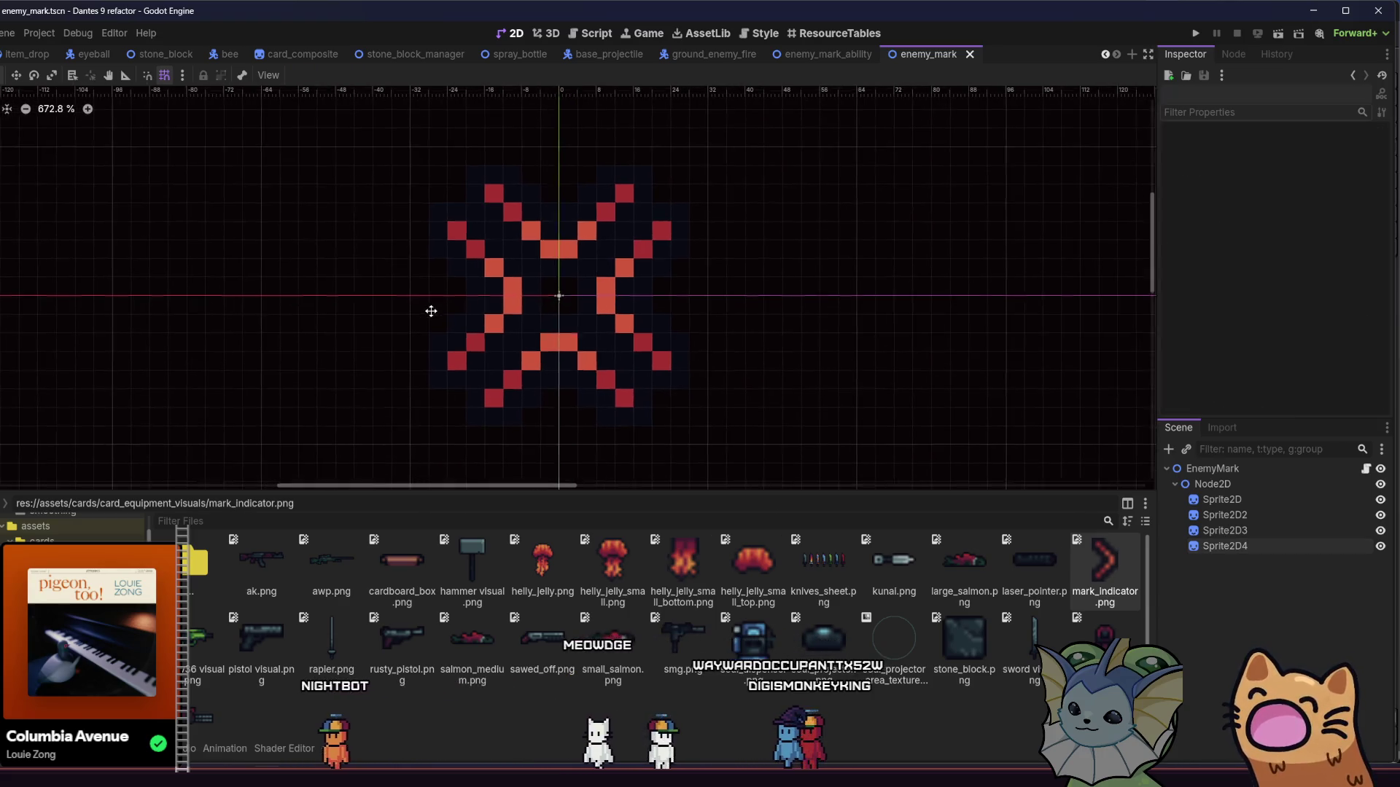
pyautogui.scroll(-8, 400, 334)
pyautogui.scroll(7, 374, 353)
pyautogui.hotkey('ctrl', 's')
pyautogui.scroll(-3, 397, 336)
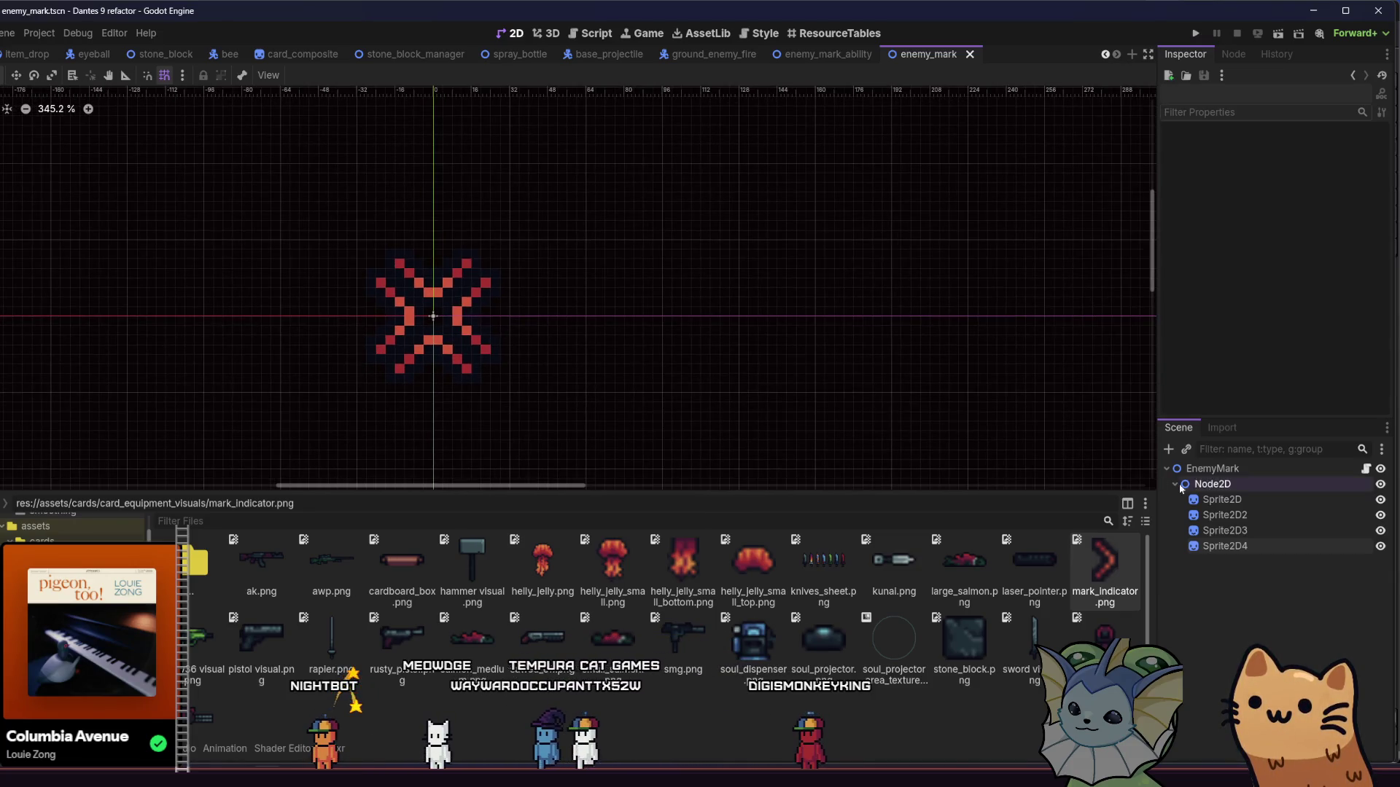
# Step: Add an AnimationPlayer under Node2D via the 'anim' search and save the scene
pyautogui.click(1207, 484)
pyautogui.click(1168, 449)
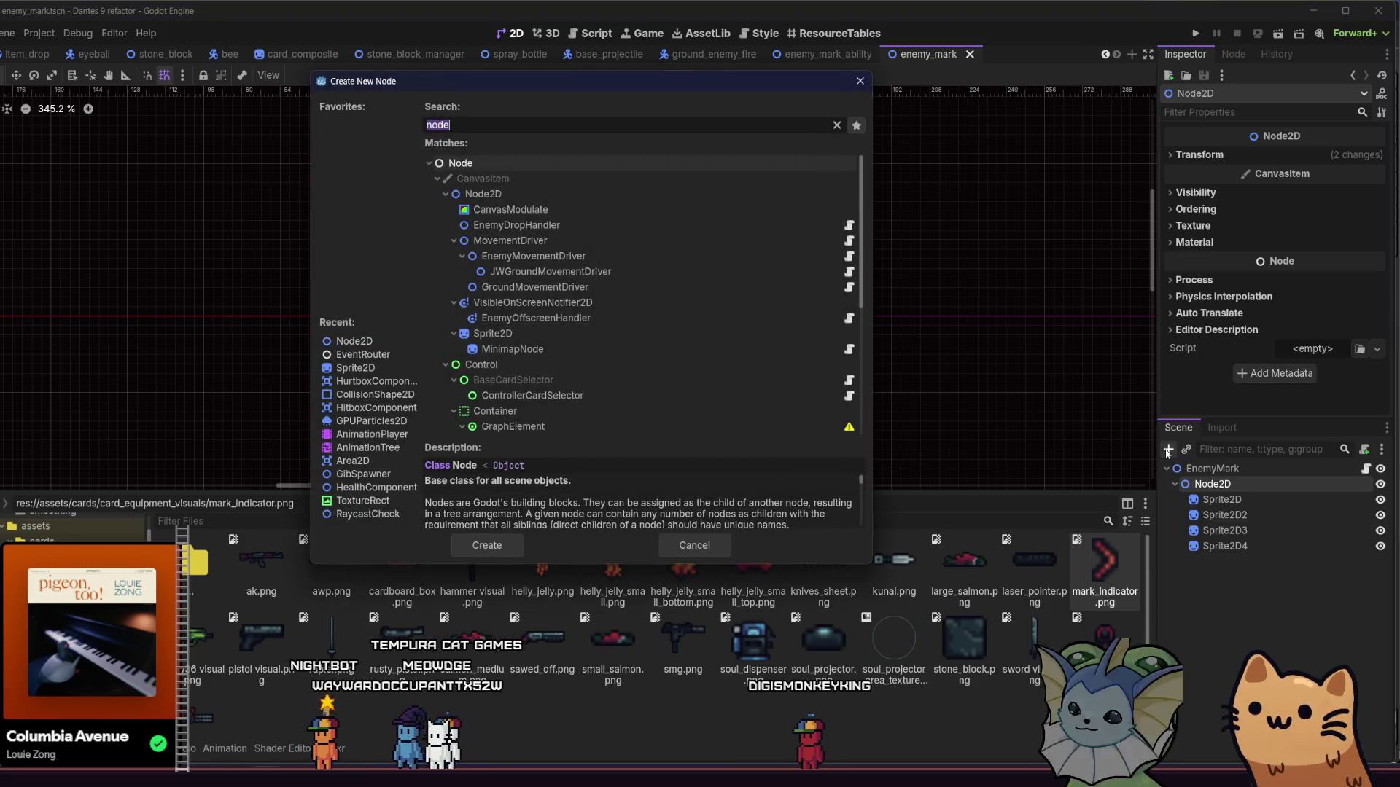
pyautogui.write('anim')
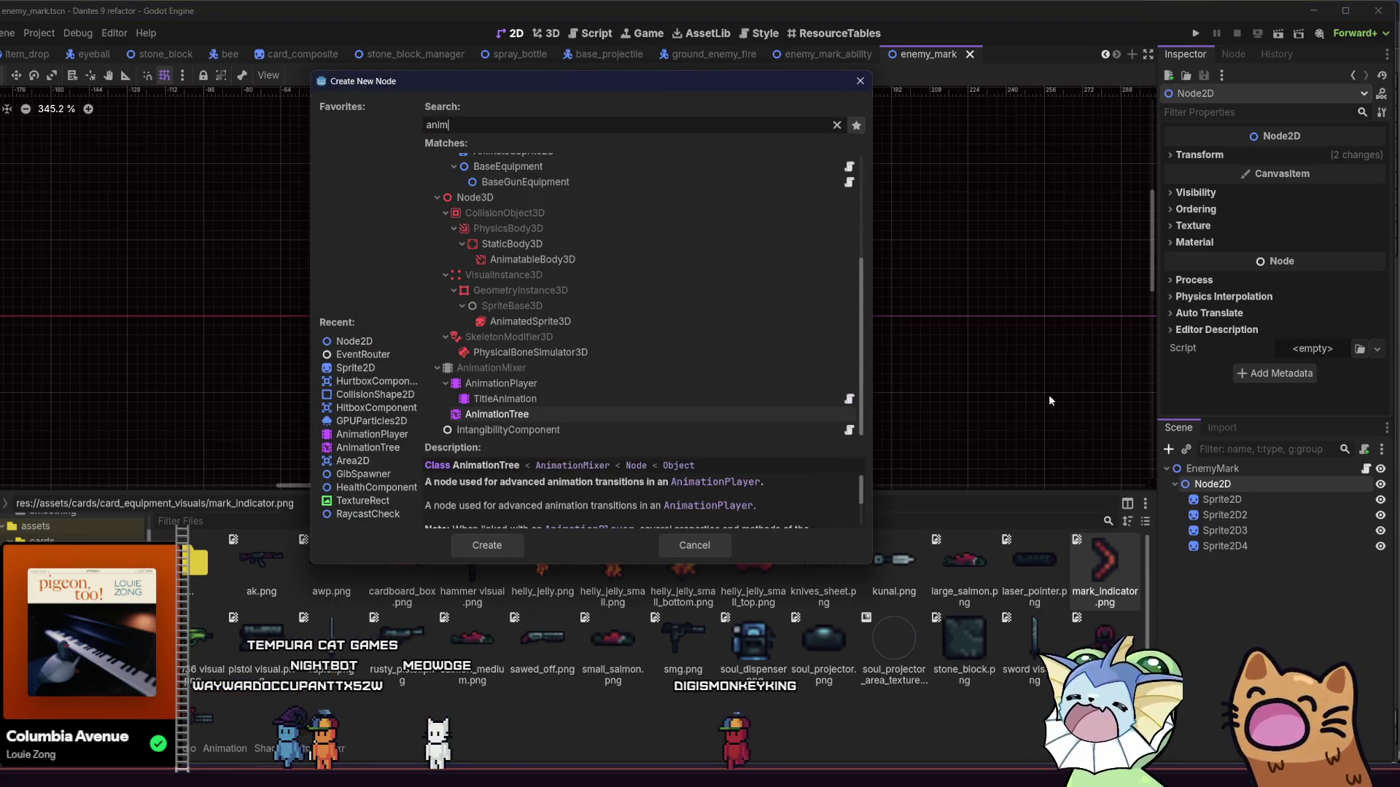
pyautogui.click(659, 394)
pyautogui.doubleClick(663, 386)
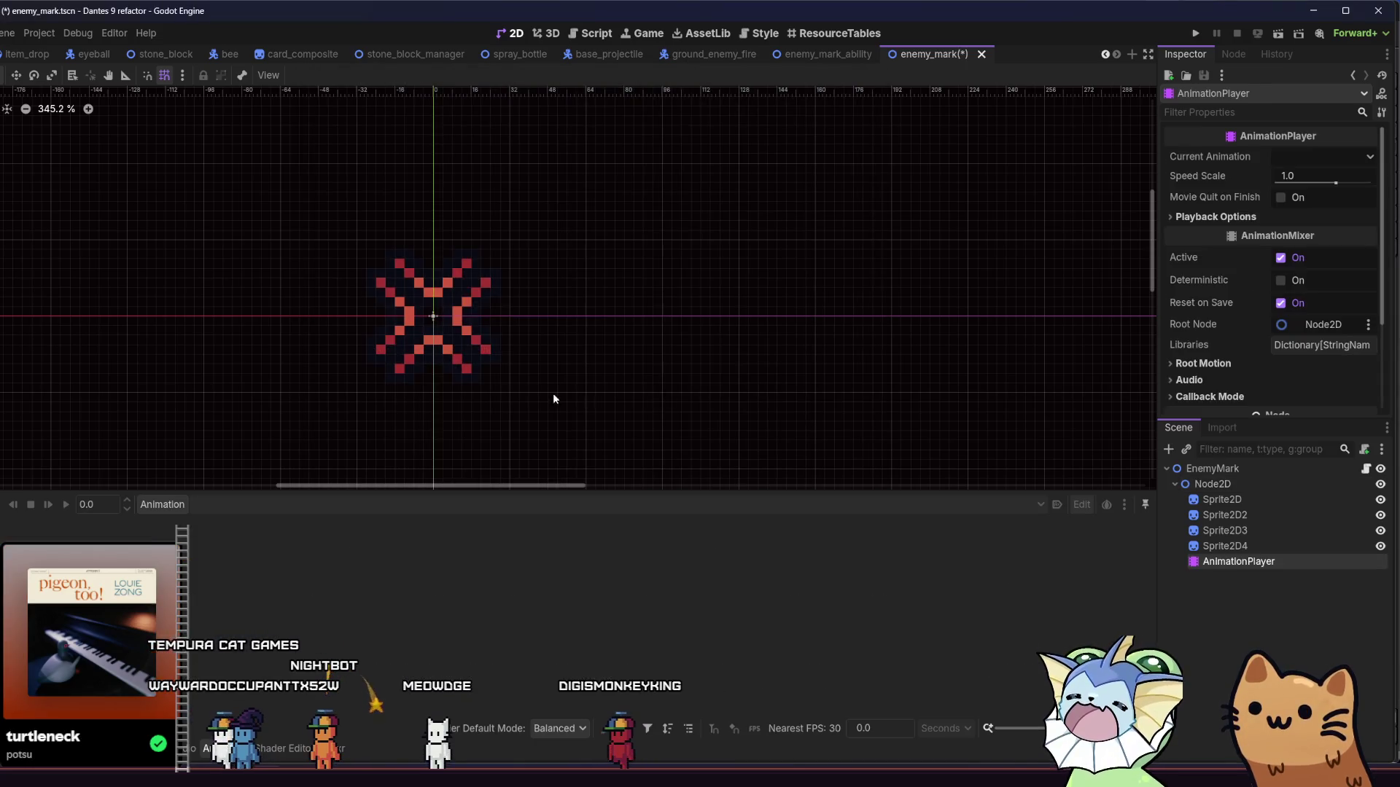
pyautogui.scroll(2, 654, 388)
pyautogui.hotkey('ctrl', 's')
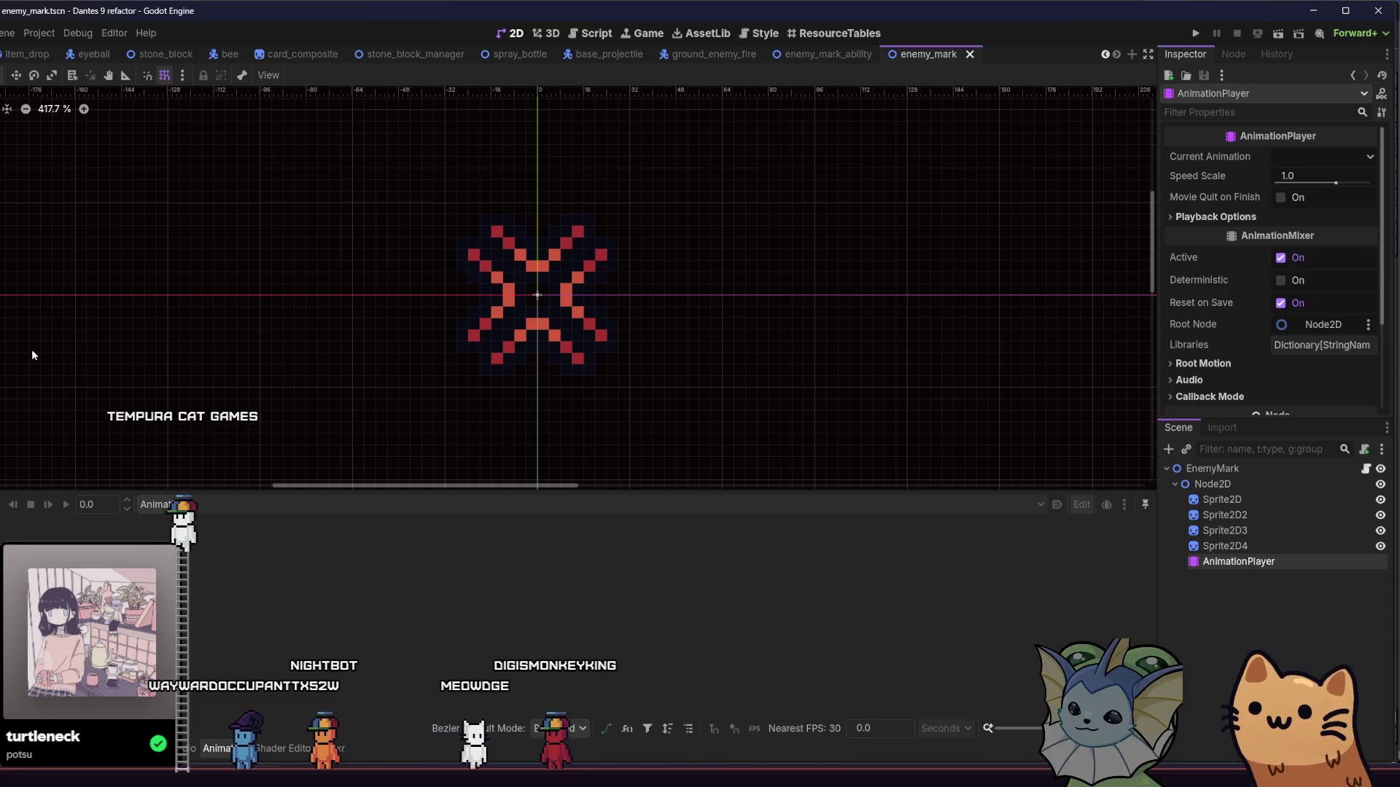
# Step: Create an empty animation named 'pulse' and centre the X mark in view
pyautogui.click(157, 504)
pyautogui.click(210, 527)
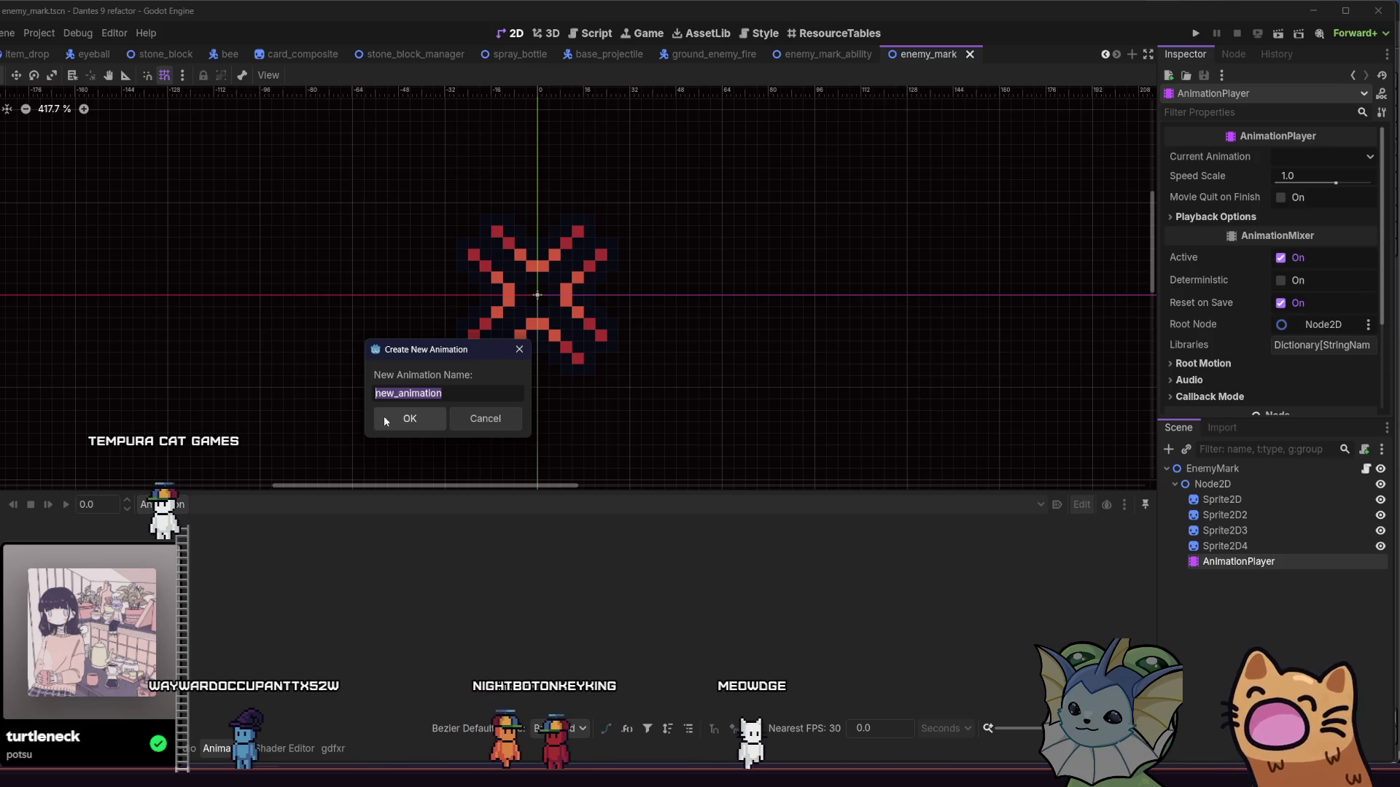
pyautogui.write('pulse')
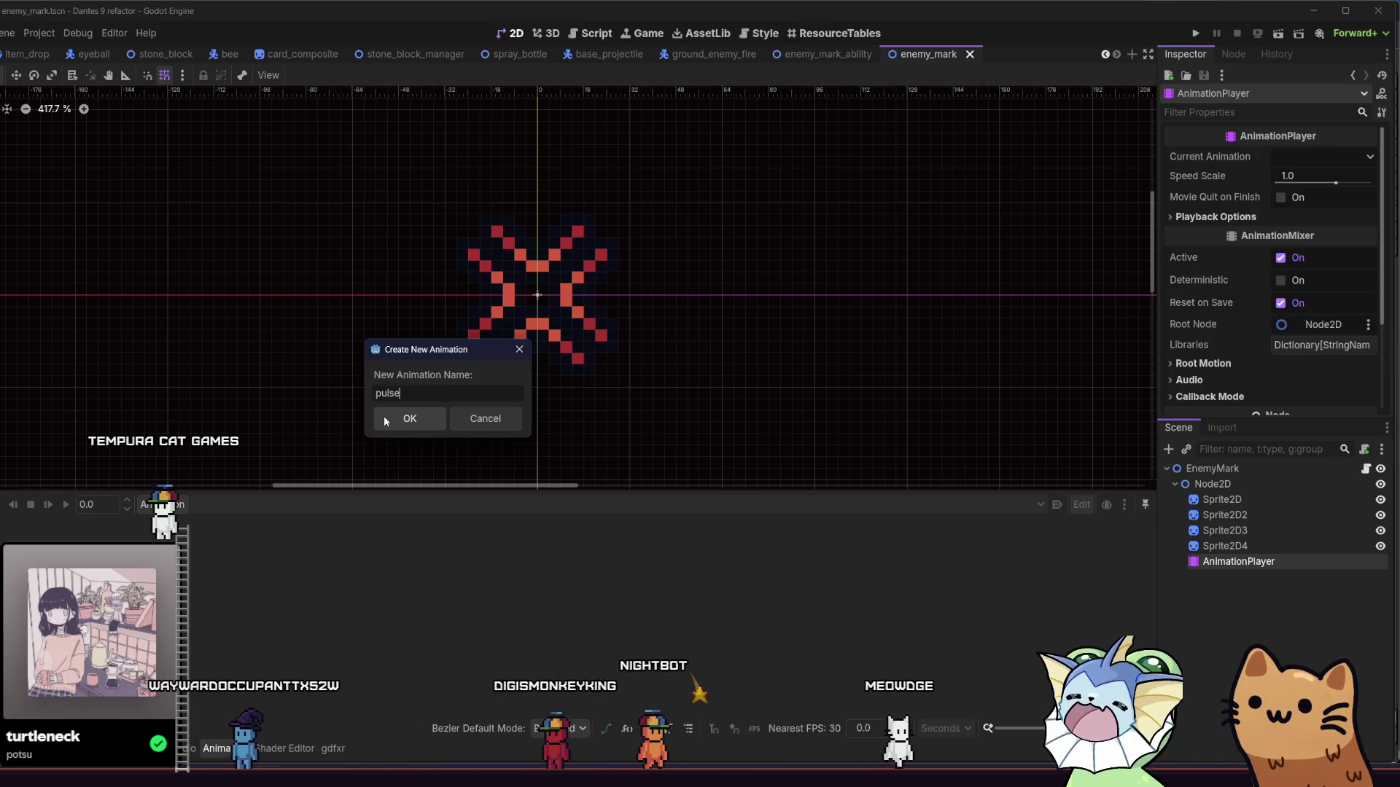
pyautogui.click(384, 421)
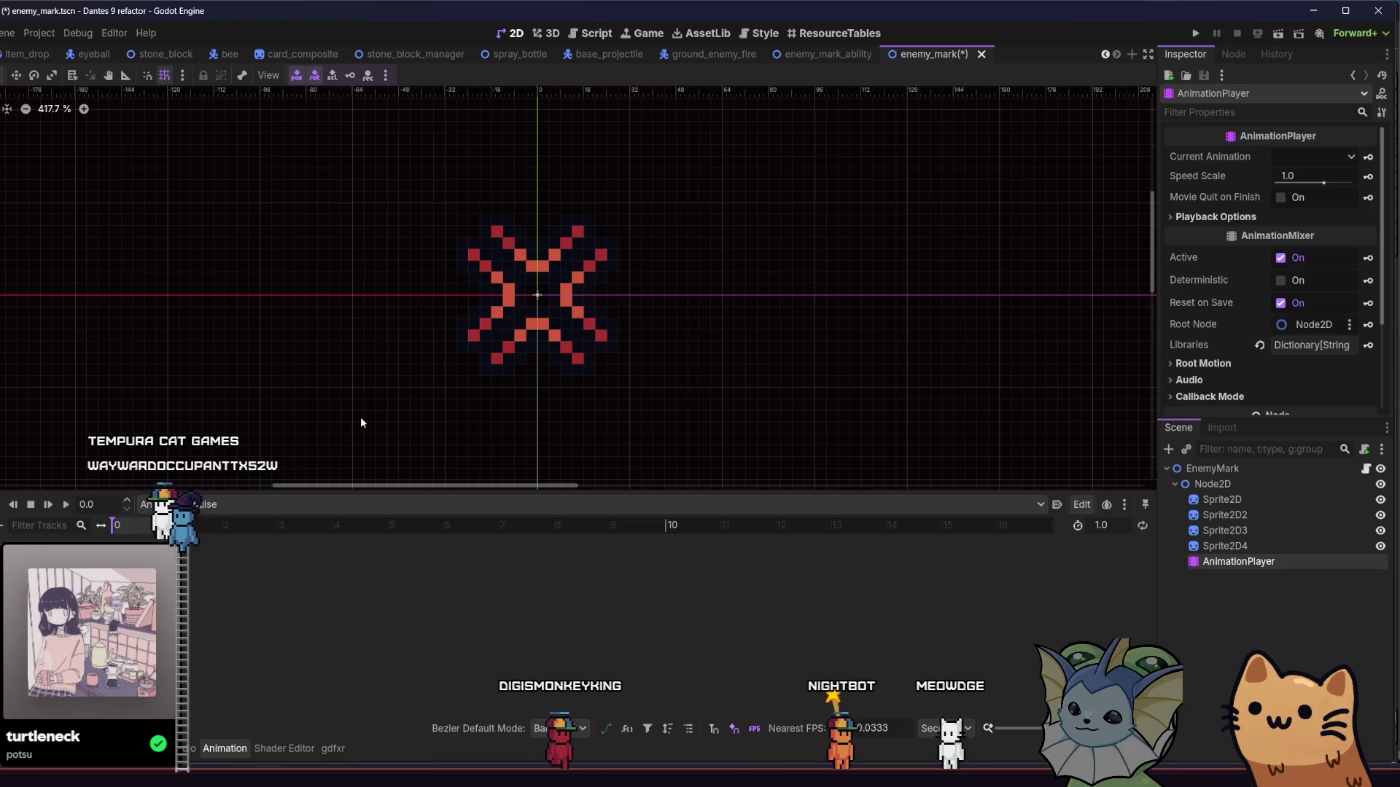
pyautogui.scroll(2, 360, 423)
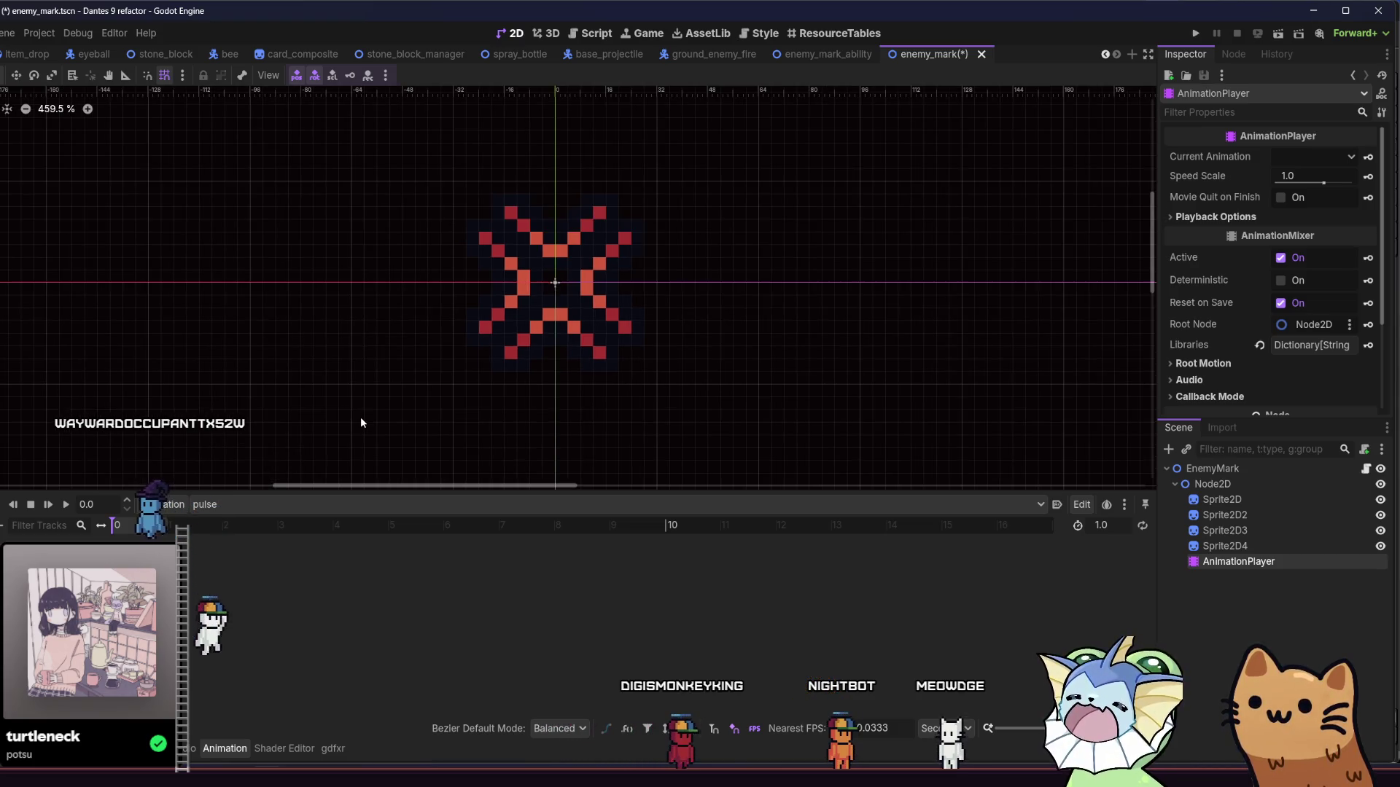
pyautogui.moveTo(399, 420)
pyautogui.mouseDown()
pyautogui.moveTo(425, 387)
pyautogui.moveTo(356, 415)
pyautogui.mouseUp()
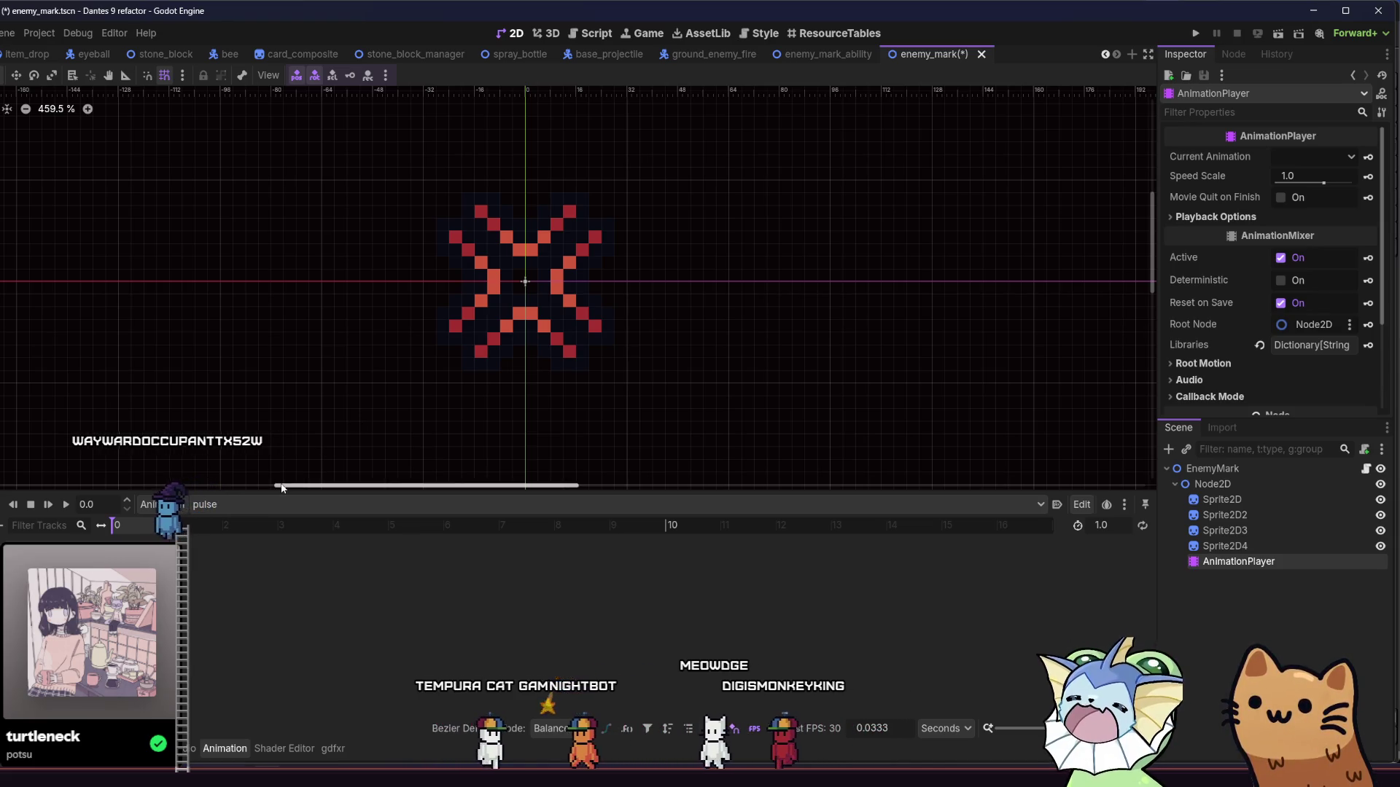
# Step: Keyframe Sprite2D's position at time 0 in the pulse animation
pyautogui.click(1207, 500)
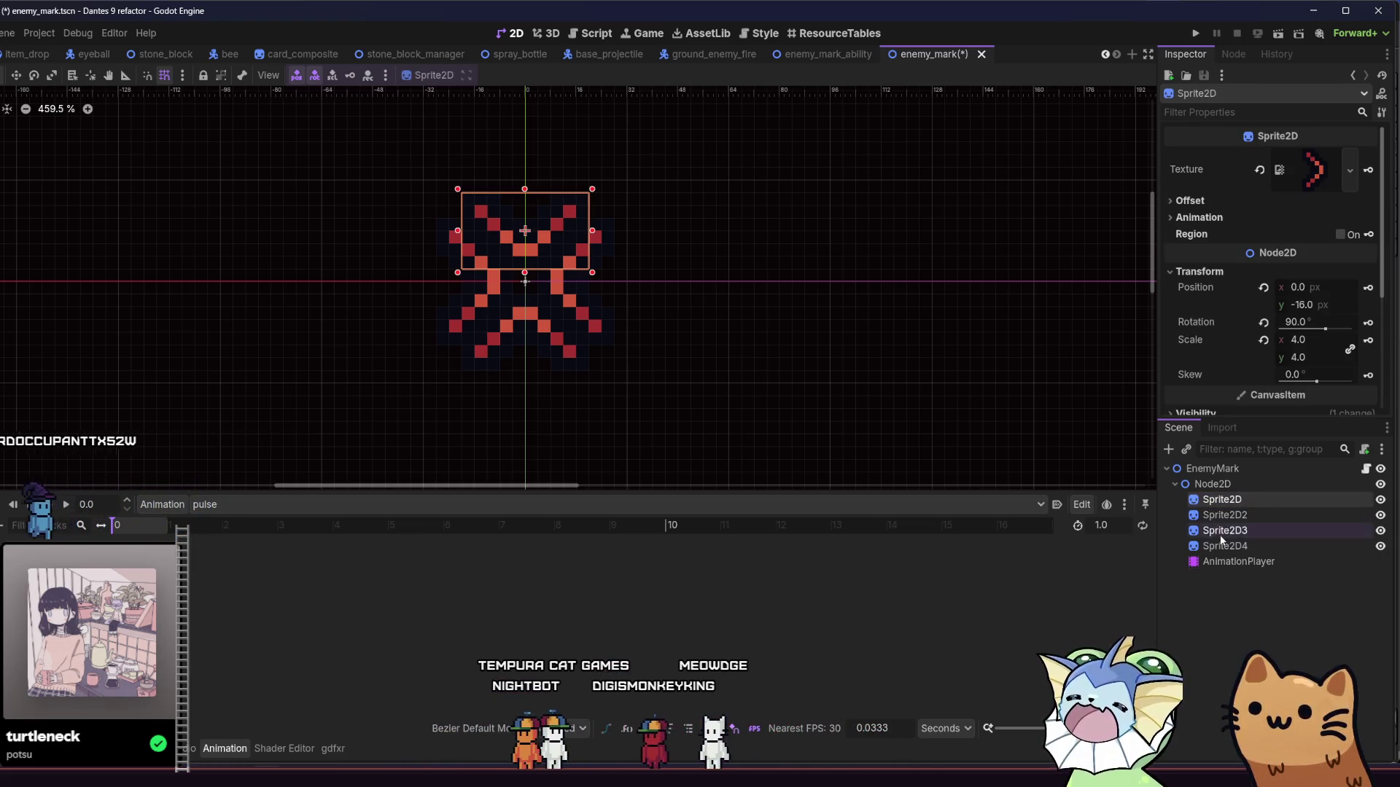
pyautogui.keyDown('shift'); pyautogui.click(1224, 546); pyautogui.keyUp('shift')
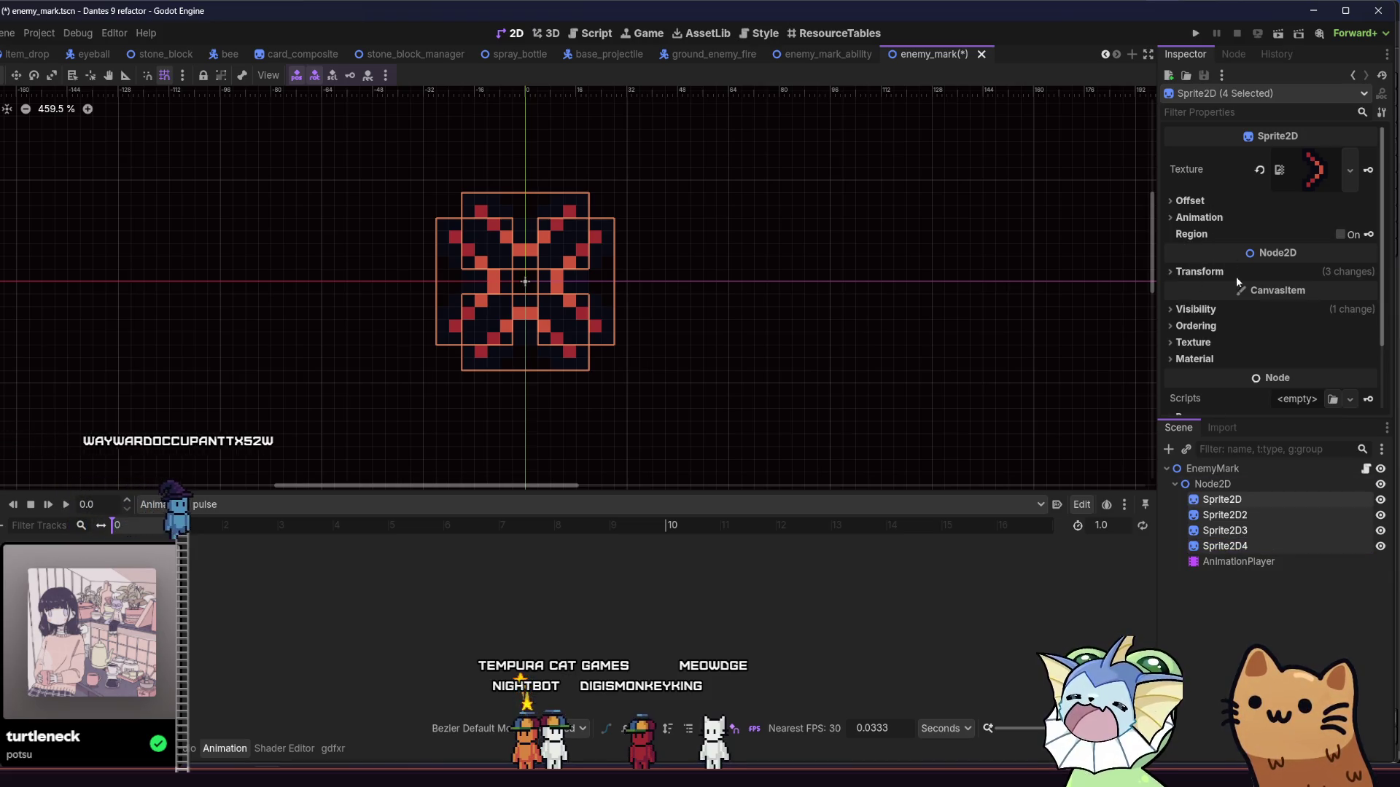
pyautogui.click(1210, 271)
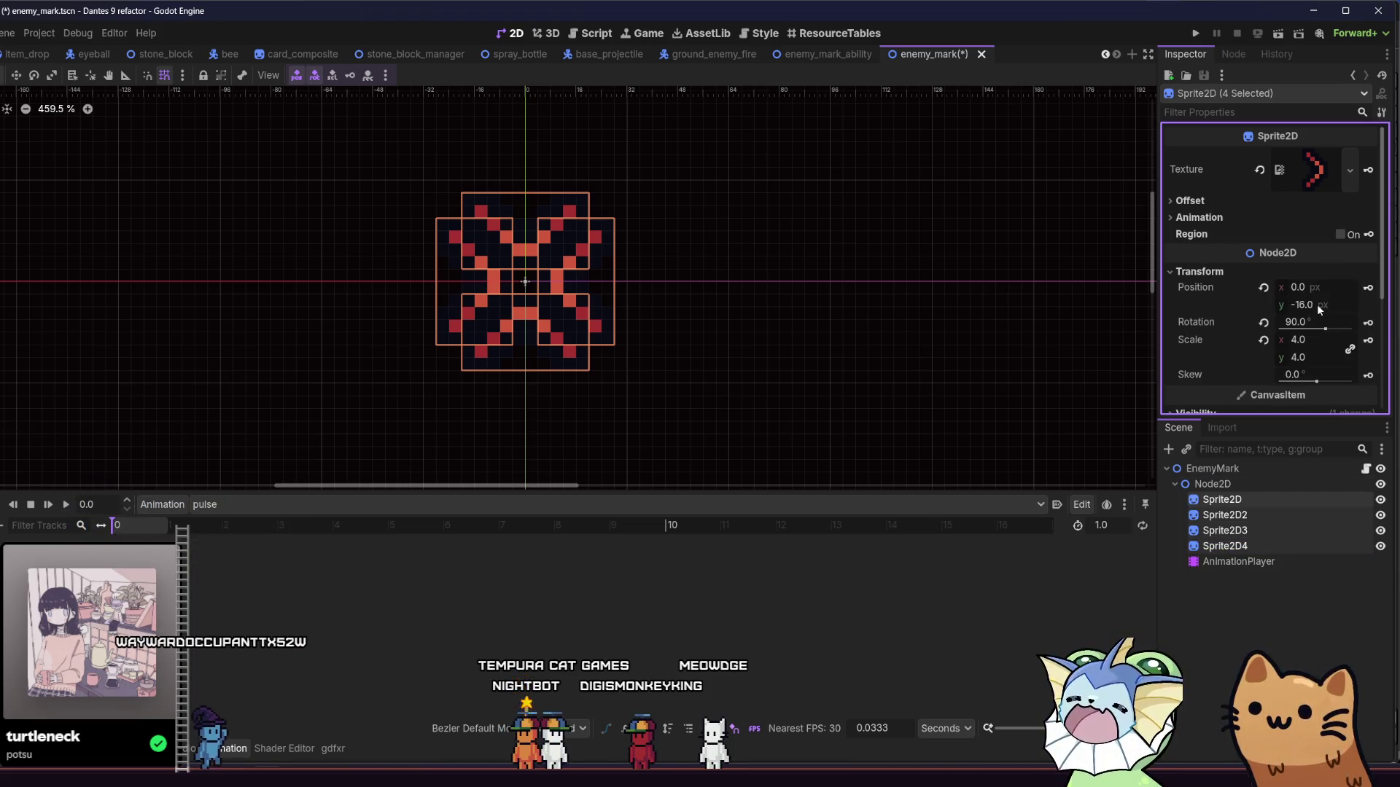
pyautogui.moveTo(1317, 292); pyautogui.dragTo(1315, 287)
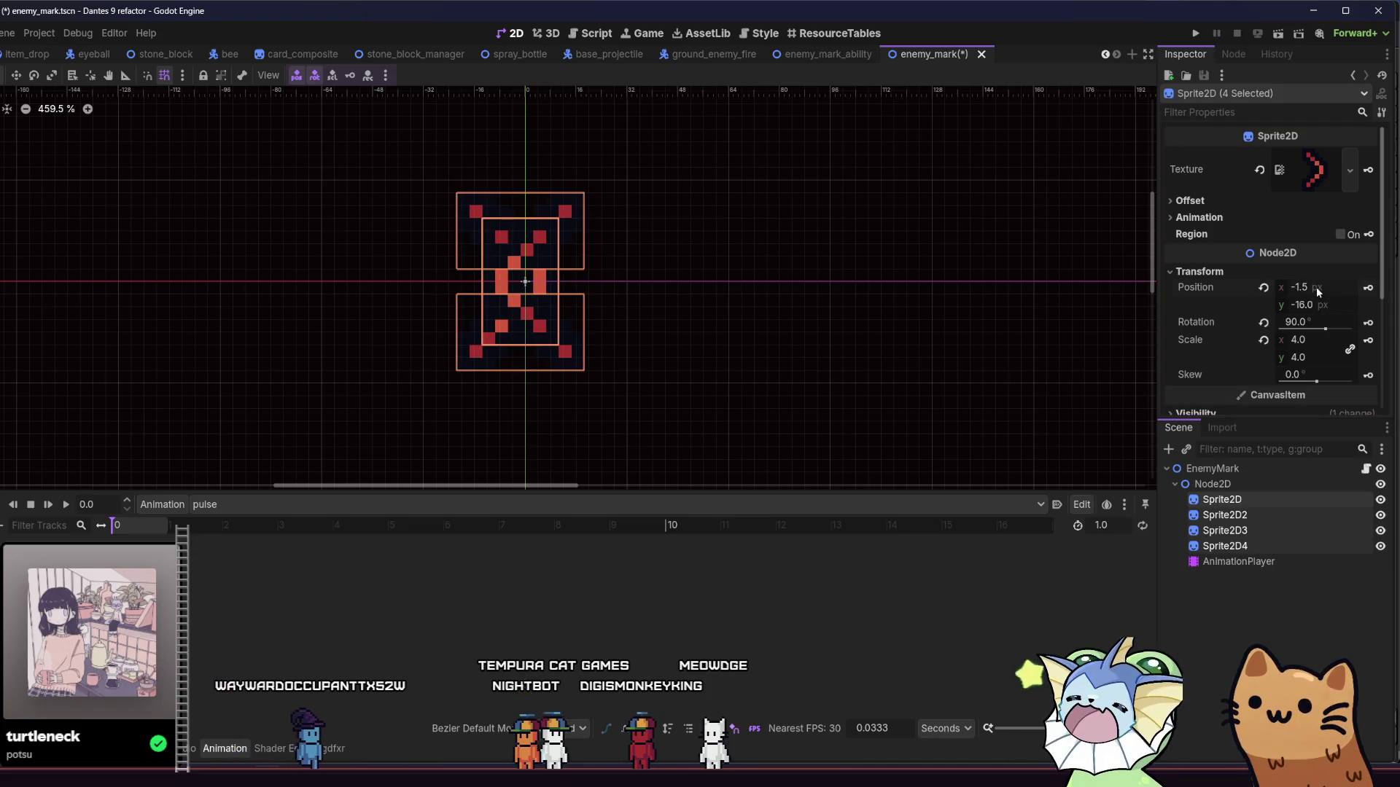
pyautogui.click(1236, 500)
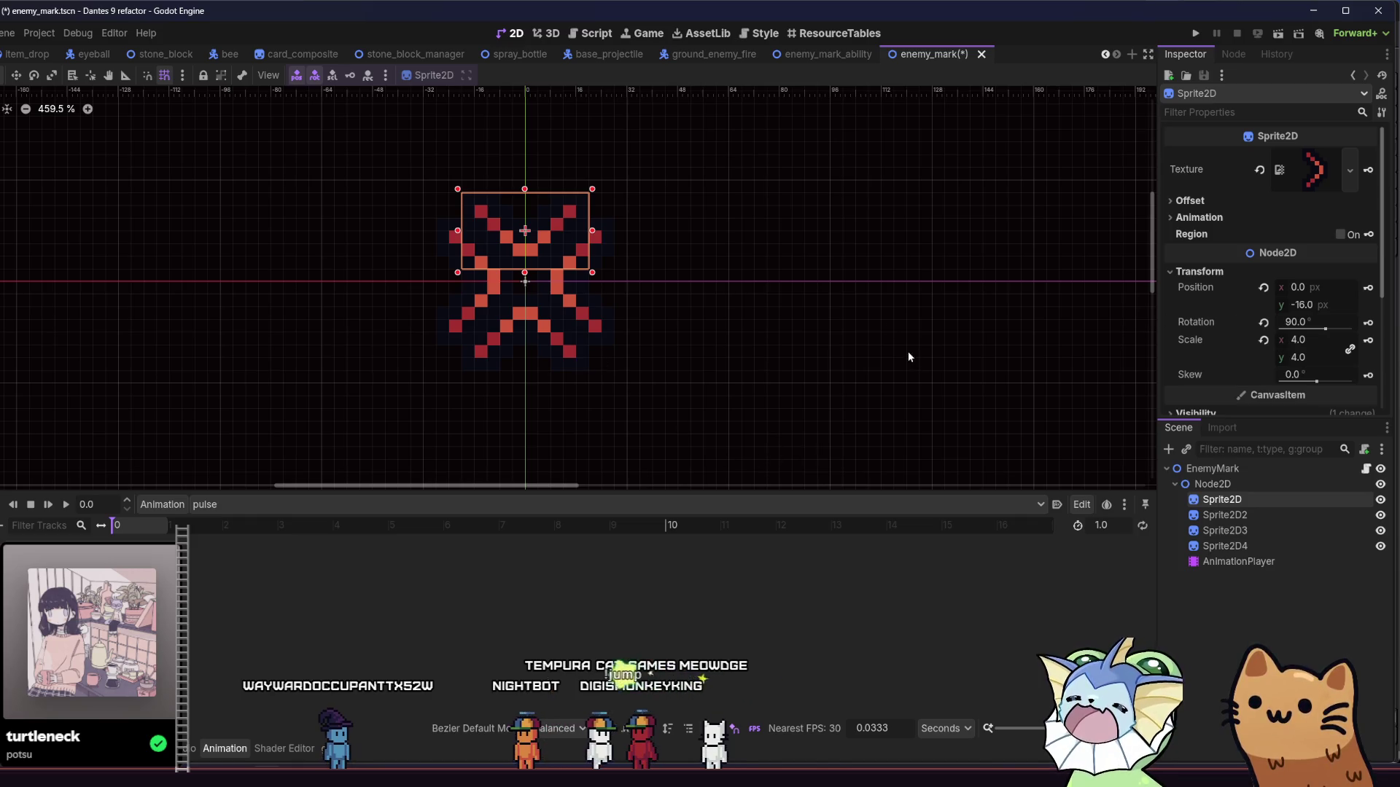
pyautogui.hscroll(-2, 909, 354)
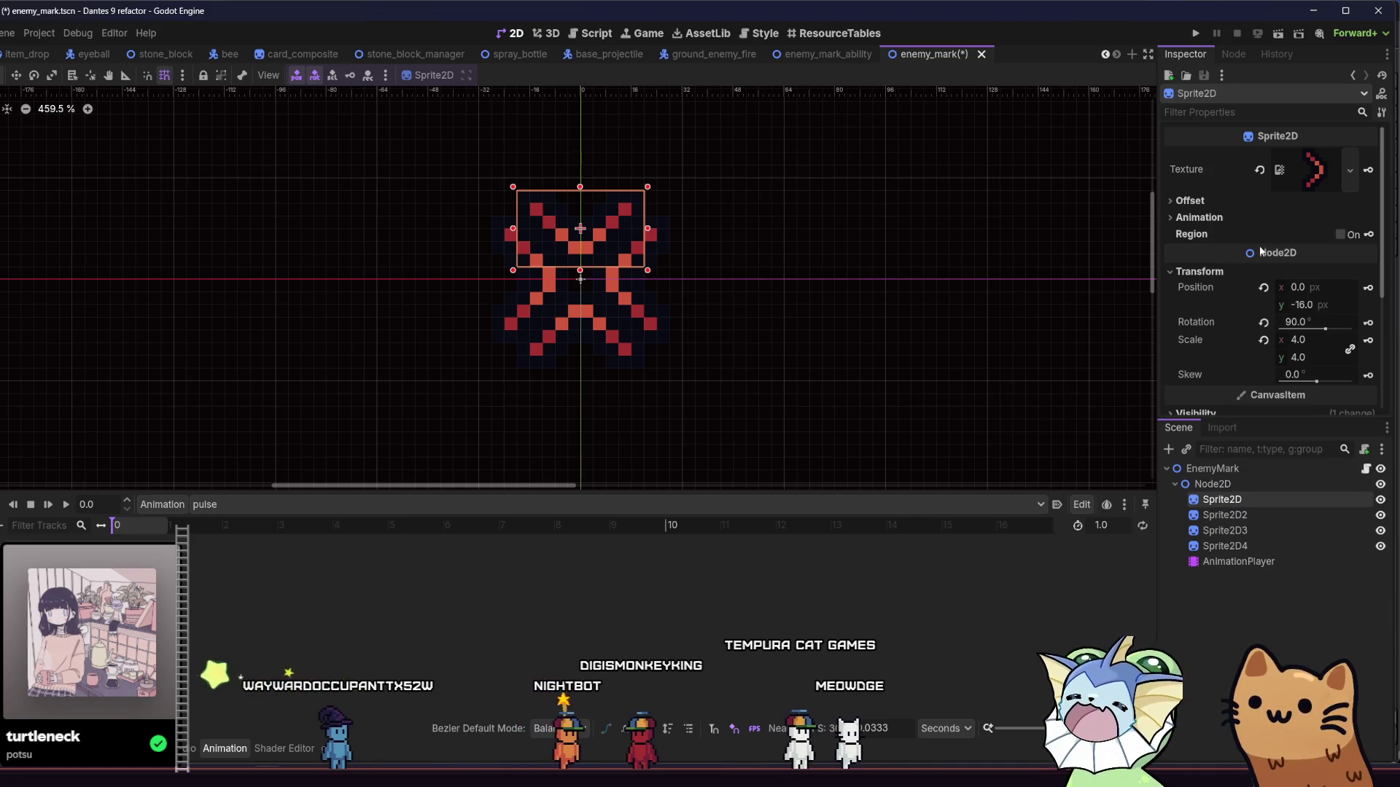
pyautogui.click(1368, 287)
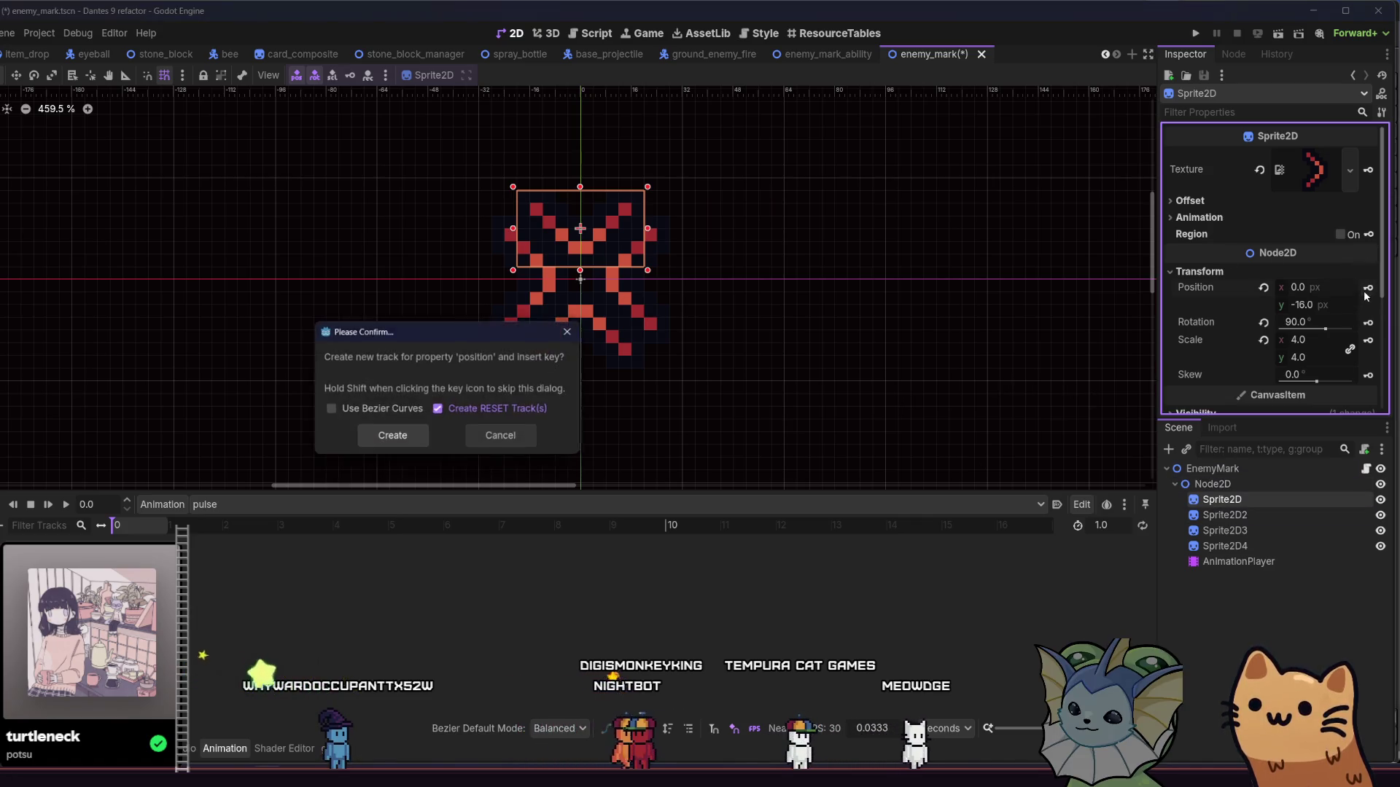
pyautogui.click(394, 435)
# Step: Create position keyframe tracks for Sprite2D2 and Sprite2D3
pyautogui.click(1215, 514)
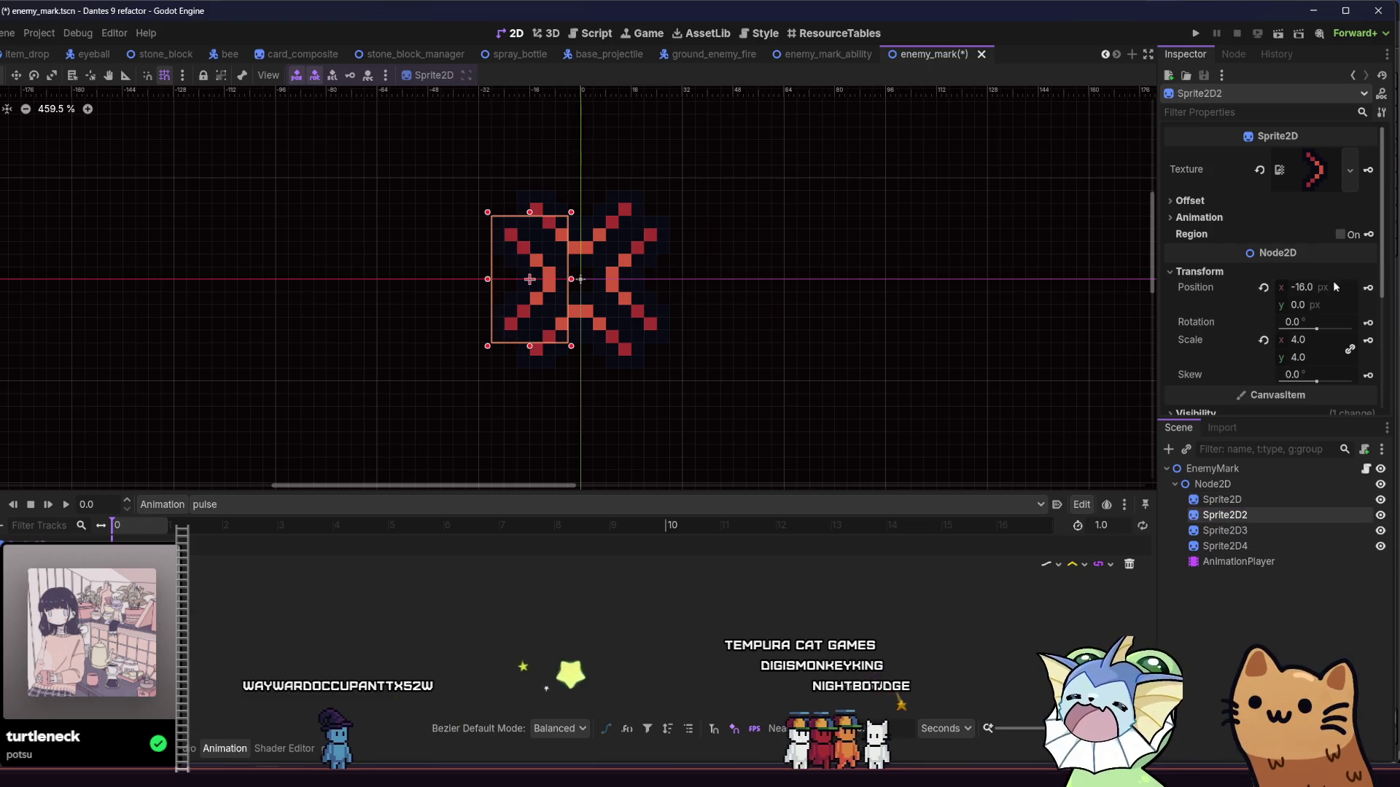
pyautogui.click(1367, 287)
pyautogui.press('Return')
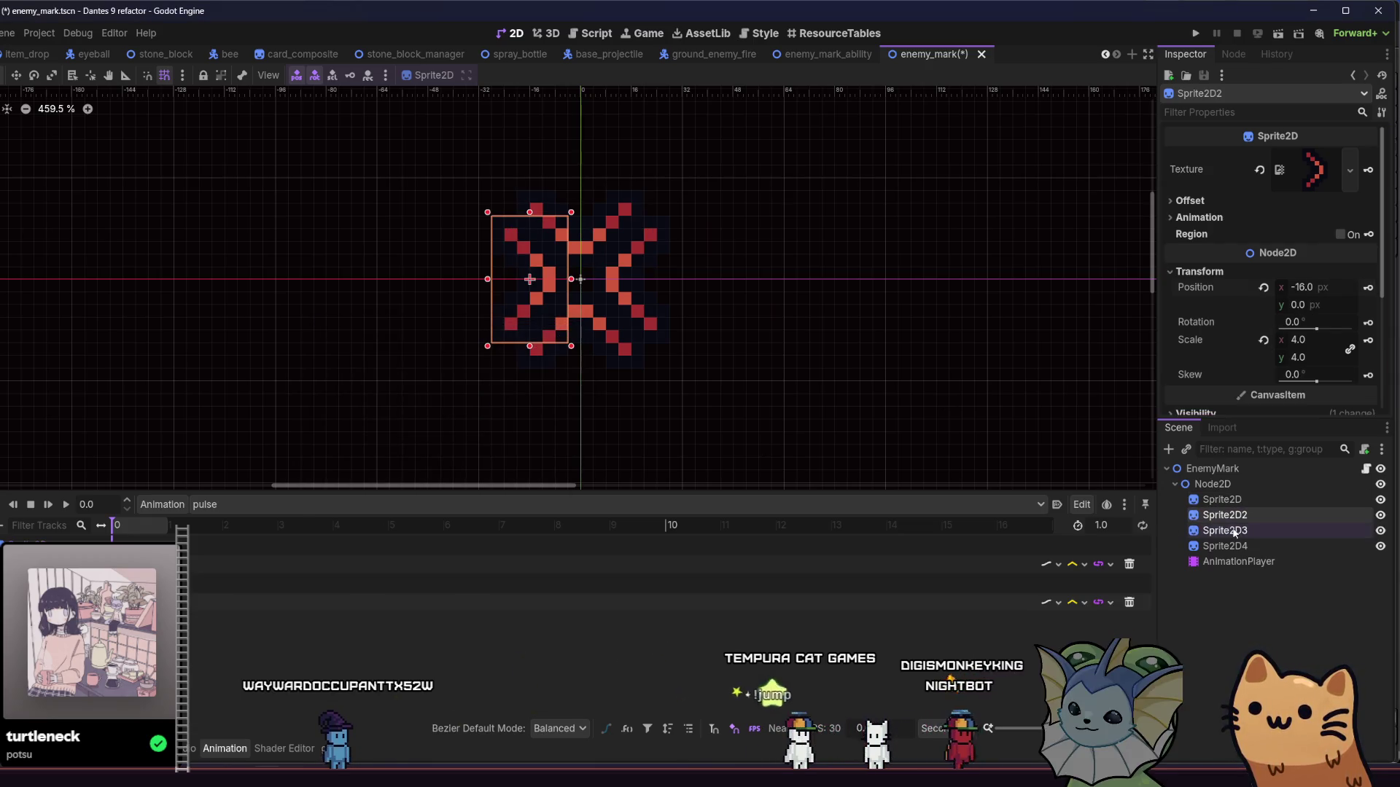
pyautogui.click(1232, 531)
pyautogui.click(1366, 289)
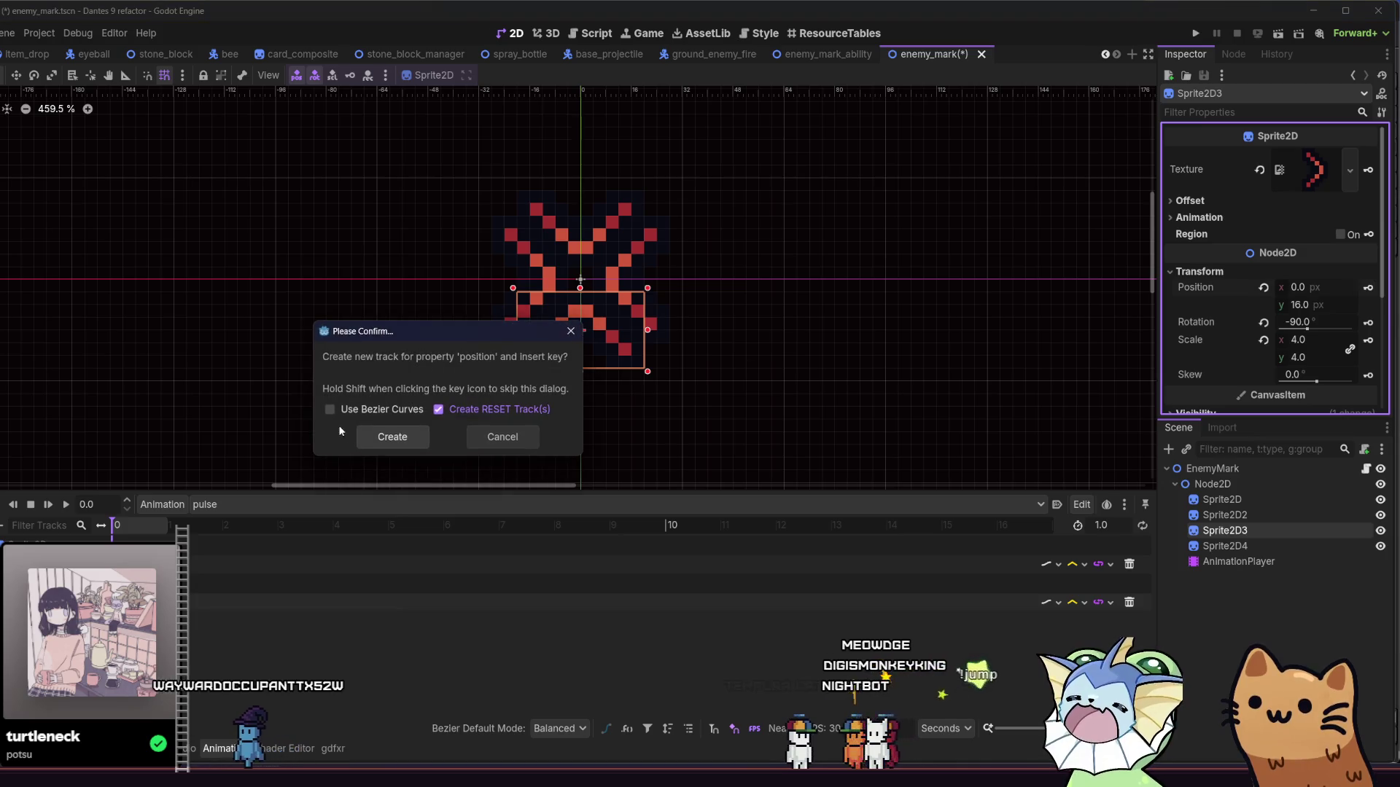
pyautogui.click(398, 446)
# Step: Create Sprite2D4's position keyframe track, then reselect Sprite2D
pyautogui.click(1302, 540)
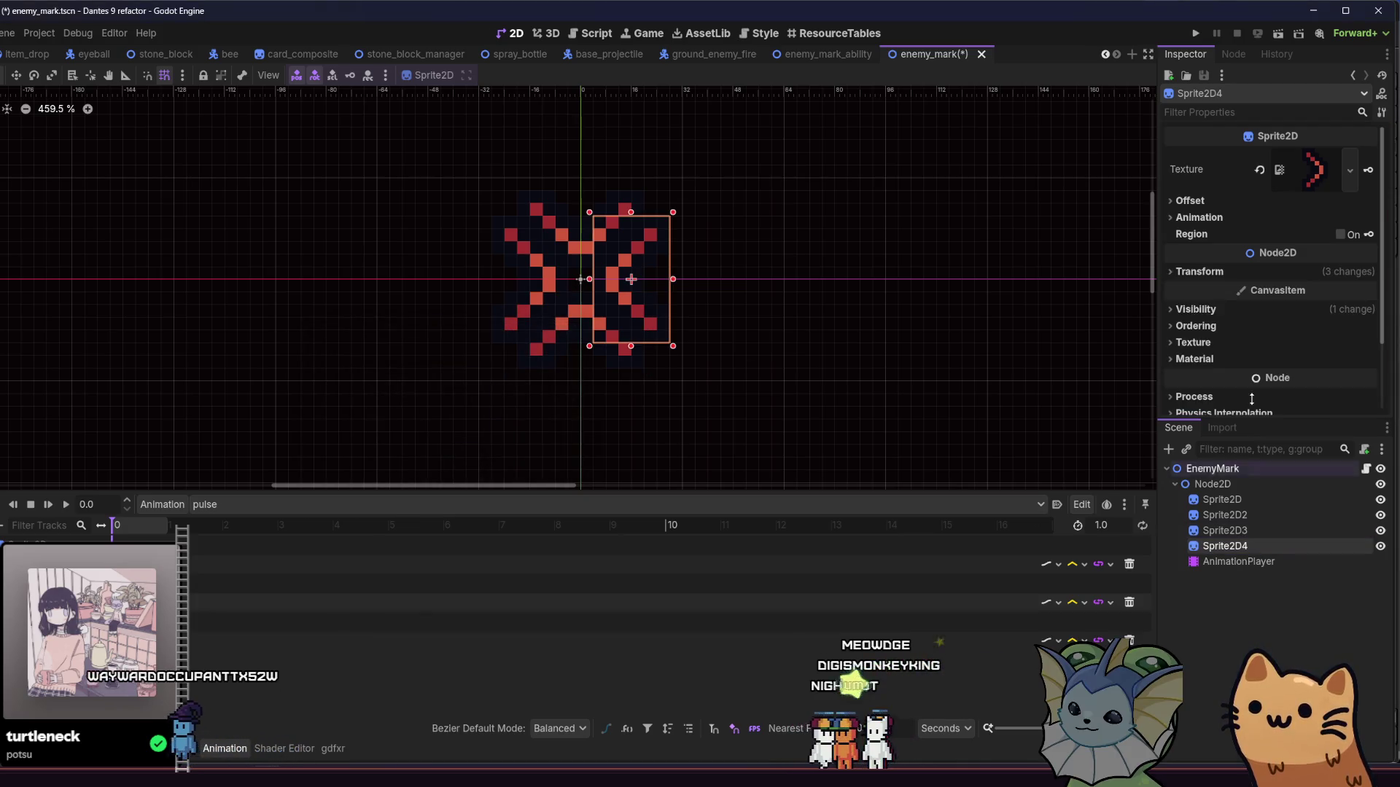
pyautogui.click(1249, 281)
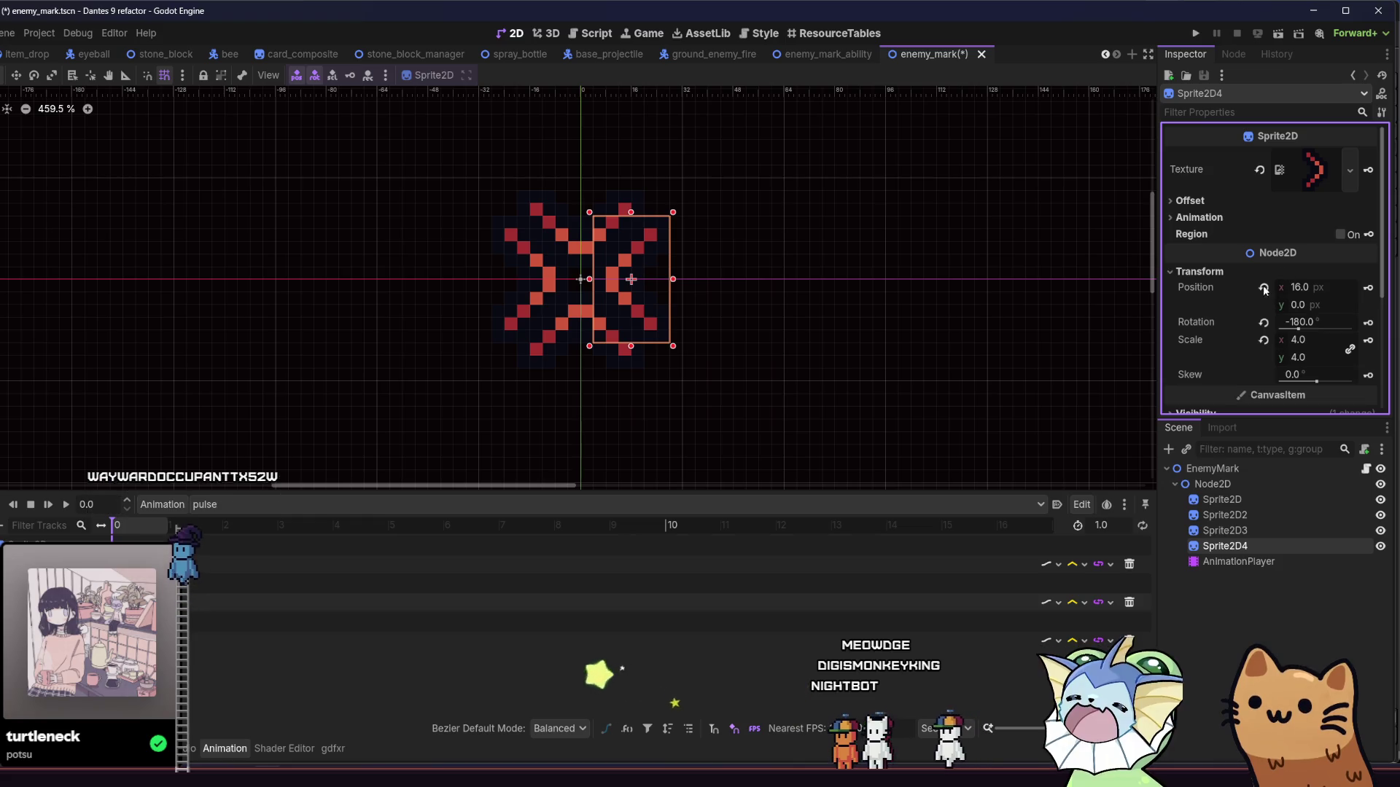
pyautogui.click(1177, 271)
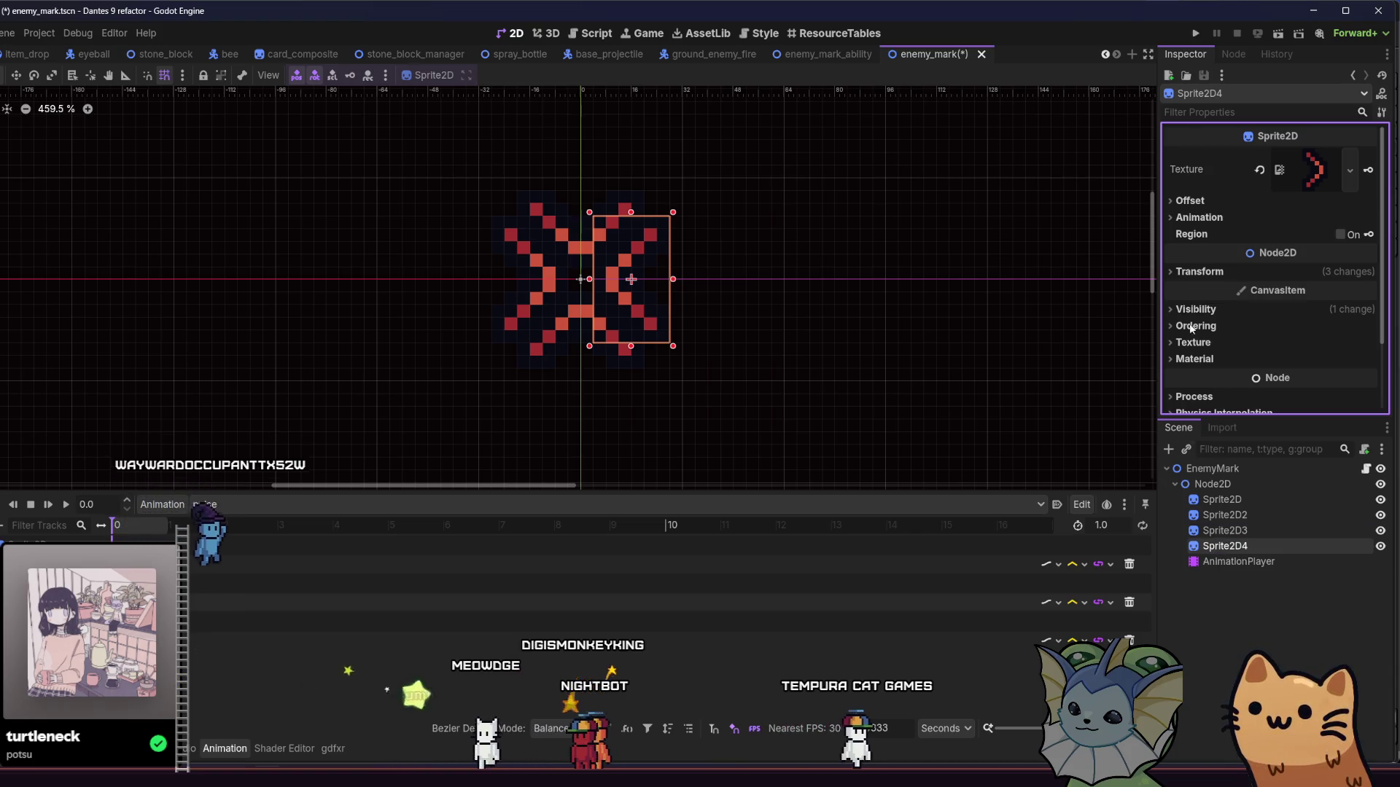
pyautogui.click(1254, 268)
pyautogui.click(1366, 287)
pyautogui.click(422, 448)
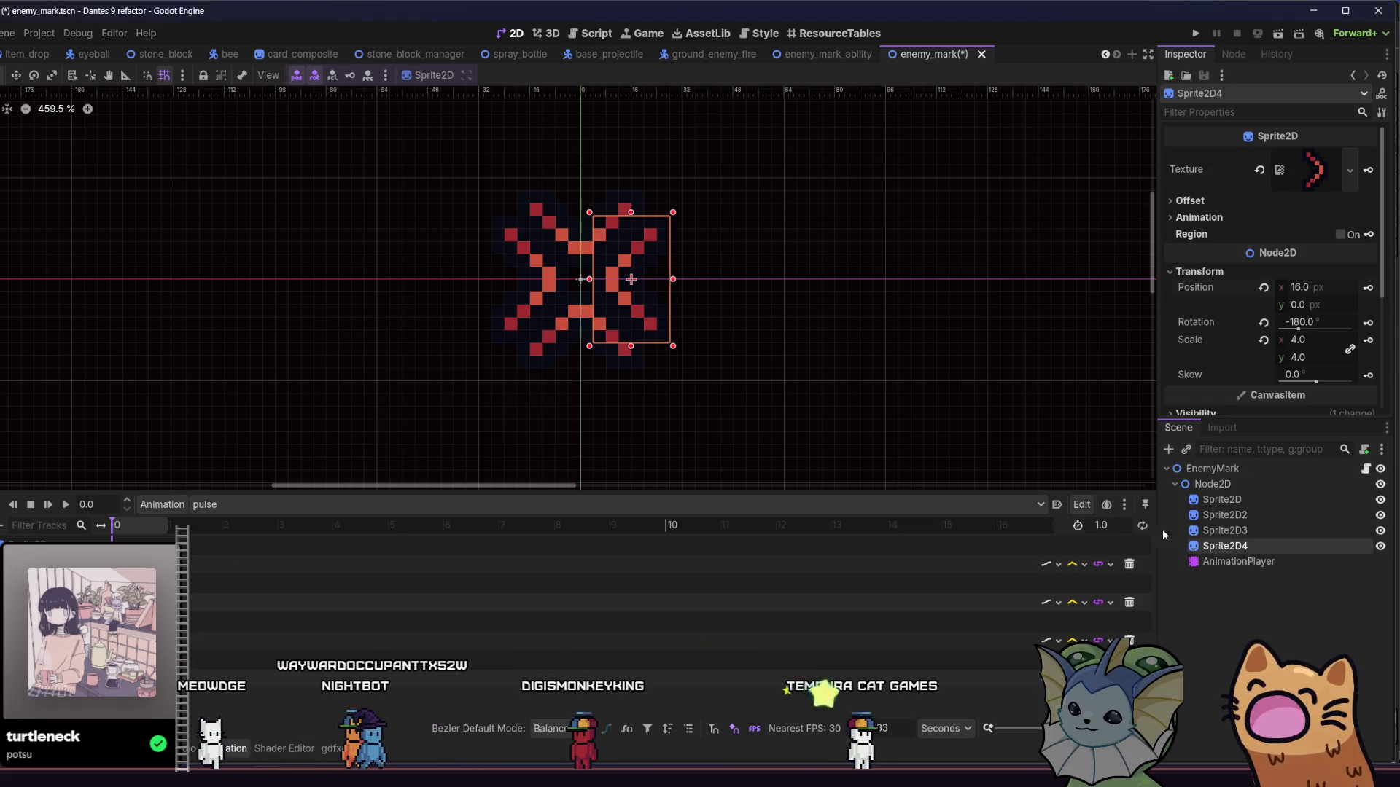
pyautogui.click(1203, 499)
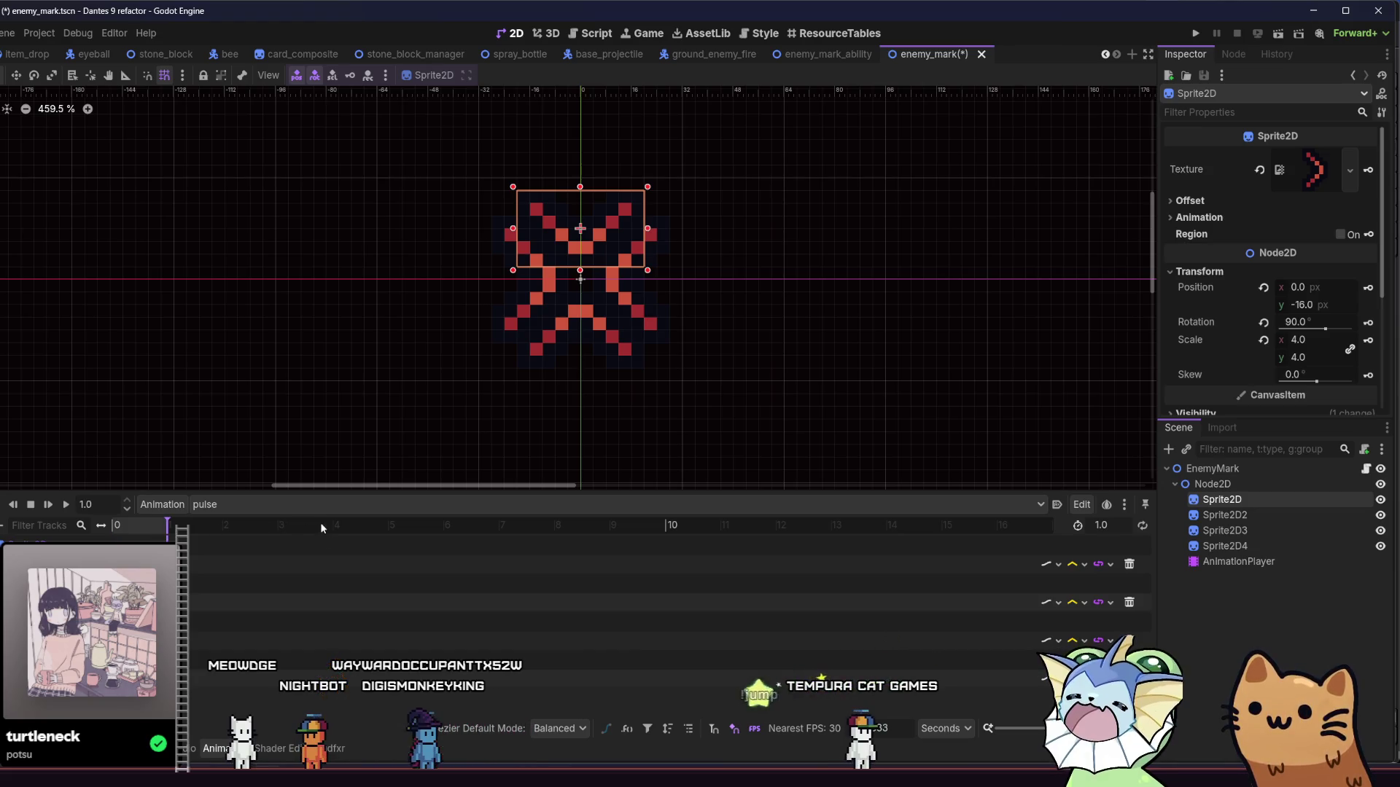
# Step: Nudge the top chevron Sprite2D up 12 px to y -32
pyautogui.moveTo(686, 409); pyautogui.dragTo(704, 436)
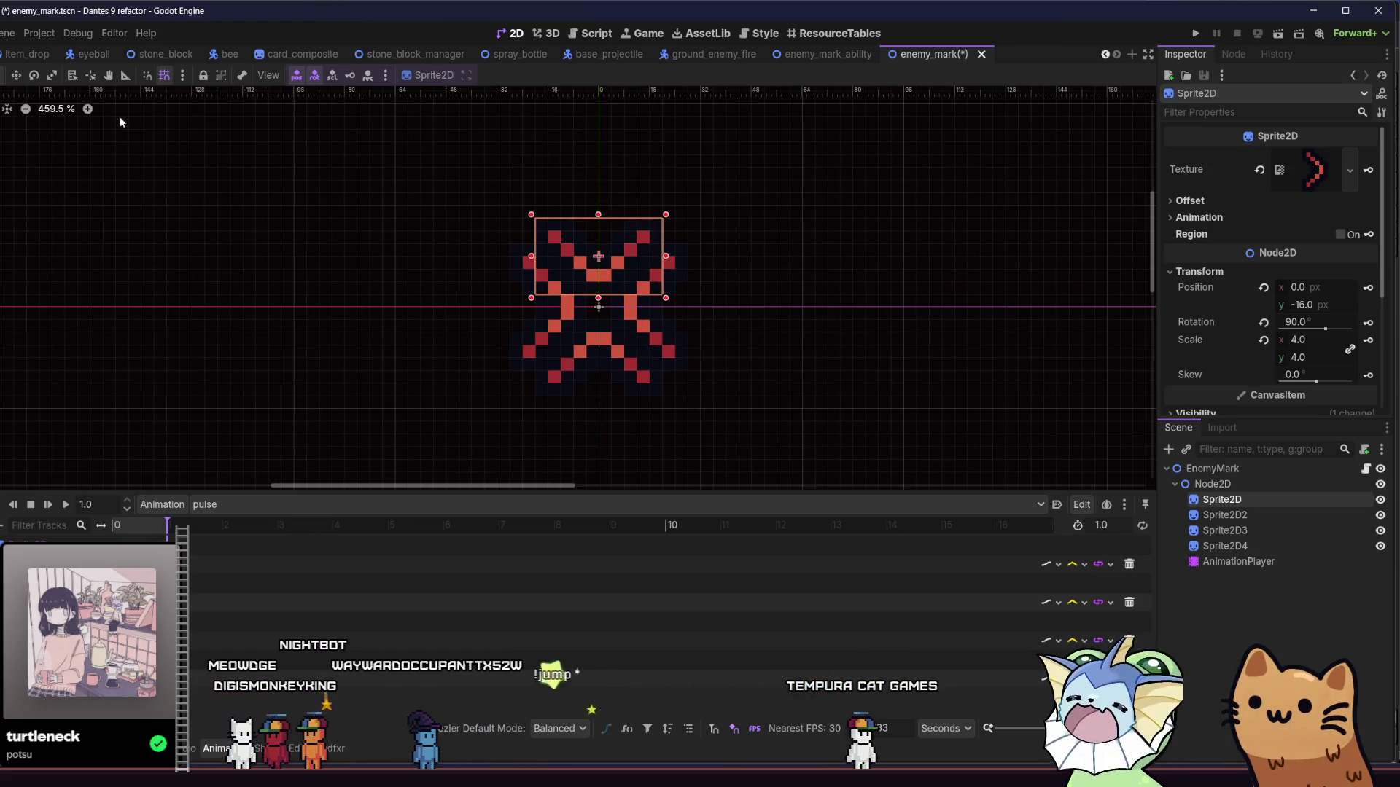
pyautogui.scroll(2, 170, 243)
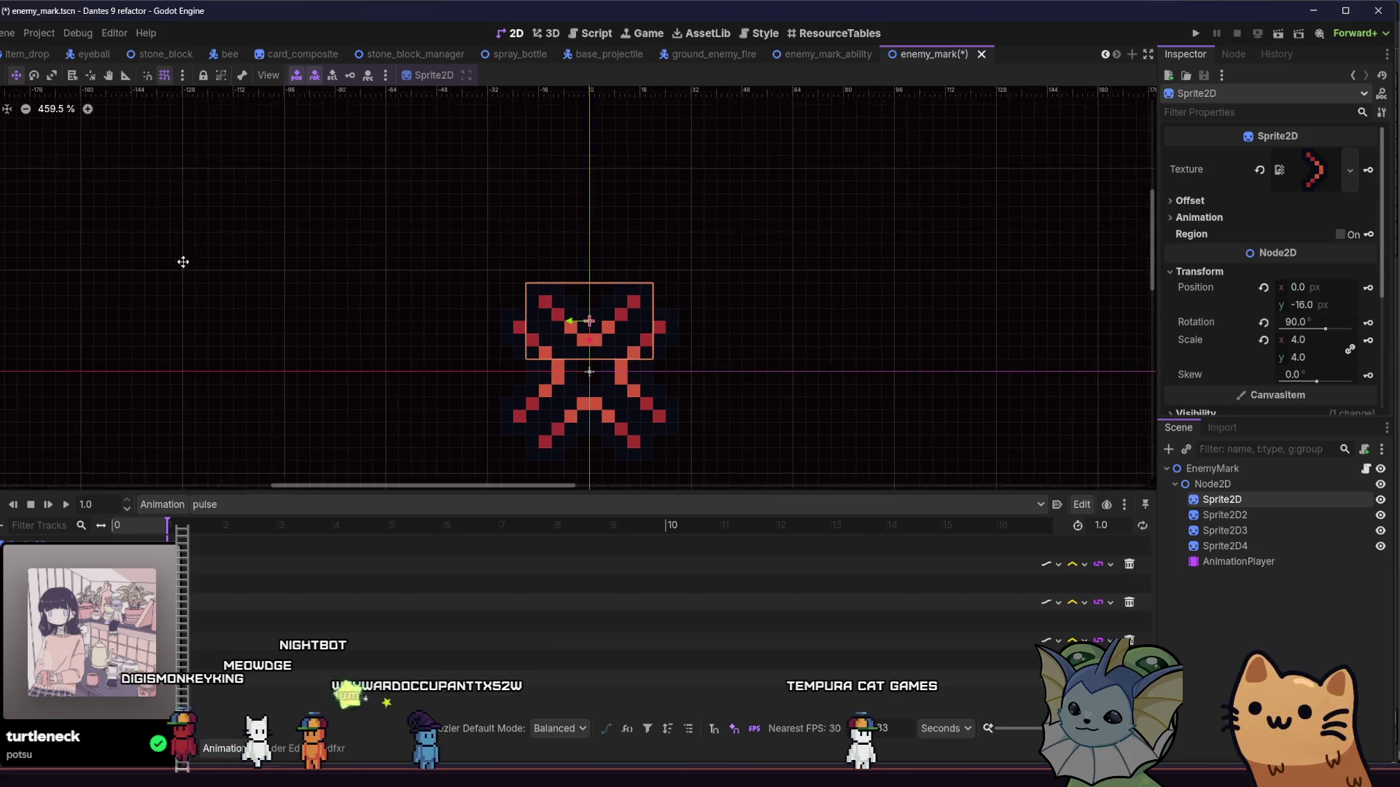
pyautogui.hotkey('shift', 'Up')
pyautogui.press('Up')
pyautogui.press('Up')
pyautogui.press('Up')
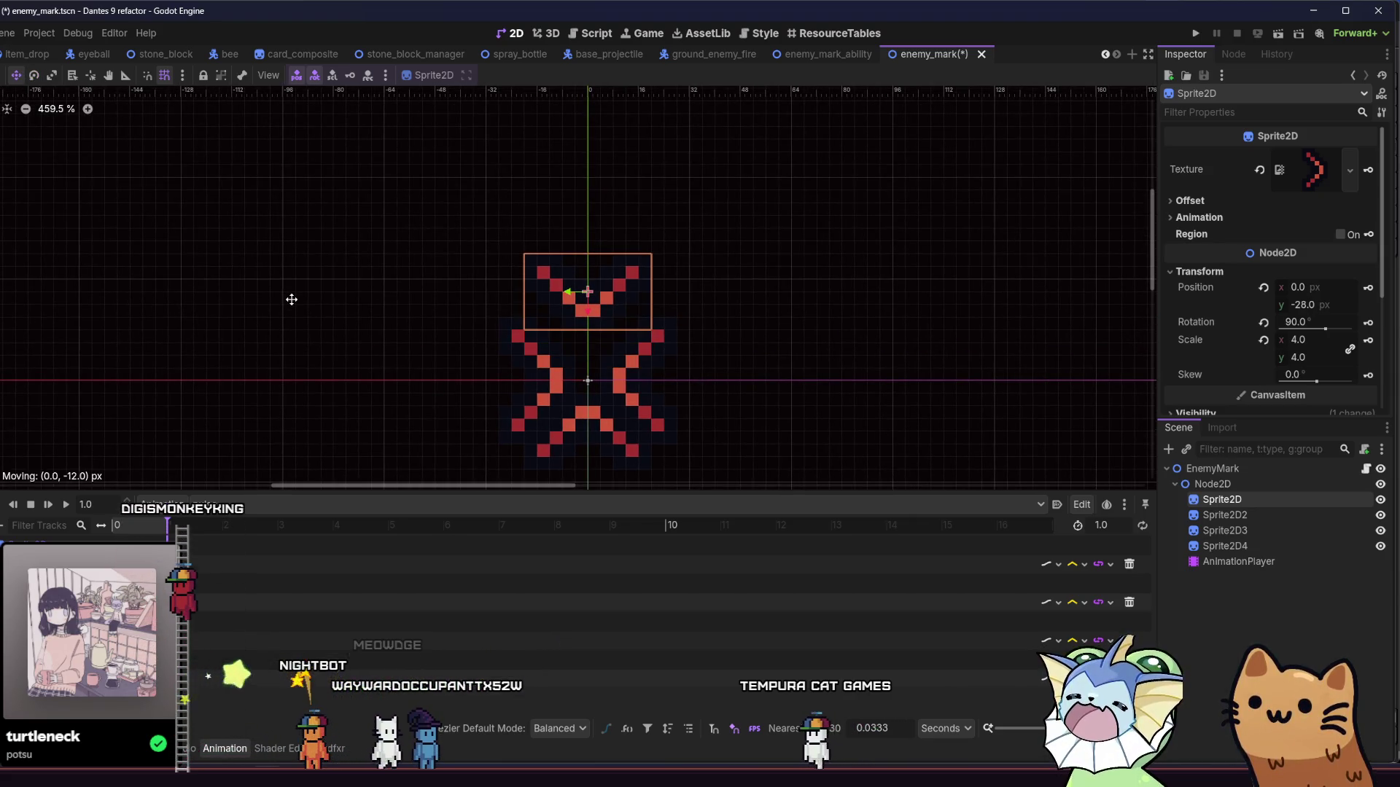
pyautogui.scroll(-1, 310, 334)
pyautogui.hscroll(1, 297, 306)
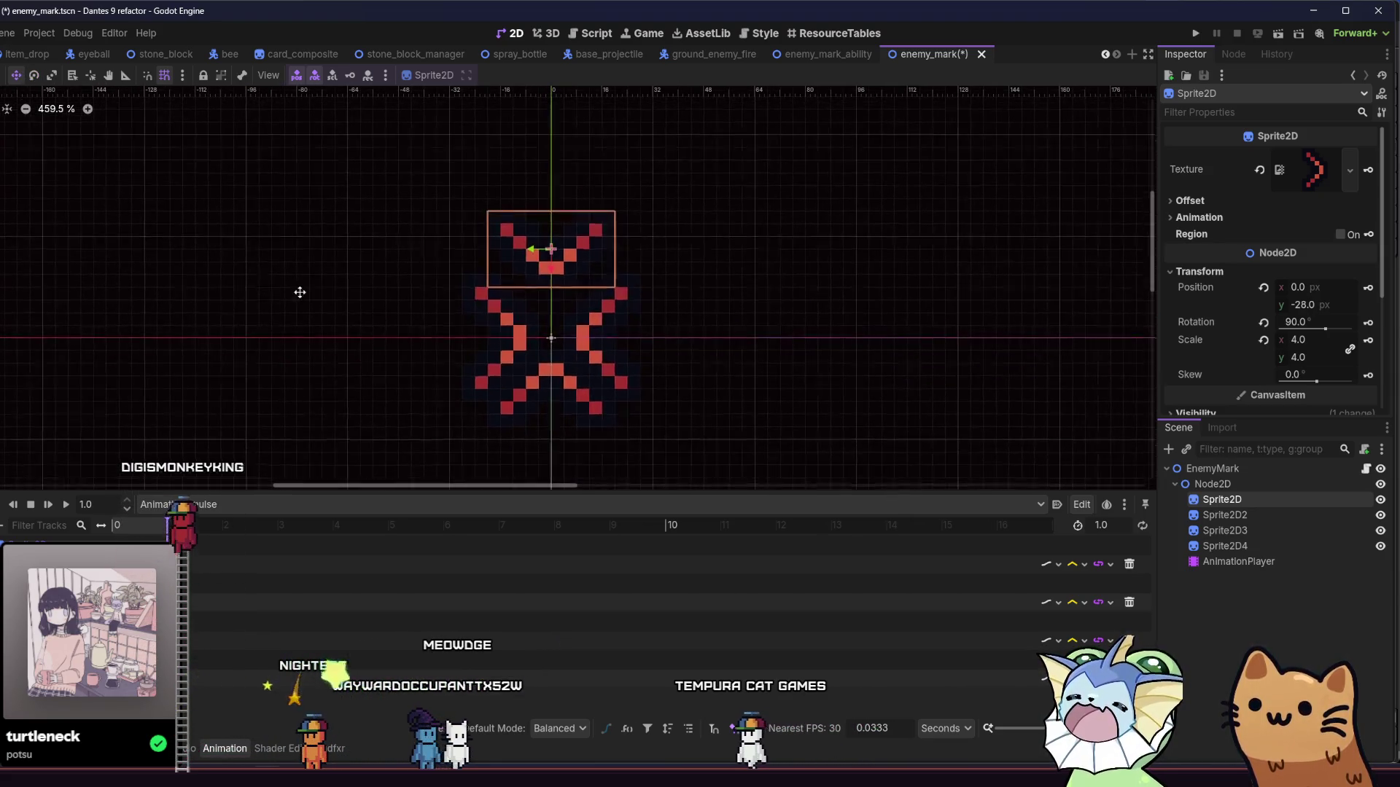
# Step: Move the left chevron further left and the bottom chevron 16 px lower
pyautogui.click(1277, 512)
pyautogui.moveTo(516, 353); pyautogui.dragTo(475, 355)
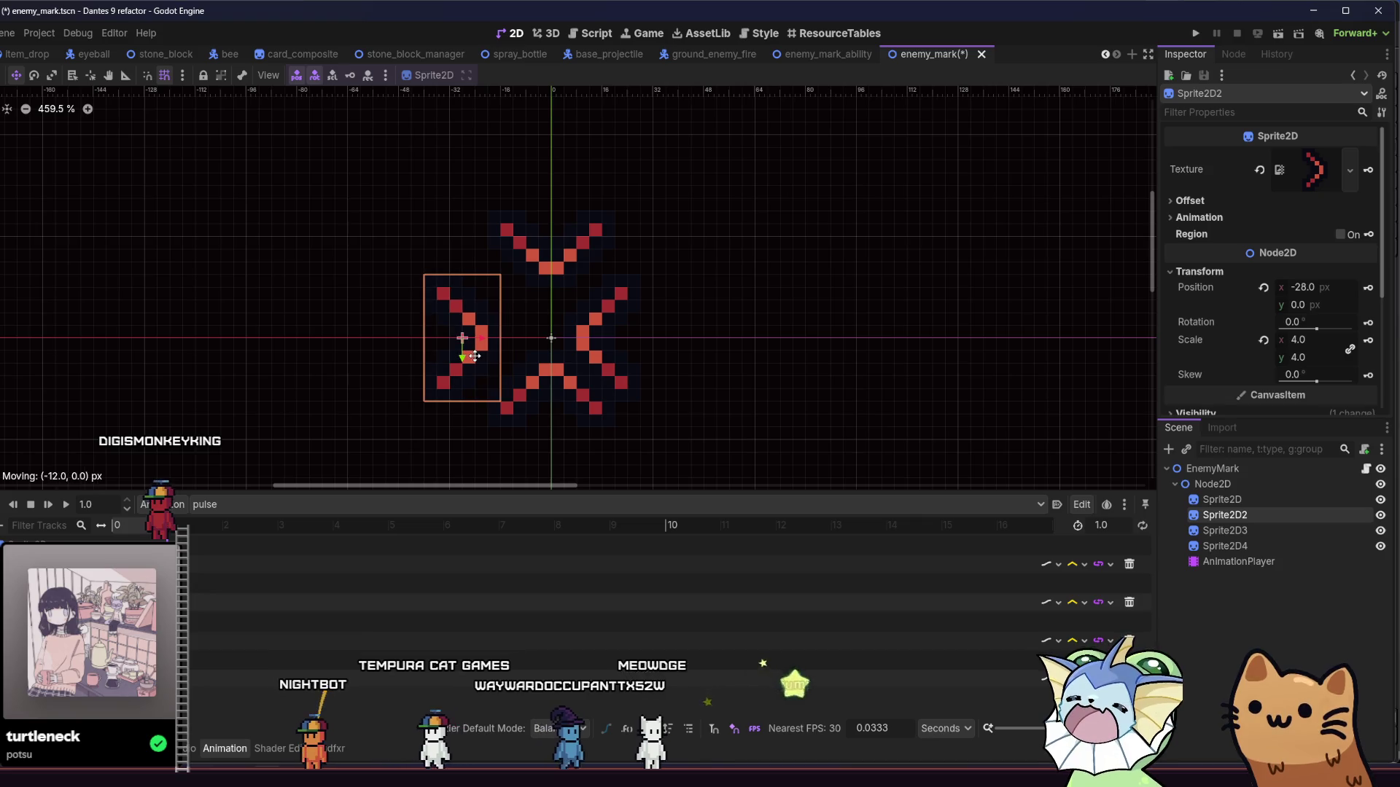
pyautogui.click(1289, 527)
pyautogui.moveTo(753, 416); pyautogui.dragTo(760, 458)
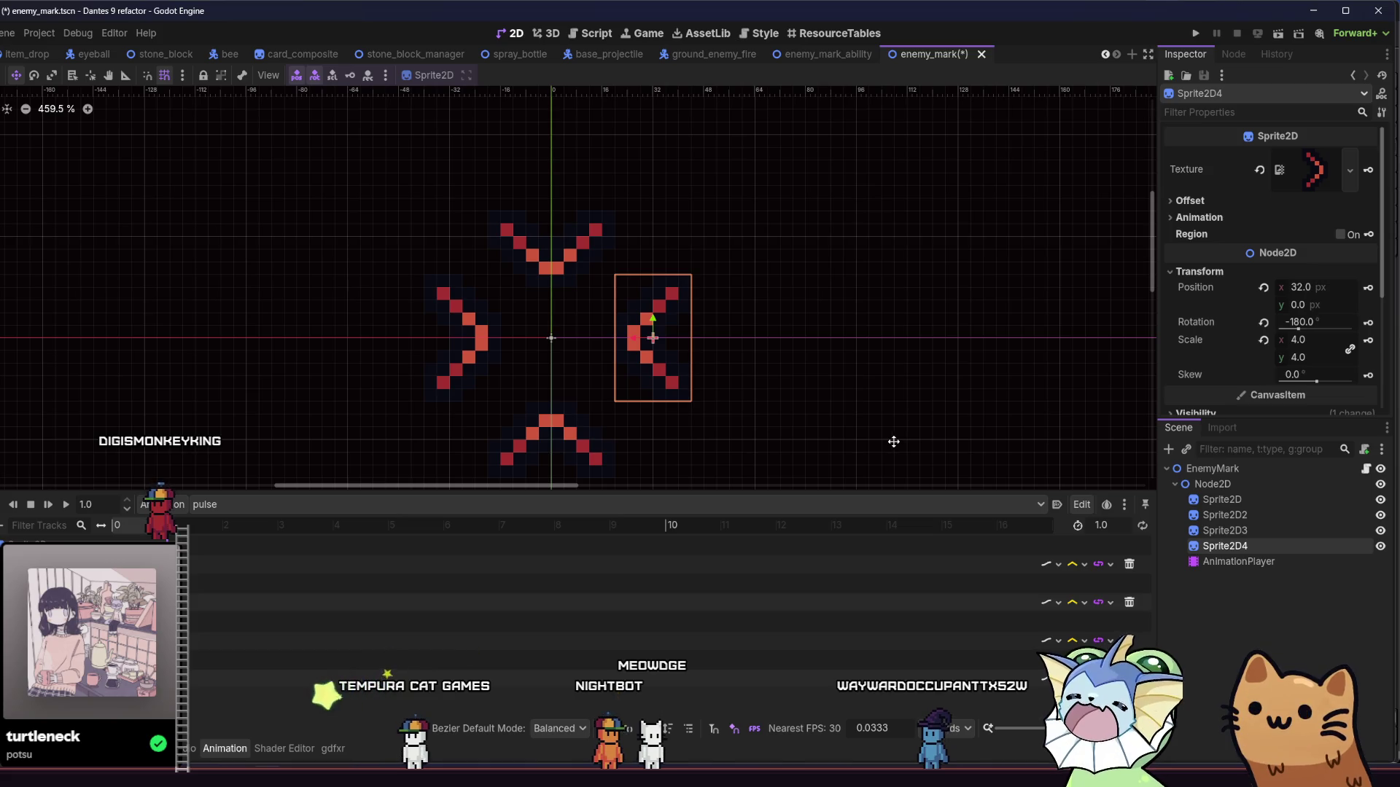
# Step: Clear the selection and pick the top chevron, leaving the tool in select mode
pyautogui.click(232, 274)
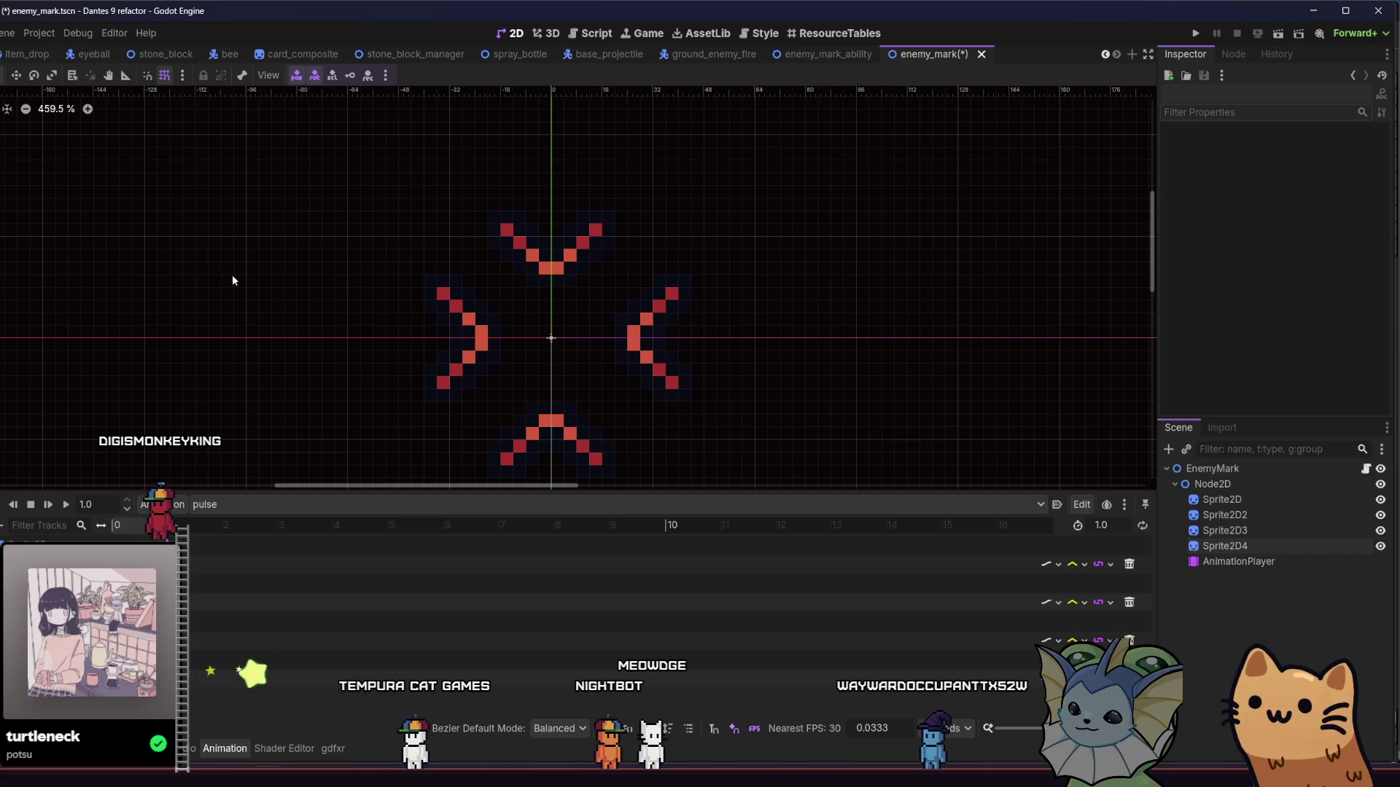
pyautogui.scroll(-3, 235, 290)
pyautogui.scroll(1, 248, 314)
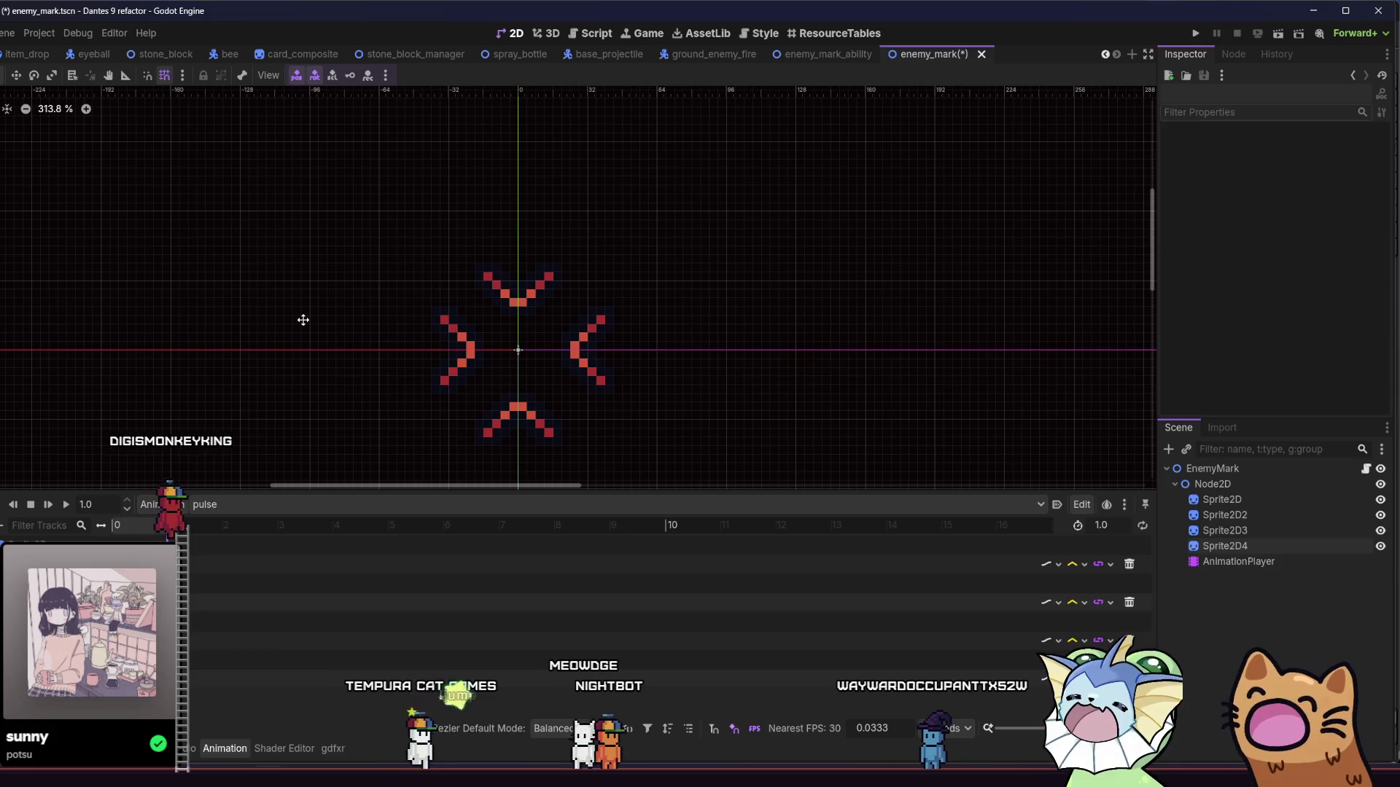
pyautogui.scroll(1, 481, 314)
pyautogui.click(522, 287)
pyautogui.press('w')
pyautogui.press('q')
# Step: Click through the left, top and right chevrons to inspect their transforms, then deselect
pyautogui.moveTo(289, 291); pyautogui.dragTo(300, 234)
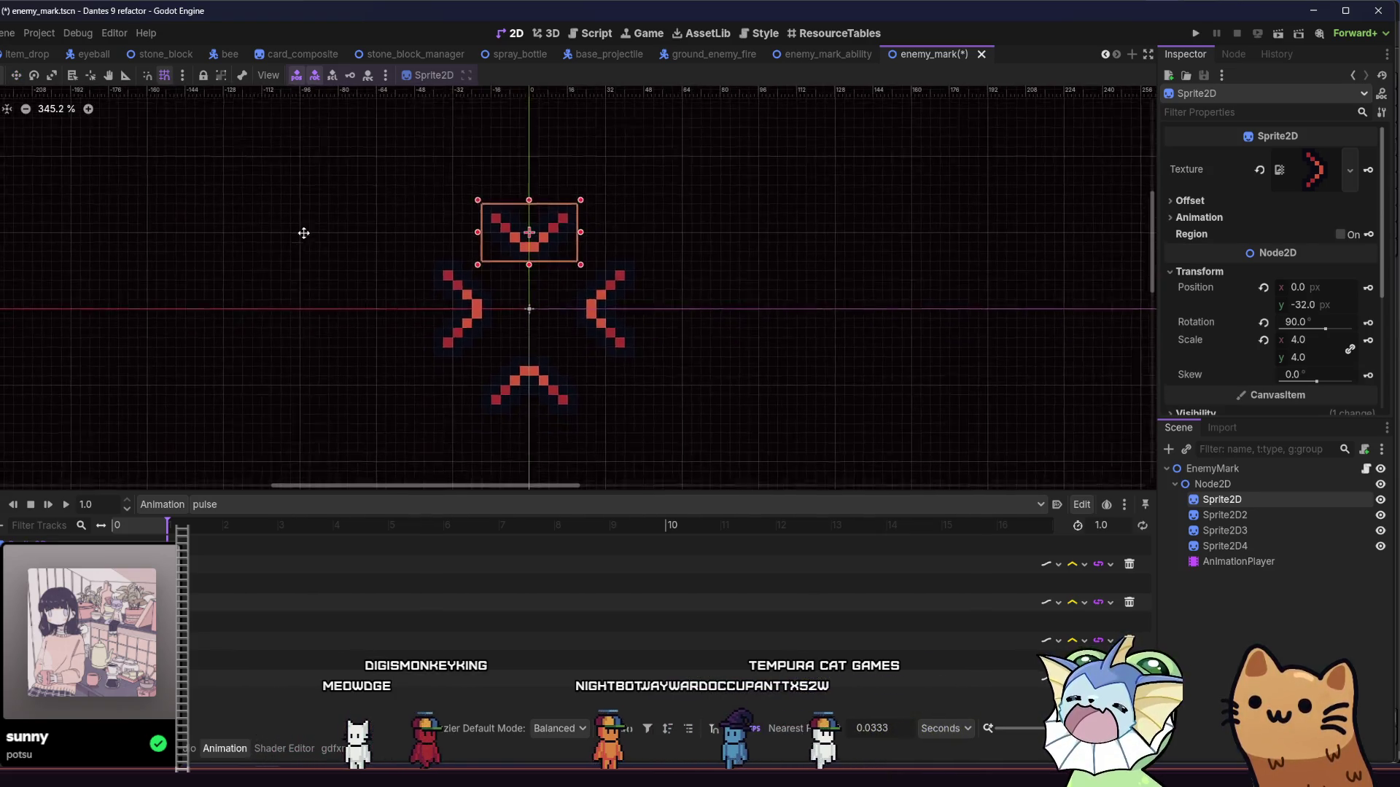
pyautogui.keyDown('shift'); pyautogui.click(471, 298); pyautogui.keyUp('shift')
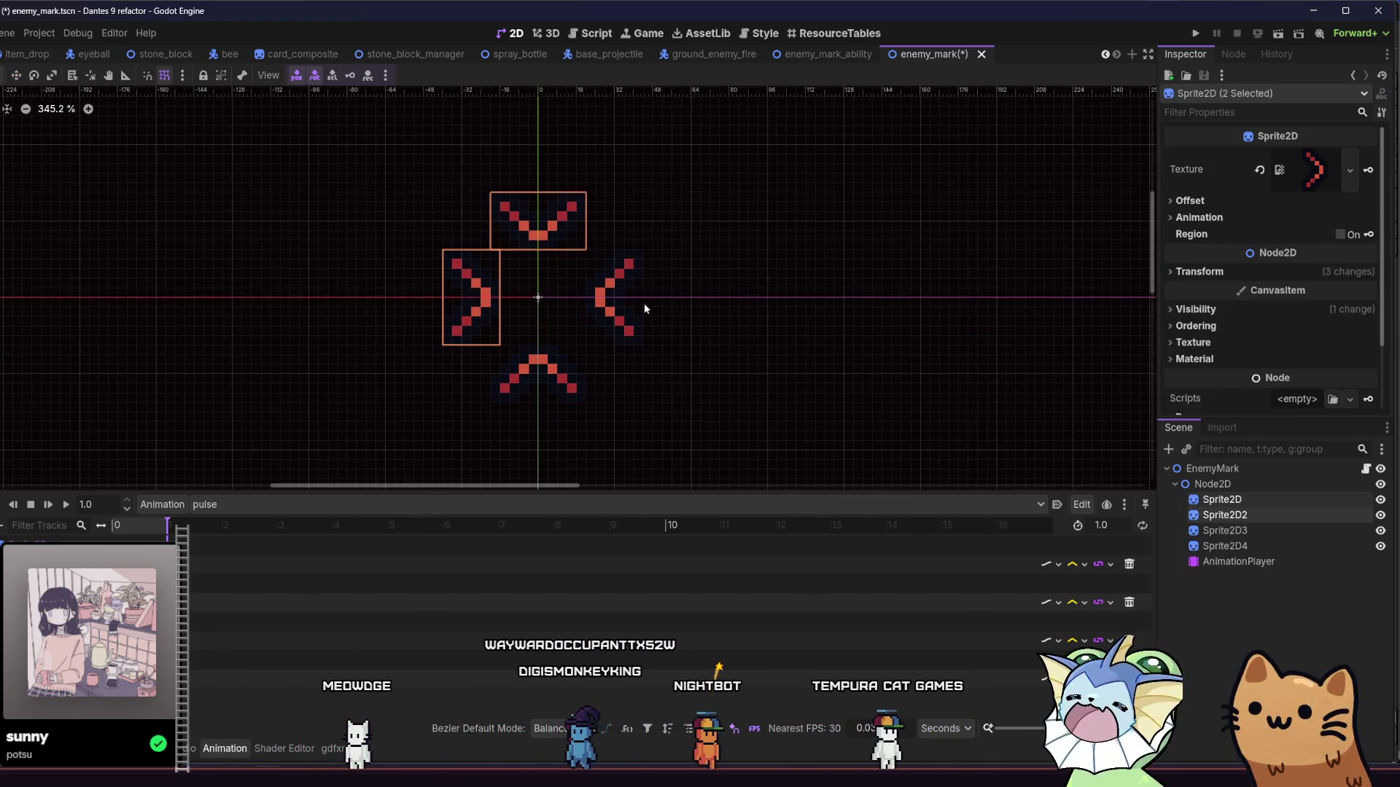
pyautogui.click(689, 343)
pyautogui.click(543, 222)
pyautogui.click(1366, 292)
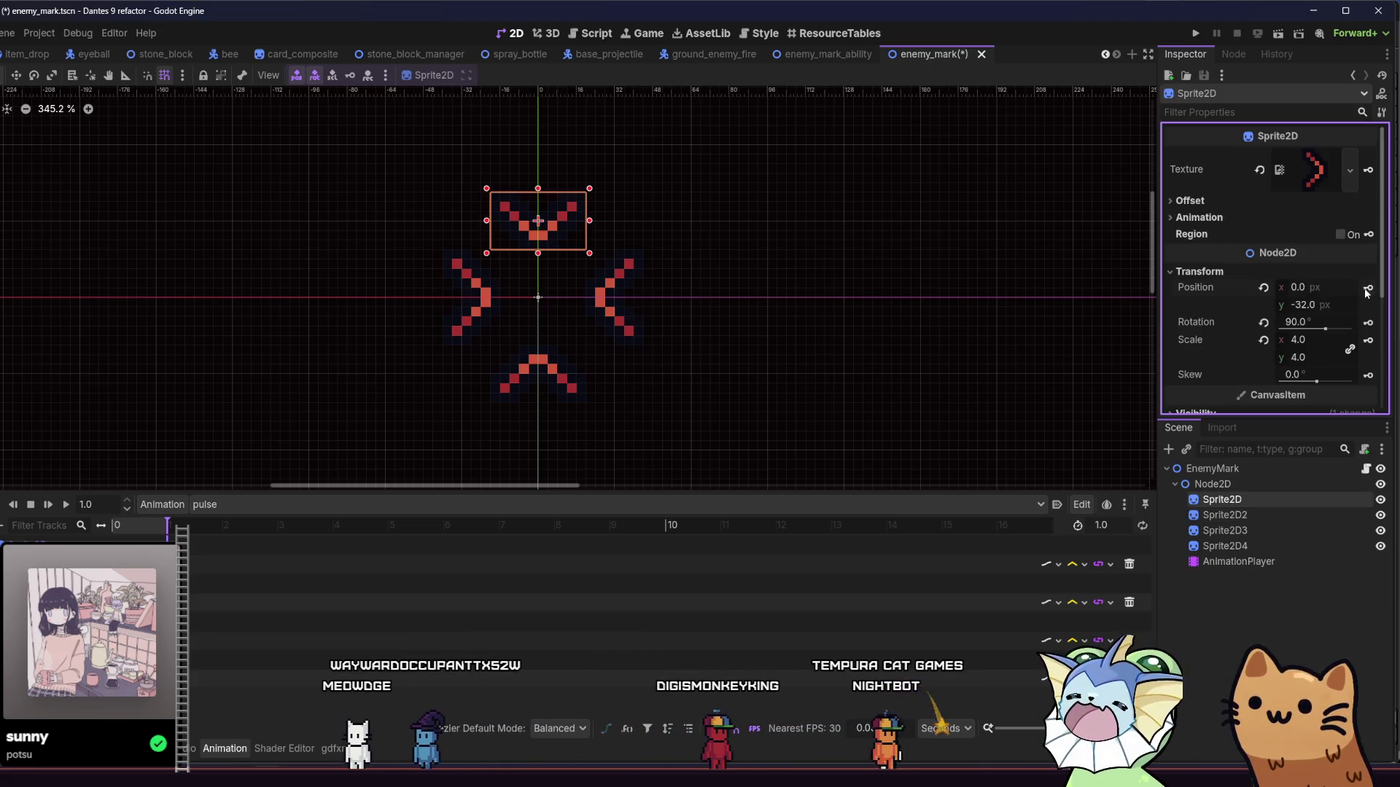
pyautogui.click(615, 309)
pyautogui.click(521, 403)
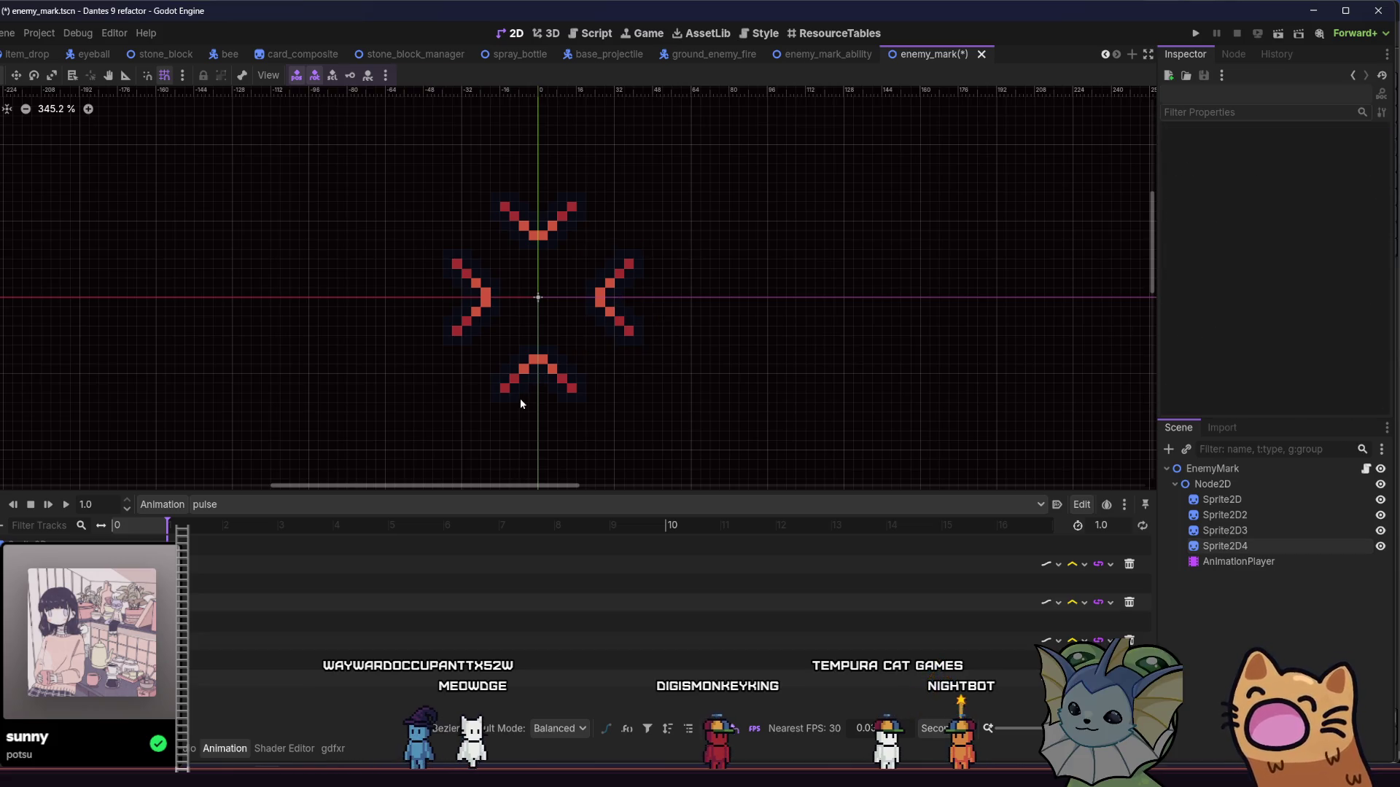
# Step: Select the chevron position keys in the pulse track and set their y value to -16
pyautogui.click(565, 370)
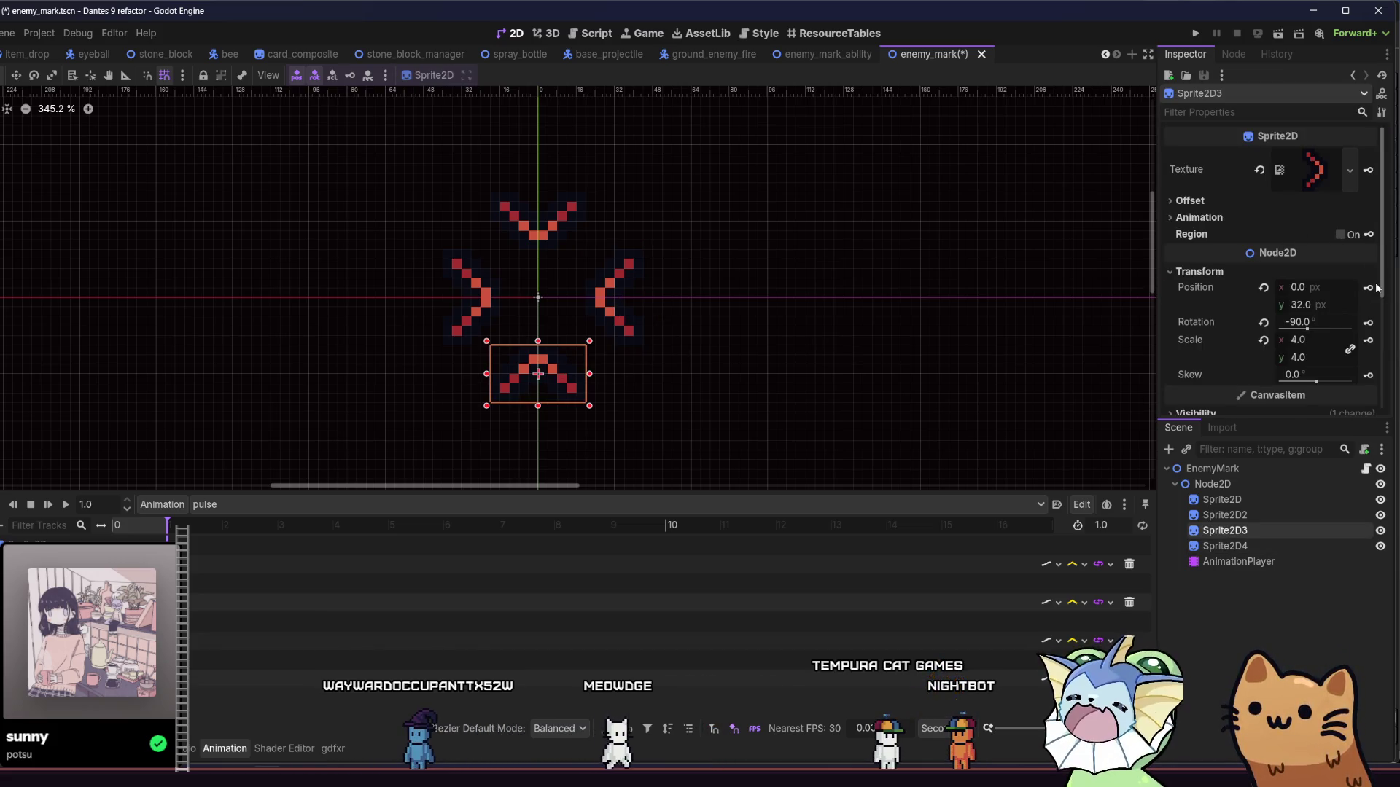
pyautogui.click(1225, 515)
pyautogui.click(1231, 531)
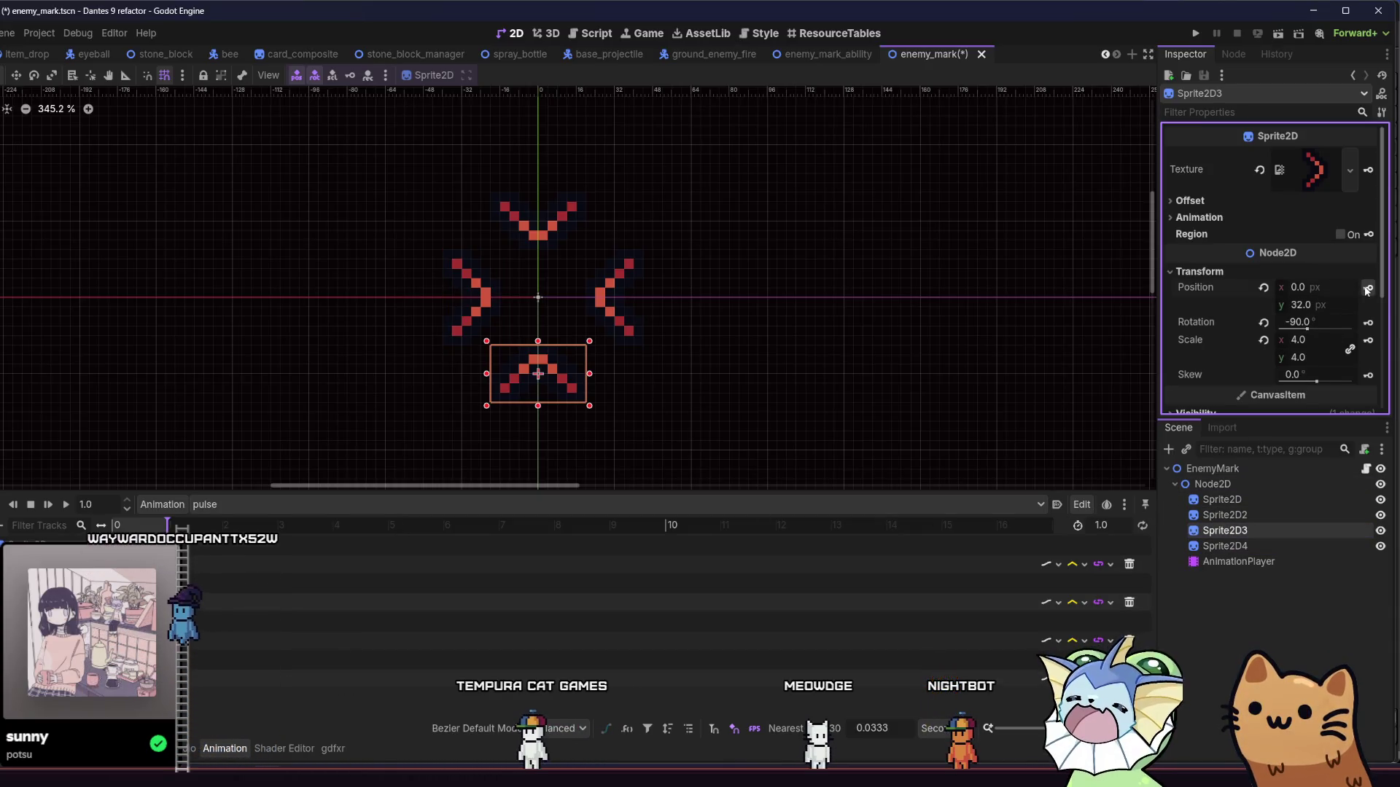
pyautogui.click(1264, 514)
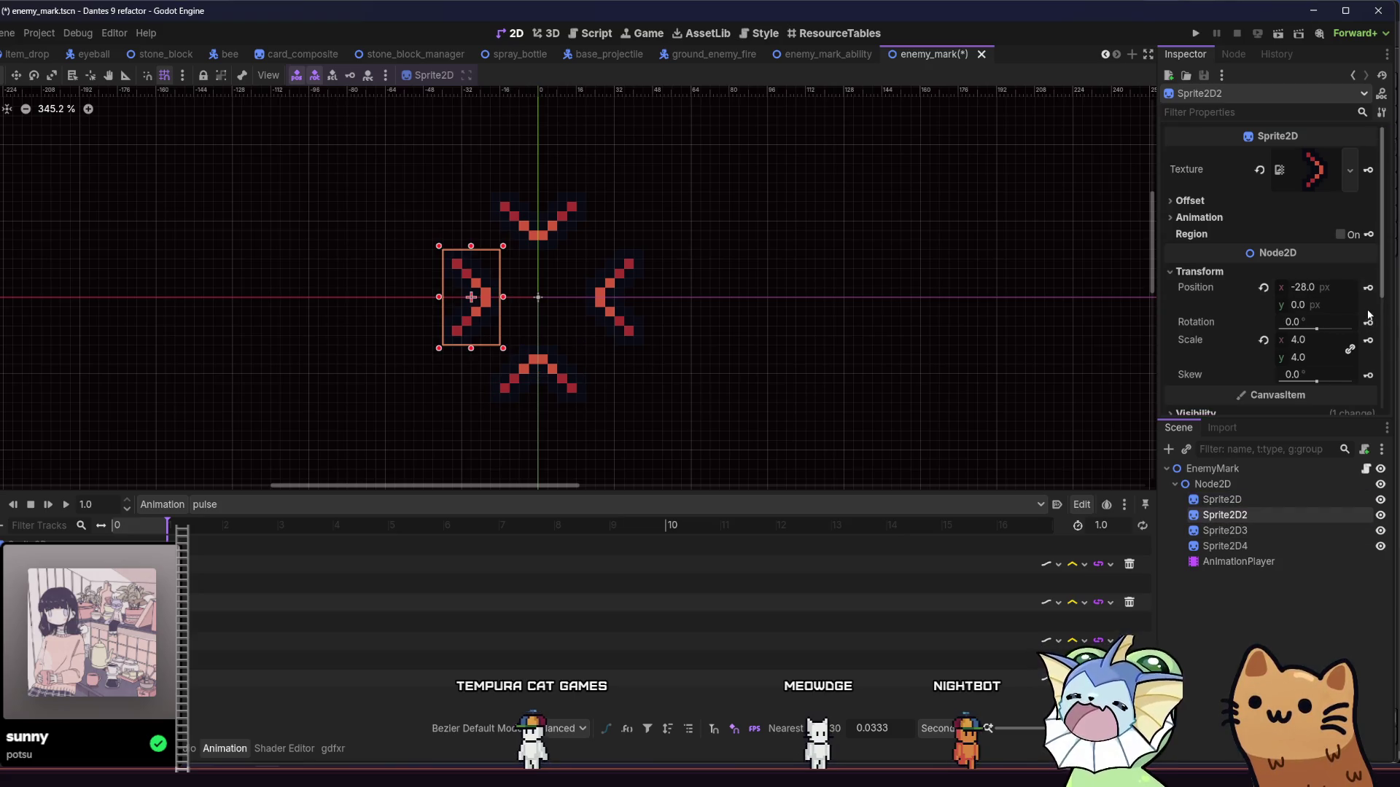
pyautogui.moveTo(270, 554)
pyautogui.mouseDown()
pyautogui.moveTo(191, 630)
pyautogui.moveTo(184, 713)
pyautogui.mouseUp()
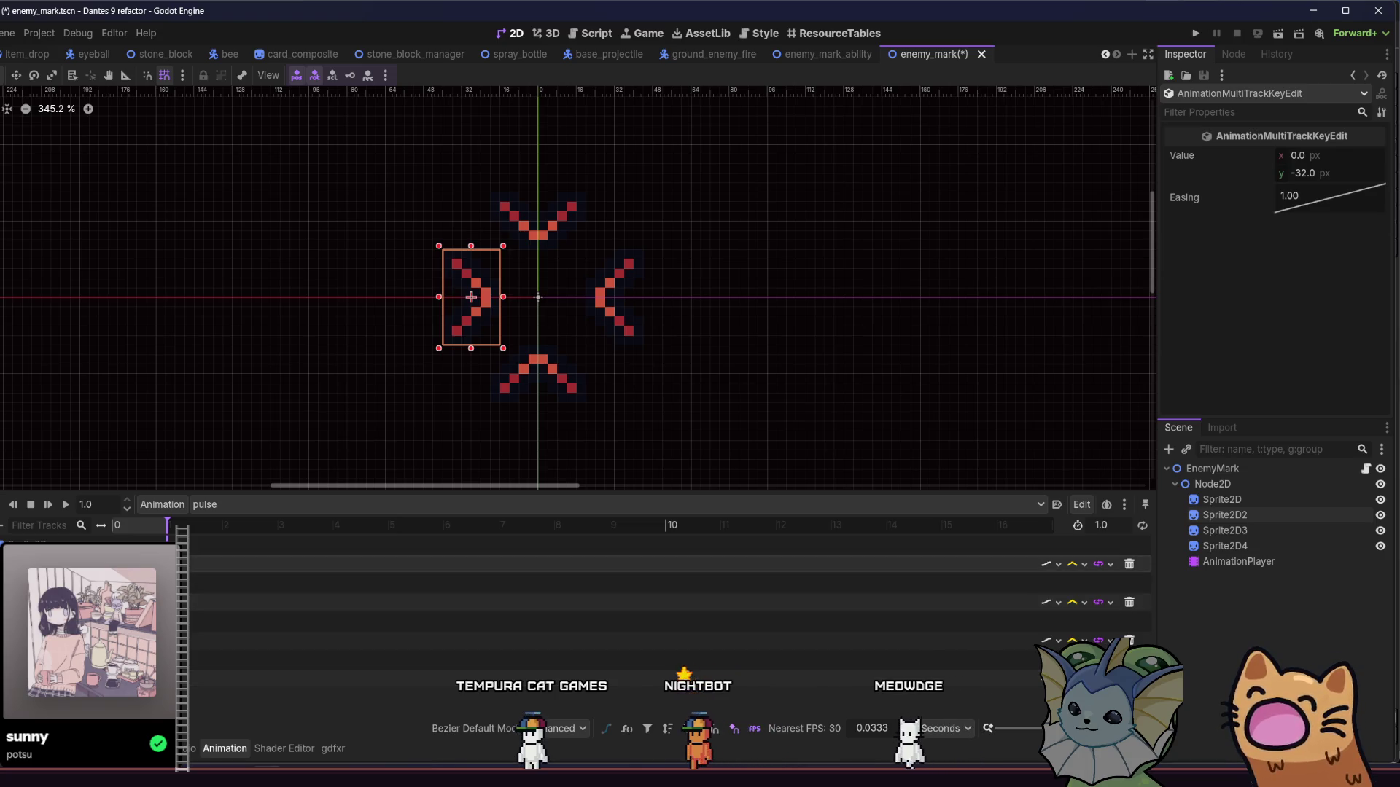
pyautogui.click(170, 602)
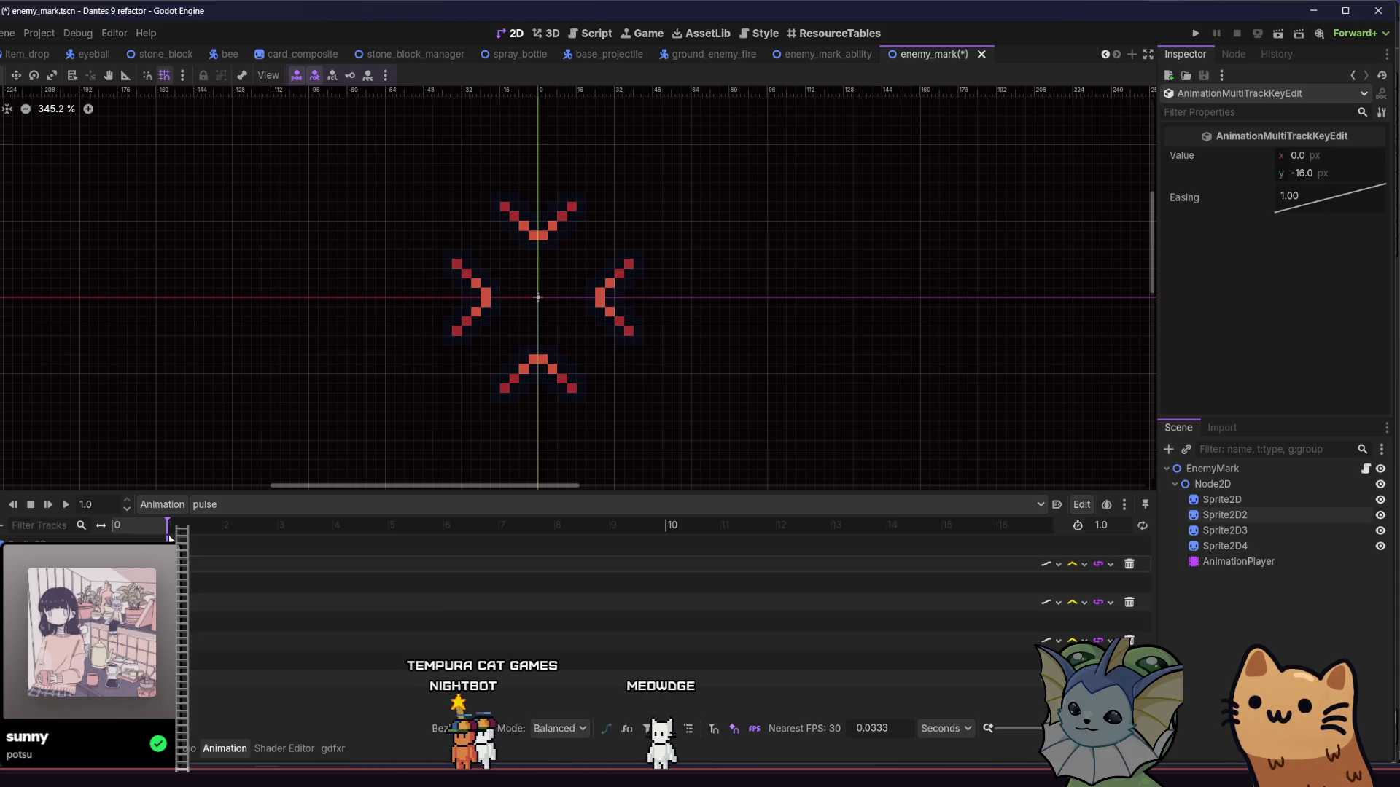
# Step: Play the pulse animation and try ease in-out easing on the keys
pyautogui.click(65, 505)
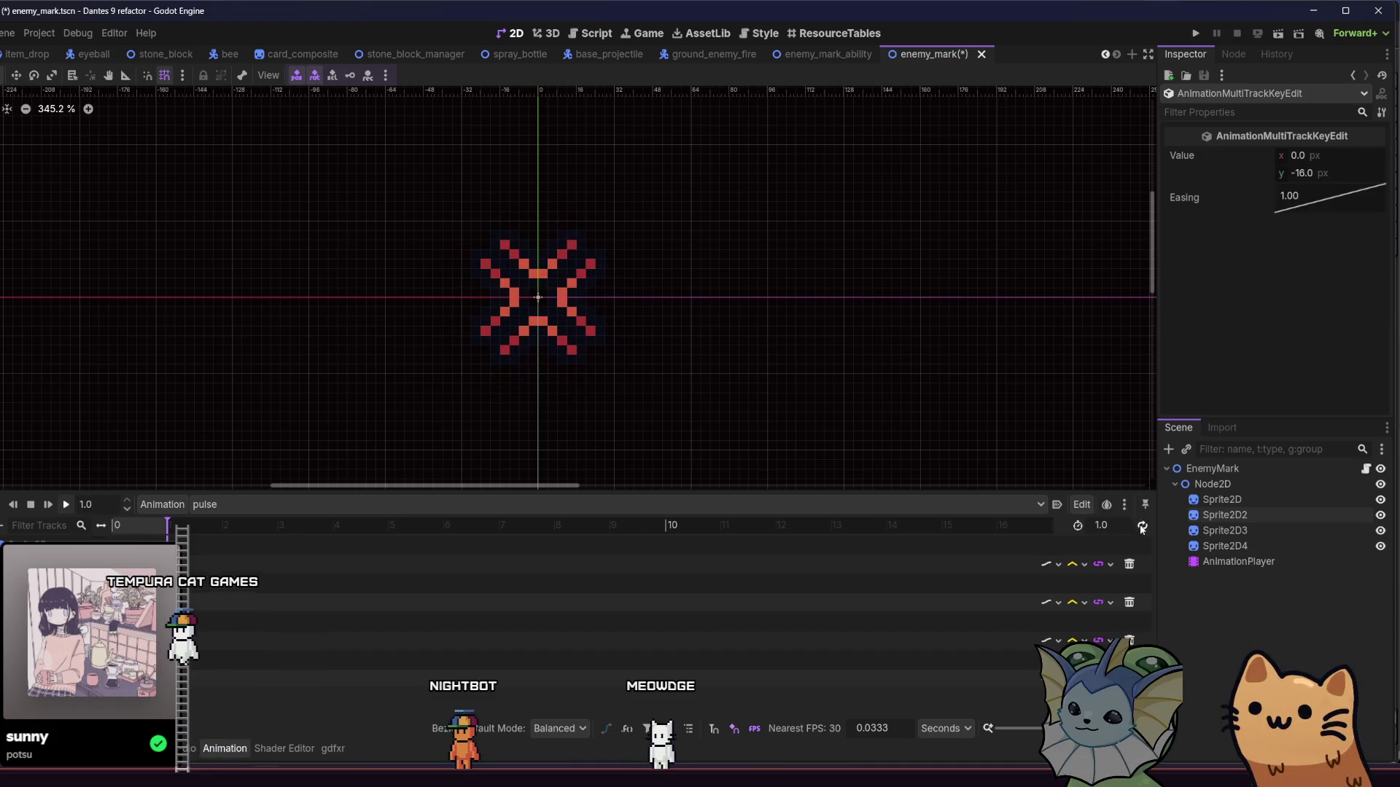
pyautogui.click(66, 504)
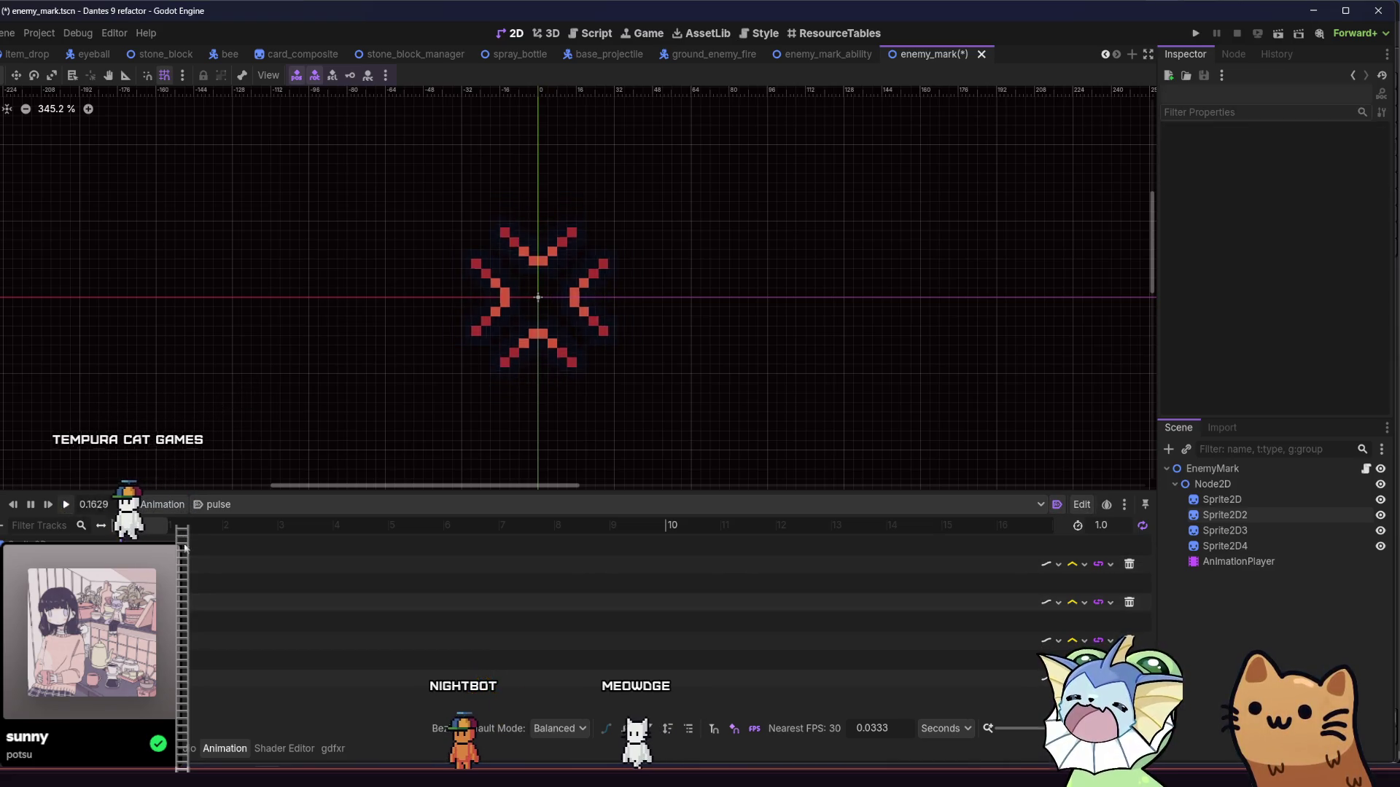
pyautogui.moveTo(205, 549)
pyautogui.mouseDown()
pyautogui.moveTo(438, 692)
pyautogui.moveTo(675, 420)
pyautogui.mouseUp()
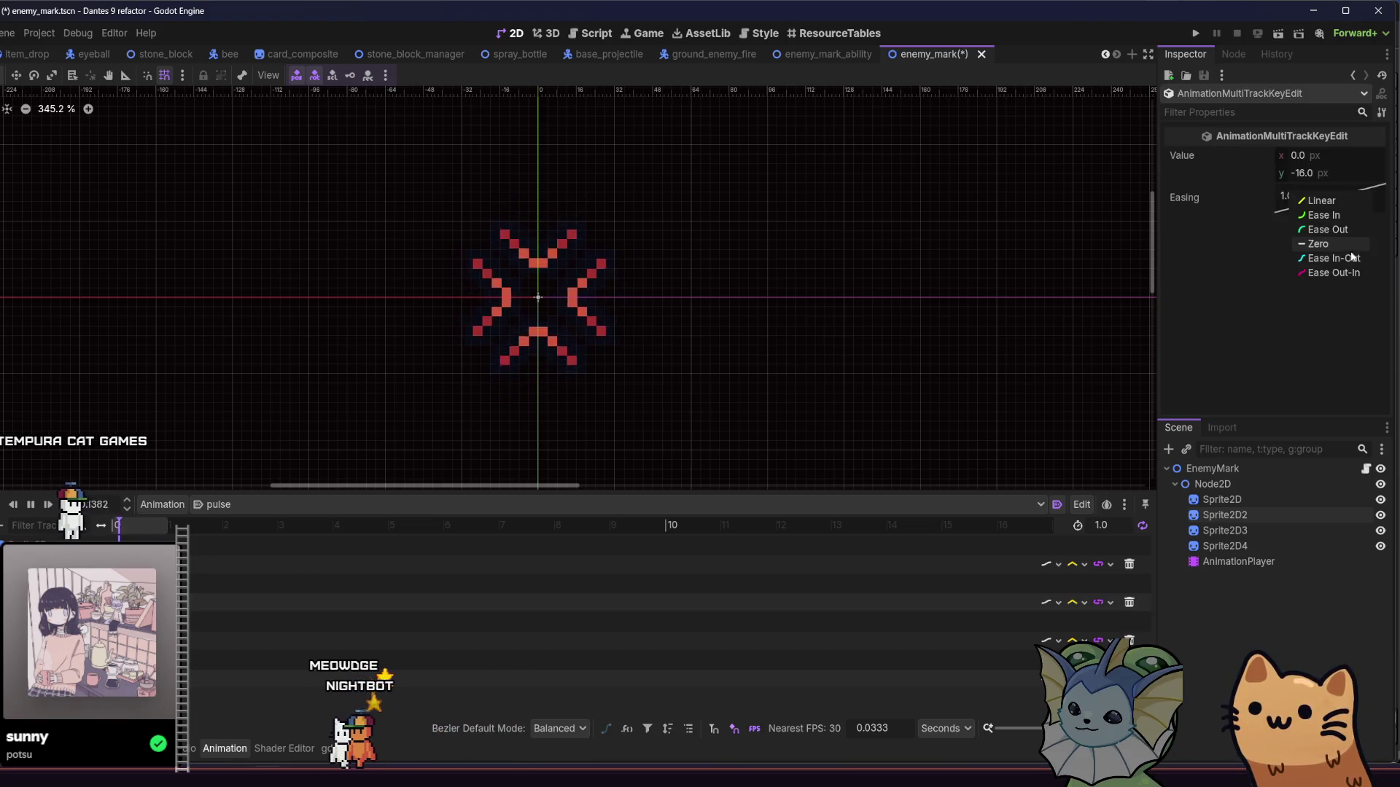
pyautogui.click(1339, 258)
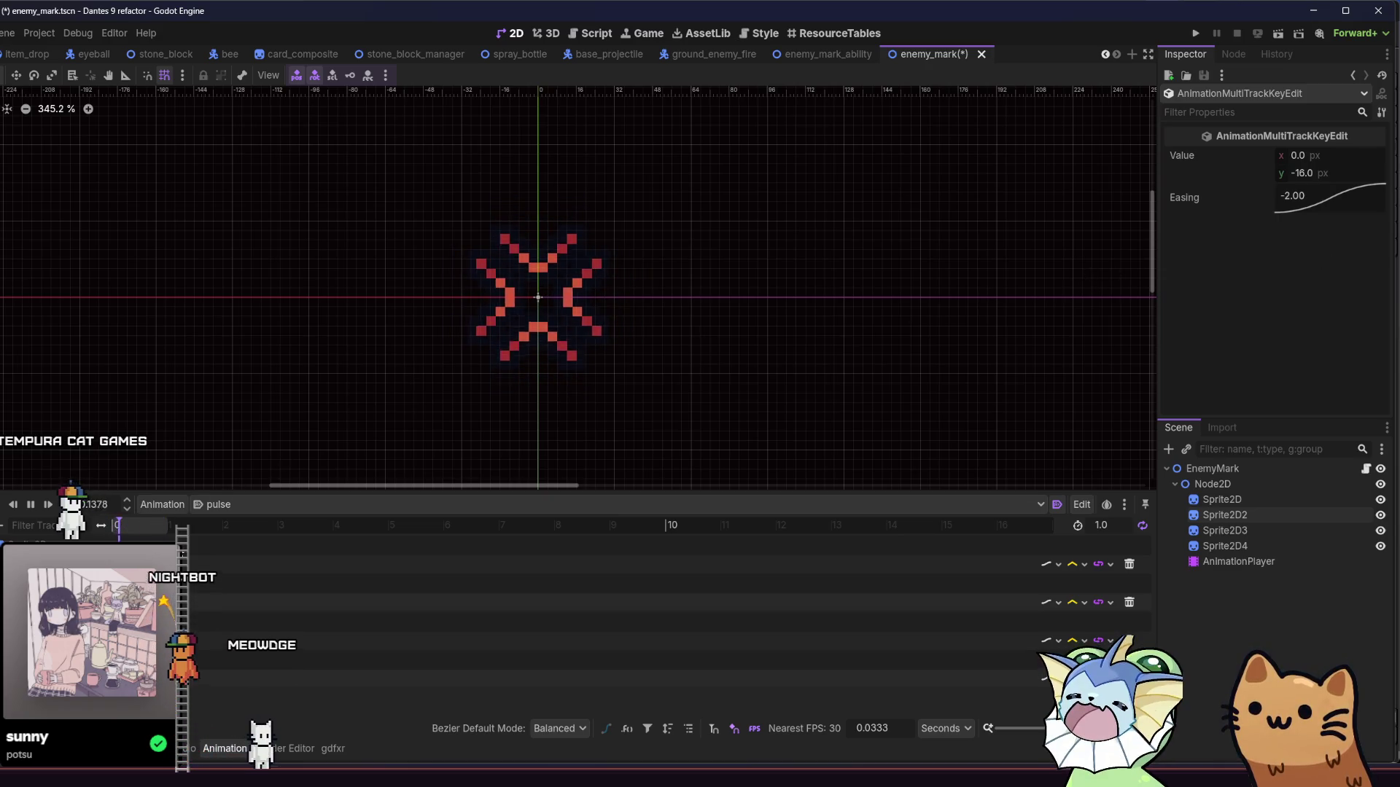
pyautogui.click(538, 297)
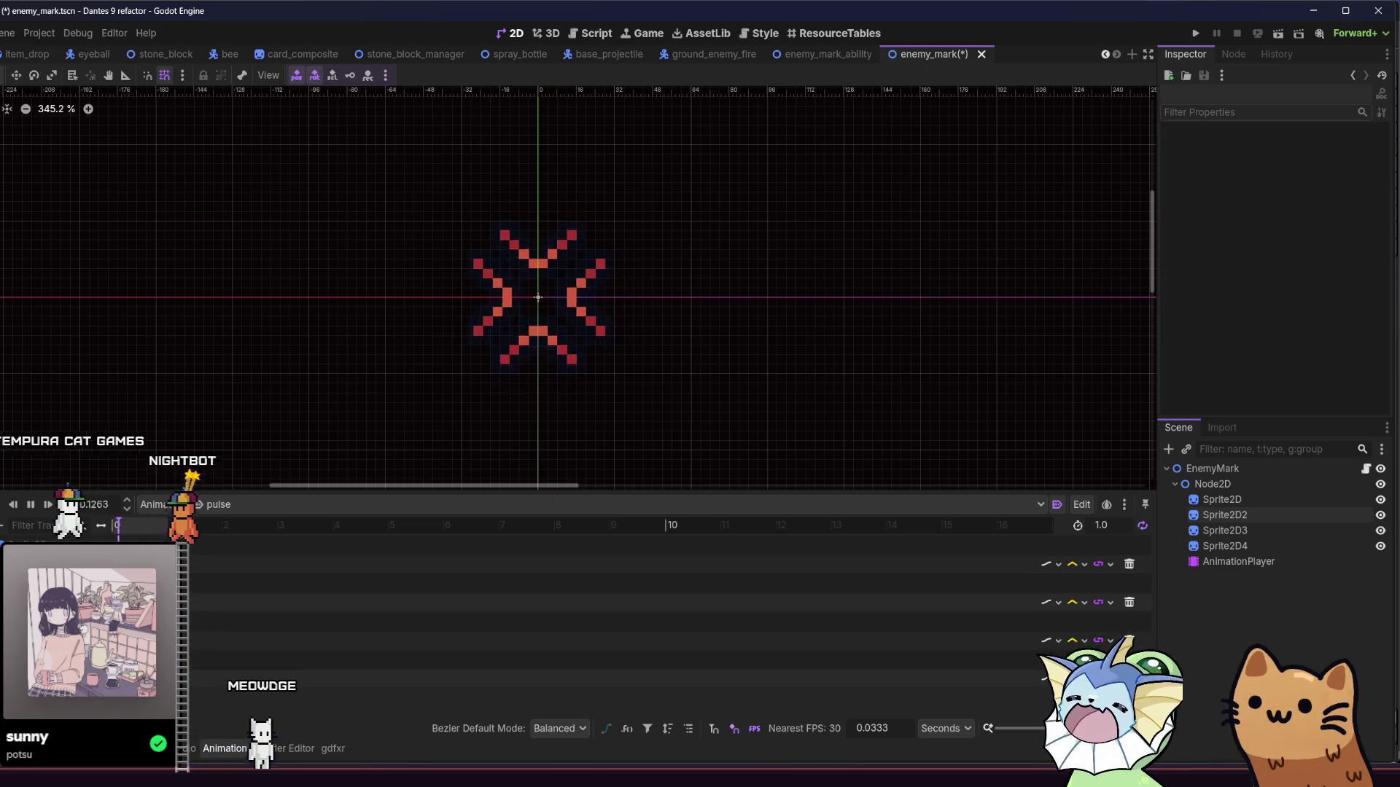
# Step: Give the first set of keys ease-out easing (0.500)
pyautogui.click(115, 602)
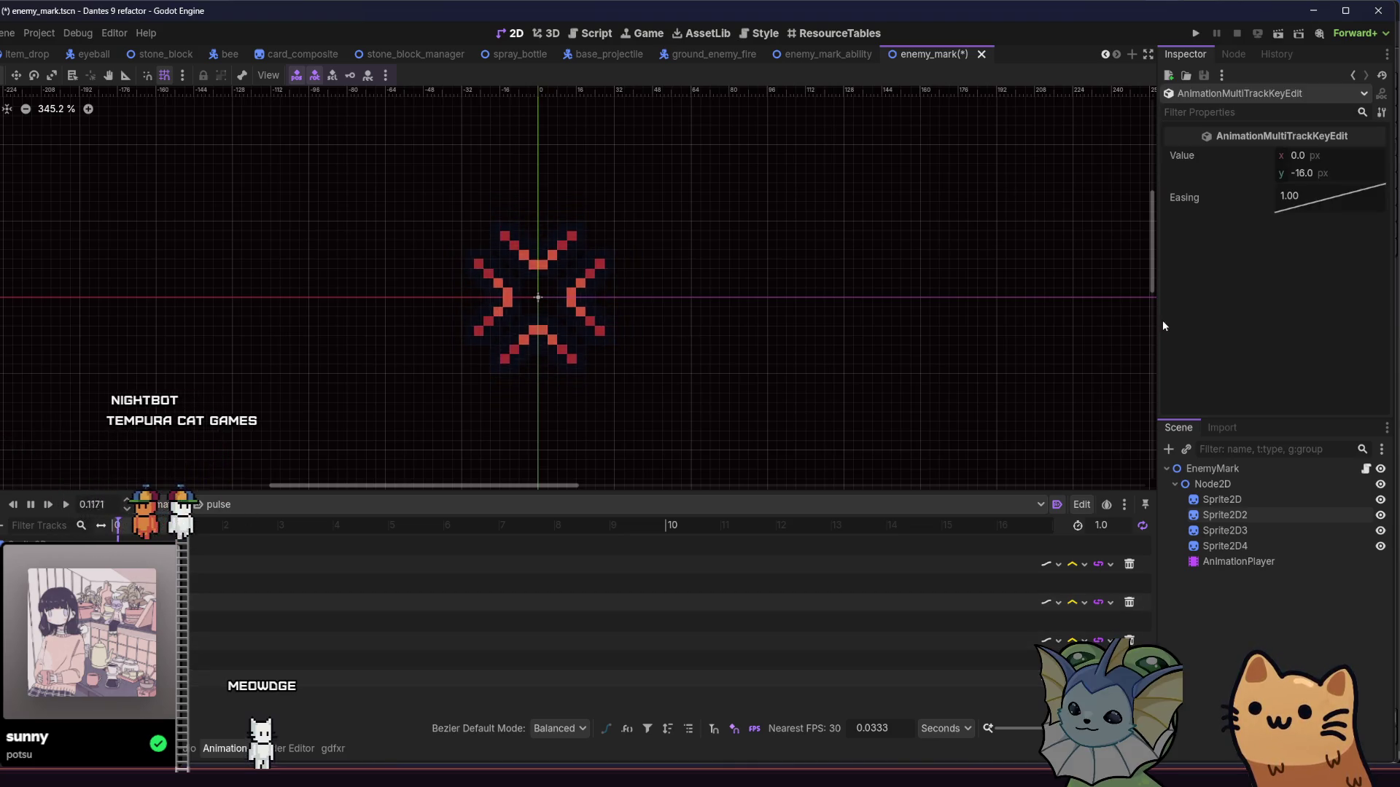
pyautogui.rightClick(1313, 195)
pyautogui.click(1370, 246)
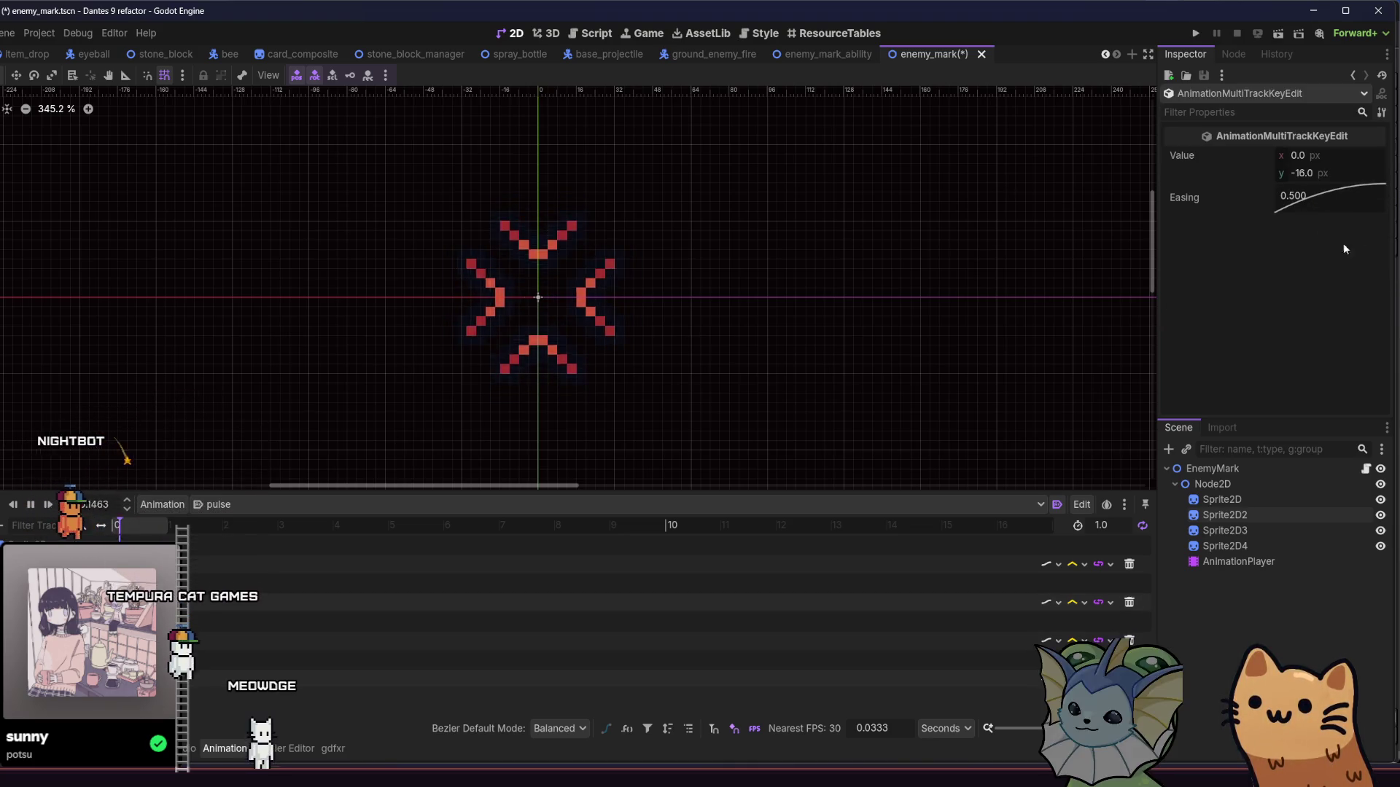
pyautogui.click(656, 564)
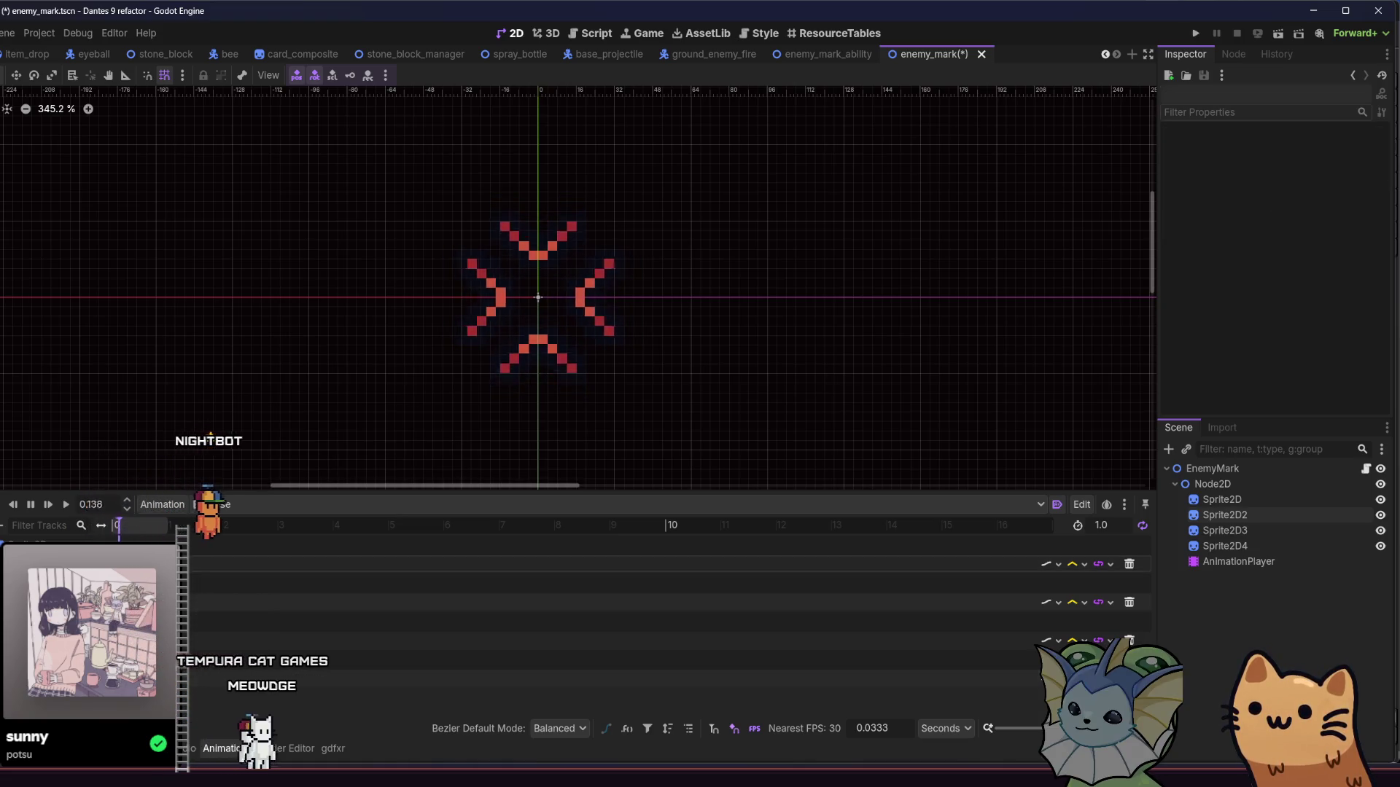
pyautogui.hotkey('ctrl', 'z')
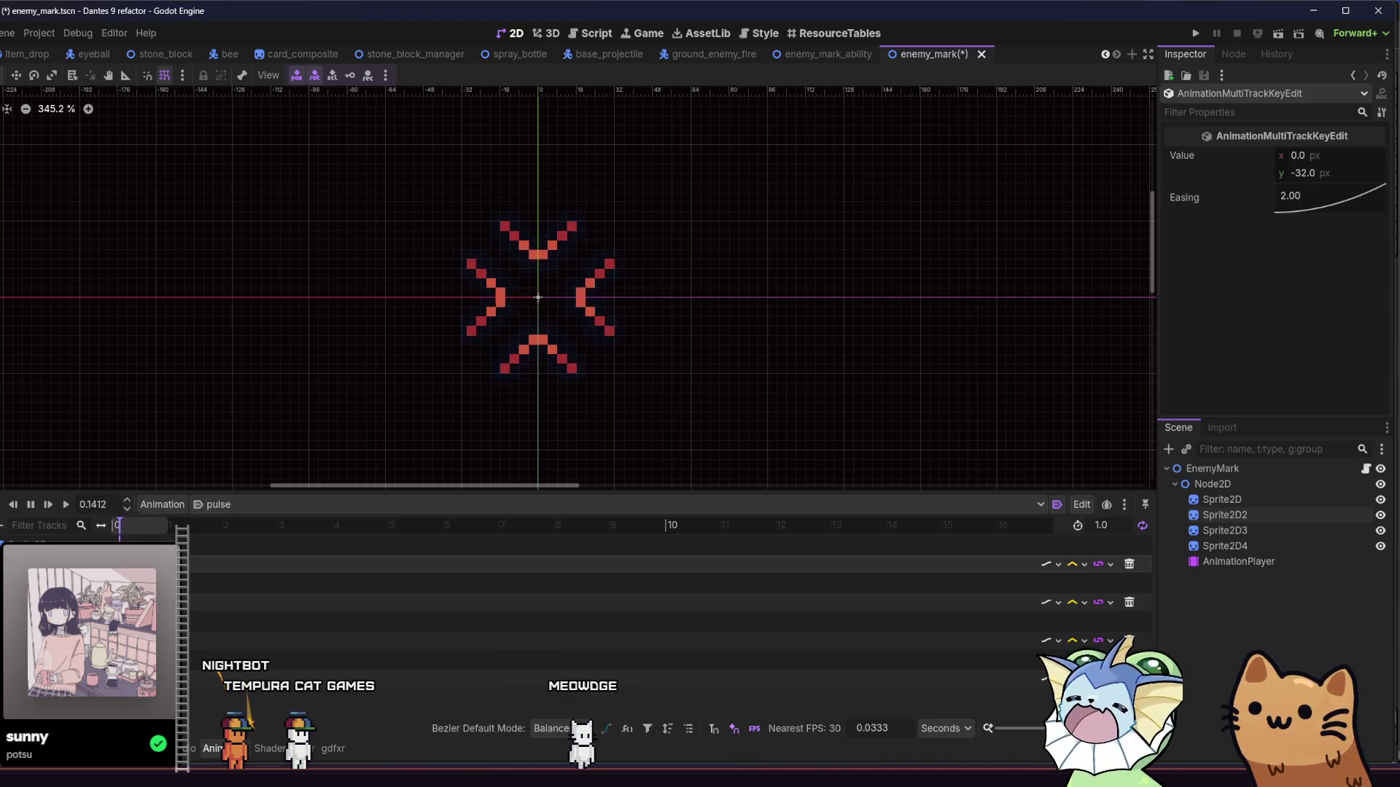
# Step: Set the keys at -32 to ease-out easing (0.500) after trying ease-in (2.00)
pyautogui.rightClick(1323, 201)
pyautogui.click(1337, 234)
pyautogui.rightClick(1324, 201)
pyautogui.click(1351, 220)
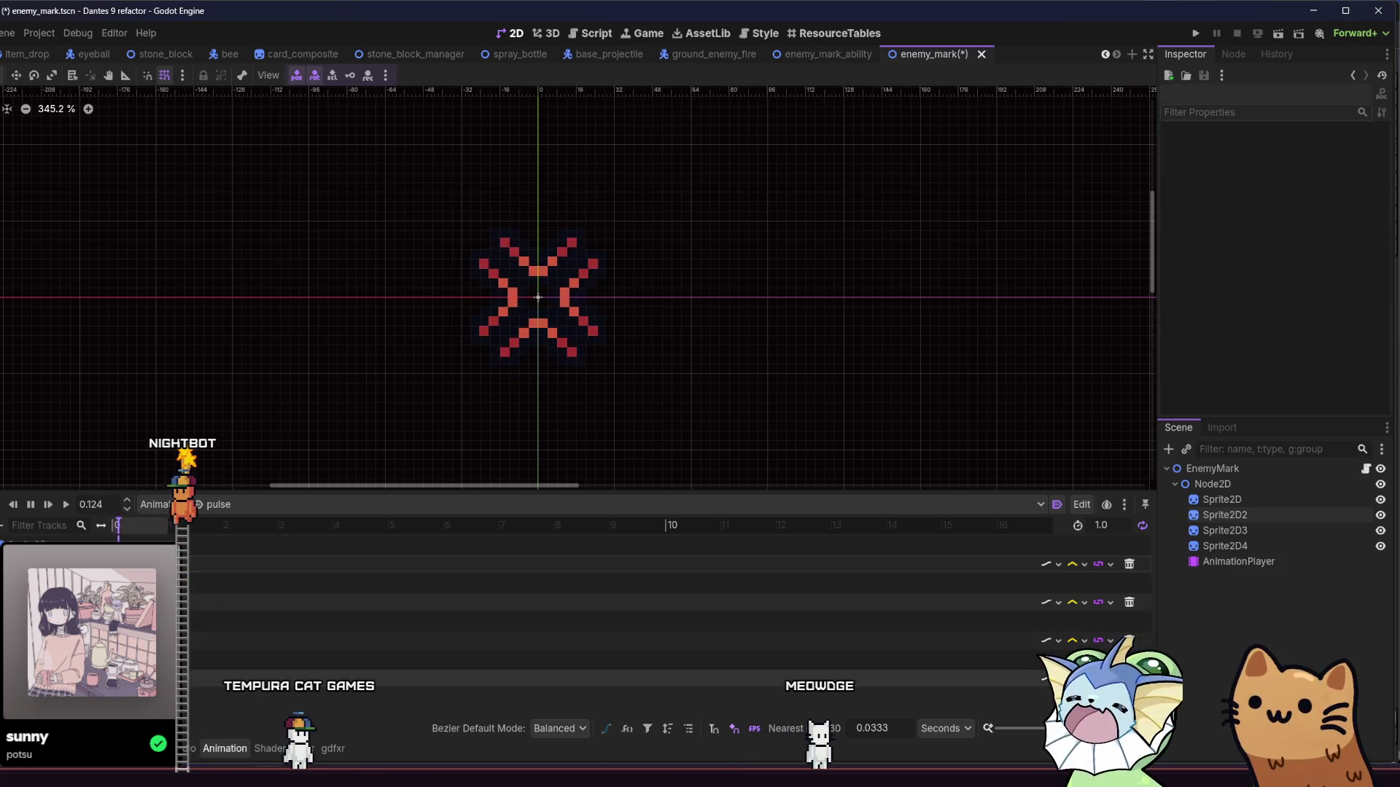
pyautogui.rightClick(1294, 211)
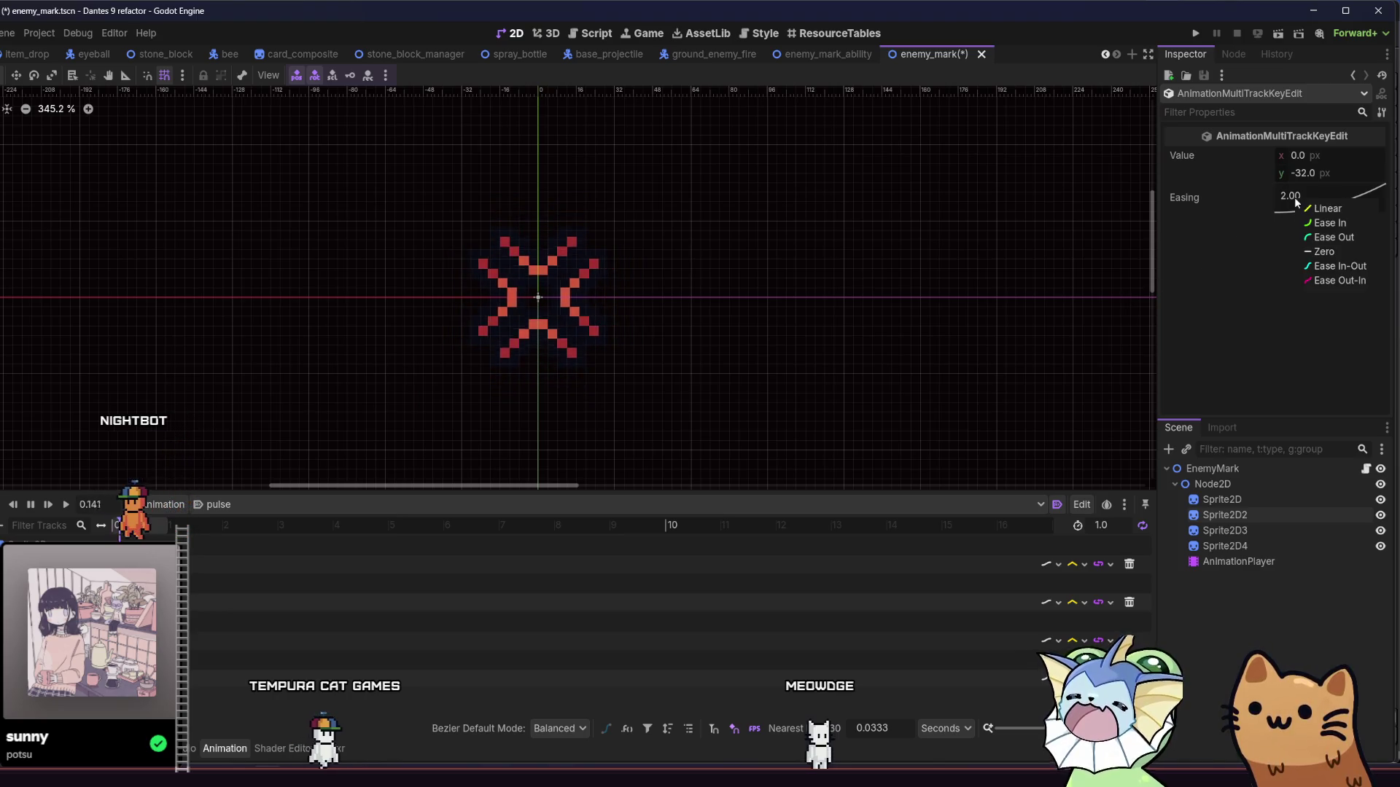
pyautogui.click(1315, 234)
# Step: Save the enemy_mark scene and recentre the chevrons in the canvas
pyautogui.hotkey('ctrl', 's')
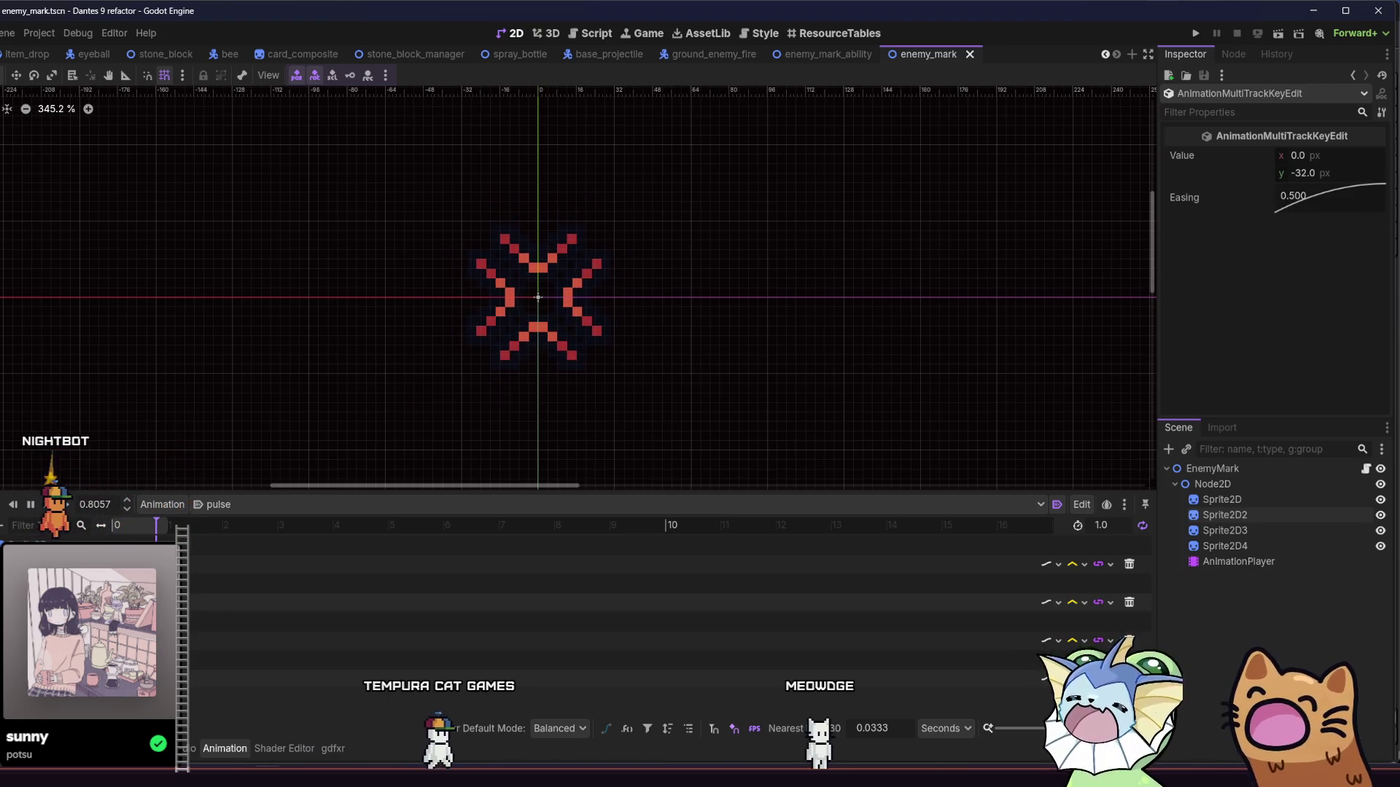
pyautogui.hotkey('alt', 'Tab')
pyautogui.click(335, 240)
pyautogui.moveTo(337, 254)
pyautogui.mouseDown()
pyautogui.moveTo(404, 240)
pyautogui.moveTo(600, 256)
pyautogui.moveTo(433, 252)
pyautogui.mouseUp()
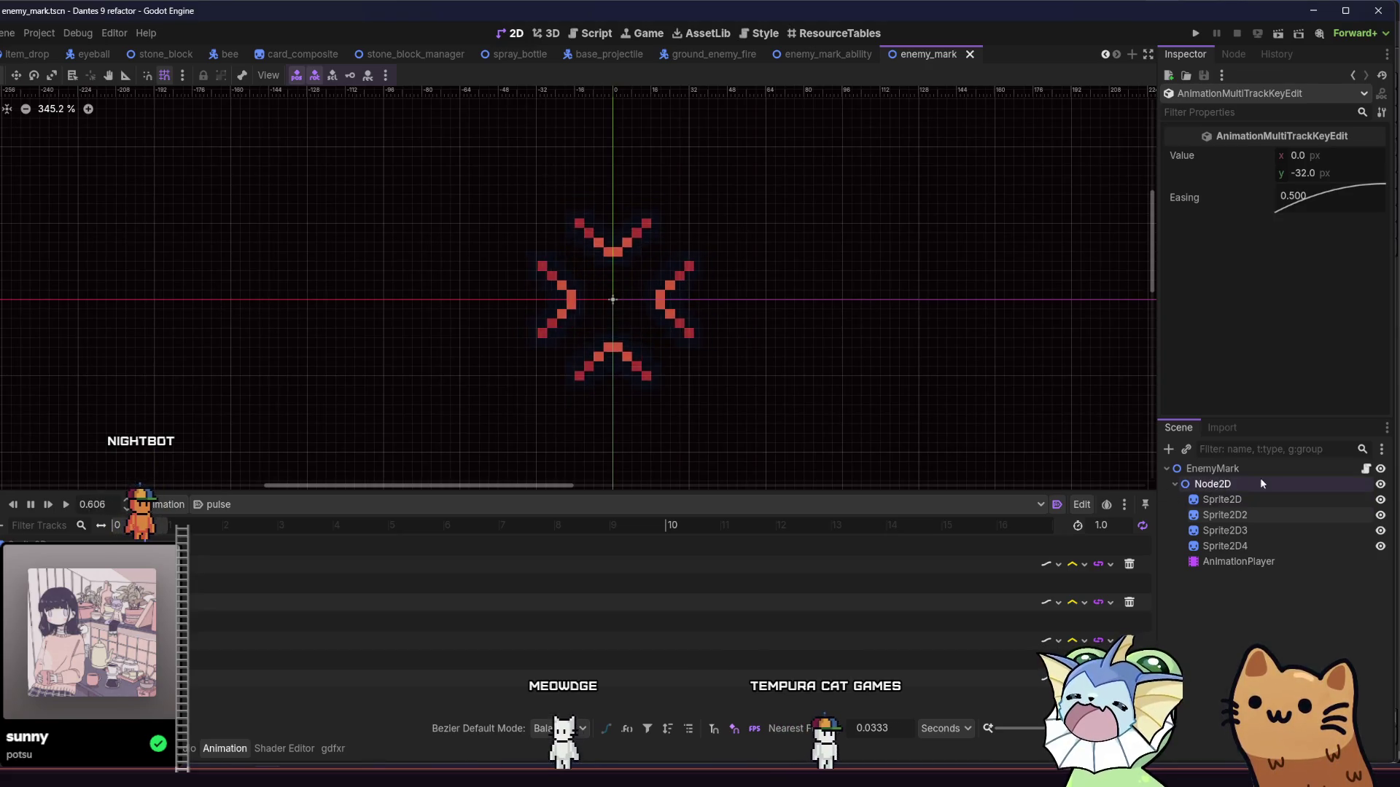
# Step: Change the exported sprite variable's type in enemy_mark.gd from Sprite2D to Node2D
pyautogui.click(1337, 470)
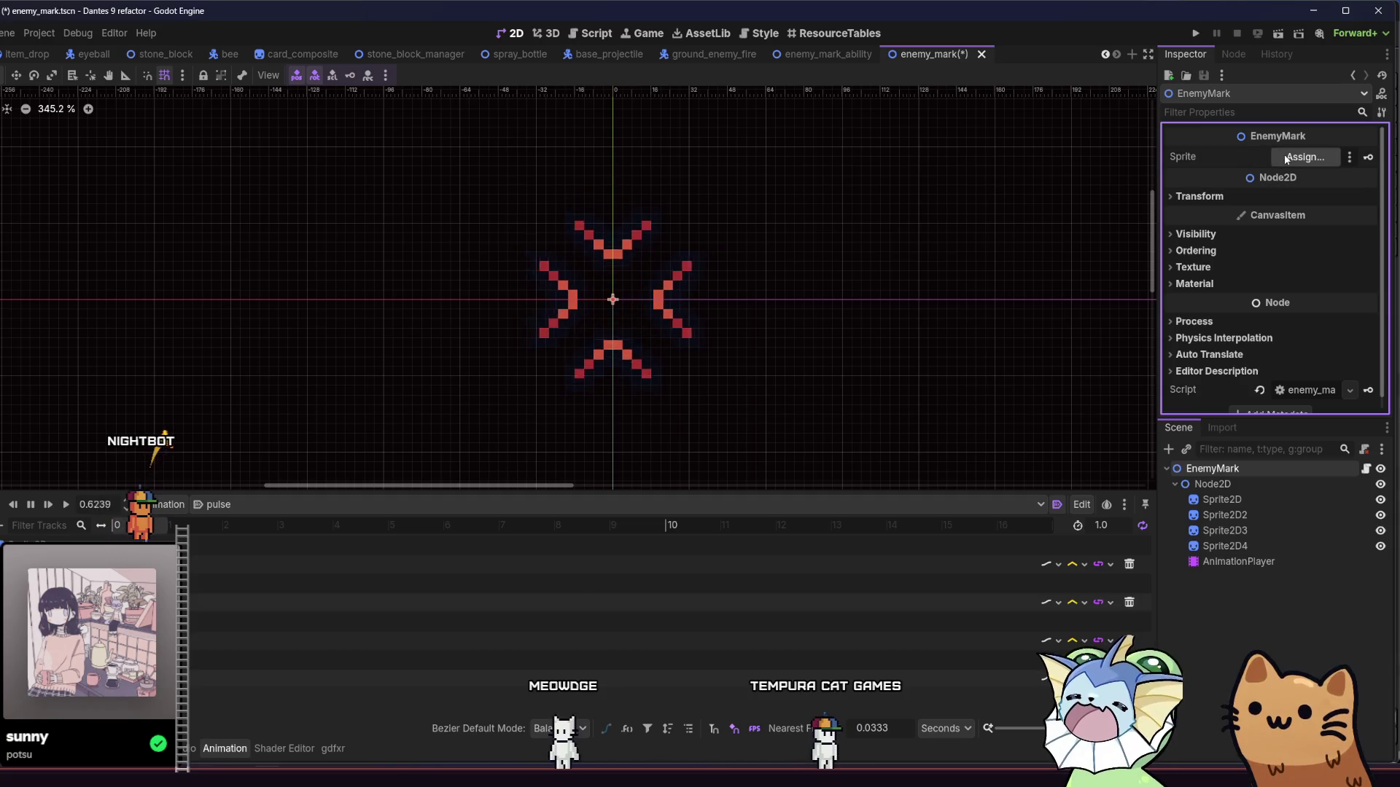
pyautogui.click(1286, 158)
pyautogui.click(466, 619)
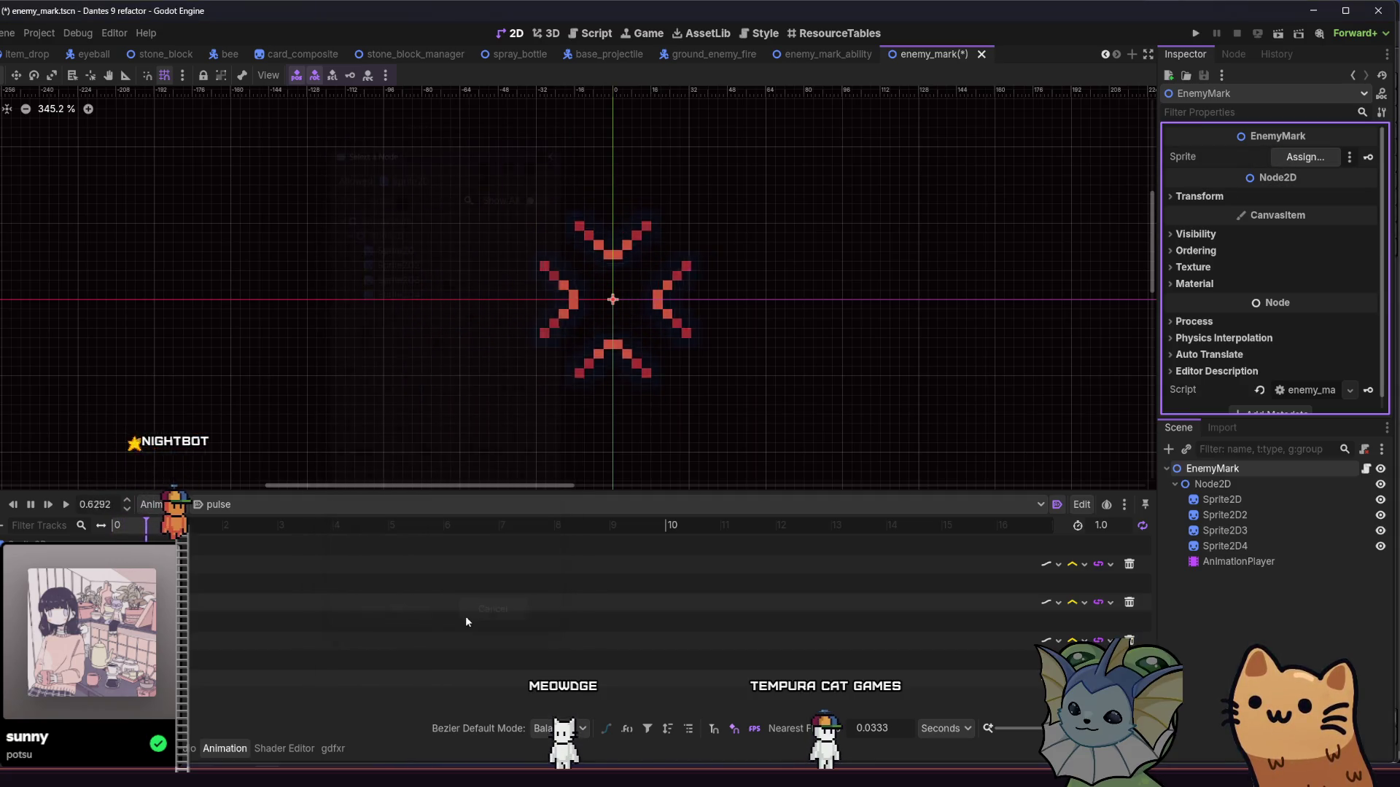
pyautogui.click(1366, 469)
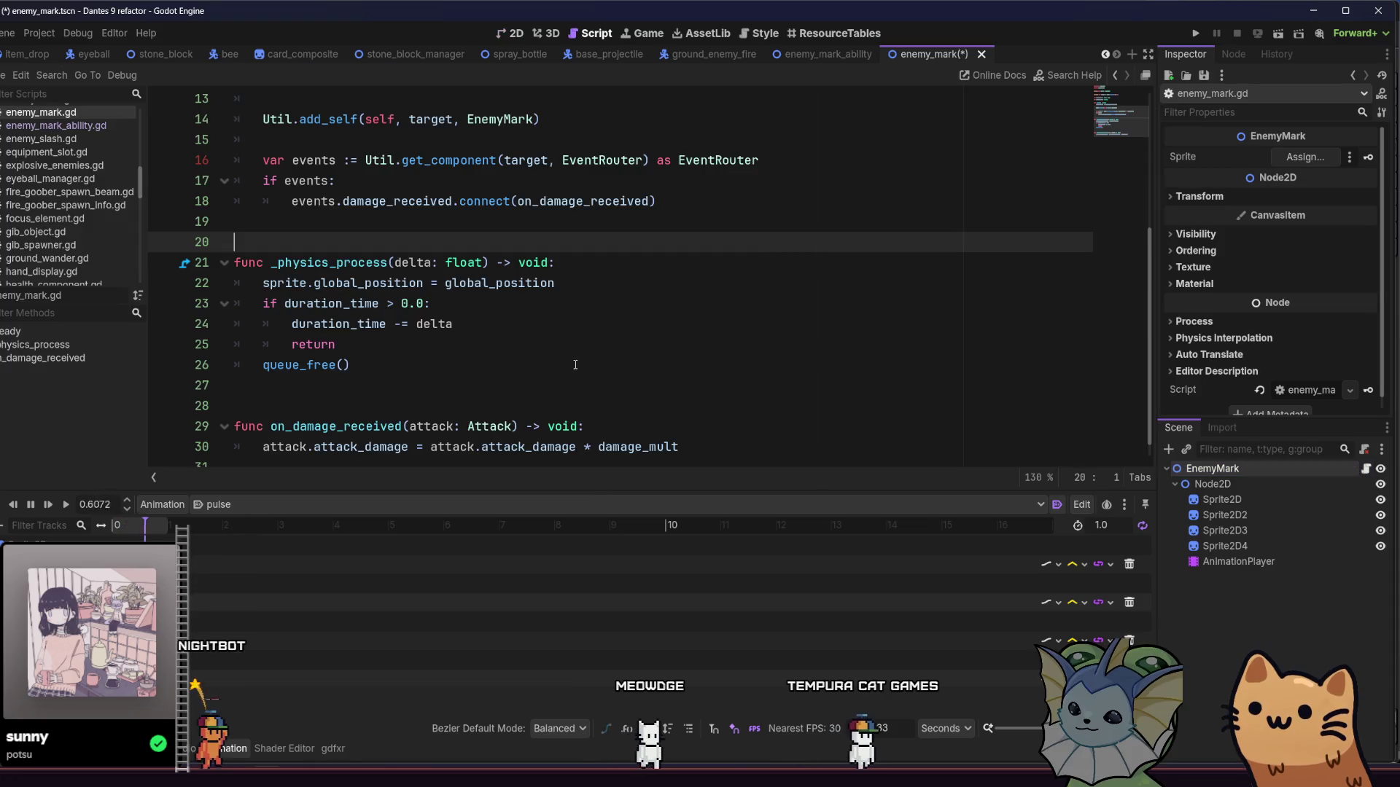
pyautogui.scroll(4, 419, 297)
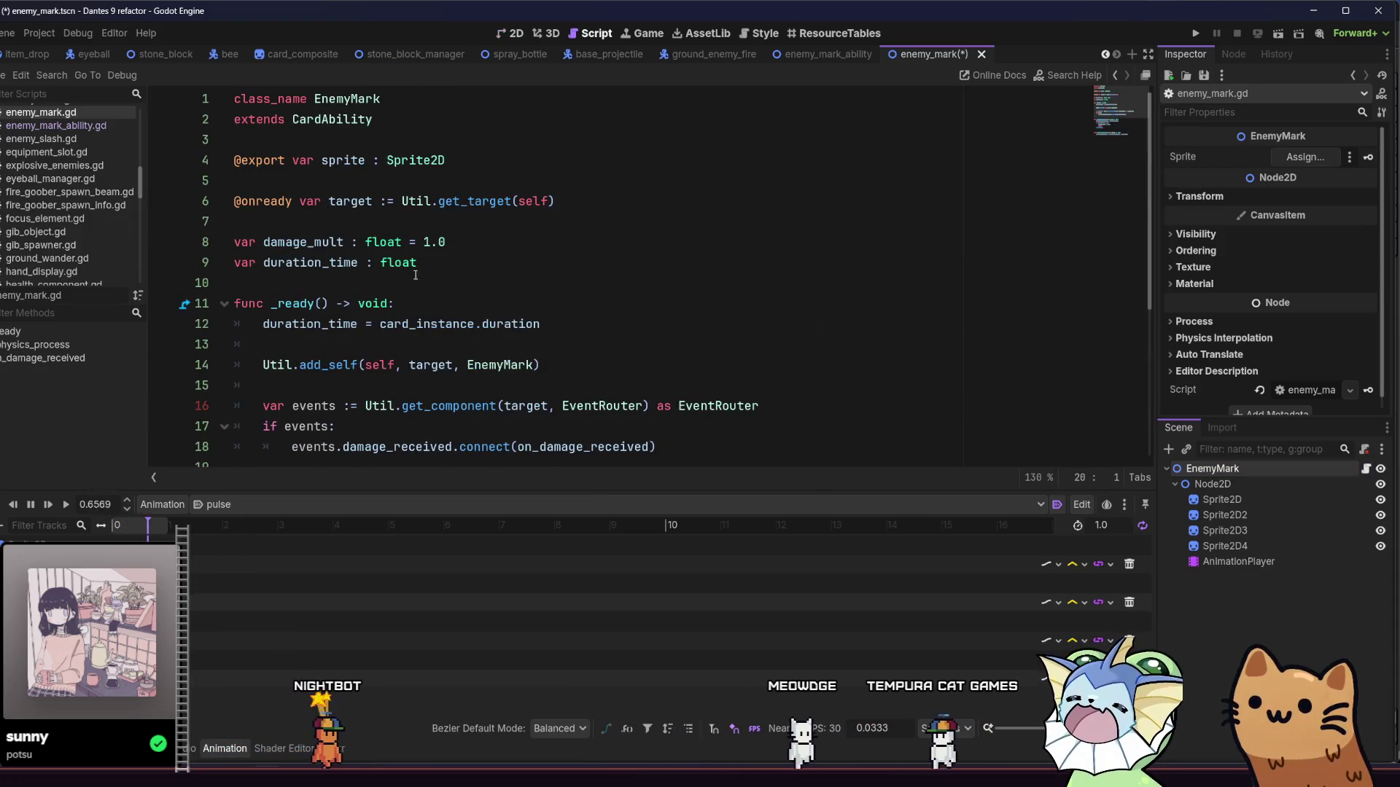
pyautogui.click(426, 164)
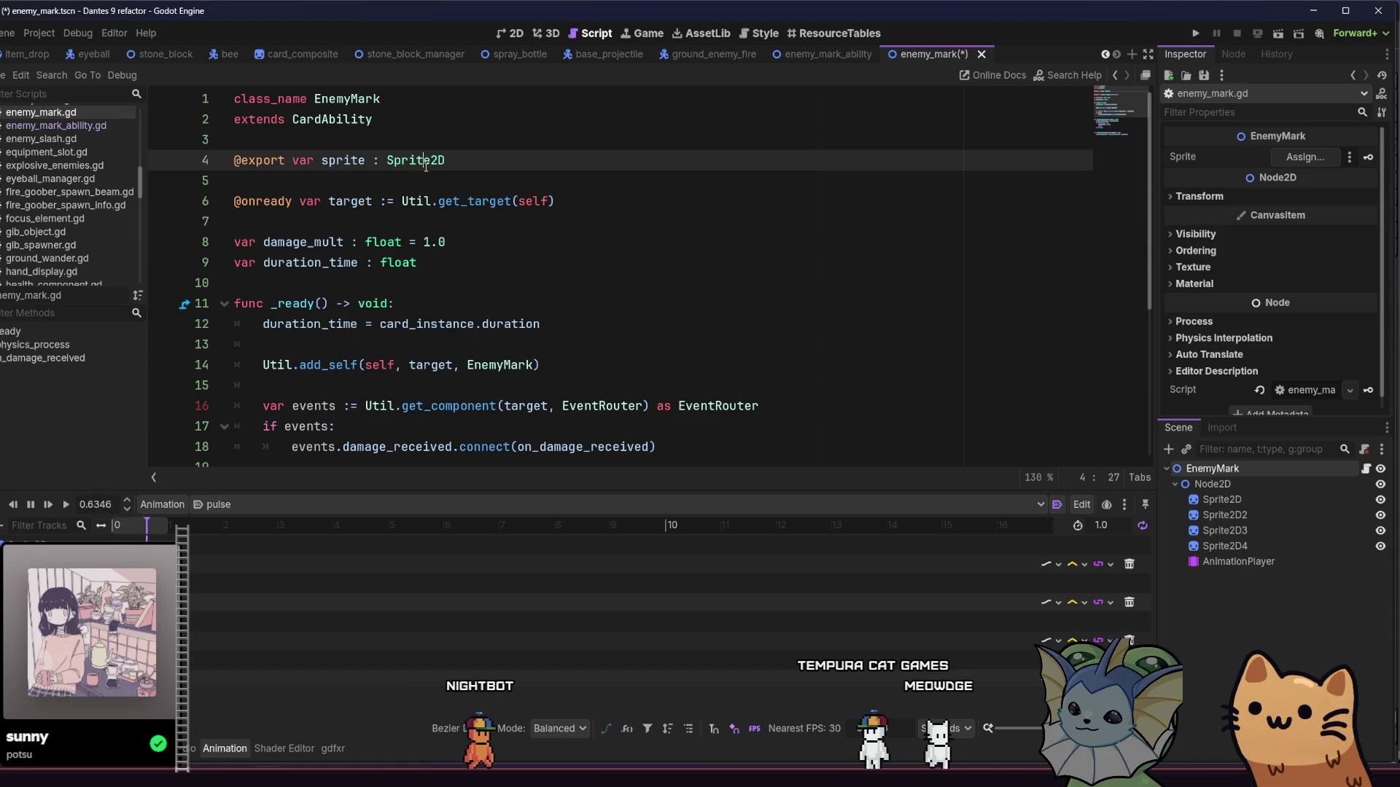
pyautogui.write('B')
pyautogui.press('BackSpace')
pyautogui.write('Node2D')
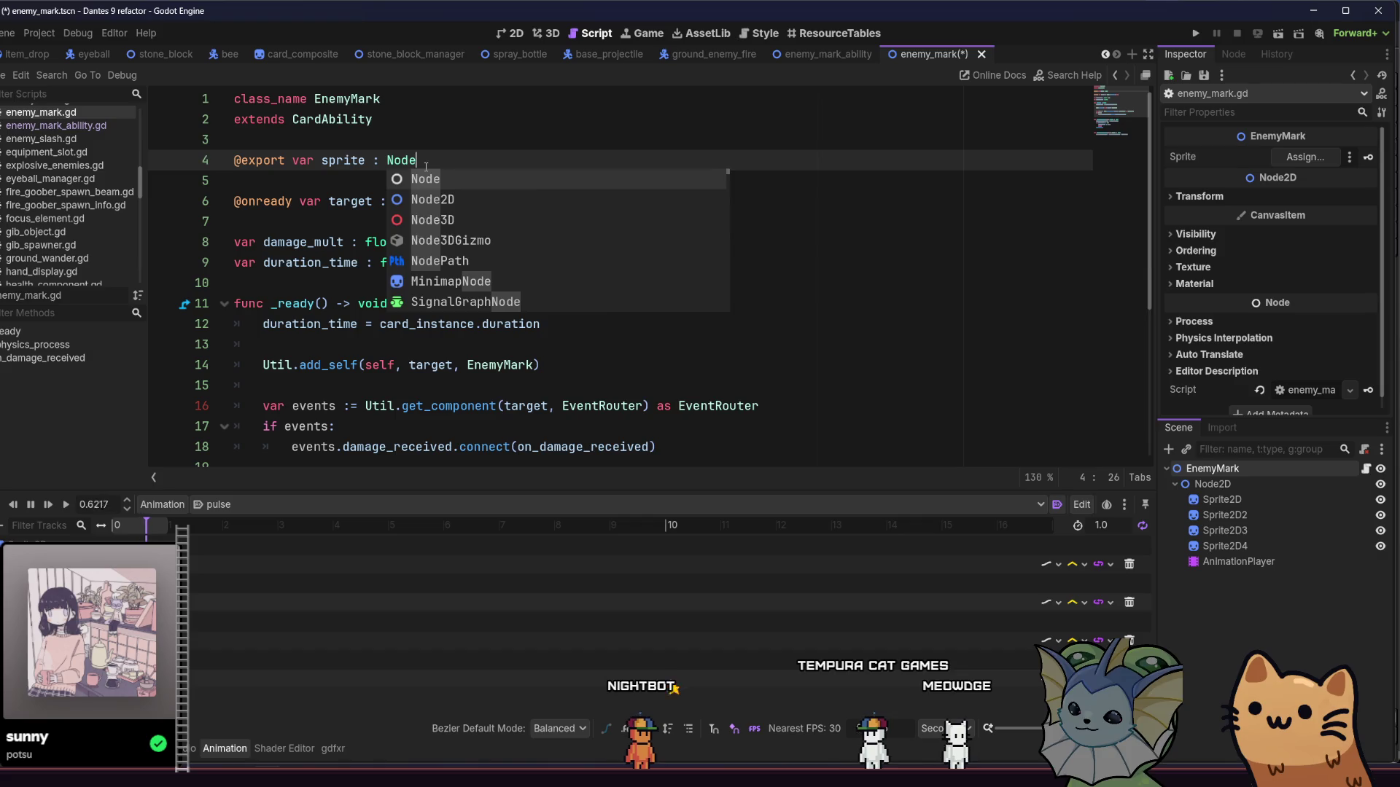
pyautogui.press('Escape')
pyautogui.click(385, 303)
pyautogui.scroll(-3, 380, 328)
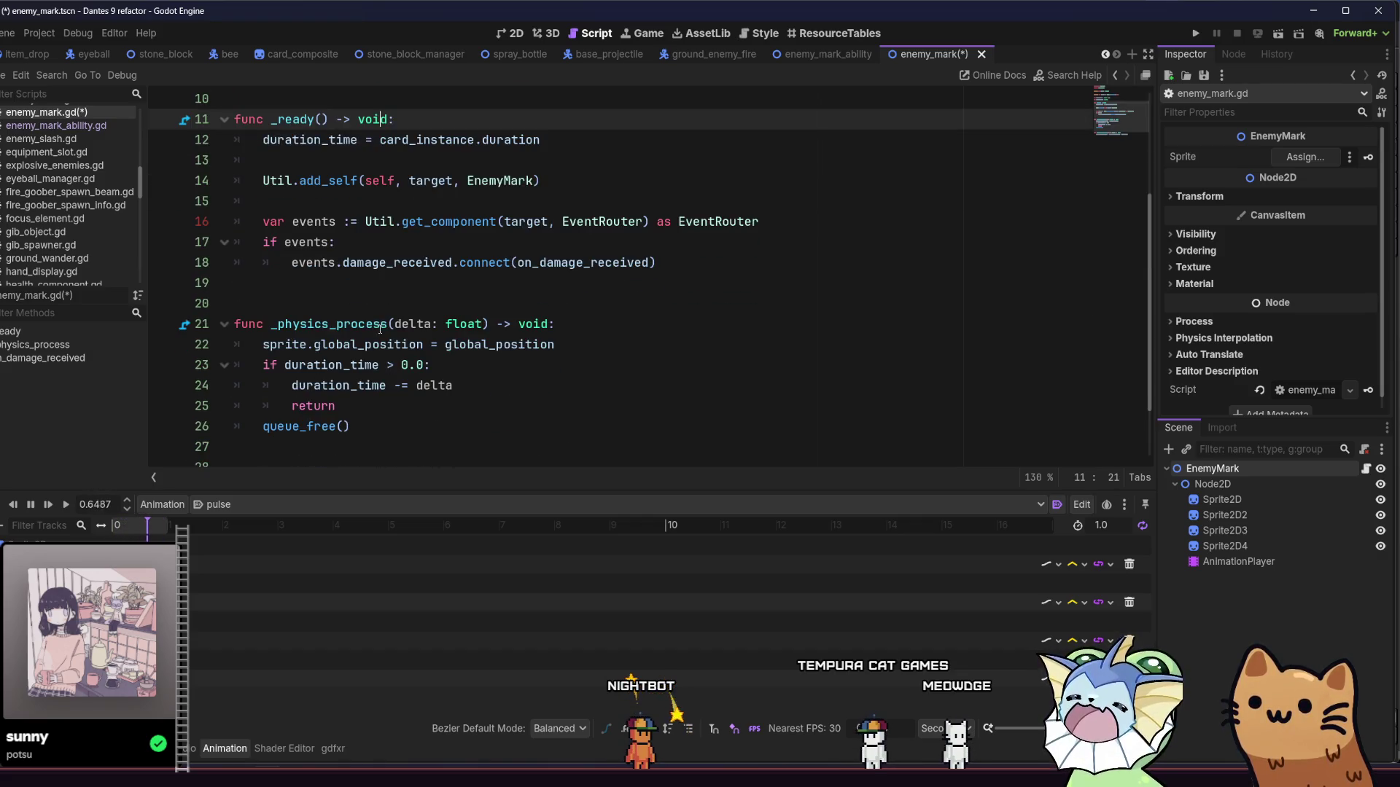
pyautogui.scroll(-2, 455, 297)
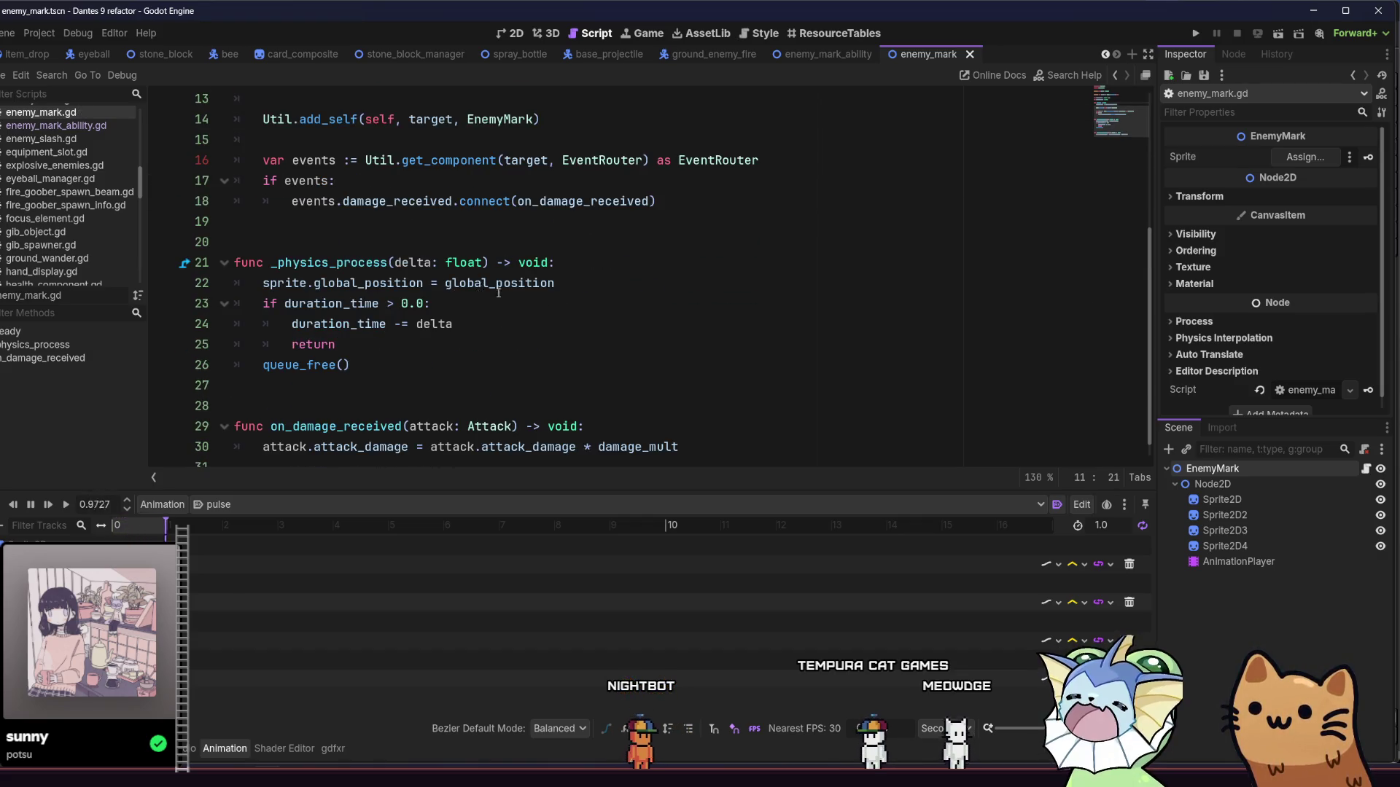
# Step: Assign the Node2D node to the Sprite field, return to the 2D view, and save
pyautogui.click(1278, 159)
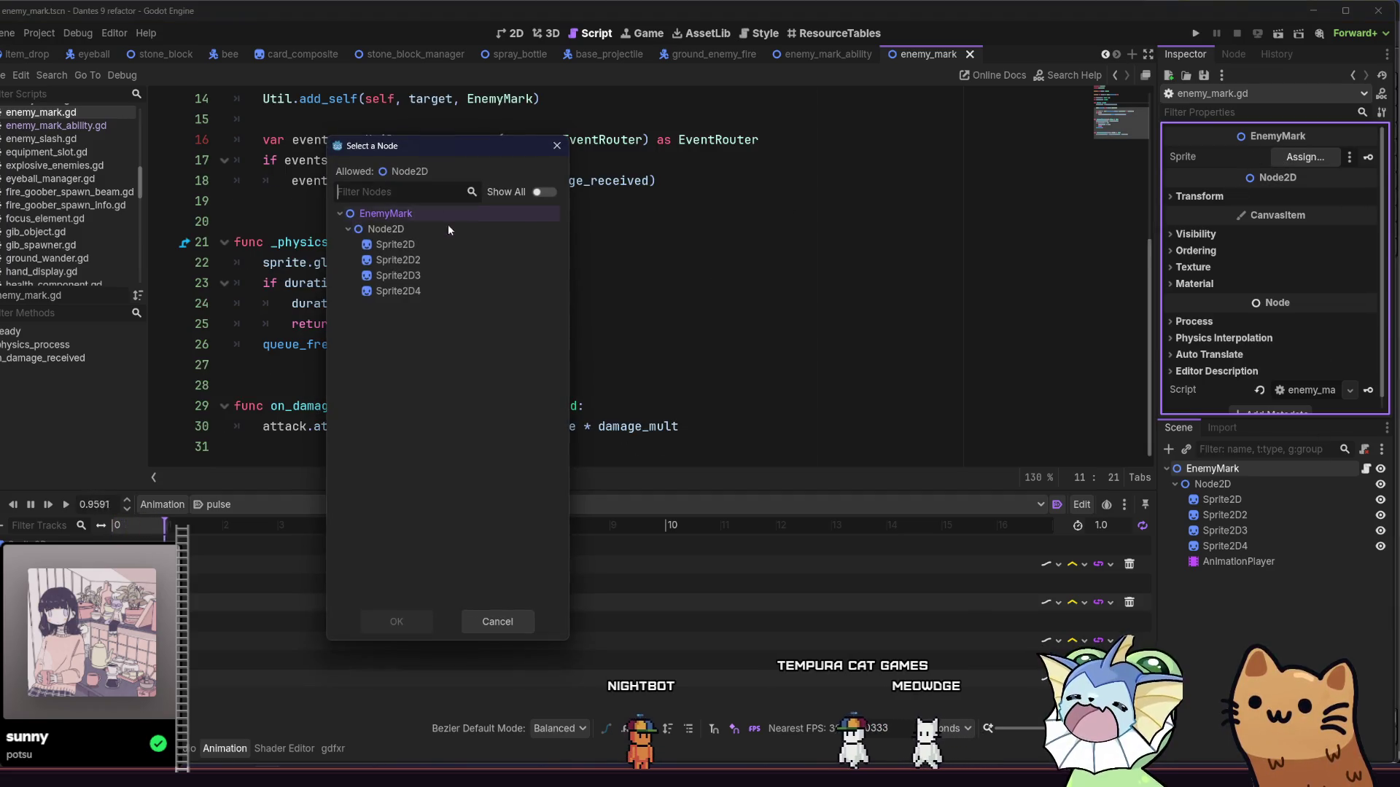
pyautogui.doubleClick(440, 232)
pyautogui.click(616, 256)
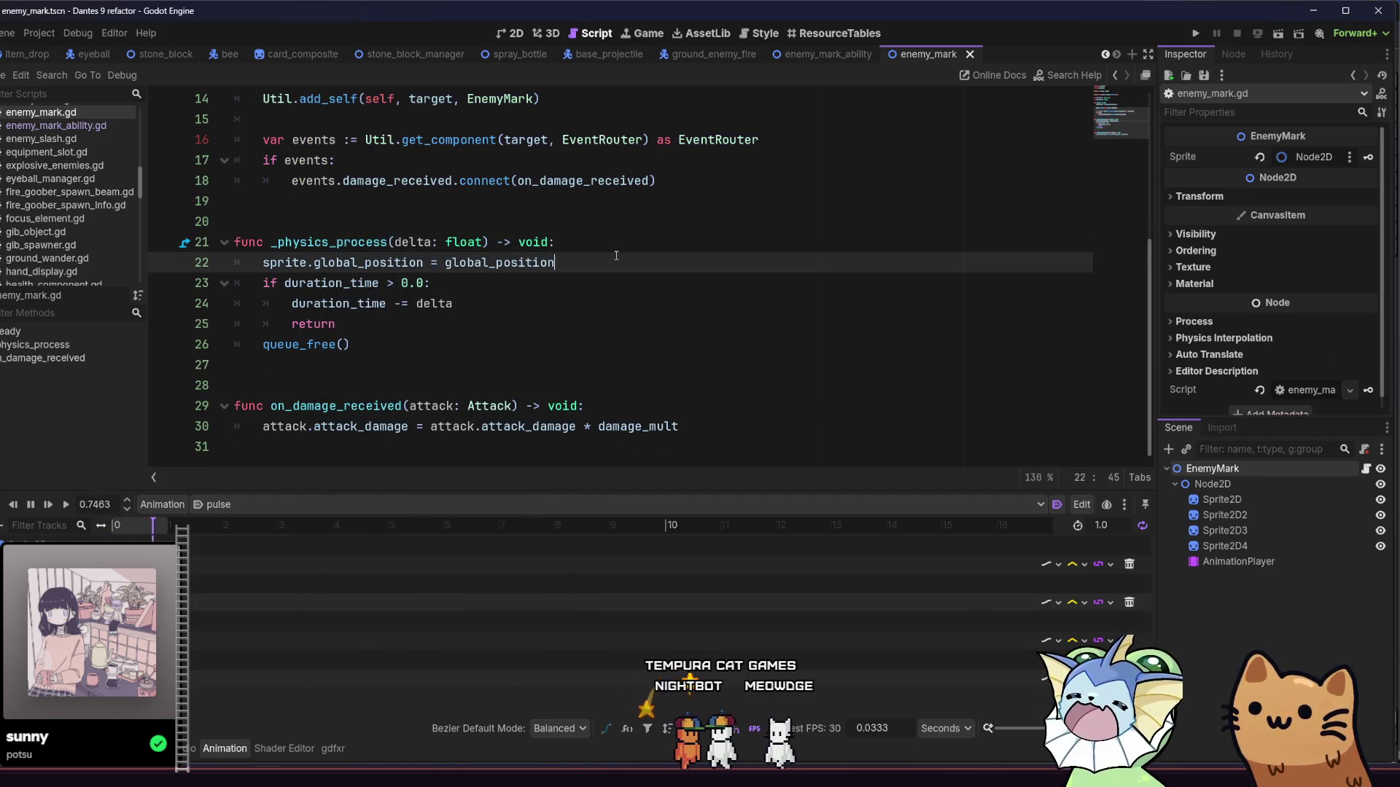
pyautogui.click(500, 35)
pyautogui.hotkey('ctrl', 's')
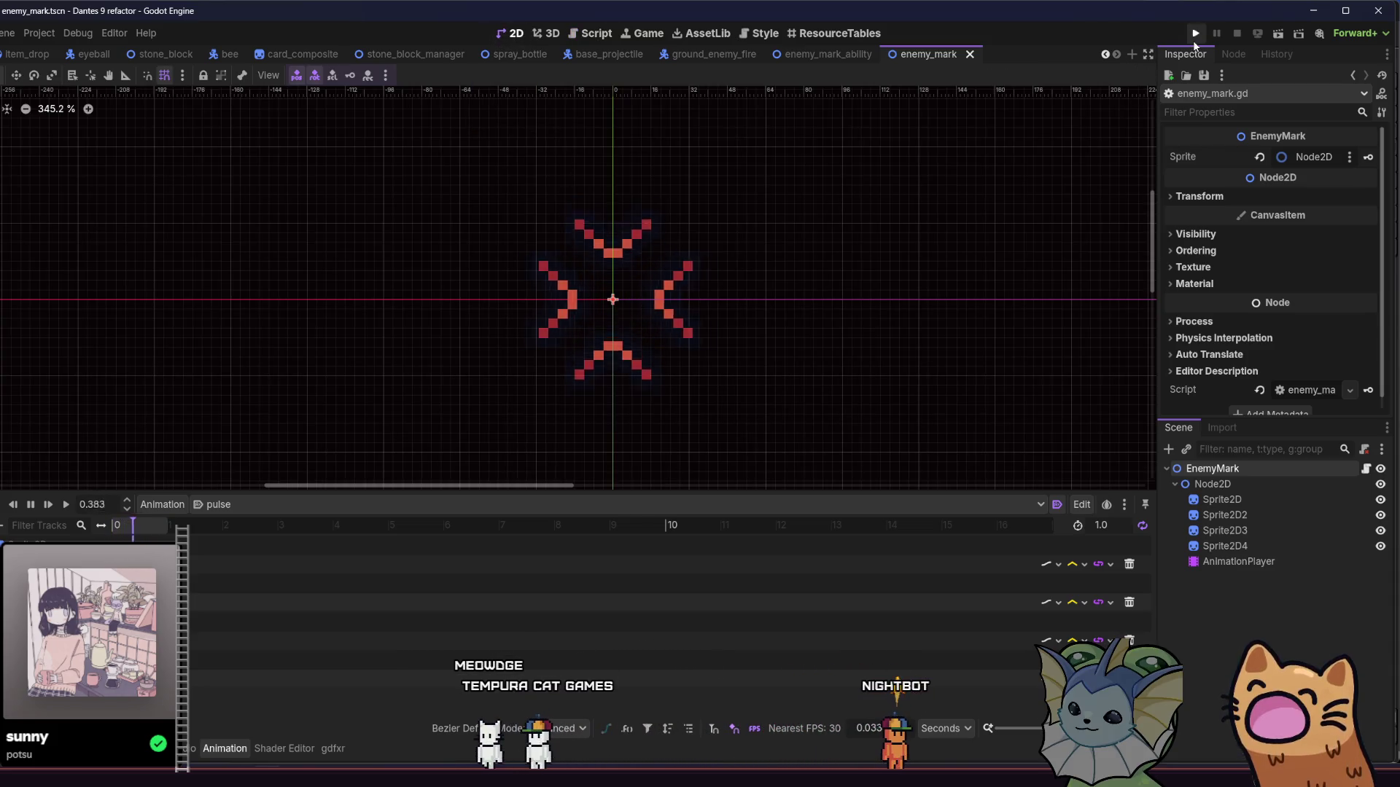
# Step: Launch the game, start a new game, and add Mark cards from the debug menu
pyautogui.click(1195, 34)
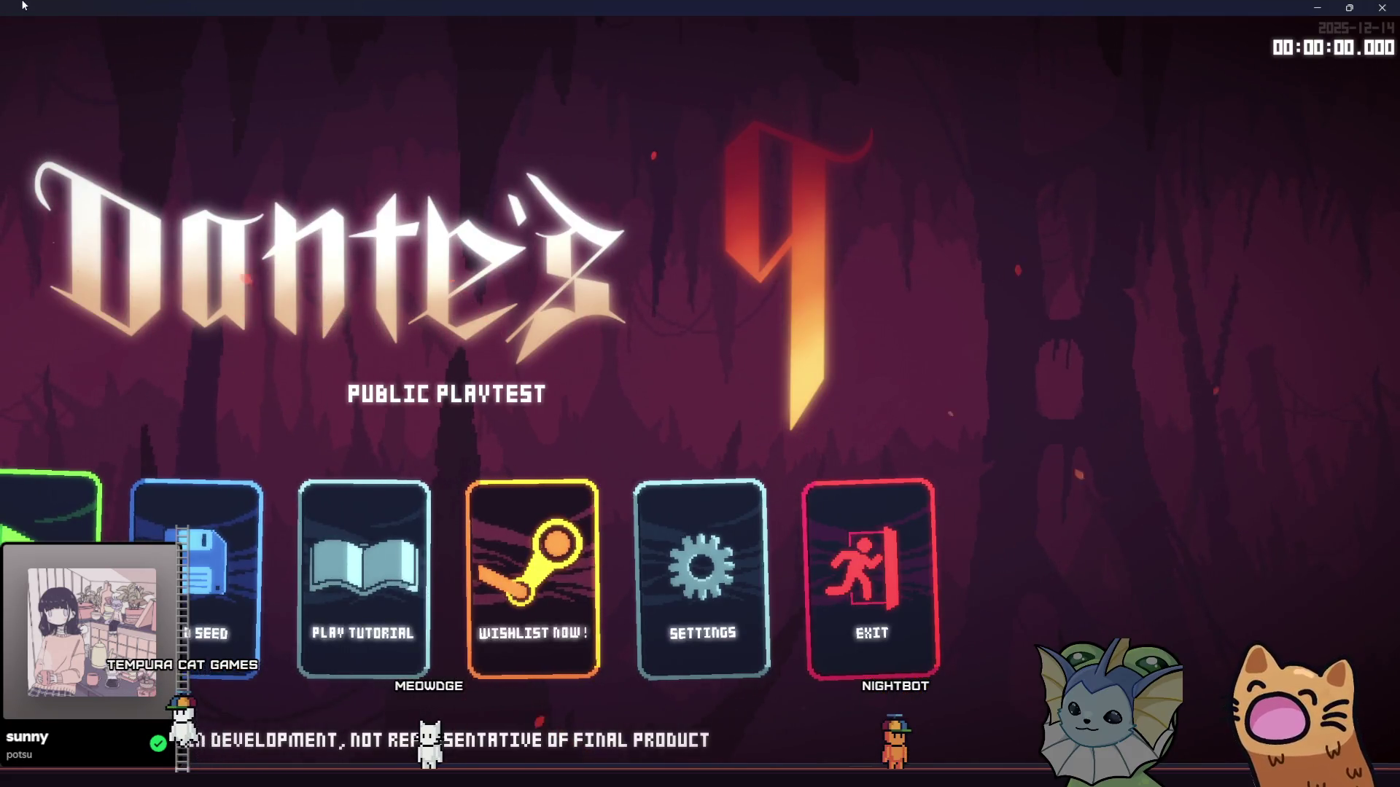
pyautogui.moveTo(426, 7); pyautogui.dragTo(427, 78)
pyautogui.doubleClick(426, 78)
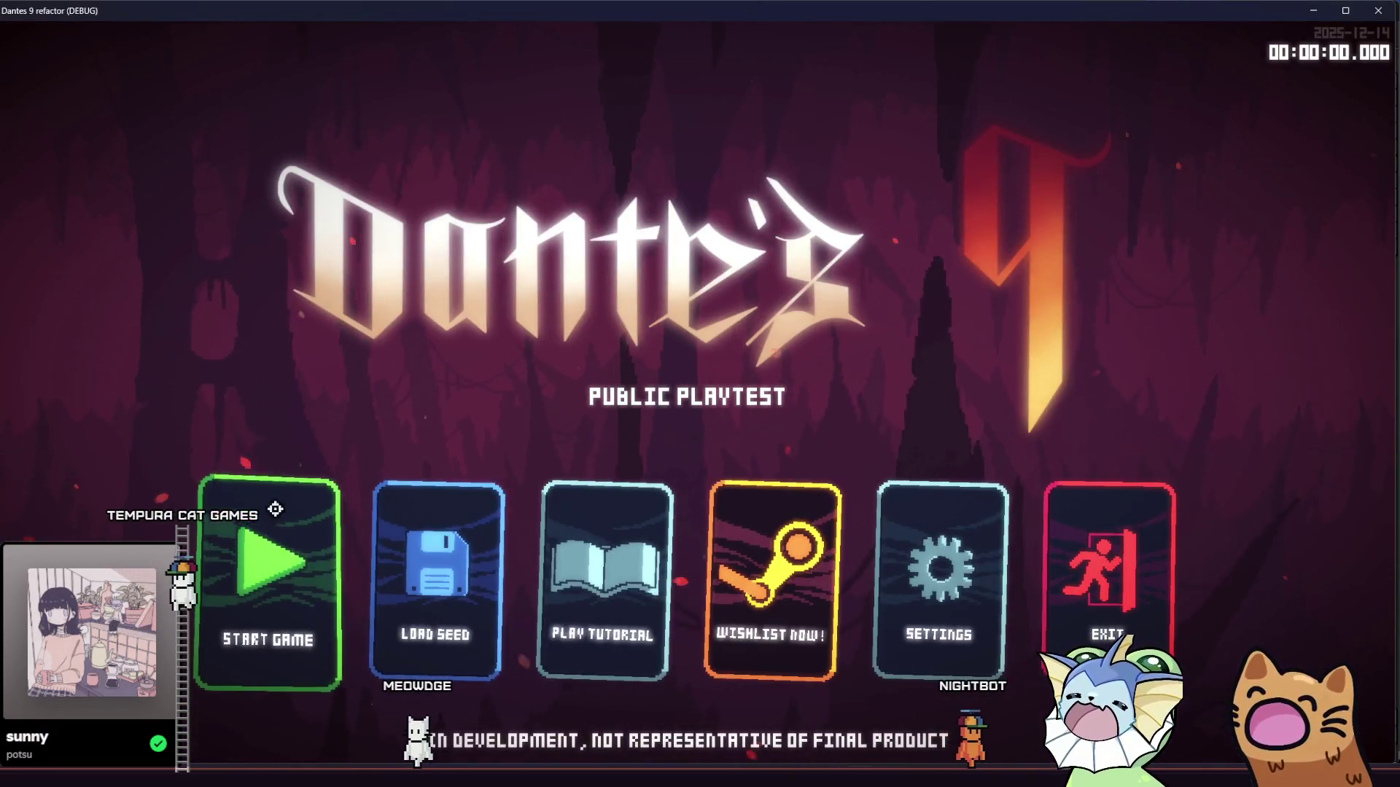
pyautogui.click(303, 497)
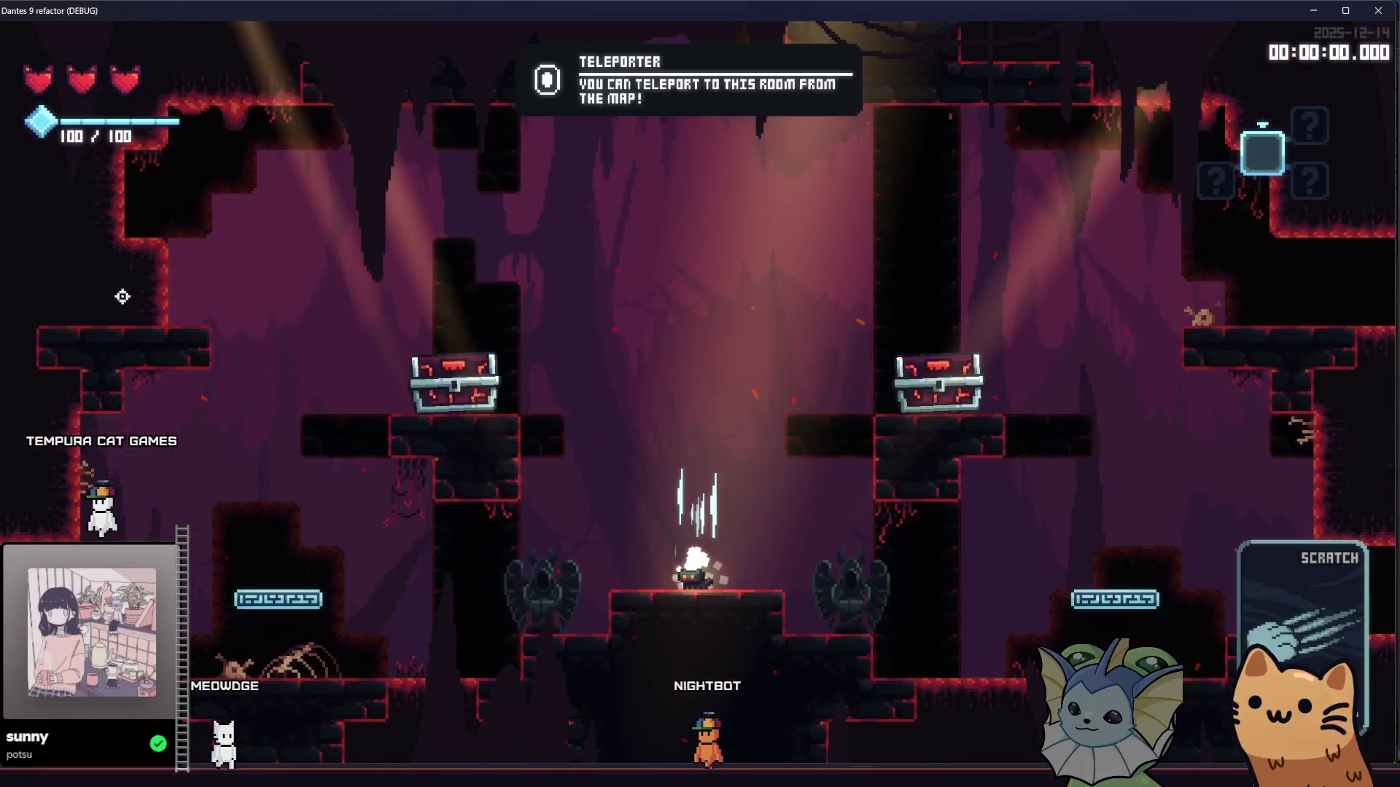
pyautogui.press('F1')
pyautogui.scroll(-5, 1069, 299)
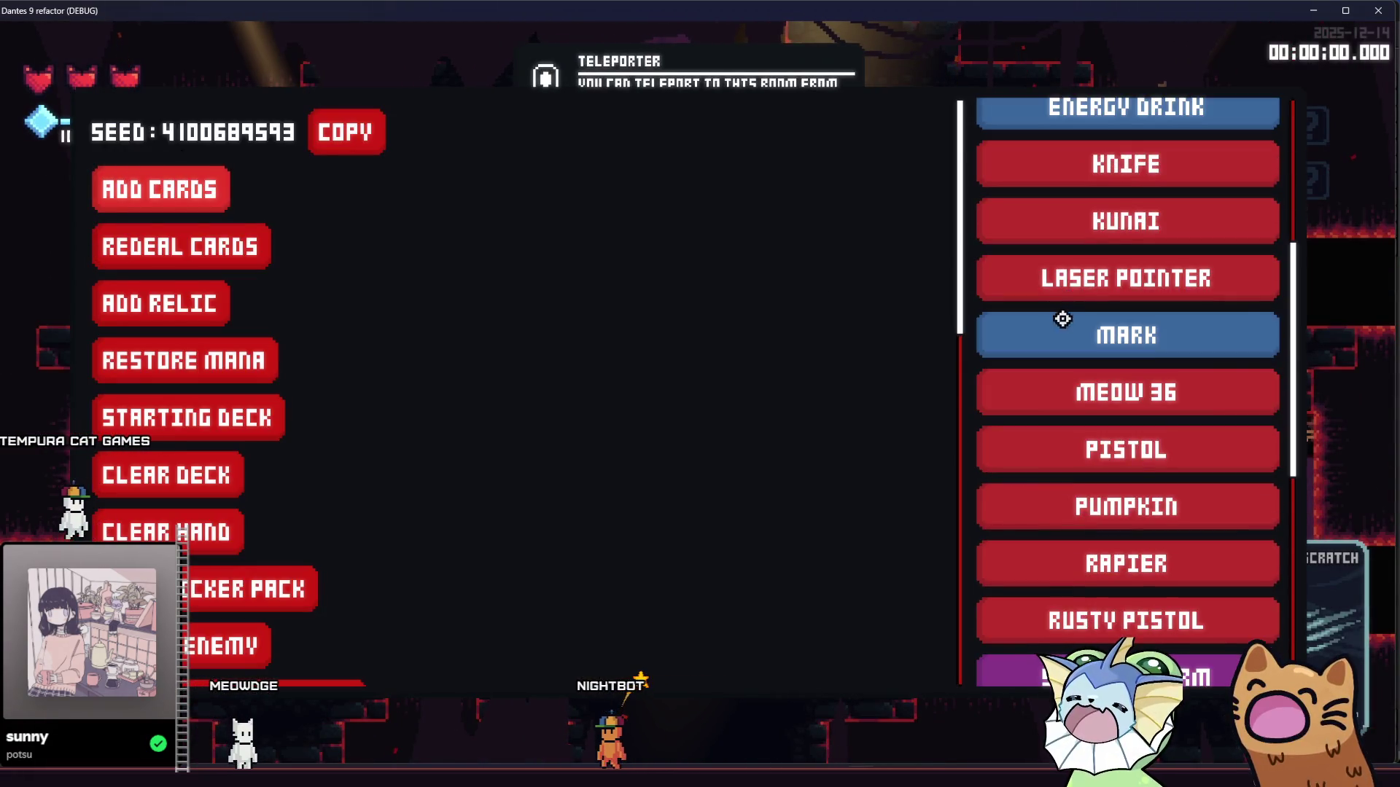
pyautogui.click(1057, 311)
pyautogui.press('F1')
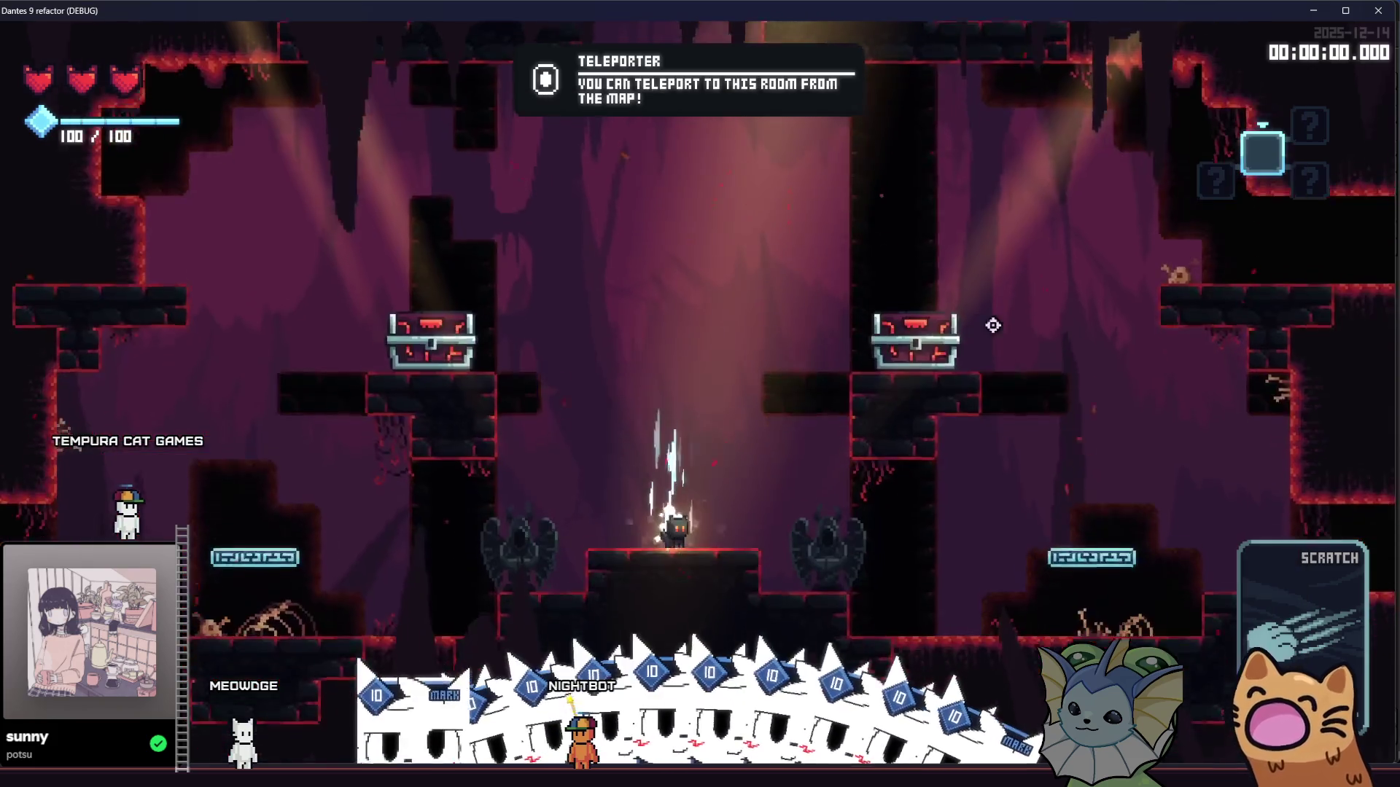
# Step: Play through the cave attacking the eyeball enemies, then close the game
pyautogui.press('d')
pyautogui.press('space')
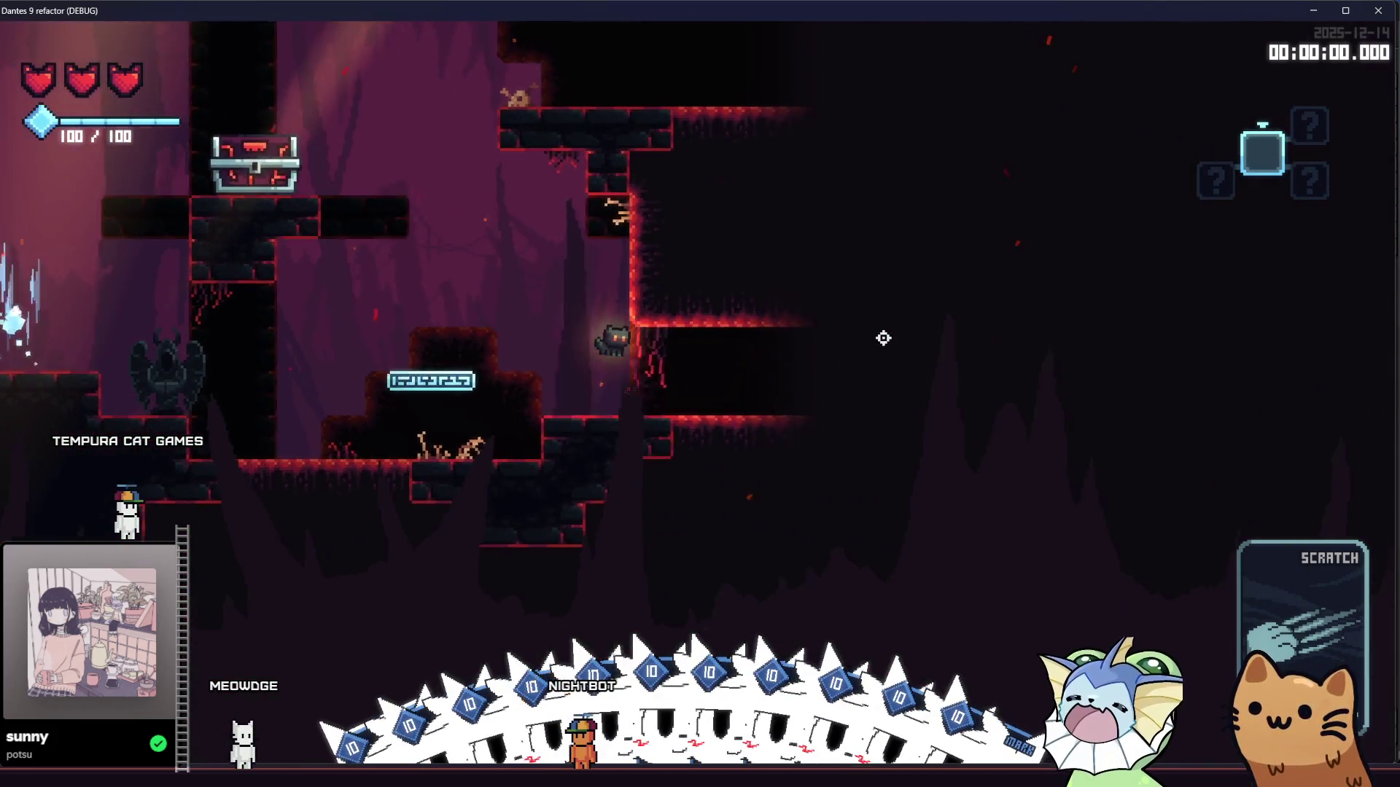
pyautogui.press('d')
pyautogui.press('d')
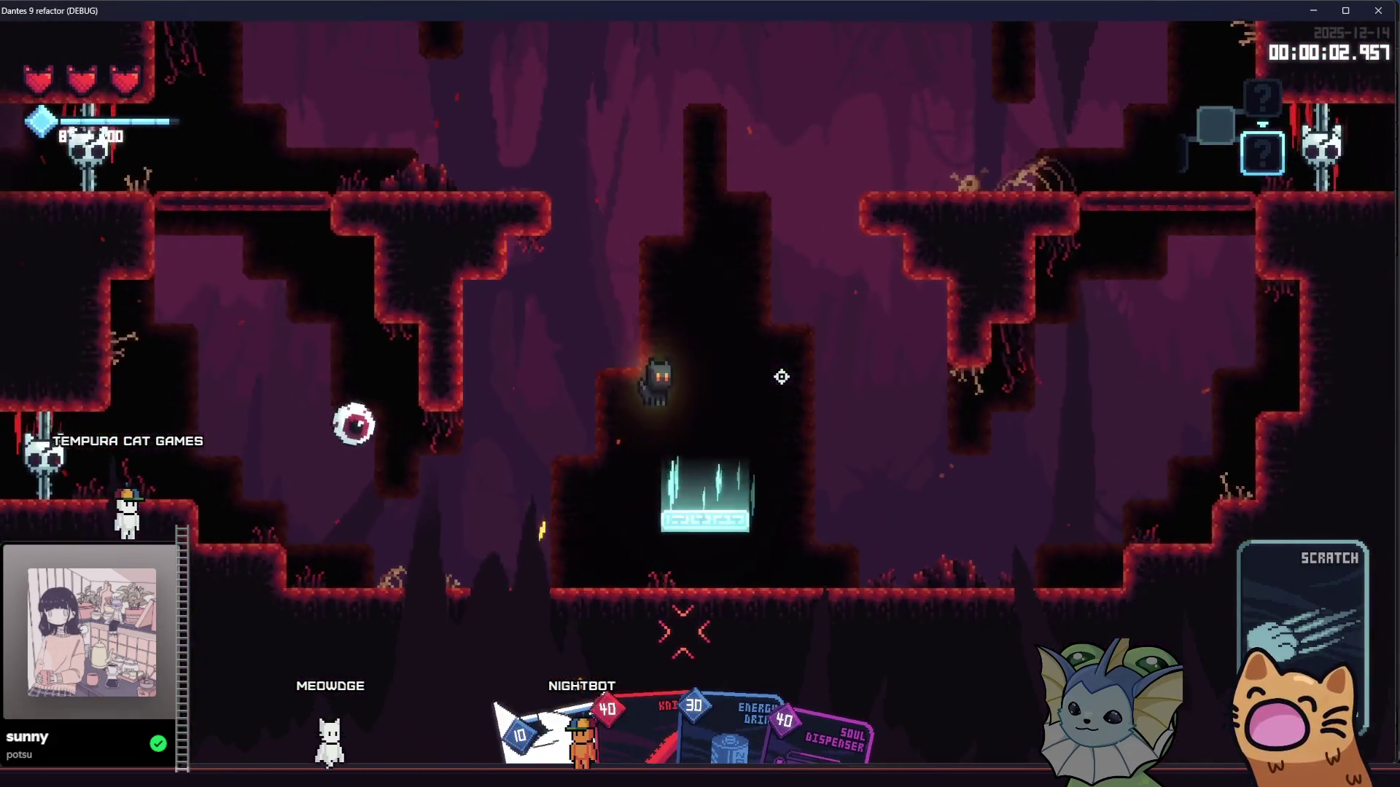
pyautogui.press('d')
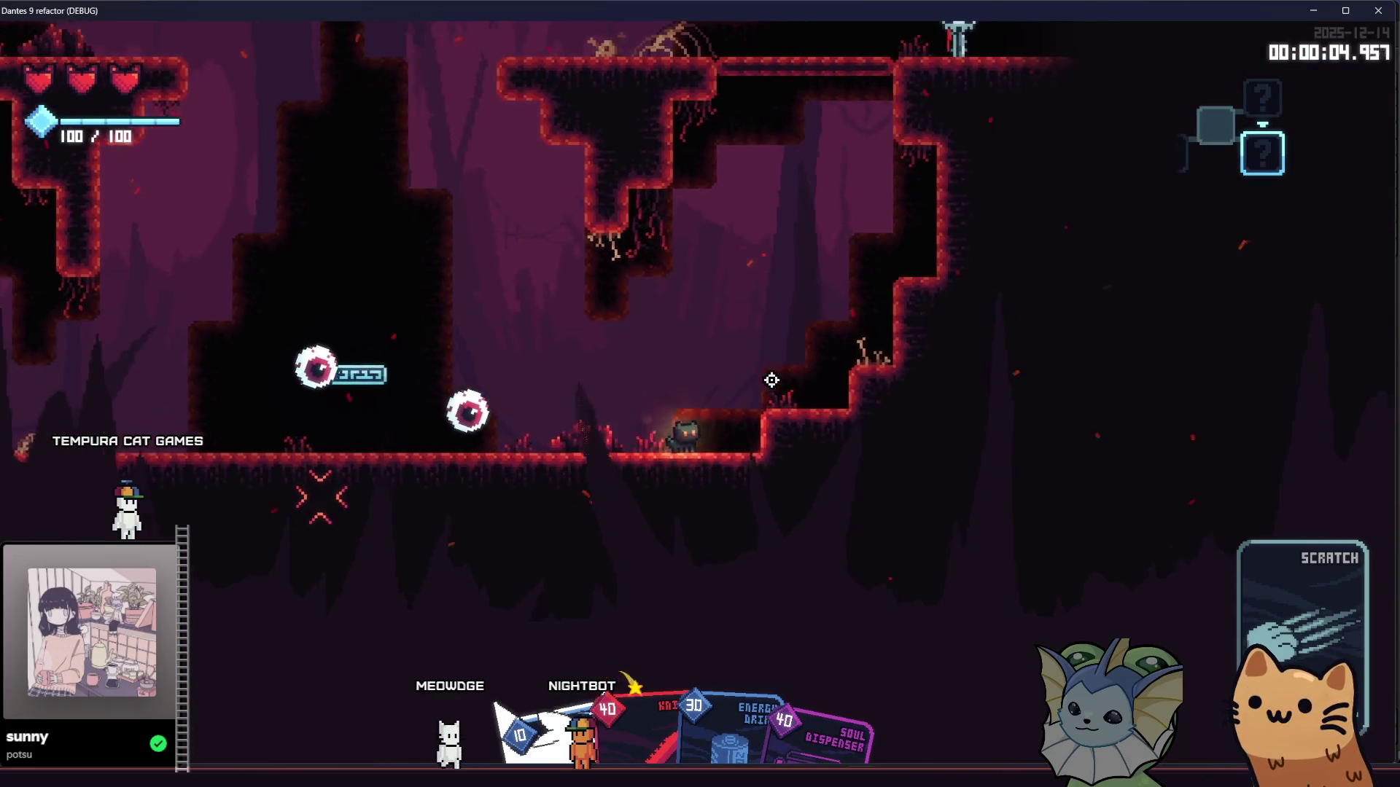
pyautogui.press('space')
pyautogui.press('d')
pyautogui.press('a')
pyautogui.click(635, 460)
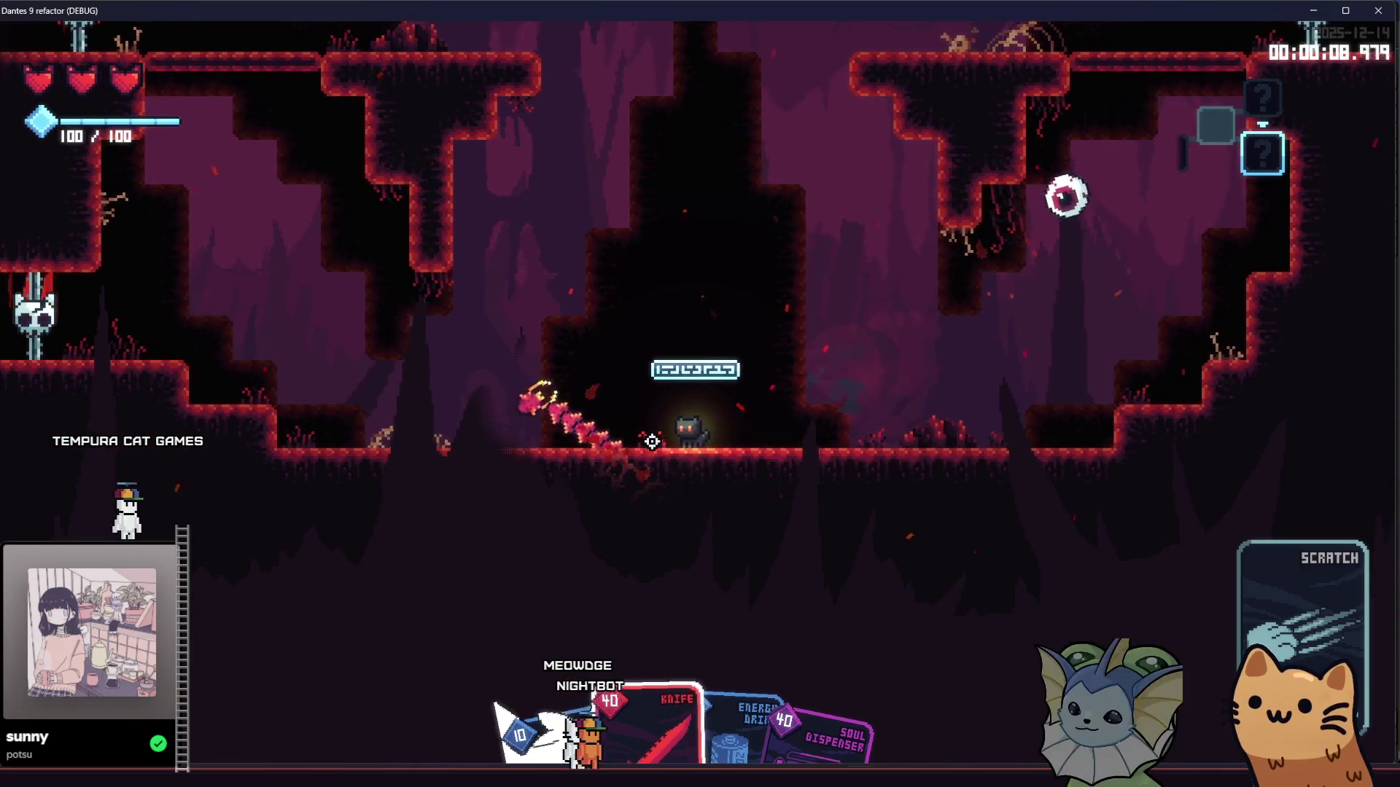
pyautogui.press('d')
pyautogui.click(652, 441)
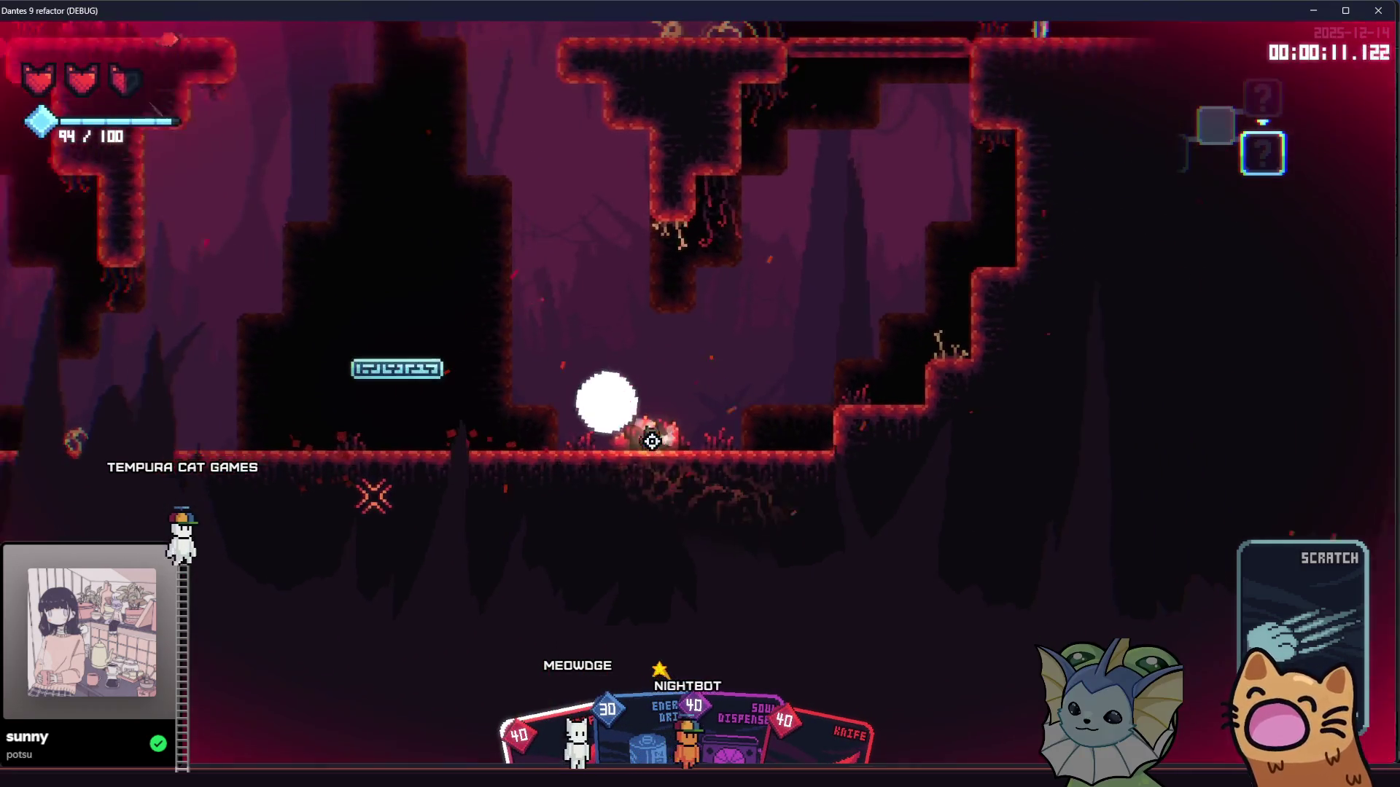
pyautogui.press('a')
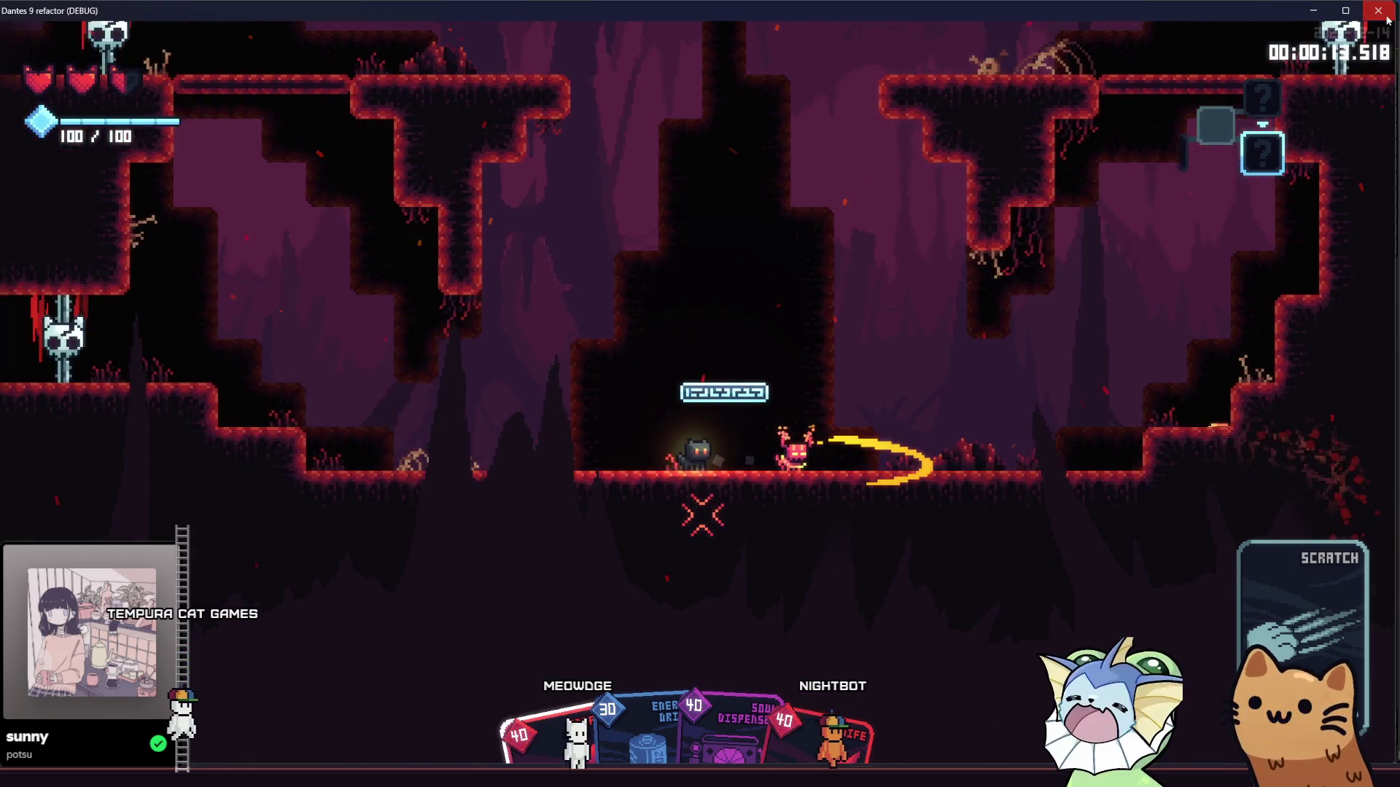
pyautogui.click(1387, 18)
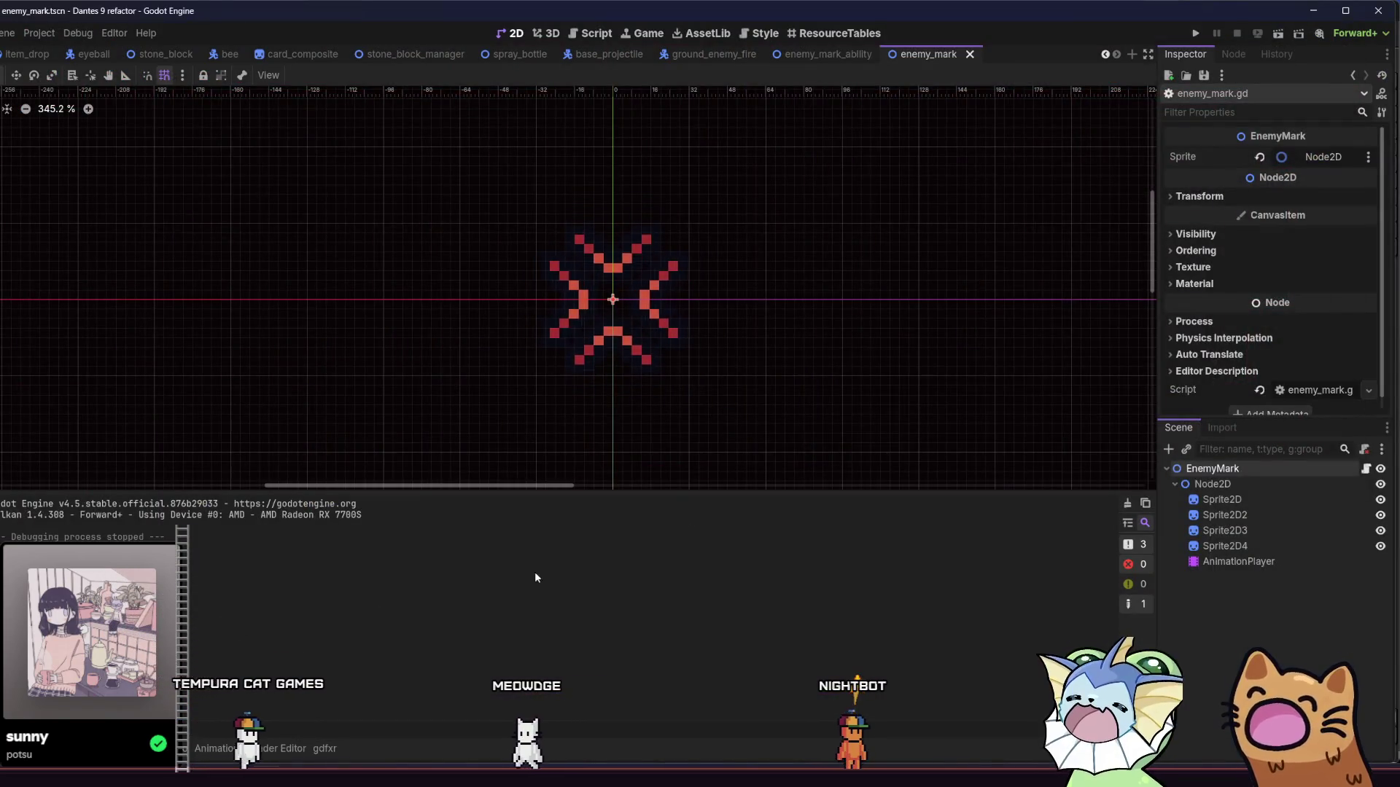
# Step: Turn off Top Level on the four chevron sprites and save
pyautogui.click(1263, 500)
pyautogui.click(1287, 484)
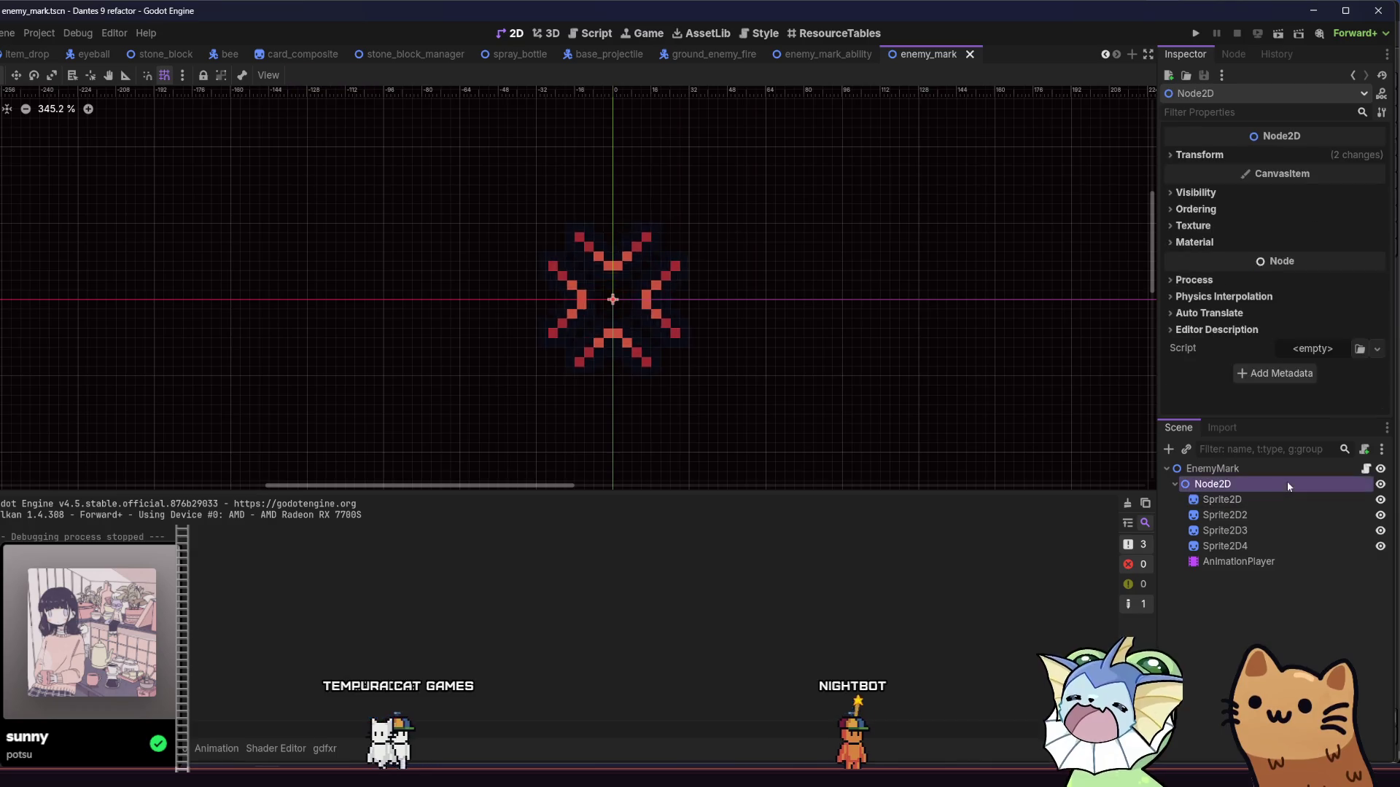
pyautogui.click(1225, 500)
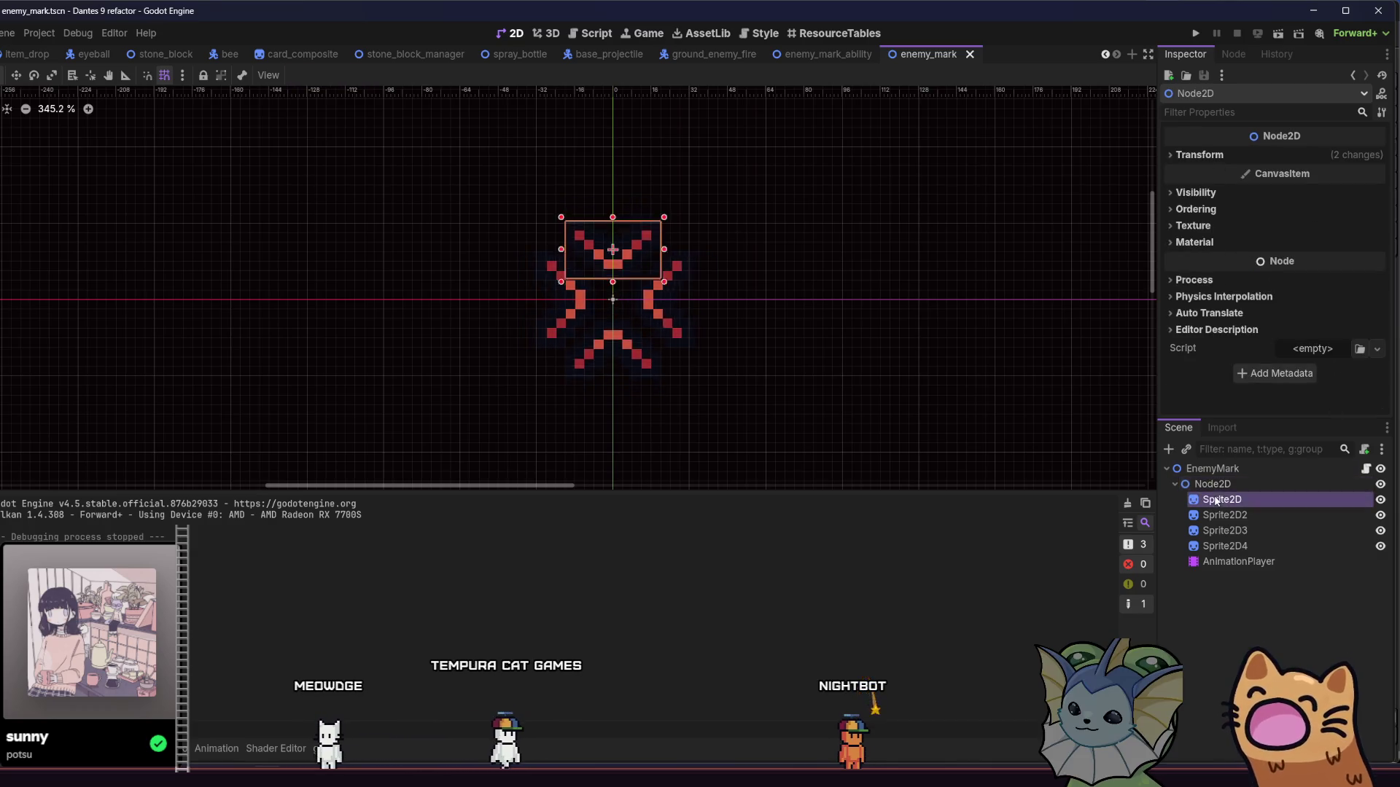
pyautogui.keyDown('shift'); pyautogui.click(1210, 546); pyautogui.keyUp('shift')
pyautogui.click(1245, 272)
pyautogui.click(1239, 272)
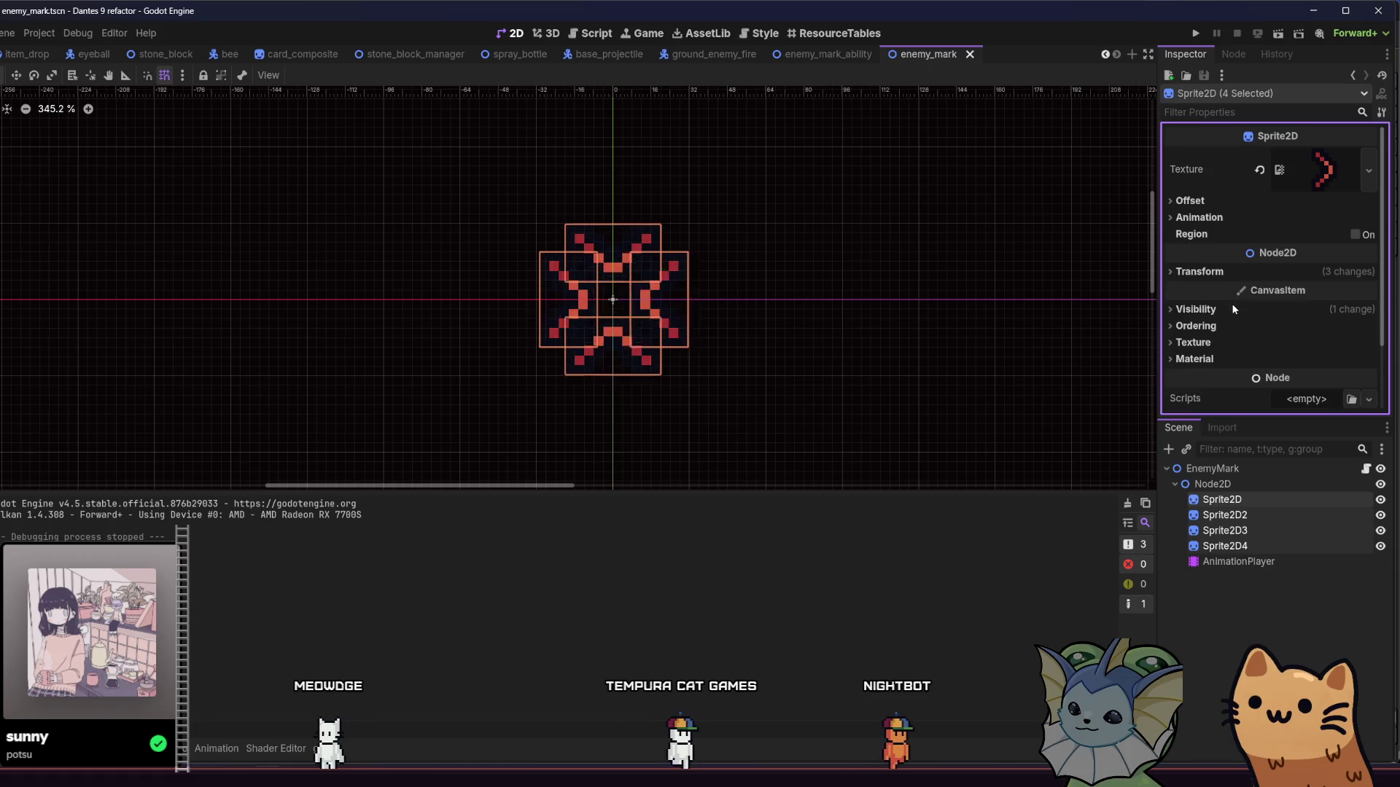
pyautogui.click(1231, 309)
pyautogui.click(1283, 327)
pyautogui.click(1283, 327)
pyautogui.scroll(-2, 1261, 306)
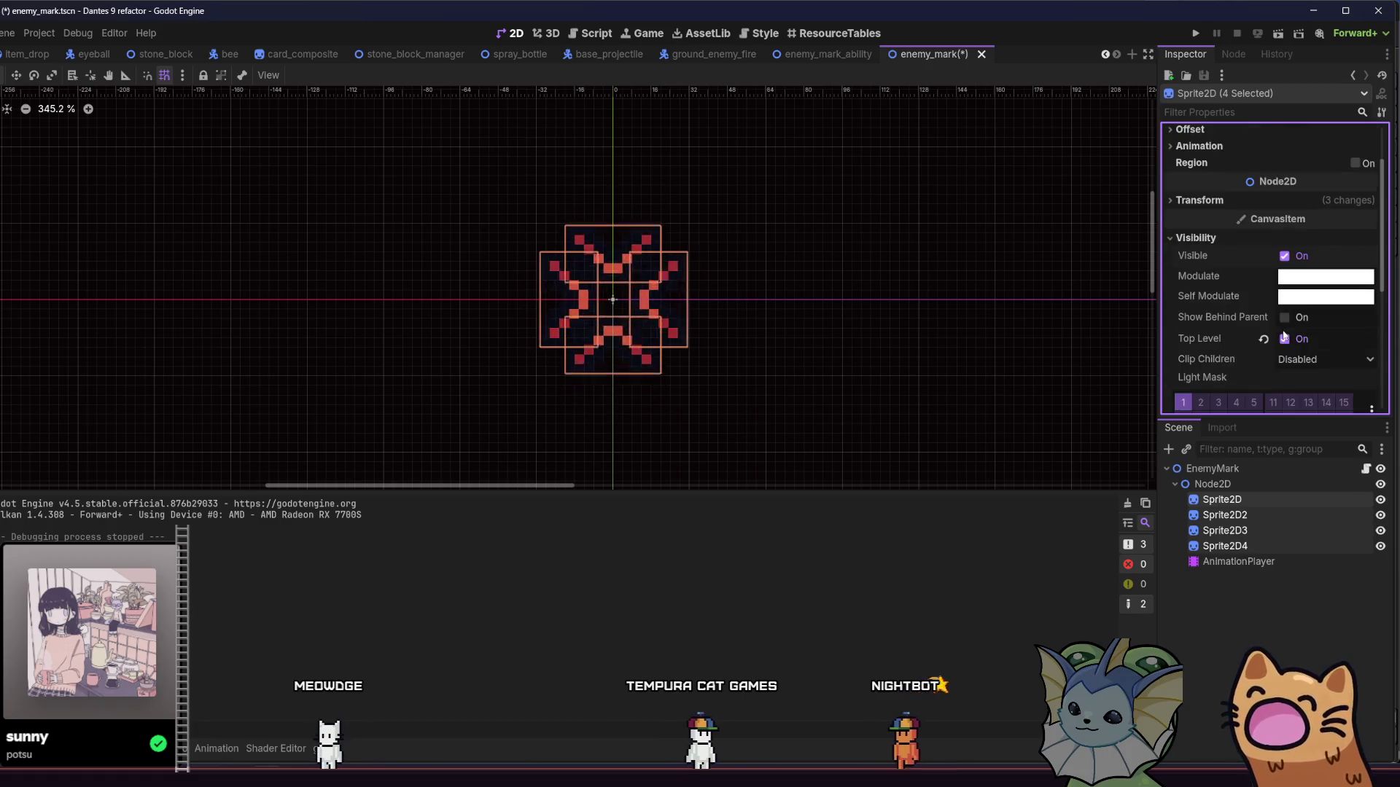
pyautogui.click(1284, 338)
pyautogui.click(1217, 238)
pyautogui.hotkey('ctrl', 's')
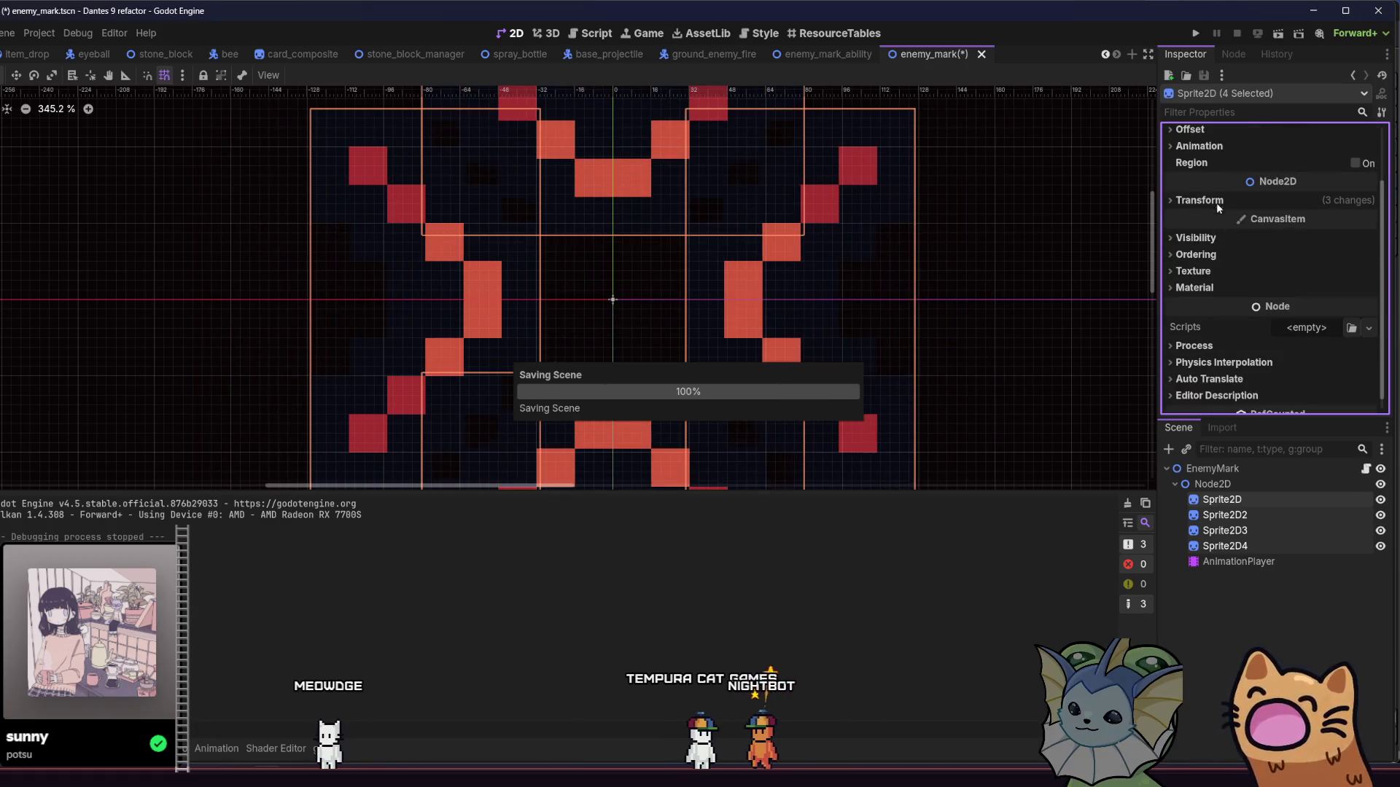
# Step: Reset the four sprites' scale to 1 and save the scene
pyautogui.click(1219, 202)
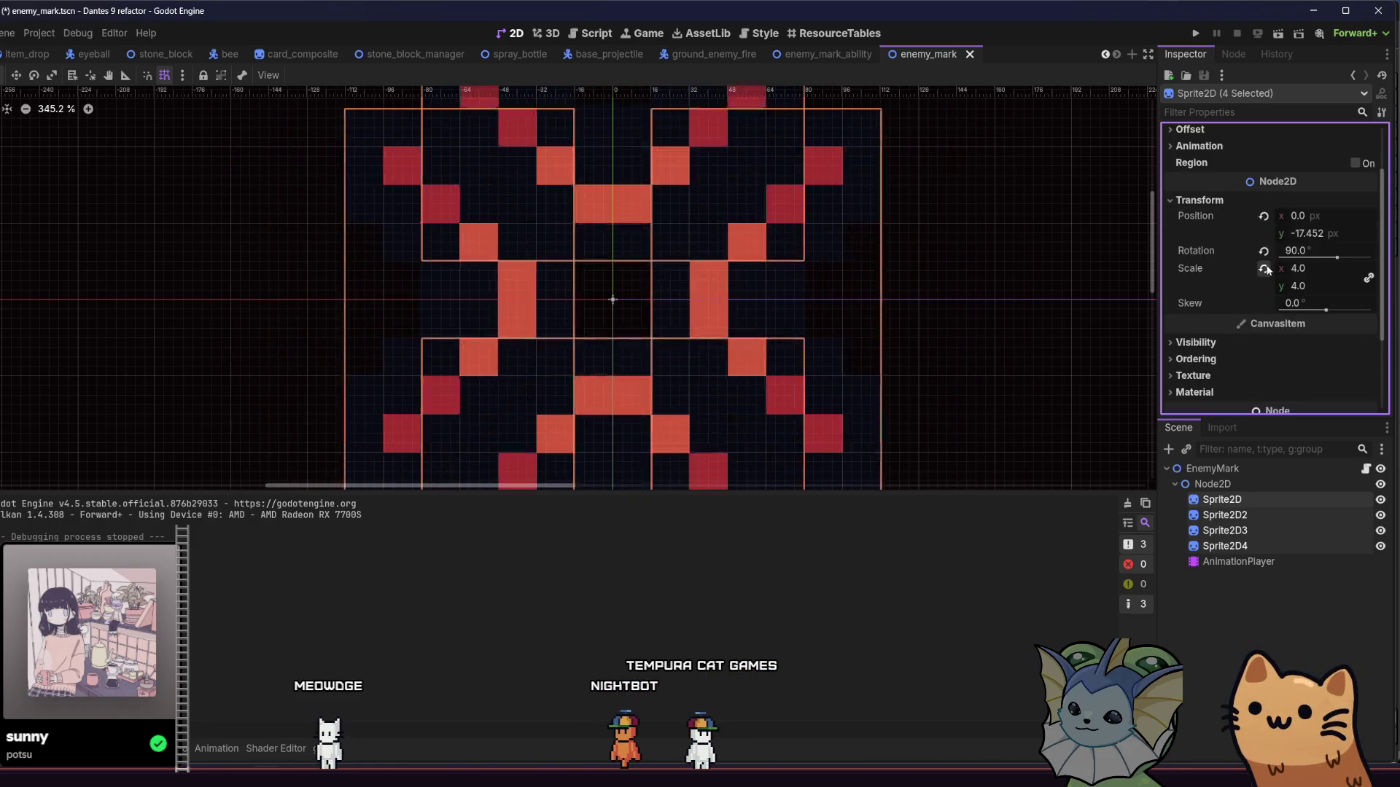
pyautogui.click(1264, 268)
pyautogui.click(1223, 484)
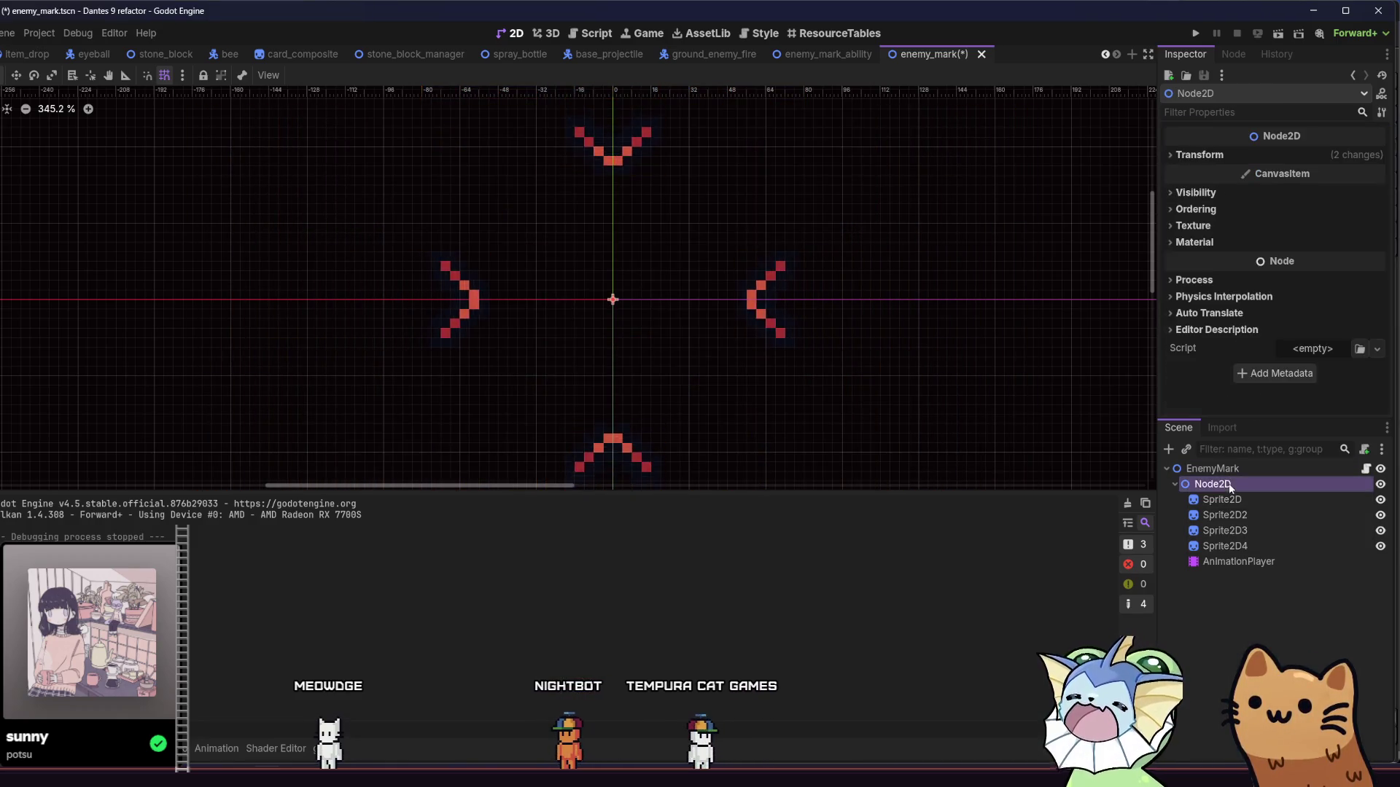
pyautogui.hotkey('ctrl', 's')
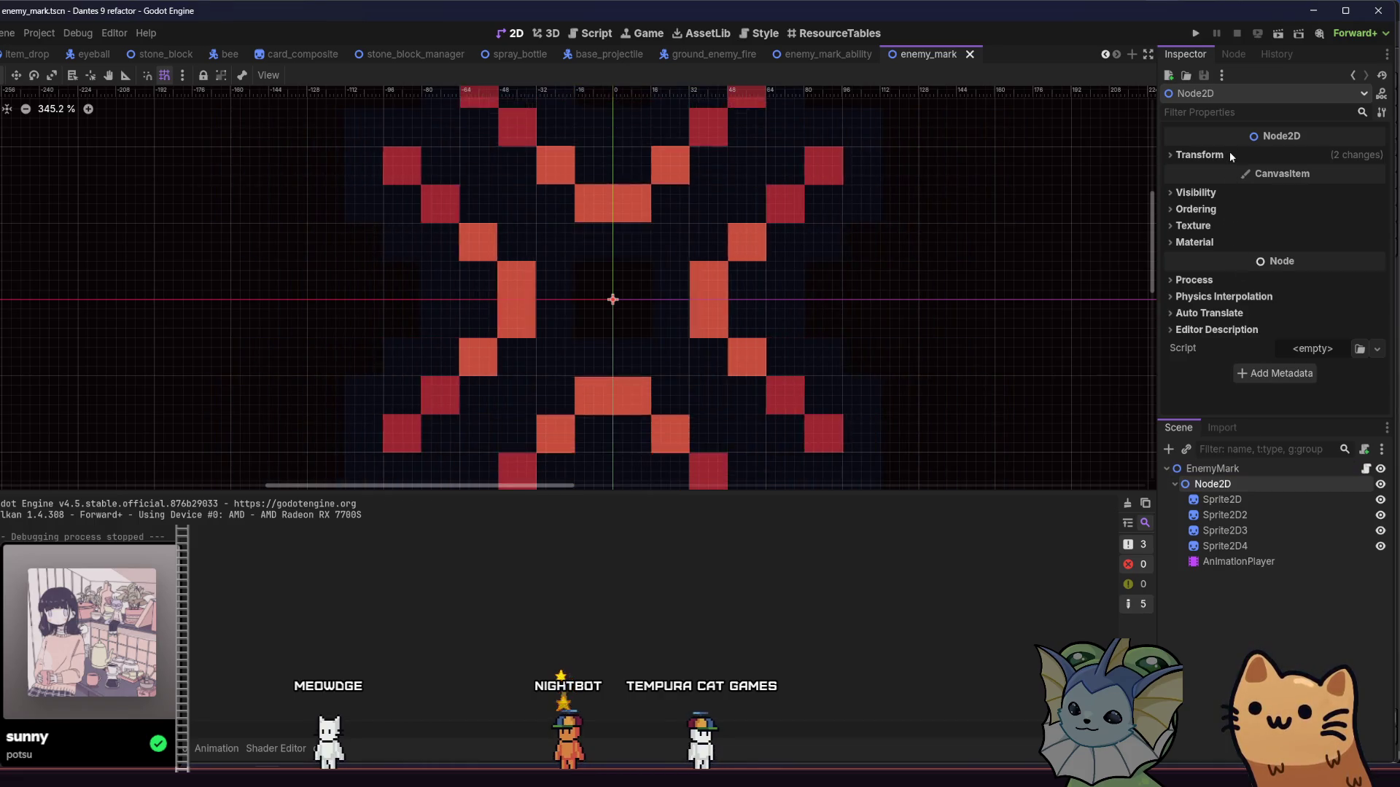
# Step: Reset Node2D's scale to 1 and rotation to 0°, then save
pyautogui.click(1210, 154)
pyautogui.click(1264, 224)
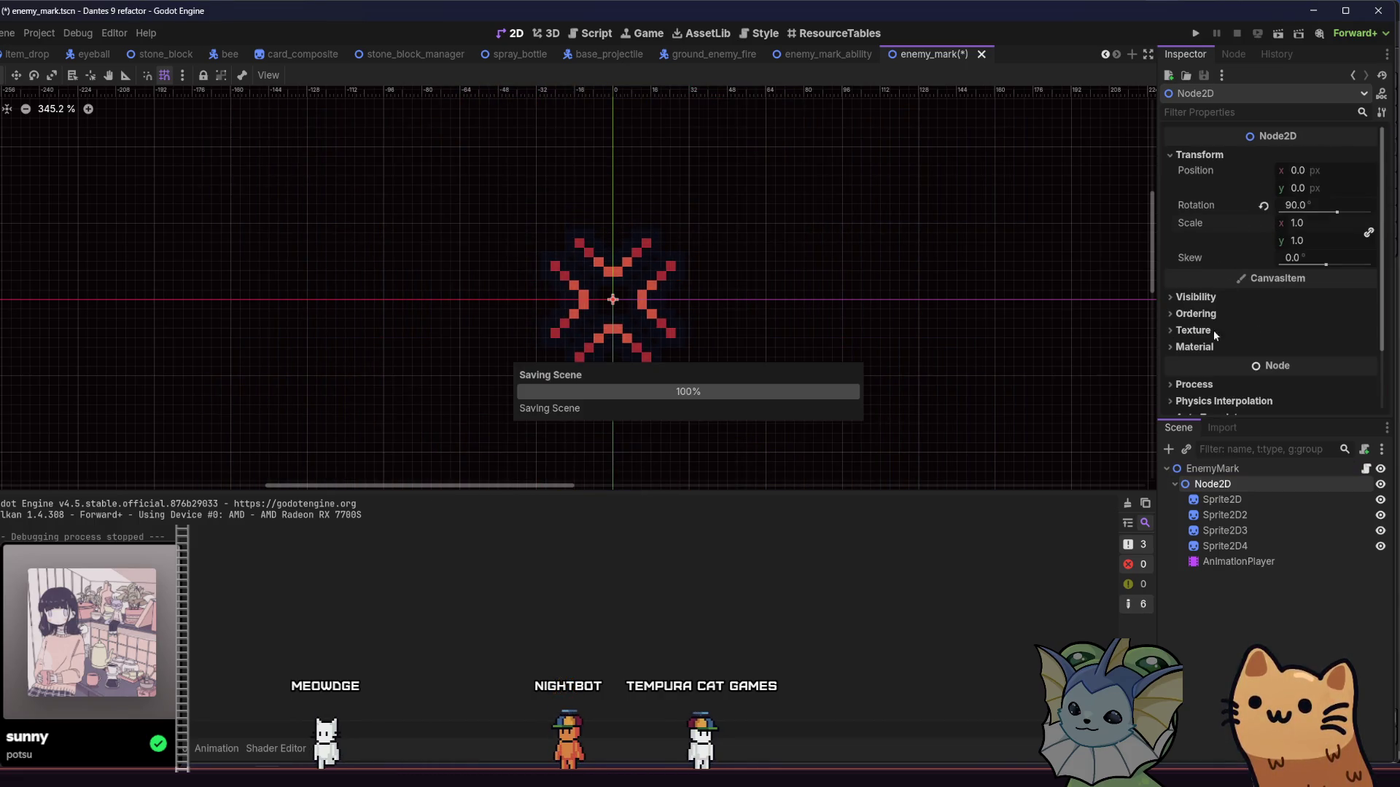
pyautogui.scroll(-1, 1249, 251)
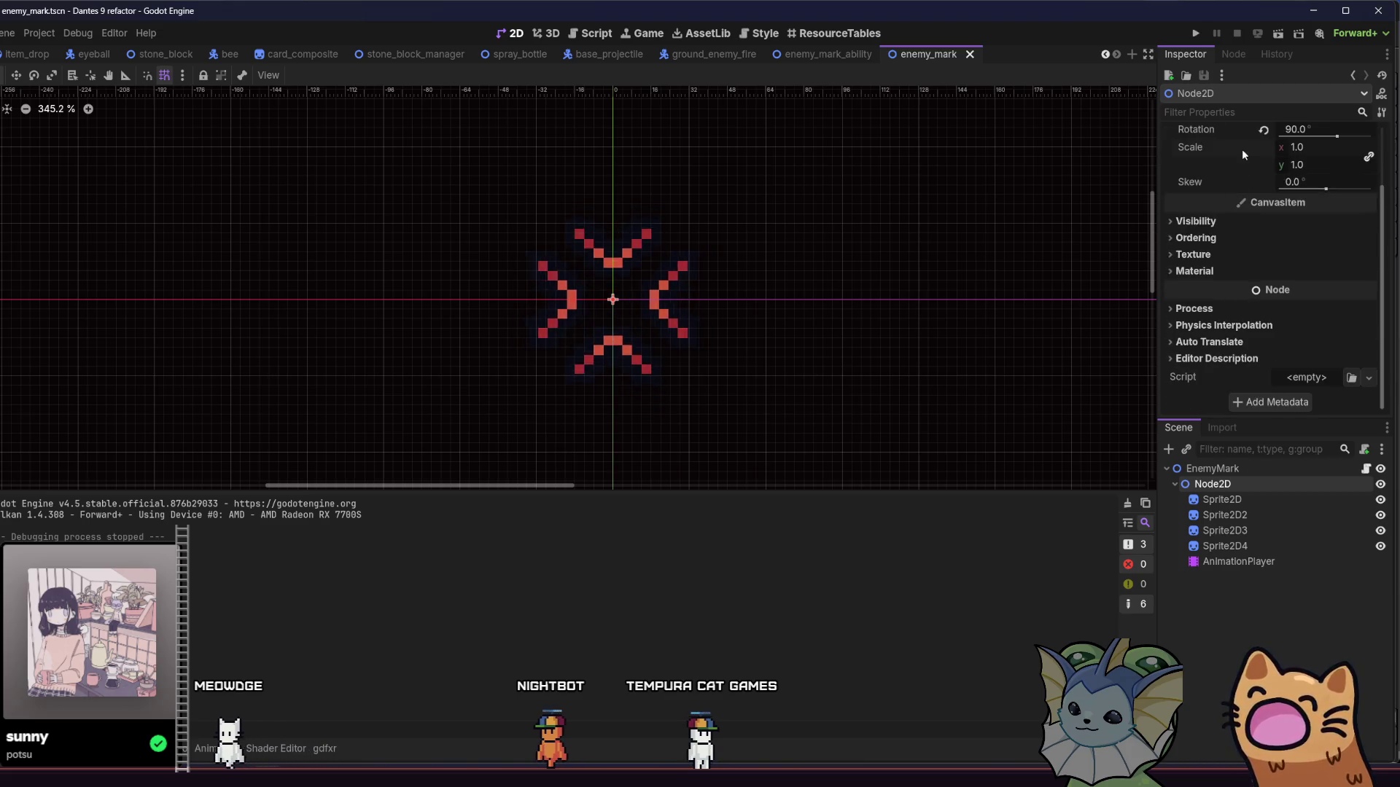
pyautogui.click(1264, 129)
pyautogui.hotkey('ctrl', 's')
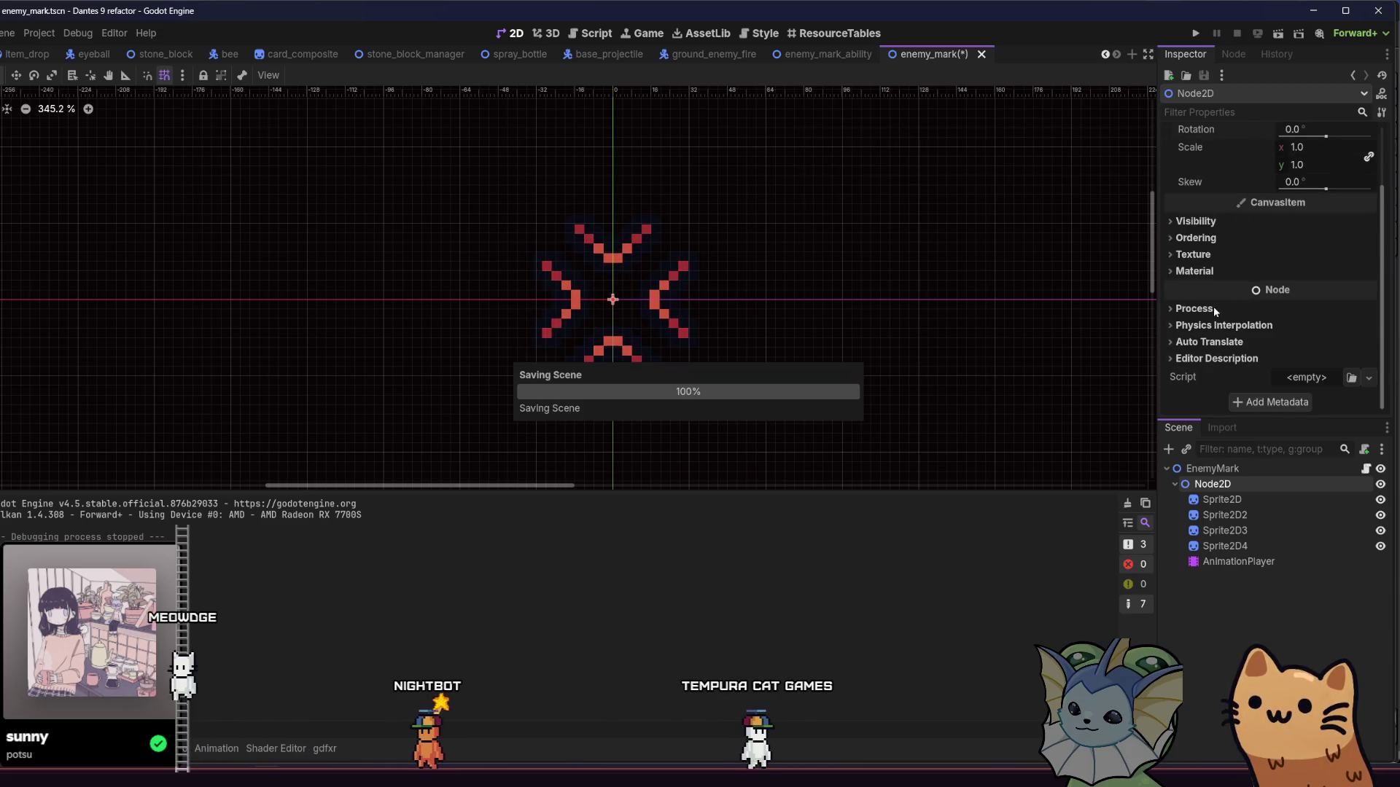
# Step: Turn on Top Level for Node2D, save, and relaunch the game
pyautogui.click(1196, 220)
pyautogui.click(1284, 322)
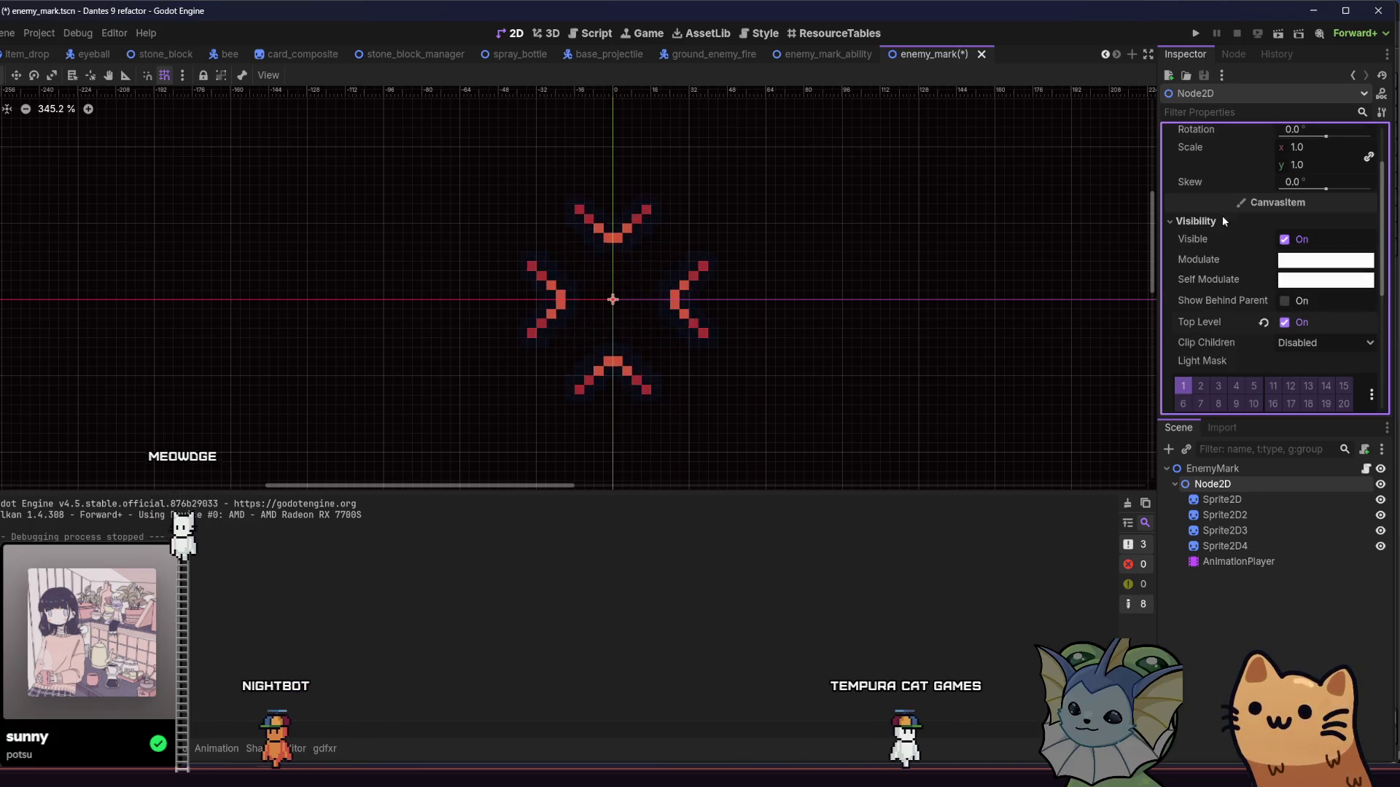
pyautogui.click(1217, 221)
pyautogui.hotkey('ctrl', 's')
pyautogui.click(1222, 222)
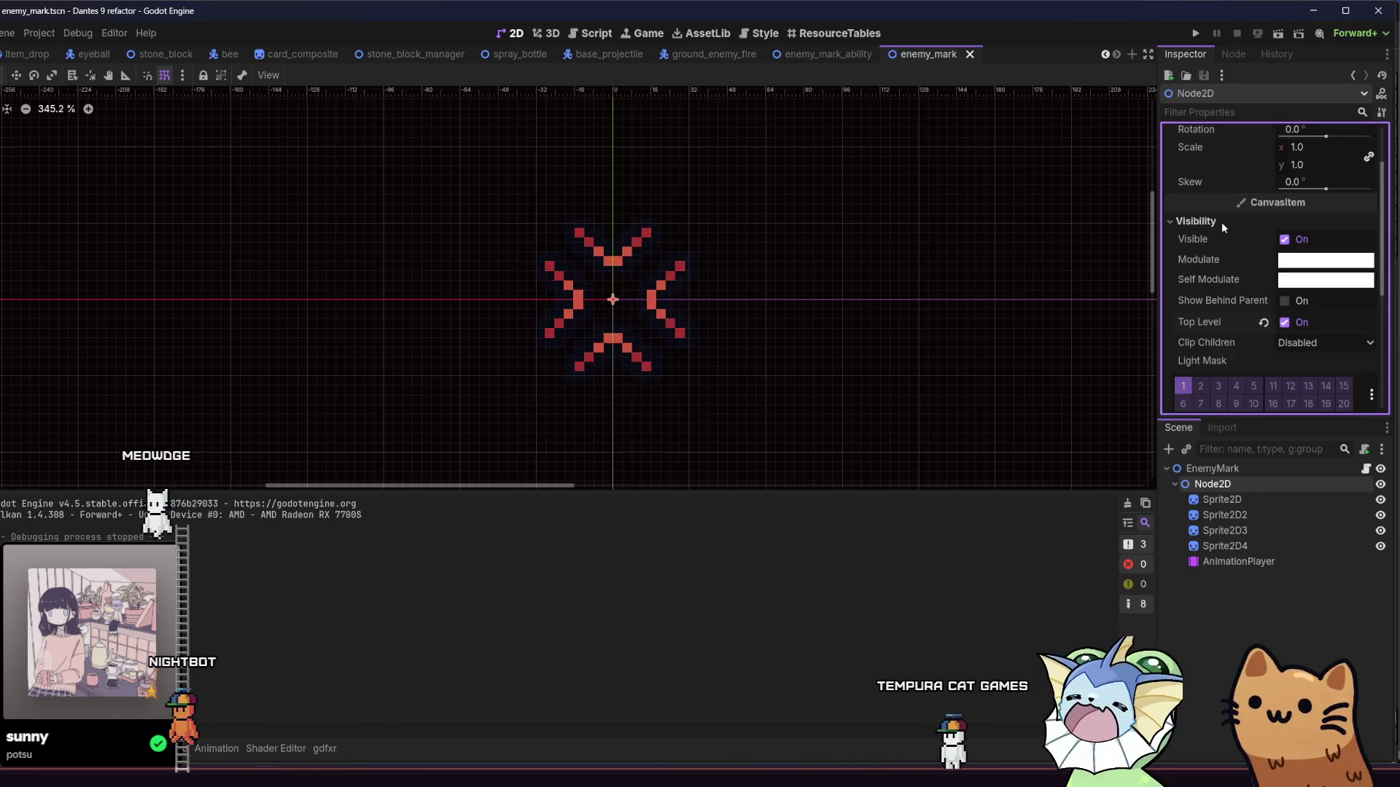
pyautogui.click(1223, 222)
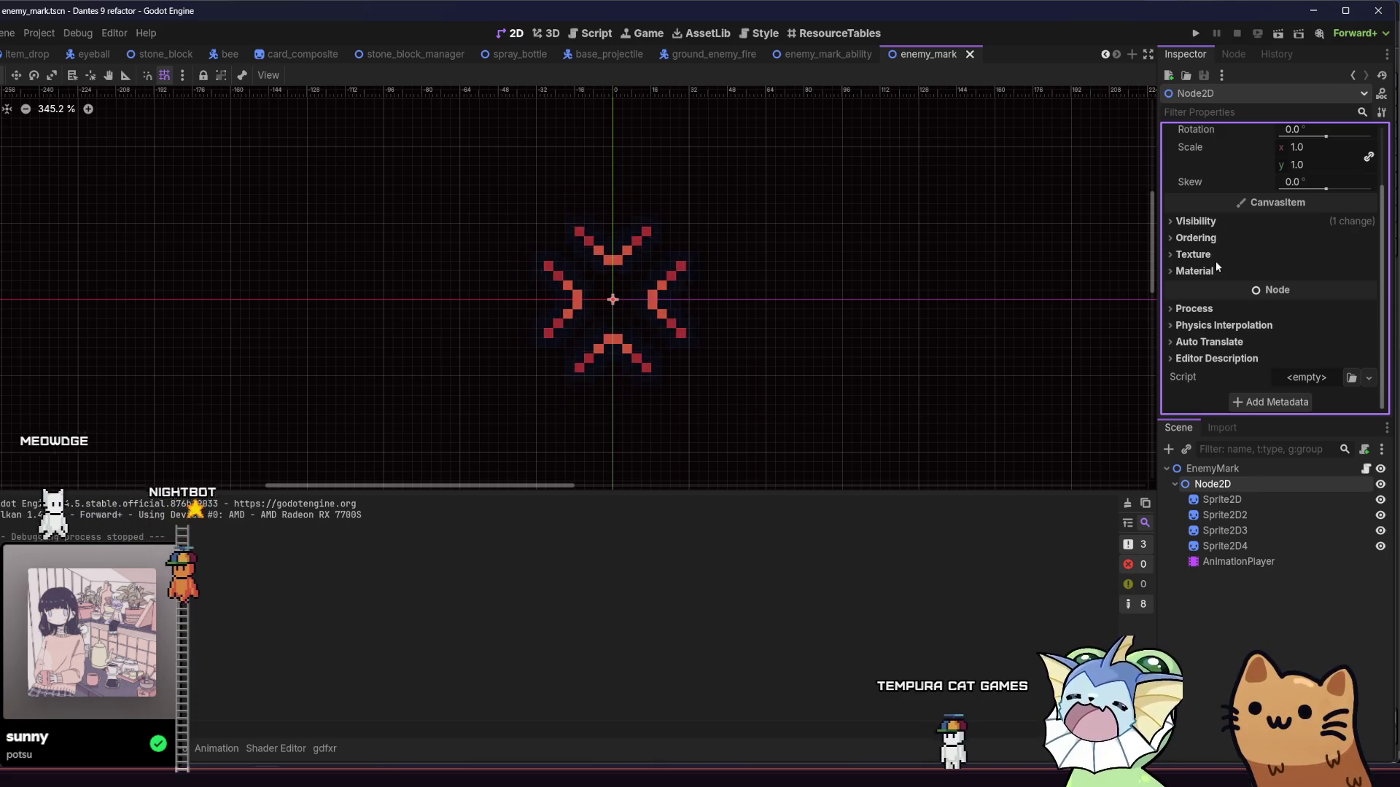
pyautogui.click(1215, 222)
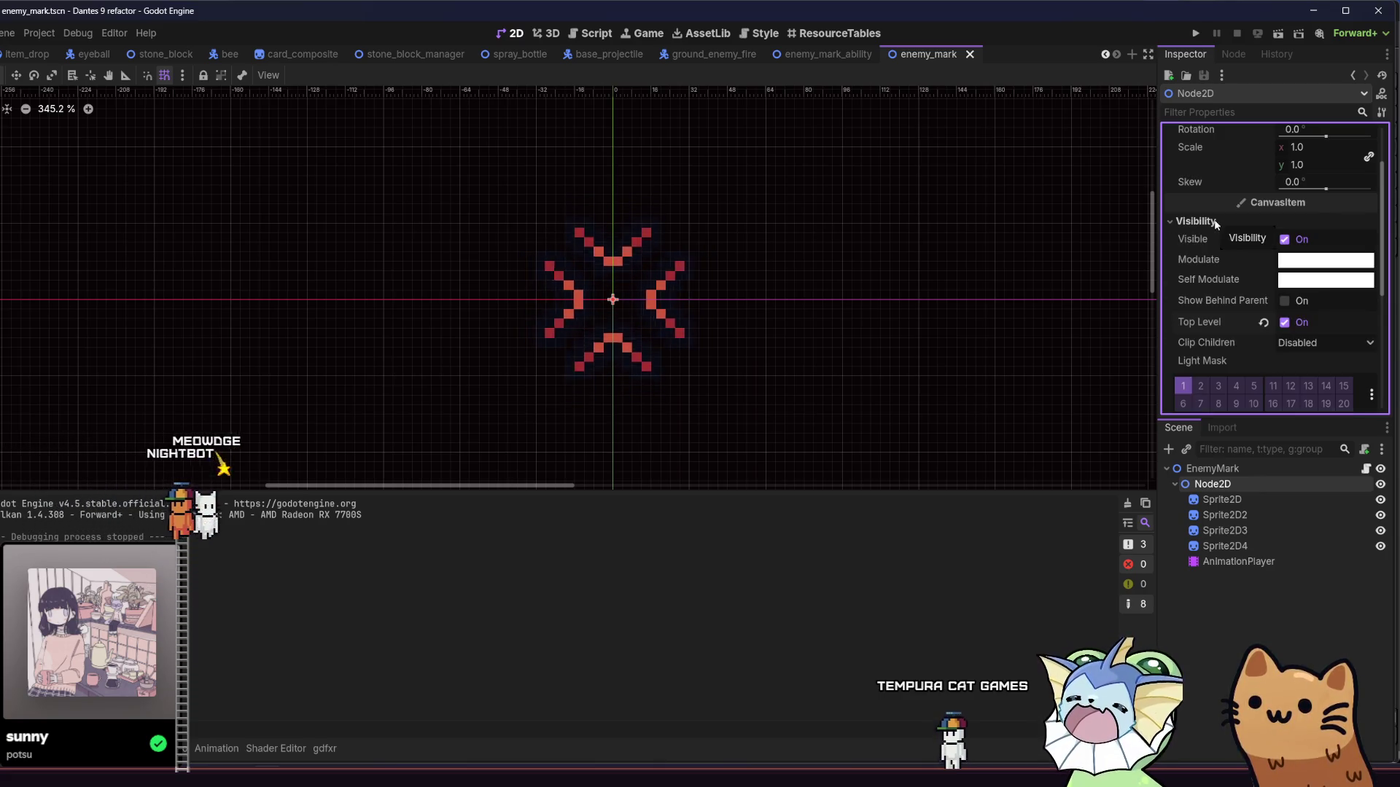
pyautogui.click(1215, 221)
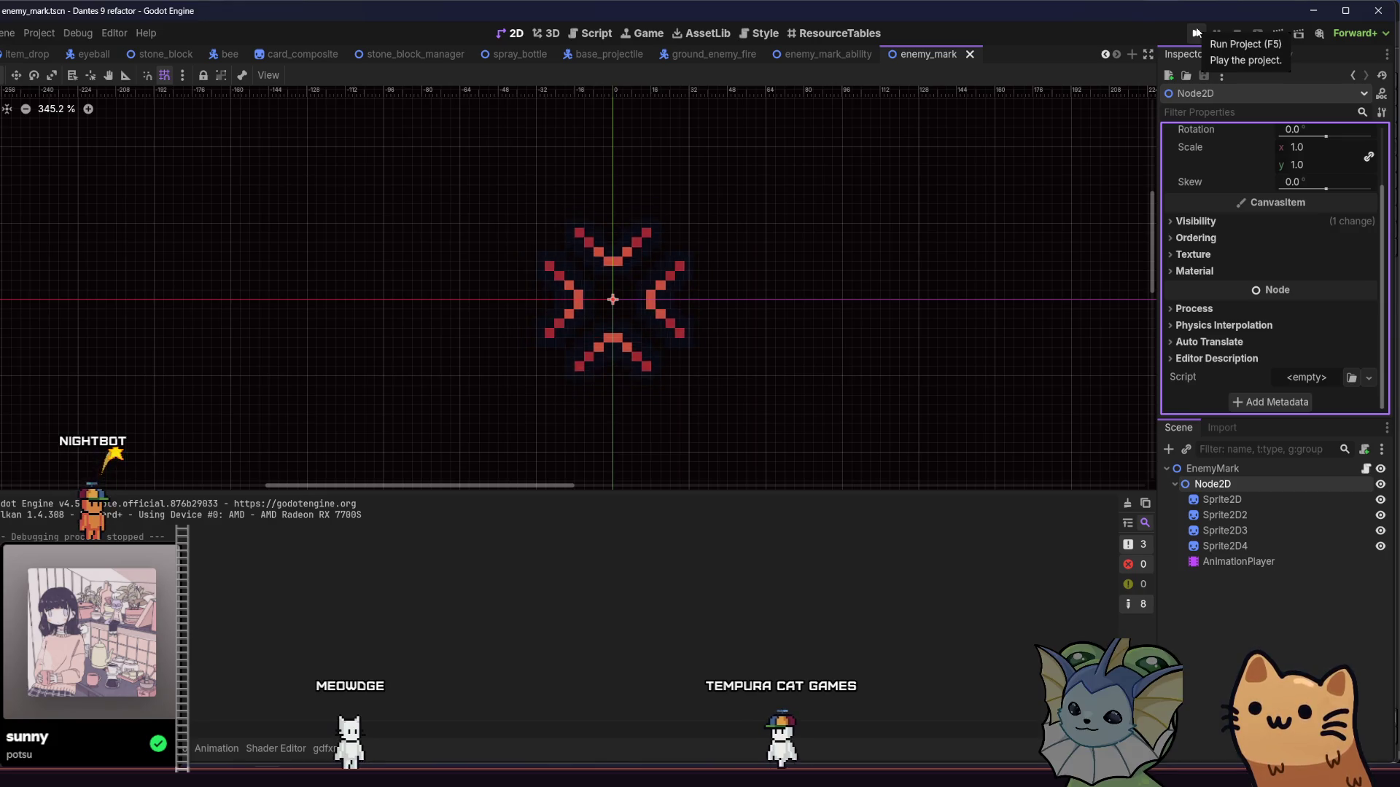
pyautogui.click(1196, 33)
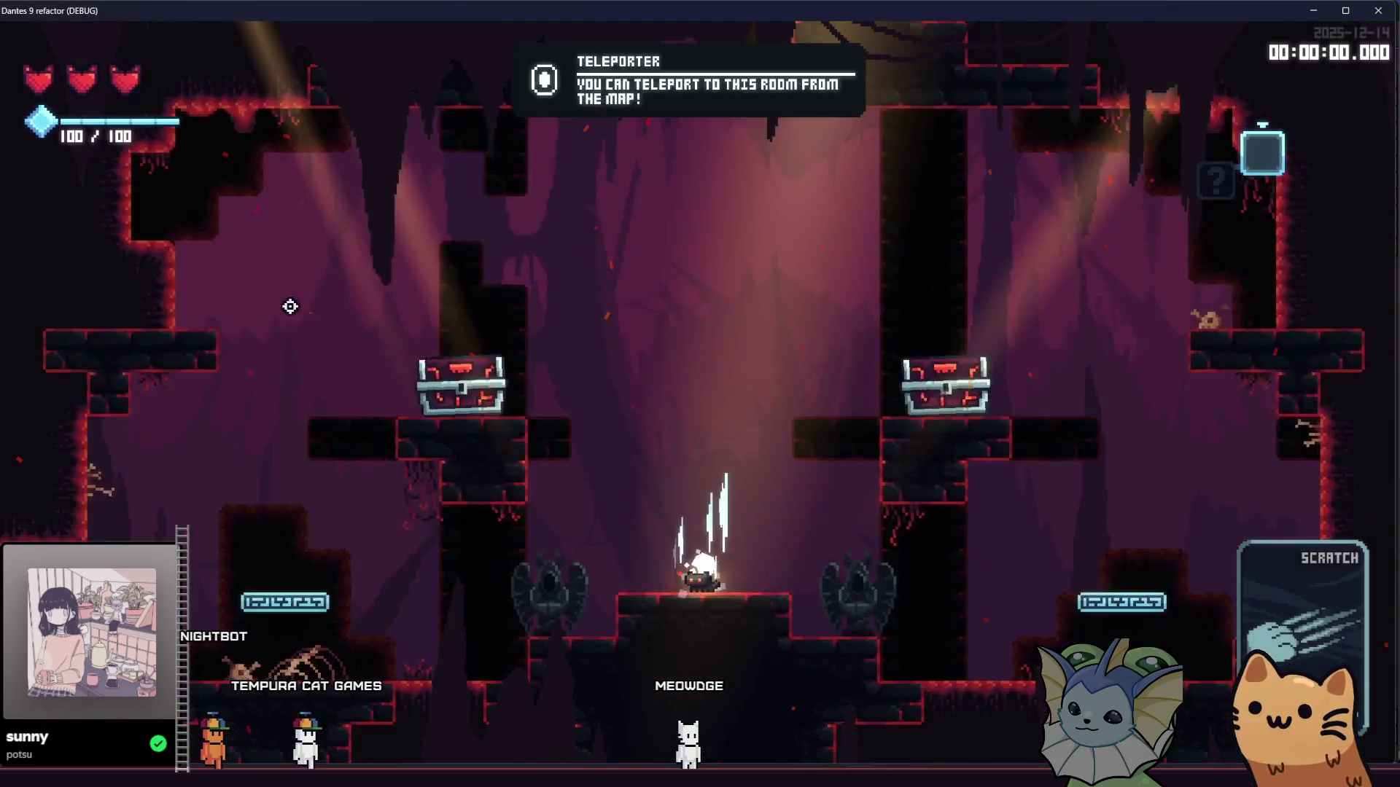
# Step: Add Mark cards to the hand from the game's debug panel, then resume play
pyautogui.press('F1')
pyautogui.click(160, 189)
pyautogui.scroll(-5, 1126, 292)
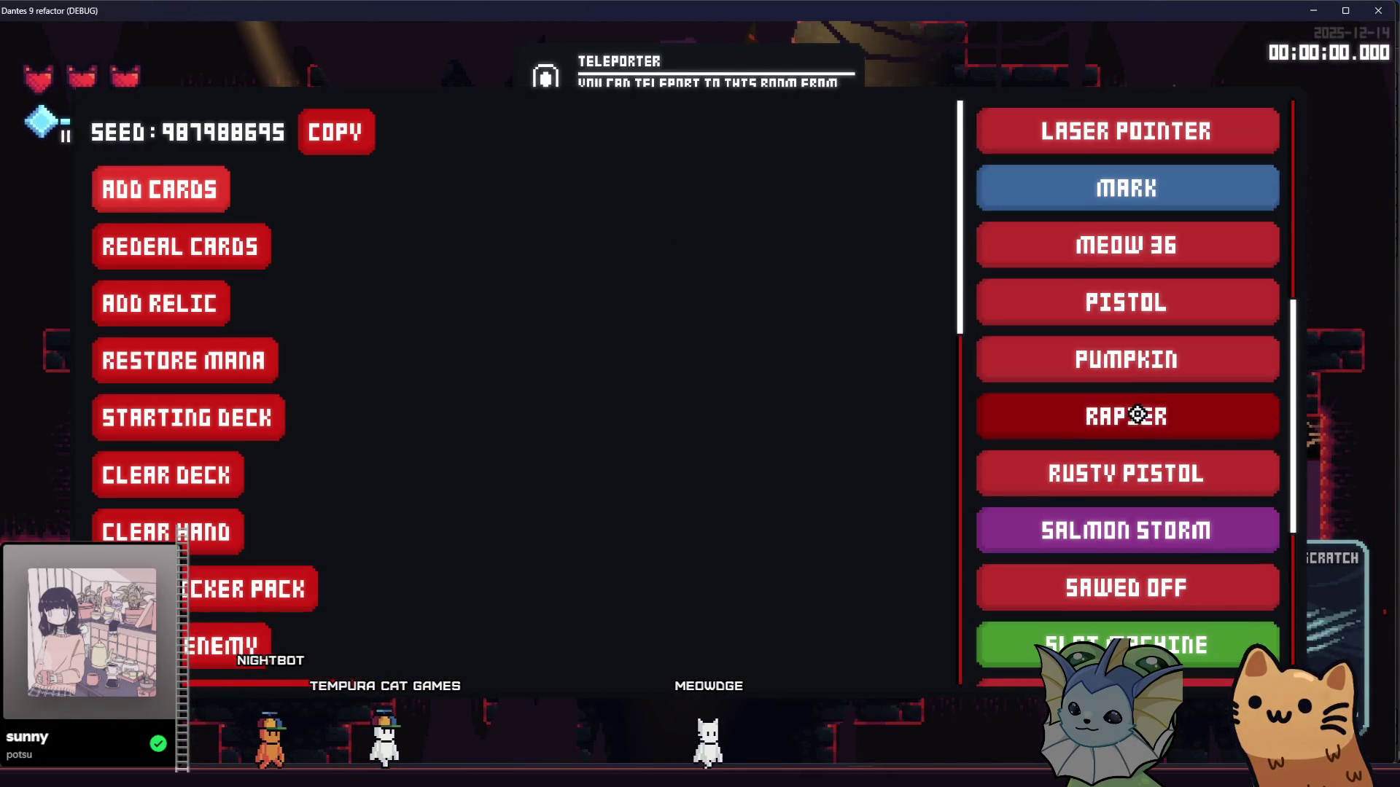
pyautogui.click(1087, 207)
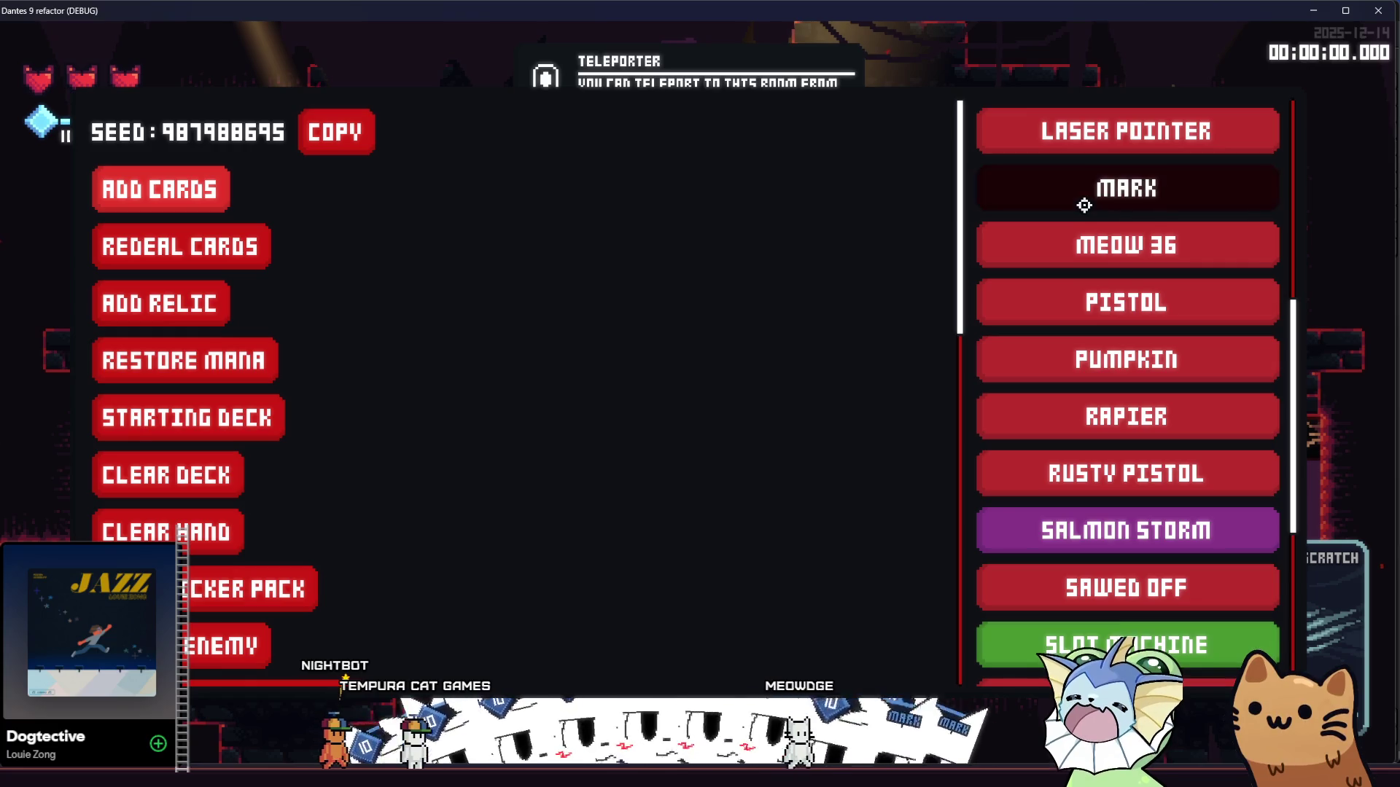
pyautogui.press('F1')
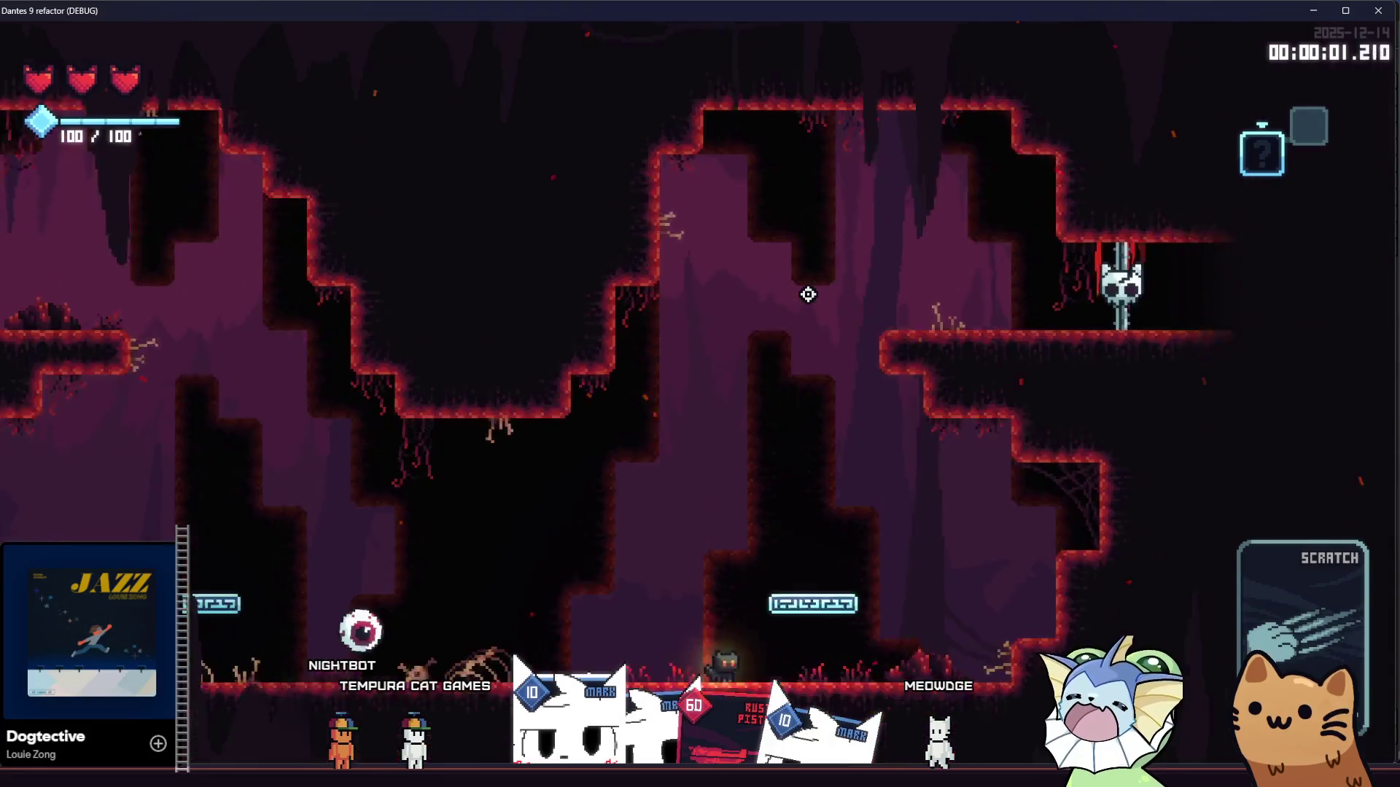
# Step: Run and jump through the cave level attacking enemies to test marking, then close the game
pyautogui.press('a')
pyautogui.press('space')
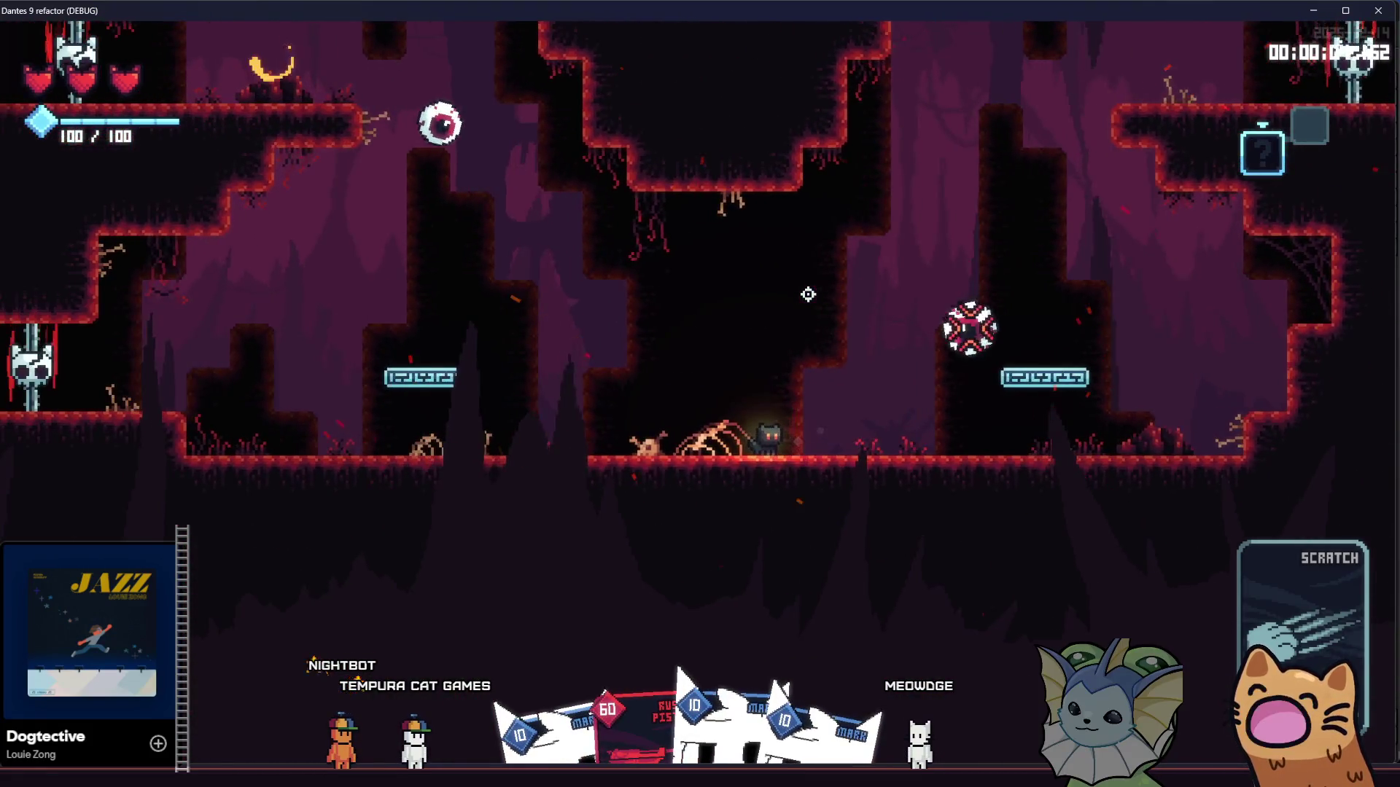
pyautogui.click(808, 294)
pyautogui.press('d')
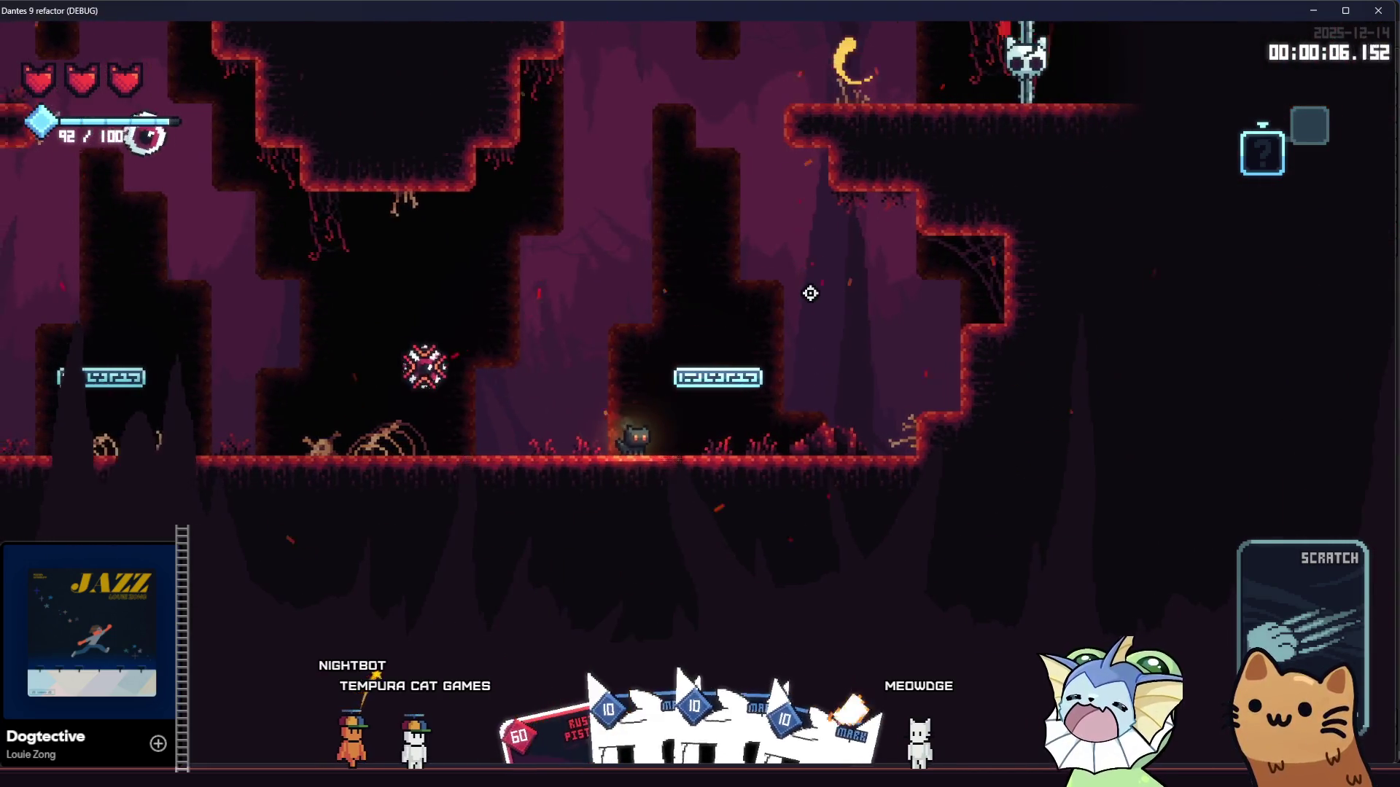
pyautogui.press('d')
pyautogui.press('space')
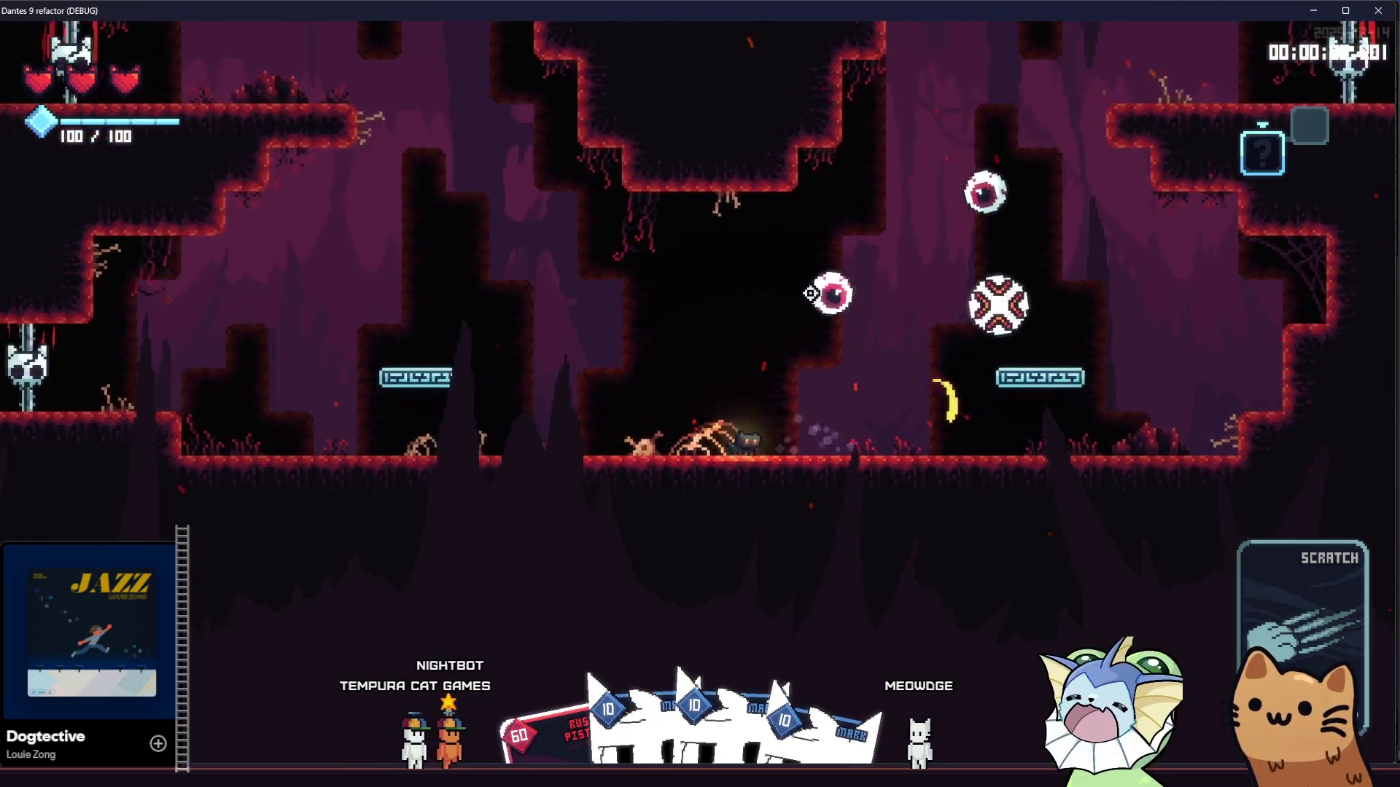
pyautogui.press('a')
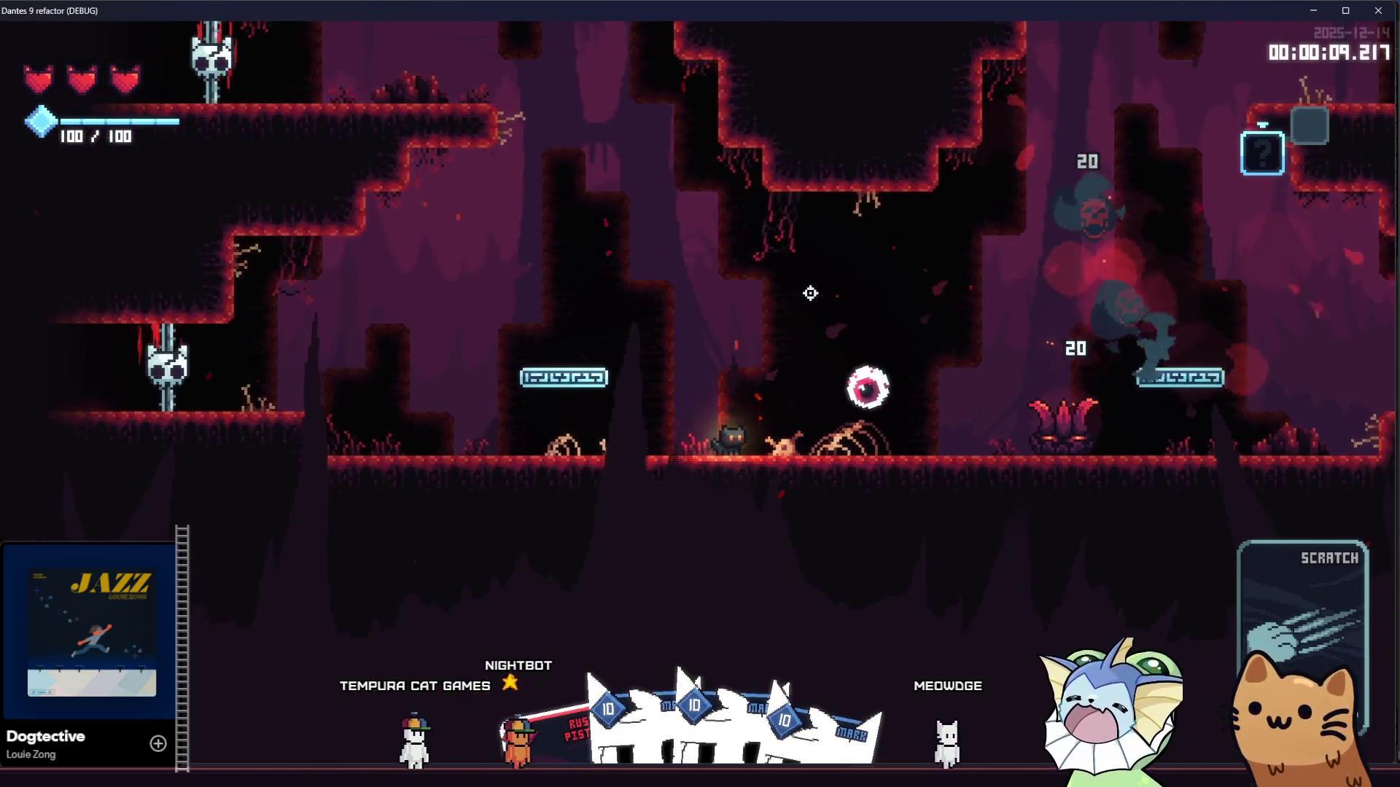
pyautogui.press('space')
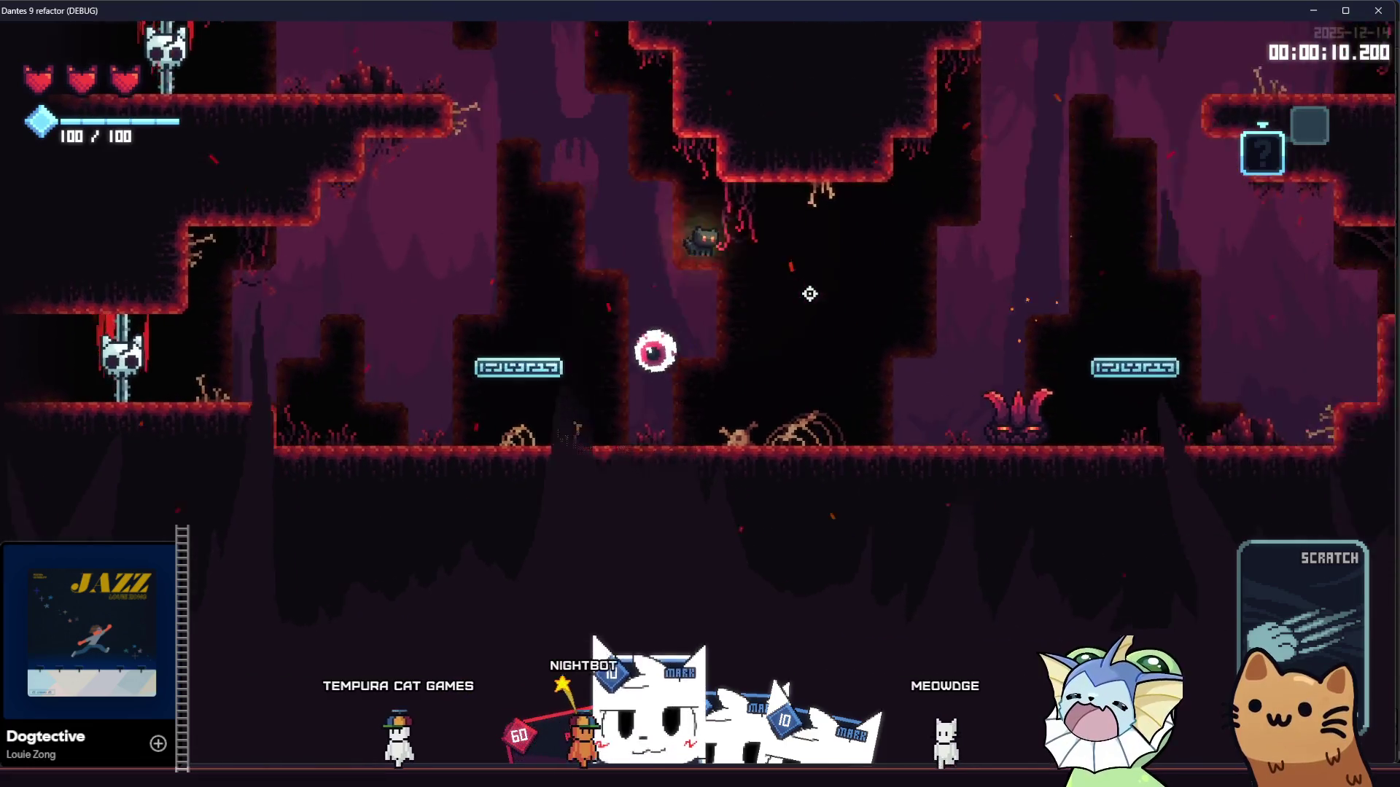
pyautogui.press('d')
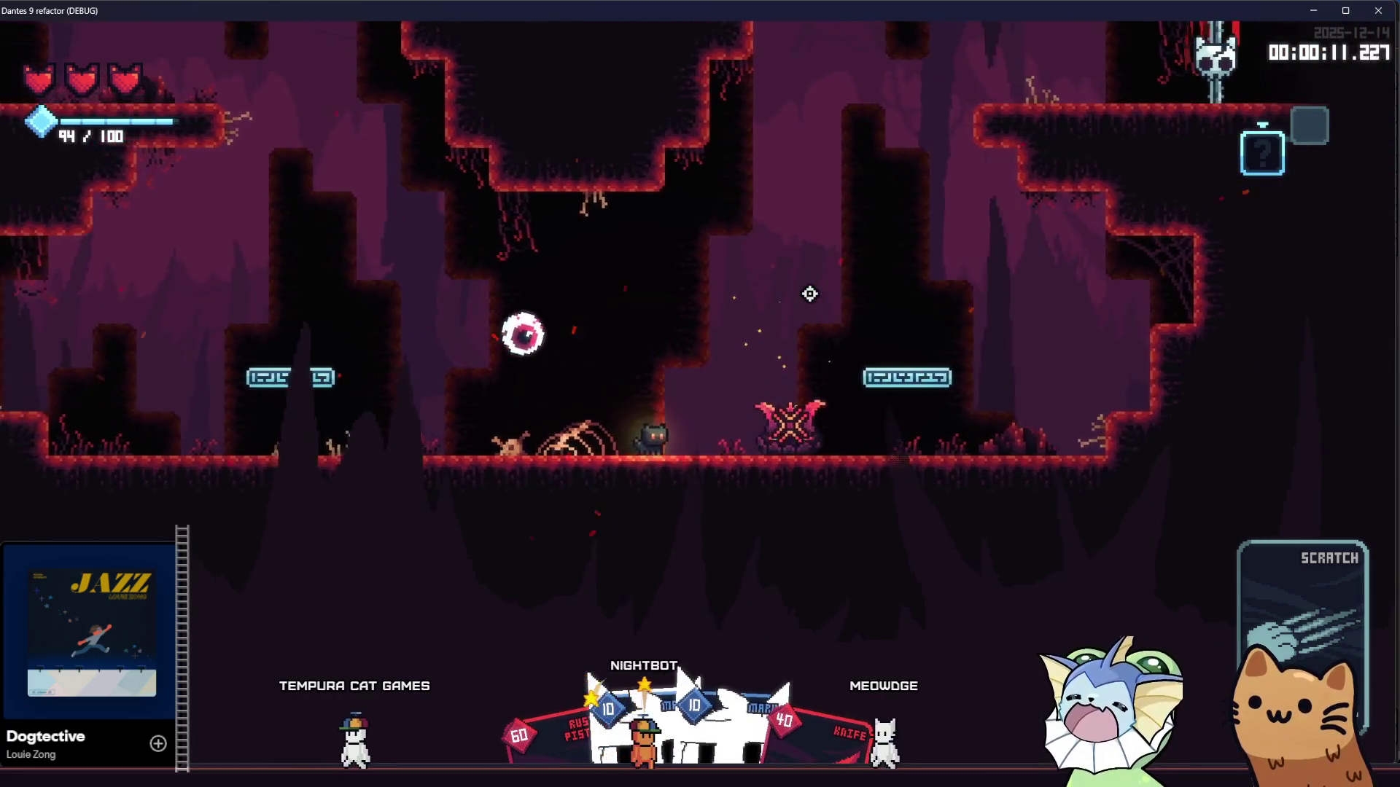
pyautogui.click(809, 294)
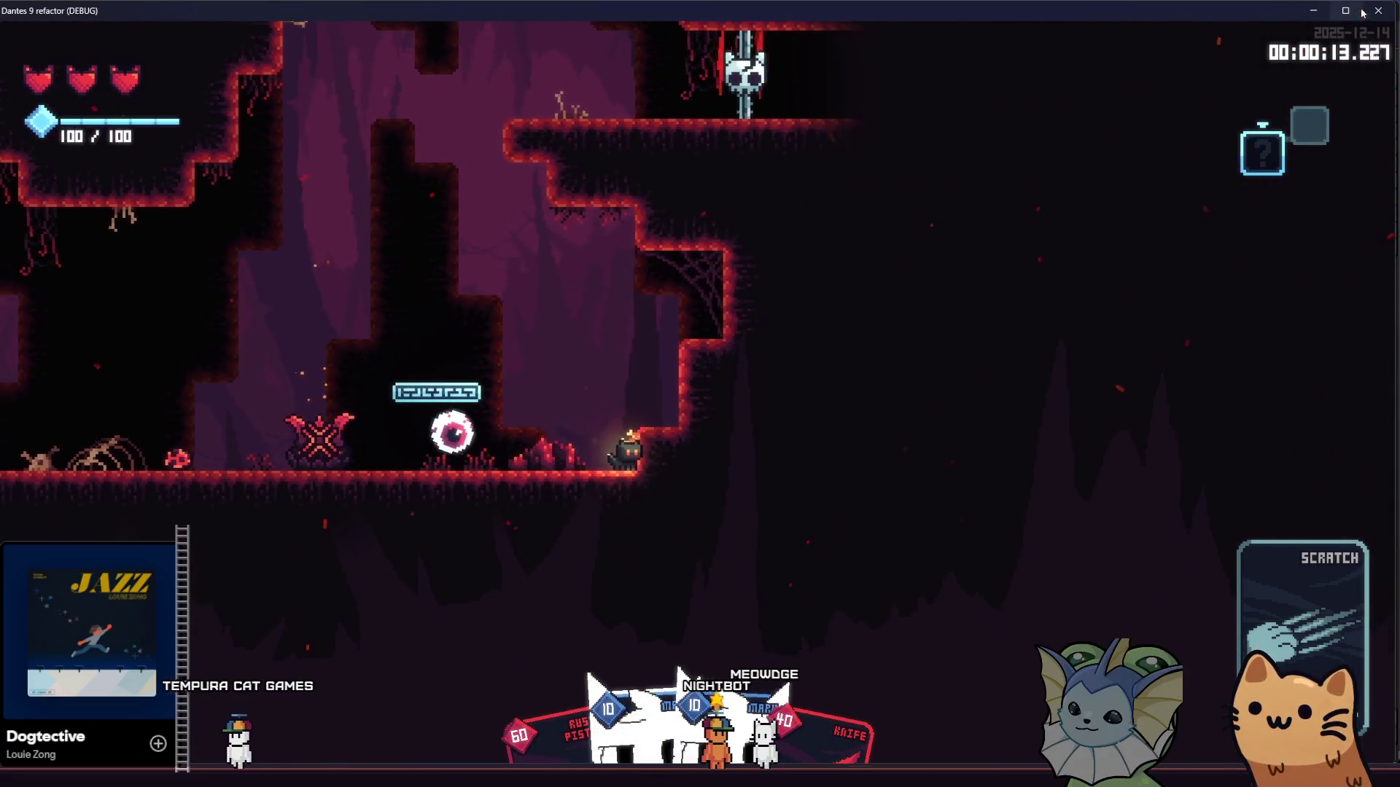
pyautogui.press('F8')
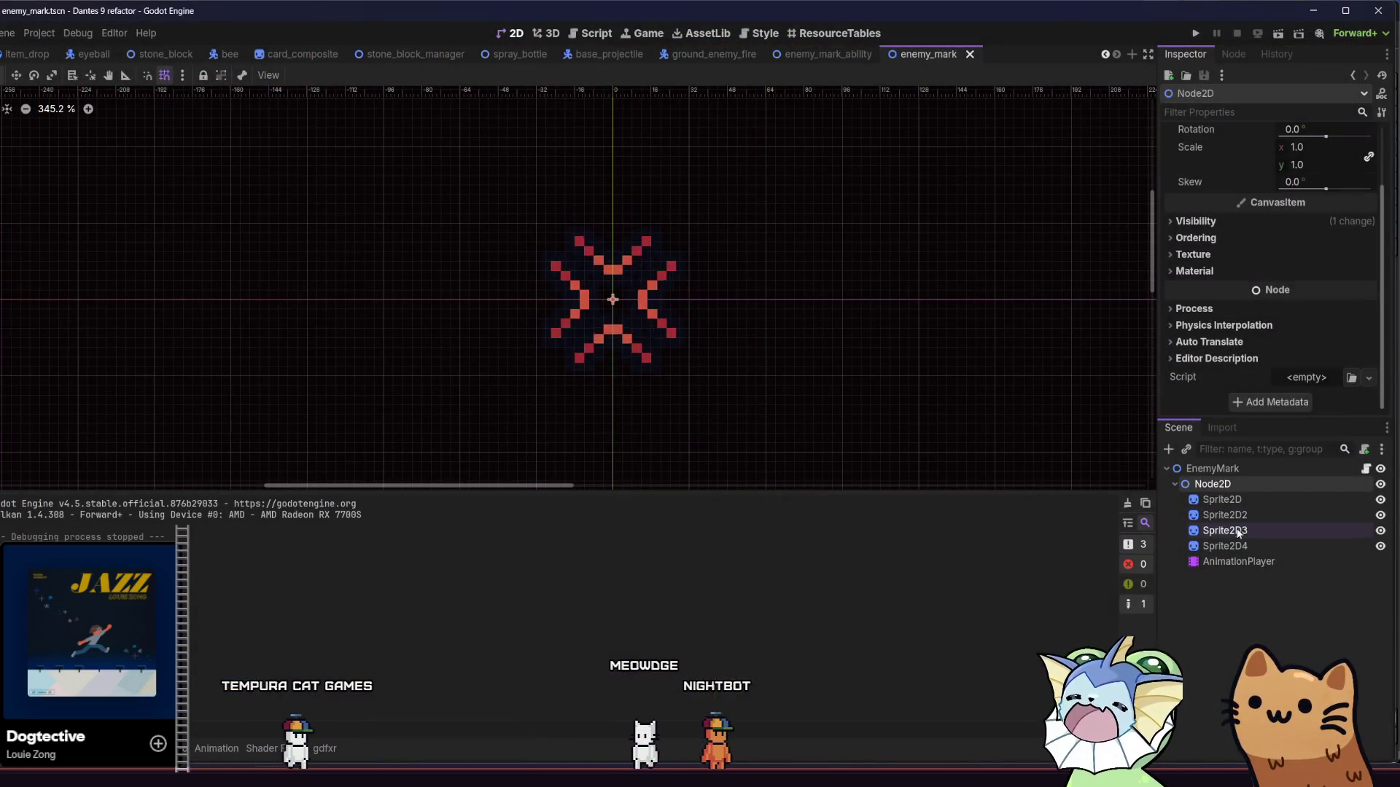
# Step: Open the pulse animation and scrub its timeline to preview the chevron motion
pyautogui.click(1251, 546)
pyautogui.click(1261, 563)
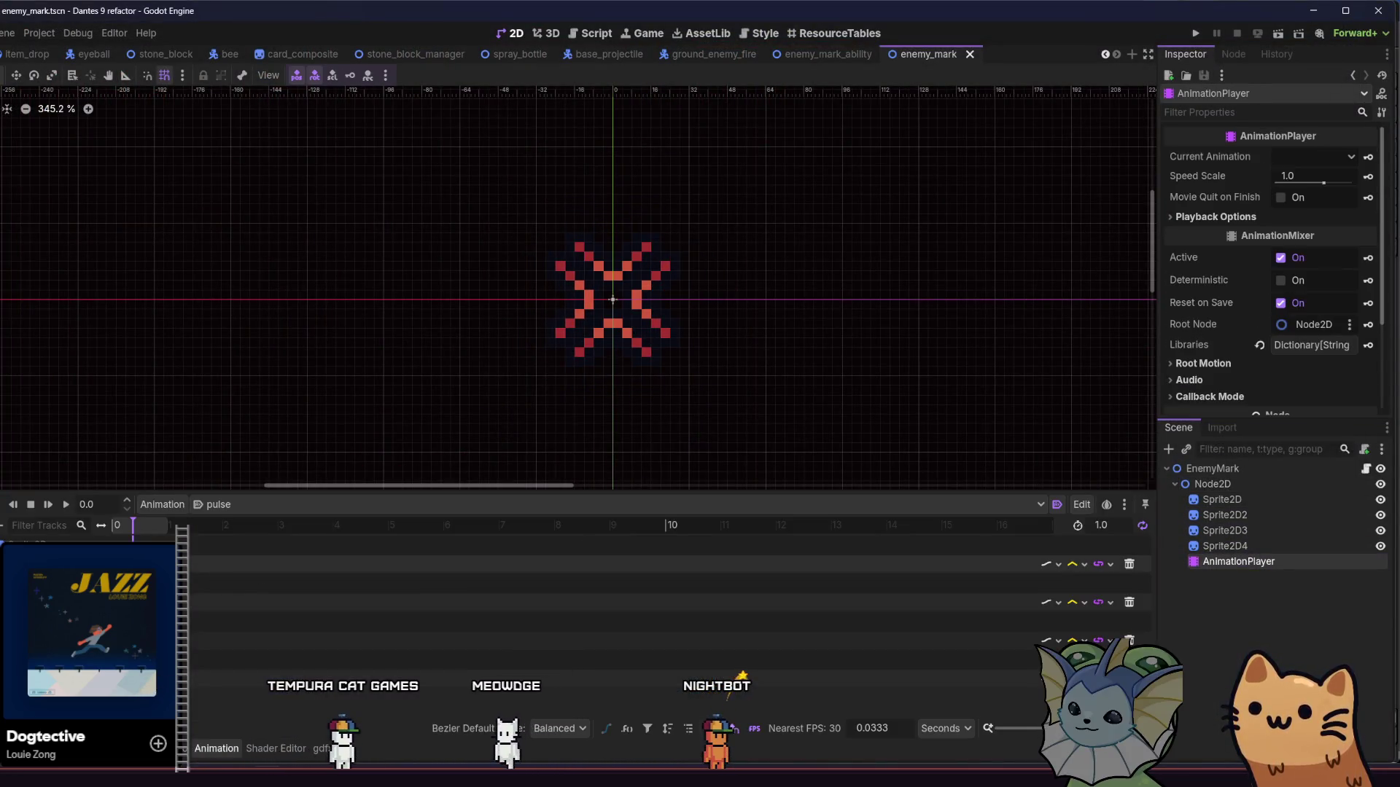
pyautogui.click(1221, 499)
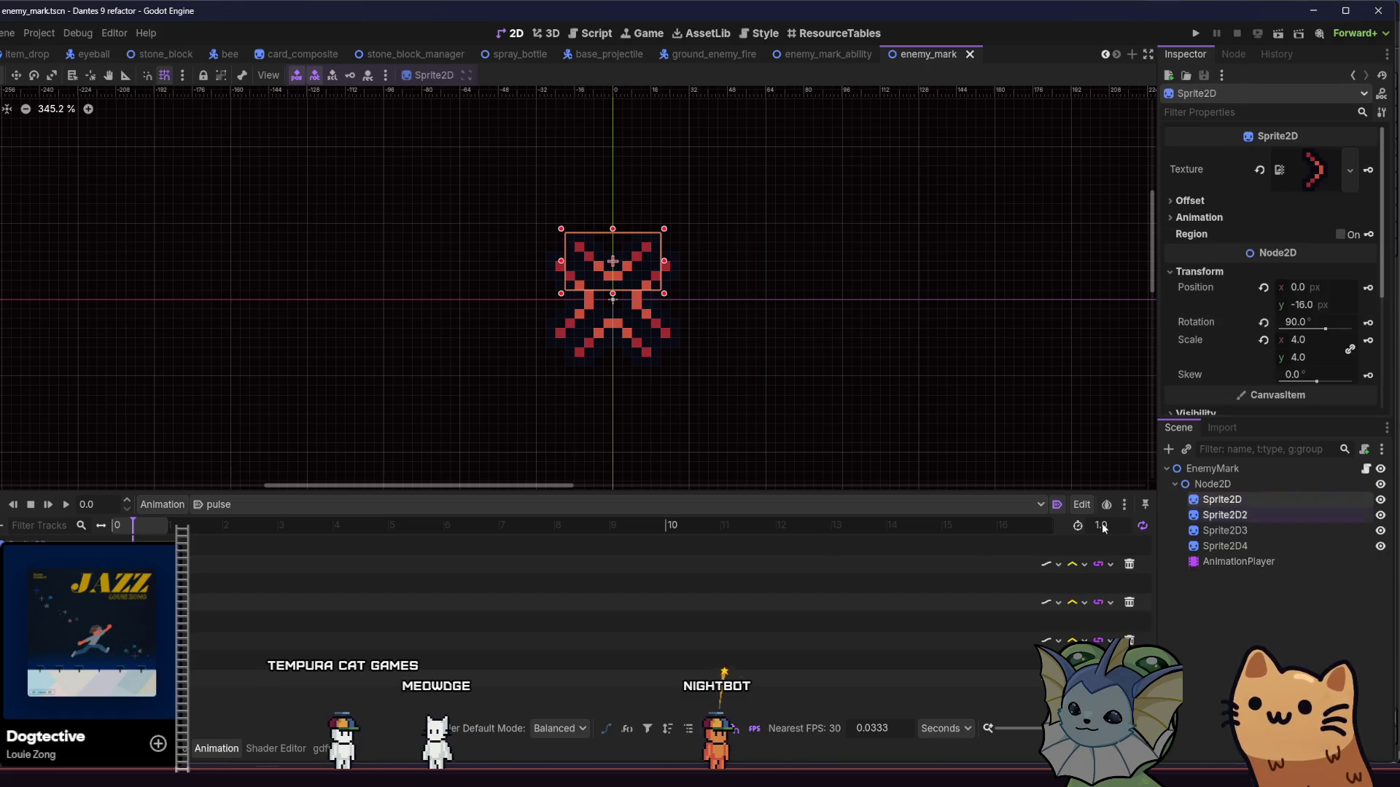
pyautogui.click(230, 565)
pyautogui.click(130, 530)
pyautogui.moveTo(127, 537); pyautogui.dragTo(138, 535)
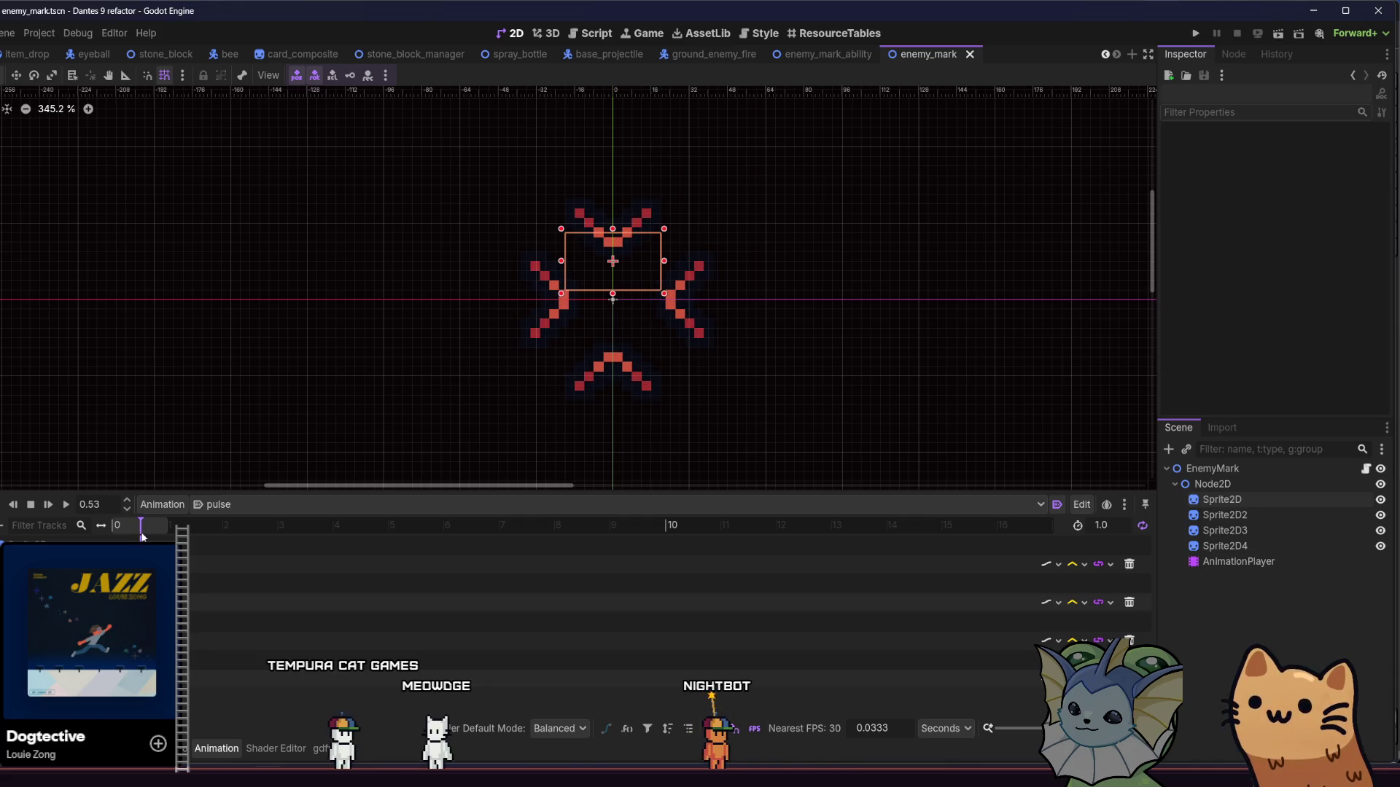
pyautogui.click(113, 563)
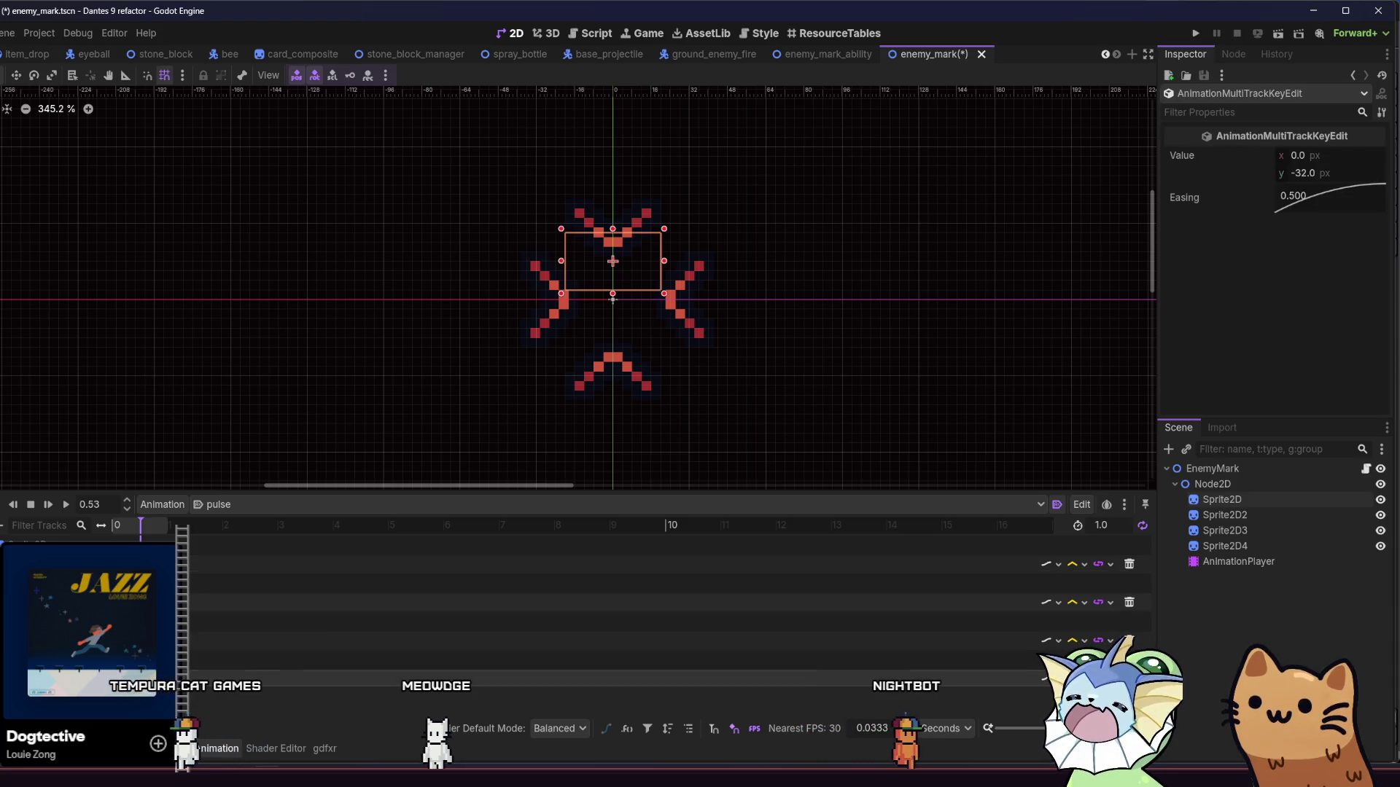
pyautogui.click(583, 602)
pyautogui.moveTo(141, 526); pyautogui.dragTo(143, 537)
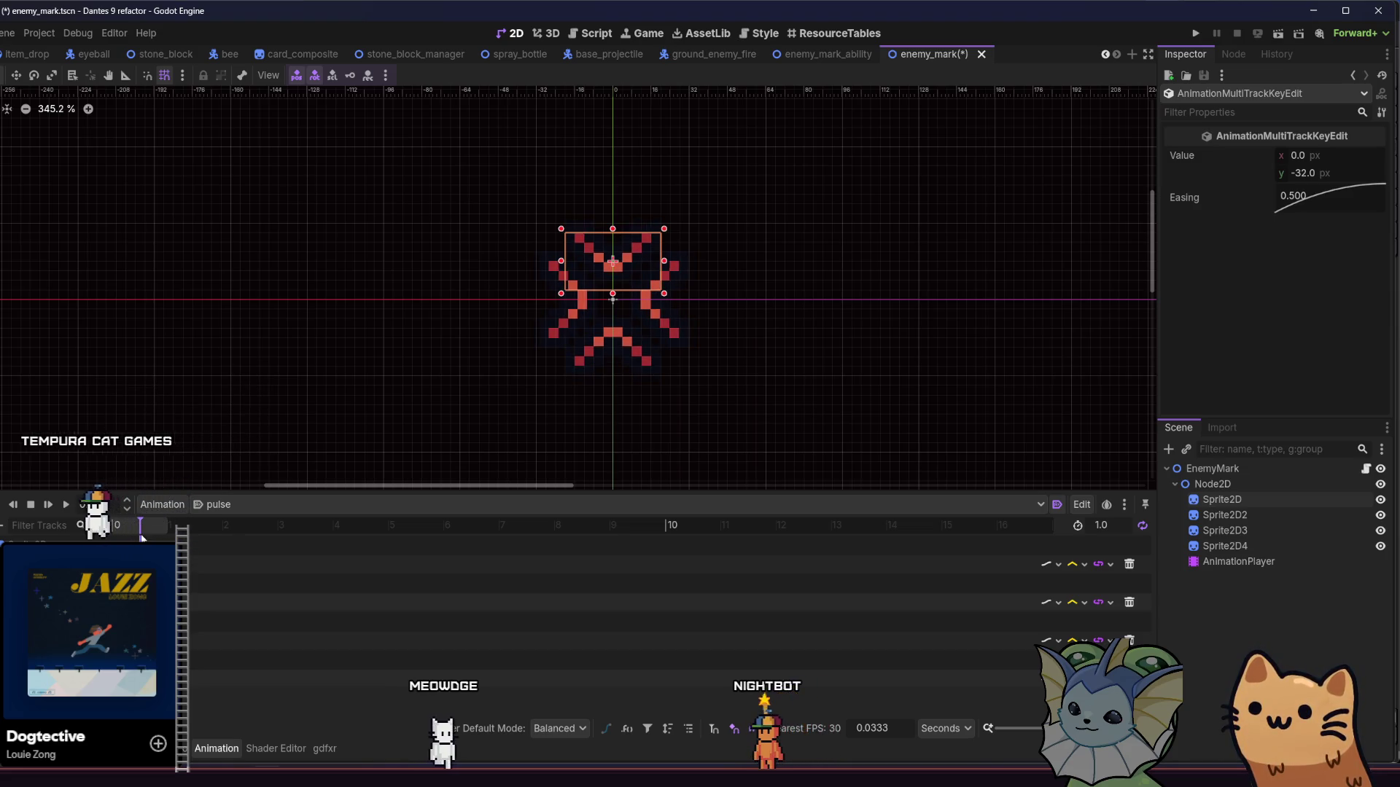
# Step: At time 0, move each of the four chevrons farther out from the centre and save the scene
pyautogui.click(1222, 499)
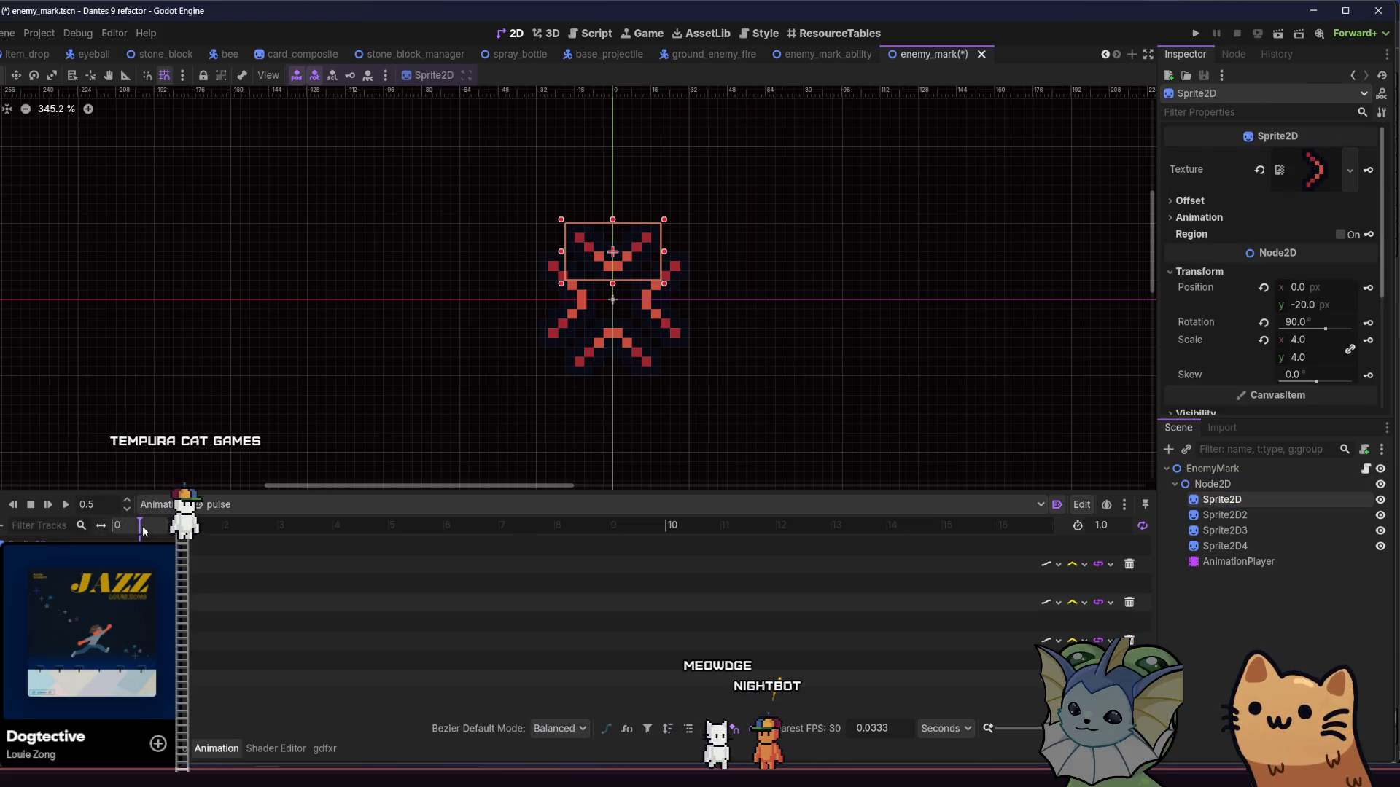
pyautogui.scroll(-2, 441, 364)
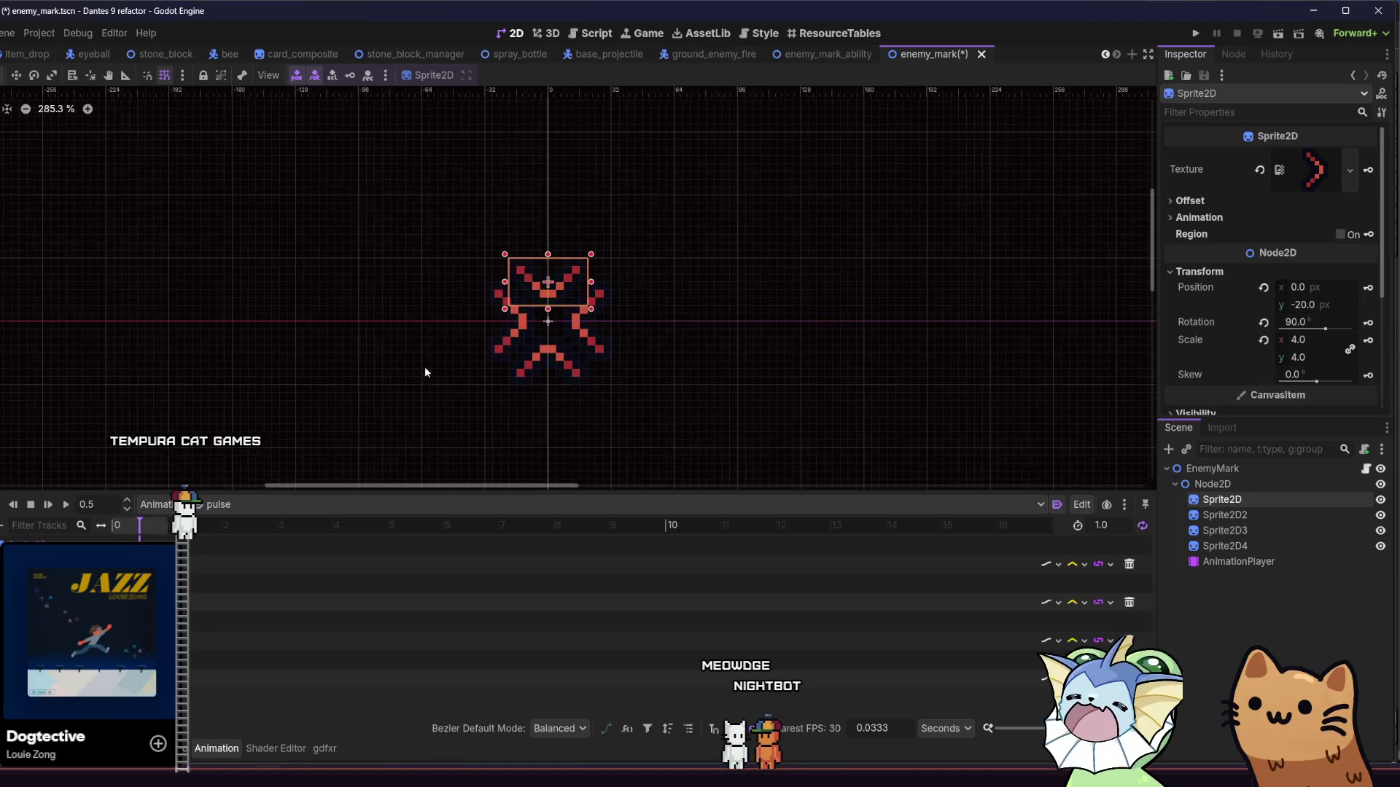
pyautogui.click(105, 518)
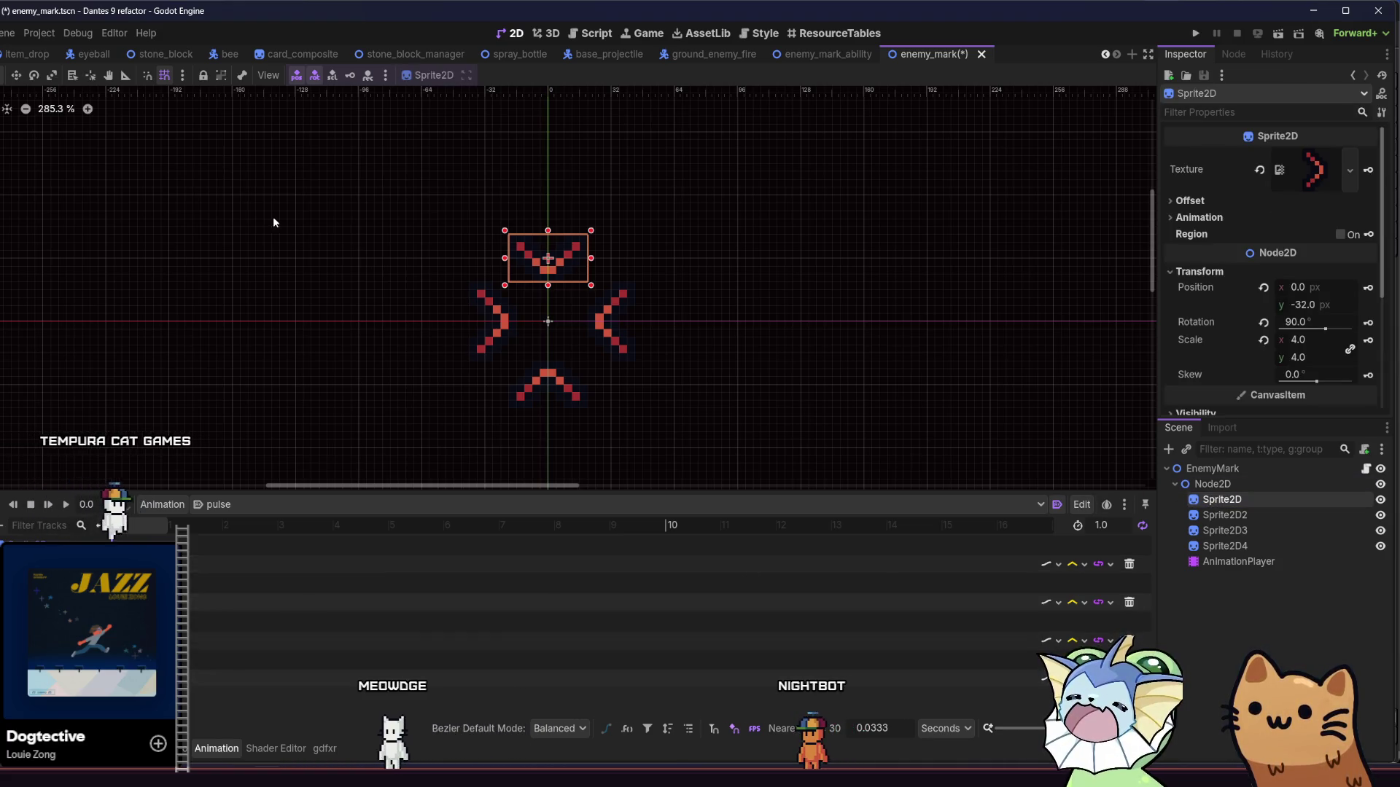
pyautogui.scroll(2, 540, 257)
pyautogui.moveTo(544, 264); pyautogui.dragTo(544, 245)
pyautogui.moveTo(616, 349); pyautogui.dragTo(638, 349)
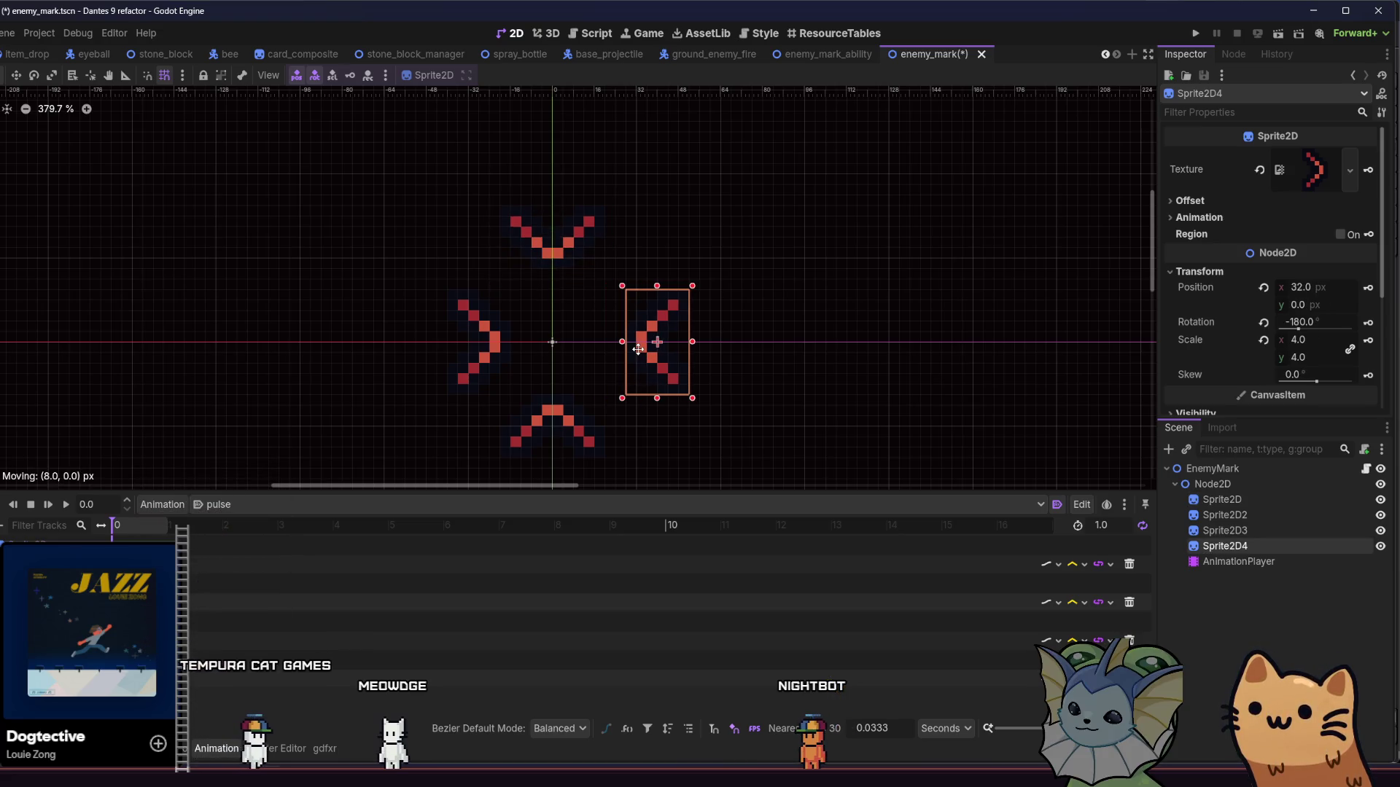
pyautogui.moveTo(485, 365); pyautogui.dragTo(460, 367)
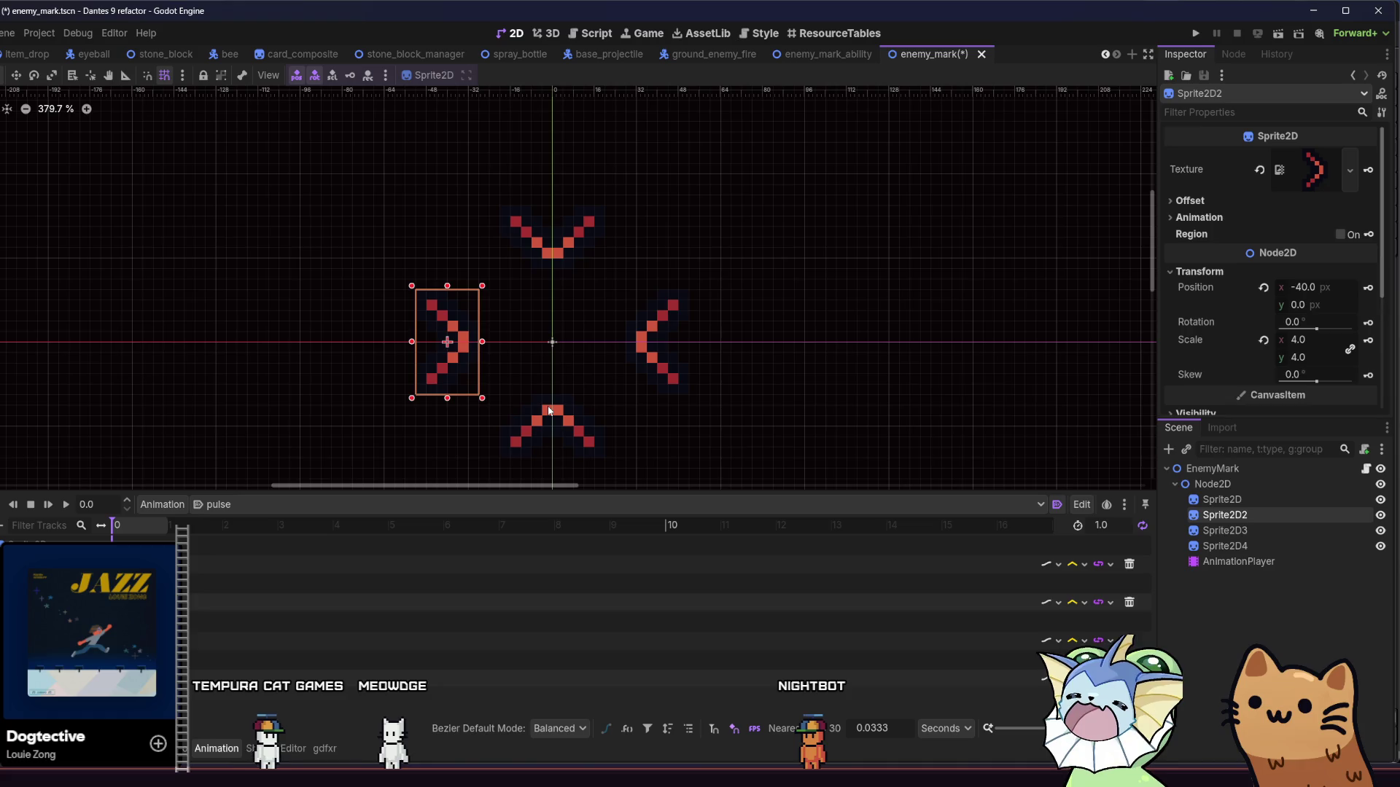
pyautogui.moveTo(548, 405); pyautogui.dragTo(547, 427)
pyautogui.hotkey('ctrl', 's')
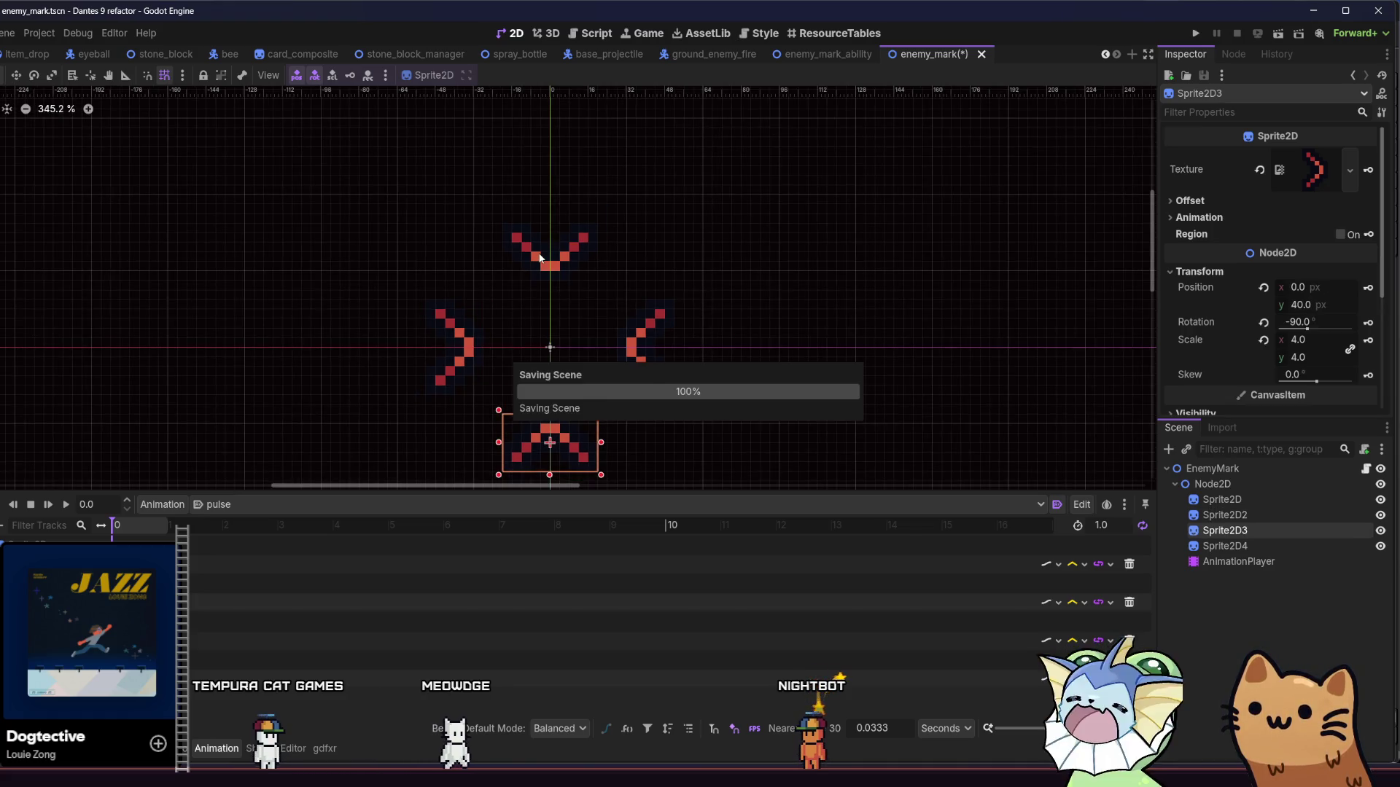
# Step: Set the top chevron's vertical position to -40 and check the other chevron sprites
pyautogui.click(532, 251)
pyautogui.scroll(-2, 520, 290)
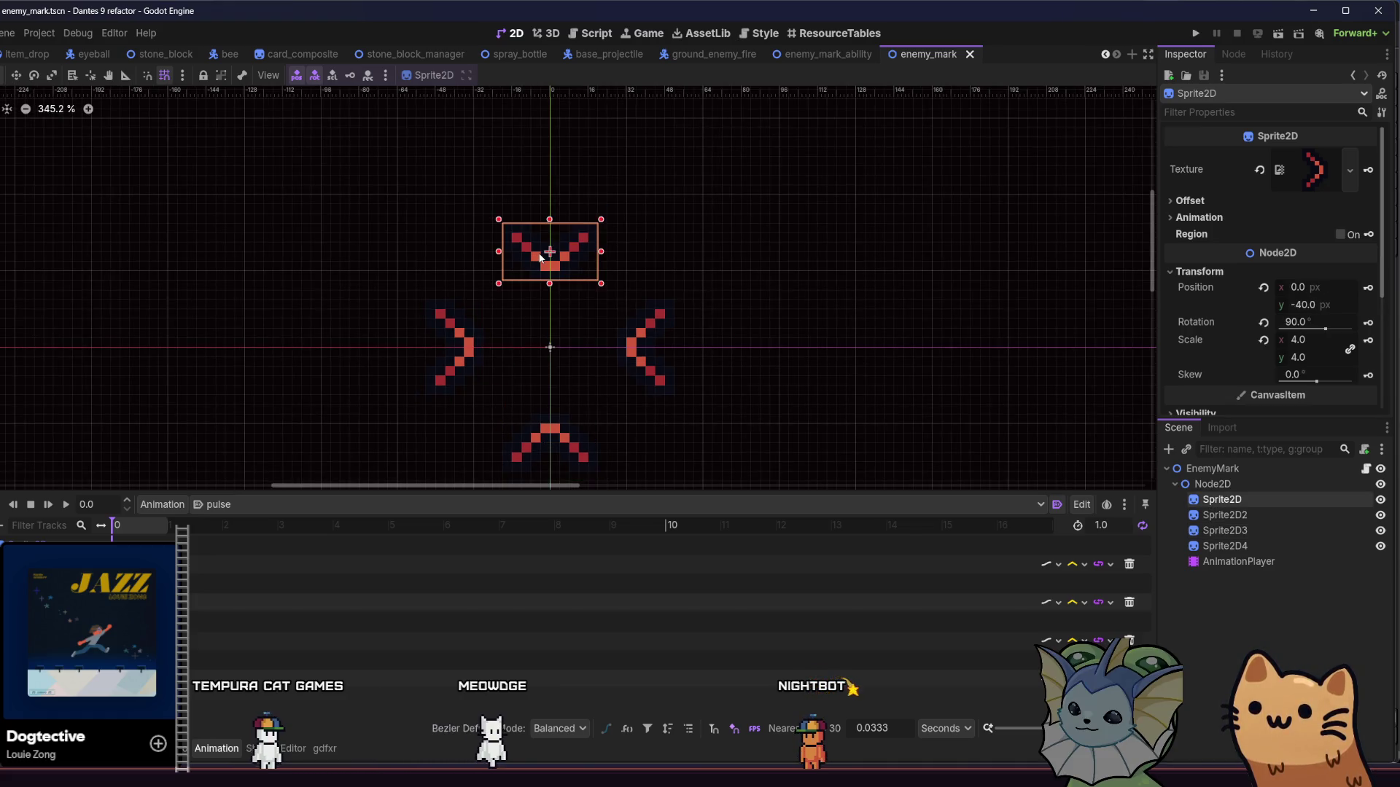
pyautogui.click(1301, 305)
pyautogui.write('-40')
pyautogui.press('Return')
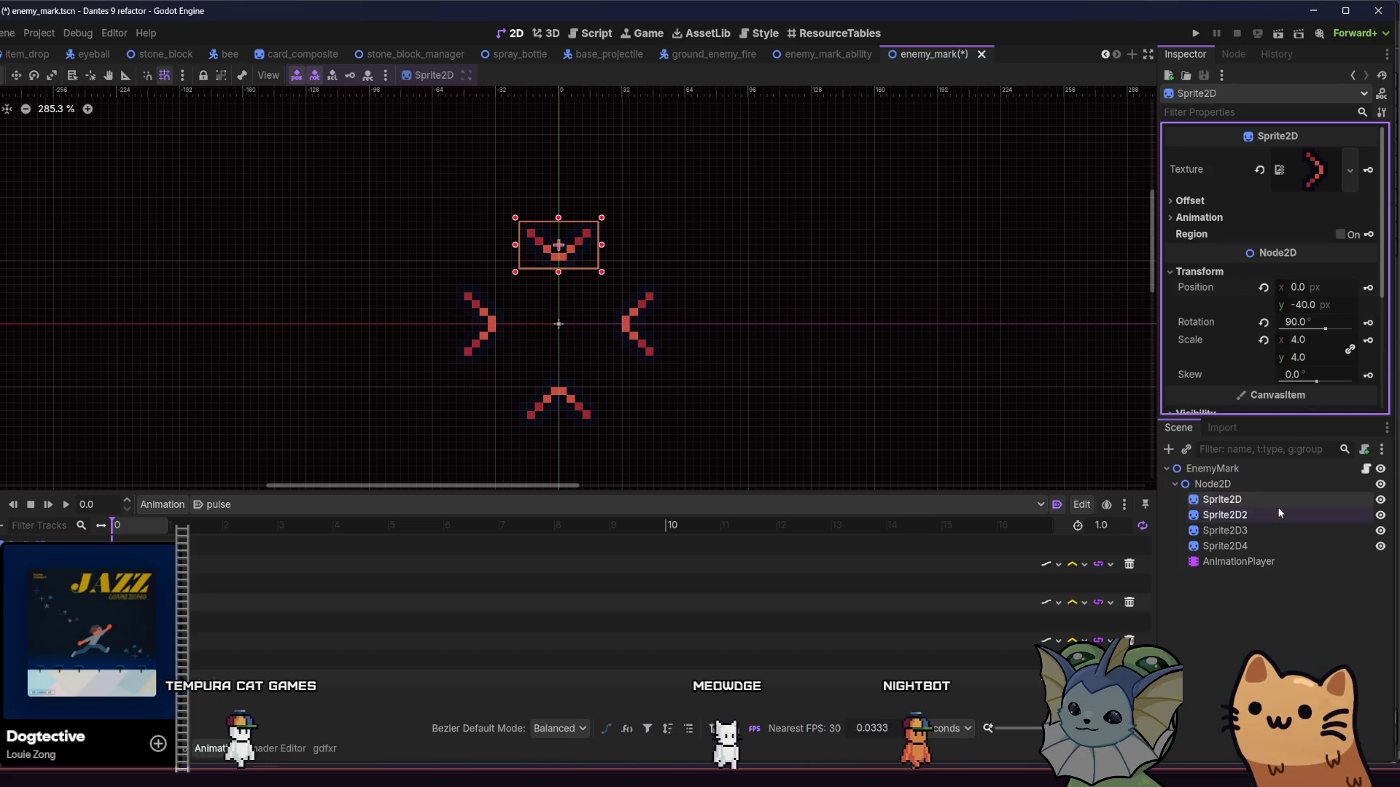
pyautogui.click(1278, 513)
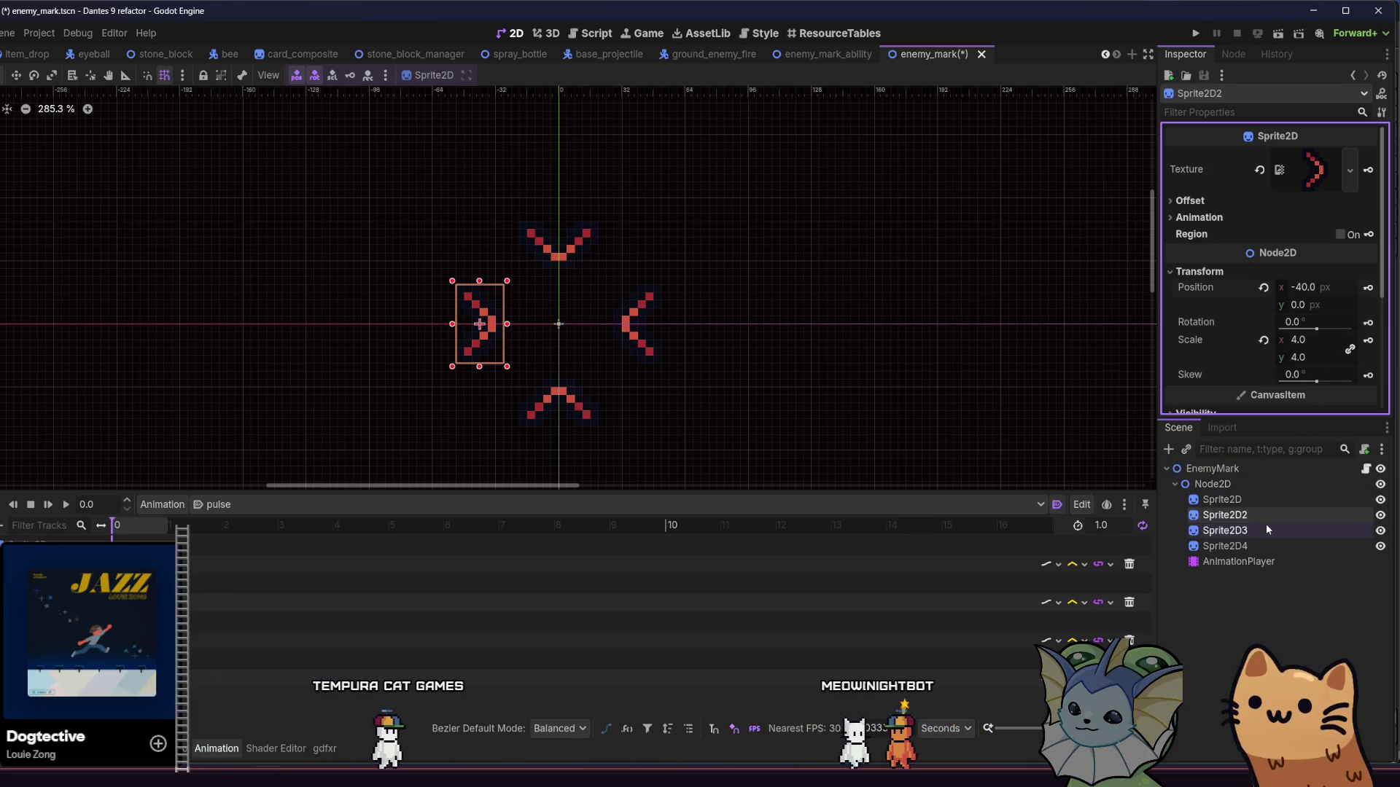
pyautogui.click(1265, 530)
pyautogui.click(1337, 369)
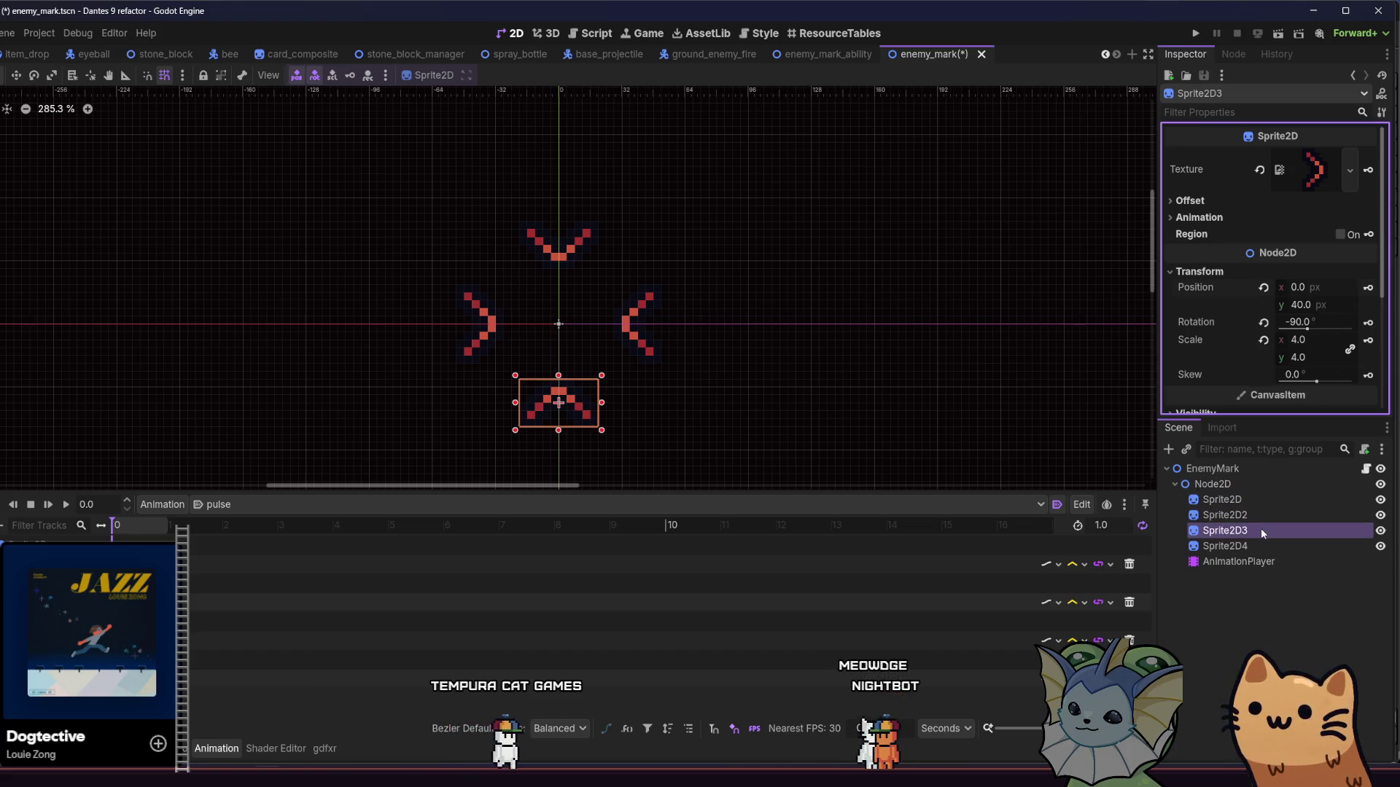
pyautogui.click(1257, 546)
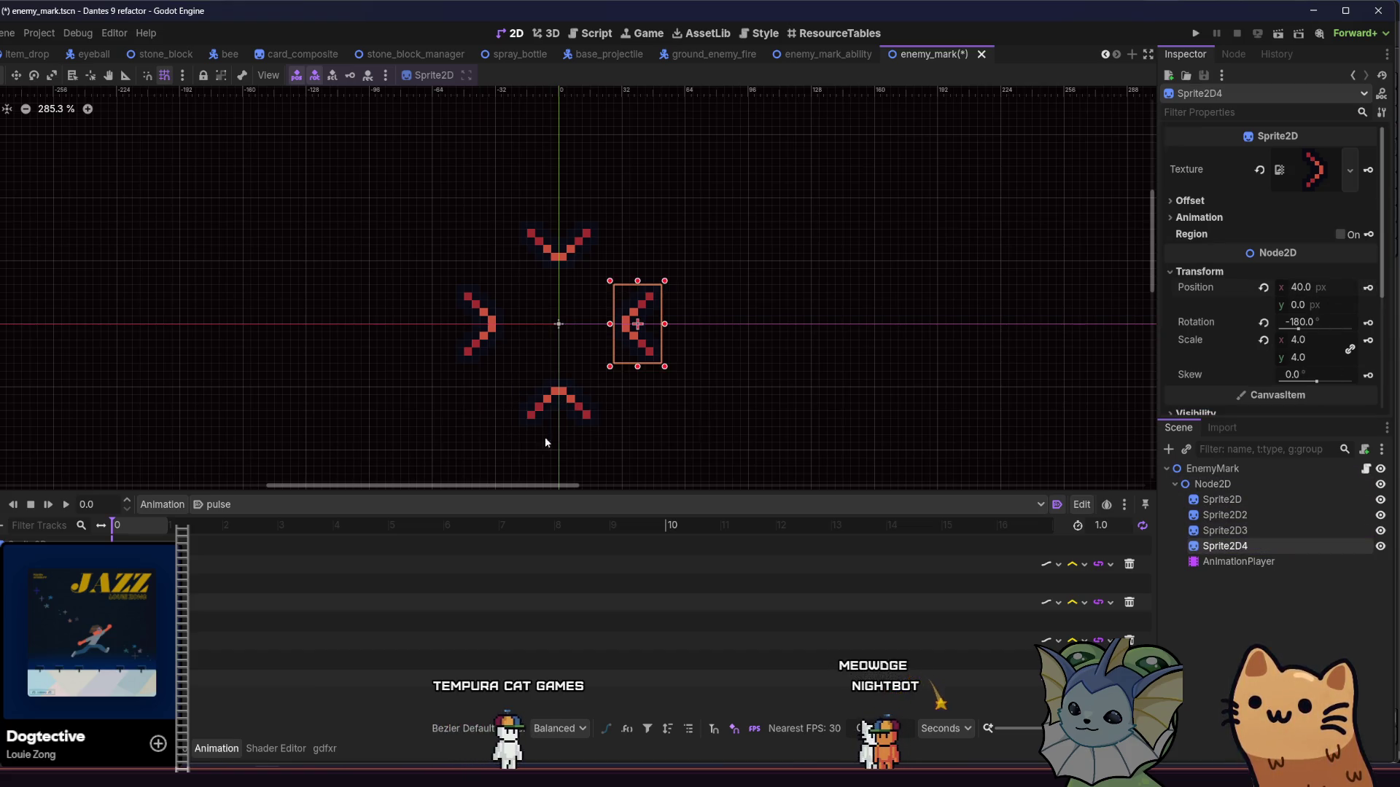
# Step: At the pulse midpoint, push all four chevrons outward toward 72 px and save
pyautogui.click(140, 530)
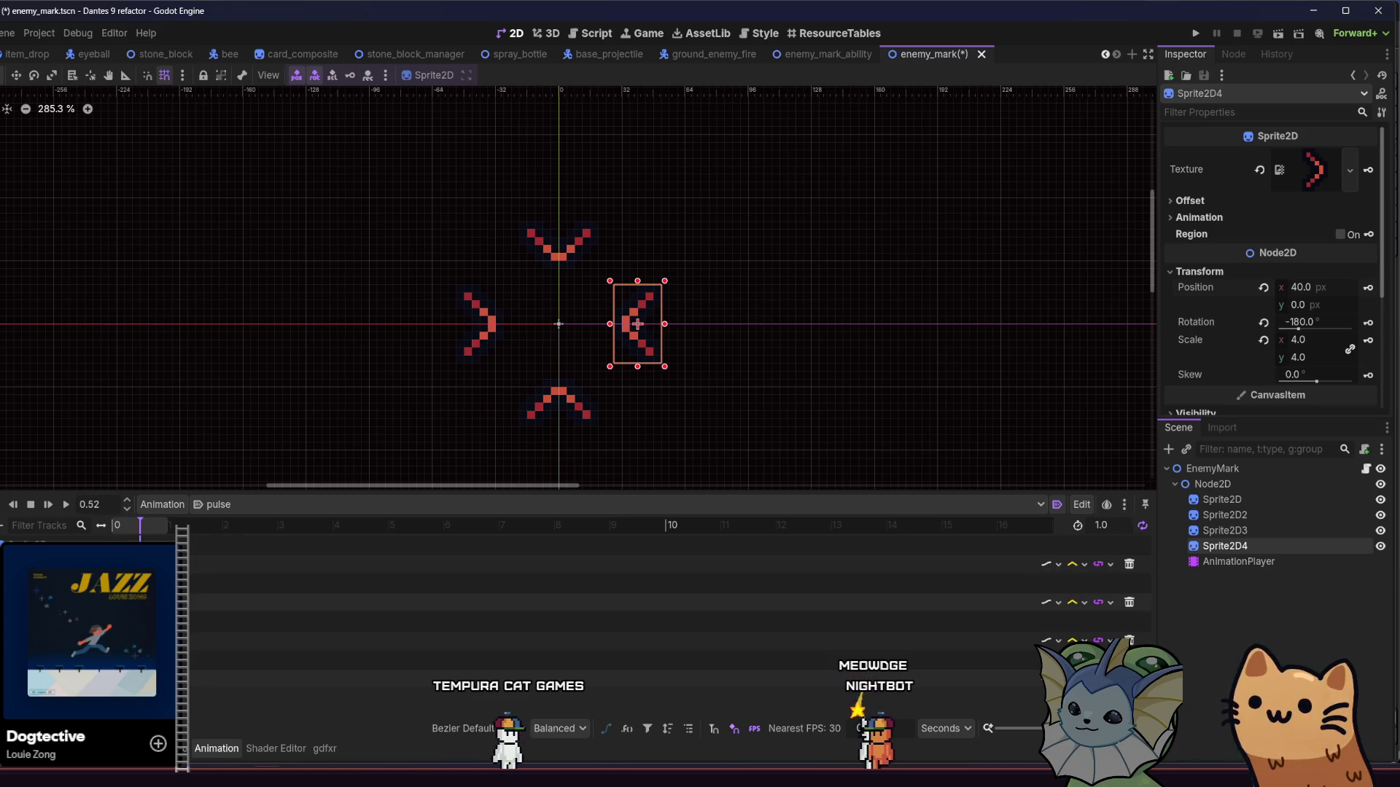
pyautogui.press('Up')
pyautogui.press('Up')
pyautogui.press('Up')
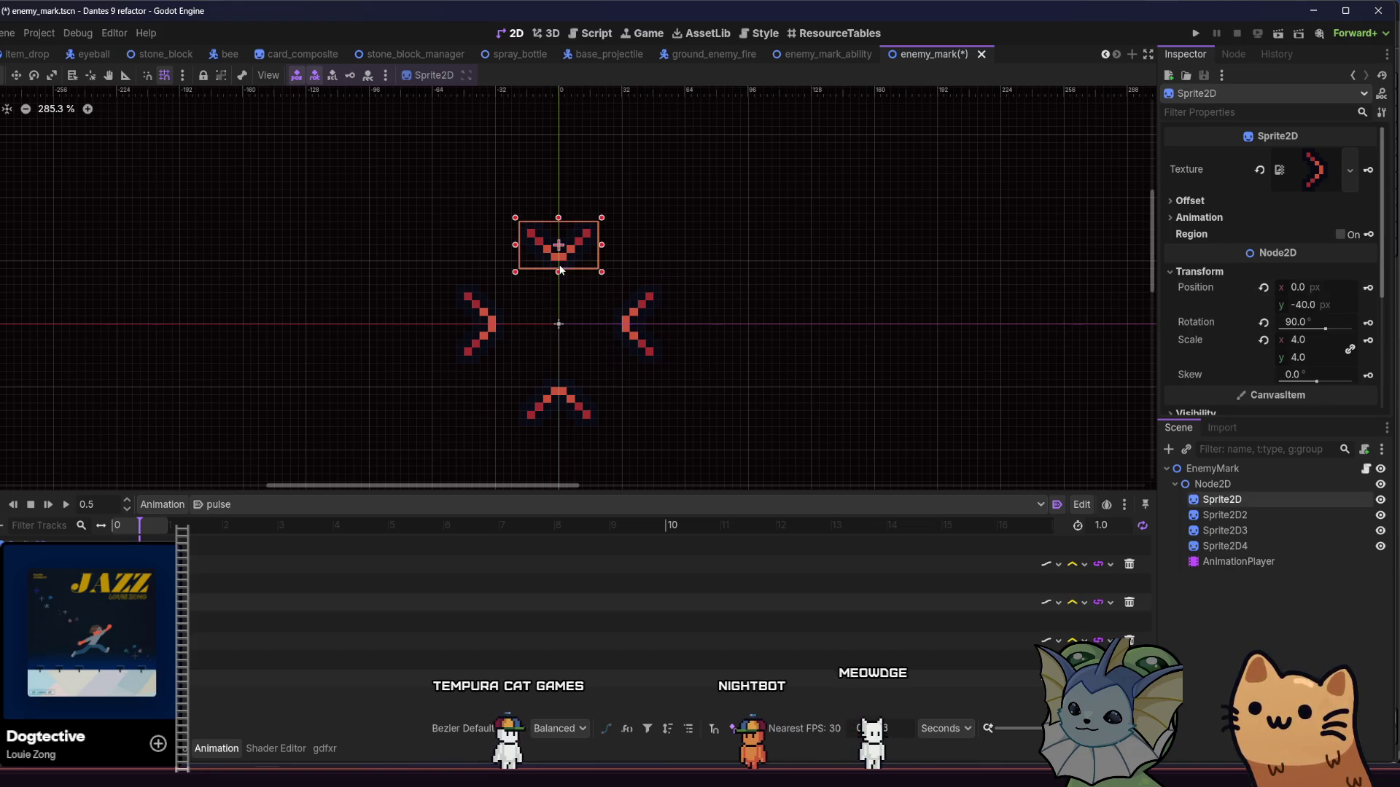
pyautogui.press('f')
pyautogui.moveTo(540, 291); pyautogui.dragTo(541, 236)
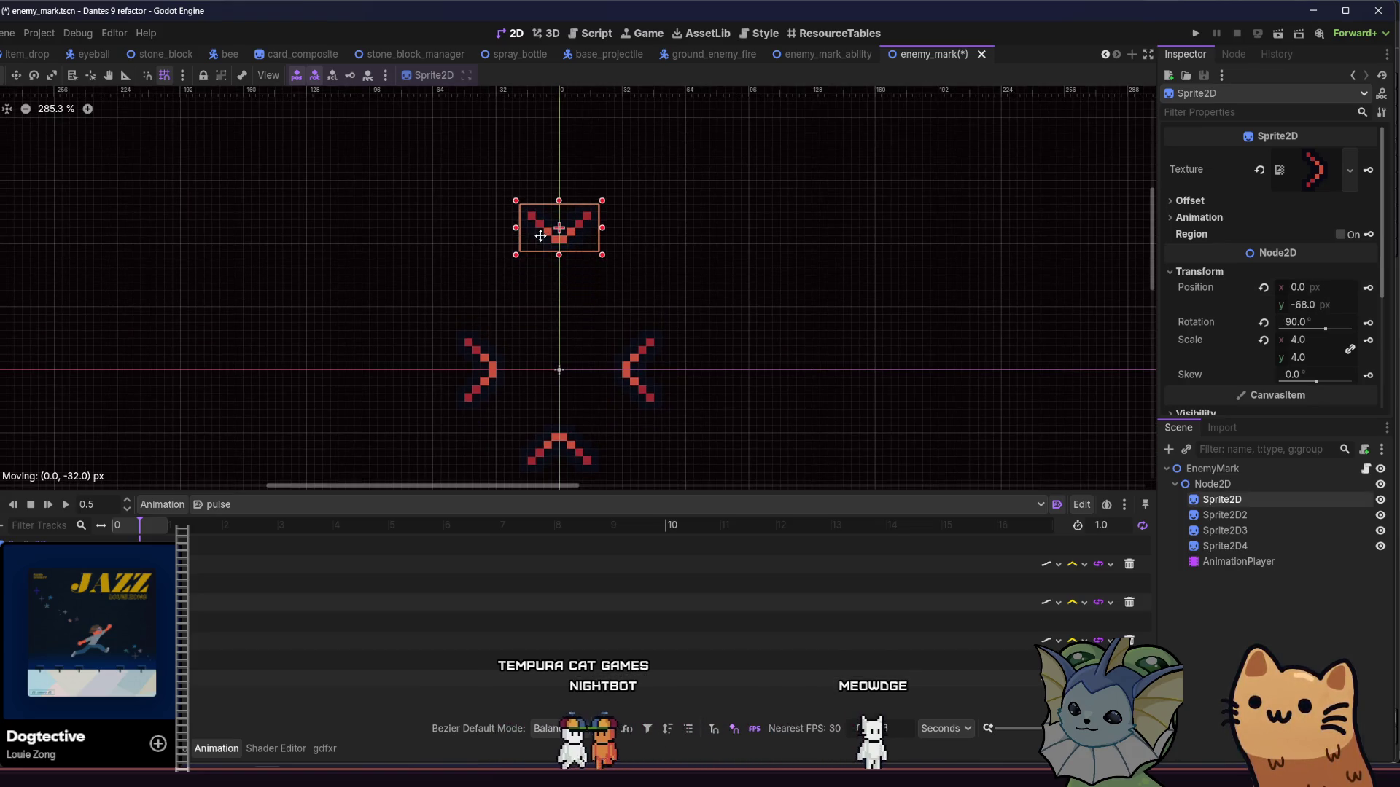
pyautogui.moveTo(641, 369); pyautogui.dragTo(687, 369)
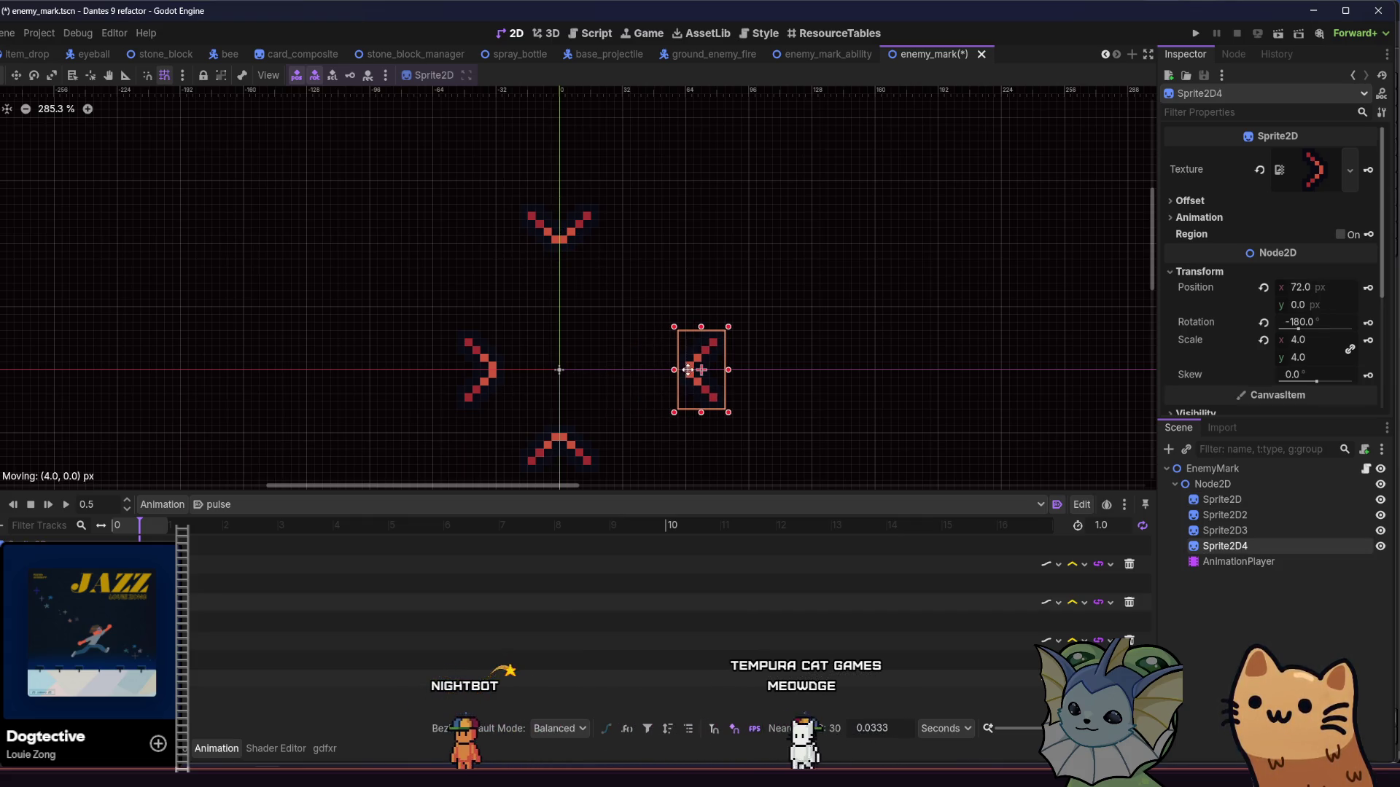
pyautogui.moveTo(501, 385); pyautogui.dragTo(435, 385)
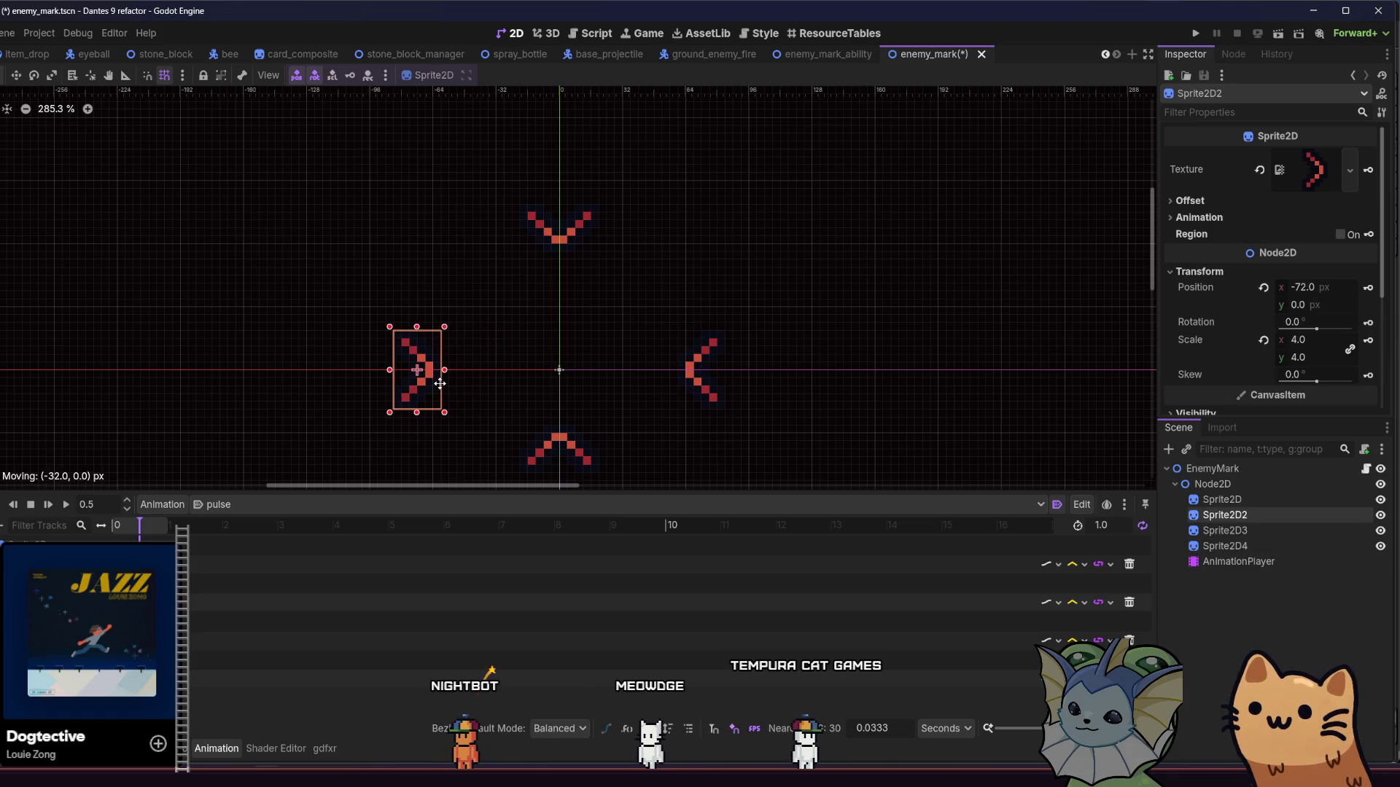
pyautogui.scroll(-3, 474, 365)
pyautogui.moveTo(540, 357); pyautogui.dragTo(513, 430)
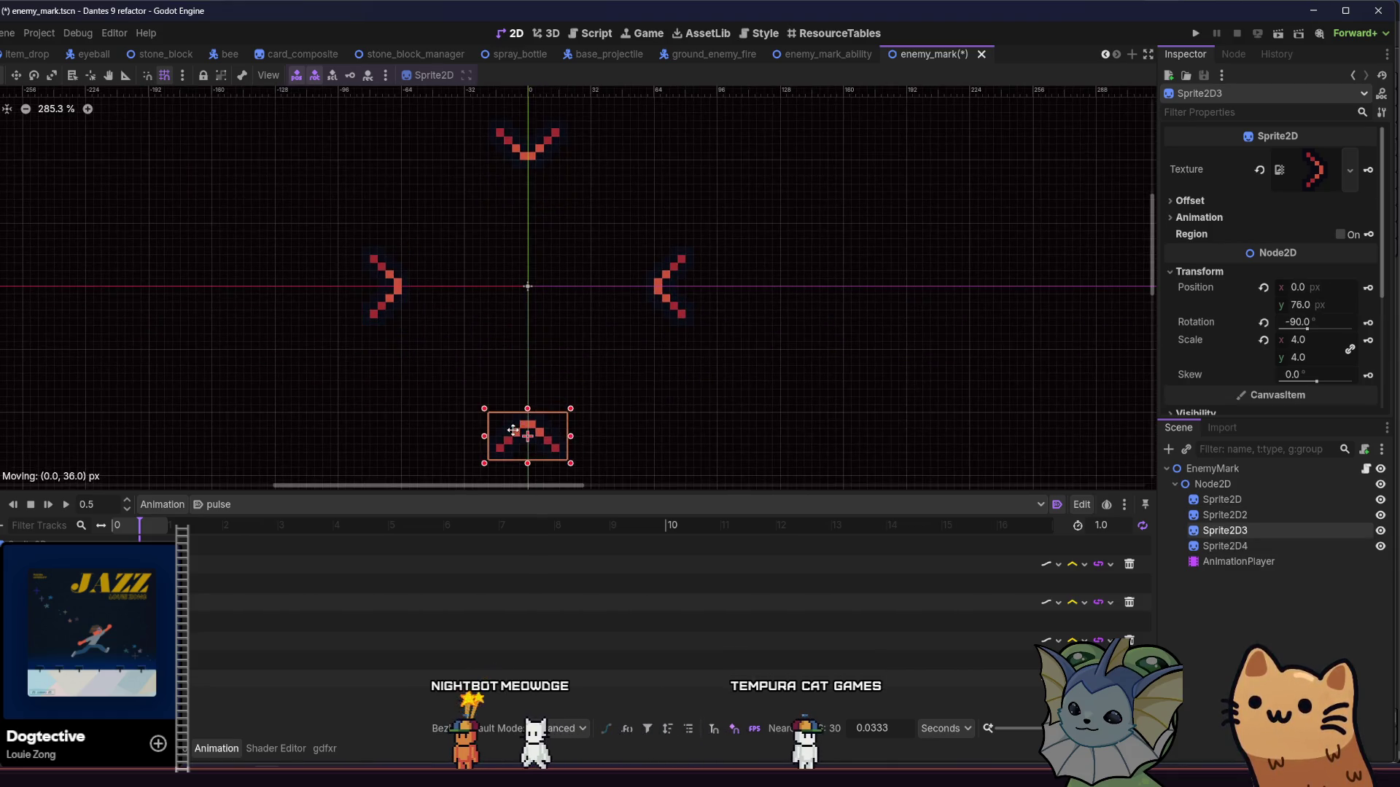
pyautogui.scroll(-1, 512, 408)
pyautogui.hotkey('ctrl', 's')
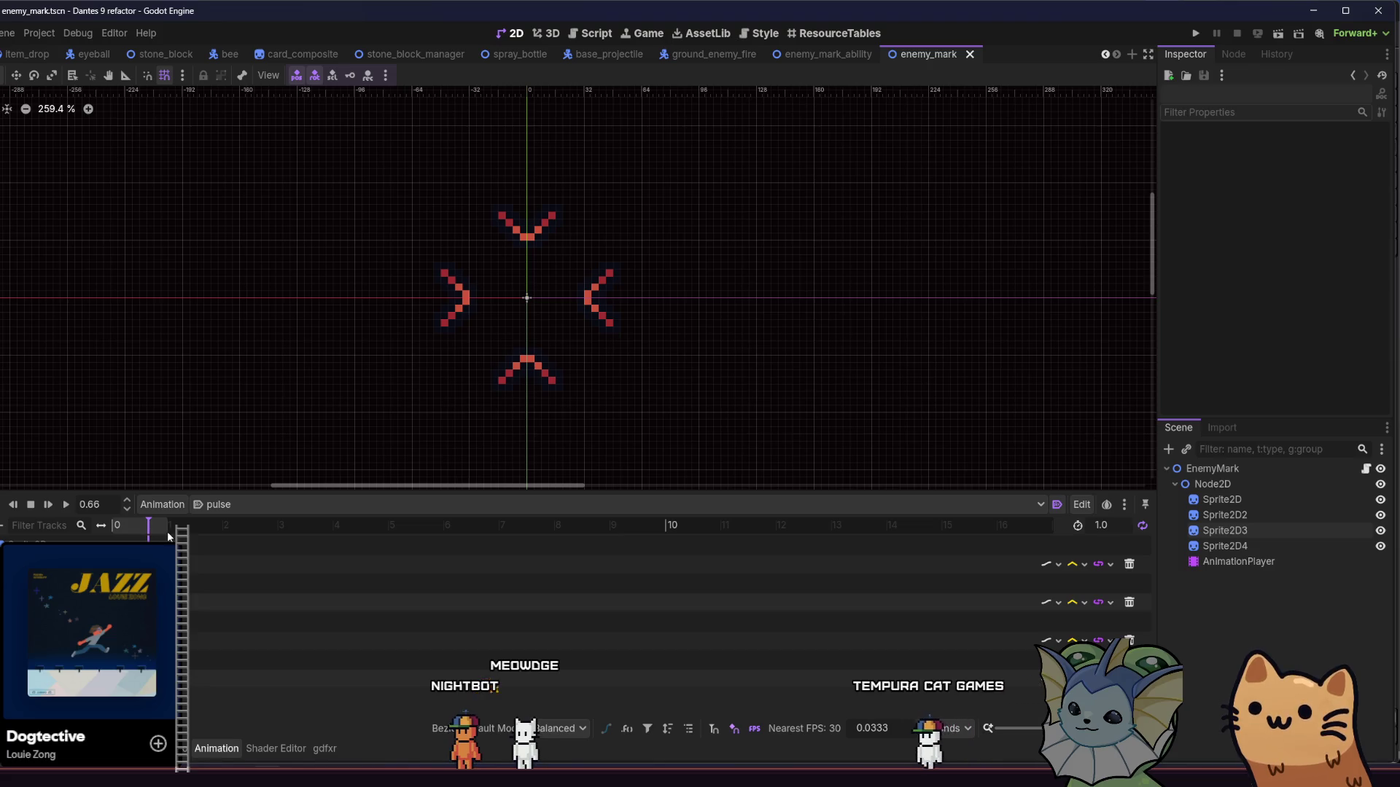
# Step: Undo two moves, re-scrub to about 0.56 s, and push all four chevrons outward again
pyautogui.hotkey('ctrl', 'z')
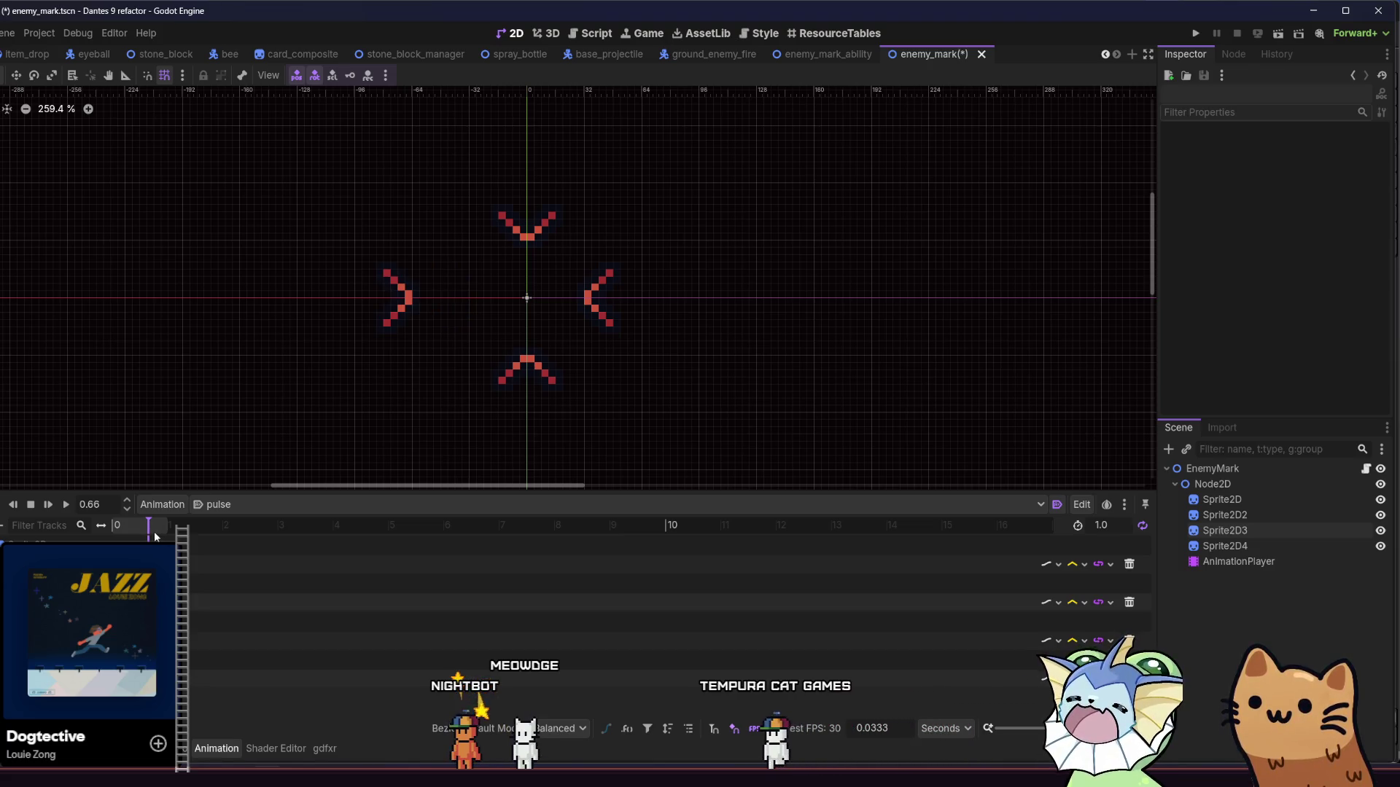
pyautogui.hotkey('ctrl', 'z')
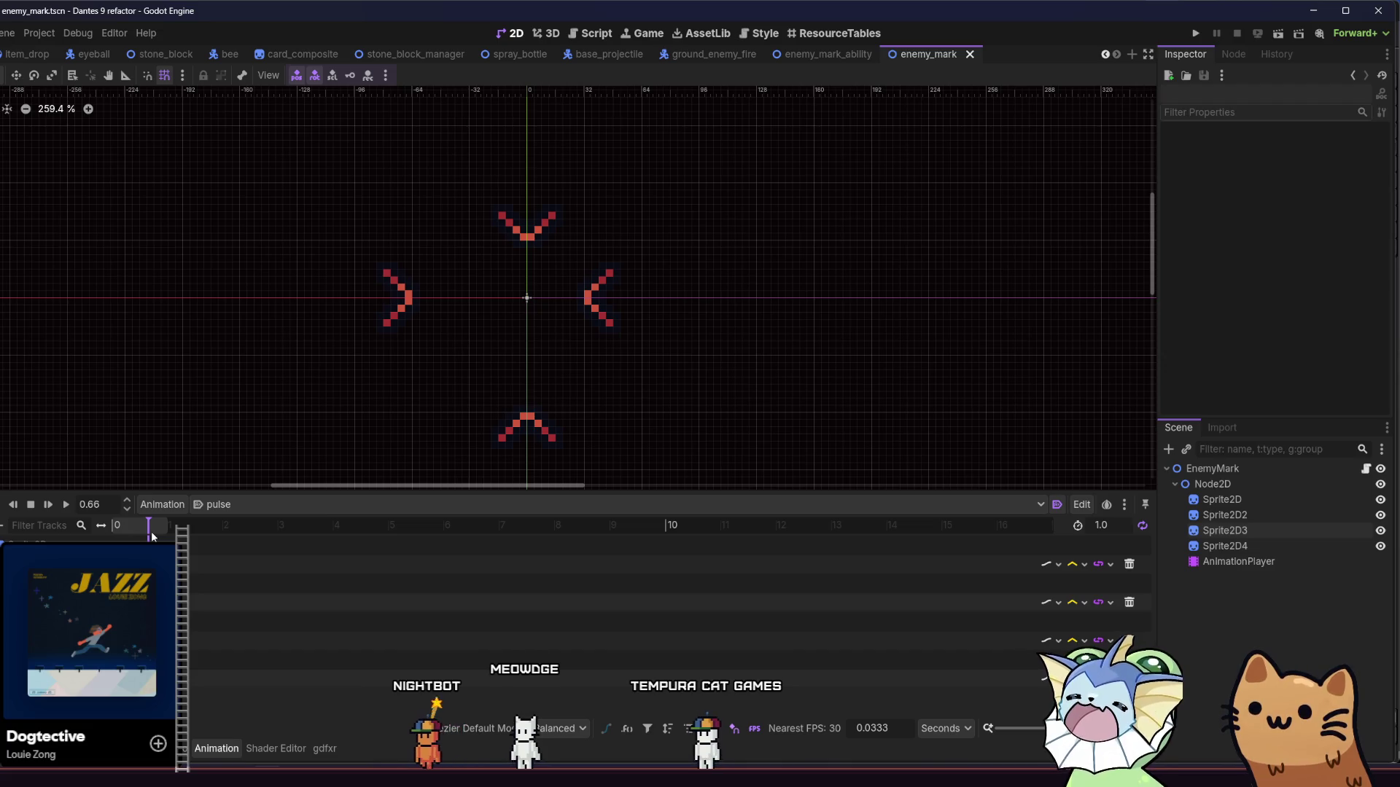
pyautogui.click(151, 534)
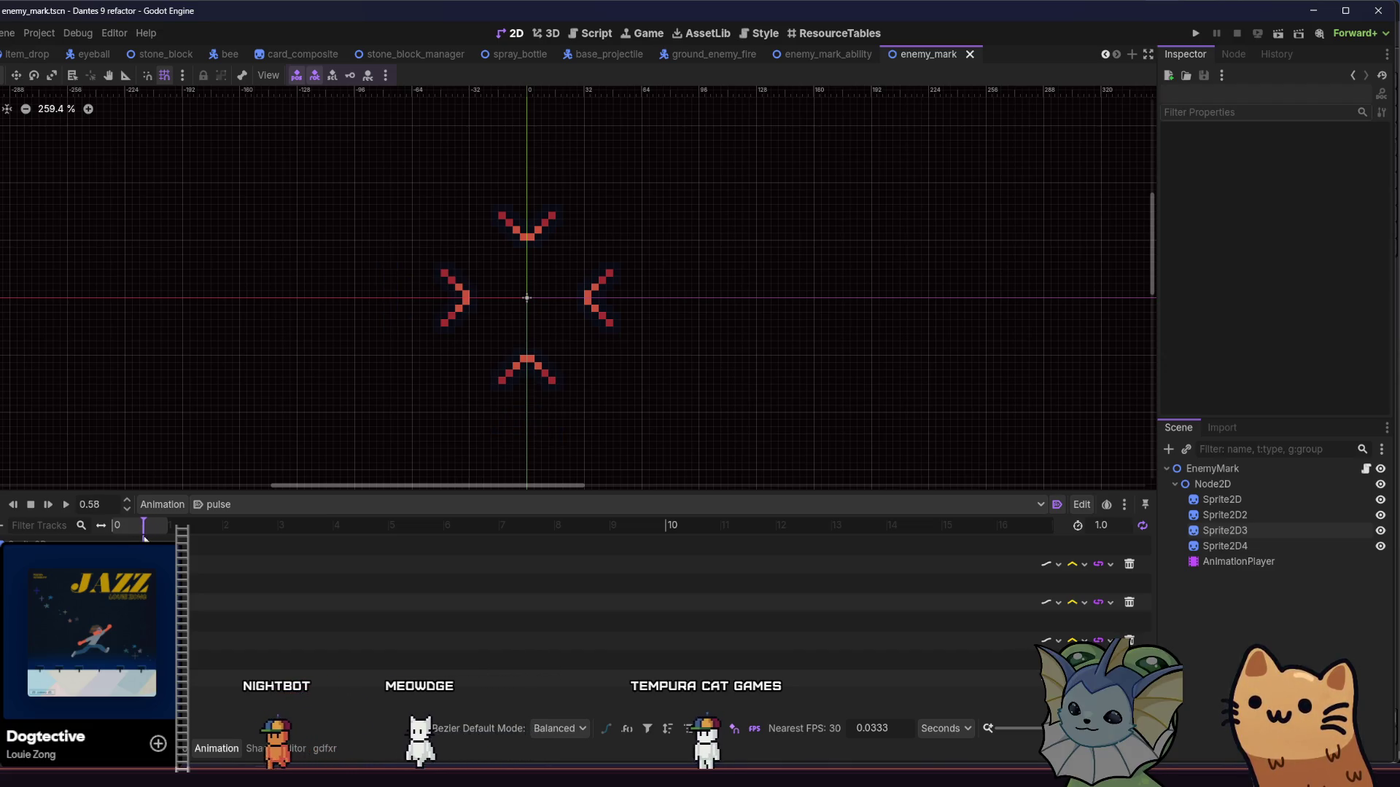
pyautogui.click(143, 537)
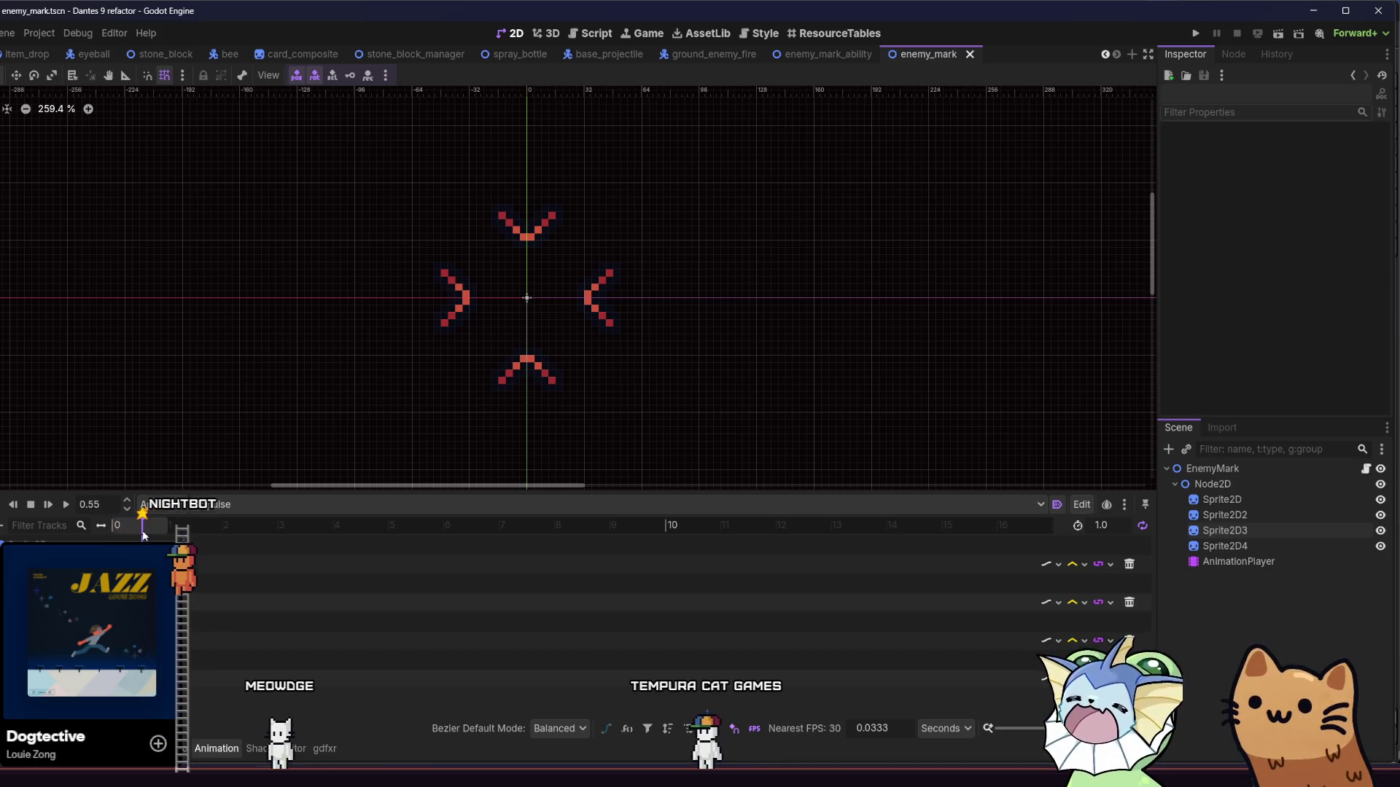
pyautogui.click(526, 227)
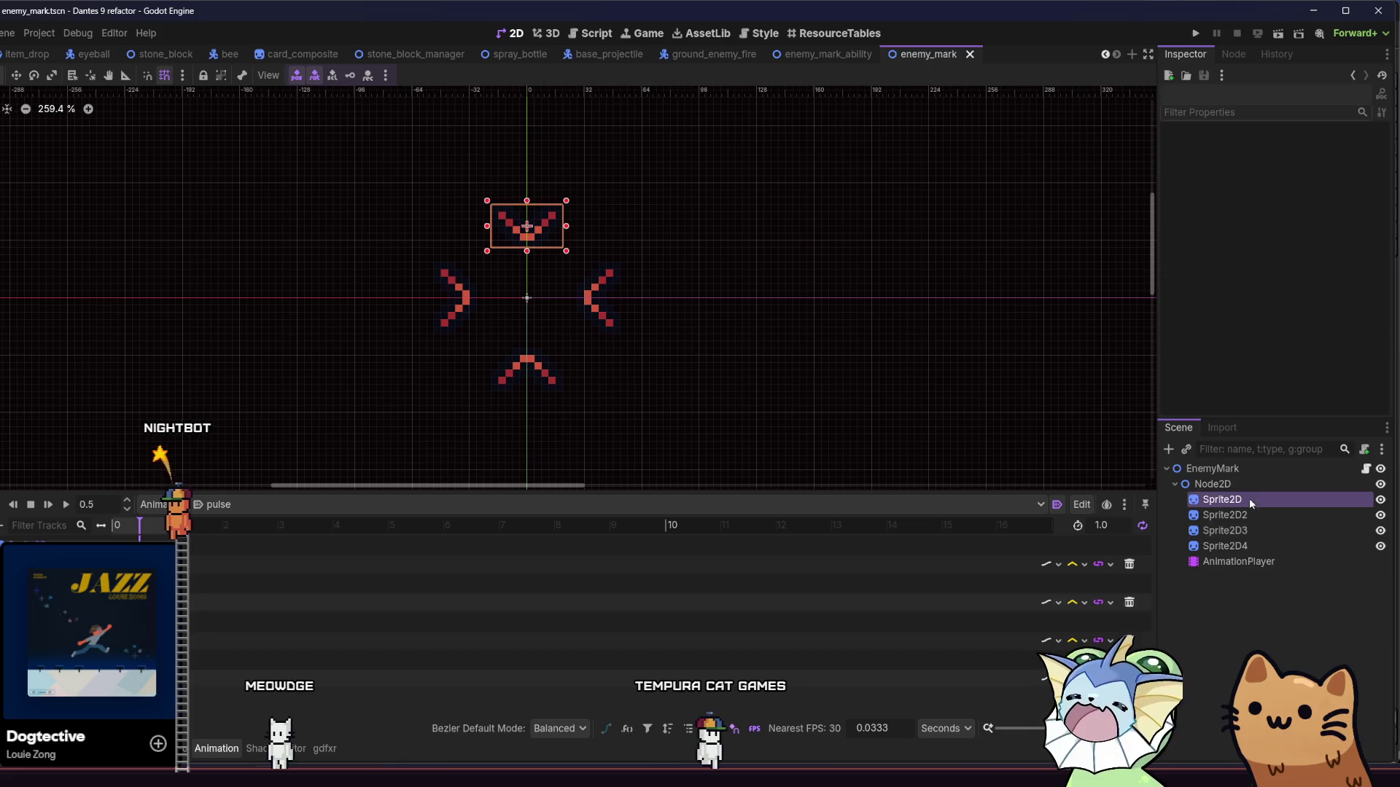
pyautogui.scroll(-1, 441, 246)
pyautogui.moveTo(505, 244); pyautogui.dragTo(506, 183)
pyautogui.moveTo(570, 292); pyautogui.dragTo(621, 292)
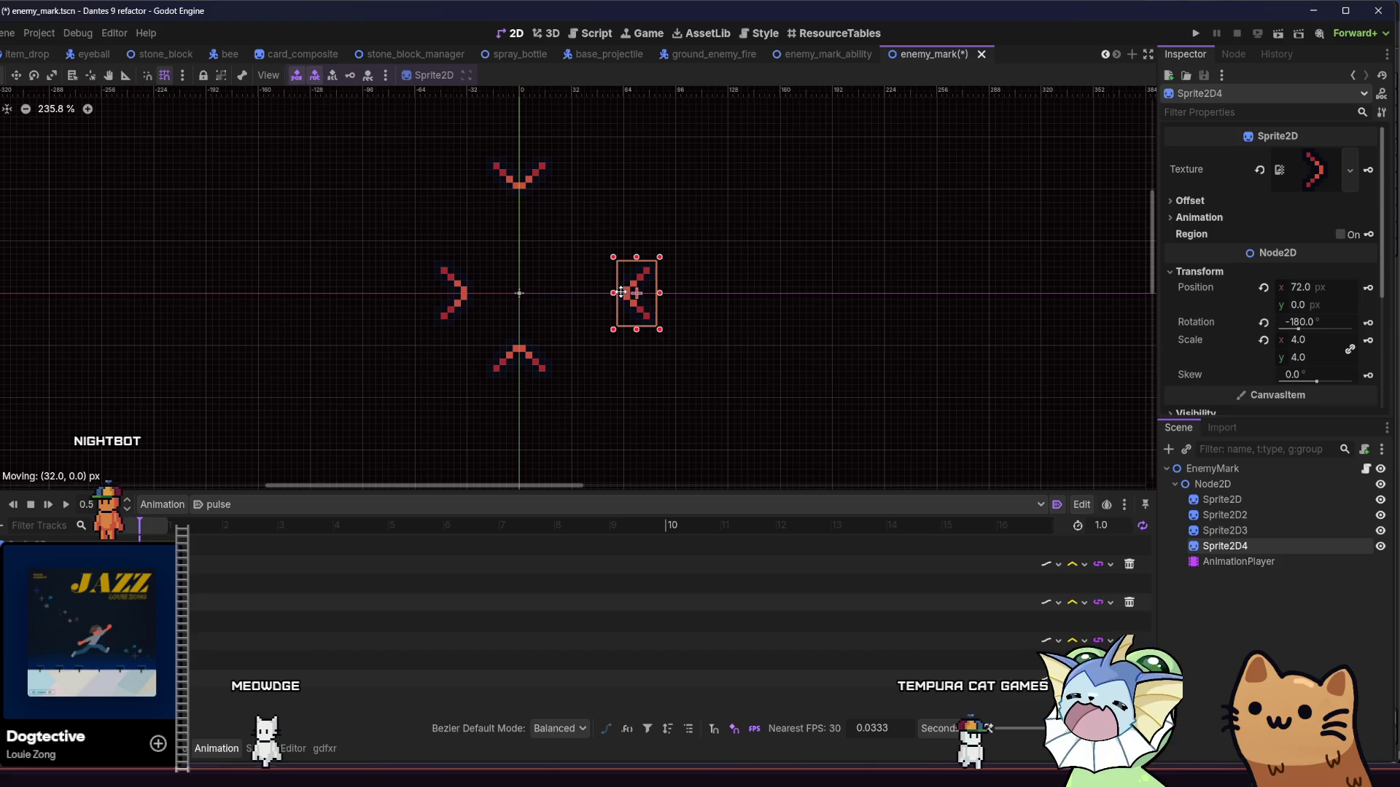
pyautogui.moveTo(457, 308); pyautogui.dragTo(407, 305)
pyautogui.moveTo(533, 350); pyautogui.dragTo(529, 406)
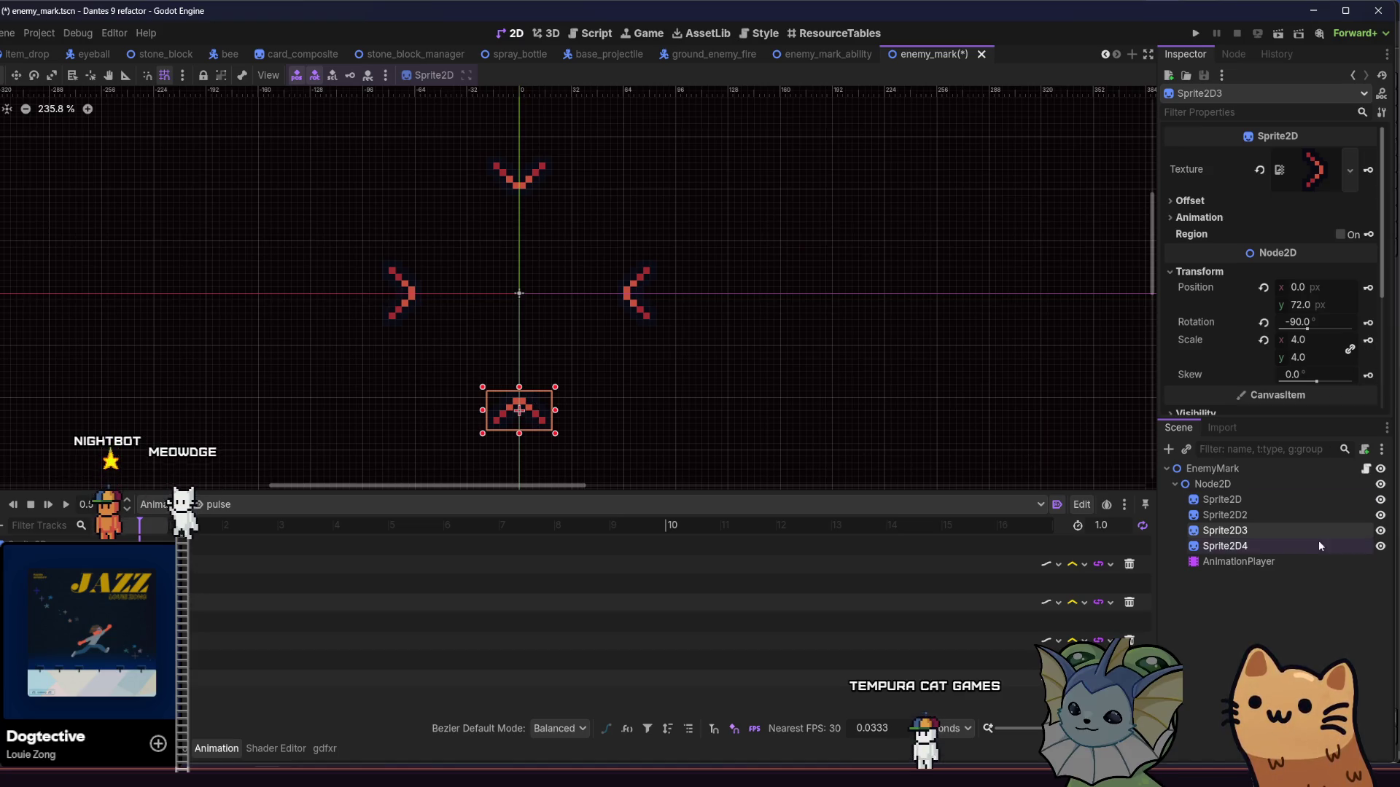
# Step: Review each chevron sprite's position, save the scene, and preview the pulse
pyautogui.click(1287, 499)
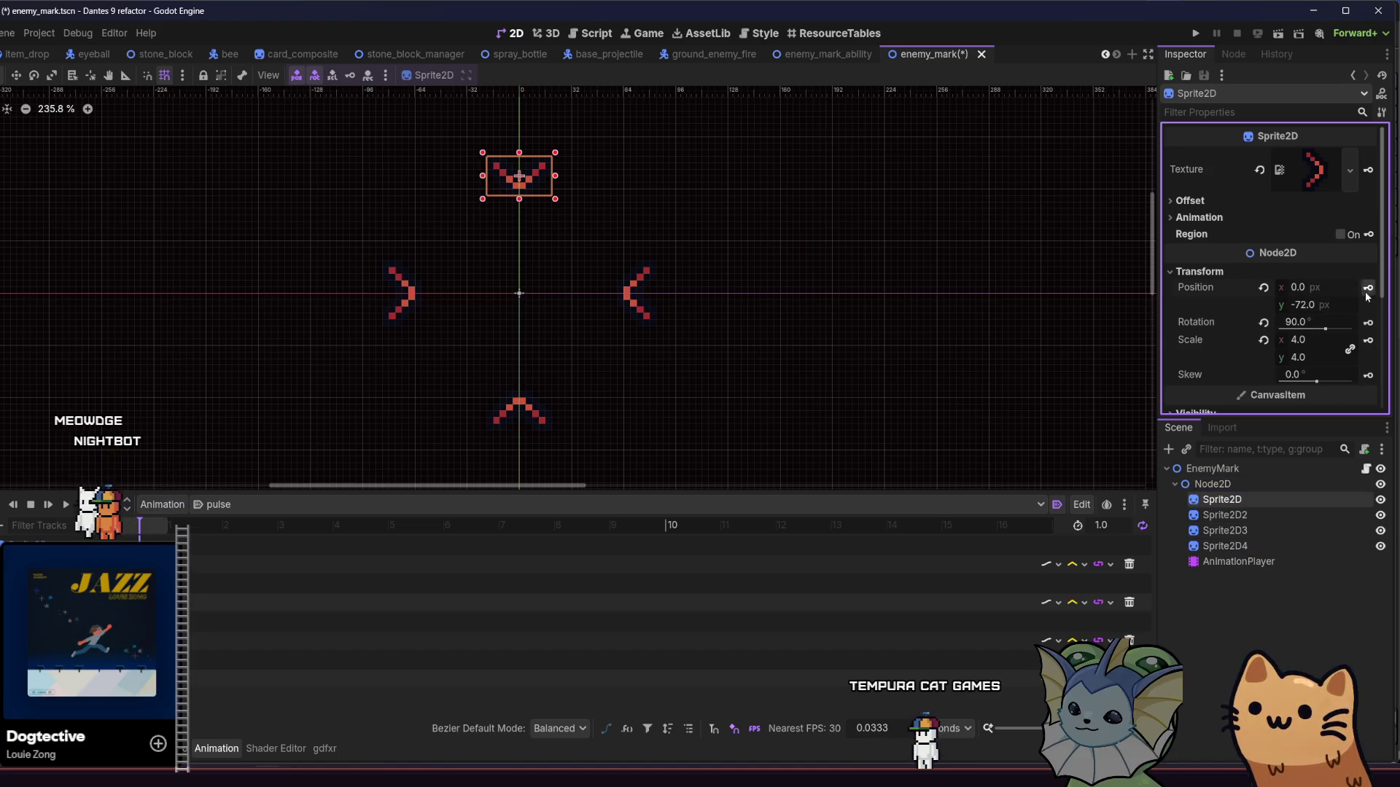
pyautogui.click(1279, 514)
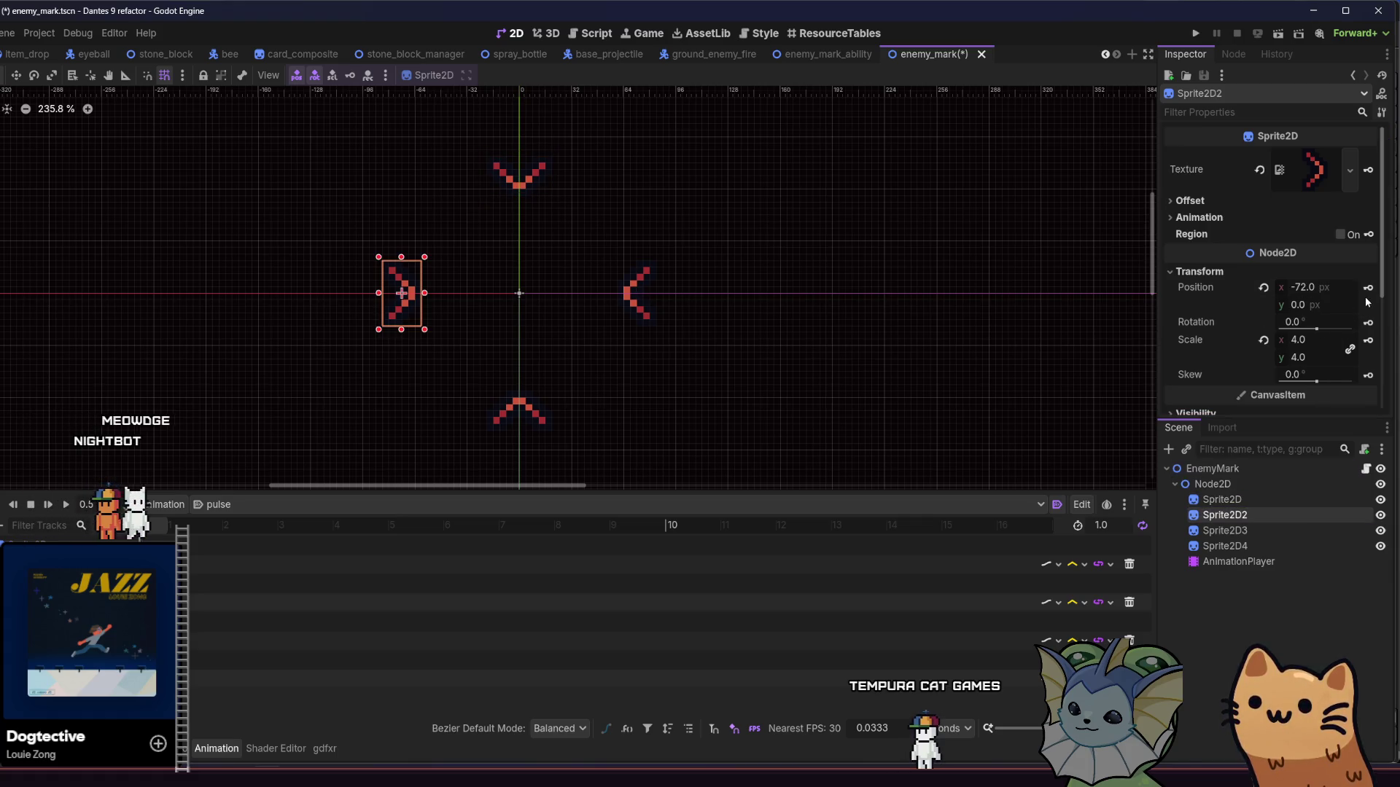
pyautogui.click(1269, 546)
pyautogui.click(1268, 530)
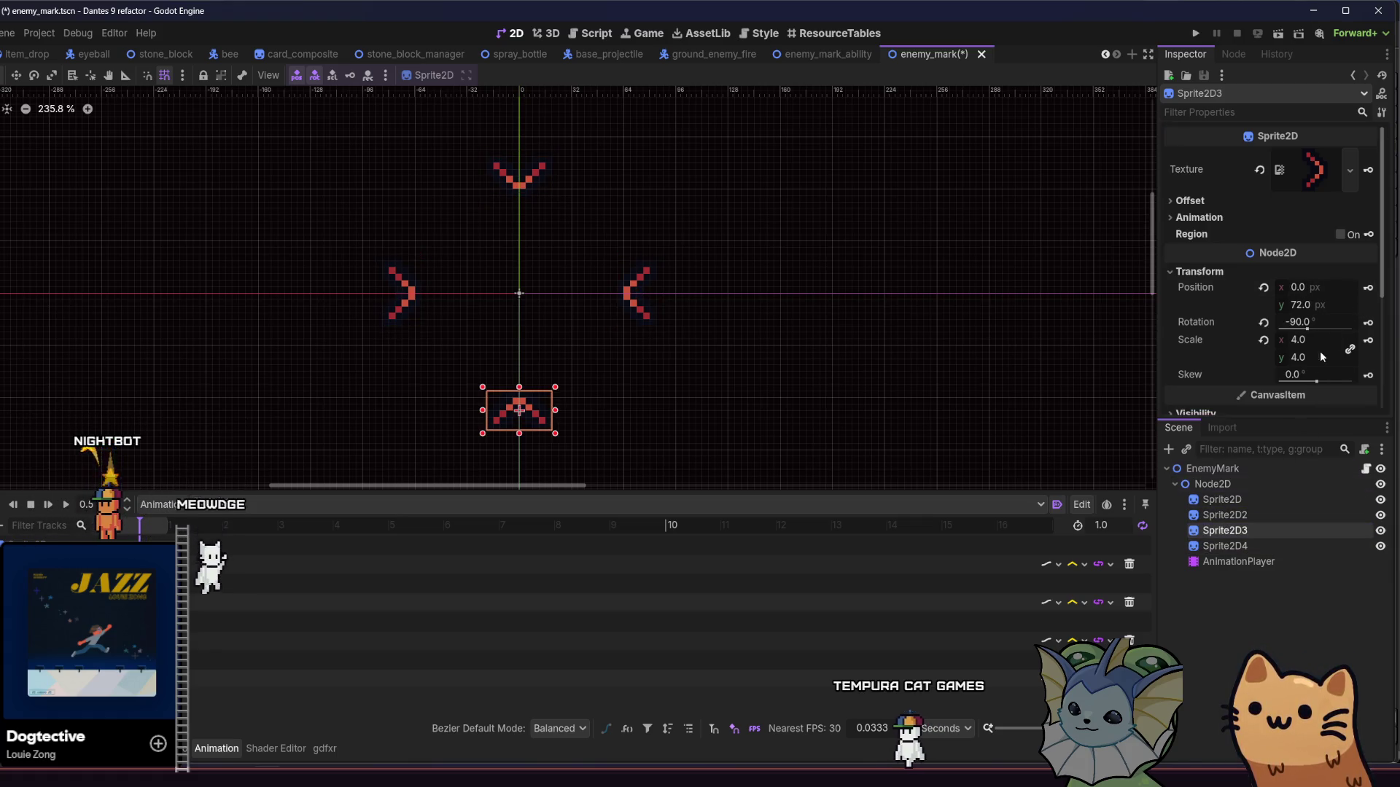
pyautogui.click(1254, 546)
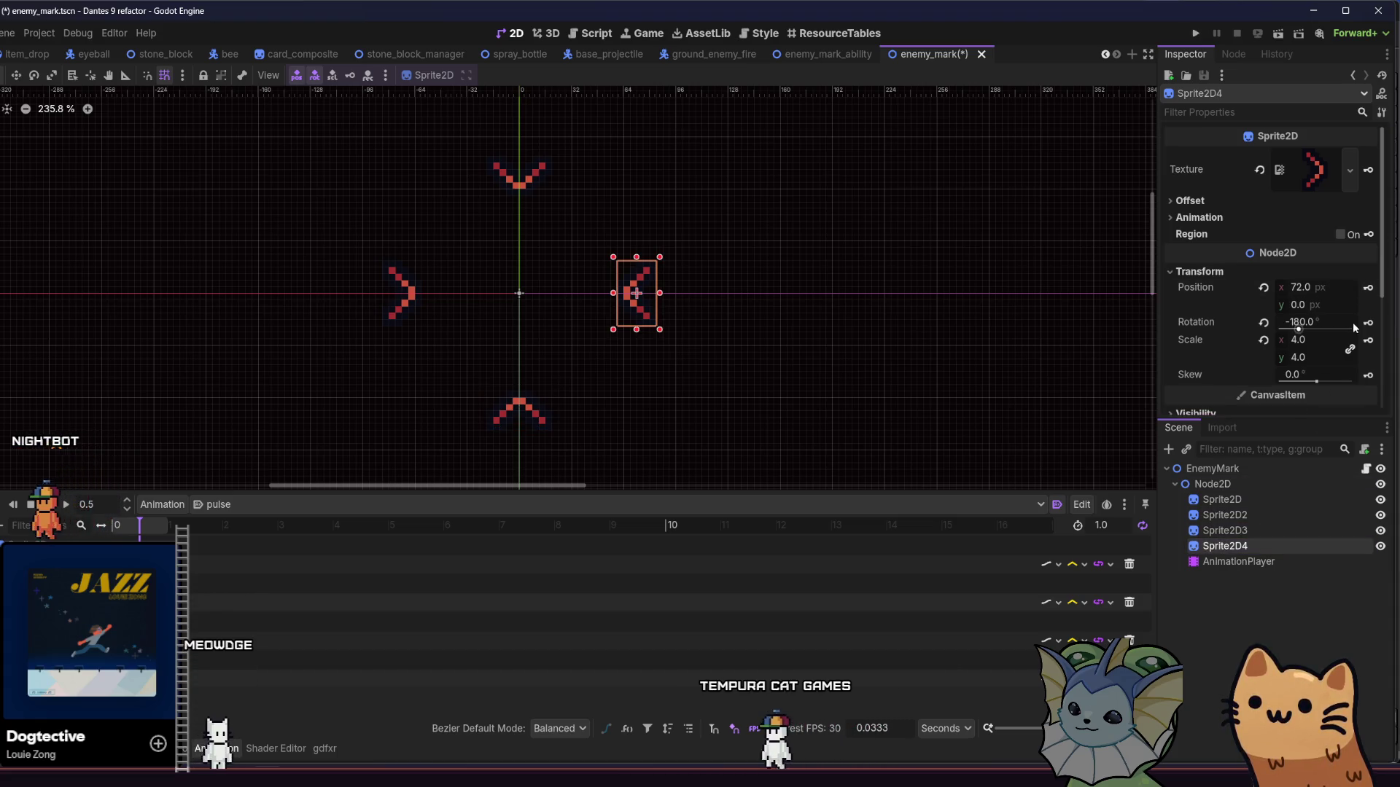
pyautogui.hotkey('ctrl', 's')
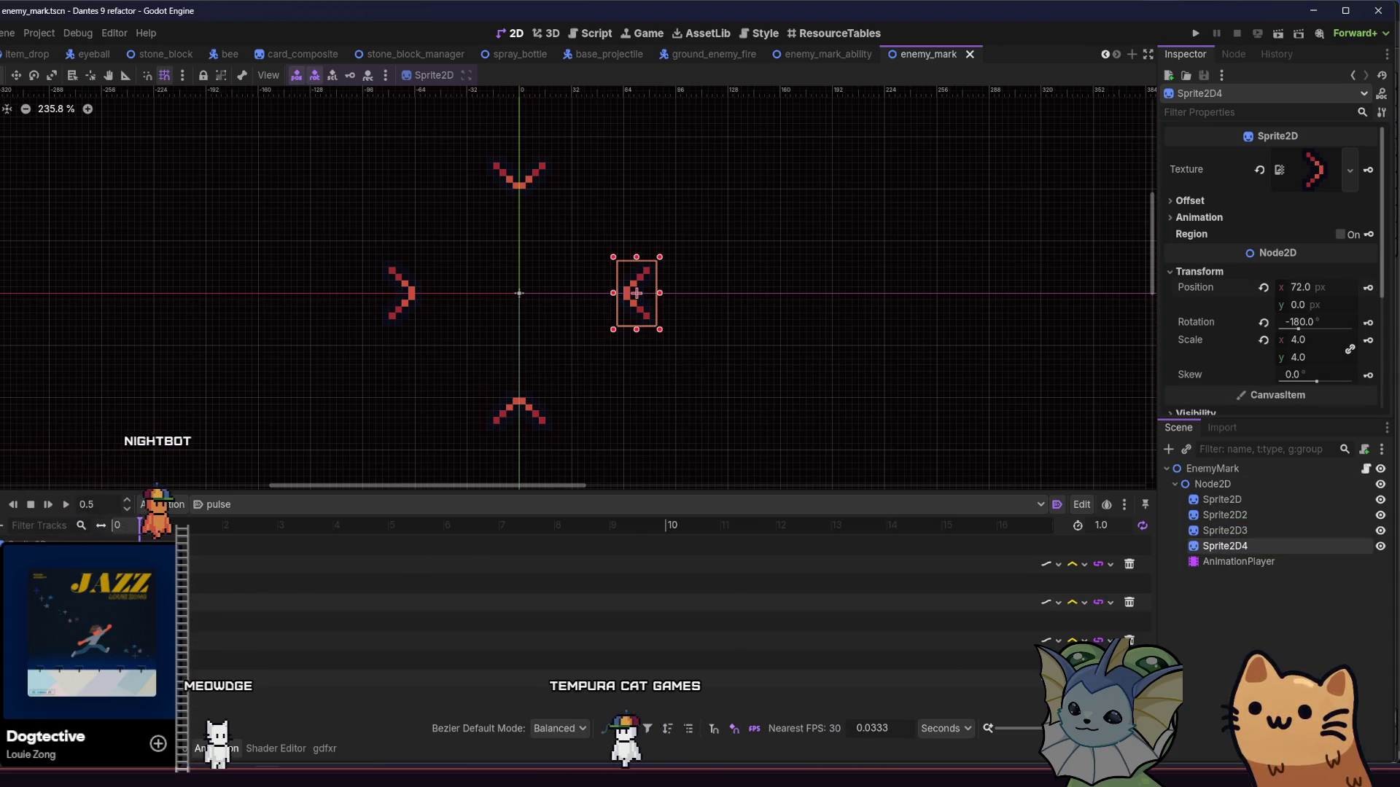
pyautogui.press('d')
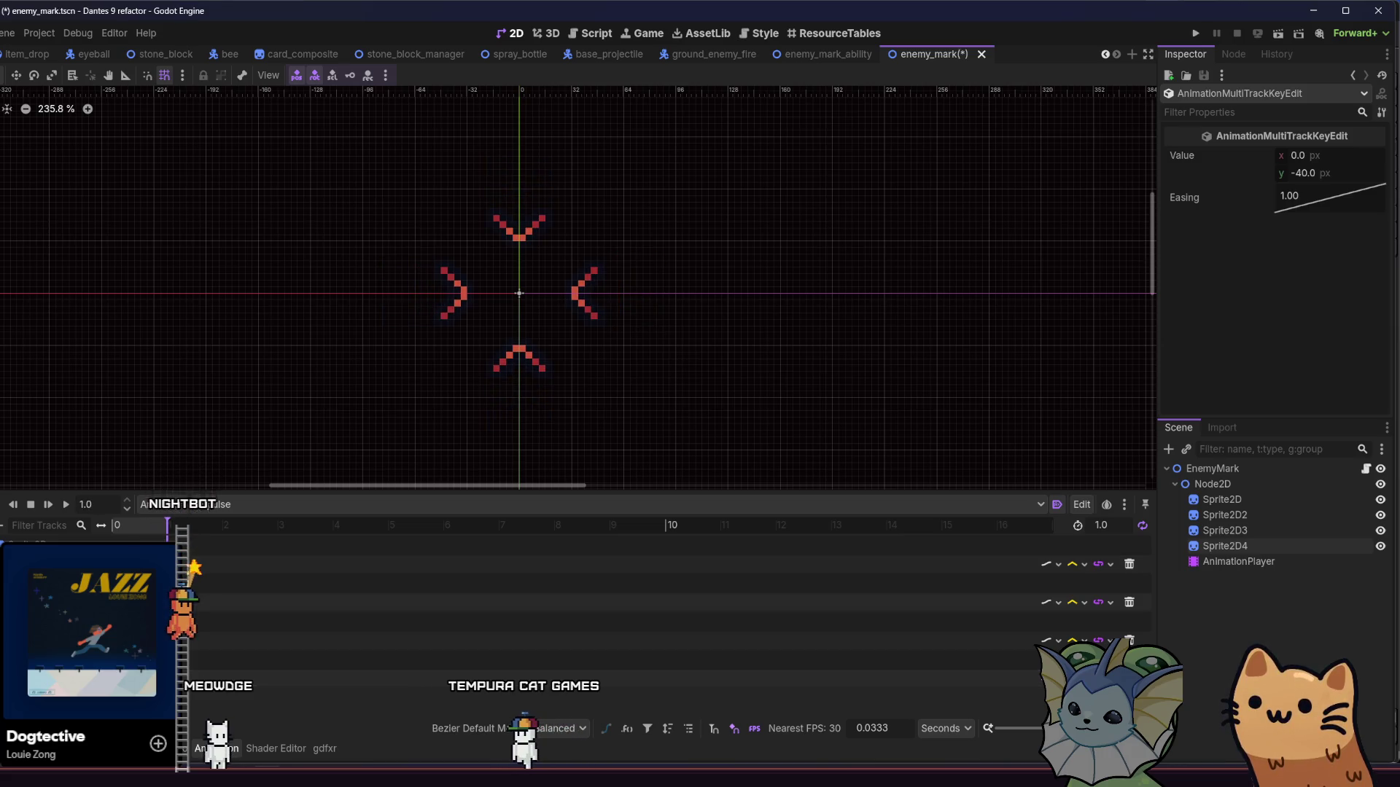
# Step: Give resting keys Ease Out (0.5) and spread keys Ease In (2.0), preview, and launch the game
pyautogui.rightClick(1317, 191)
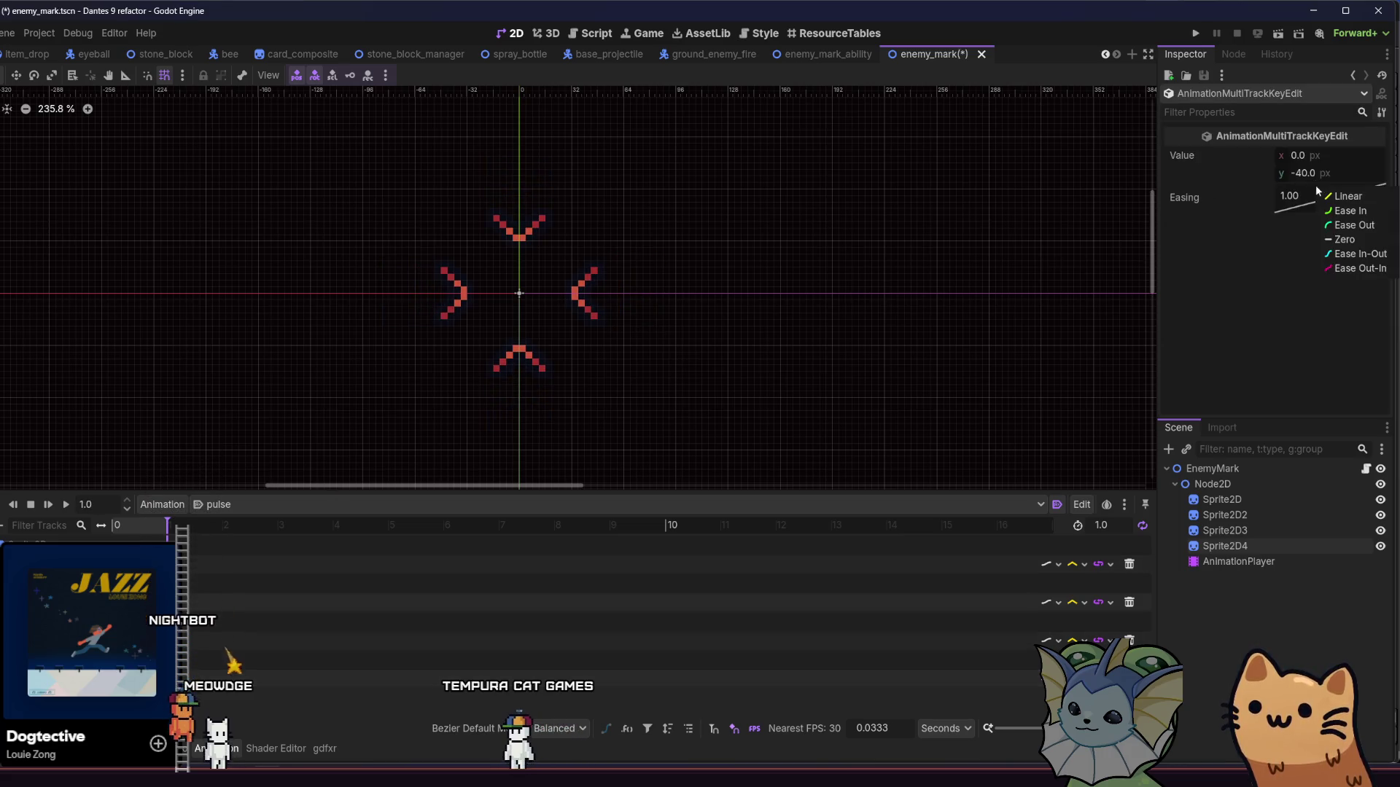
pyautogui.click(1331, 225)
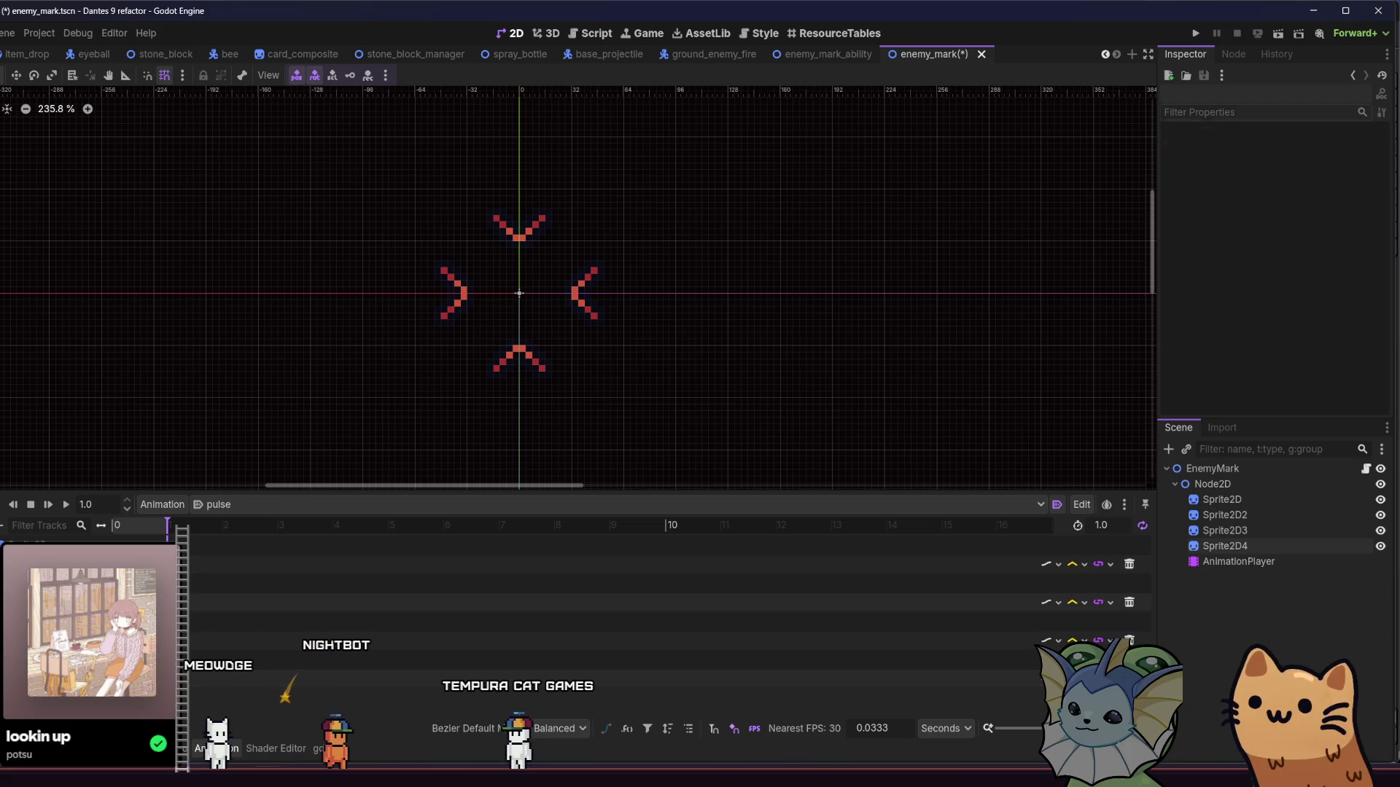
pyautogui.hotkey('ctrl', 'z')
pyautogui.rightClick(1307, 205)
pyautogui.click(1334, 228)
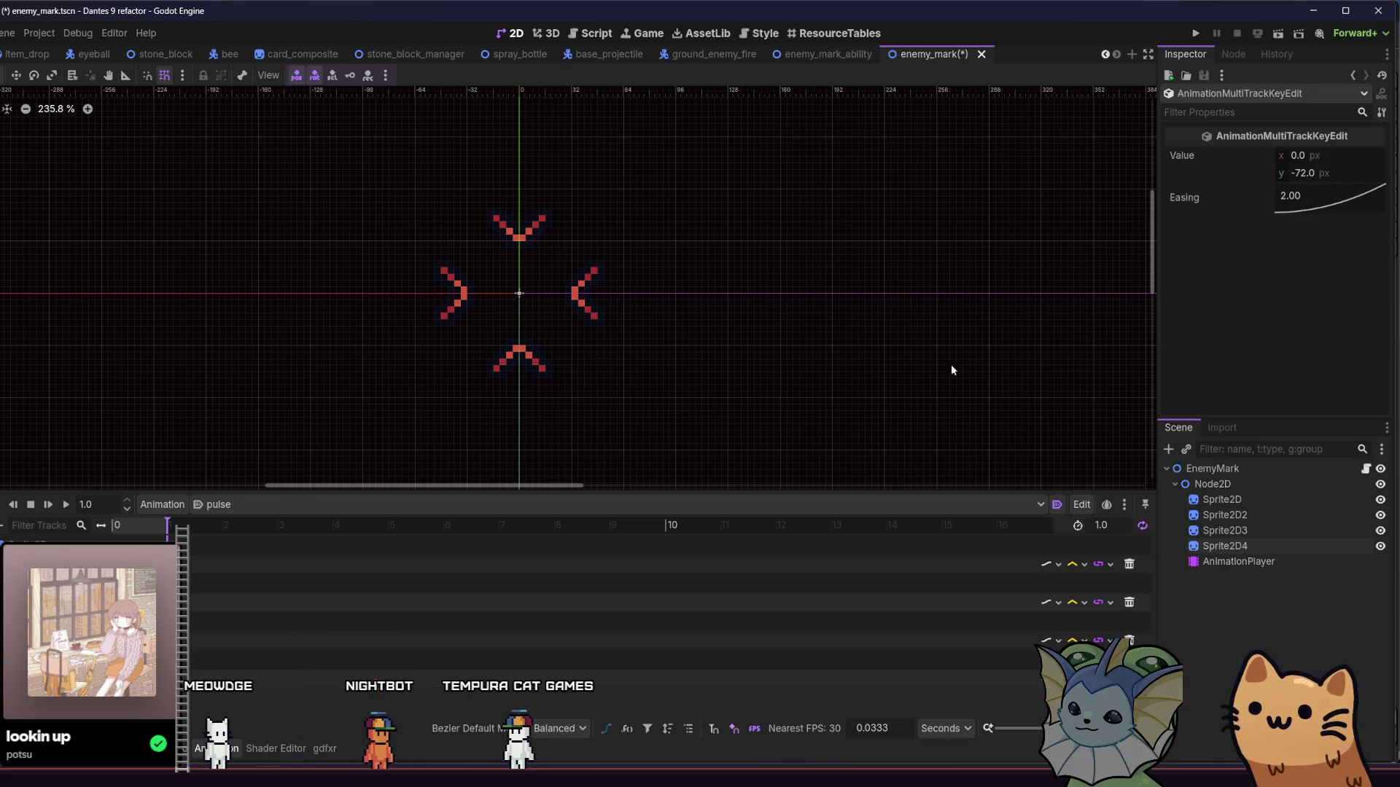
pyautogui.click(66, 505)
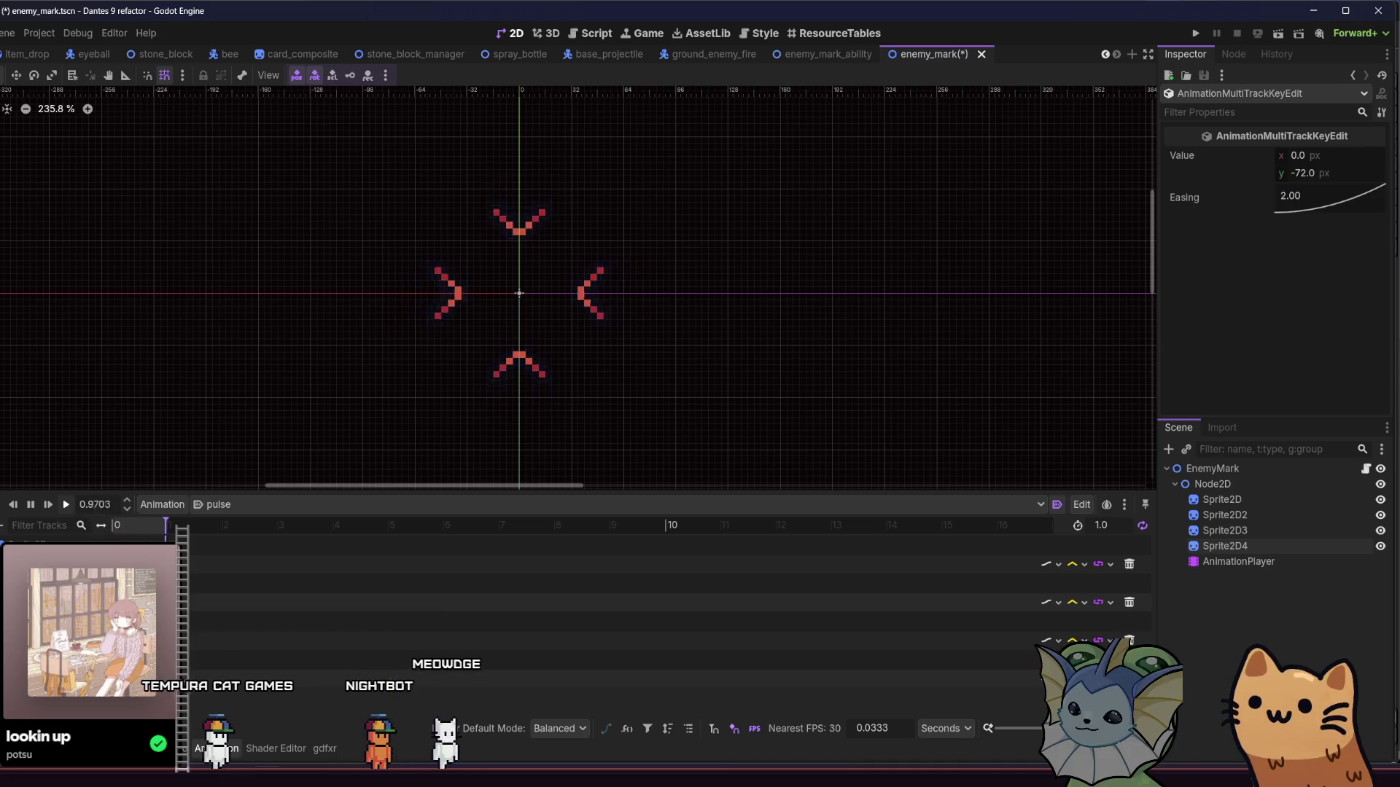
pyautogui.rightClick(1310, 204)
pyautogui.click(1325, 246)
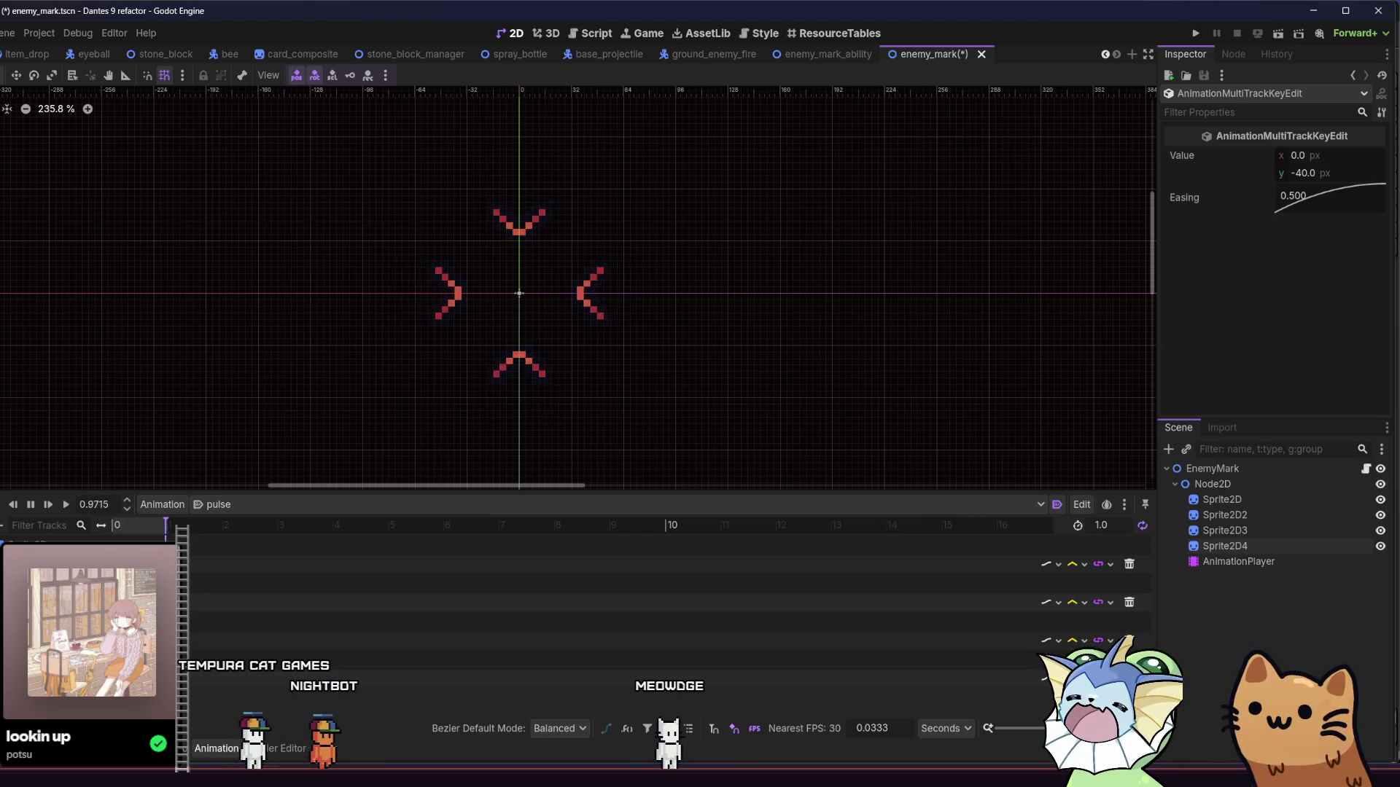
pyautogui.press('F5')
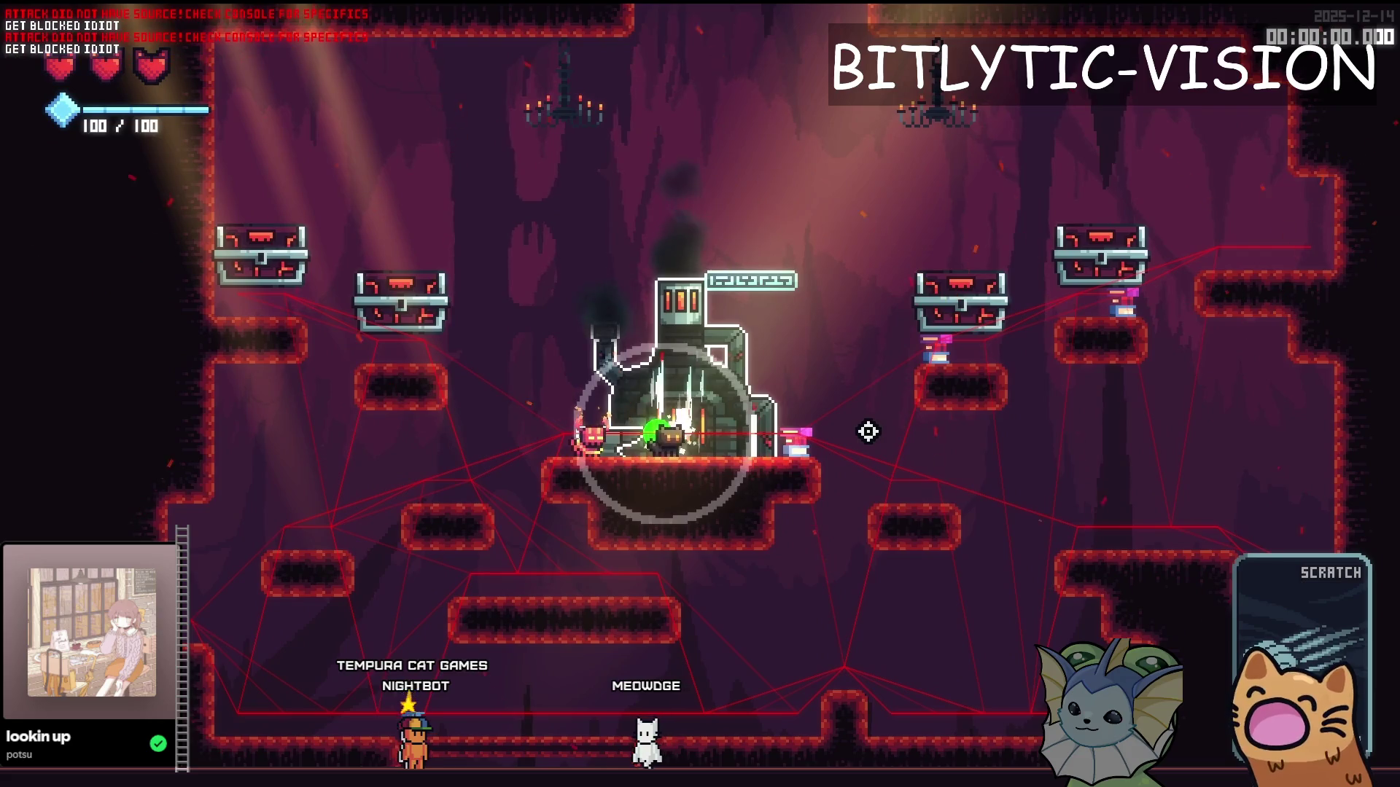
# Step: Move across the central platform and repeatedly attack the forge enemy to test shield blocking
pyautogui.press('space')
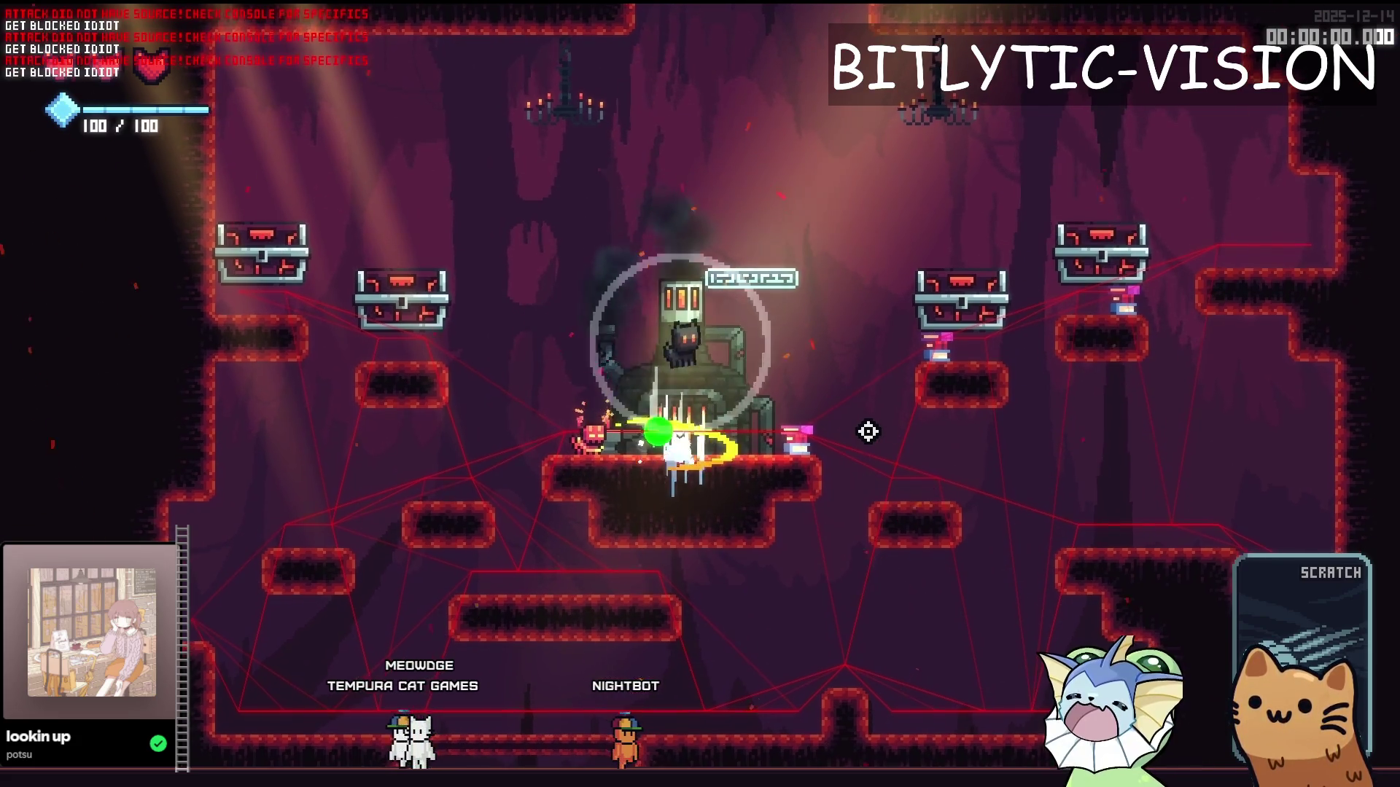
pyautogui.press('d')
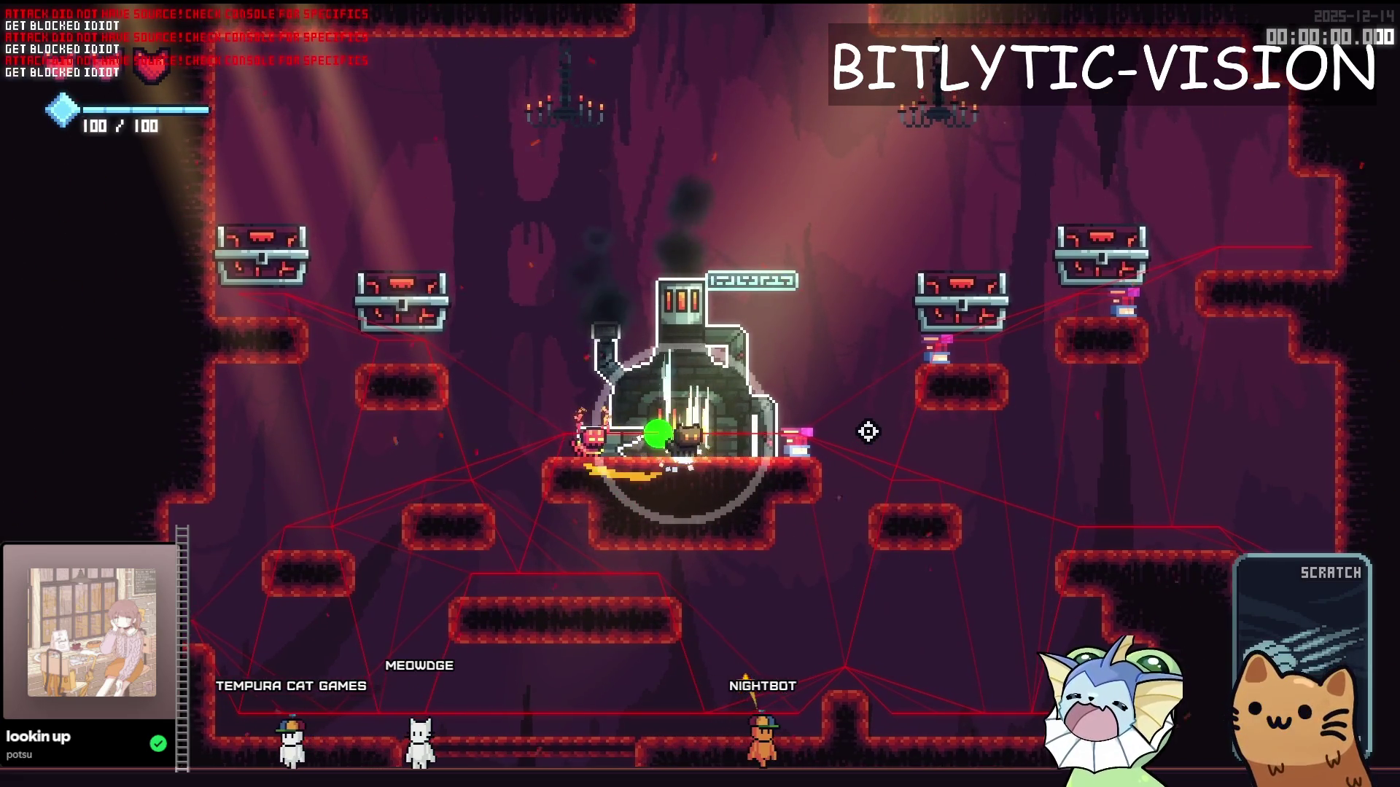
pyautogui.press('a')
pyautogui.press('space')
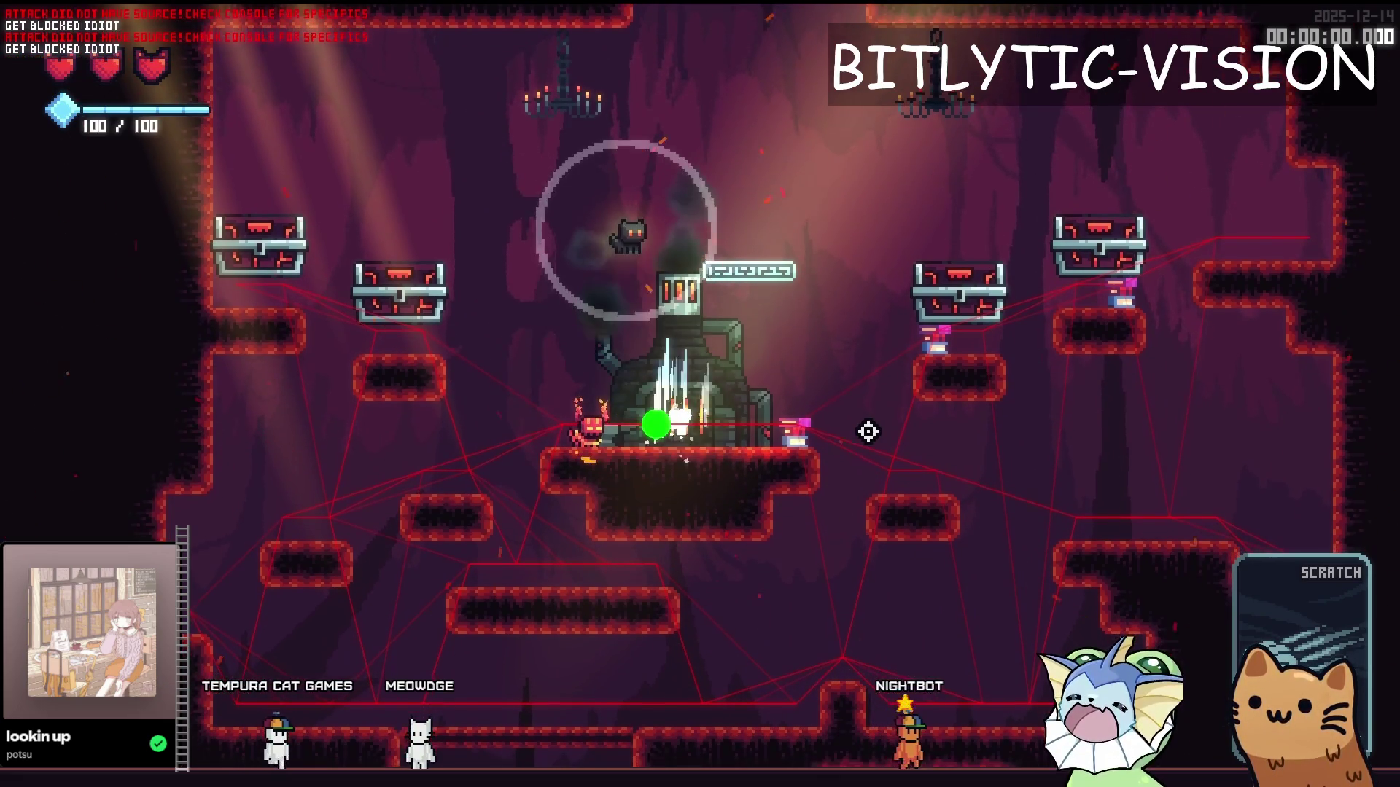
pyautogui.press('d')
pyautogui.press('space')
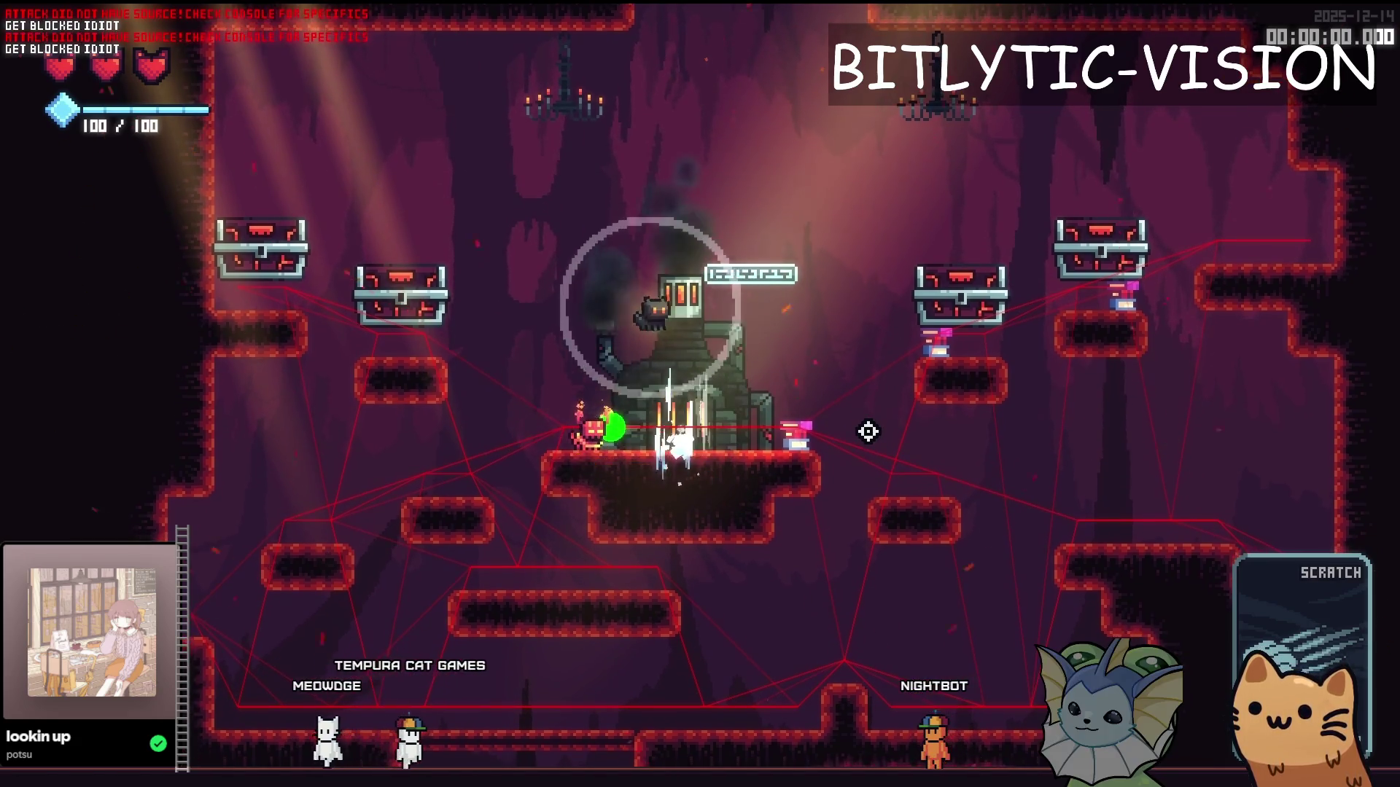
pyautogui.press('a')
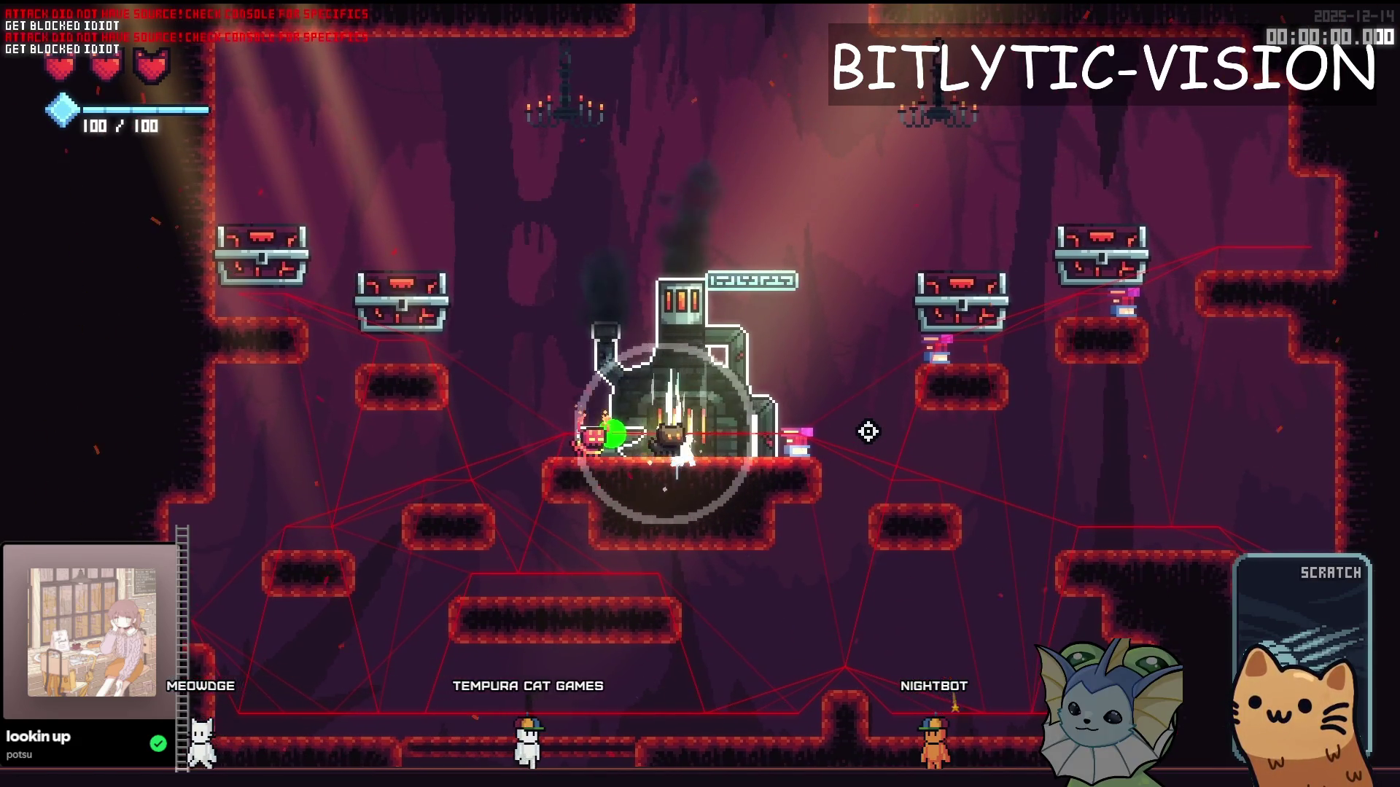
pyautogui.click(868, 432)
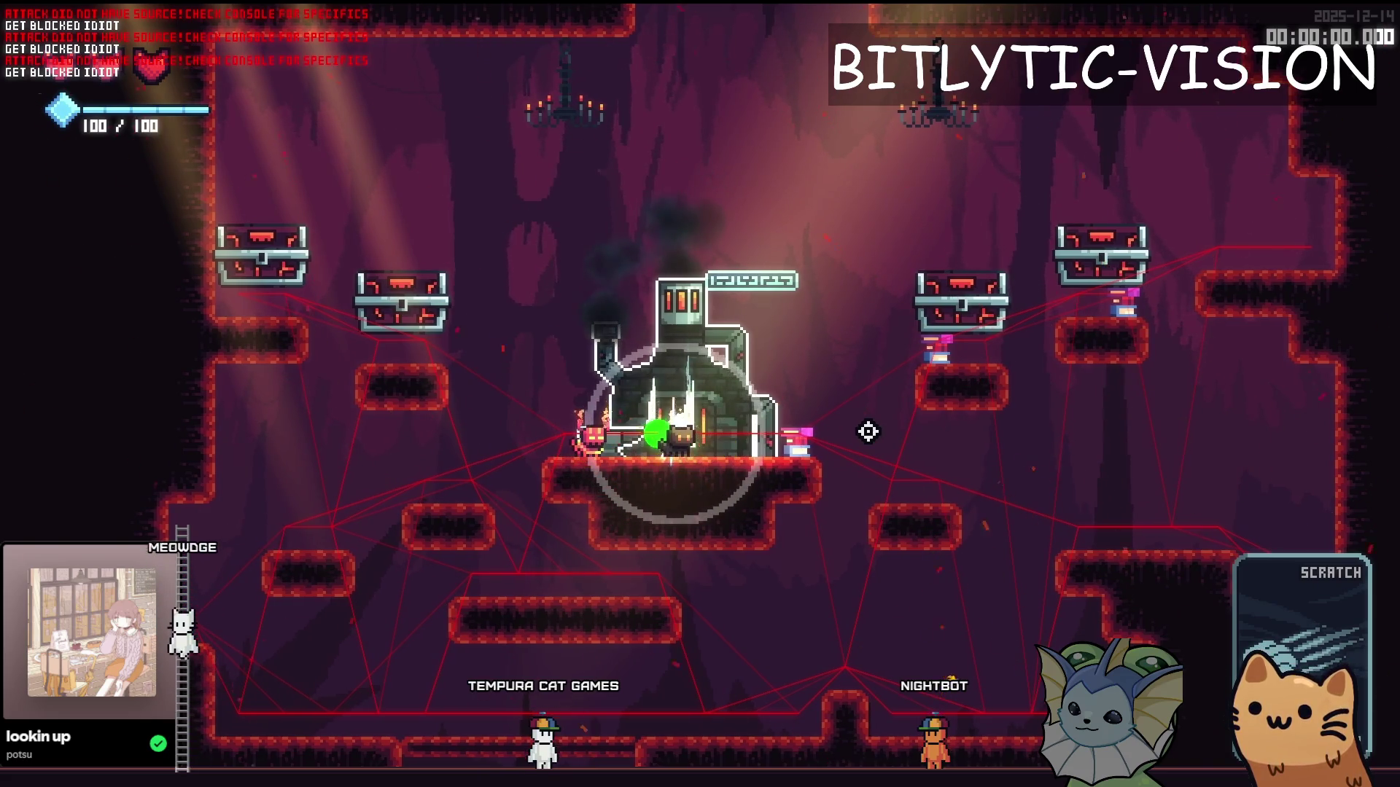
pyautogui.click(868, 432)
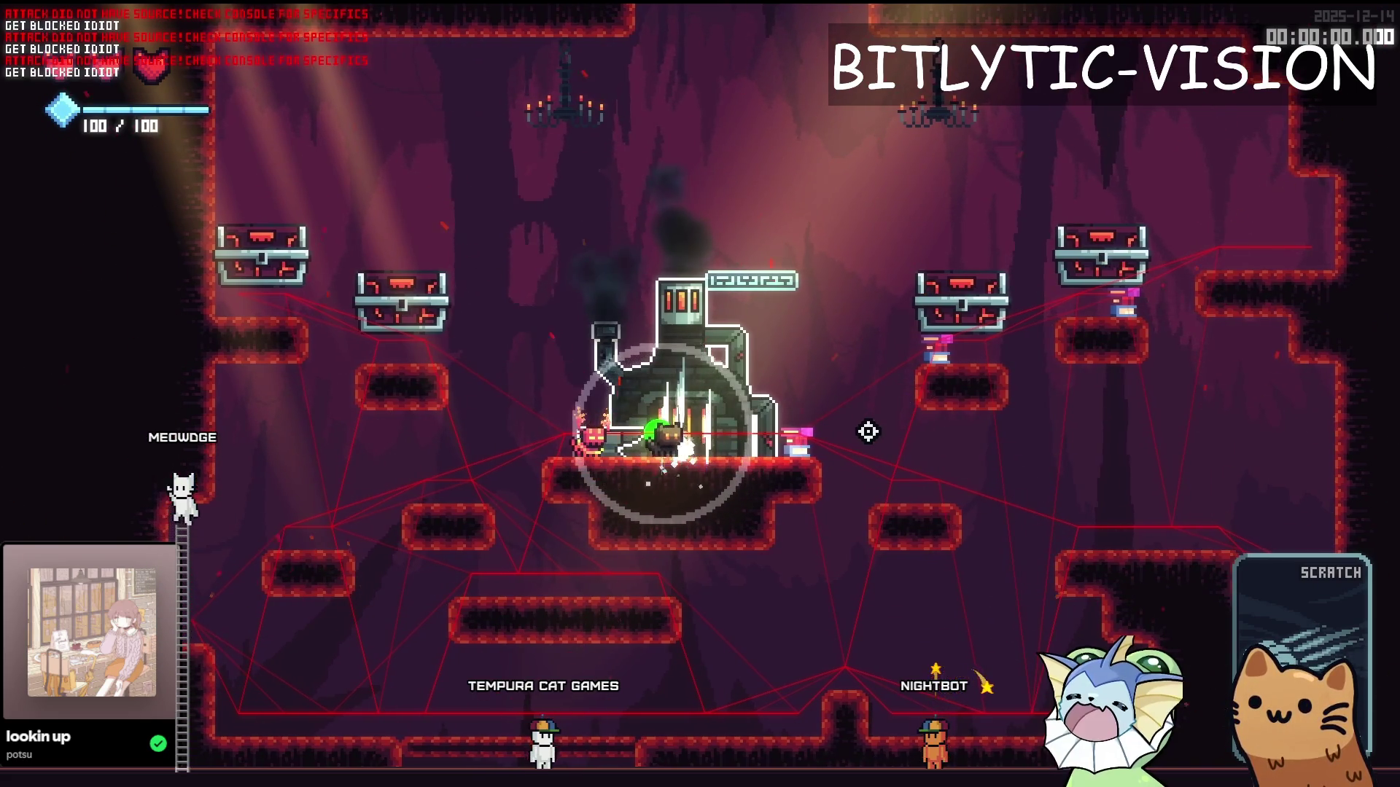
pyautogui.press('a')
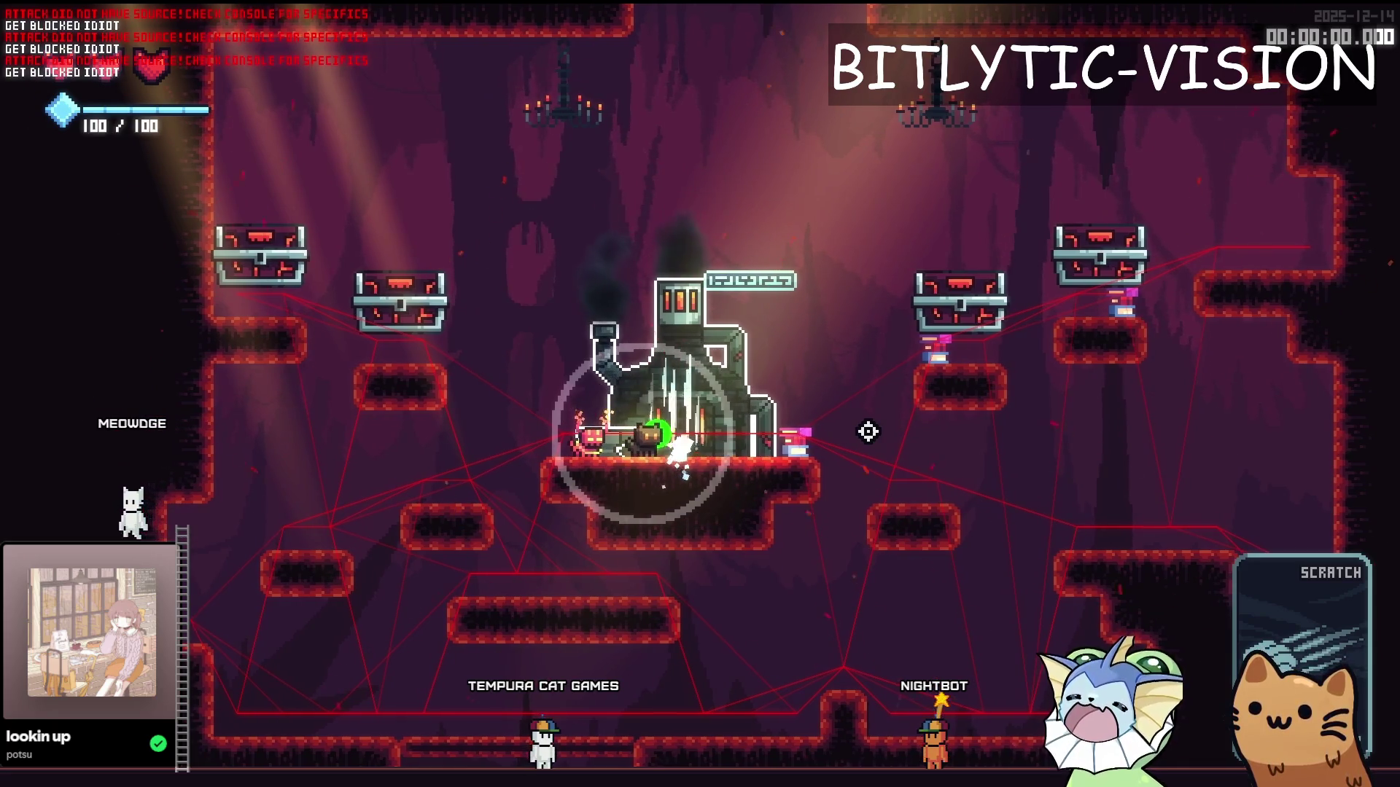
pyautogui.click(867, 432)
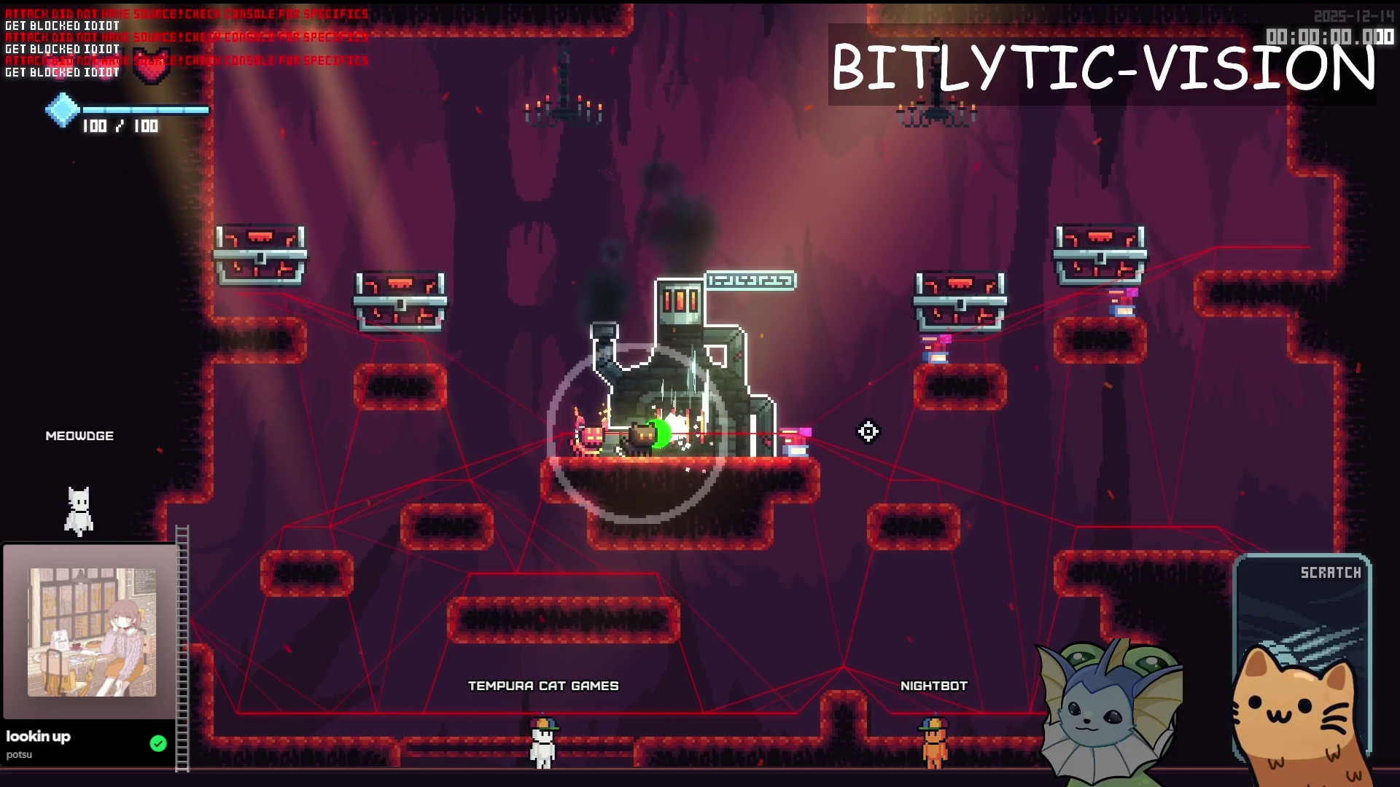
pyautogui.click(868, 431)
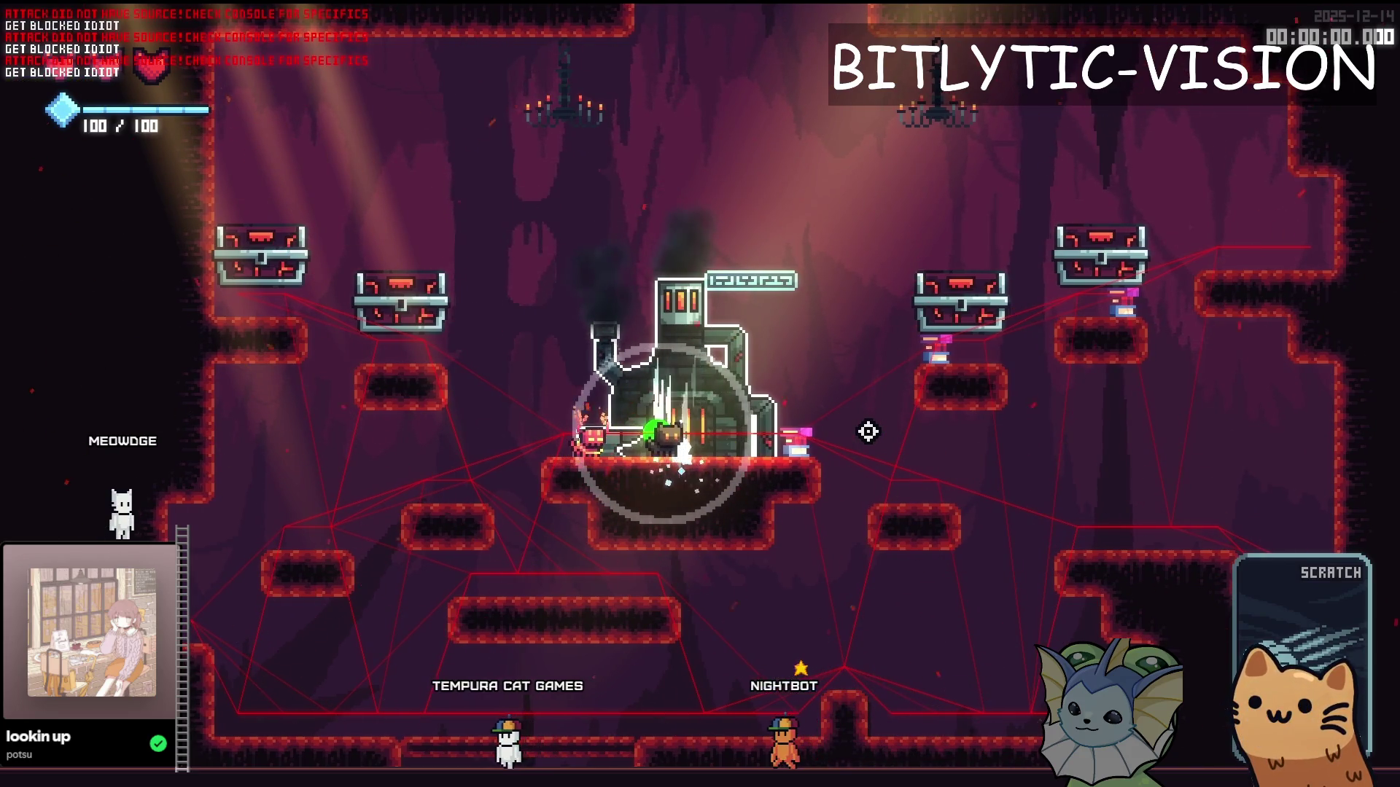
# Step: Walk around the forge, open the card collection screen, then switch to the browser
pyautogui.press('a')
pyautogui.press('space')
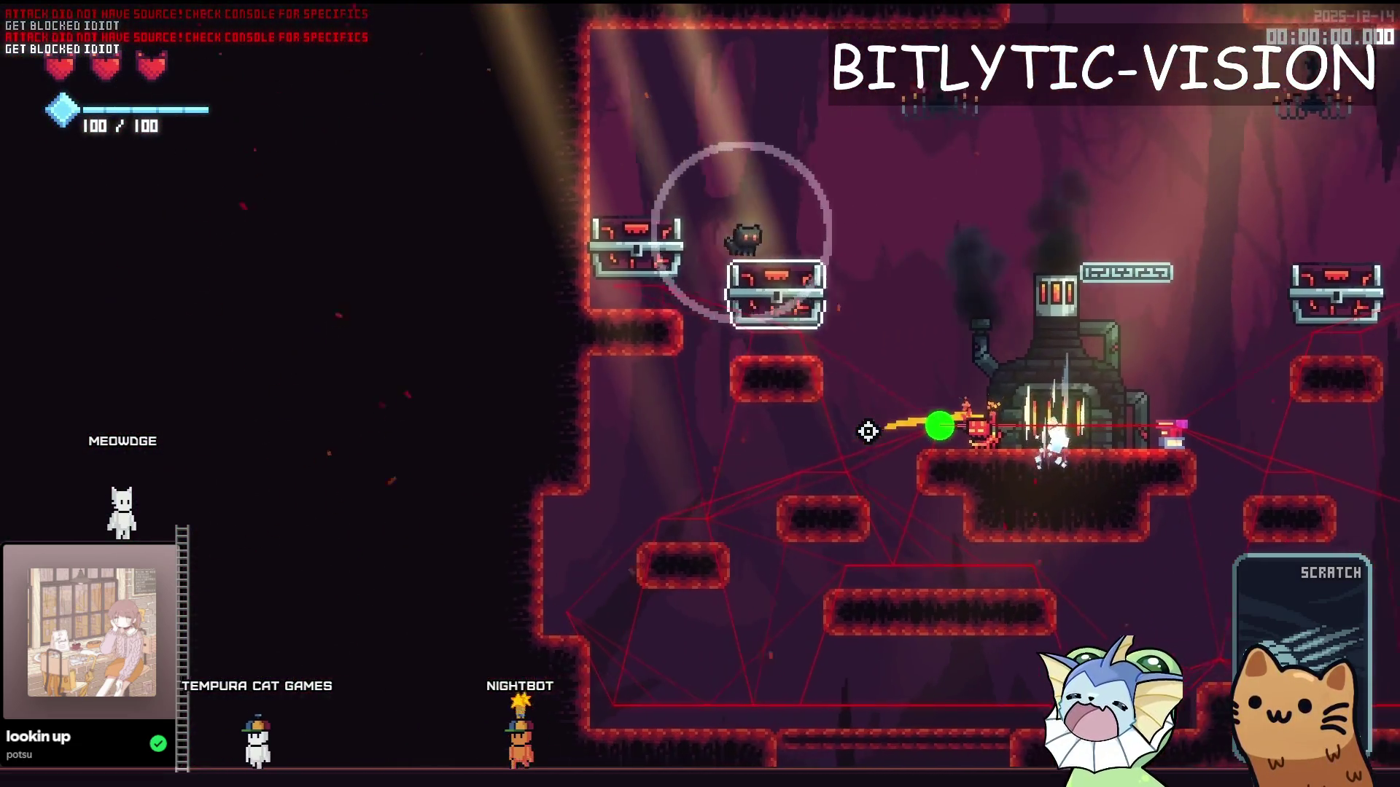
pyautogui.press('d')
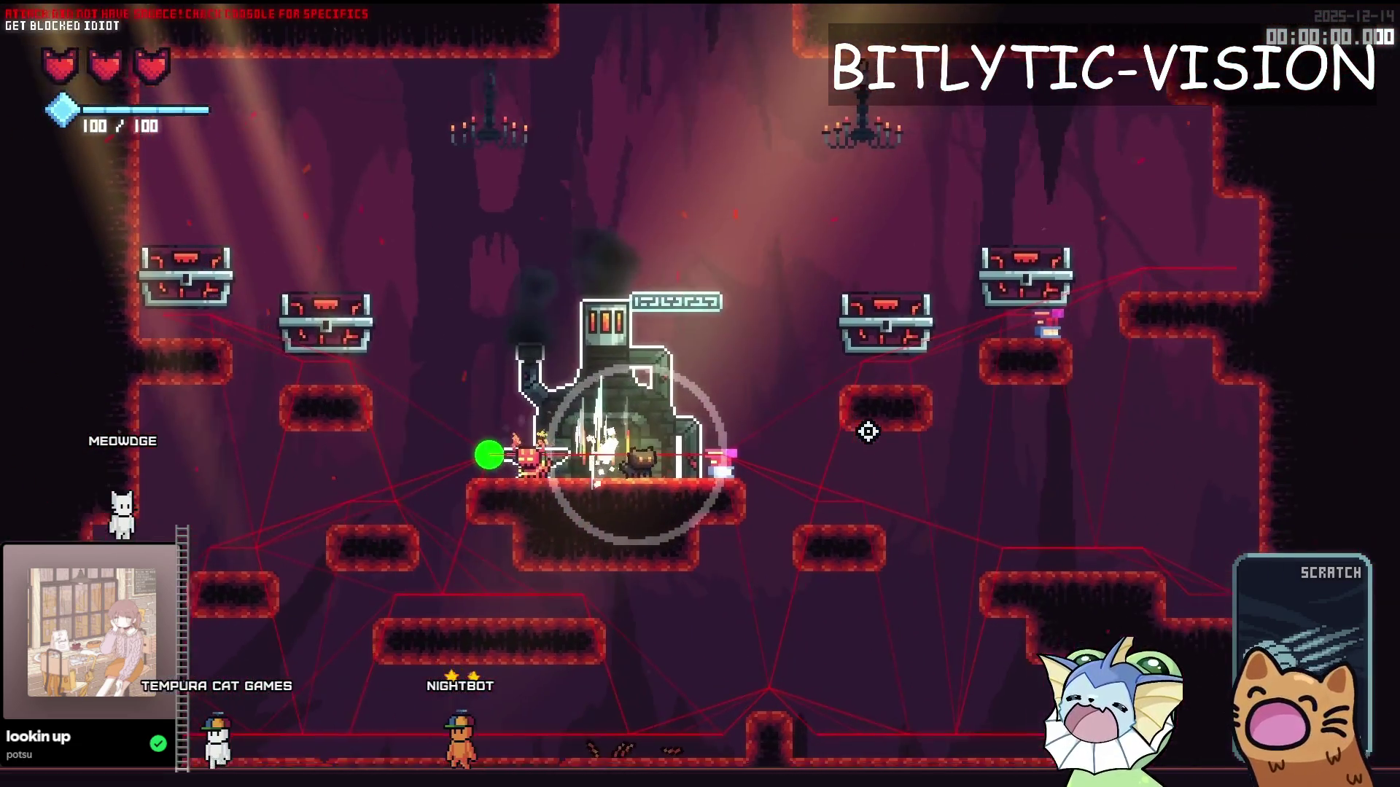
pyautogui.press('d')
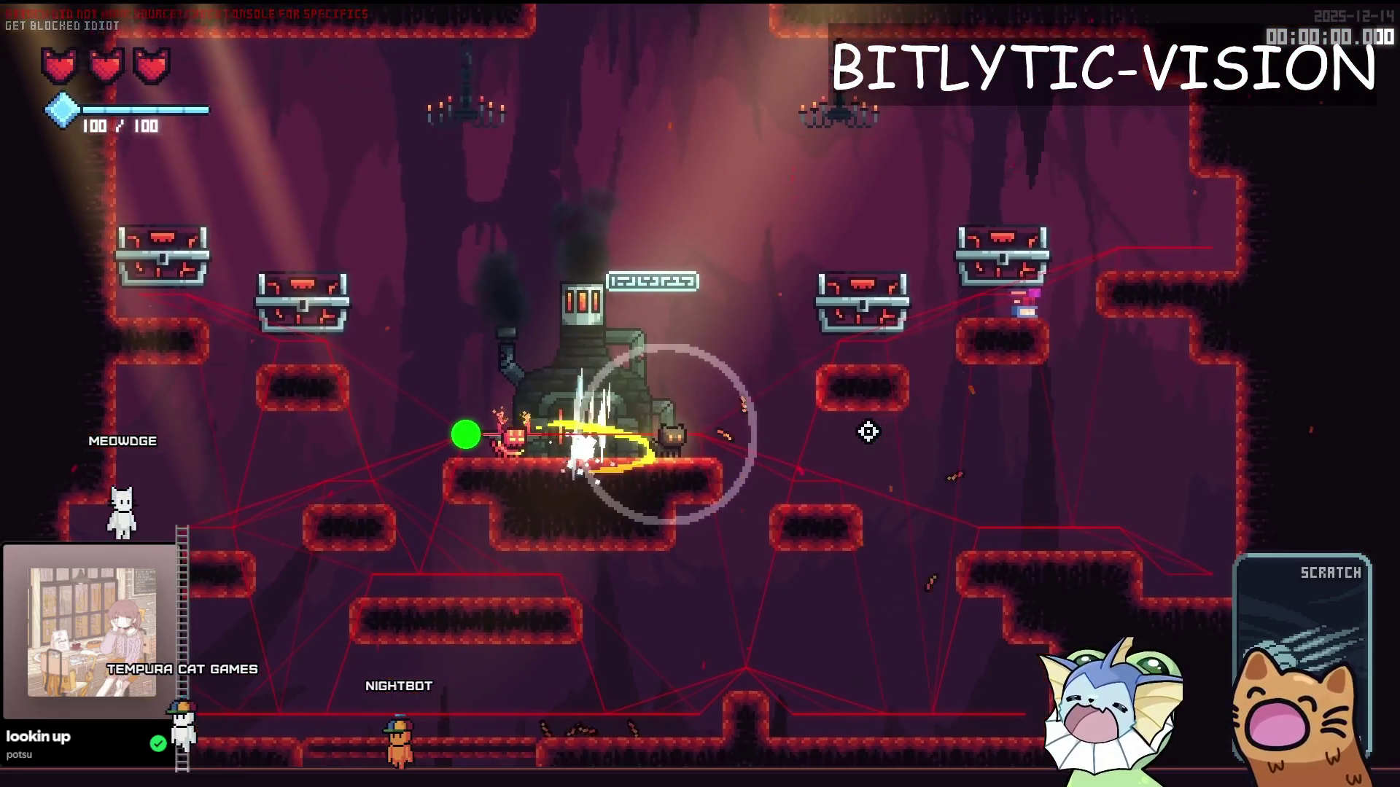
pyautogui.press('a')
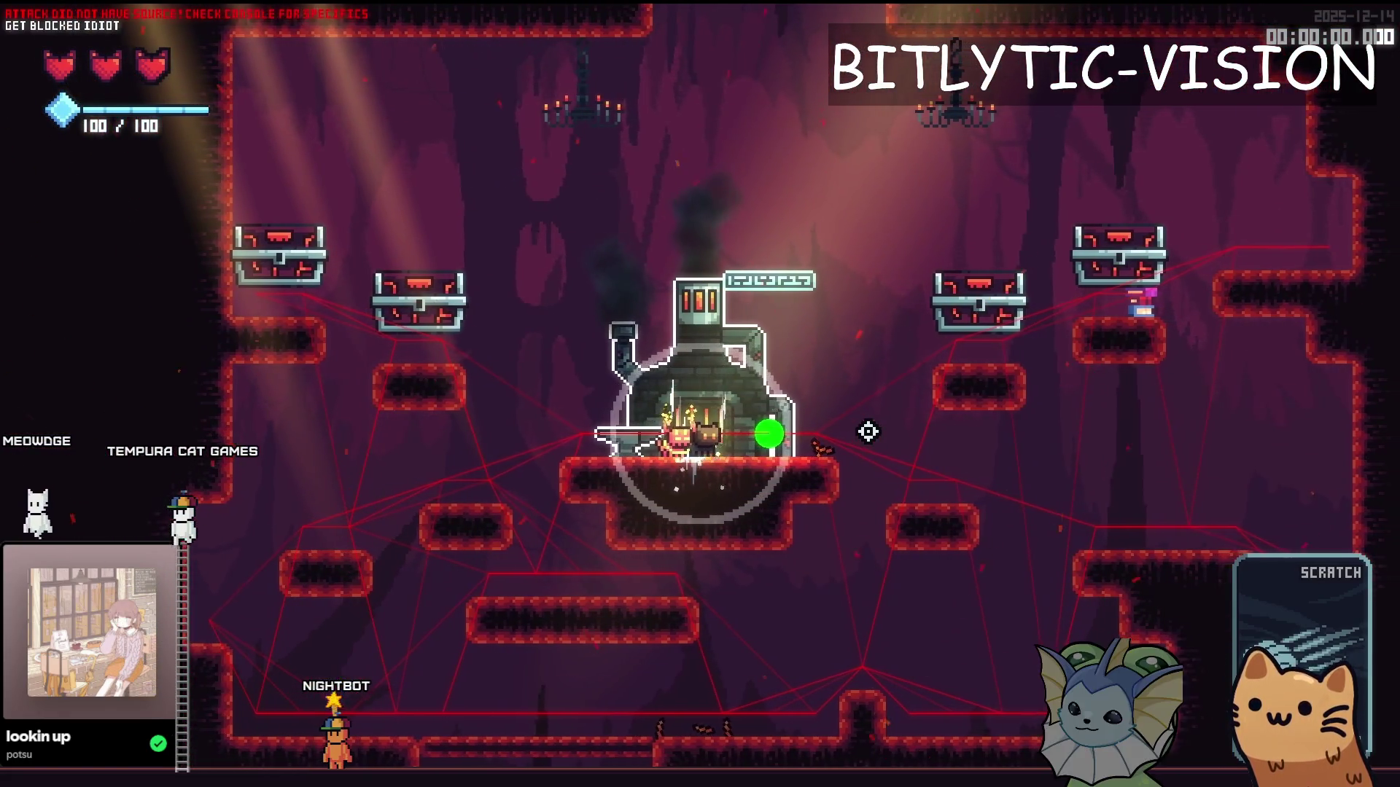
pyautogui.press('d')
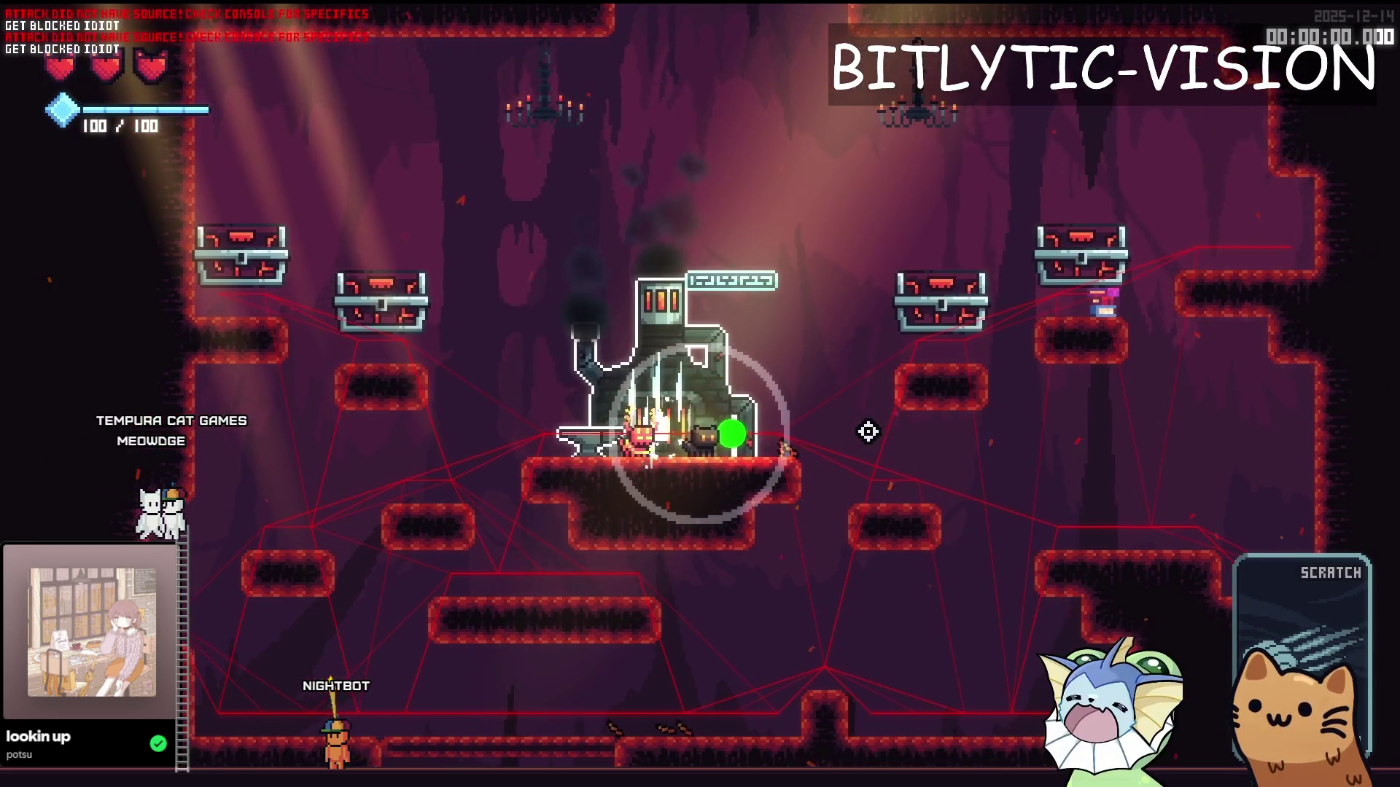
pyautogui.press('Escape')
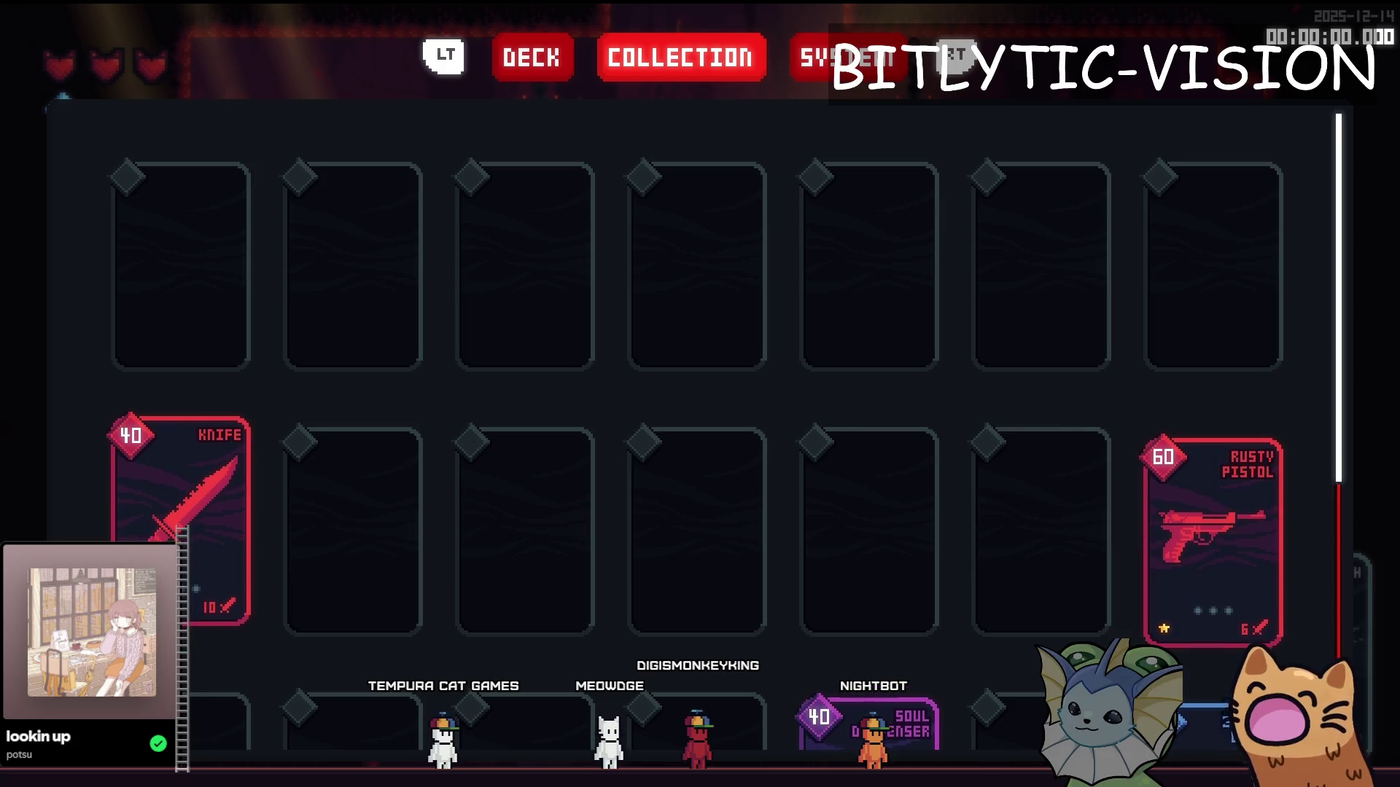
pyautogui.hotkey('alt', 'Tab')
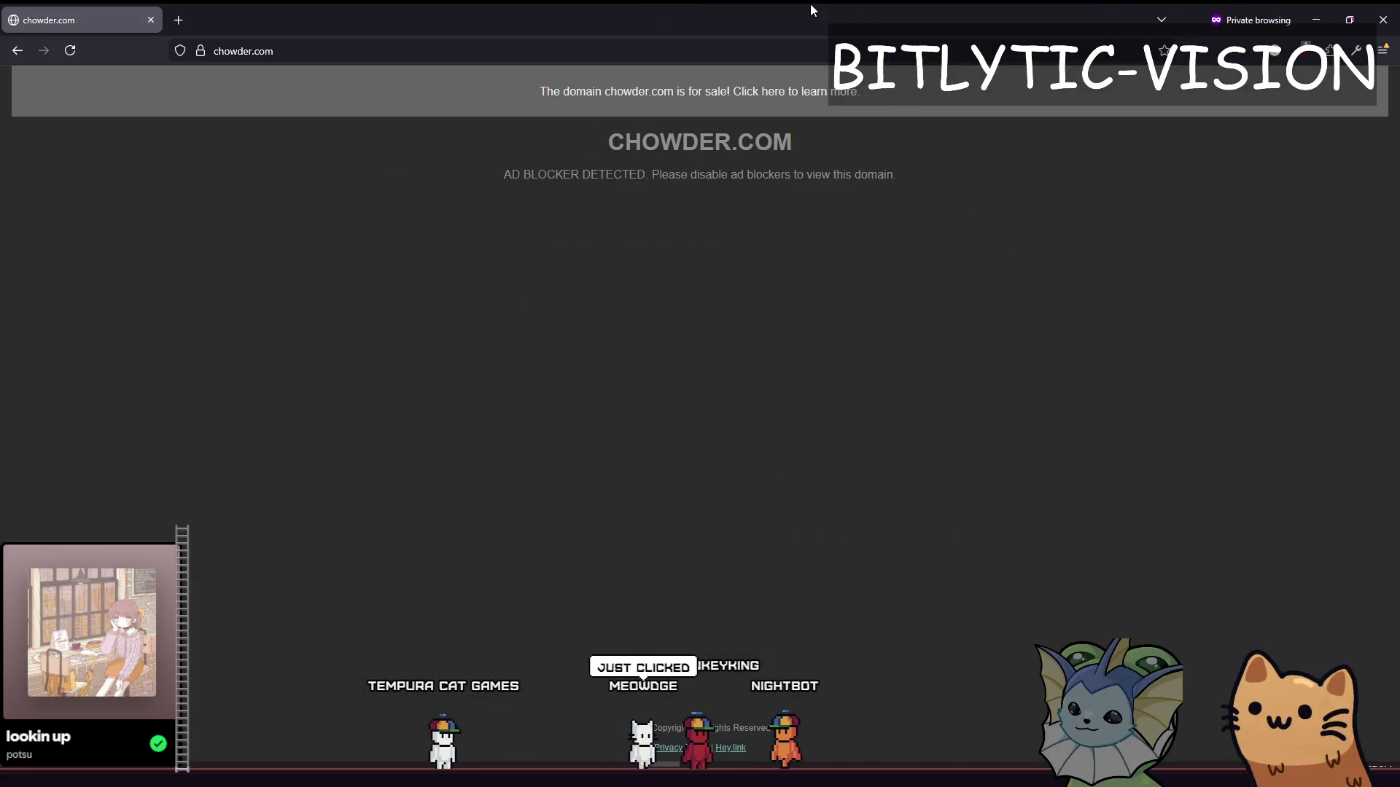
# Step: Switch to Firefox to view chowder.com's Namecheap premium listing at $497,500.00
pyautogui.hotkey('alt', 'Tab')
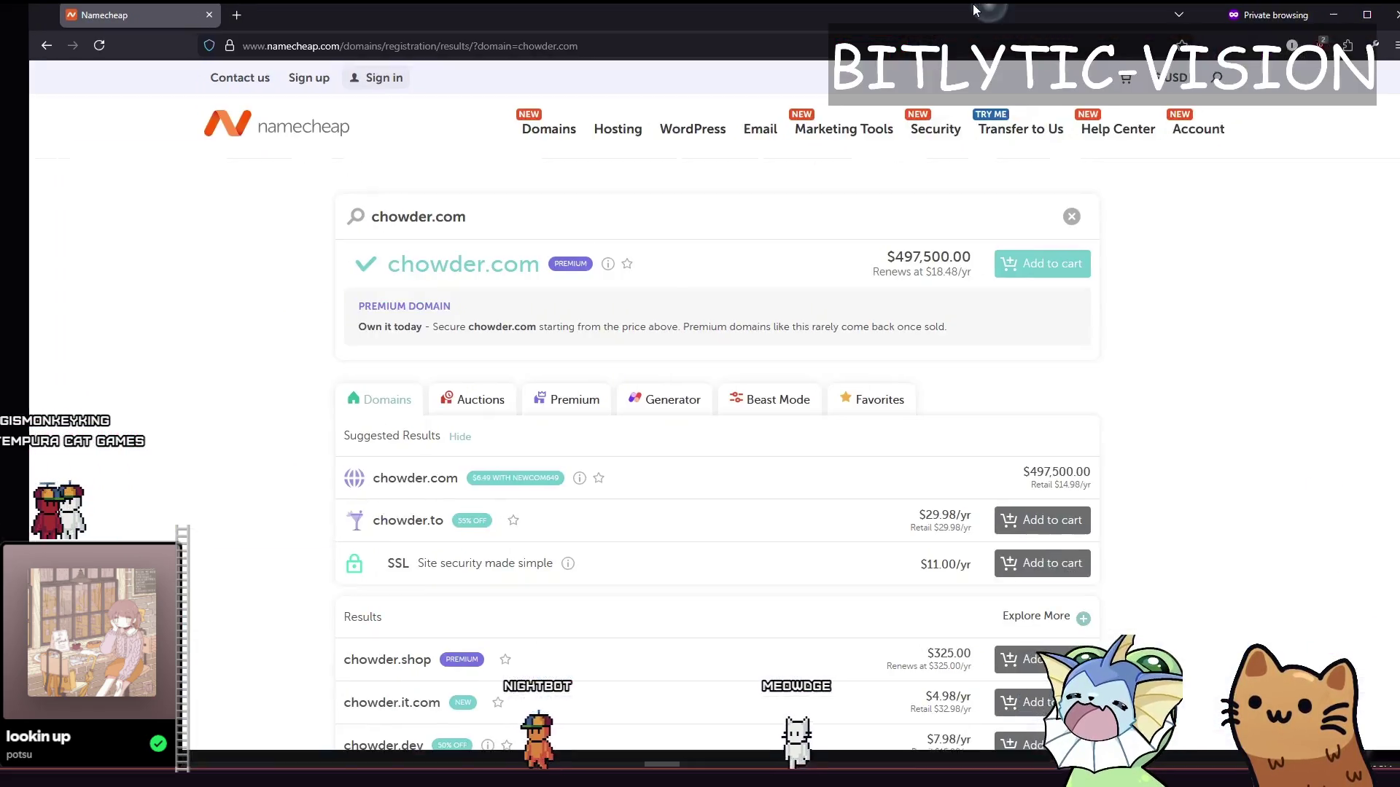
# Step: Highlight chowder.com's $497,500.00 price, then clear the selection
pyautogui.doubleClick(870, 263)
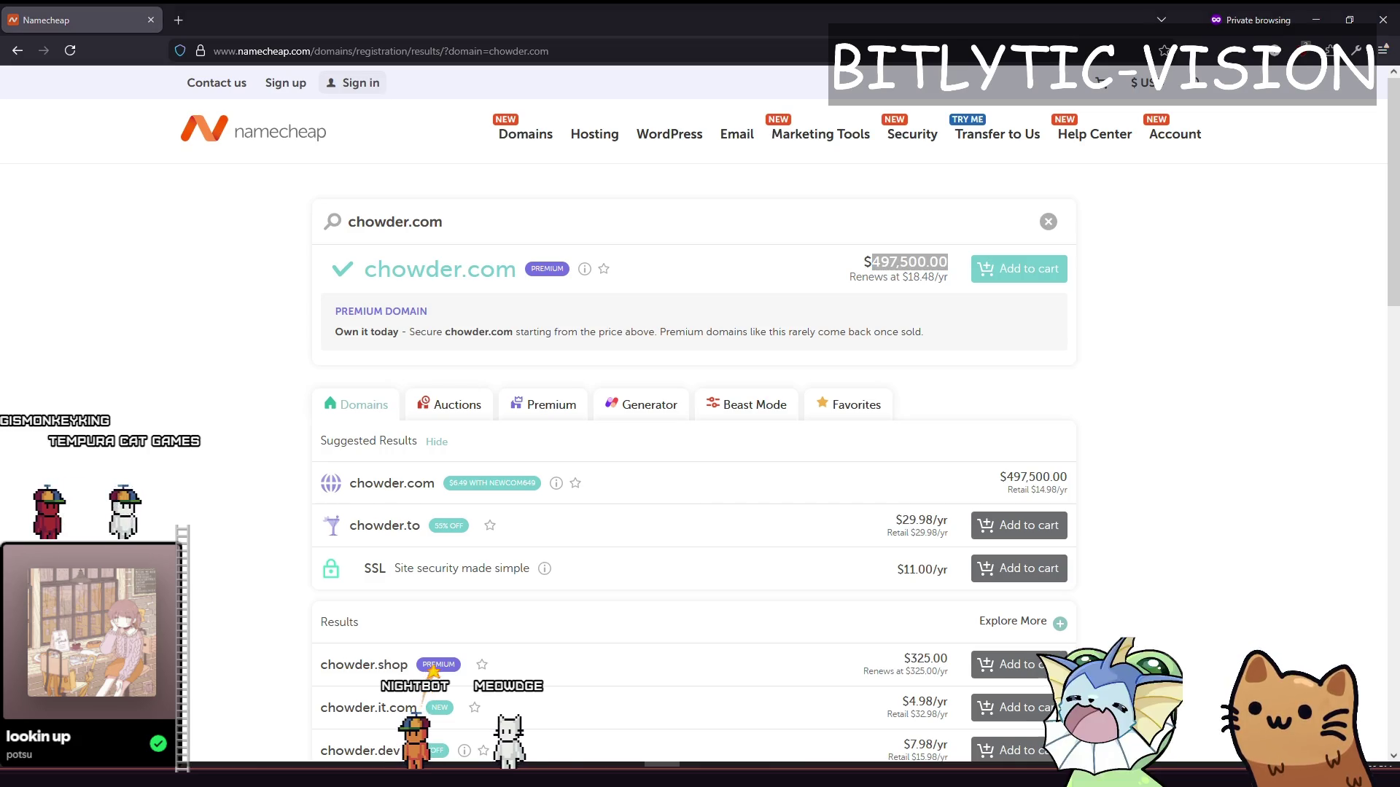
pyautogui.click(1204, 452)
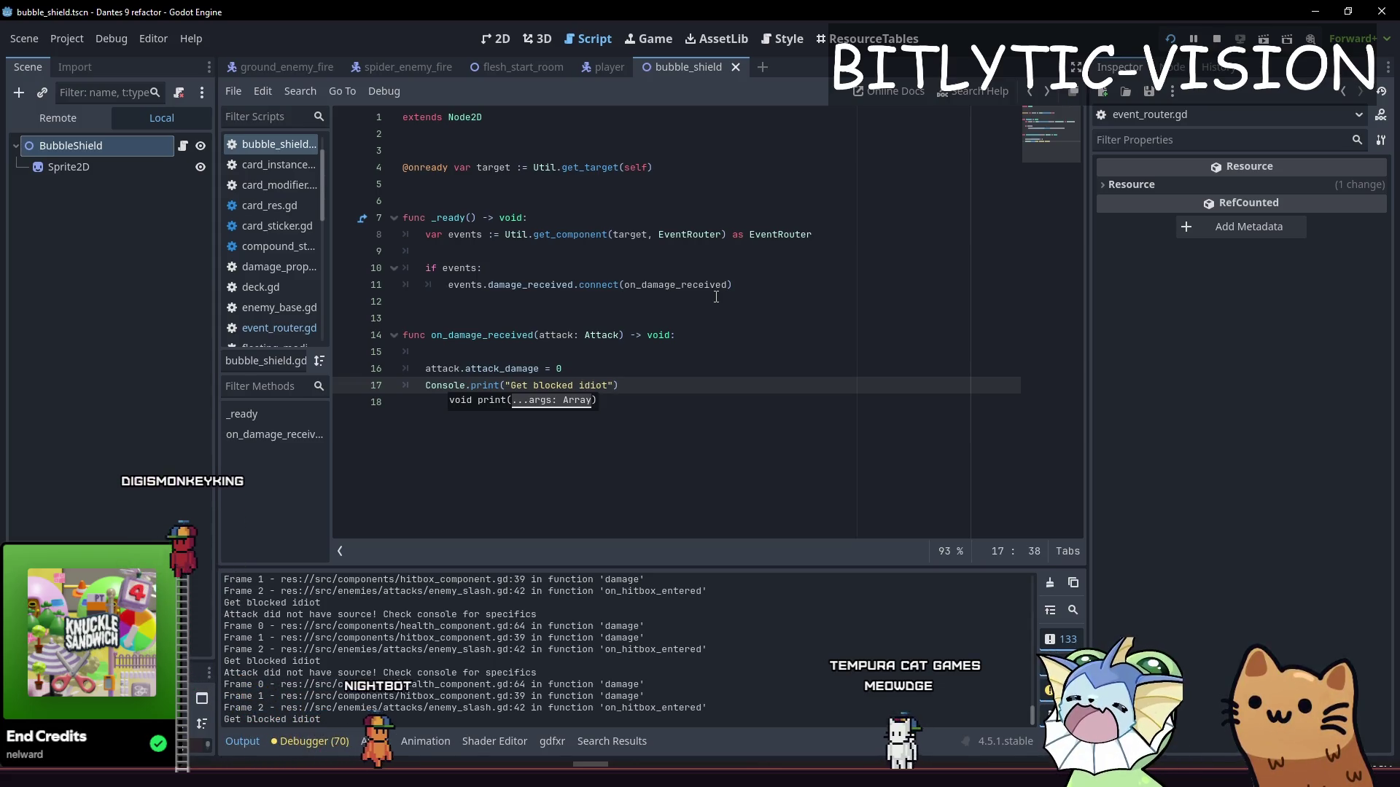
# Step: Delete the "Get blocked idiot" print line from on_damage_received and save the script
pyautogui.press('Home')
pyautogui.hotkey('shift', 'End')
pyautogui.press('BackSpace')
pyautogui.press('BackSpace')
pyautogui.hotkey('ctrl', 's')
# Step: Add blank lines below the damage reset and start typing "var" on line 18
pyautogui.press('Return')
pyautogui.press('Return')
pyautogui.press('Up')
pyautogui.press('Up')
pyautogui.press('Up')
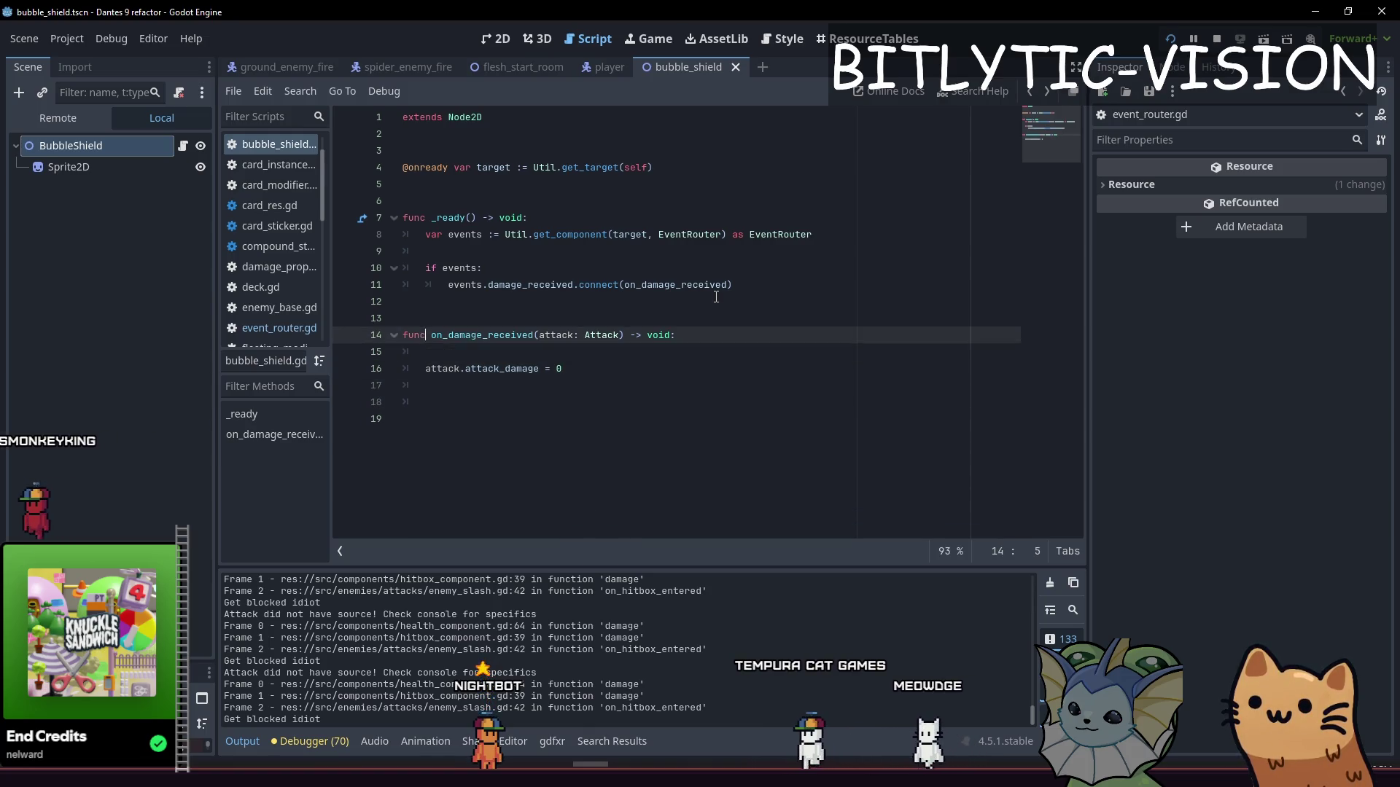
pyautogui.press('Up')
pyautogui.press('Up')
pyautogui.press('Up')
pyautogui.press('Down')
pyautogui.press('Down')
pyautogui.press('Down')
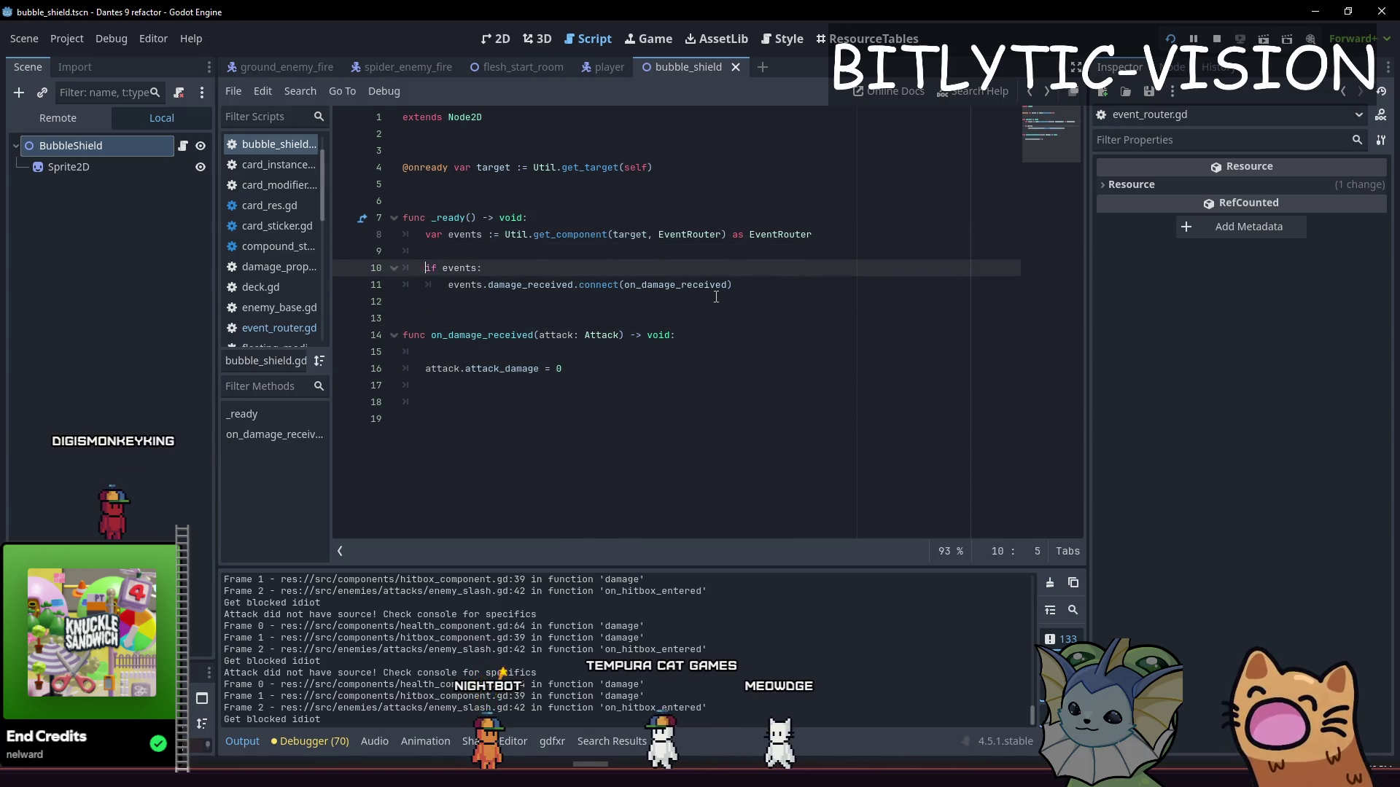
pyautogui.press('End')
pyautogui.press('Up')
pyautogui.press('Up')
pyautogui.press('Up')
pyautogui.press('Down')
pyautogui.press('Down')
pyautogui.press('Down')
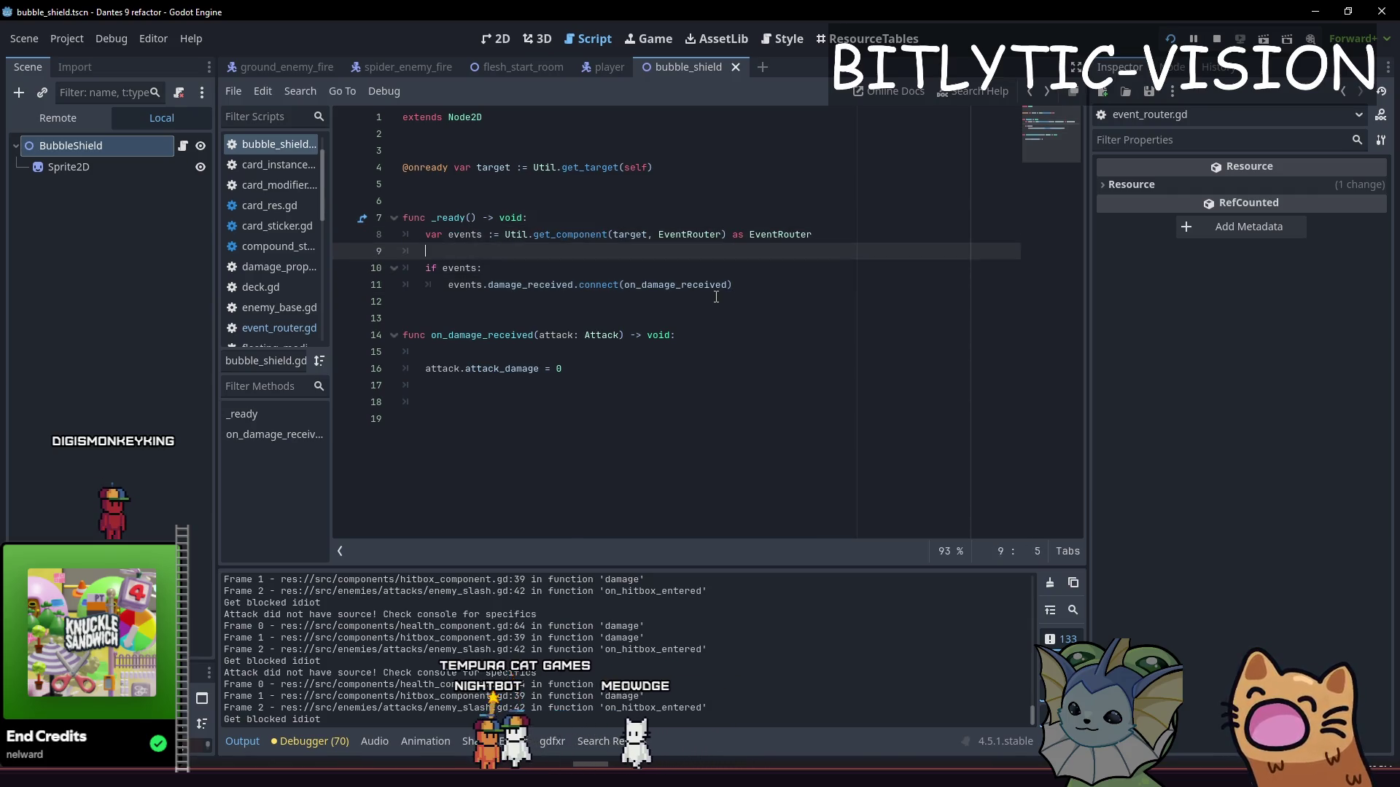
pyautogui.press('Down')
pyautogui.press('Down')
pyautogui.write('var')
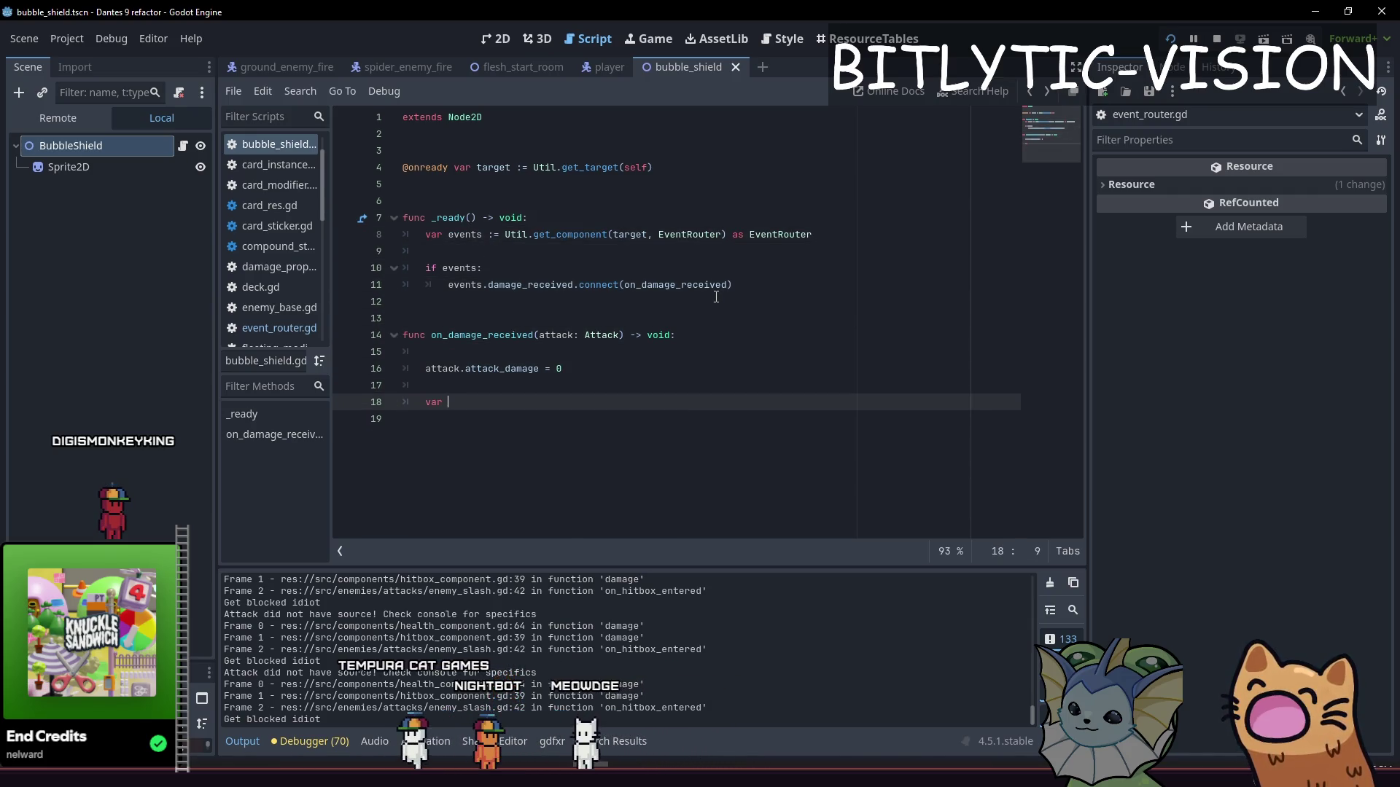
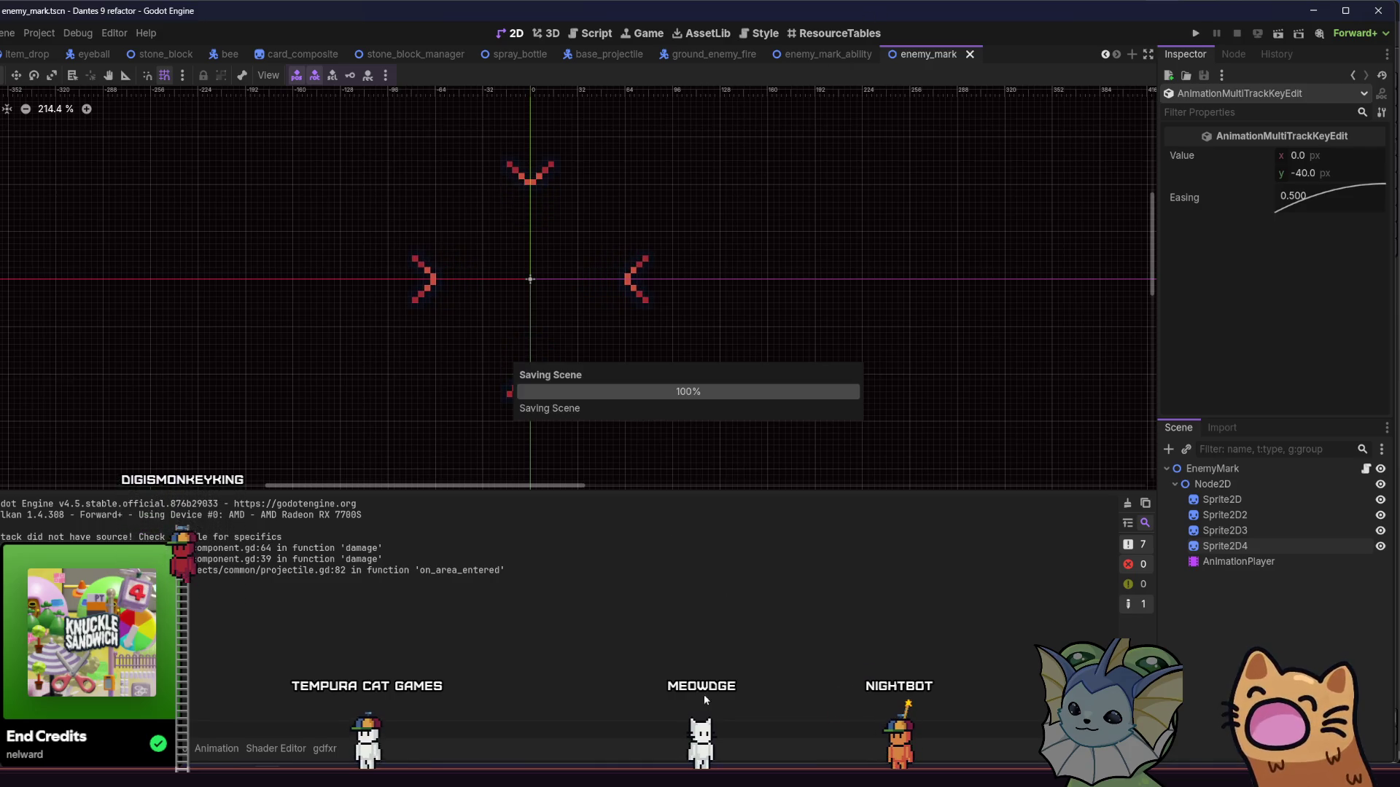
# Step: Nudge the canvas view and run the project to test the enemy_mark scene
pyautogui.moveTo(790, 262); pyautogui.dragTo(805, 287)
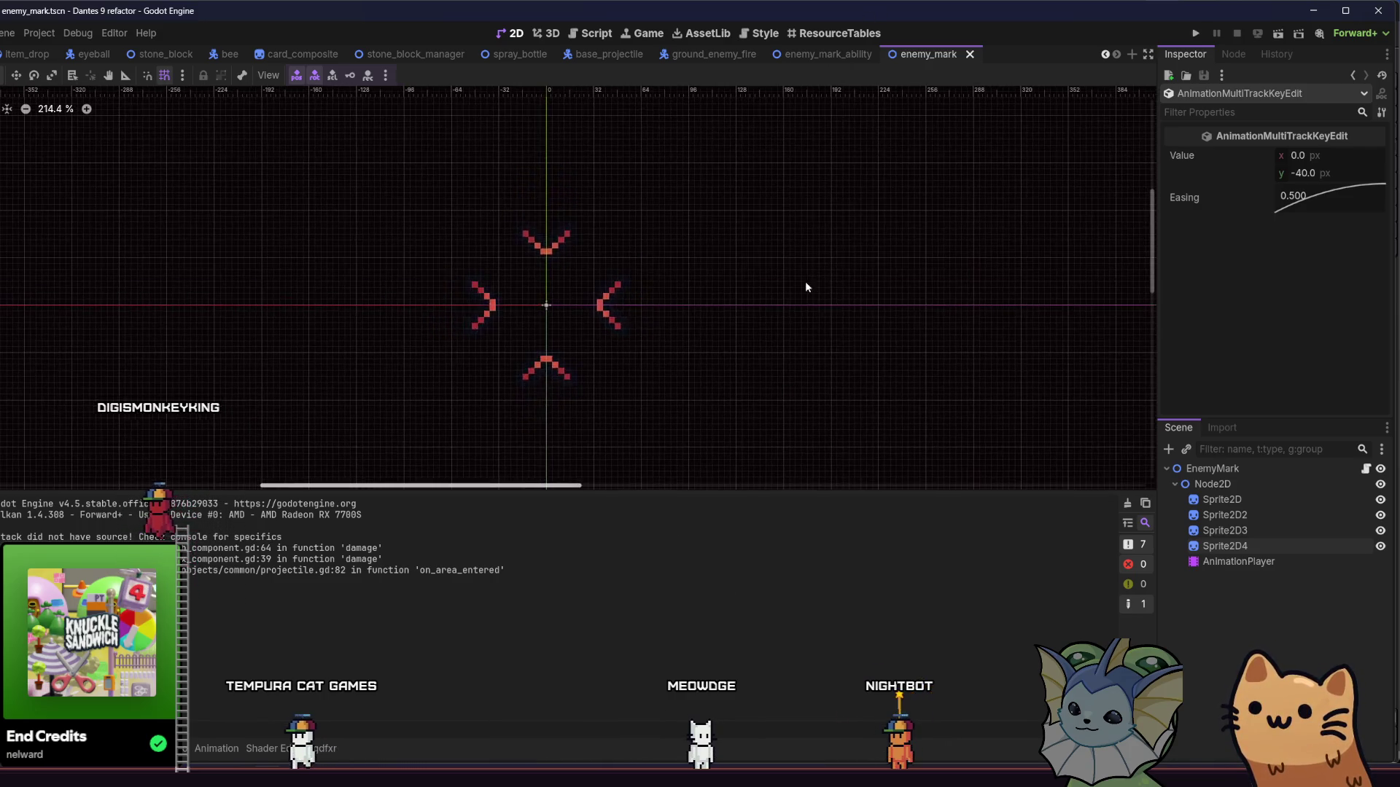
pyautogui.click(1195, 34)
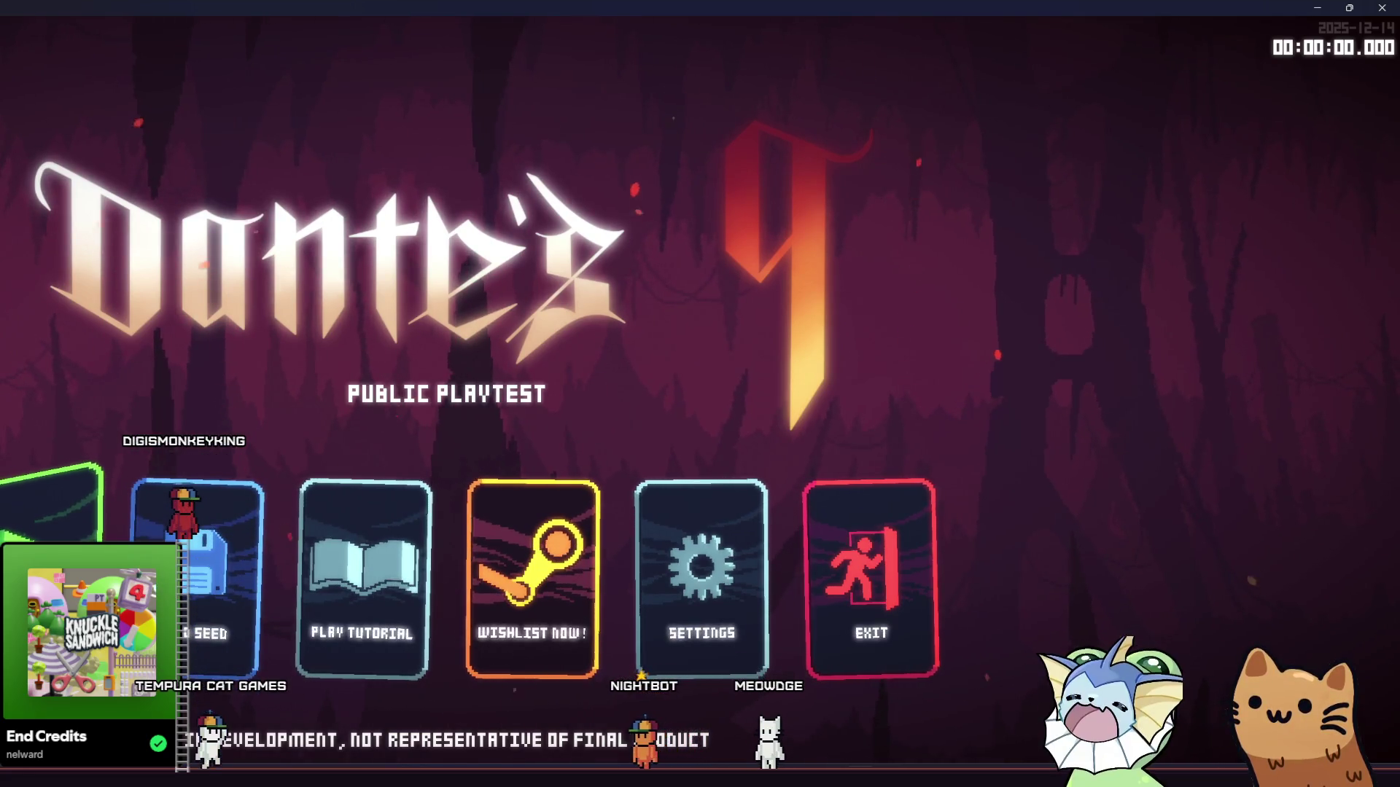
# Step: Start the game from the main menu and load RoomShop from the debug room list
pyautogui.click(41, 472)
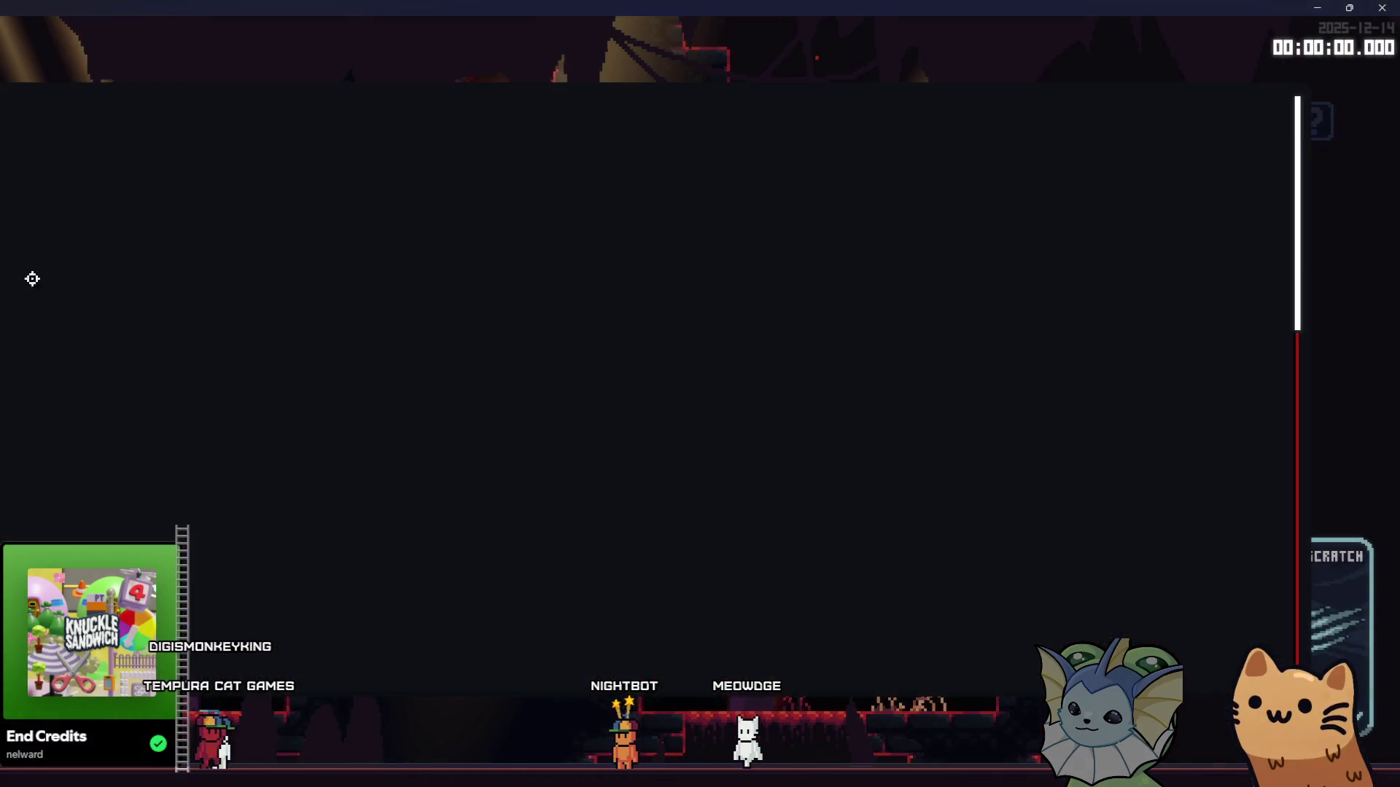
pyautogui.scroll(-5, 1019, 375)
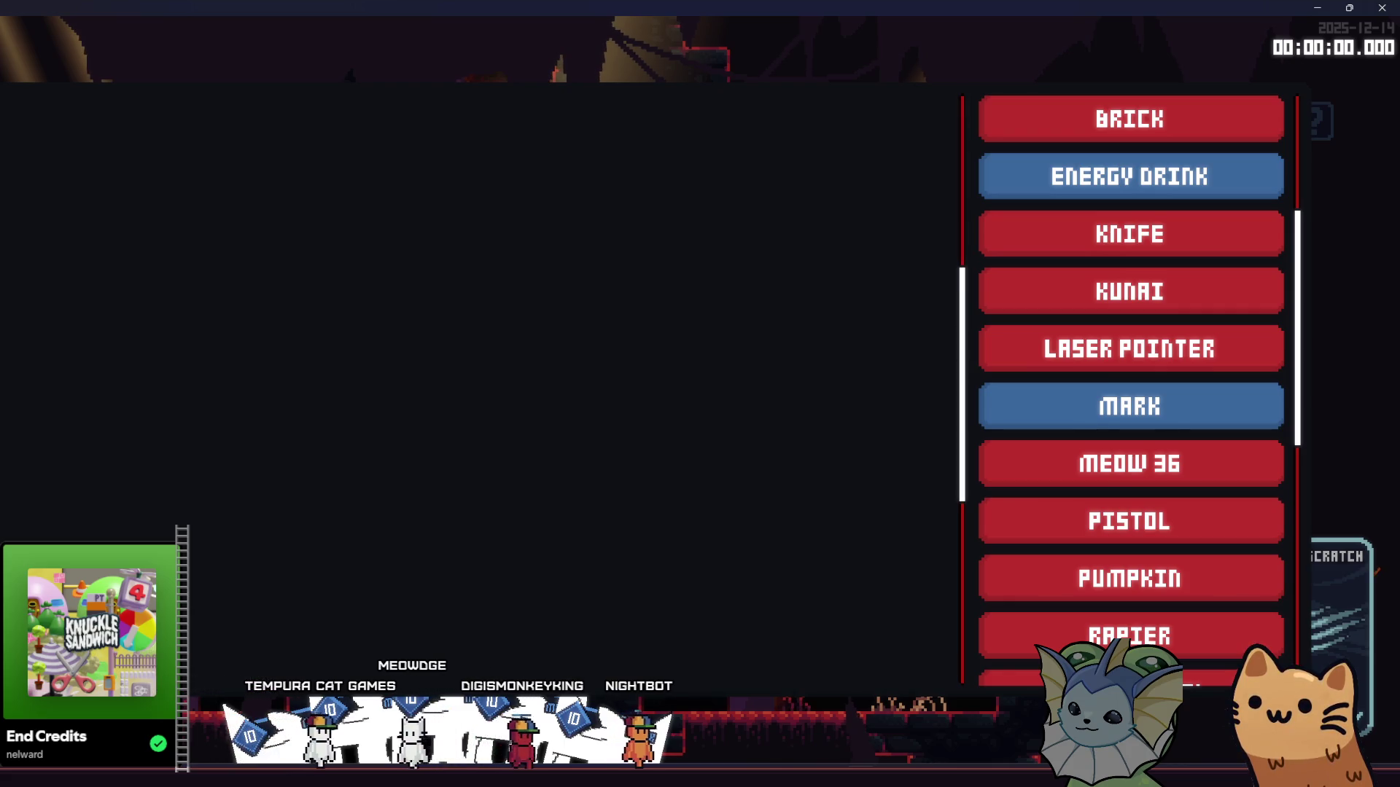
pyautogui.scroll(-1, 1087, 603)
pyautogui.click(1085, 604)
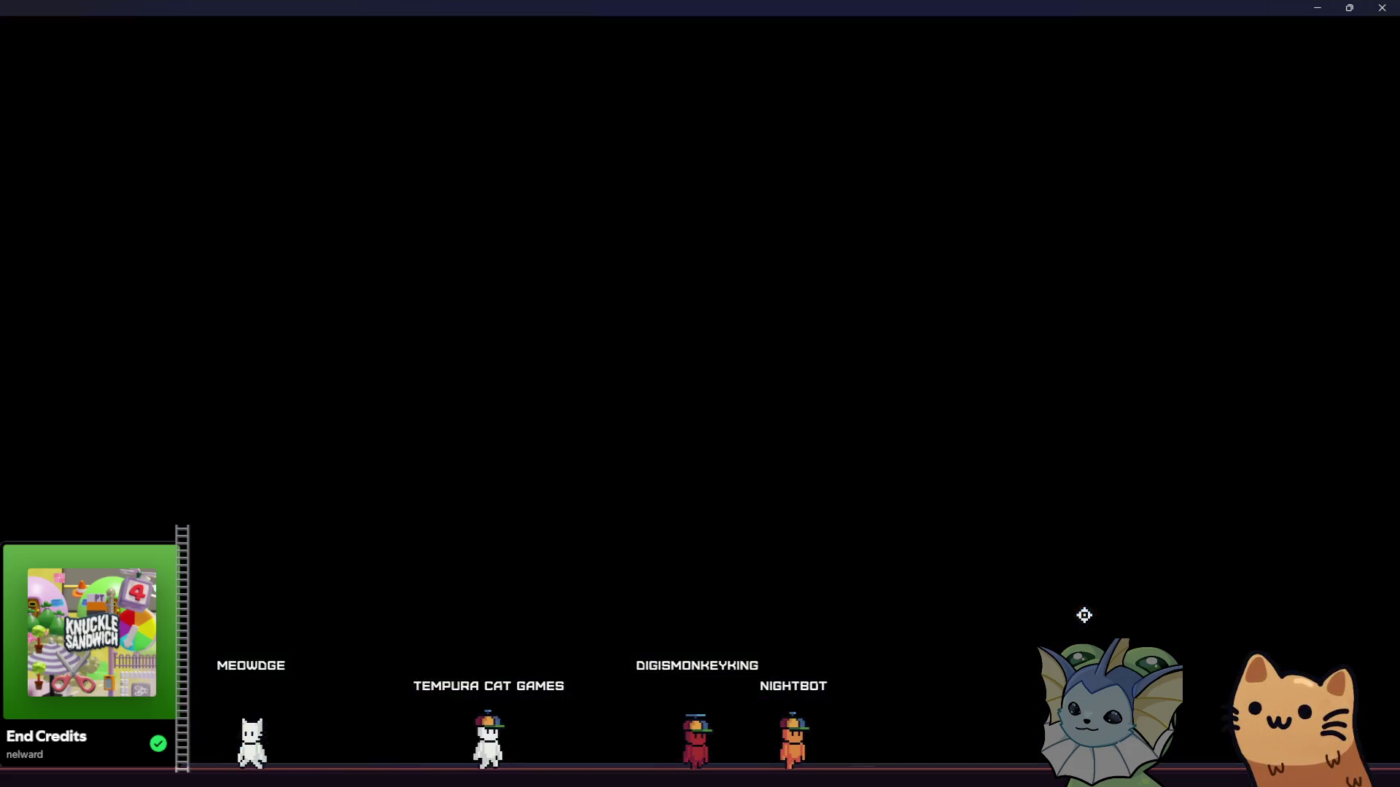
# Step: Put the hourglass sticker on a MARK card in the deck, then bring up the room list
pyautogui.press('Tab')
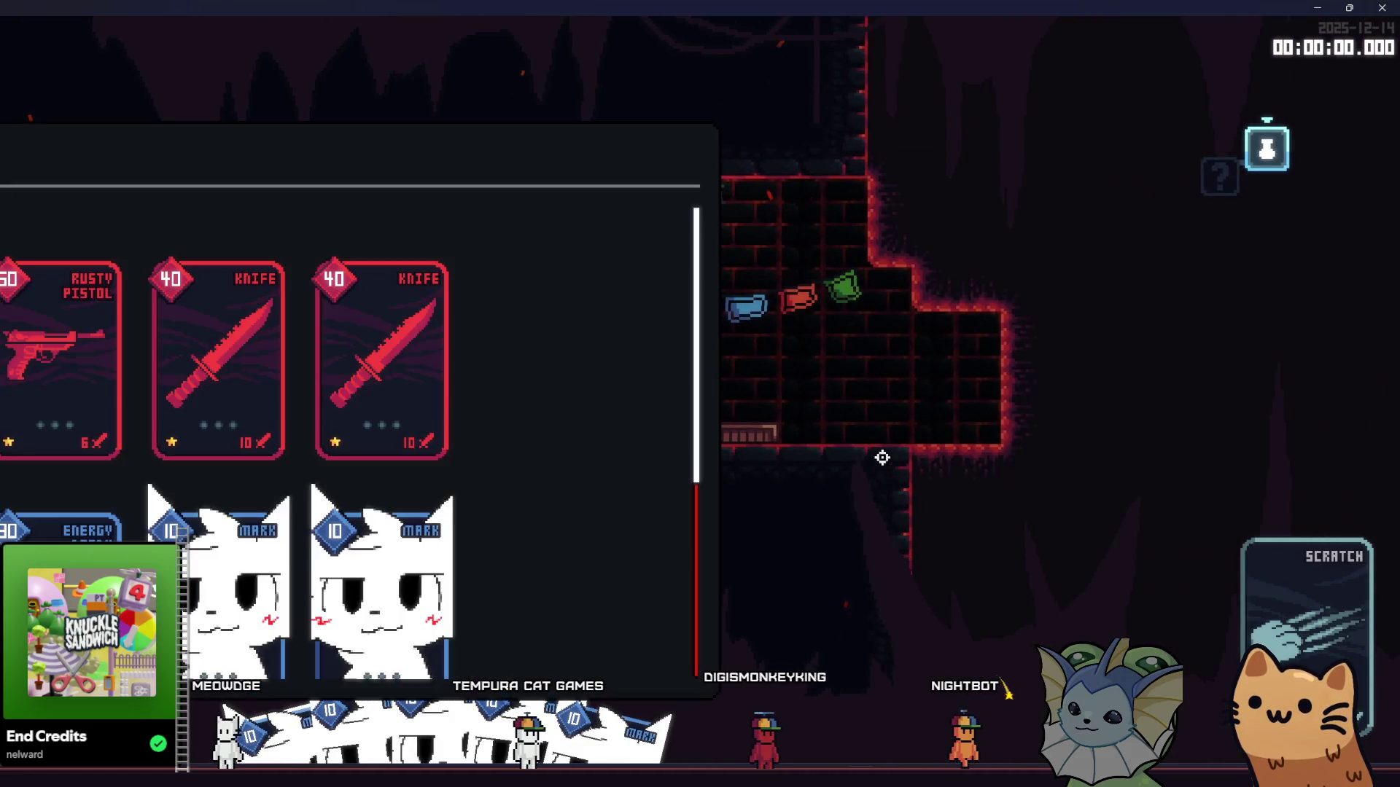
pyautogui.click(981, 277)
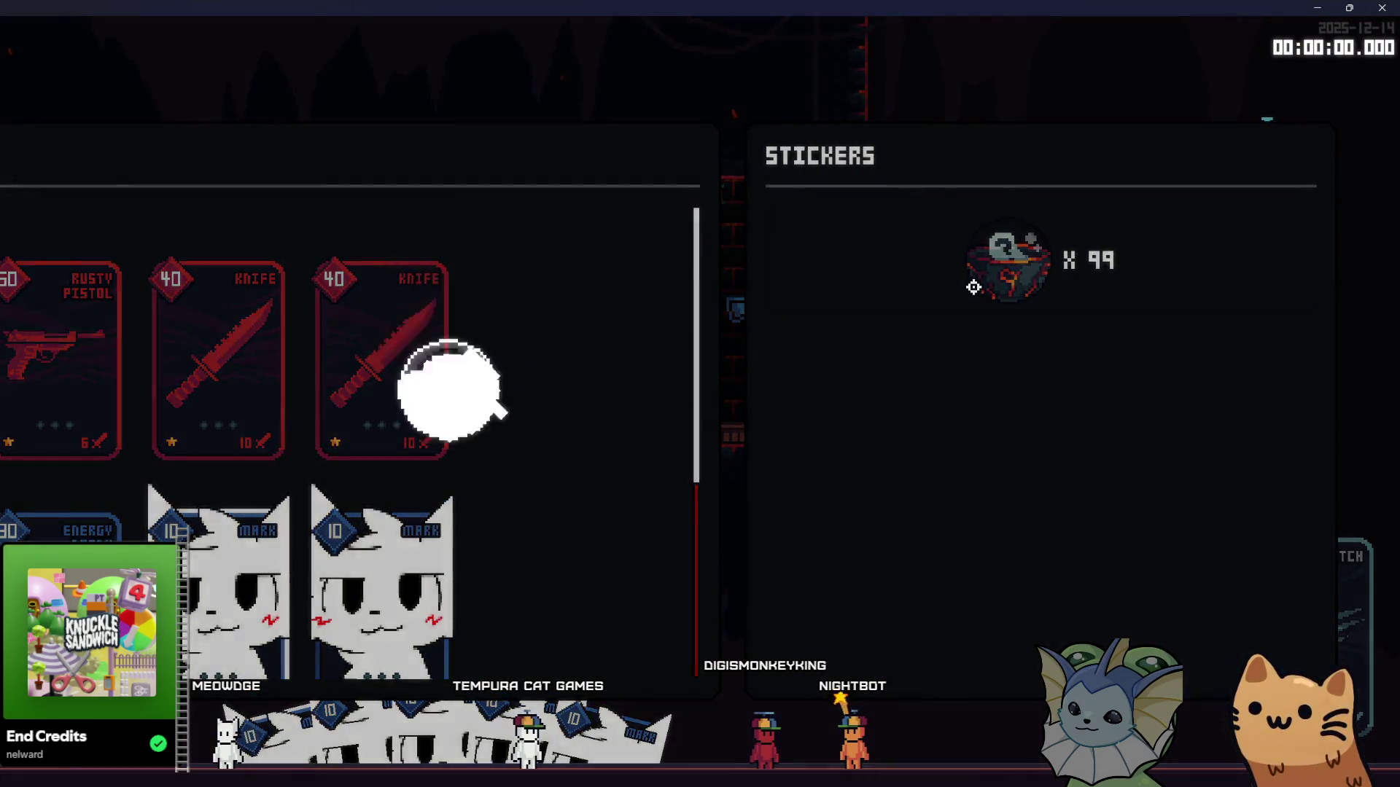
pyautogui.click(715, 546)
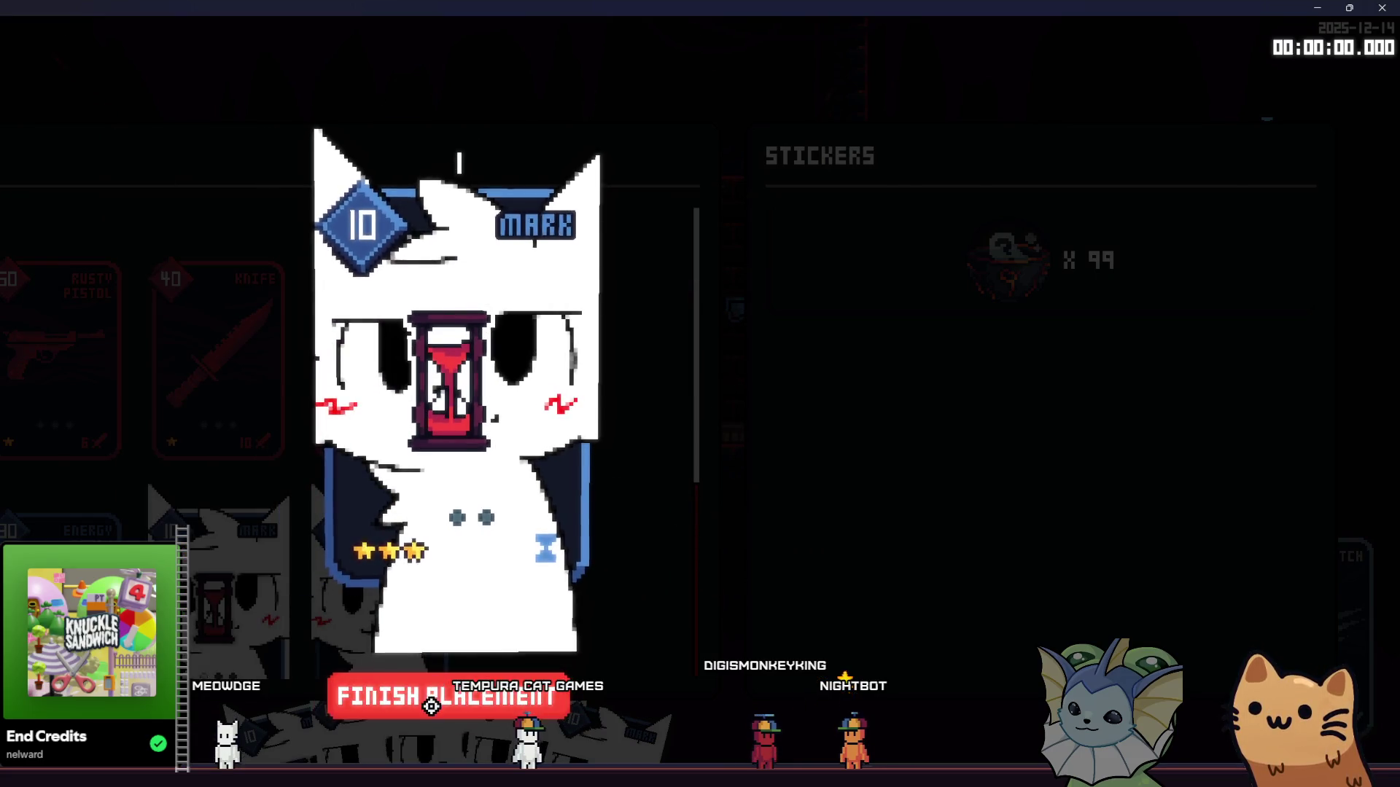
pyautogui.press('Escape')
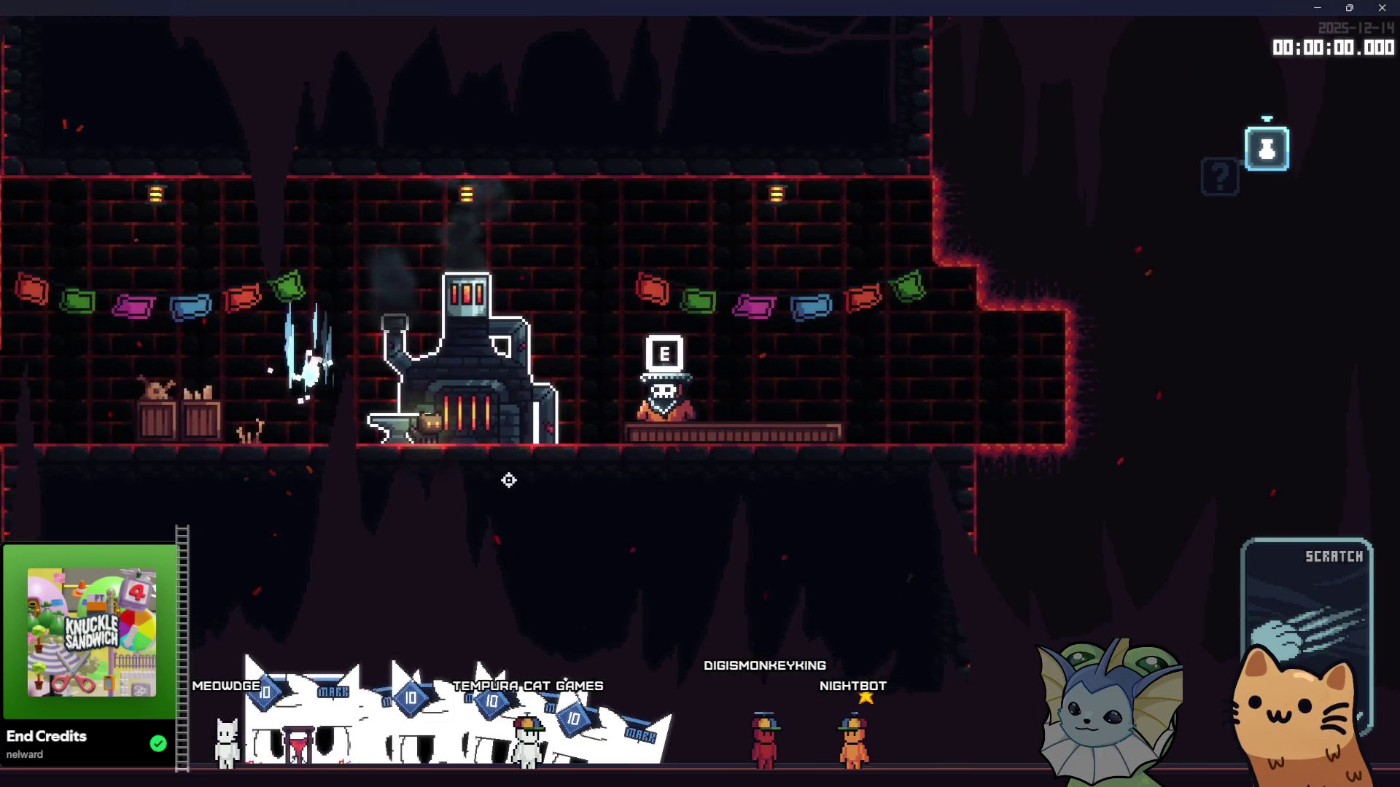
pyautogui.press('F1')
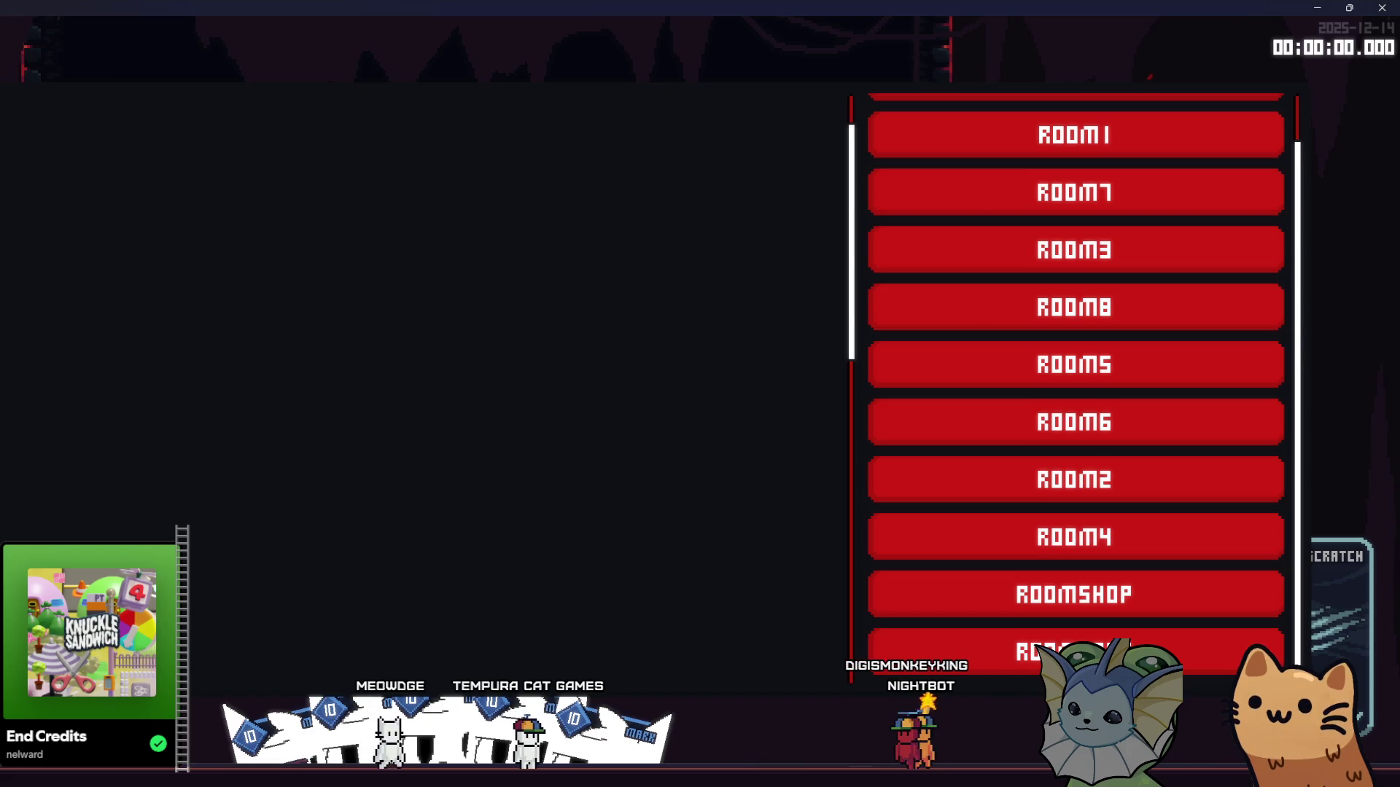
# Step: Spawn an enemy into the room from the spawnable enemies list
pyautogui.press('F2')
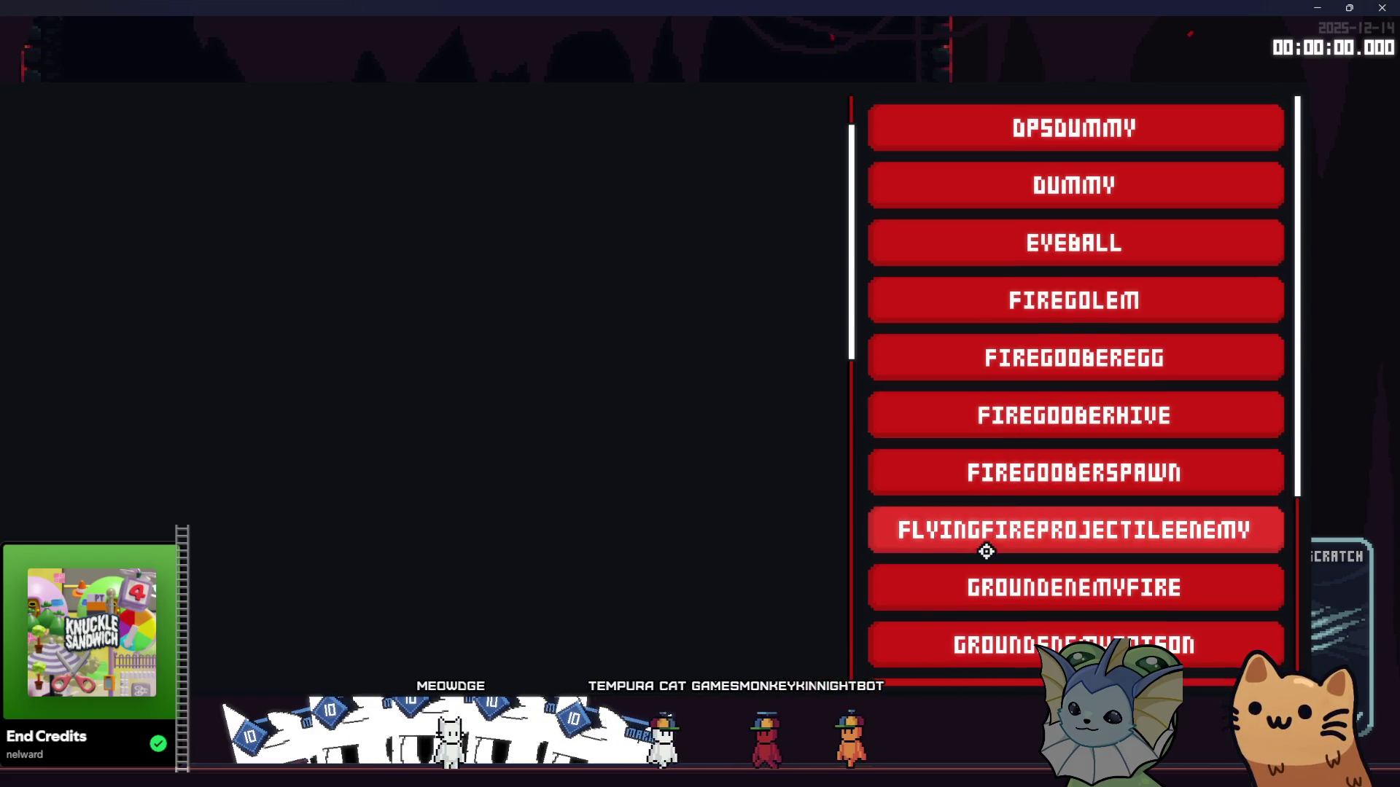
pyautogui.scroll(-1, 991, 583)
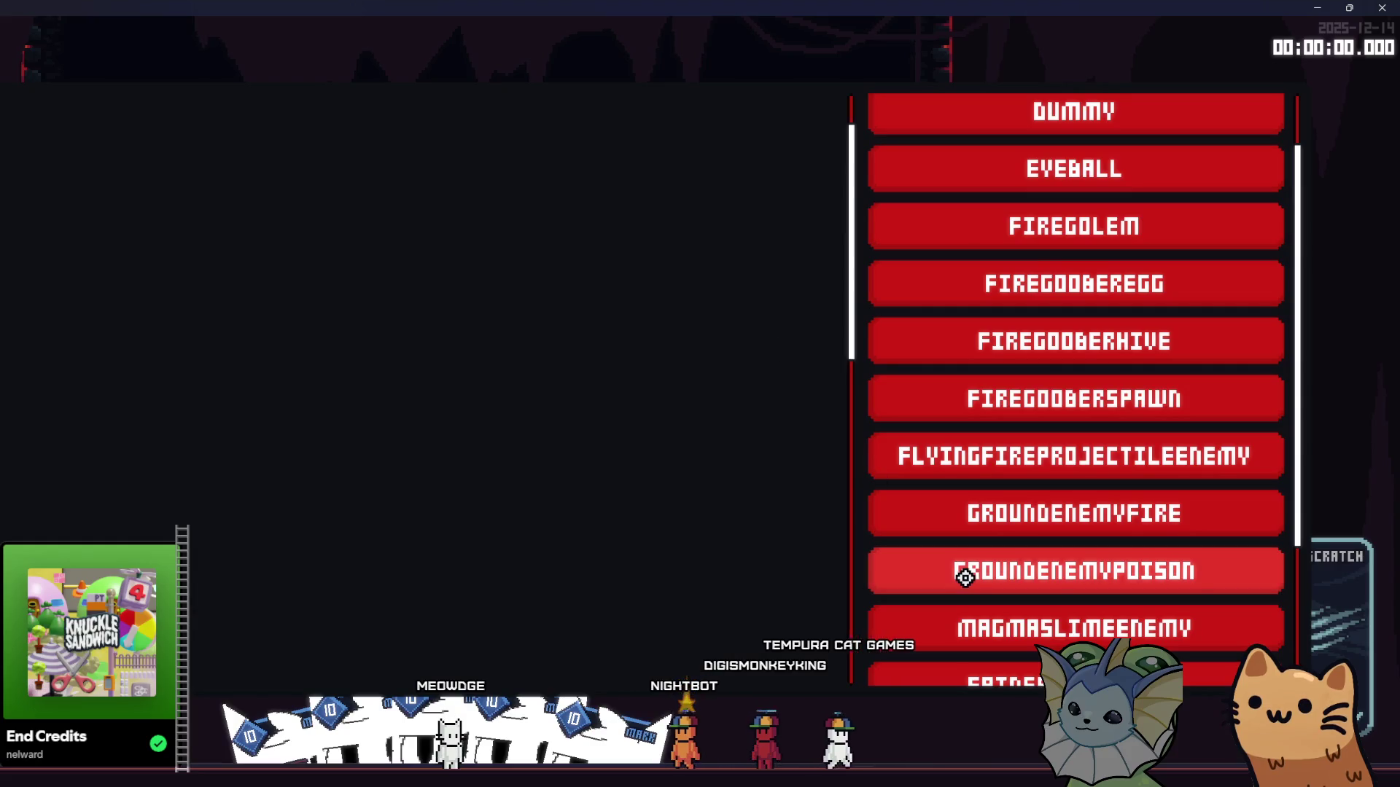
pyautogui.click(977, 625)
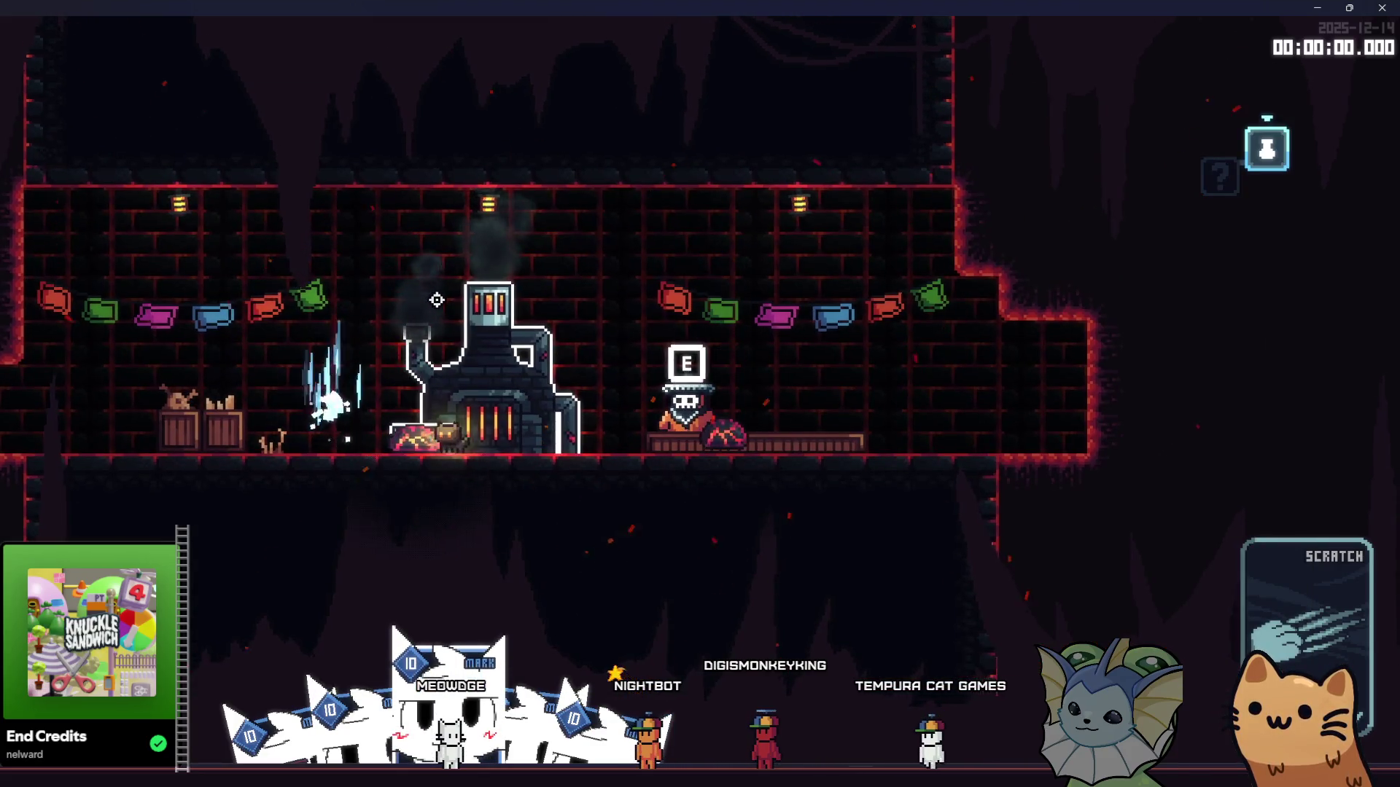
# Step: Walk the cat between the forge, the shop counter and the crates, then attack the marked plant enemy at the forge
pyautogui.press('d')
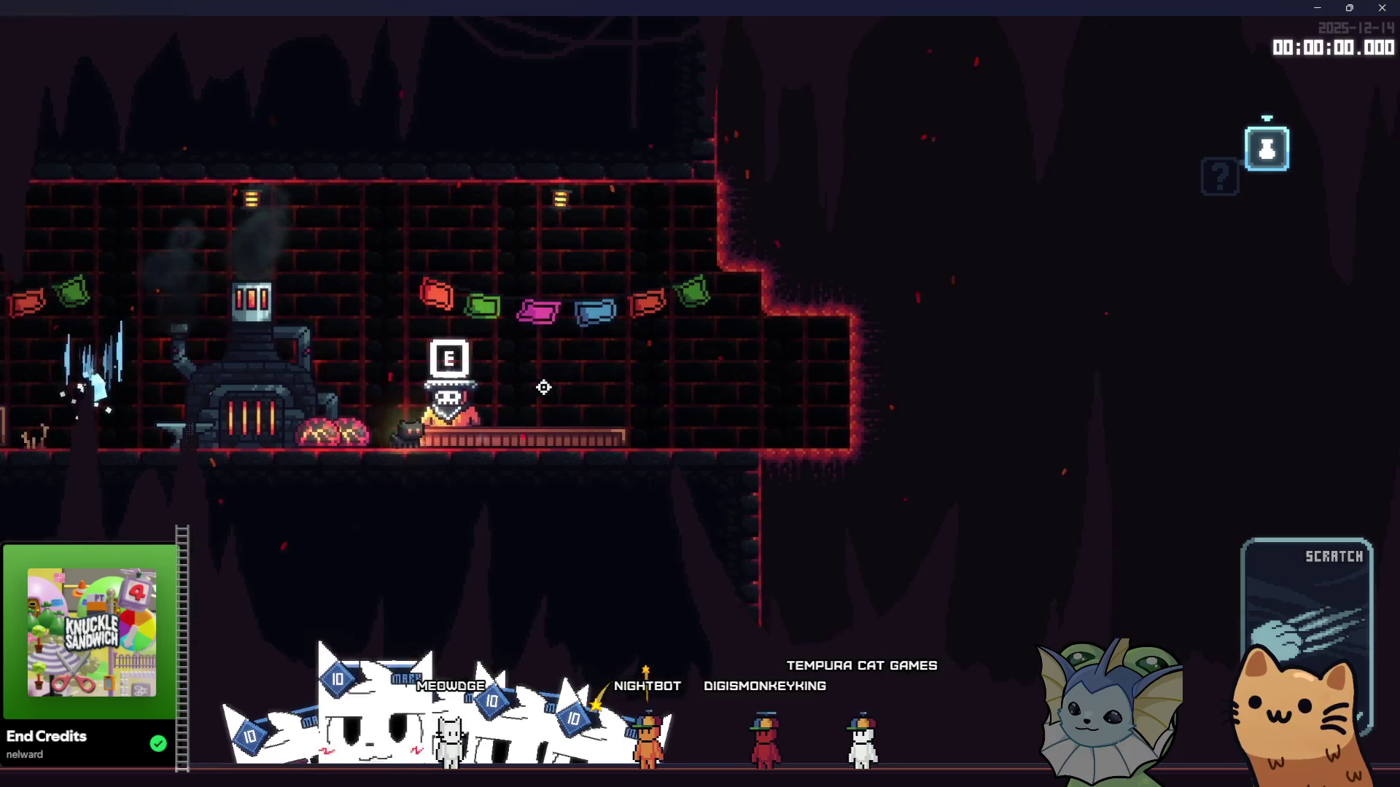
pyautogui.press('a')
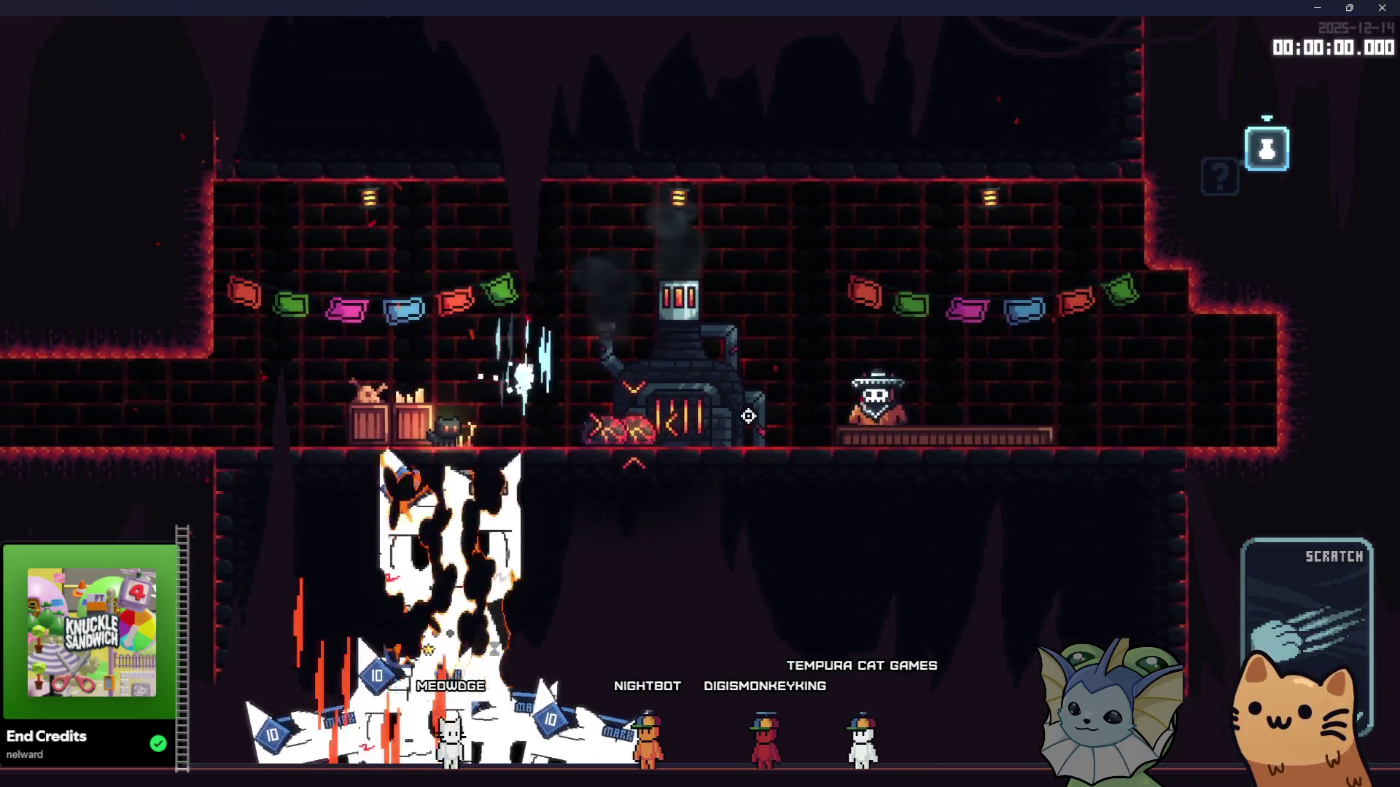
pyautogui.press('d')
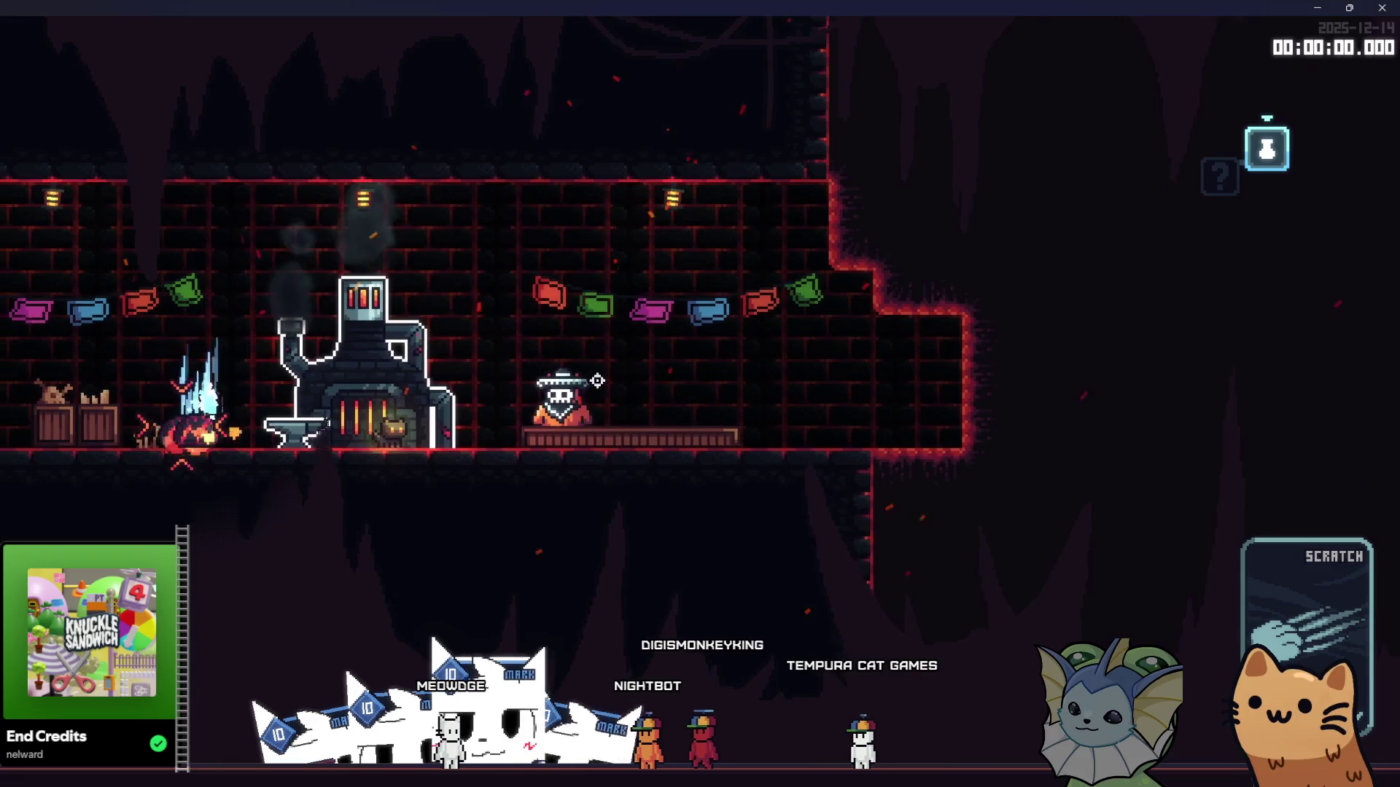
pyautogui.press('a')
pyautogui.press('d')
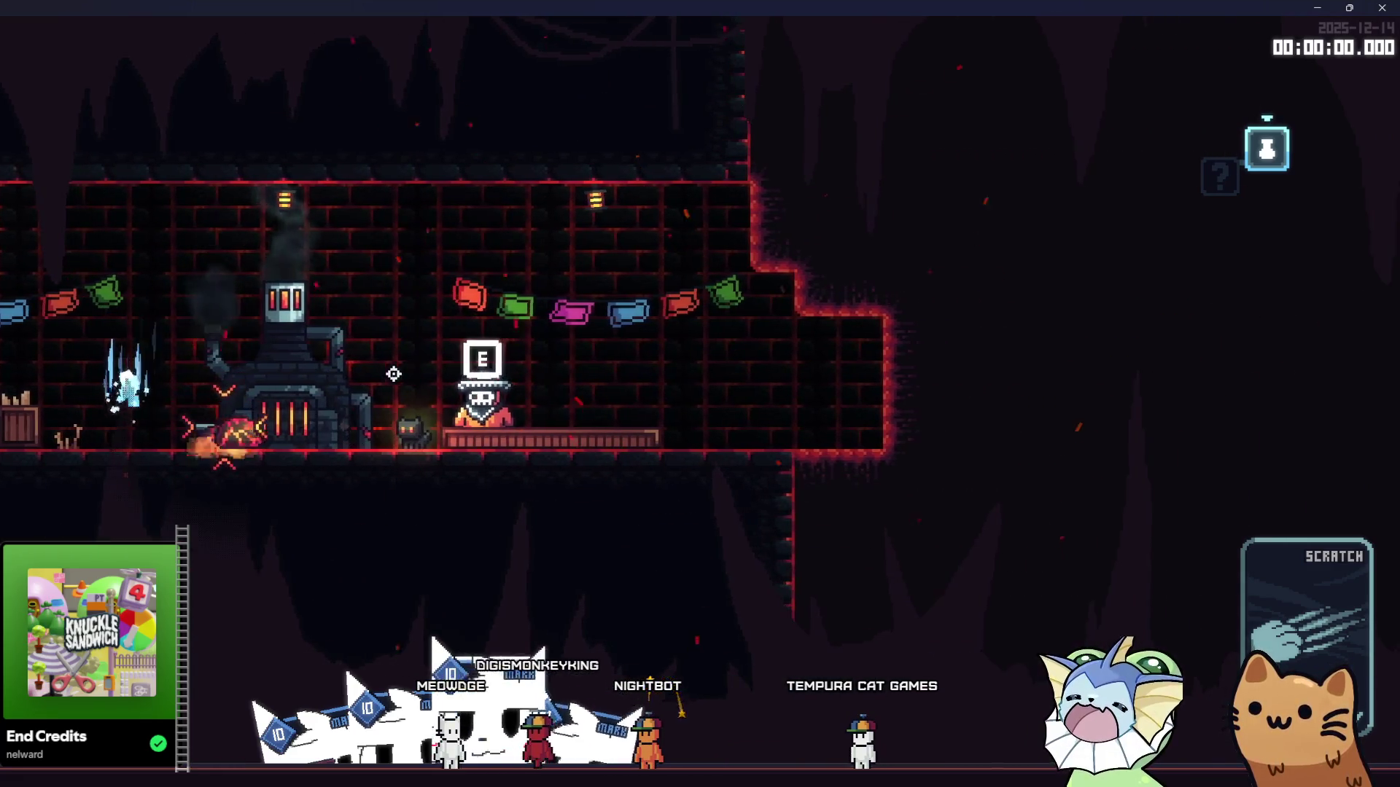
pyautogui.press('d')
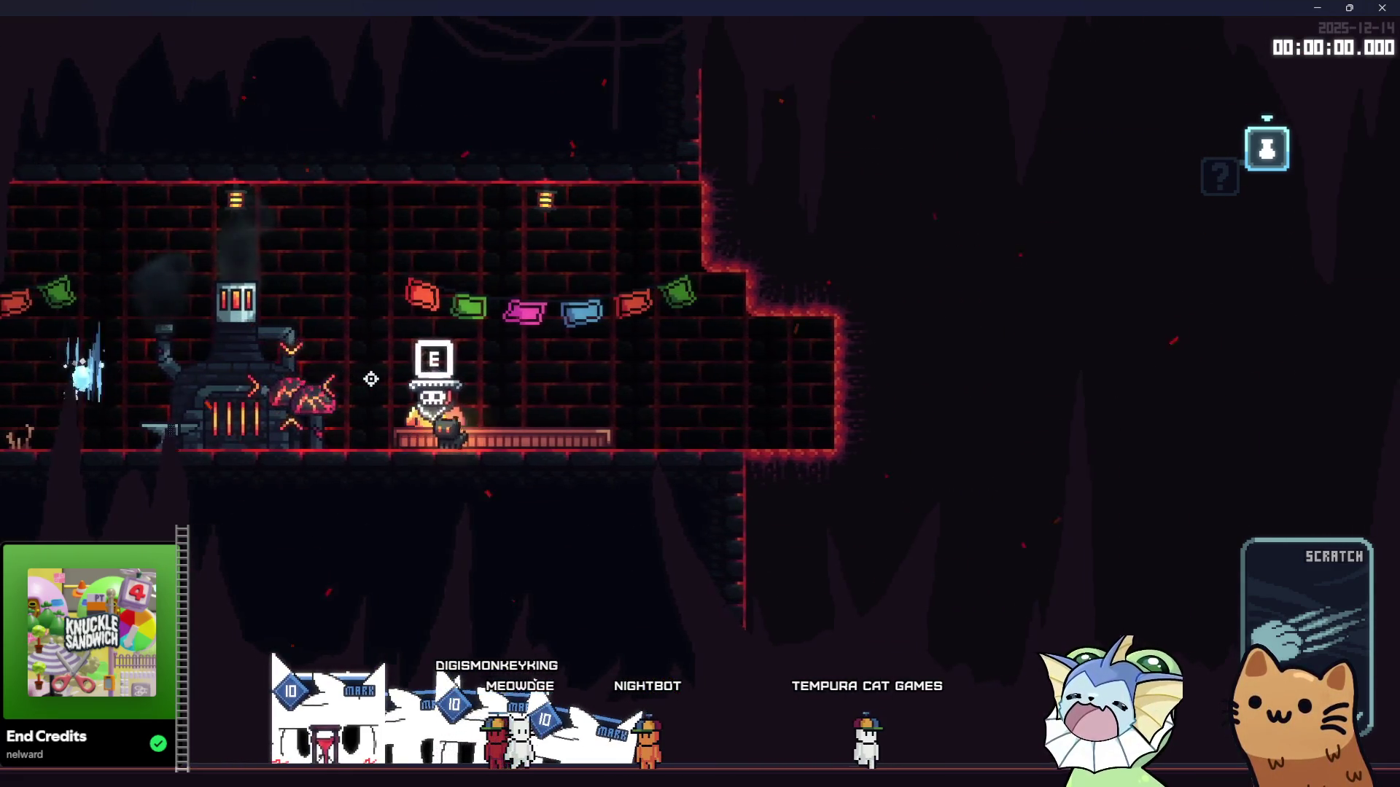
pyautogui.press('d')
pyautogui.press('a')
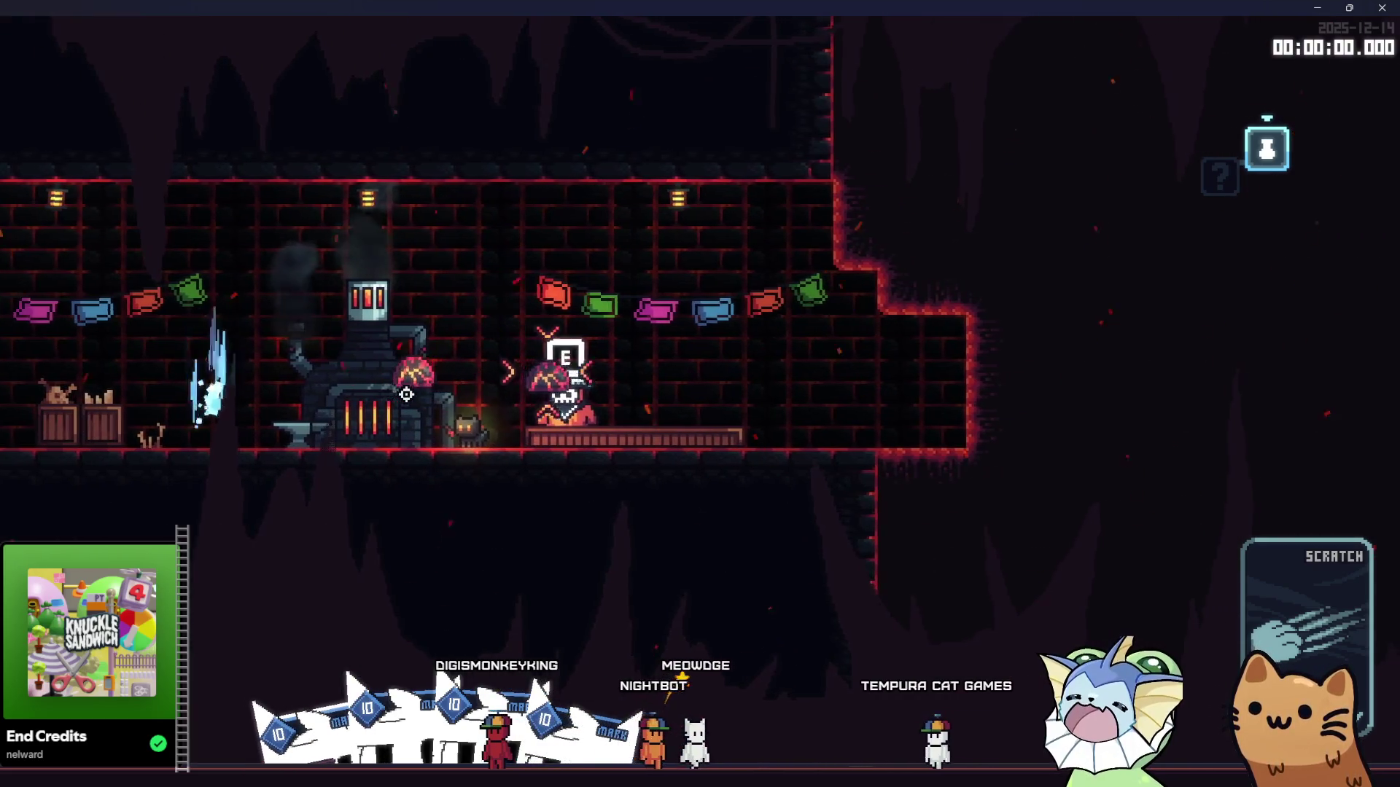
pyautogui.press('a')
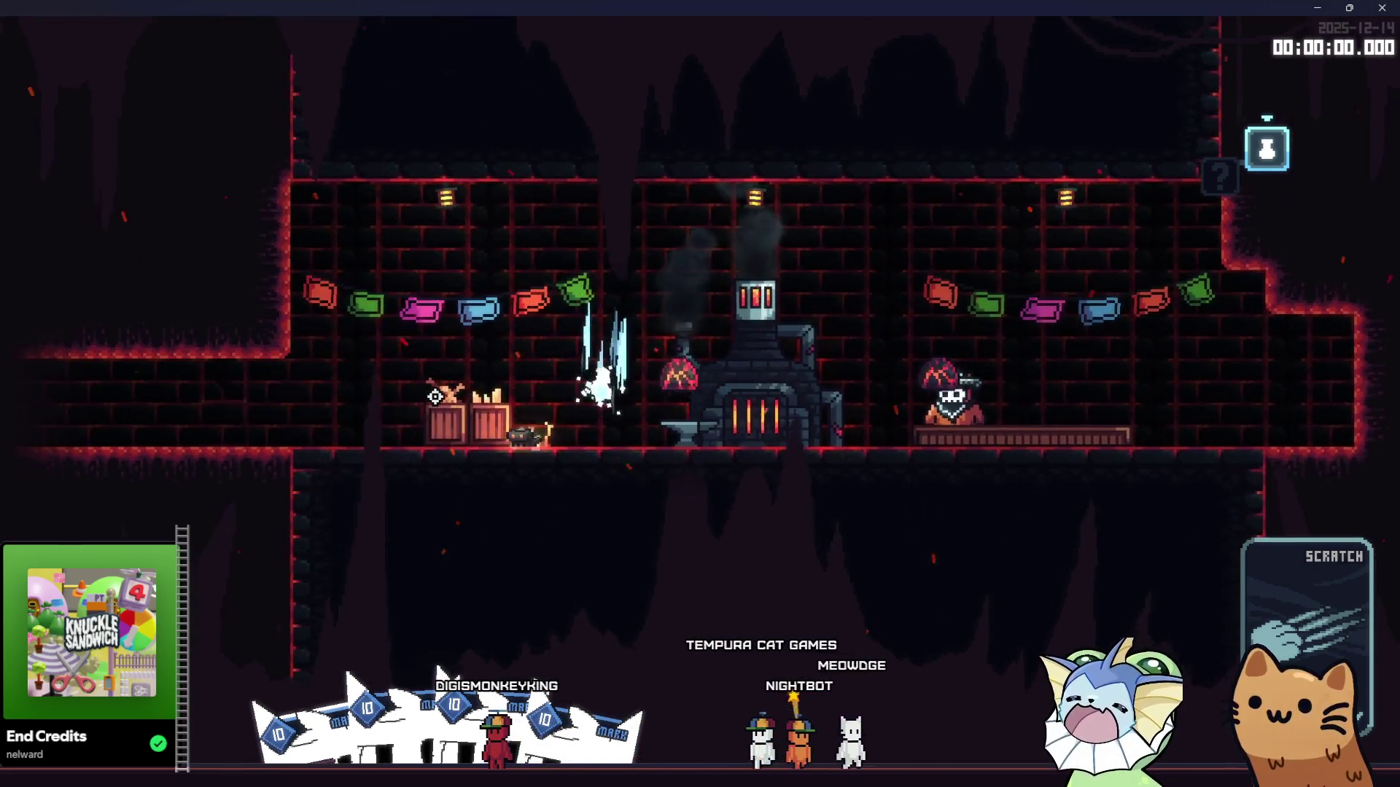
pyautogui.press('d')
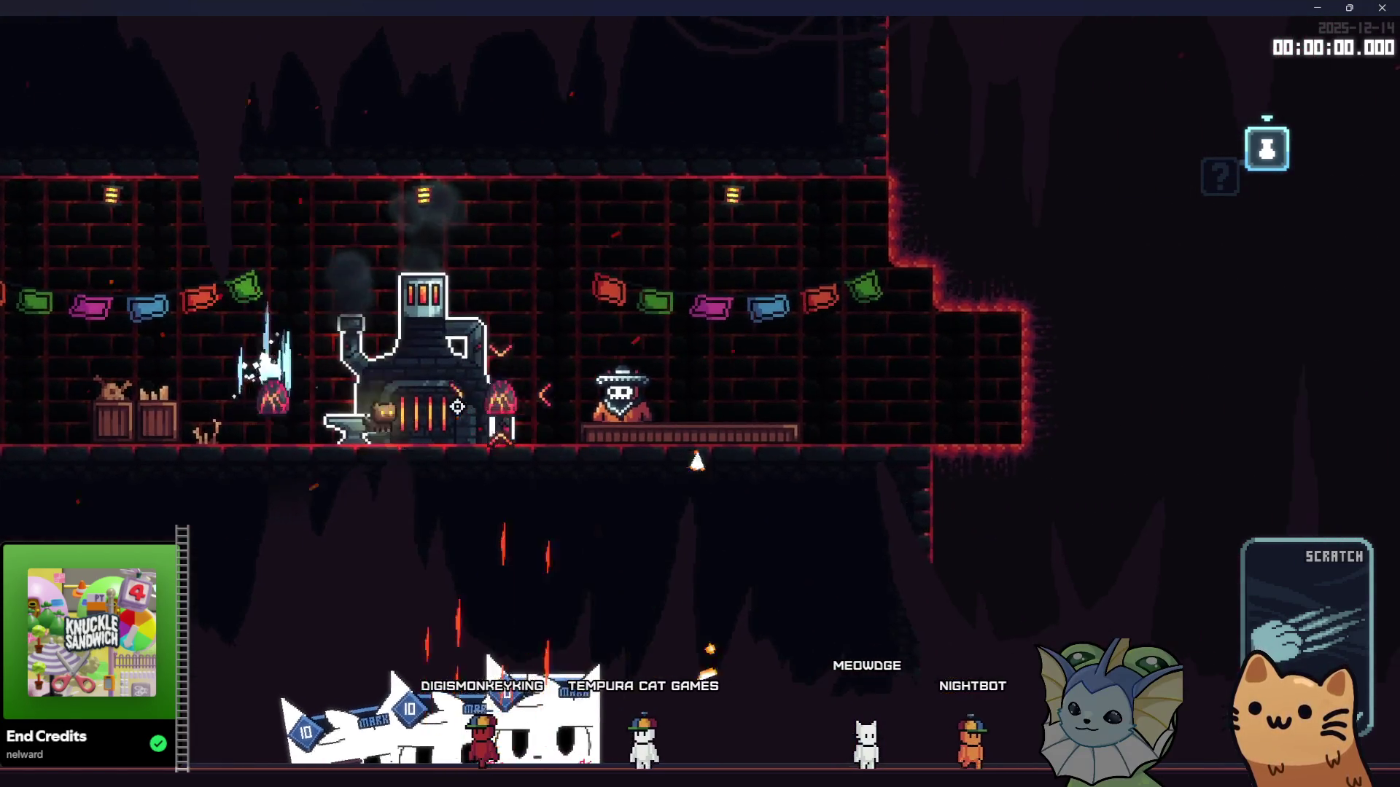
pyautogui.click(457, 406)
# Step: Walk the cat past the shopkeeper and back to the crates and forge, then stop the game with F8
pyautogui.press('d')
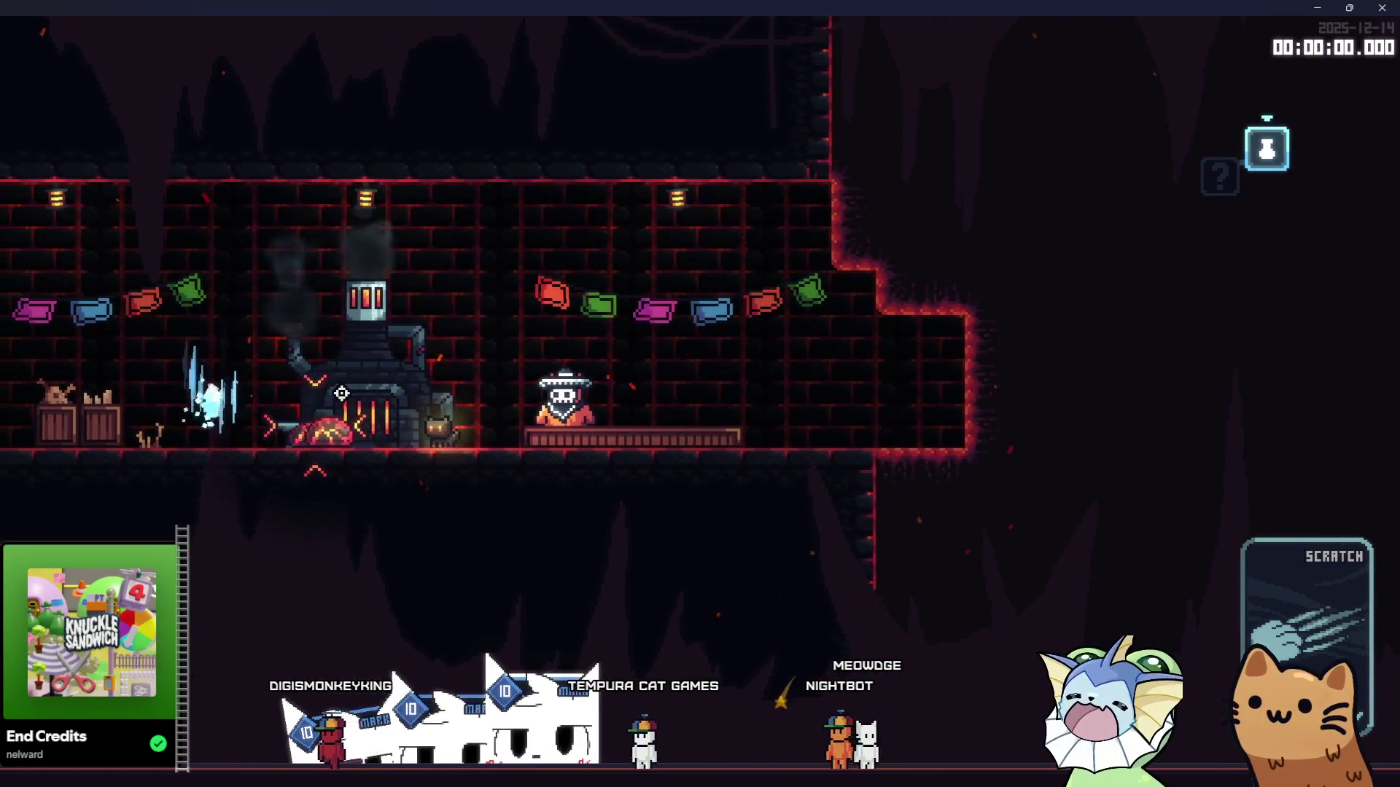
pyautogui.press('d')
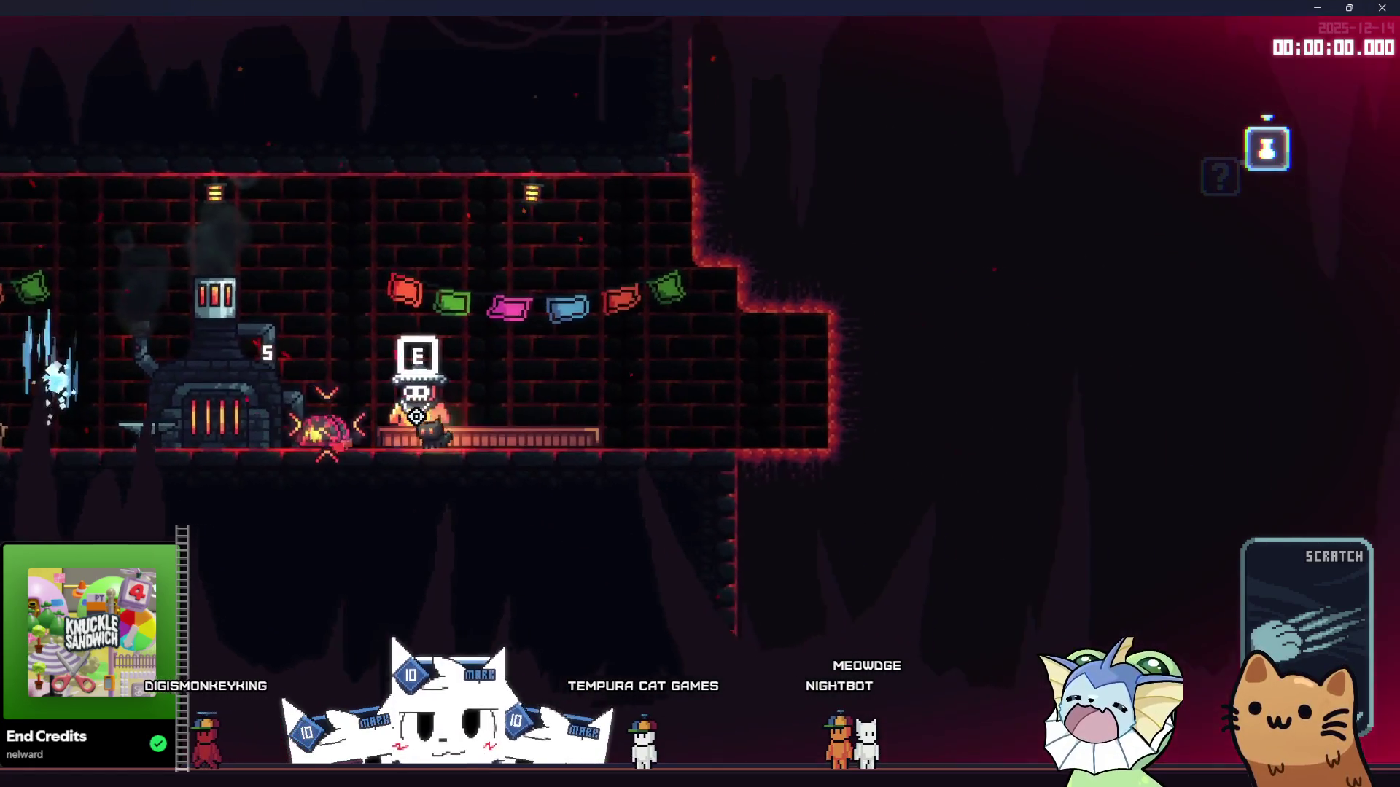
pyautogui.press('d')
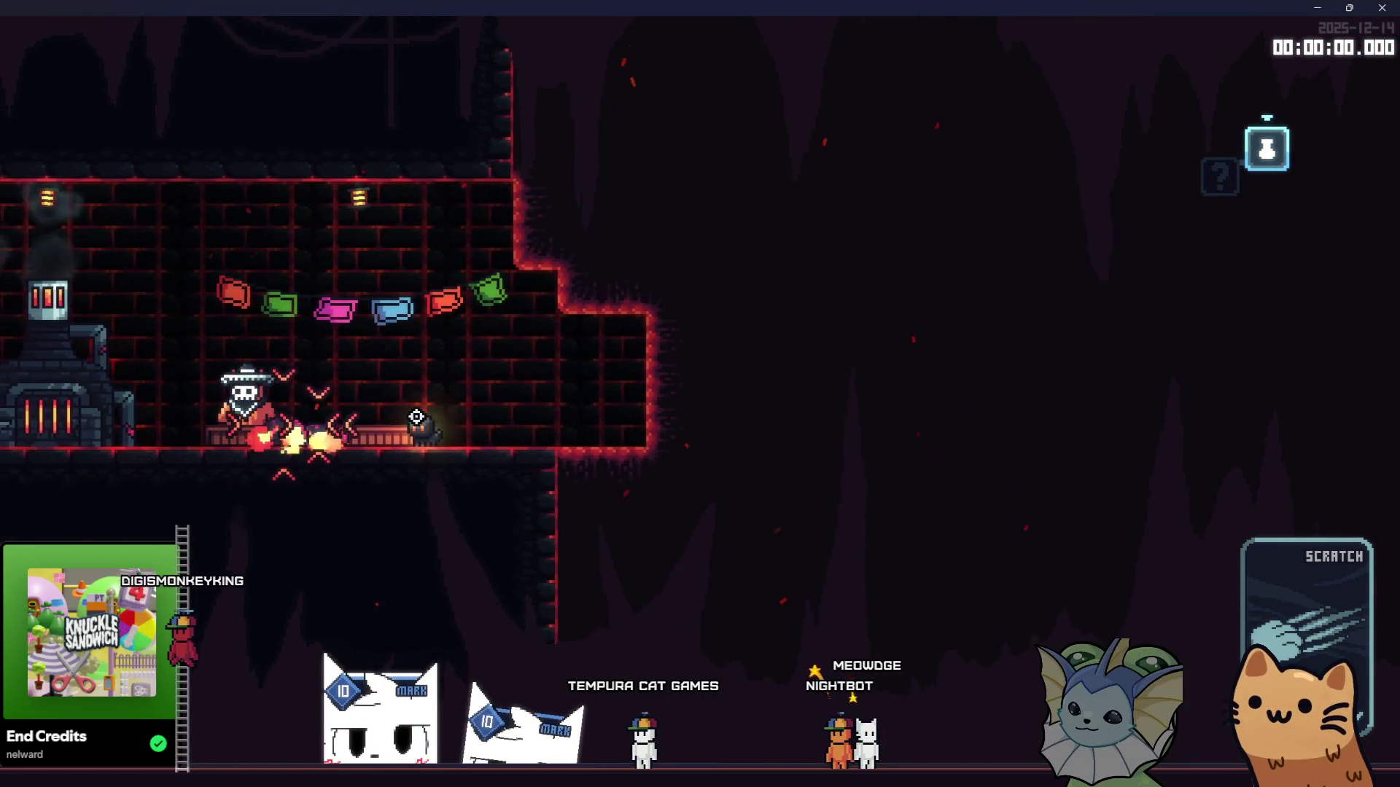
pyautogui.press('d')
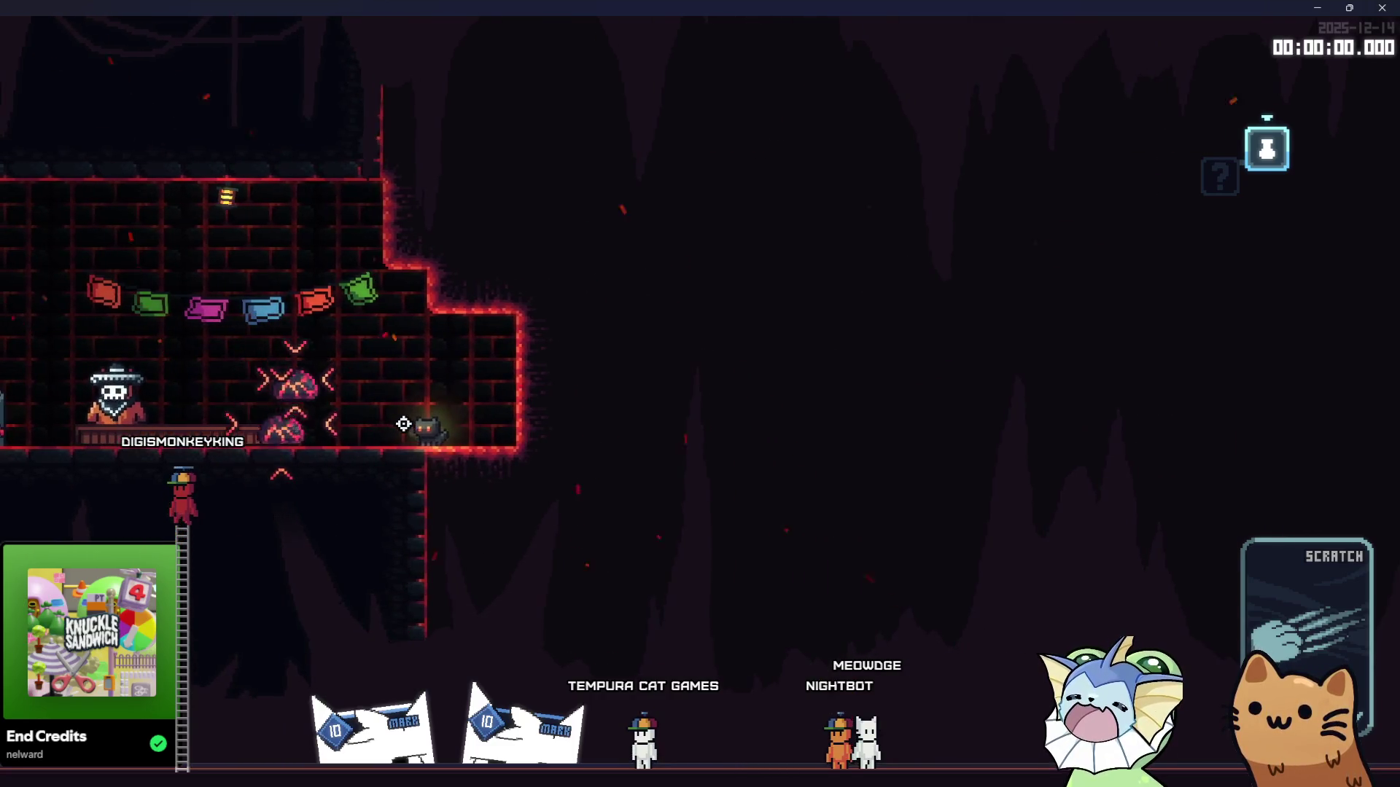
pyautogui.press('a')
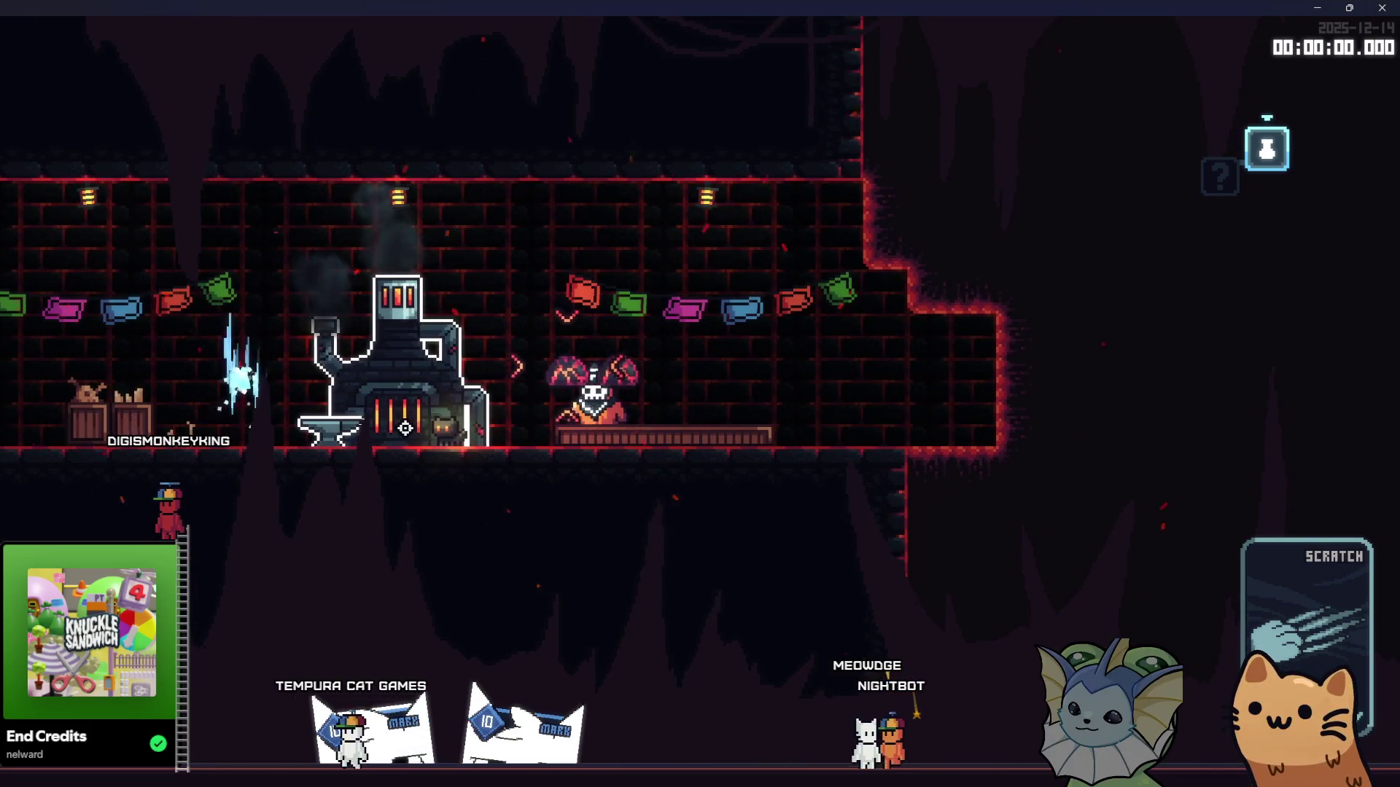
pyautogui.press('a')
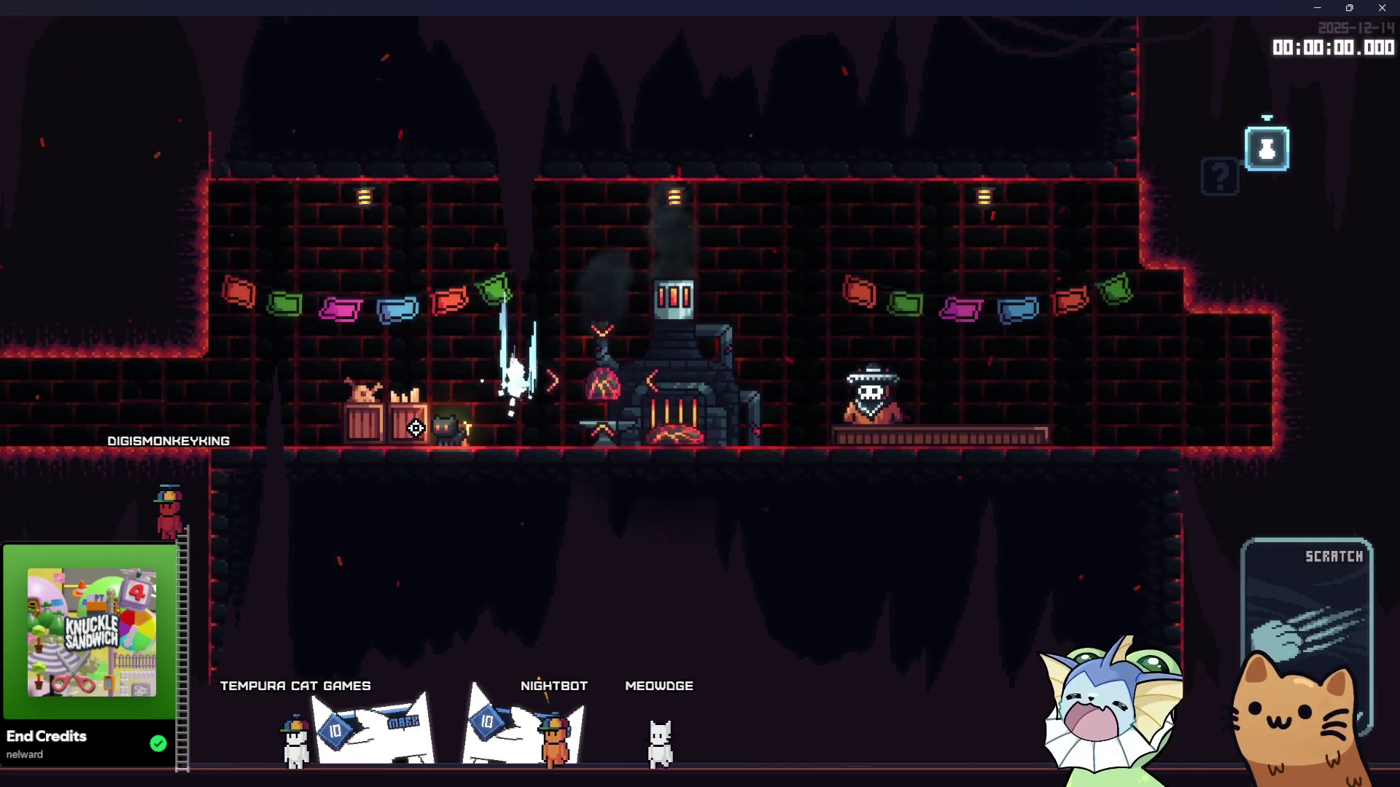
pyautogui.press('a')
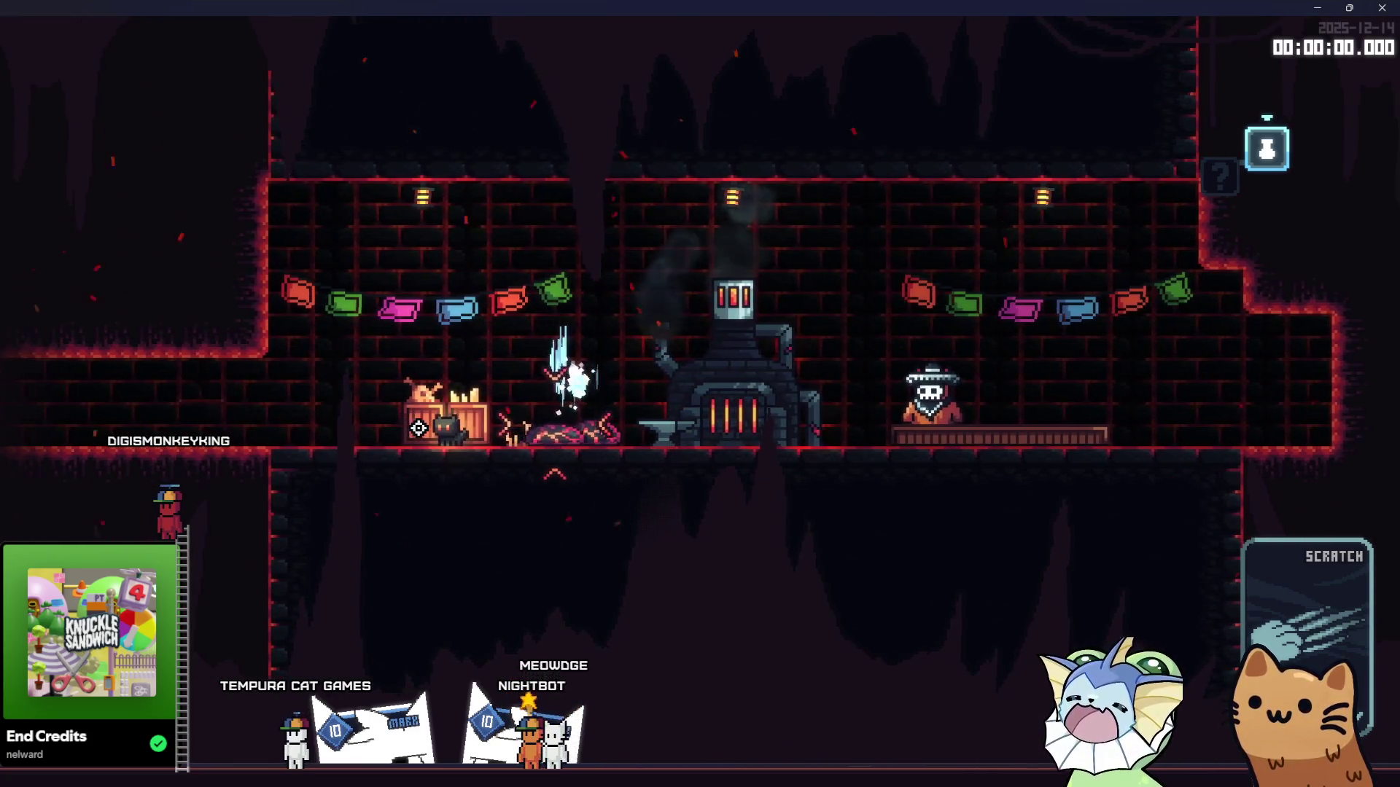
pyautogui.press('d')
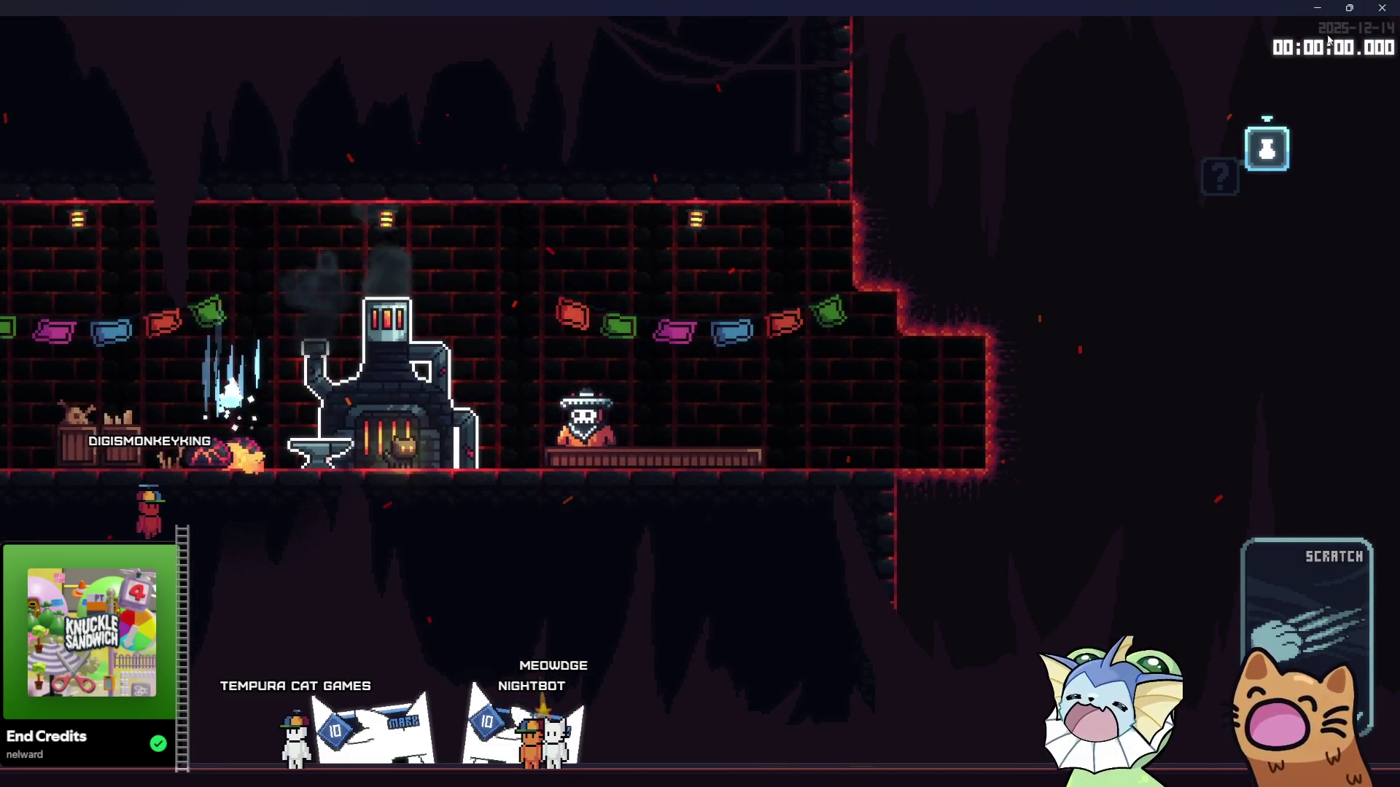
pyautogui.press('F8')
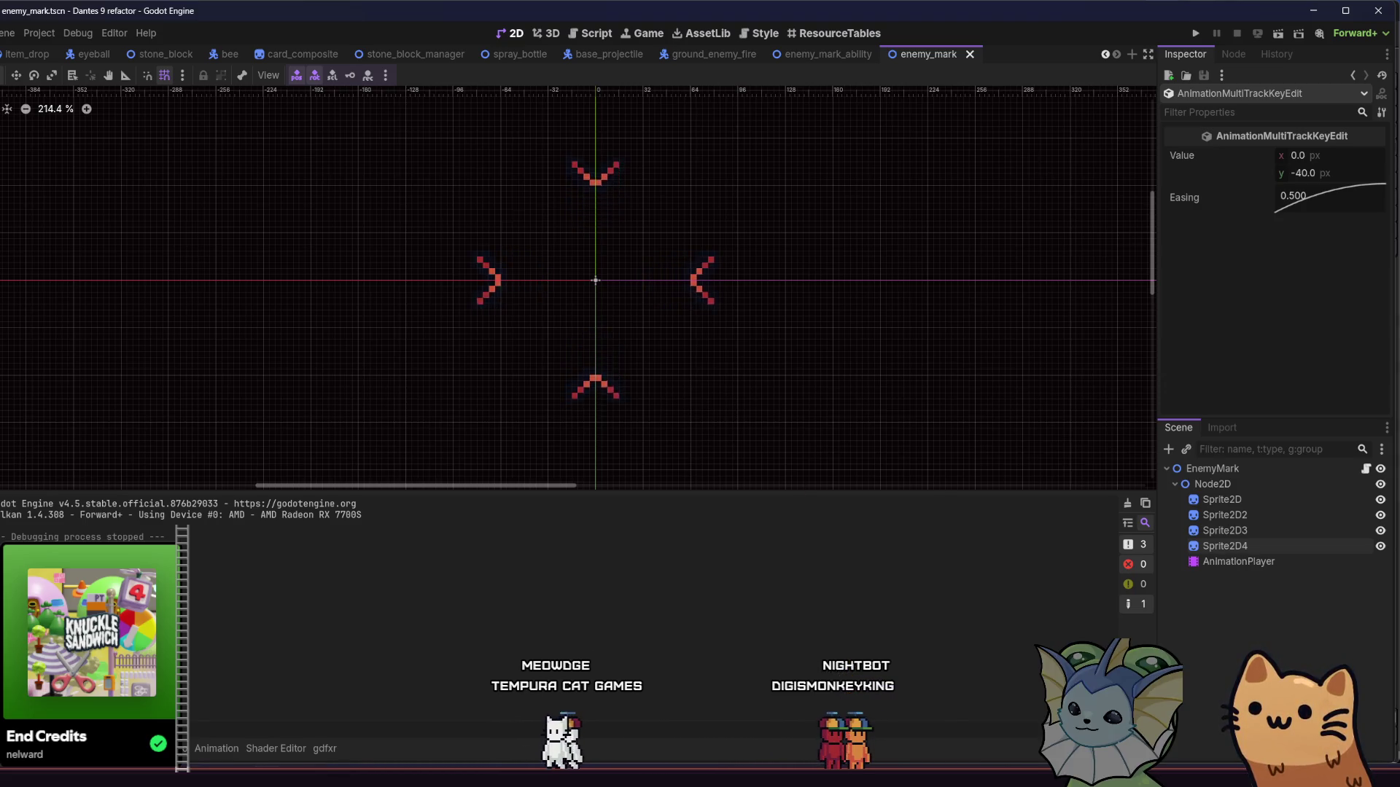
# Step: Switch from the Godot editor to the Obsidian notes window
pyautogui.hotkey('alt', 'Tab')
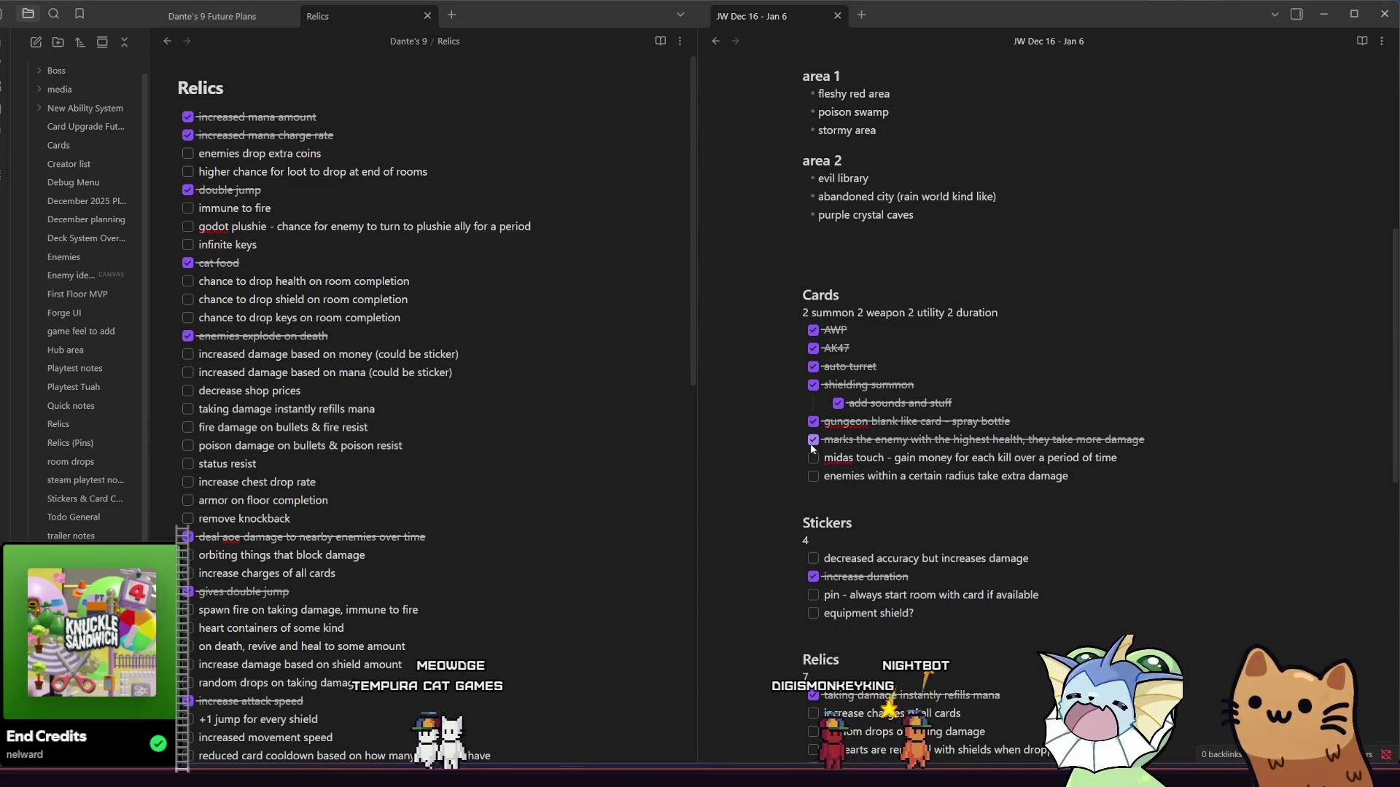
# Step: Tick the 'marks the enemy with the highest health' card task, then save enemy_mark in Godot
pyautogui.click(812, 441)
pyautogui.scroll(-2, 811, 443)
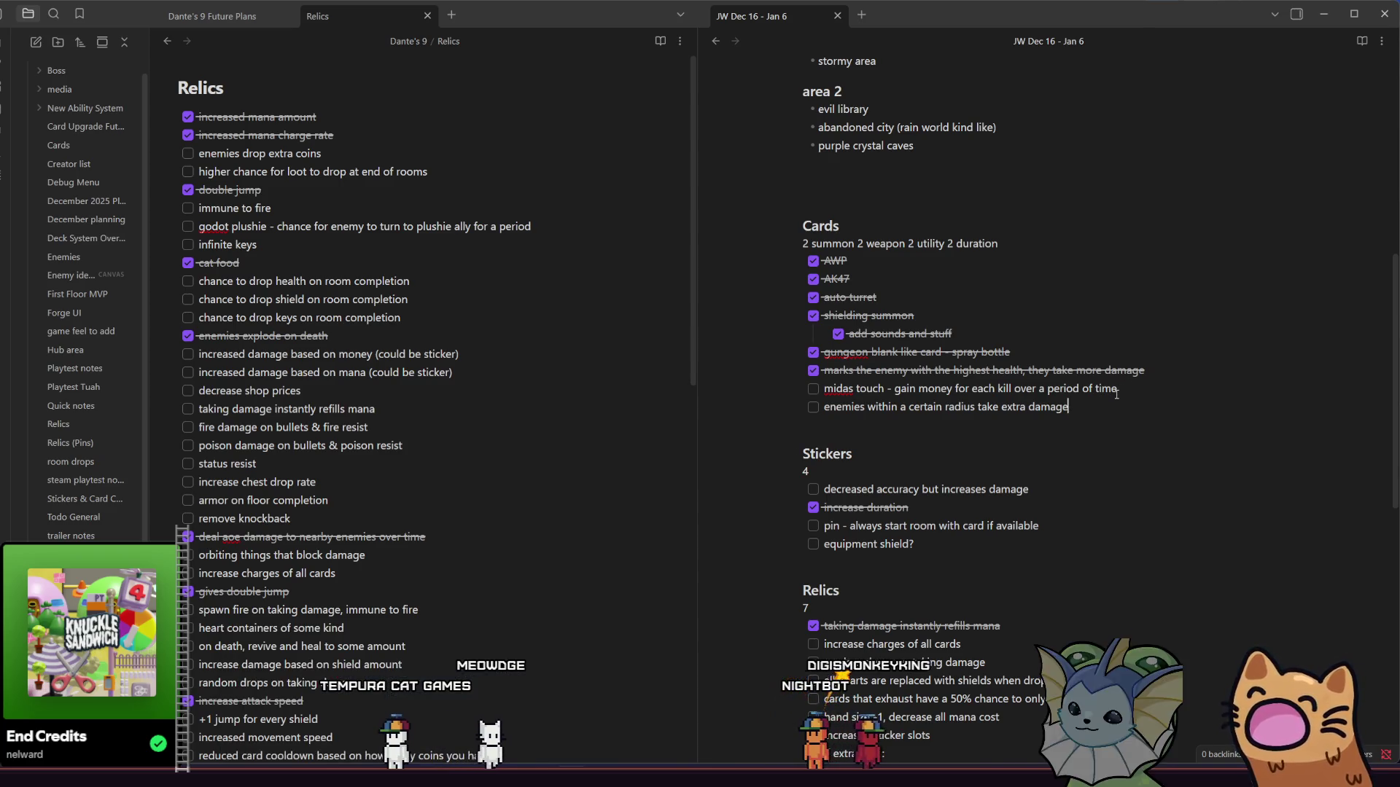
pyautogui.scroll(-1, 1116, 393)
pyautogui.click(1106, 464)
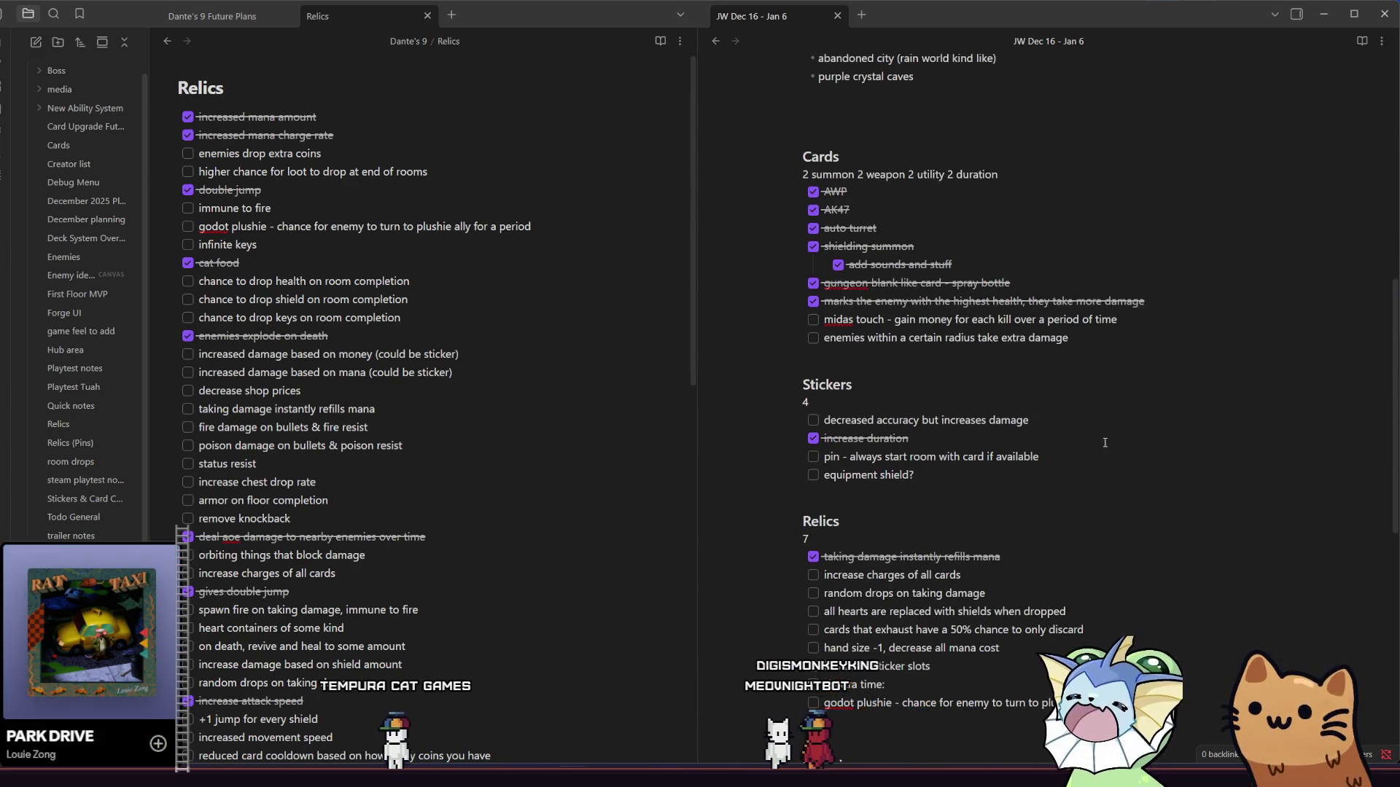
pyautogui.scroll(-1, 1109, 419)
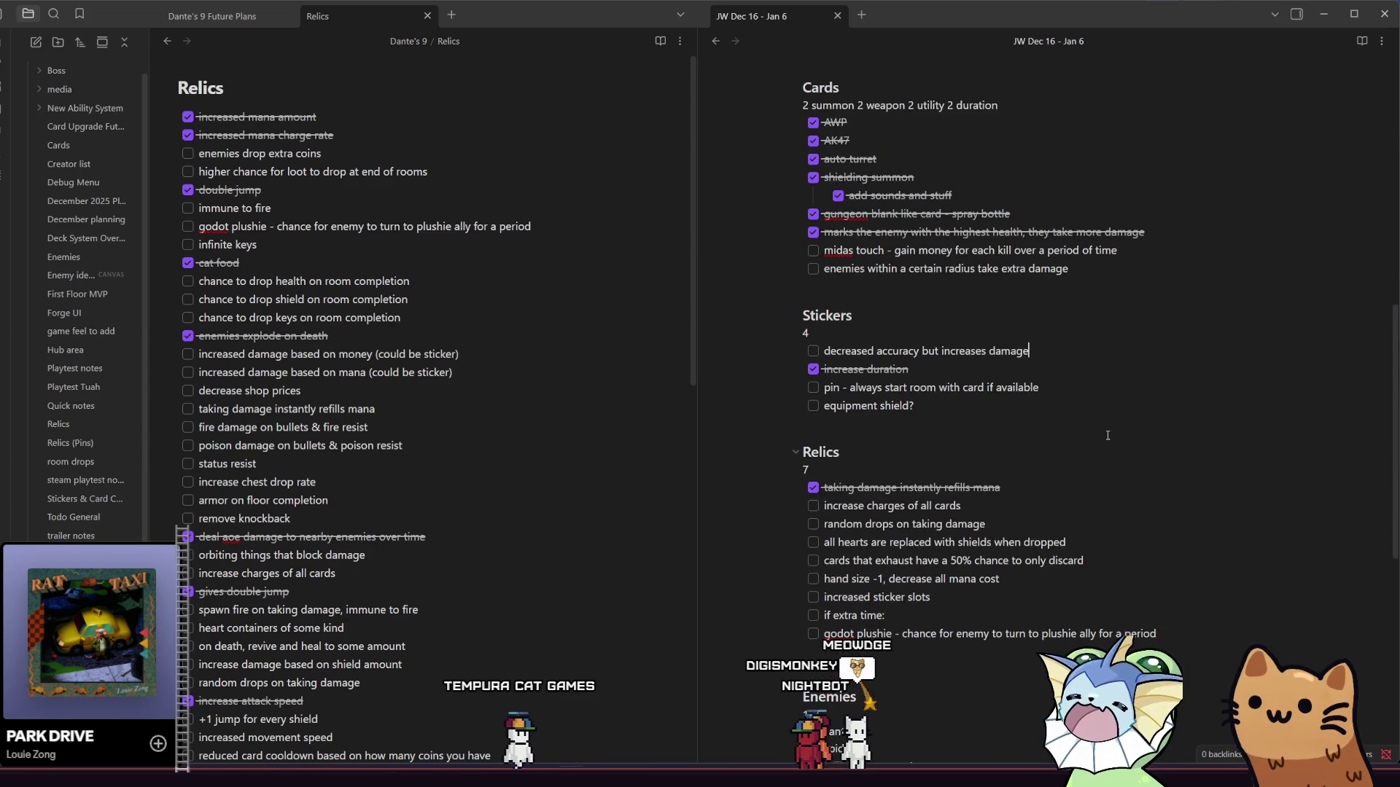
pyautogui.scroll(-1, 1101, 408)
pyautogui.click(1079, 335)
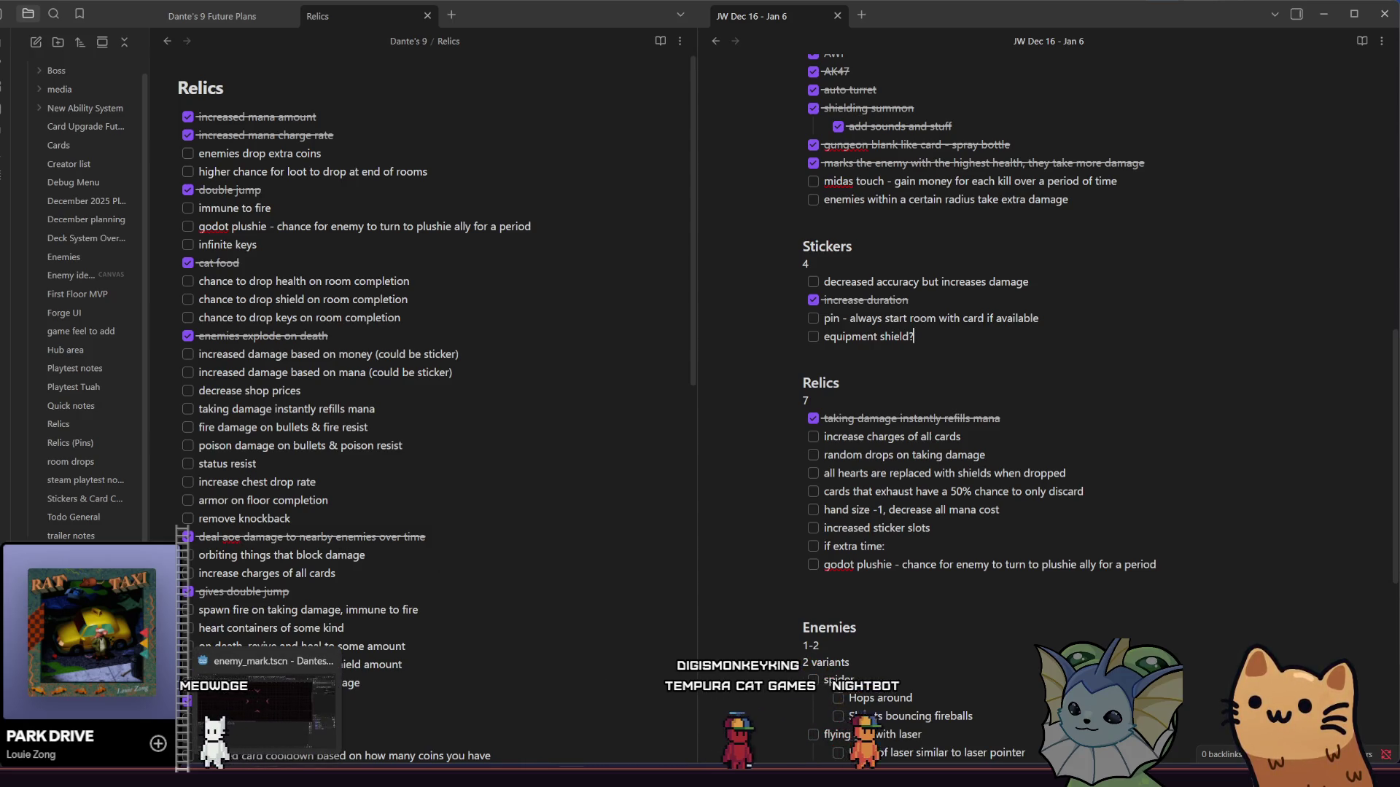
pyautogui.hotkey('alt', 'Tab')
pyautogui.hotkey('ctrl', 's')
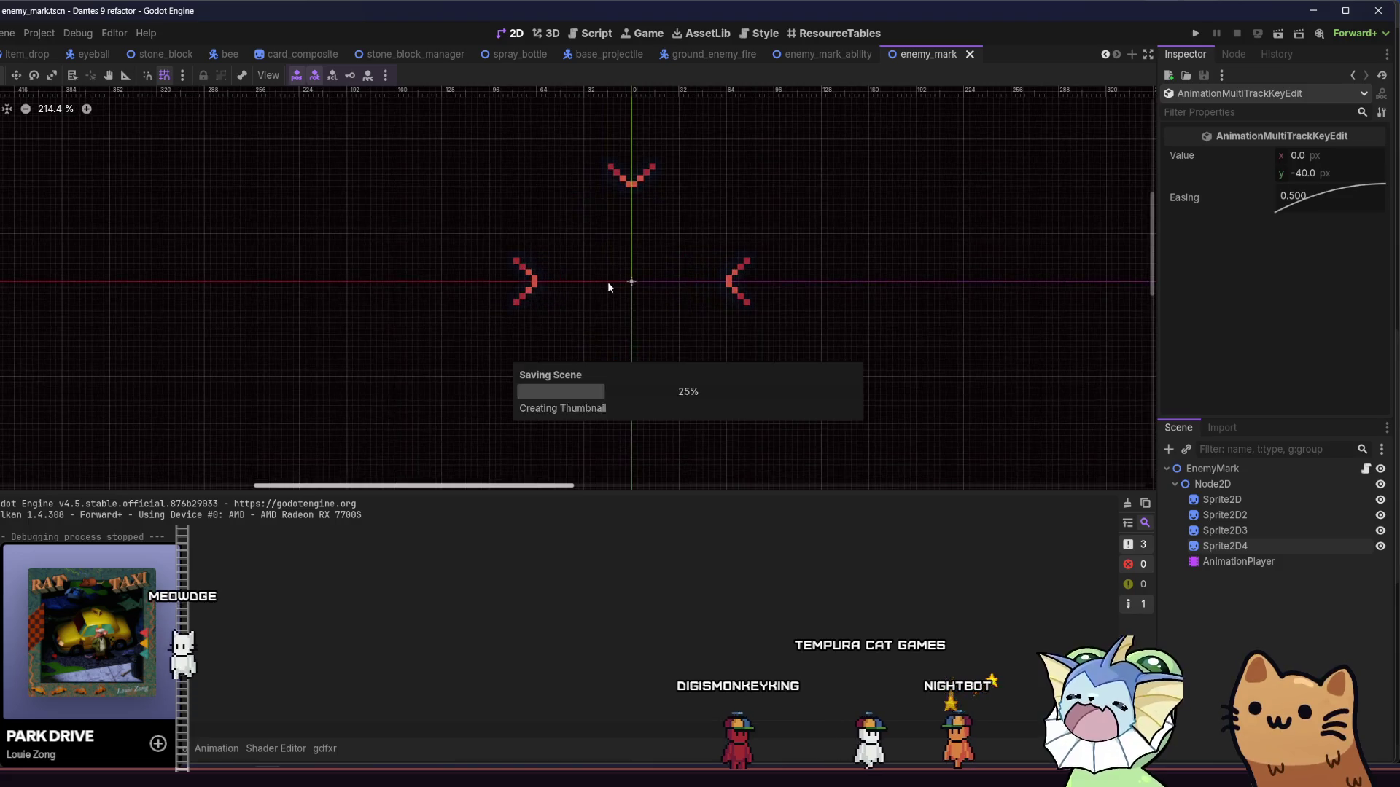